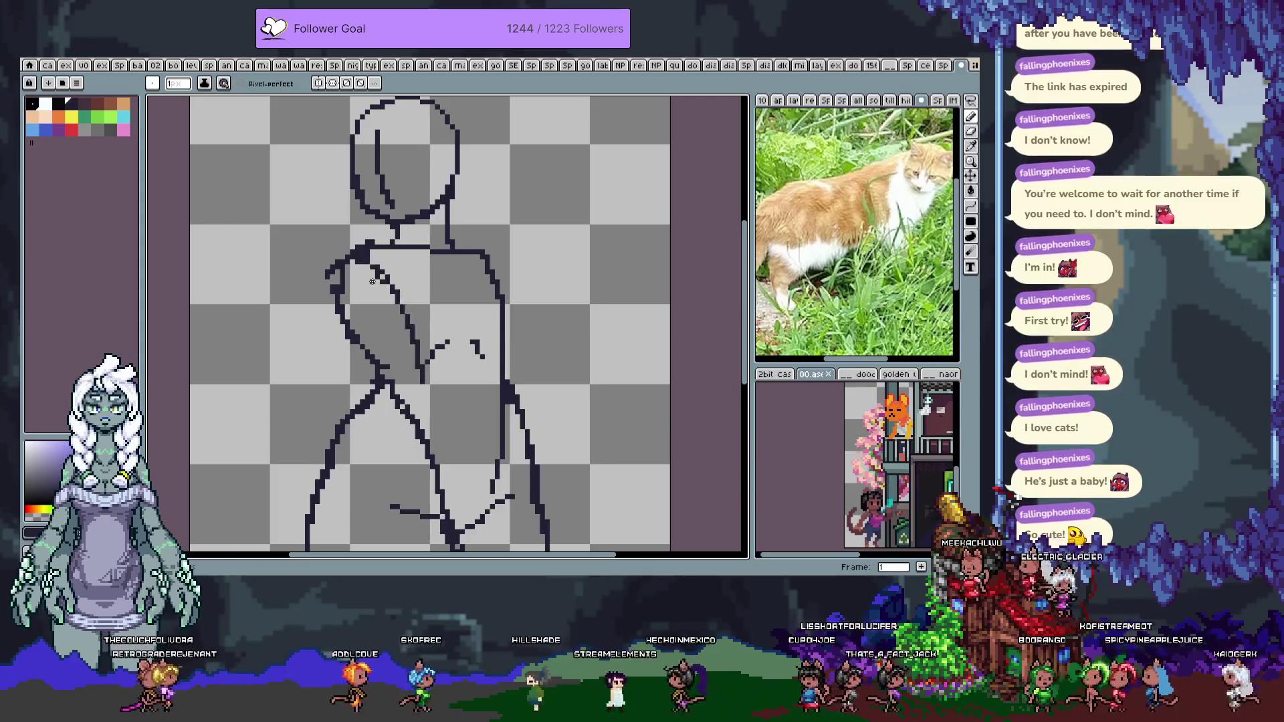
Thicken the shoulder and left body outline, then try a line inside the left torso and undo it
drag(349, 334, 356, 361)
drag(334, 271, 338, 329)
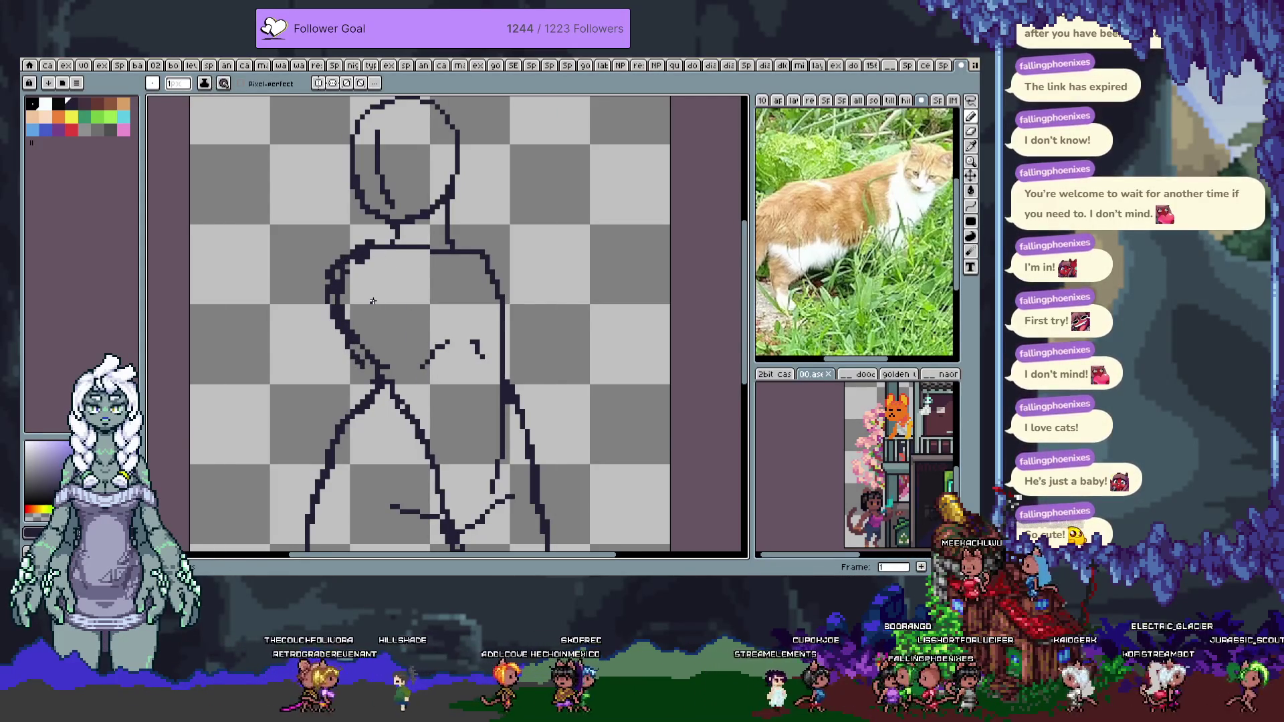
key(e)
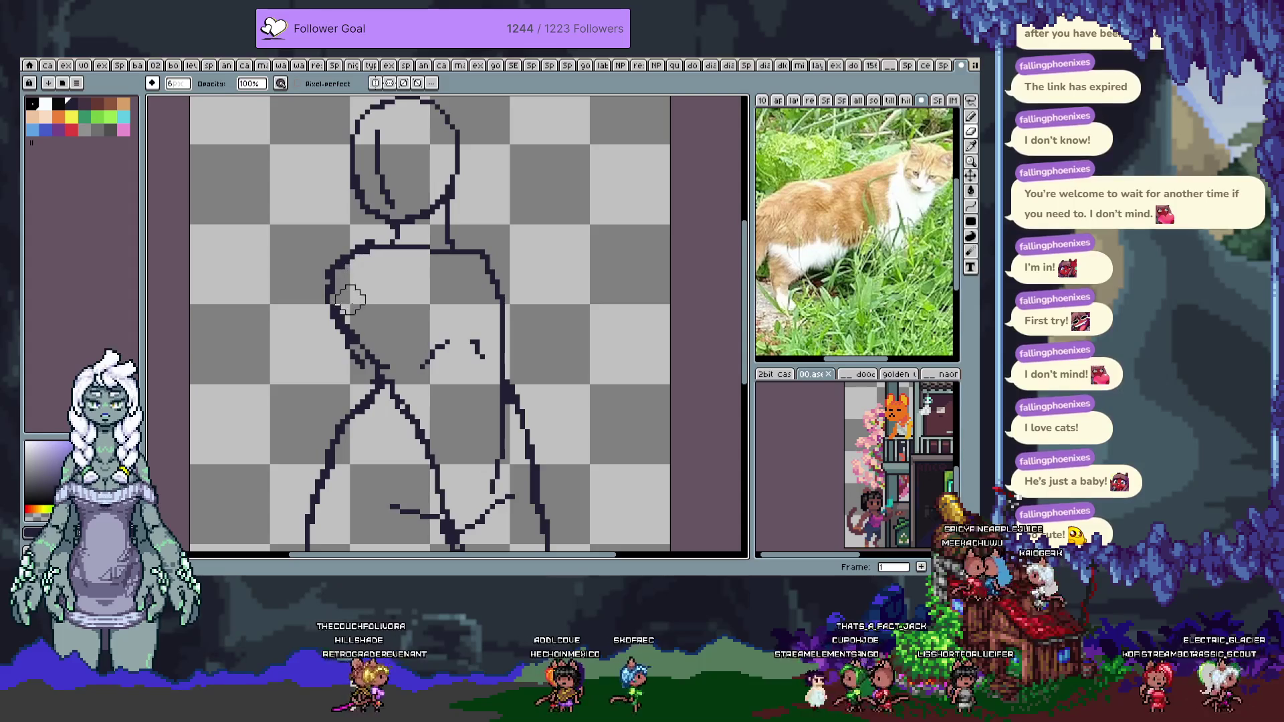
key(b)
mouse_move(385, 387)
mouse_down()
mouse_move(344, 308)
mouse_move(354, 260)
mouse_move(373, 364)
mouse_up()
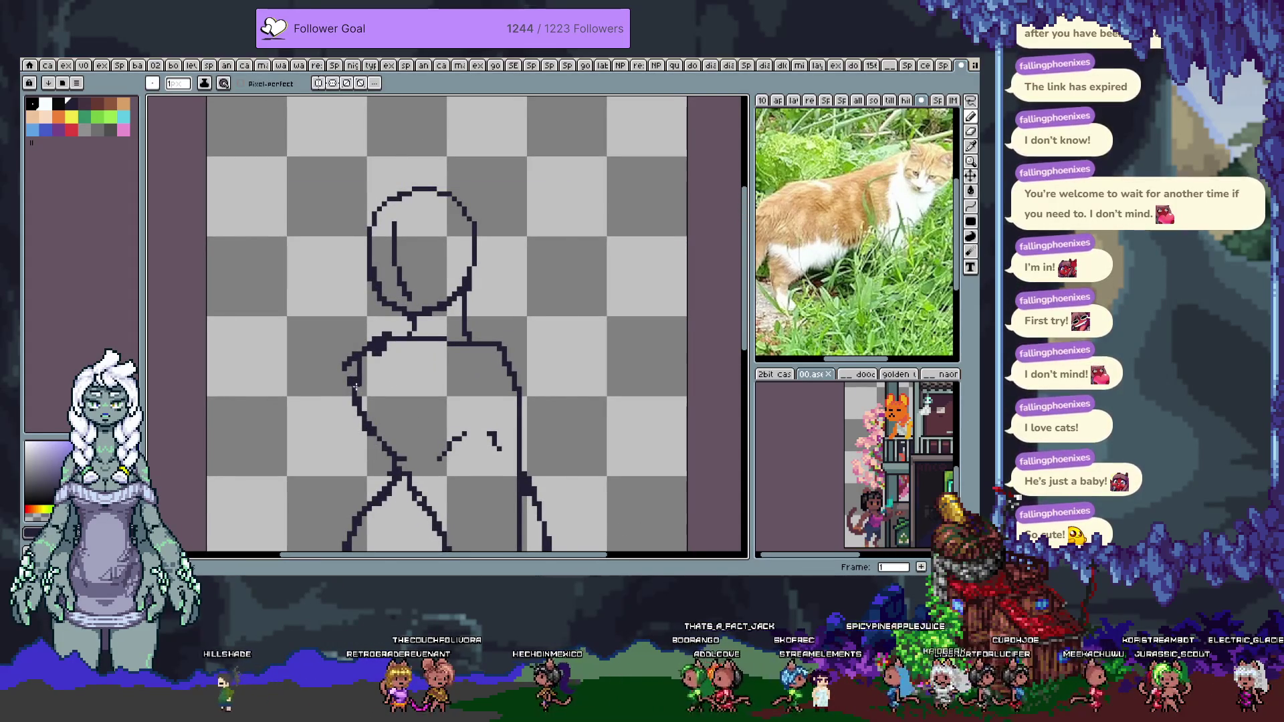
key(ctrl+z)
Redraw the left arm from shoulder to elbow, with the forearm bending across the body
mouse_move(319, 401)
mouse_down()
mouse_move(361, 284)
mouse_move(398, 245)
mouse_up()
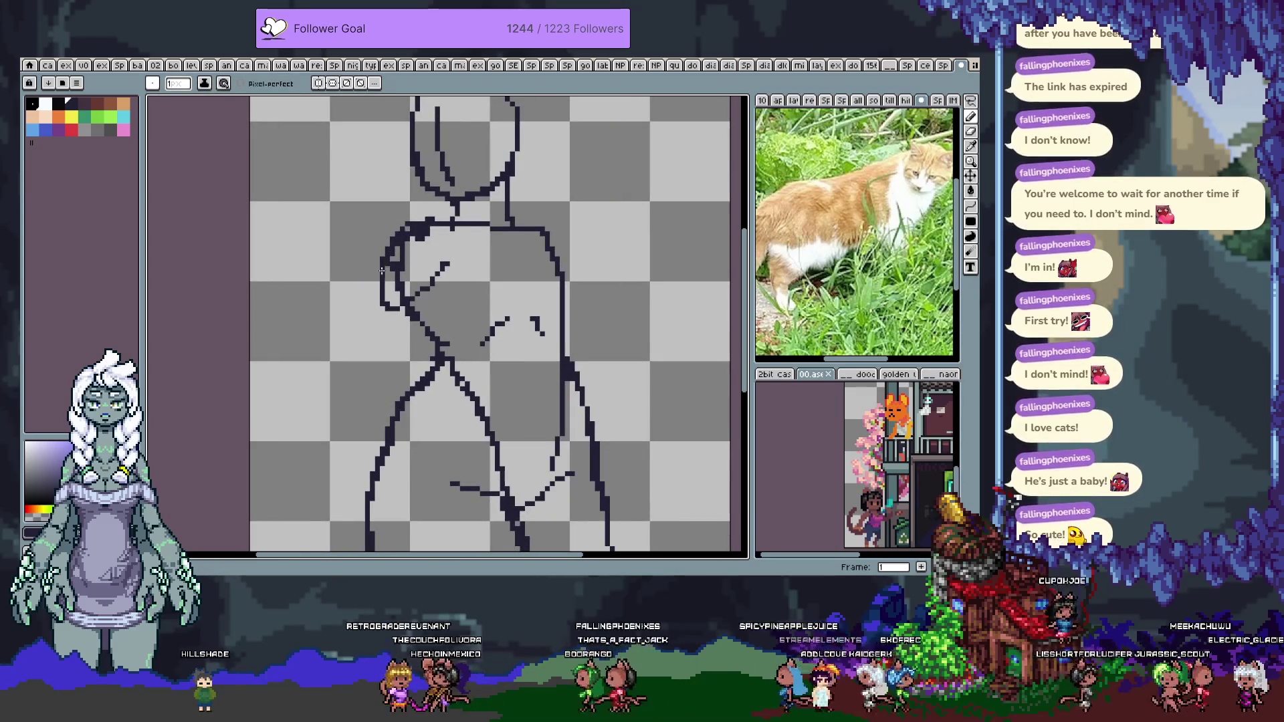
shift+click(306, 448)
drag(321, 386, 301, 368)
key(ctrl+z)
shift+click(318, 326)
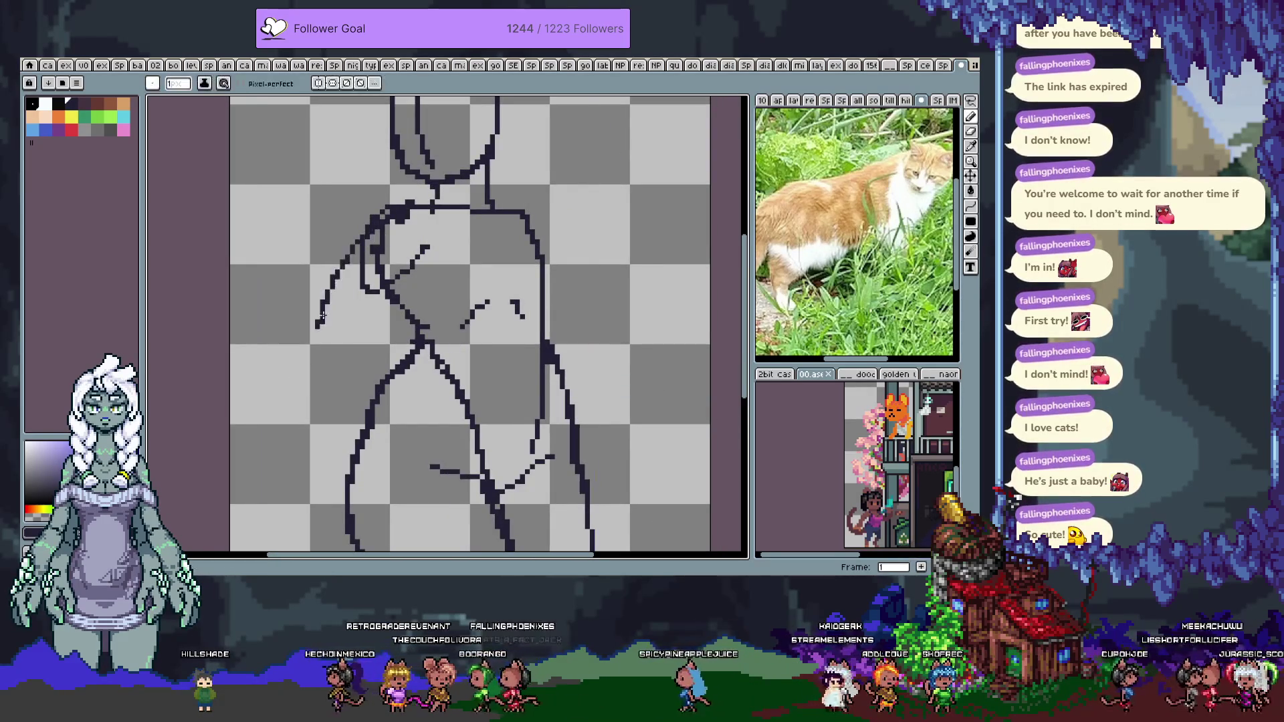
key(ctrl+z)
shift+click(311, 357)
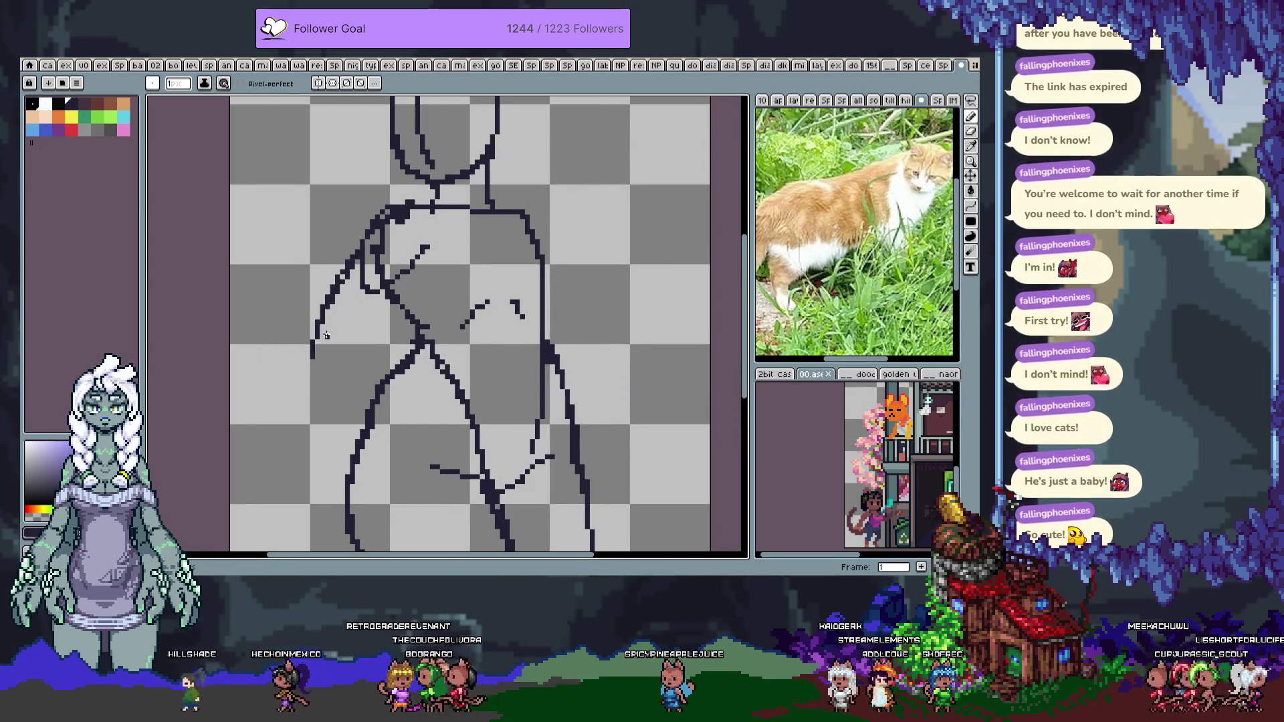
drag(311, 359, 365, 415)
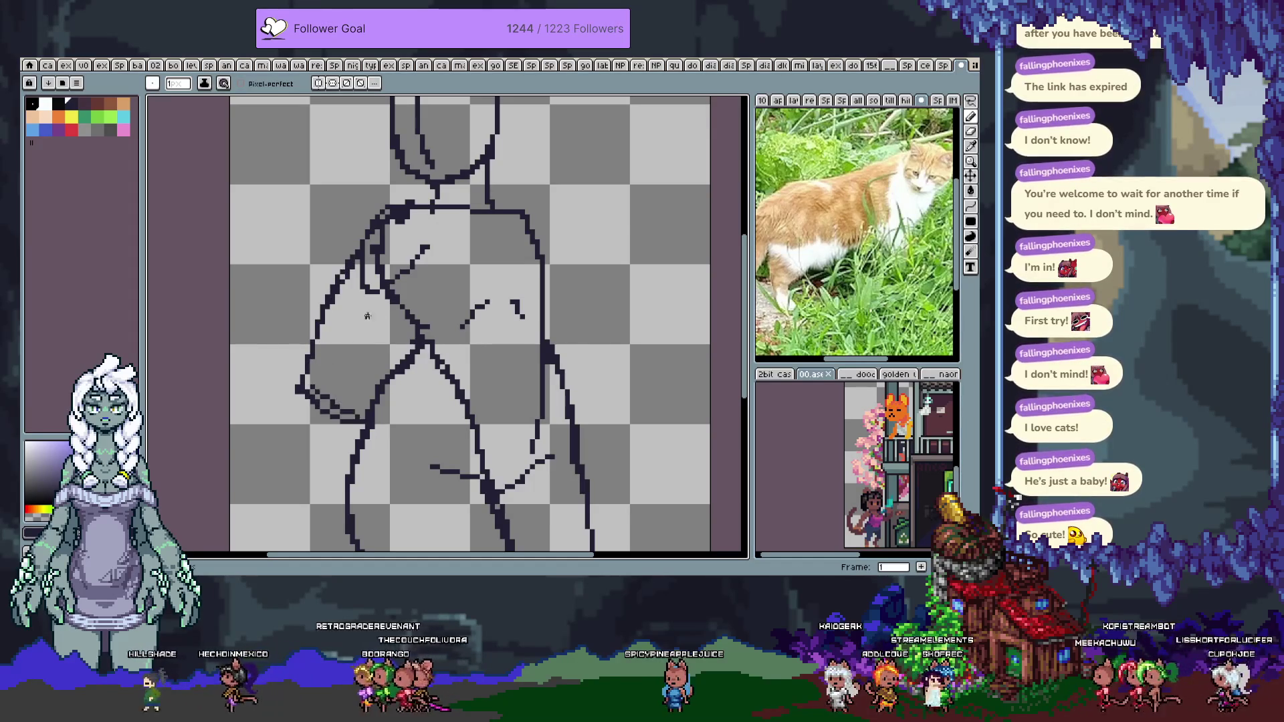
Add a diagonal inner-arm stroke, erase the old shoulder strokes and redraw the shoulder top
drag(400, 315, 371, 363)
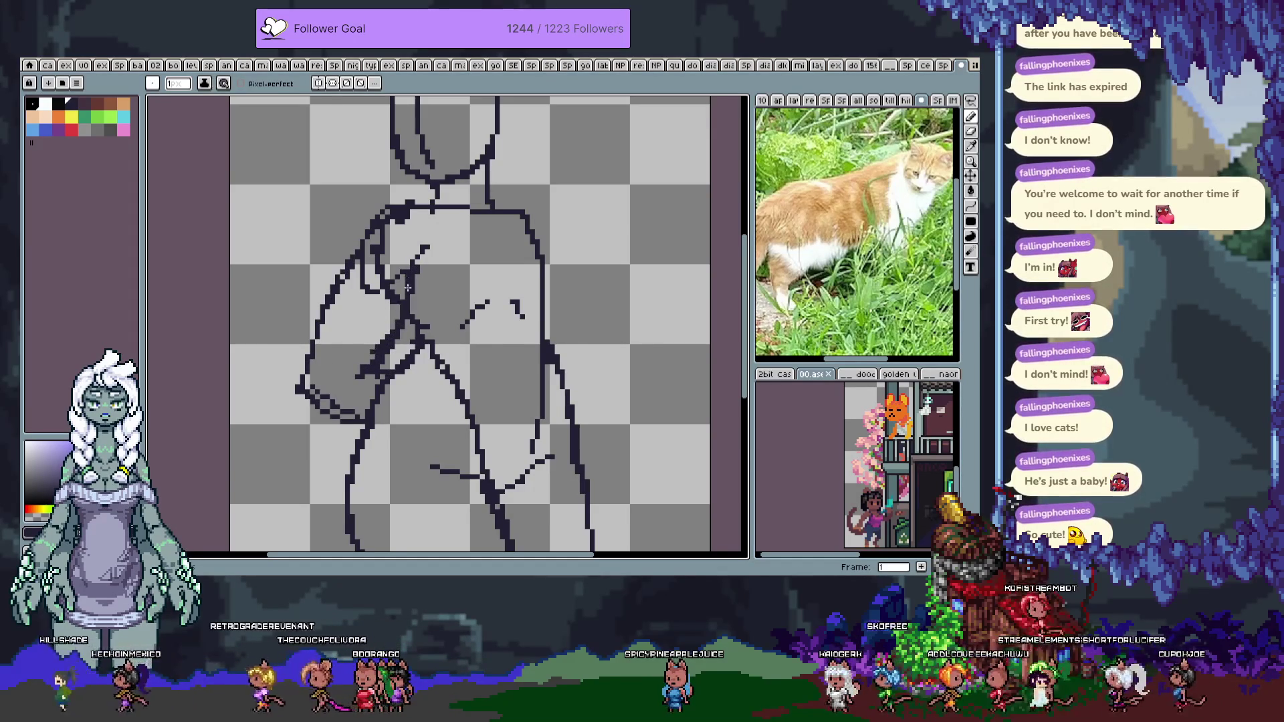
key(e)
mouse_move(408, 208)
mouse_down()
mouse_move(385, 231)
mouse_move(372, 286)
mouse_move(422, 274)
mouse_up()
key(b)
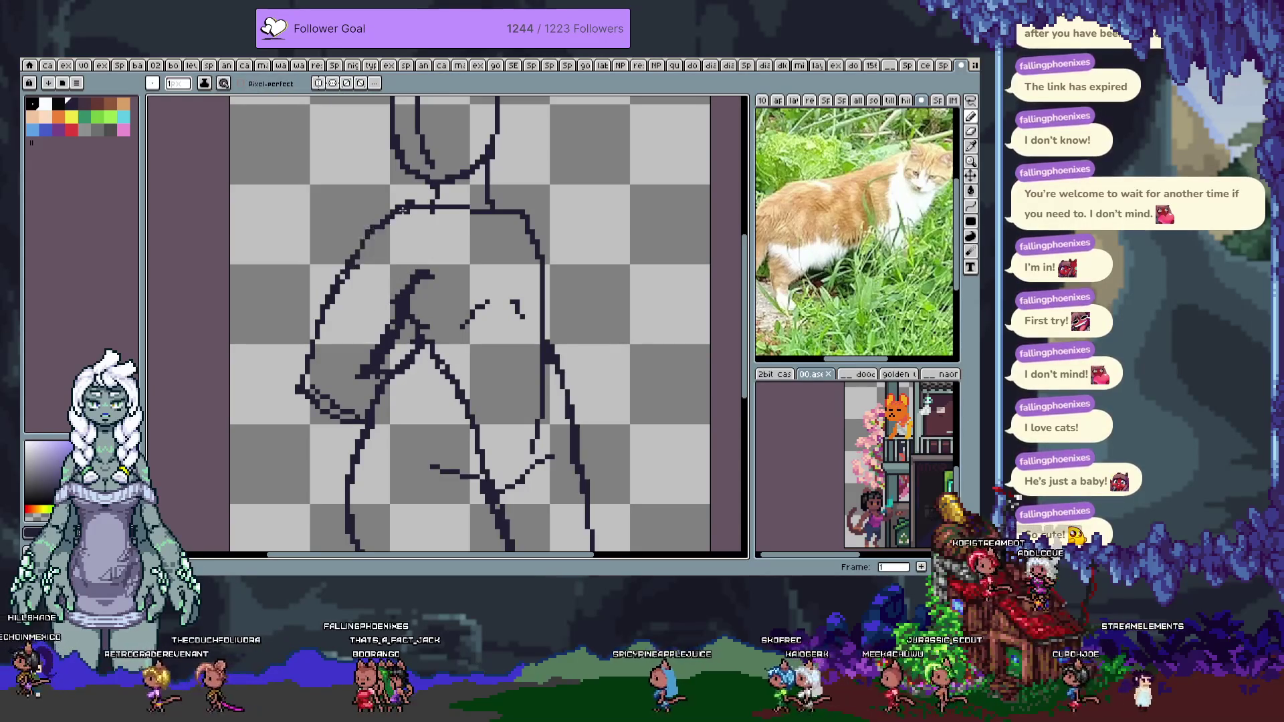
drag(410, 204, 418, 201)
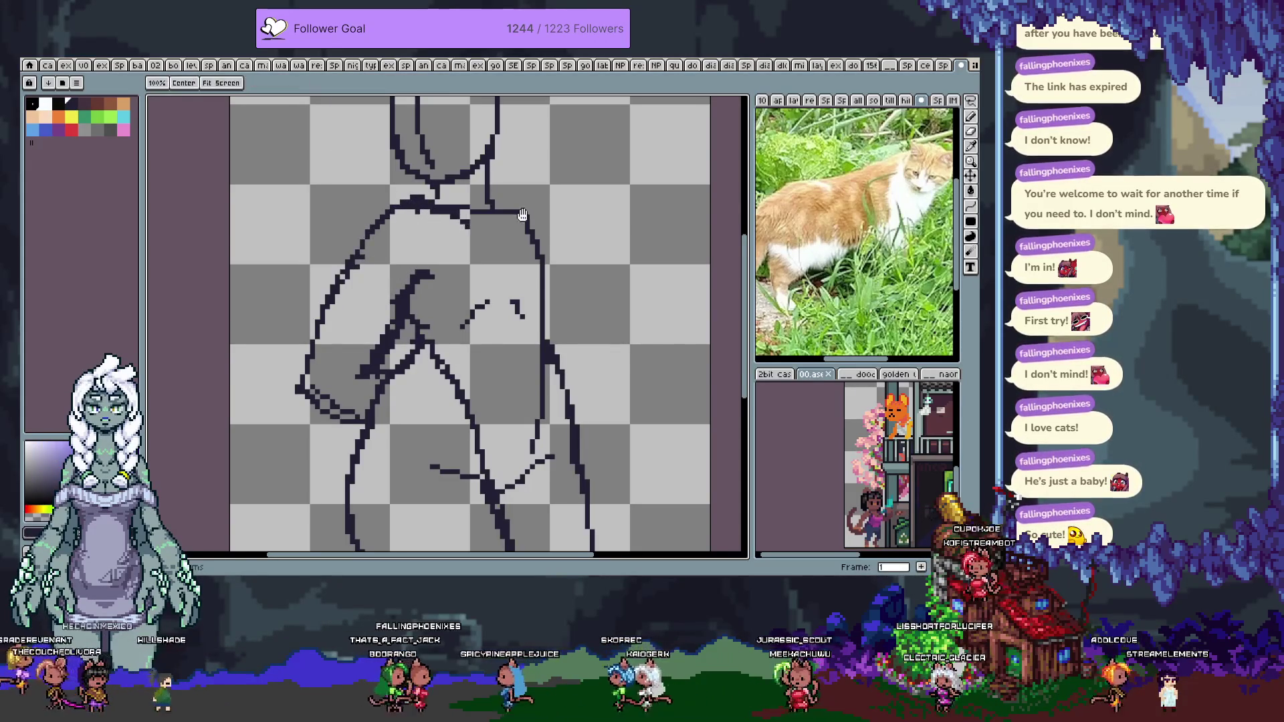
On frame 2, erase the head's left outline and inner line
drag(455, 214, 450, 246)
key(Right)
scroll(428, 245, up, 2)
key(e)
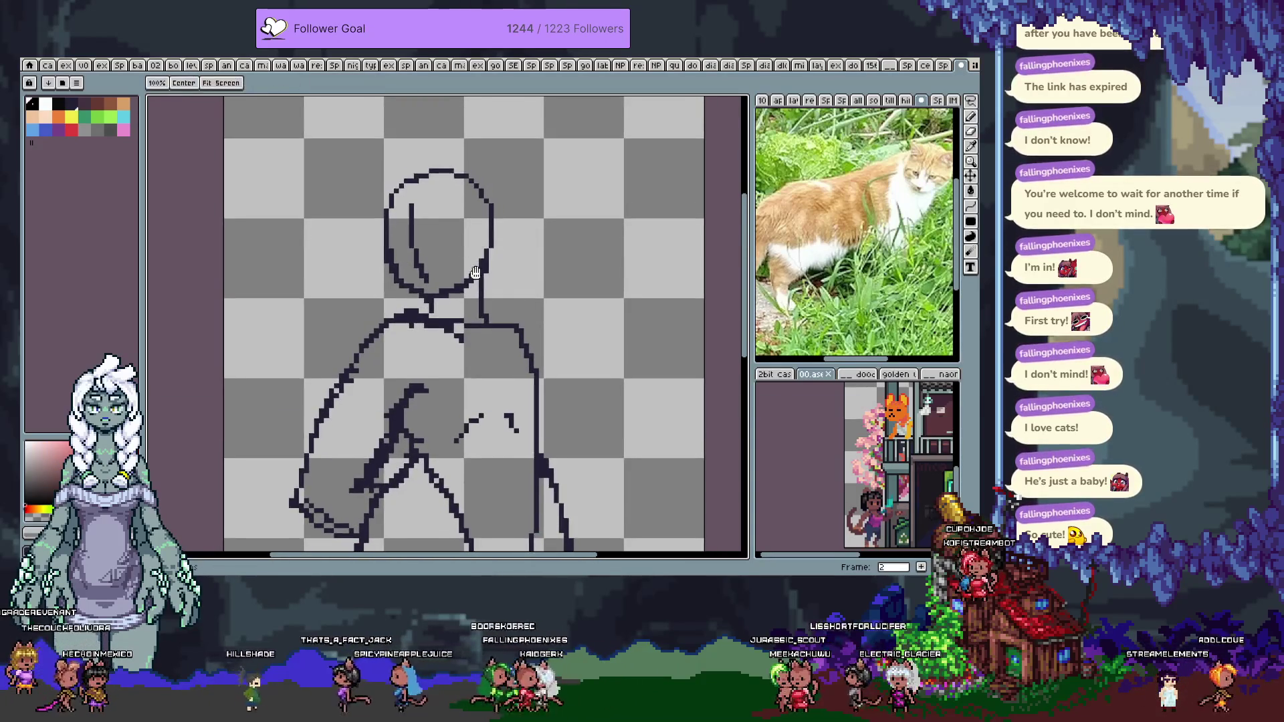
scroll(406, 240, up, 1)
mouse_move(418, 177)
mouse_down()
mouse_move(387, 235)
mouse_move(420, 269)
mouse_move(502, 230)
mouse_move(445, 189)
mouse_move(469, 234)
mouse_up()
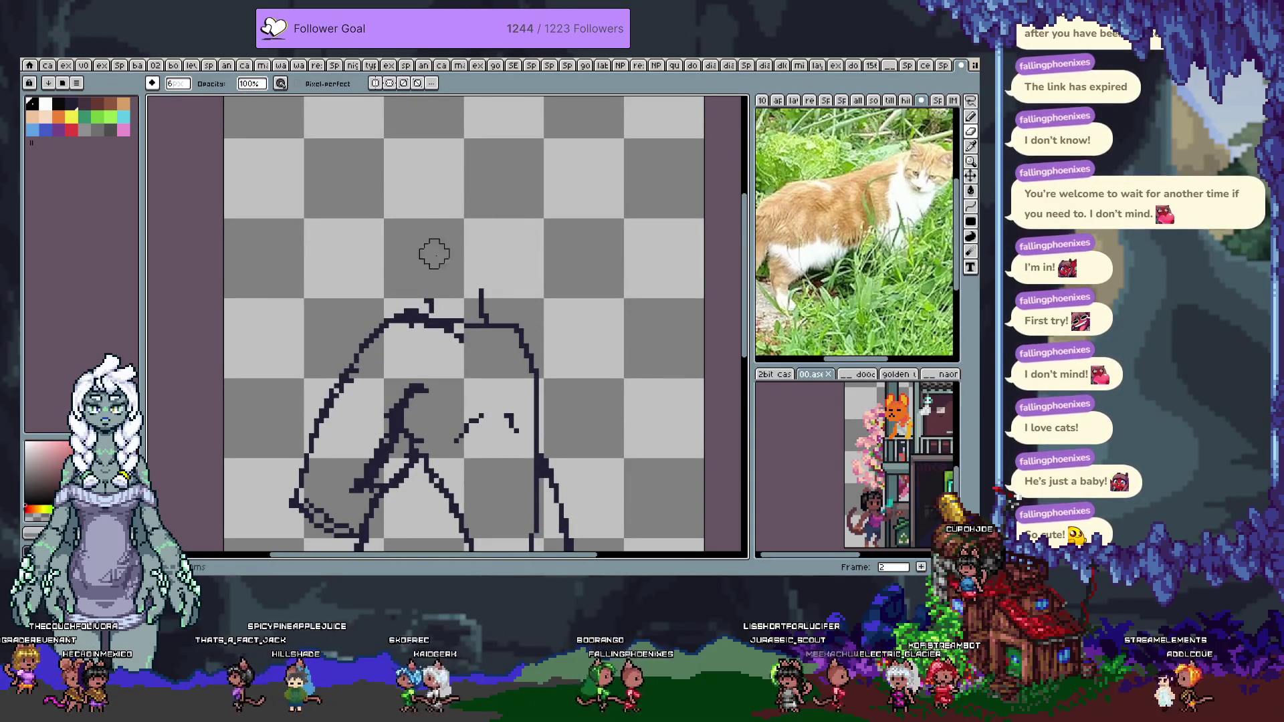
key(b)
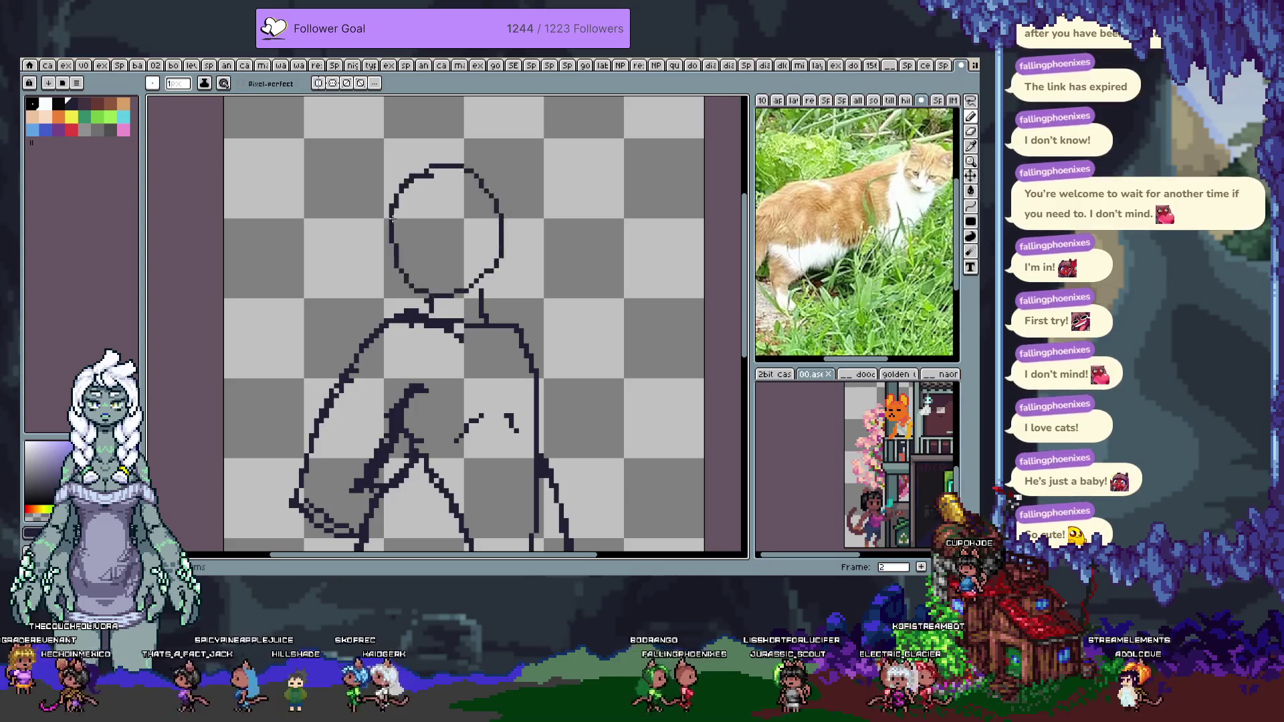
Compare head versions with undo and redo, then erase the left side of the head circle
scroll(467, 237, down, 1)
scroll(455, 230, up, 2)
key(v)
key(ctrl+z)
key(ctrl+y)
key(e)
drag(433, 241, 421, 341)
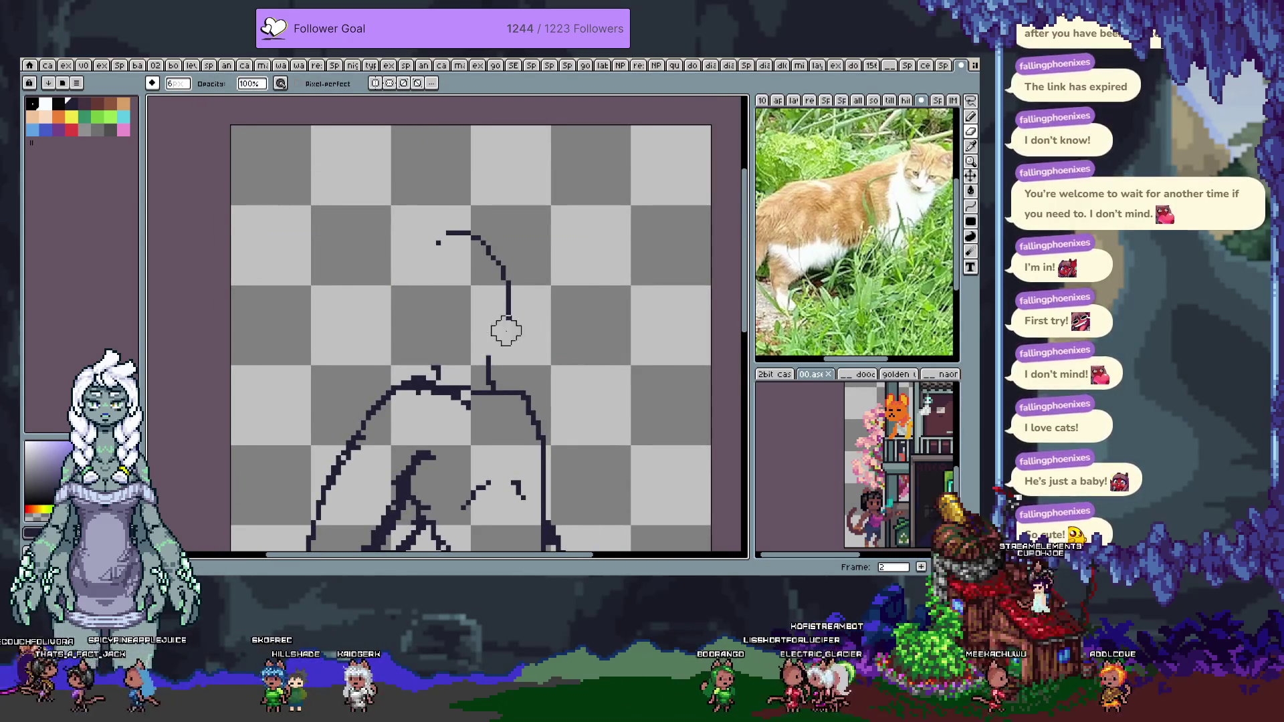
Try a freehand head circle, then undo it, leaving the area above the shoulders in view
key(b)
mouse_move(433, 193)
mouse_down()
mouse_move(372, 297)
mouse_move(428, 193)
mouse_up()
key(v)
key(ctrl+z)
scroll(448, 290, down, 1)
mouse_move(476, 307)
mouse_down()
mouse_move(507, 220)
mouse_move(453, 220)
mouse_move(441, 175)
mouse_move(401, 233)
mouse_move(440, 172)
mouse_move(430, 192)
mouse_move(493, 273)
mouse_up()
Redraw the inner curve on the head's left side and undo stray strokes near the chin and face
key(b)
key(ctrl+z)
key(ctrl+z)
key(ctrl+z)
key(ctrl+z)
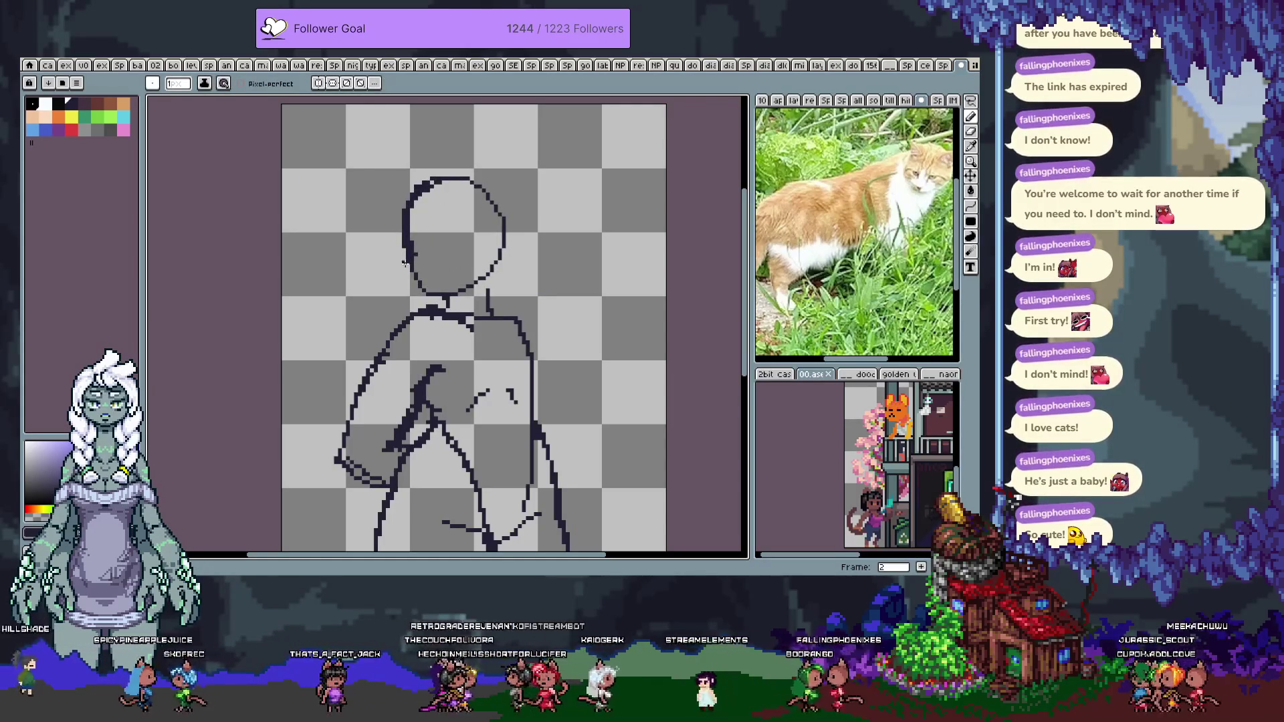
key(ctrl+z)
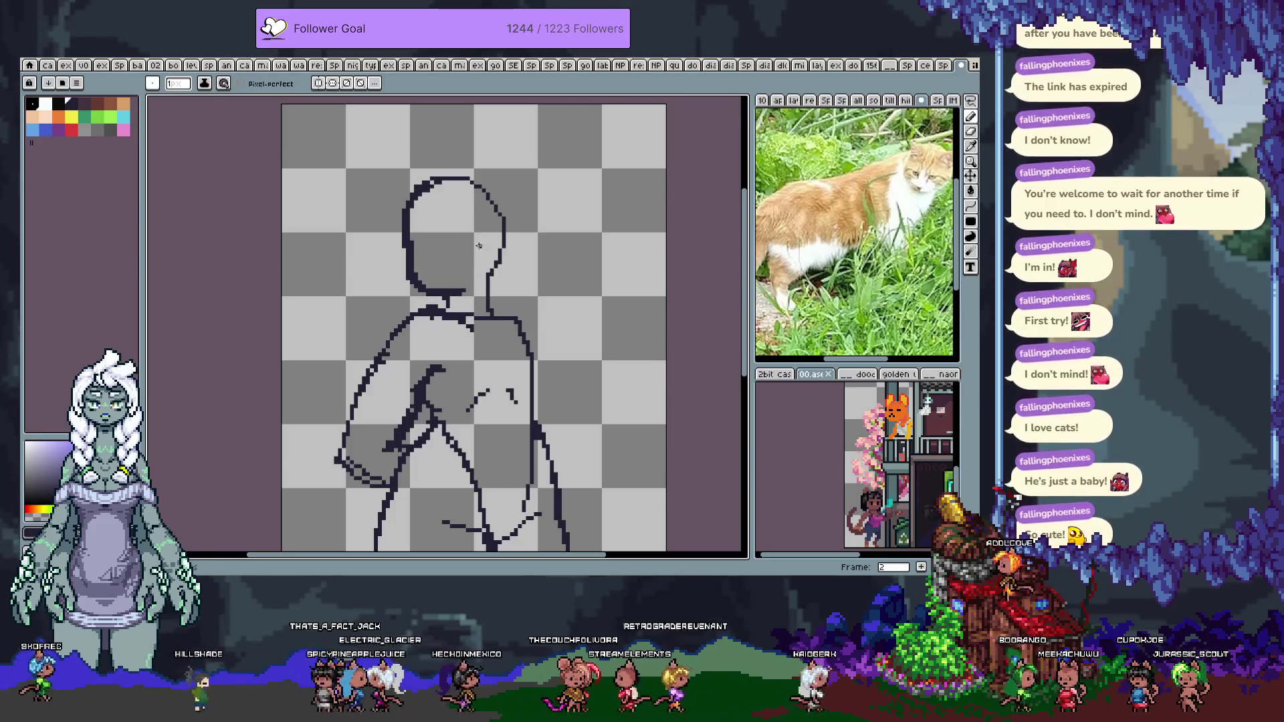
drag(434, 245, 443, 275)
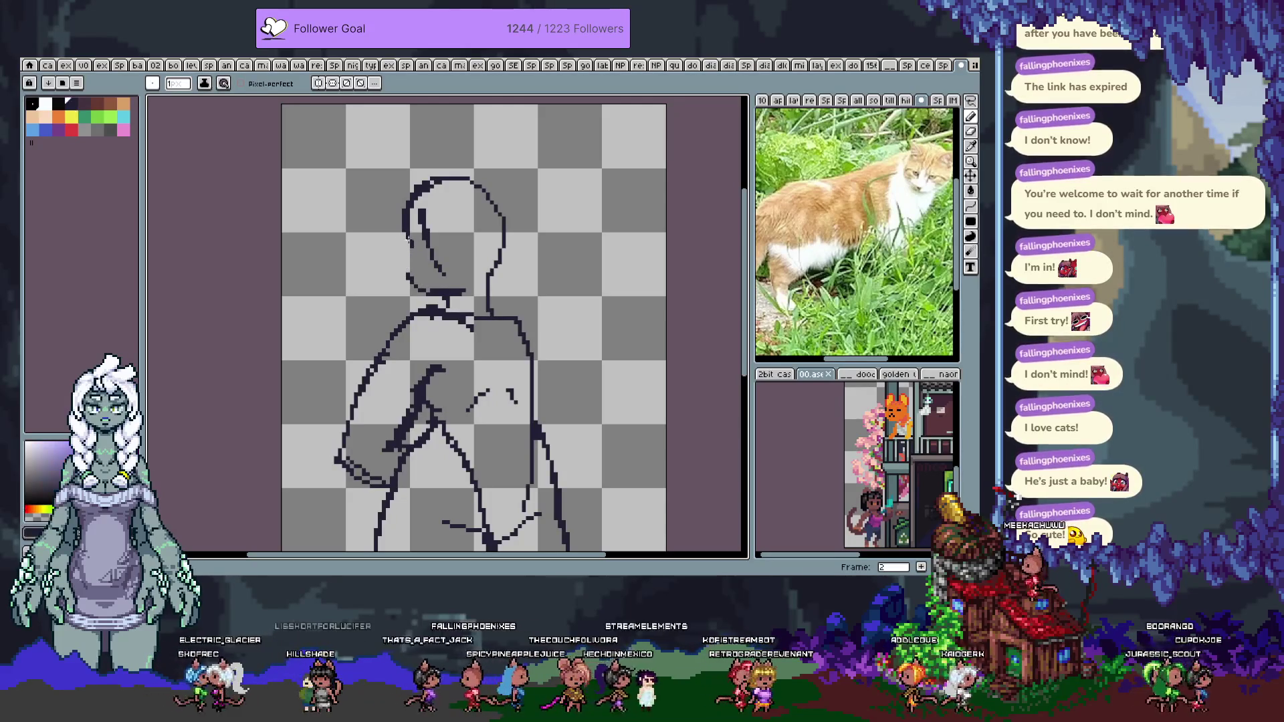
key(ctrl+z)
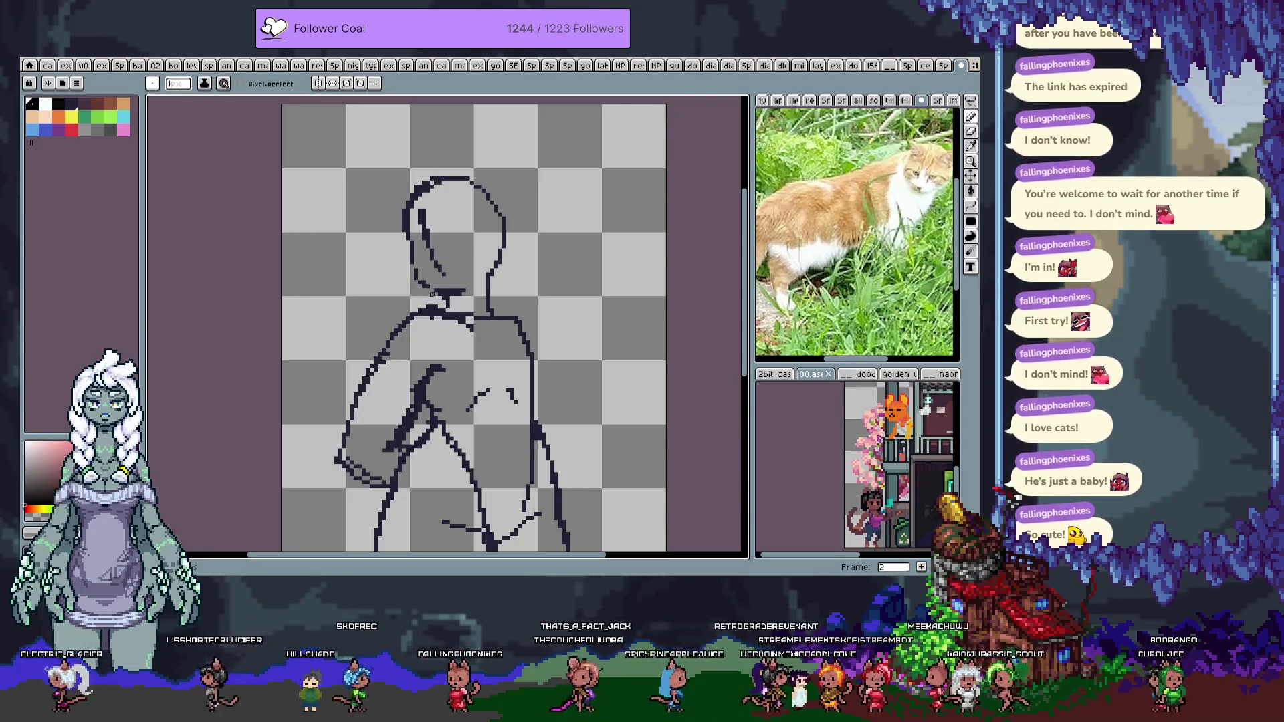
key(ctrl+z)
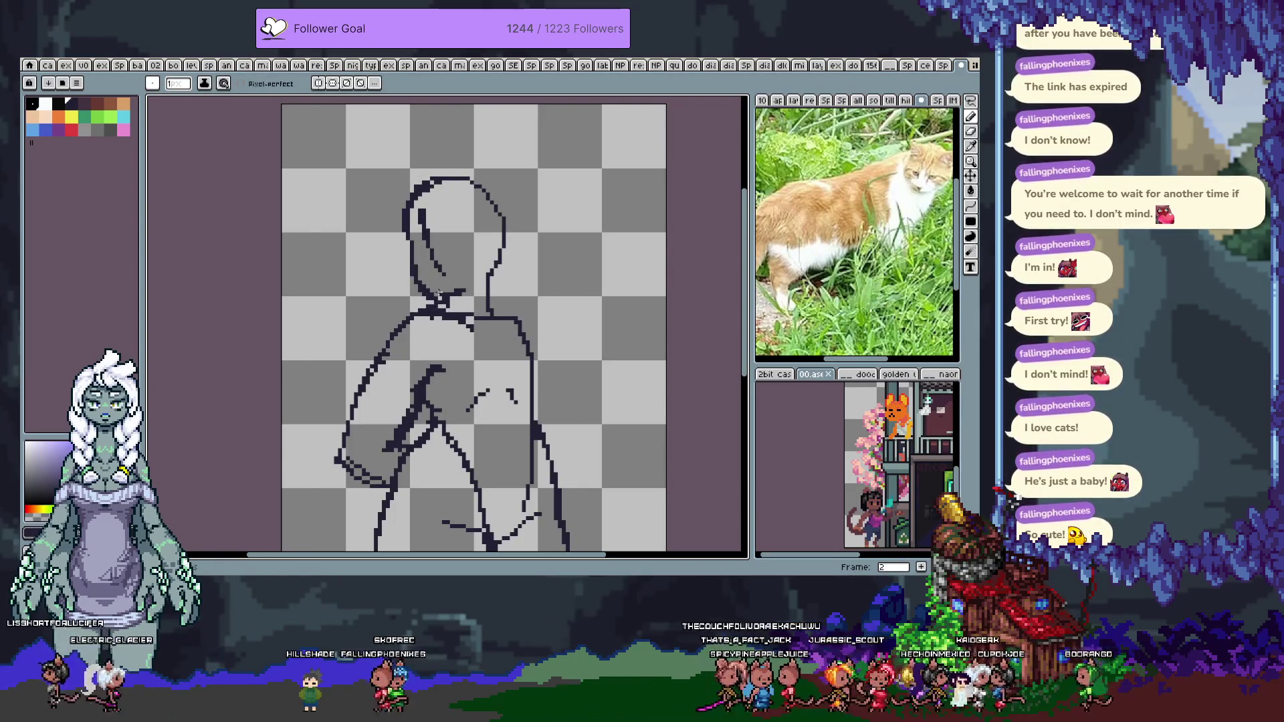
key(ctrl)
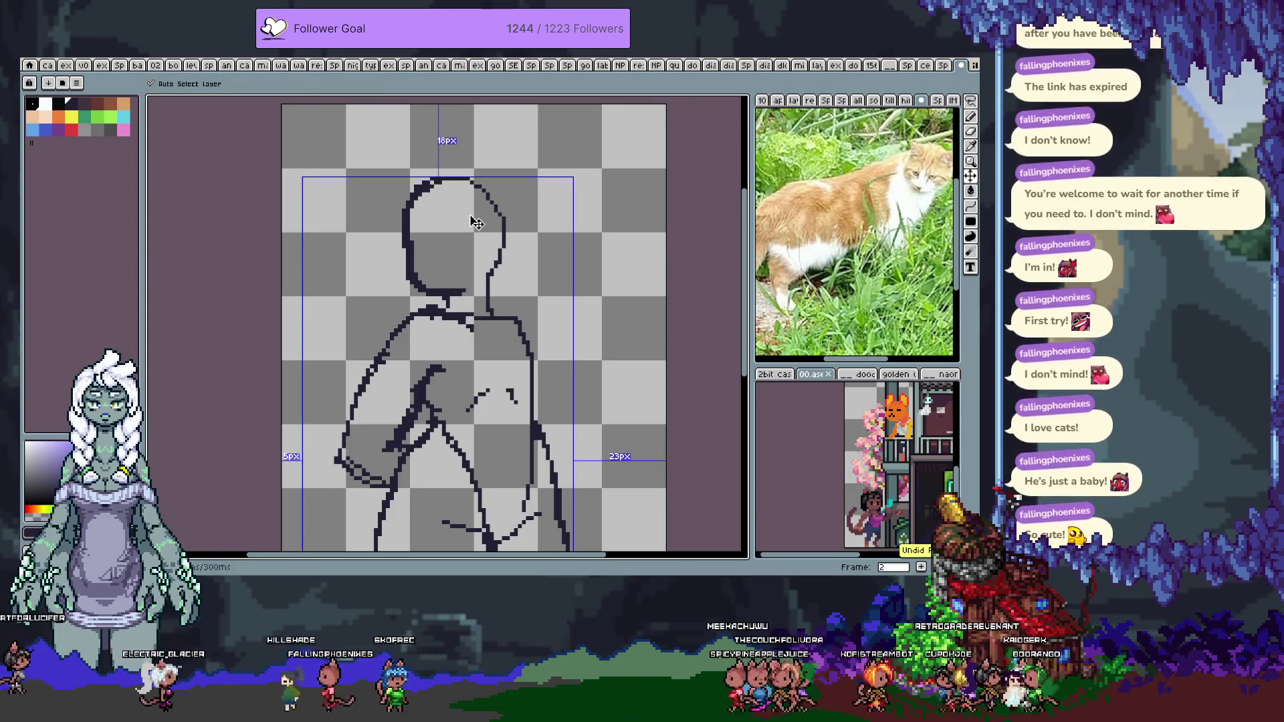
Compare head outline versions with undo and redo, keeping the redone outline
key(ctrl+y)
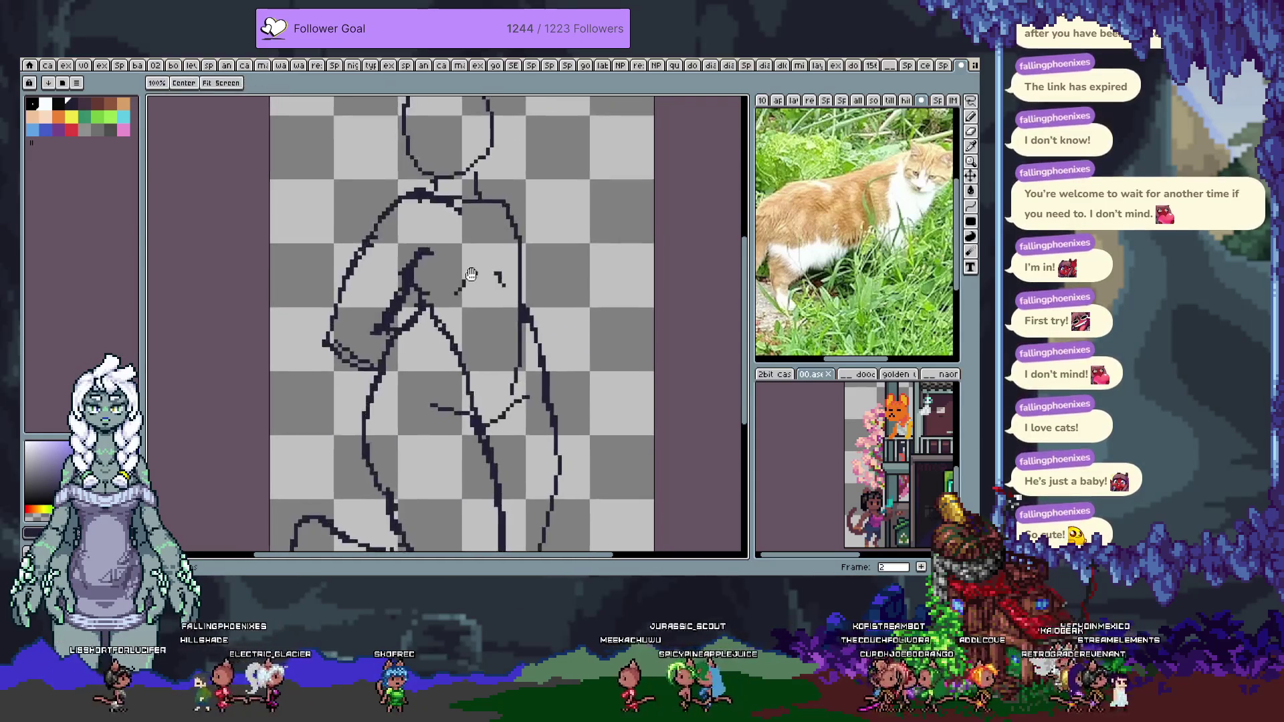
key(ctrl+z)
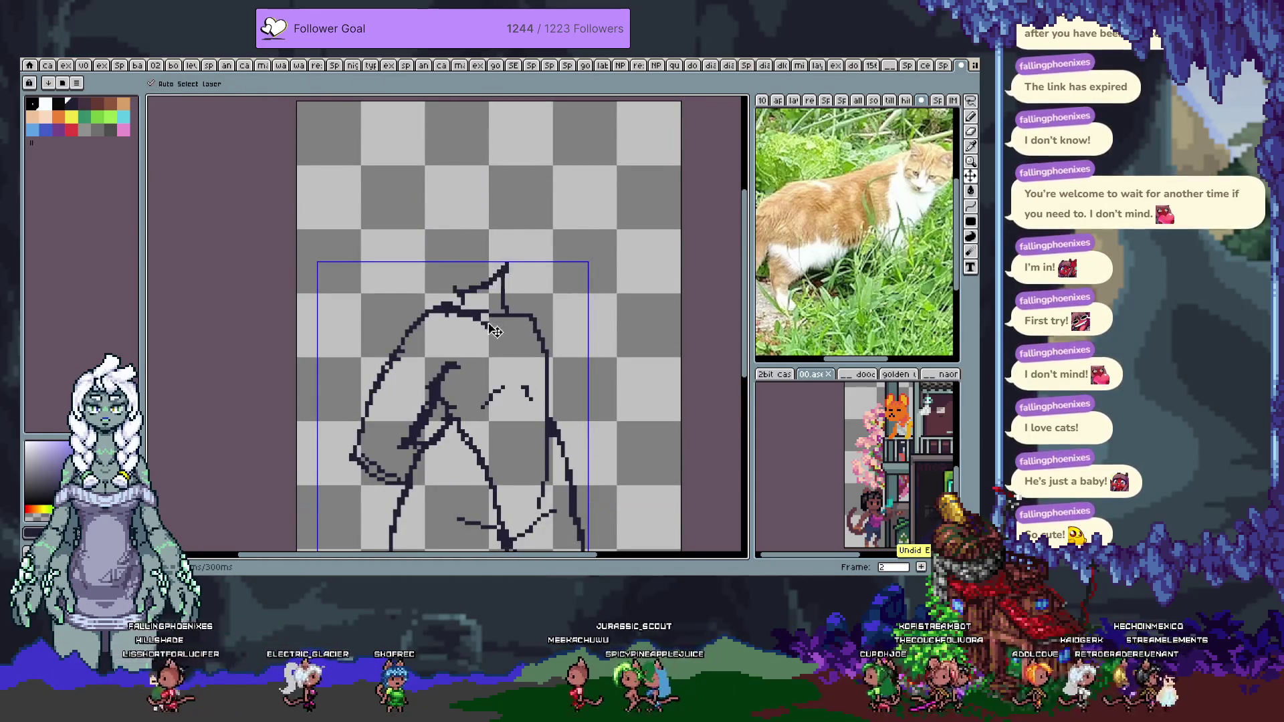
key(ctrl+y)
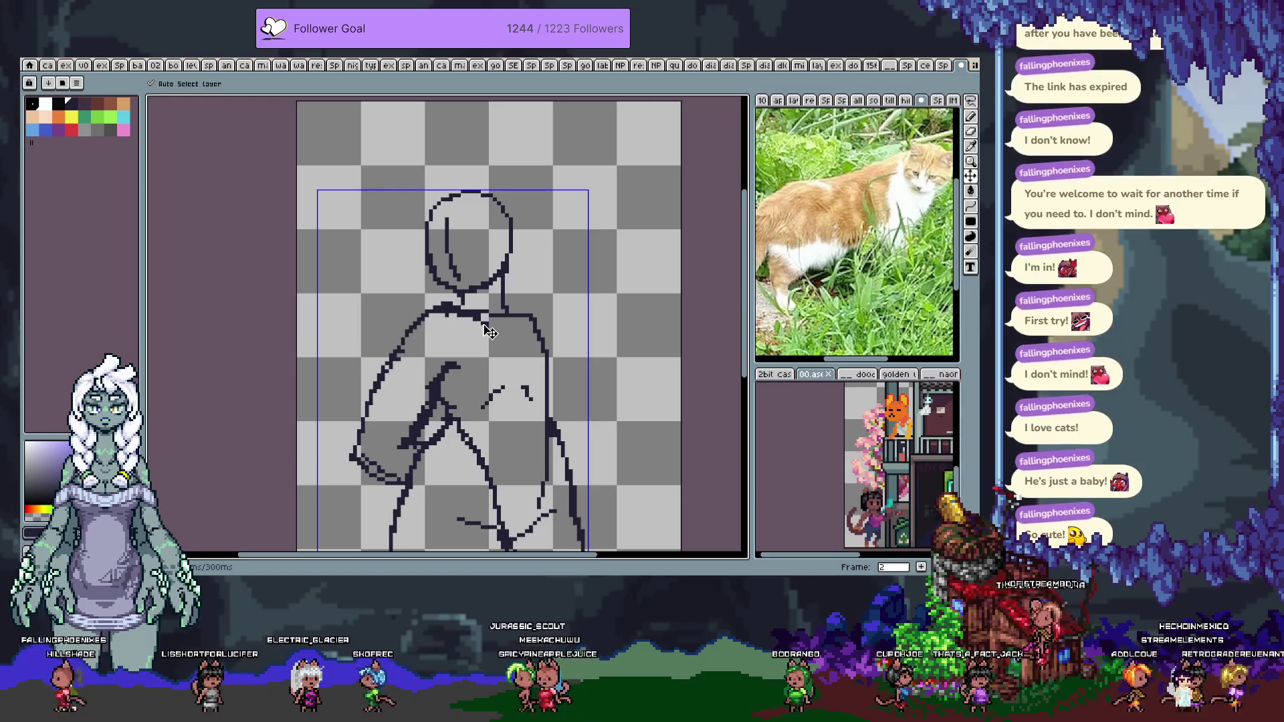
drag(450, 224, 455, 267)
Erase part of the head's upper-left outline, then undo the erasure
key(b)
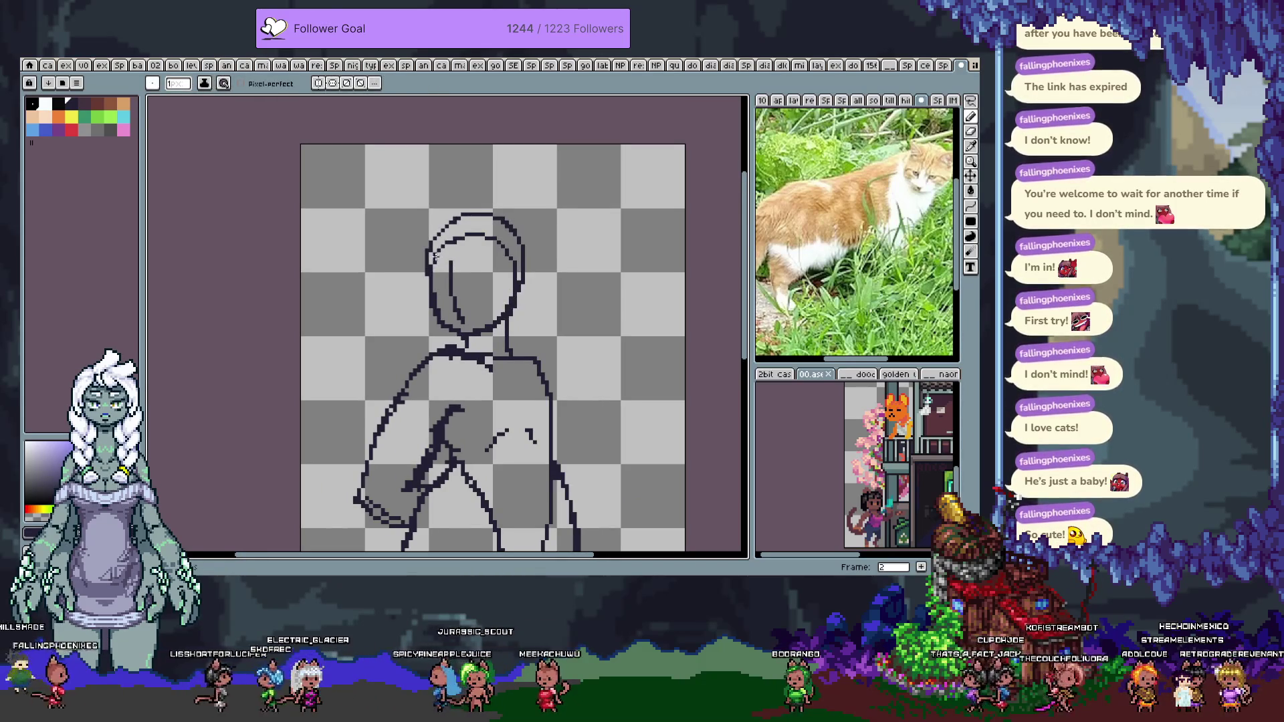
key(e)
drag(435, 257, 472, 232)
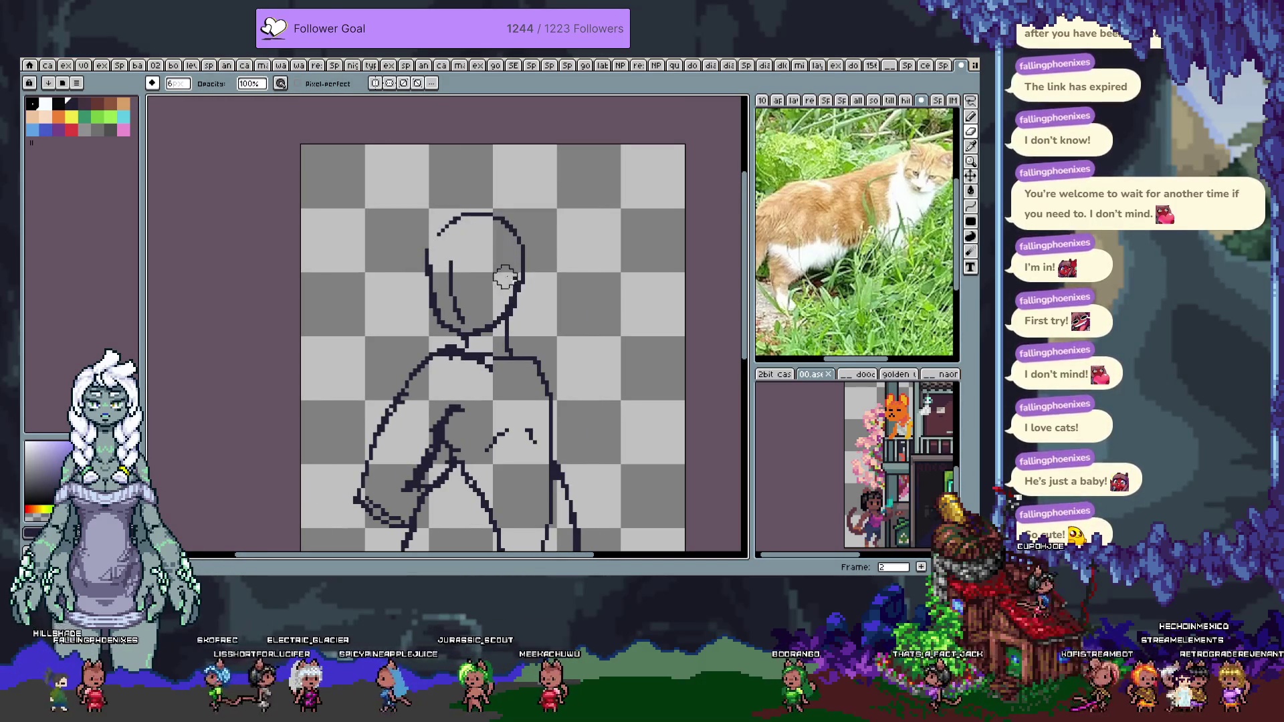
key(b)
key(ctrl+z)
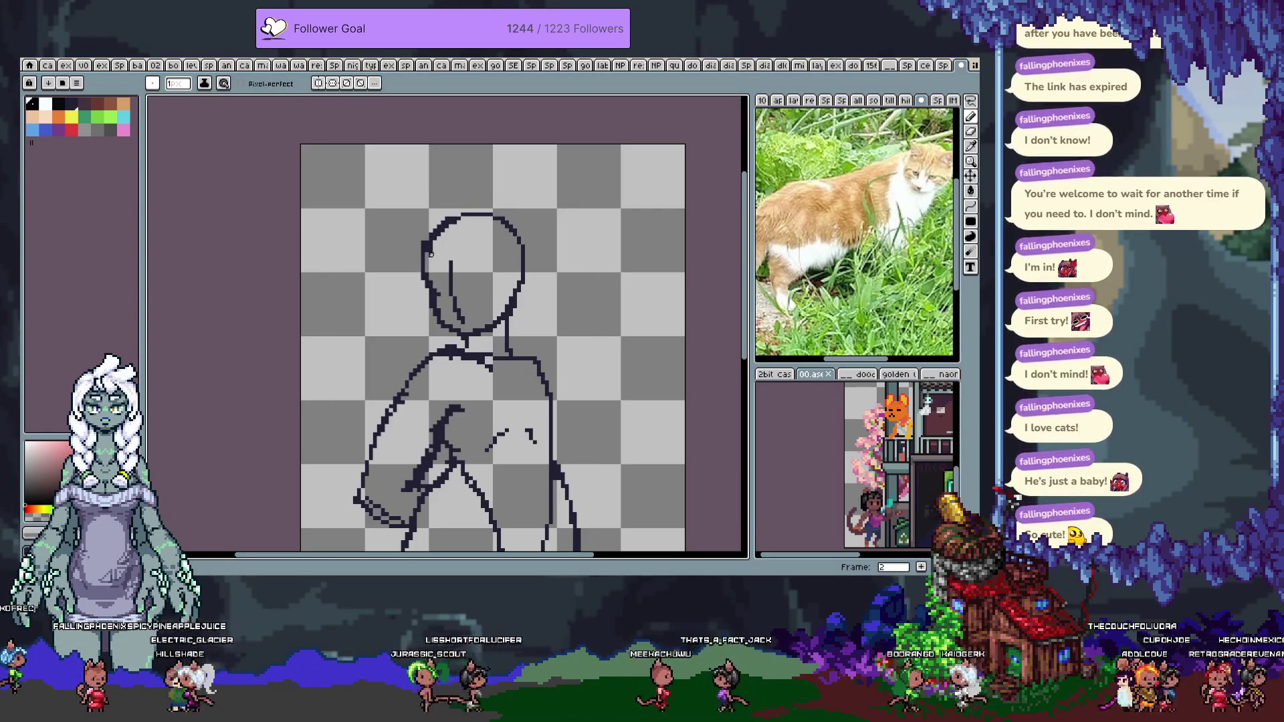
scroll(459, 258, down, 1)
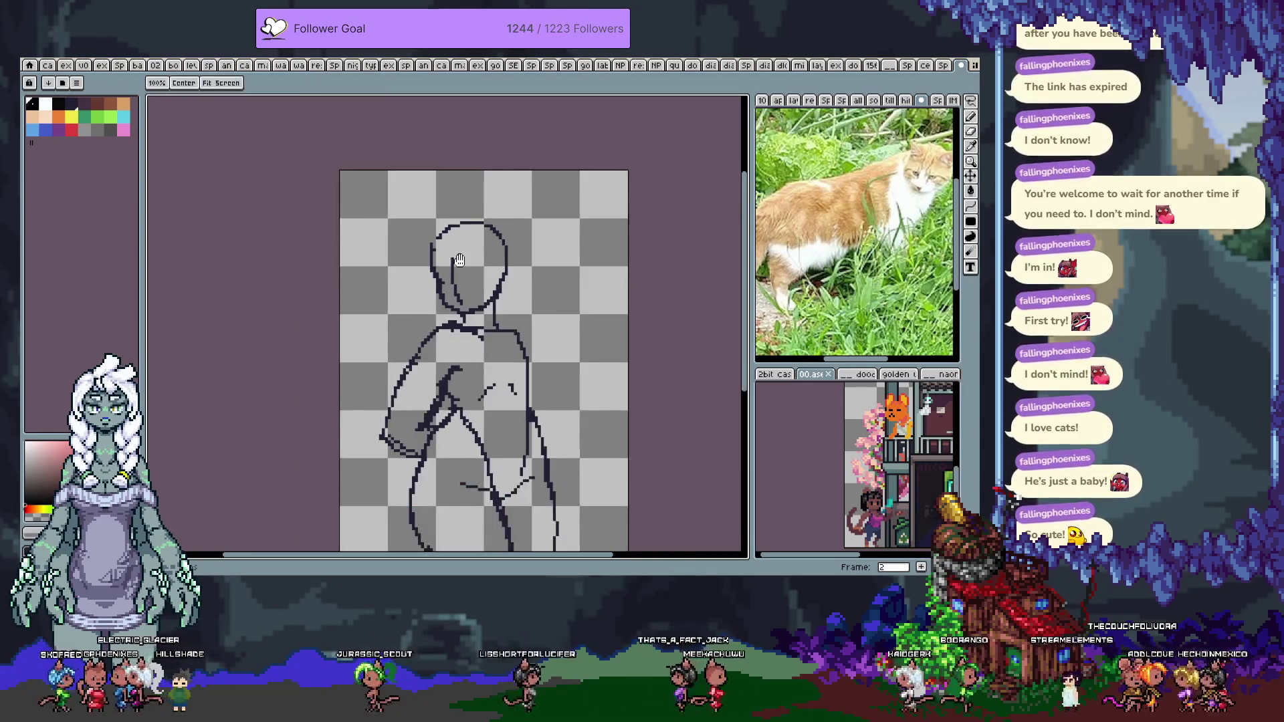
scroll(459, 258, up, 1)
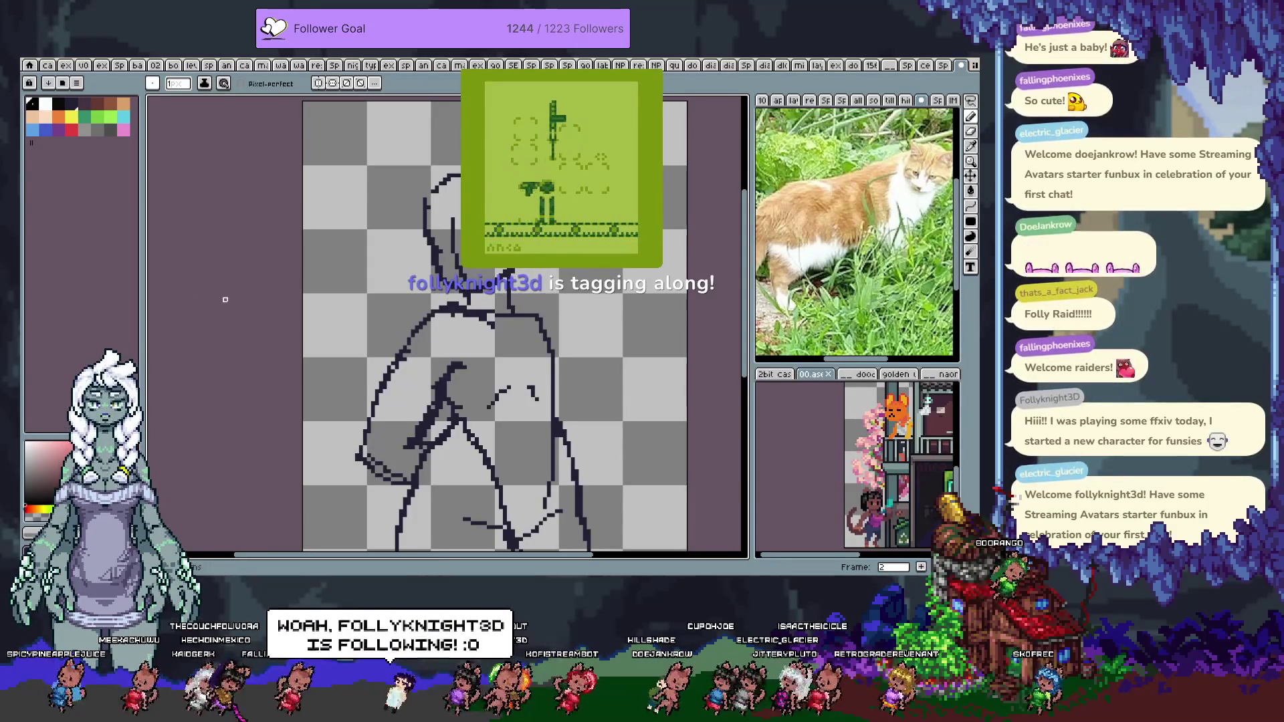
drag(180, 308, 150, 313)
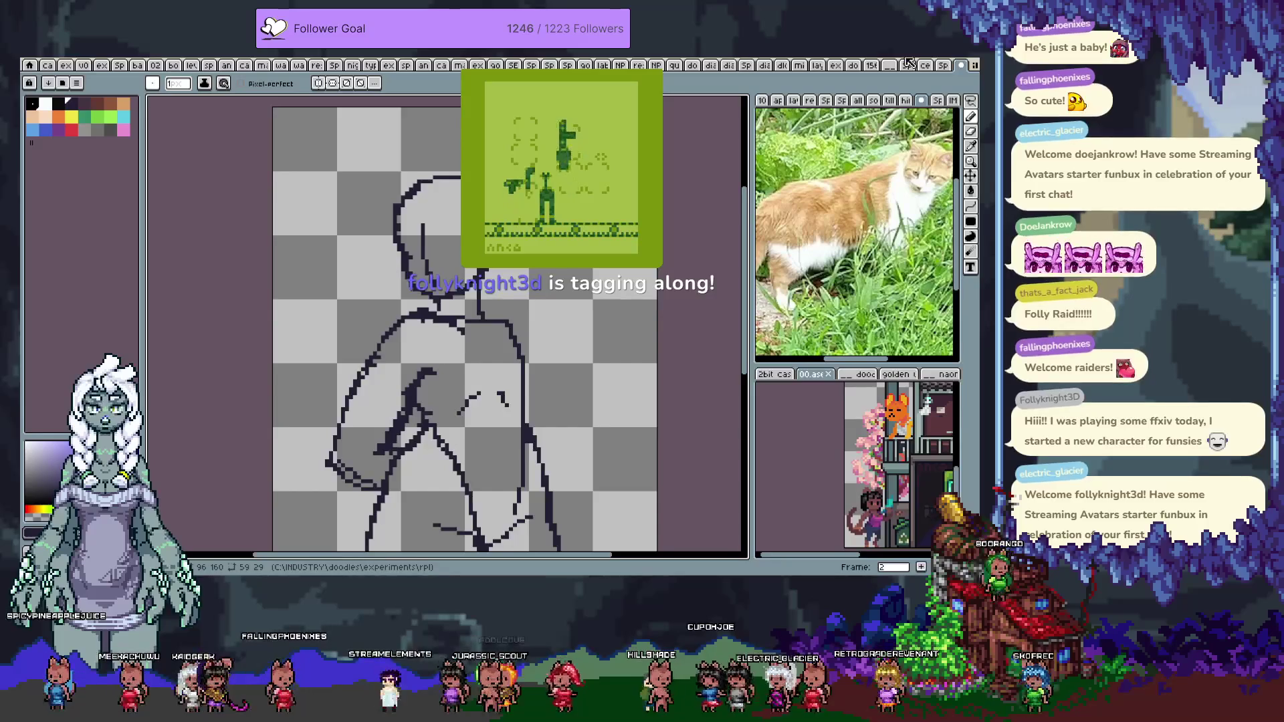
Switch to the tileset sheet document and step through its frames back to the first one
key(ctrl+shift+Tab)
key(ctrl+shift+Tab)
scroll(450, 321, down, 1)
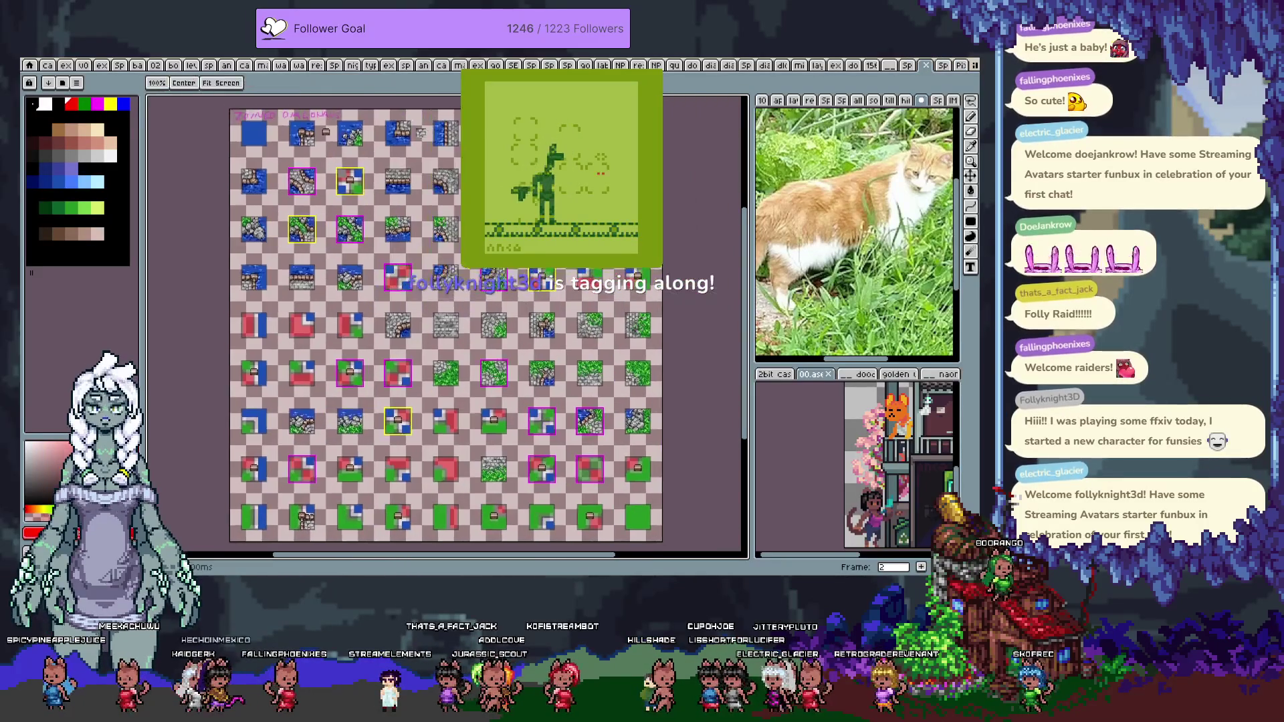
scroll(449, 321, up, 1)
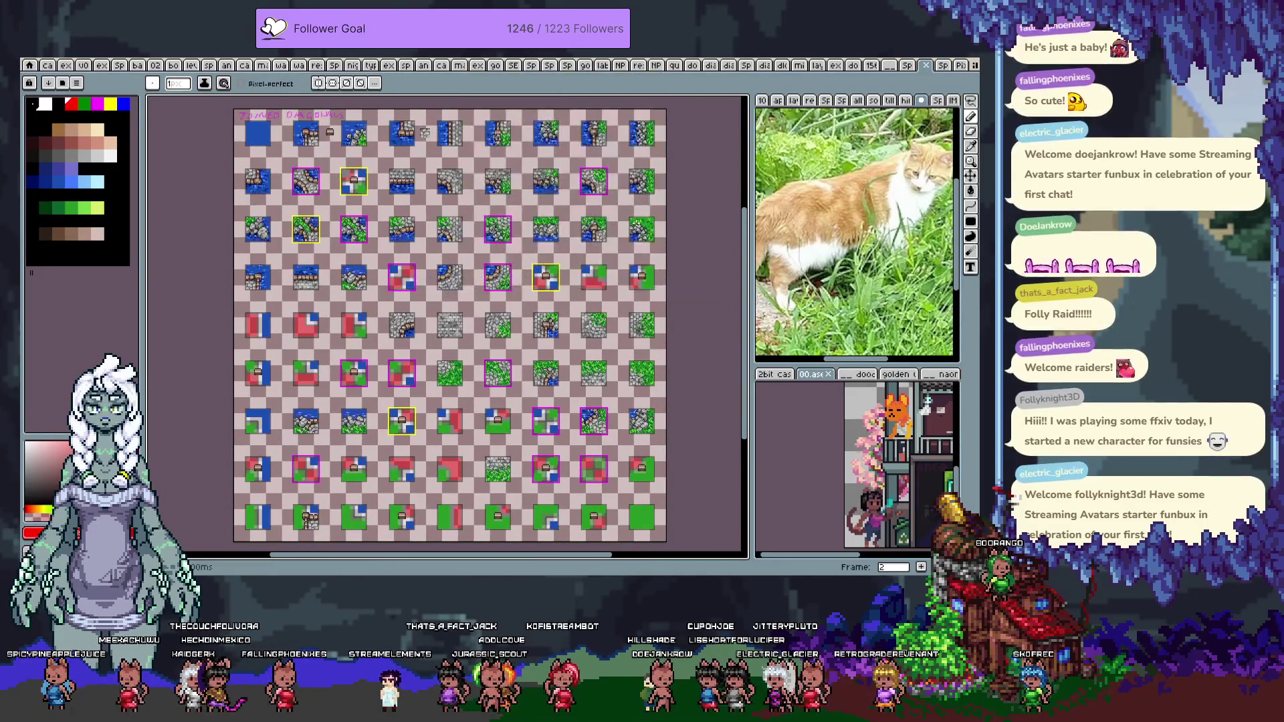
key(Right)
key(Right)
key(Right)
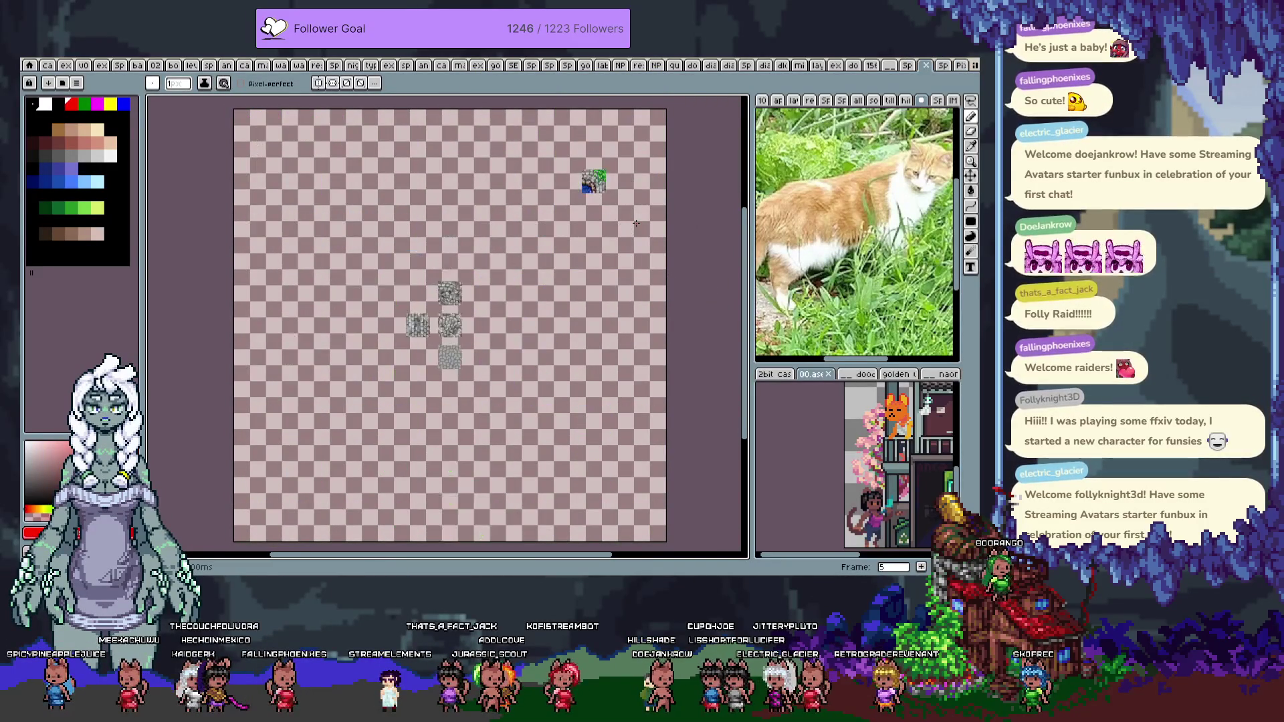
key(Right)
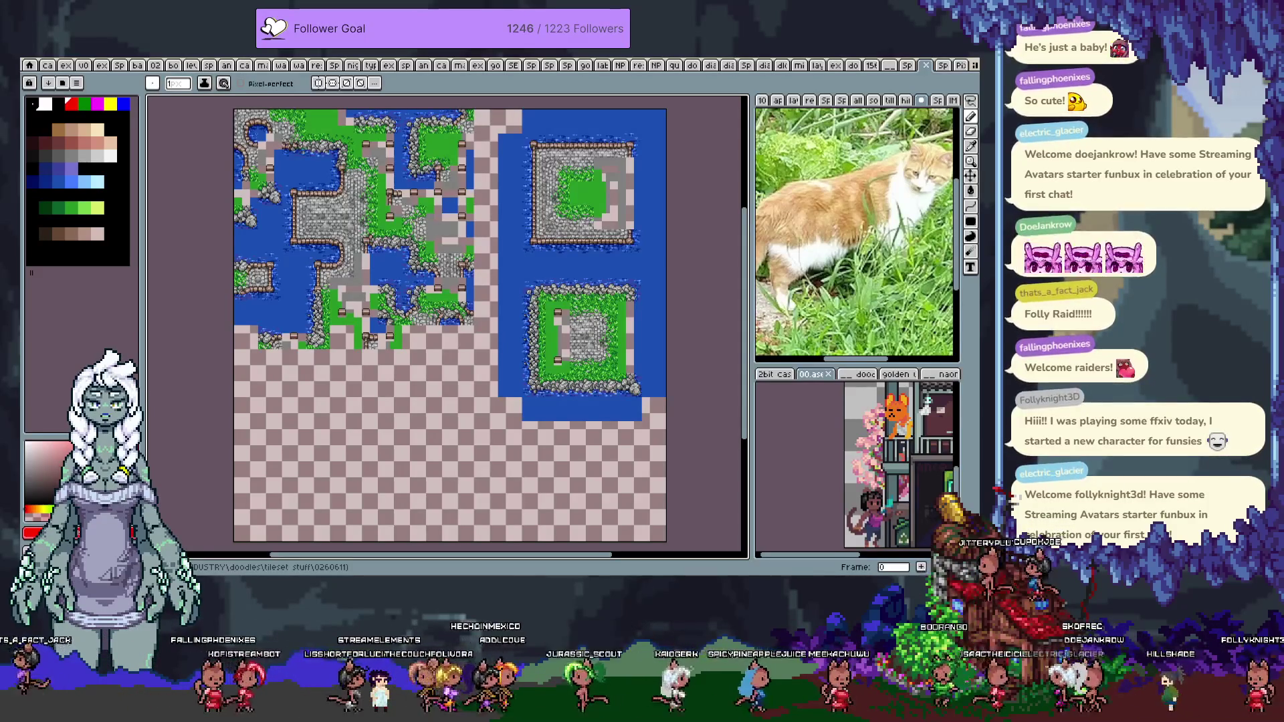
Bring up the artwork collection document, pan it into view and toggle the timeline
key(i)
key(b)
click(50, 66)
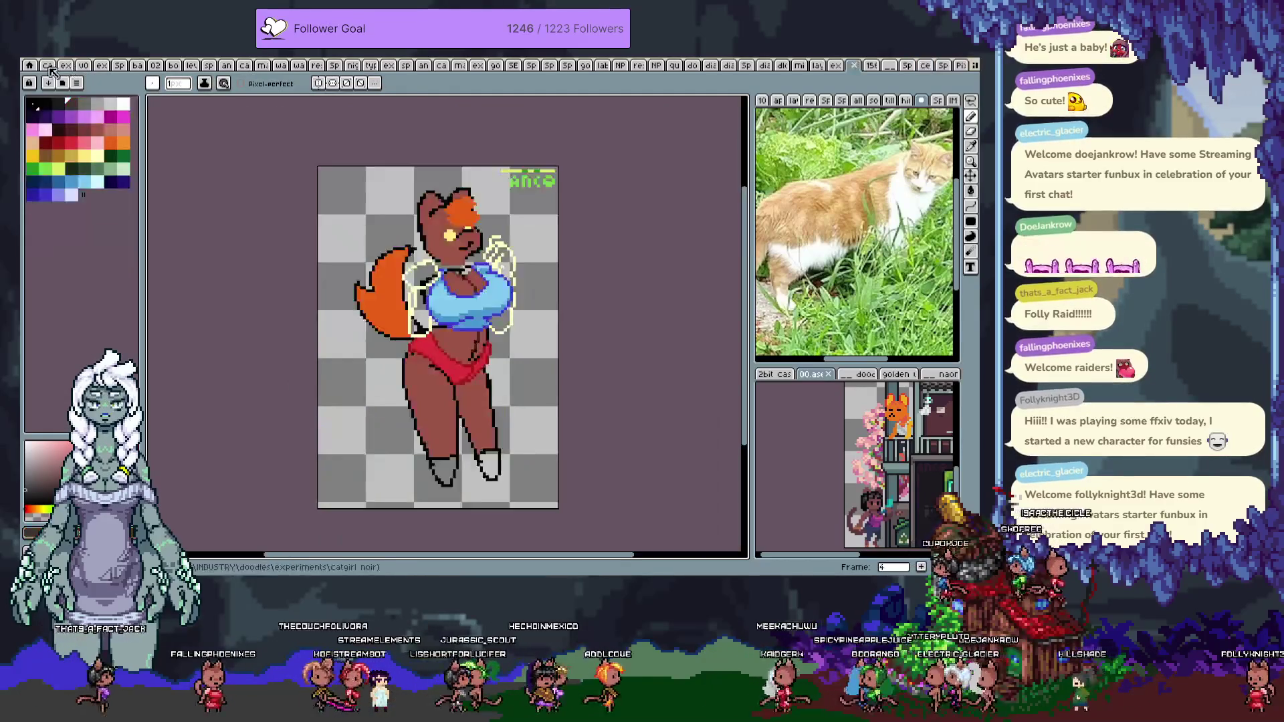
click(48, 67)
key(h)
drag(523, 218, 452, 186)
key(b)
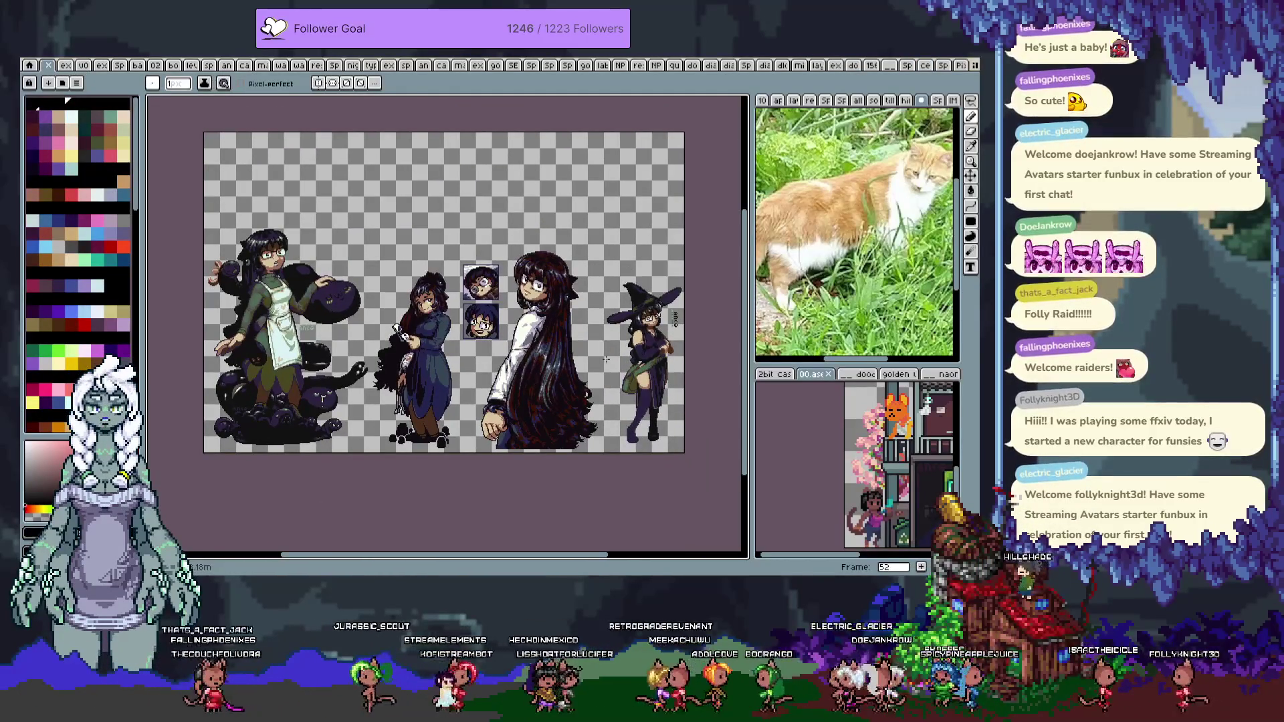
key(Tab)
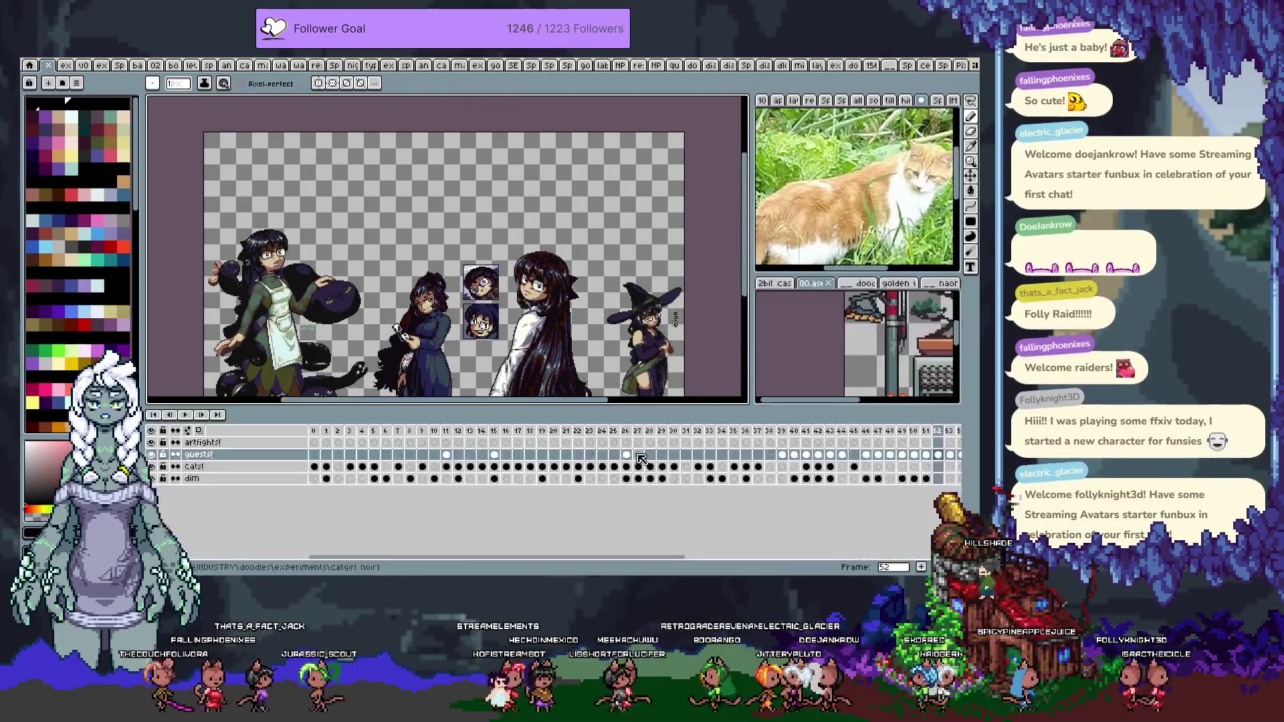
key(Tab)
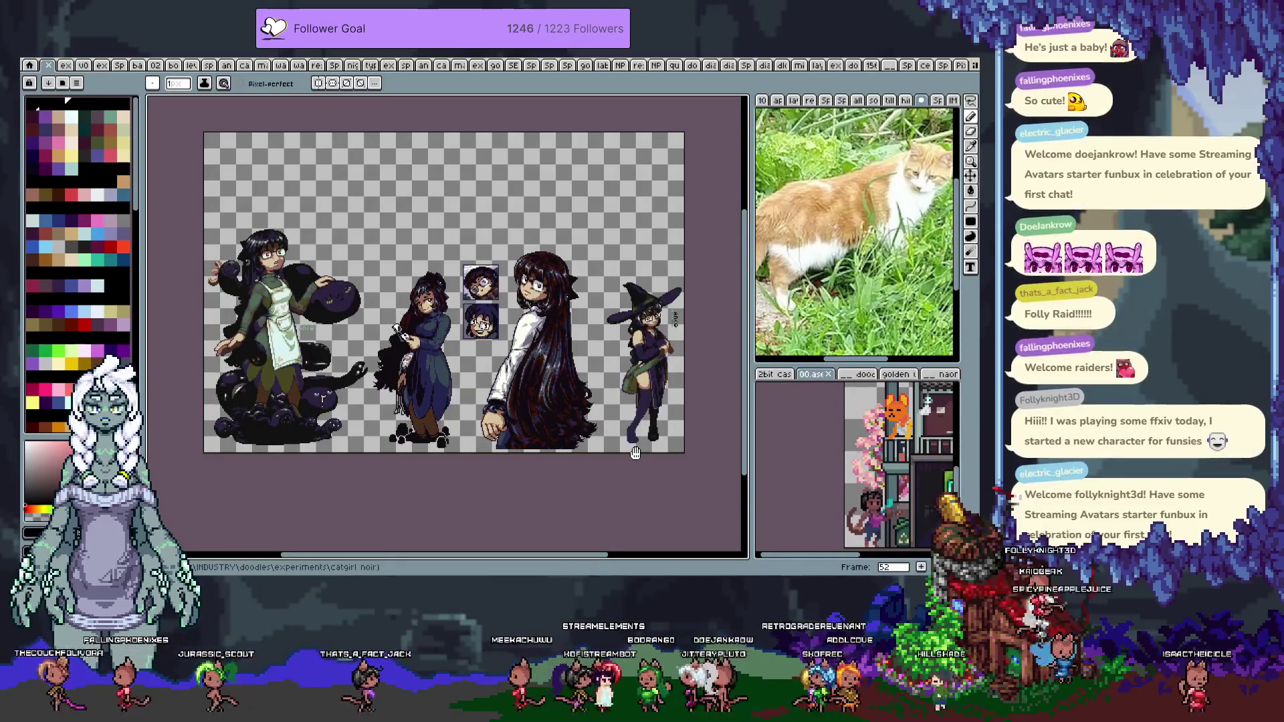
Page through the artwork frames, past Dark Champion and beach princess, wrapping to the first frame
key(Right)
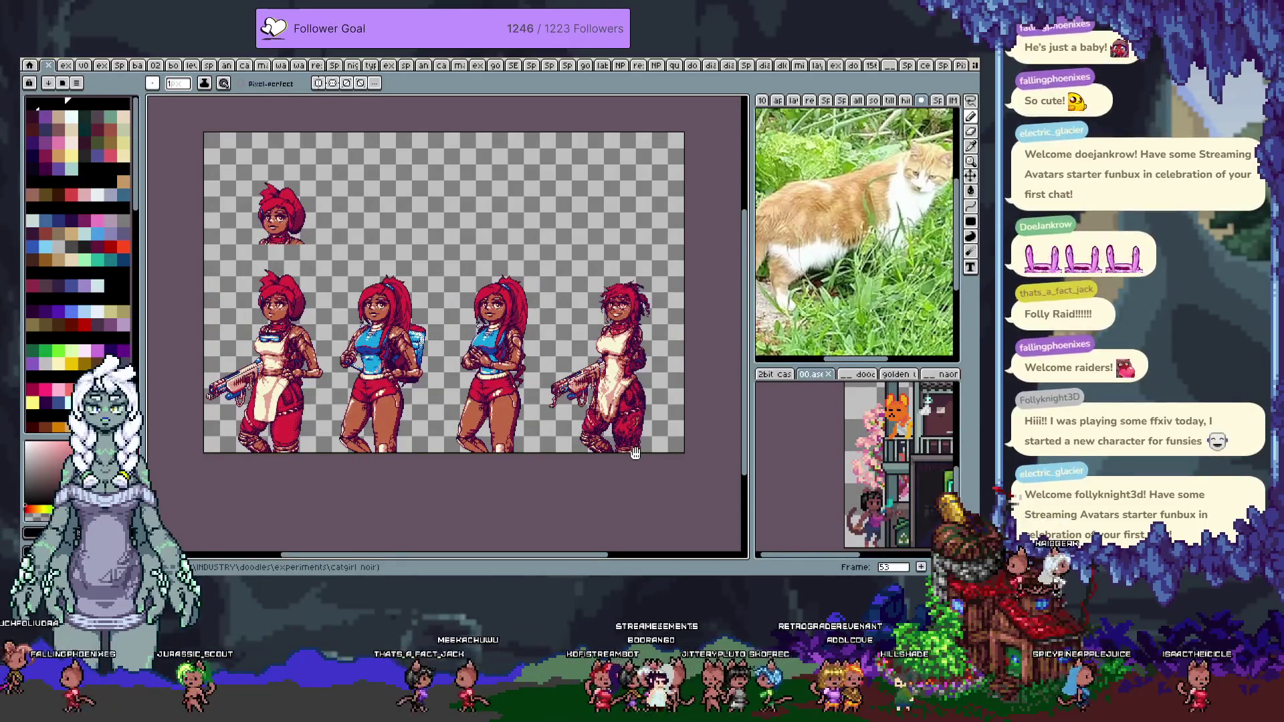
key(Right)
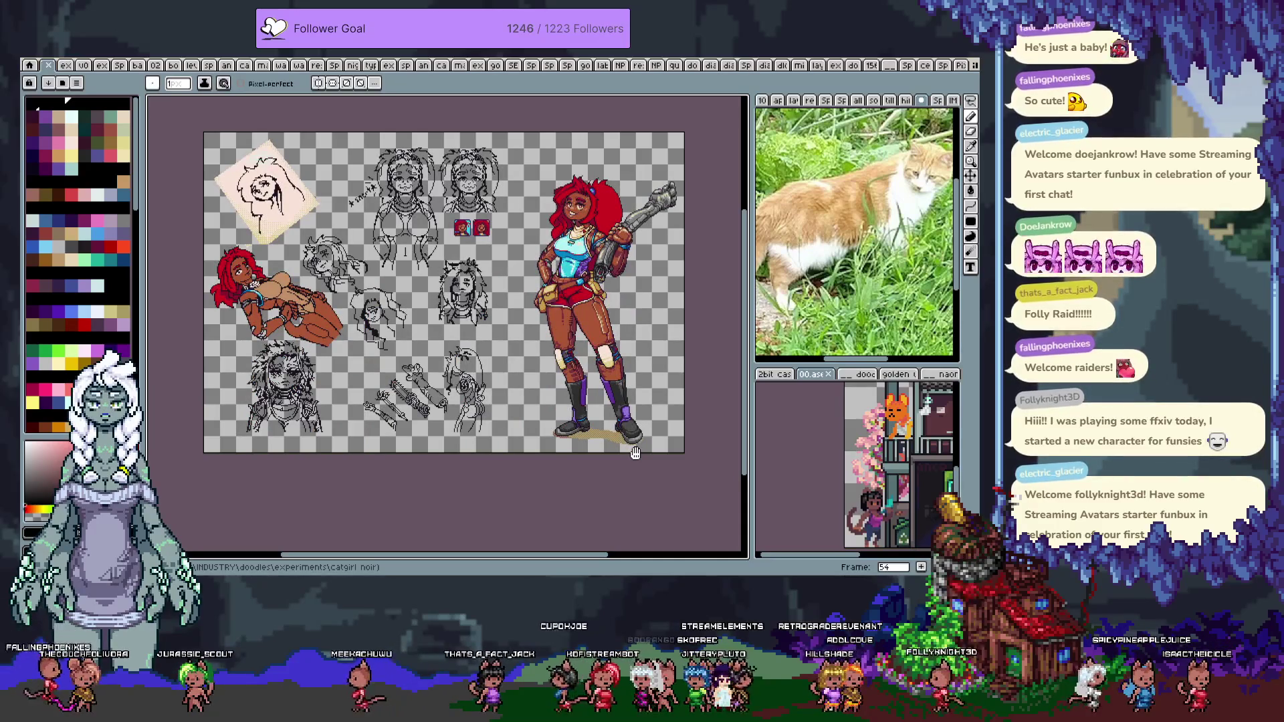
key(Right)
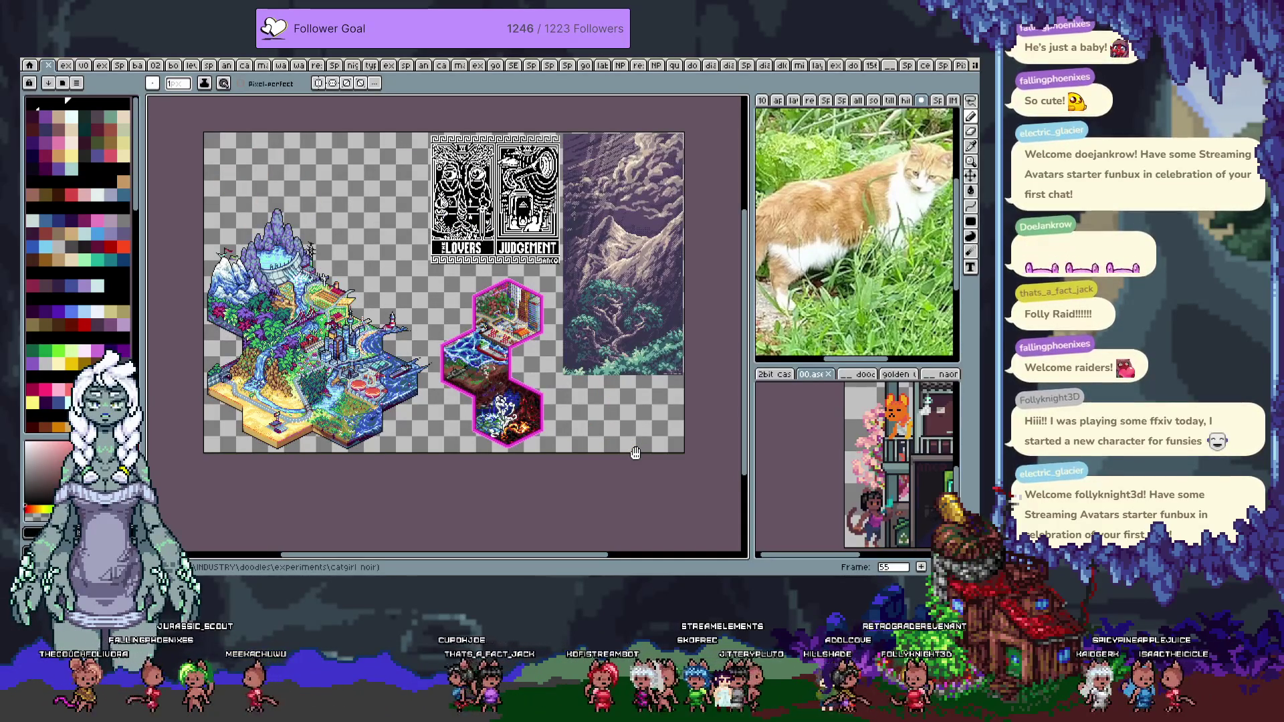
key(Right)
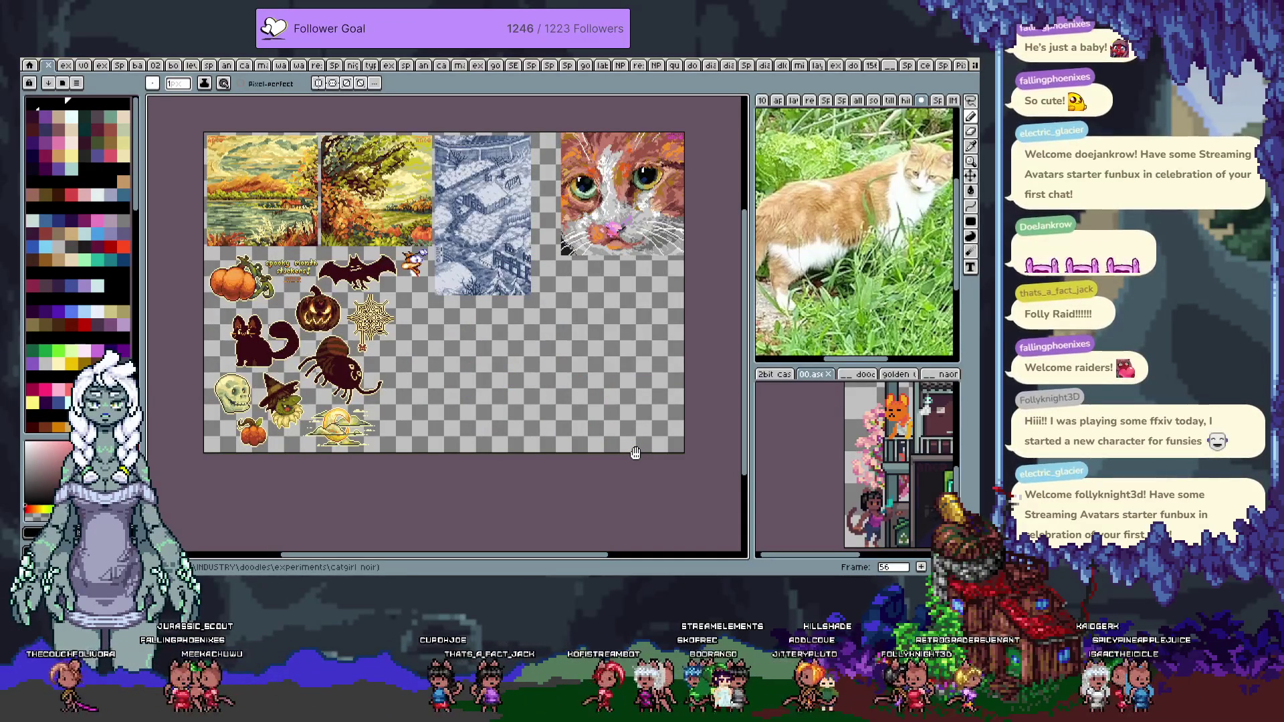
key(Right)
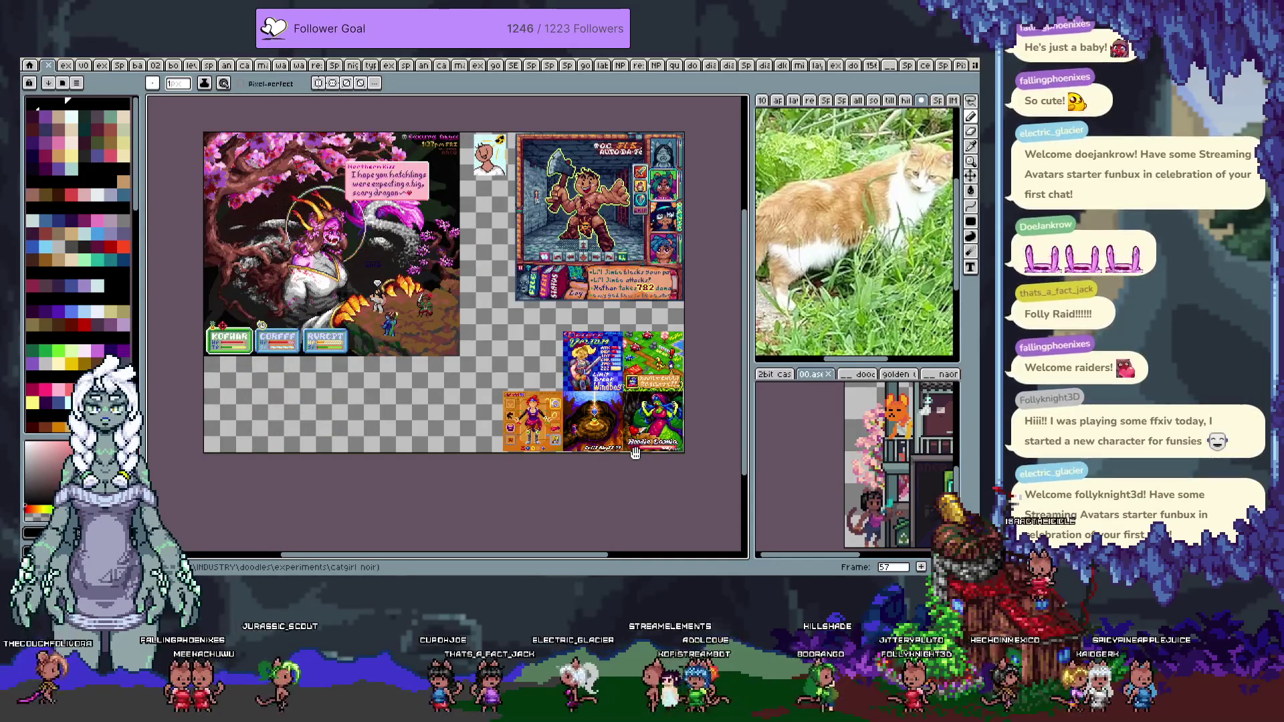
key(Right)
key(Right)
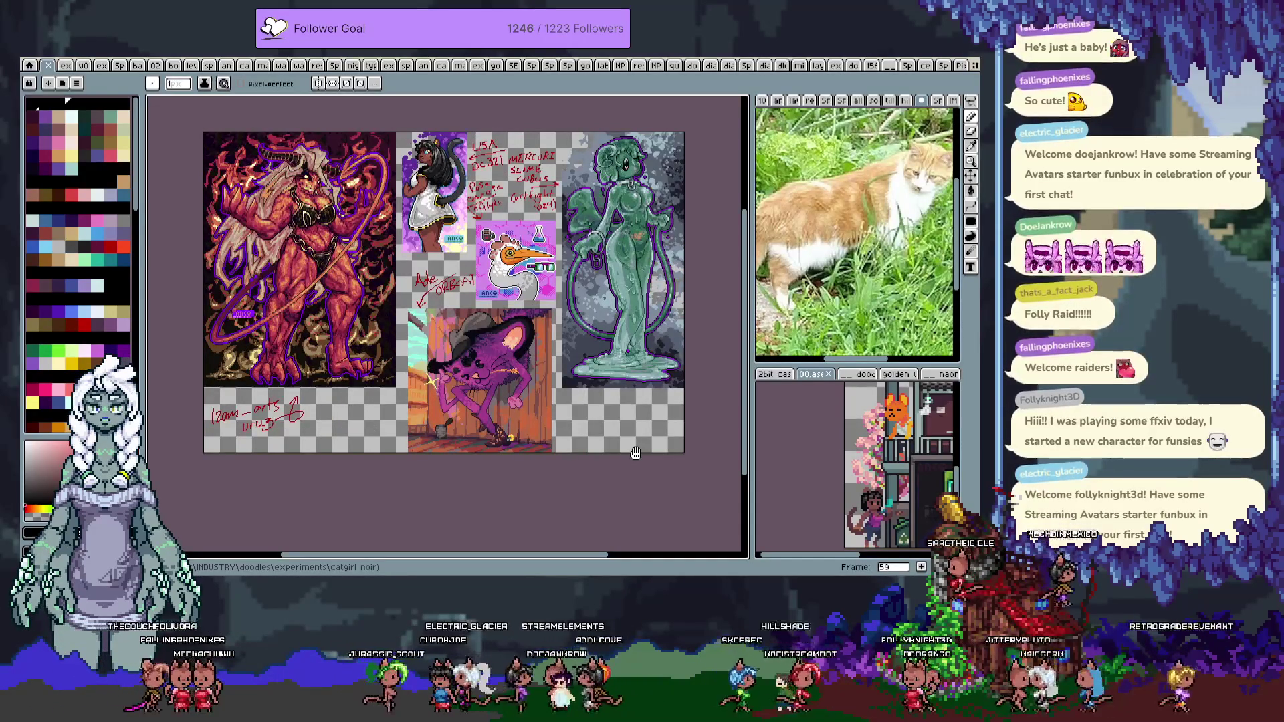
key(Right)
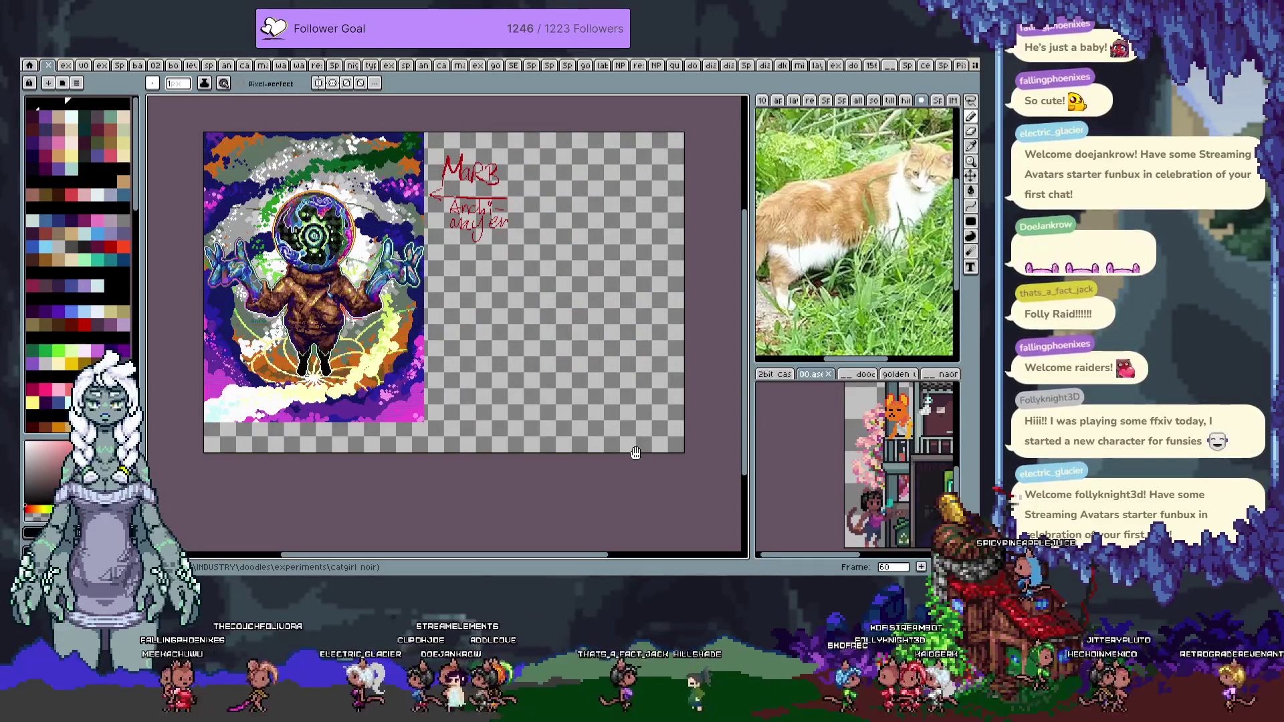
key(Right)
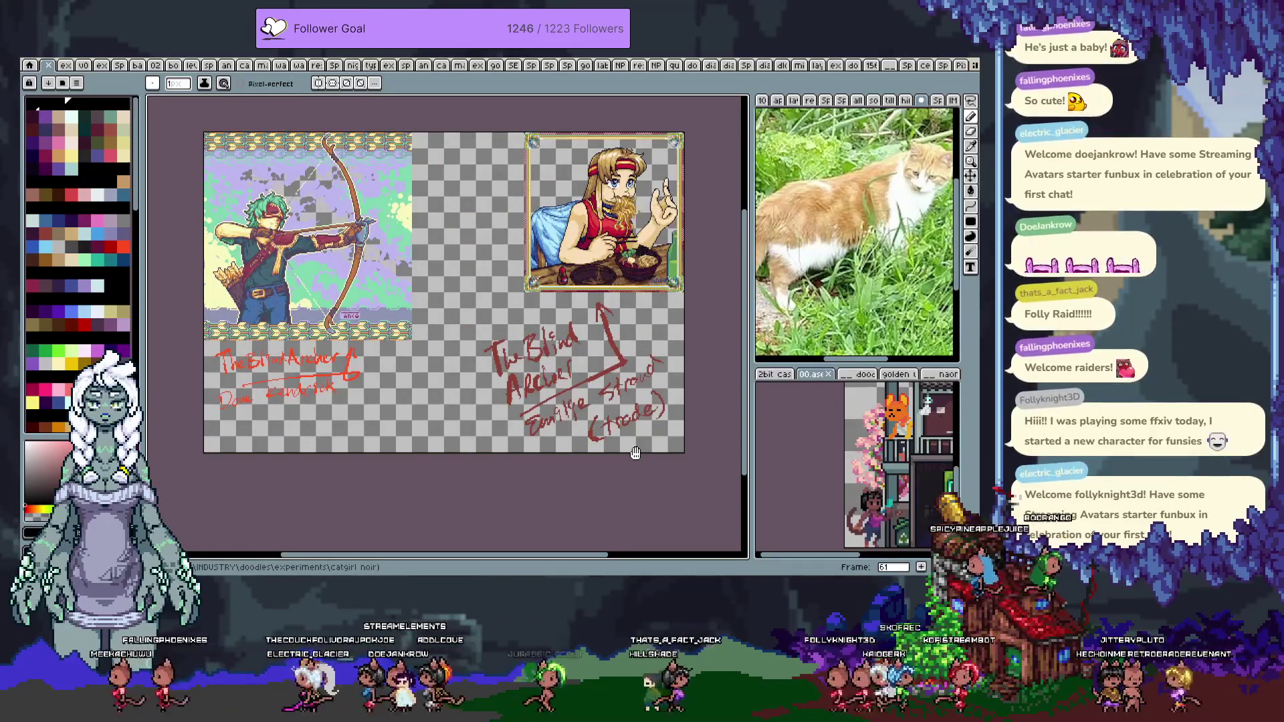
key(Right)
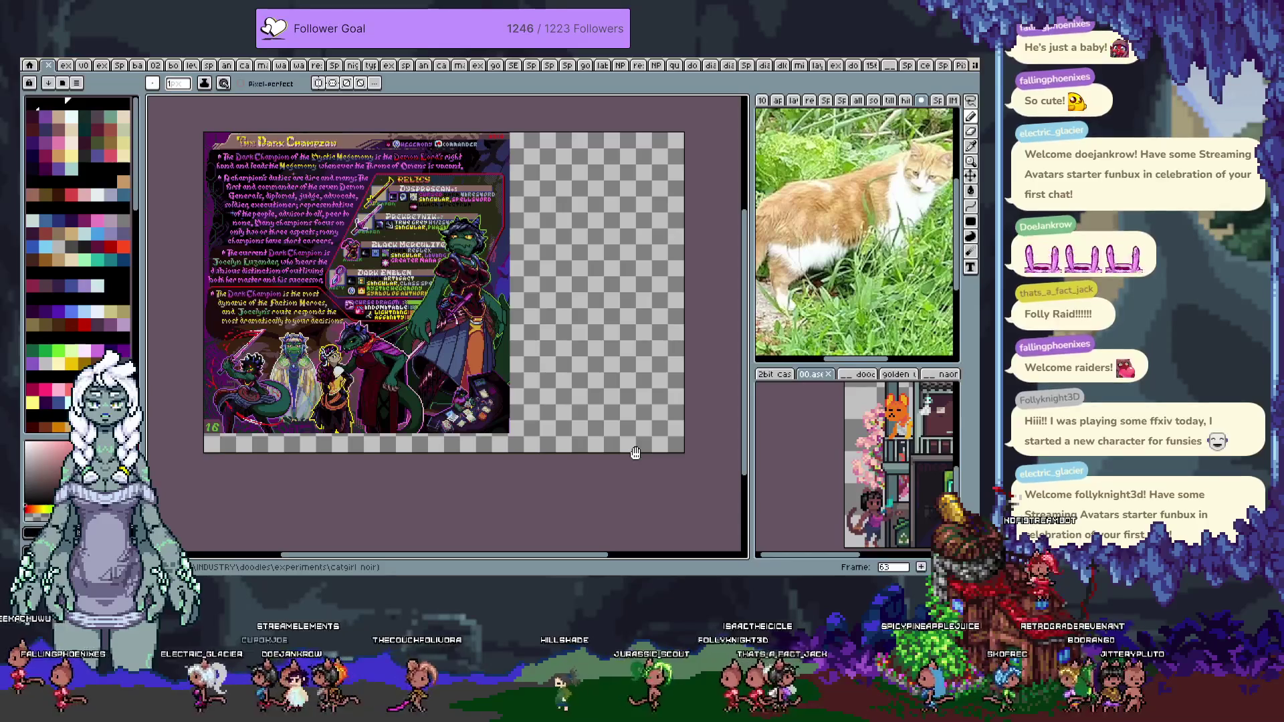
key(Right)
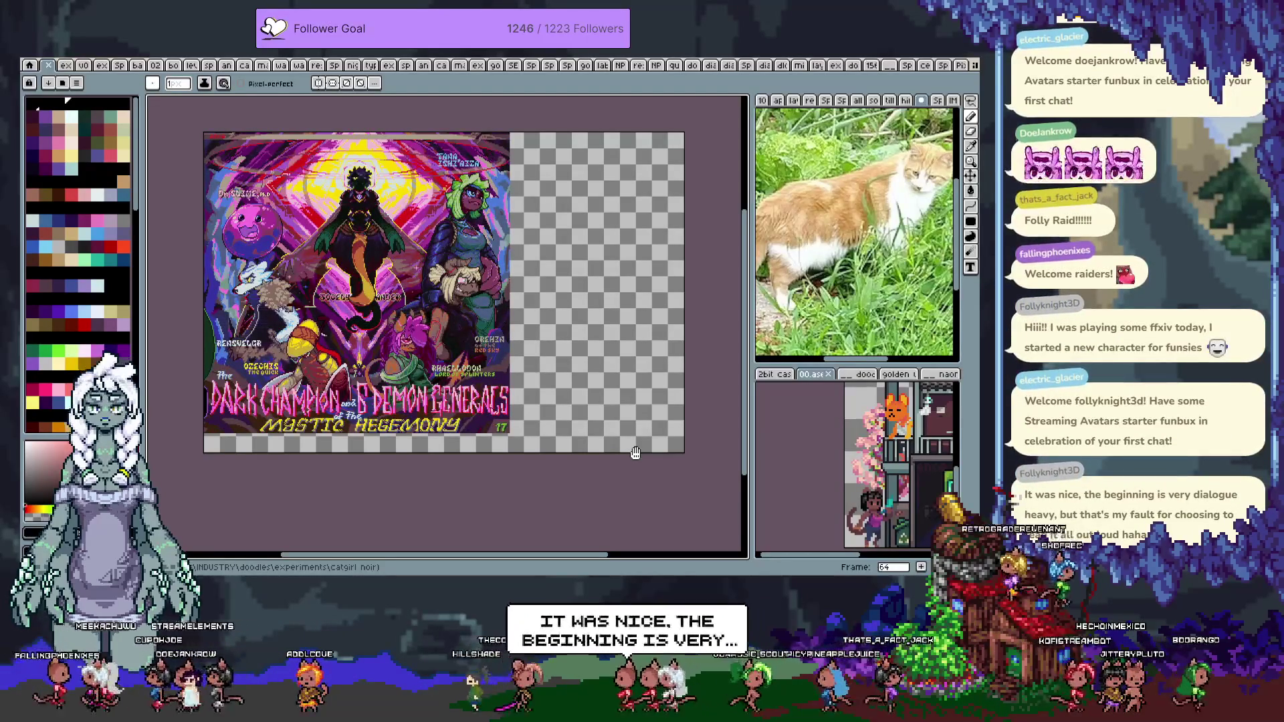
key(Right)
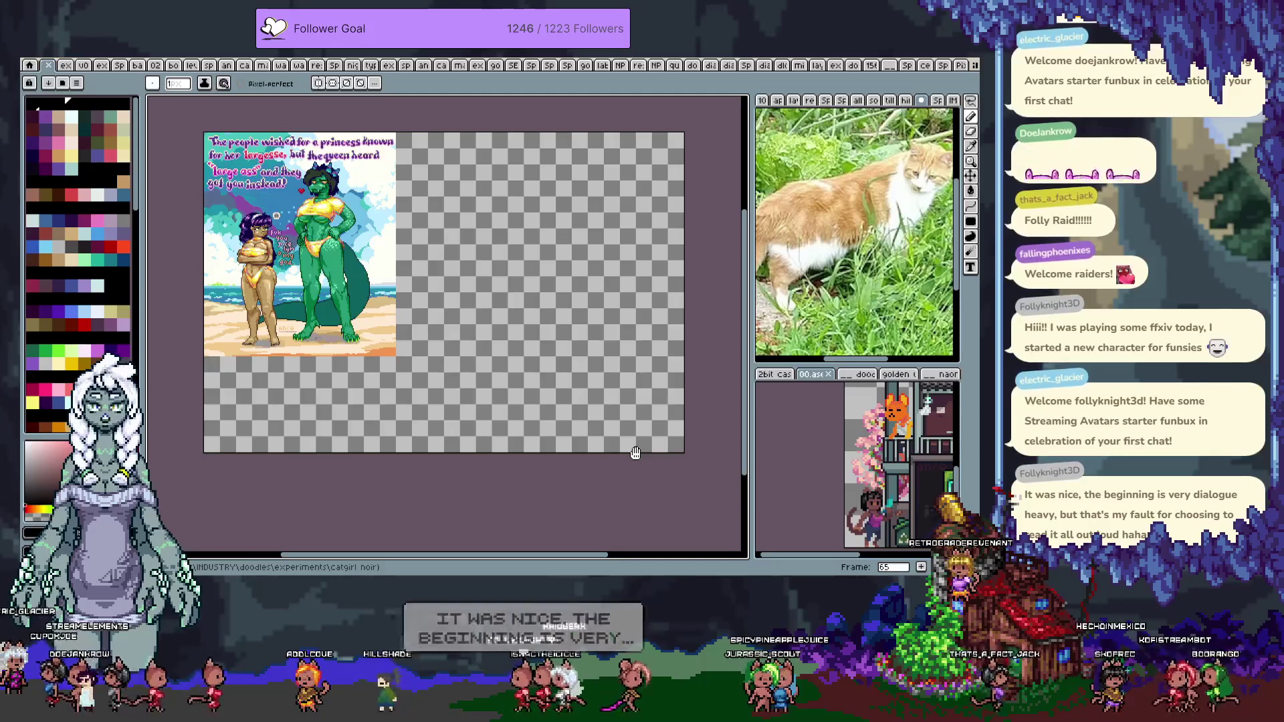
key(Right)
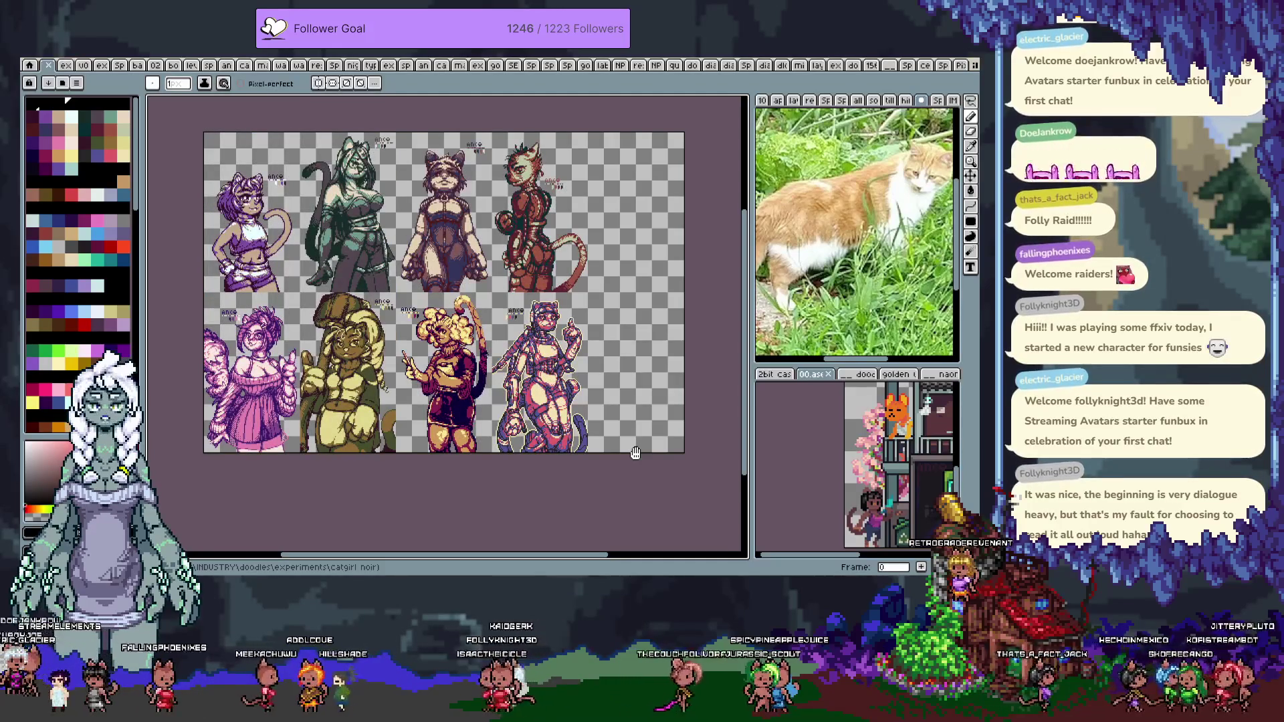
Step from the catgirl sprite sheets at frame 0 to frame 17, the dark two-tone winged figure
key(Right)
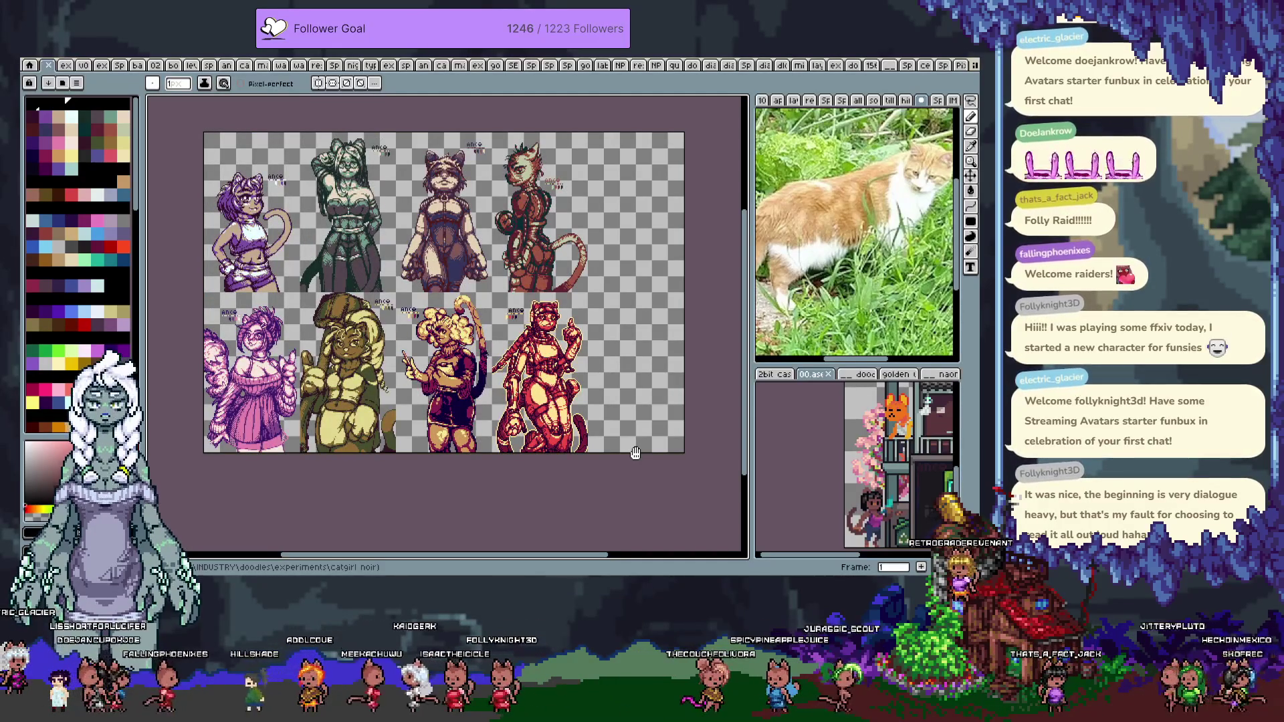
key(Right)
key(Right)
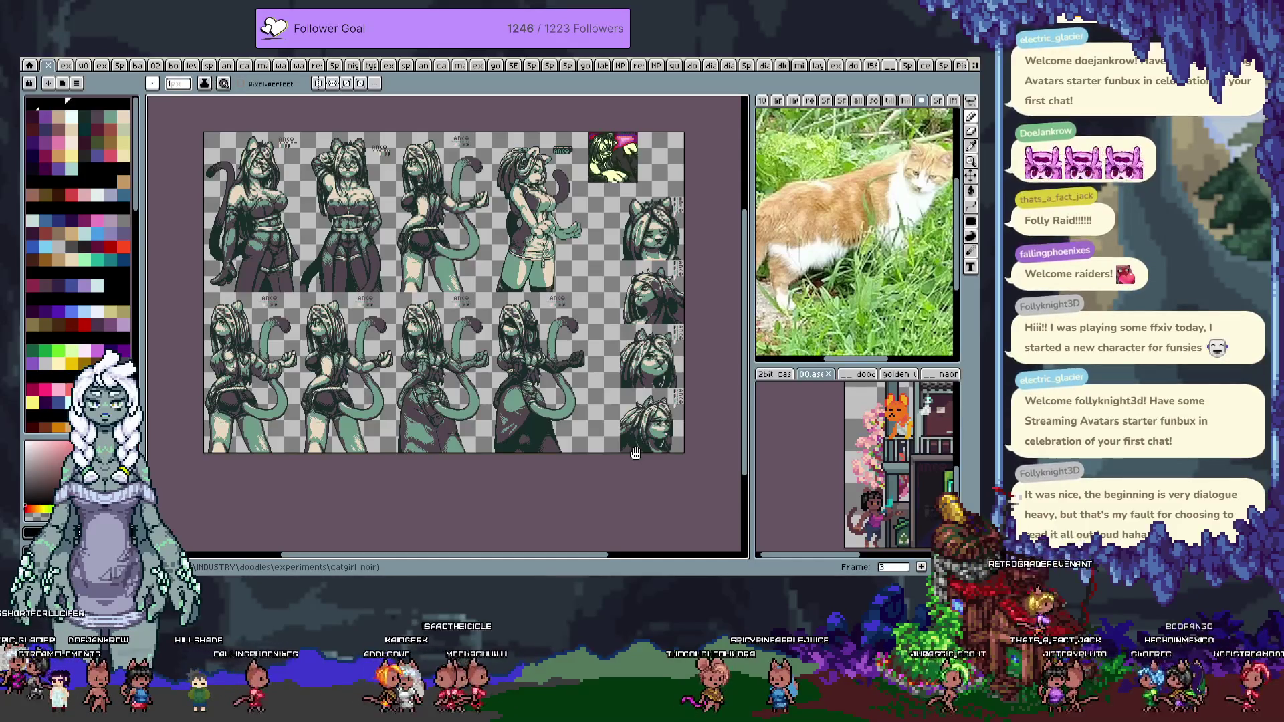
key(Right)
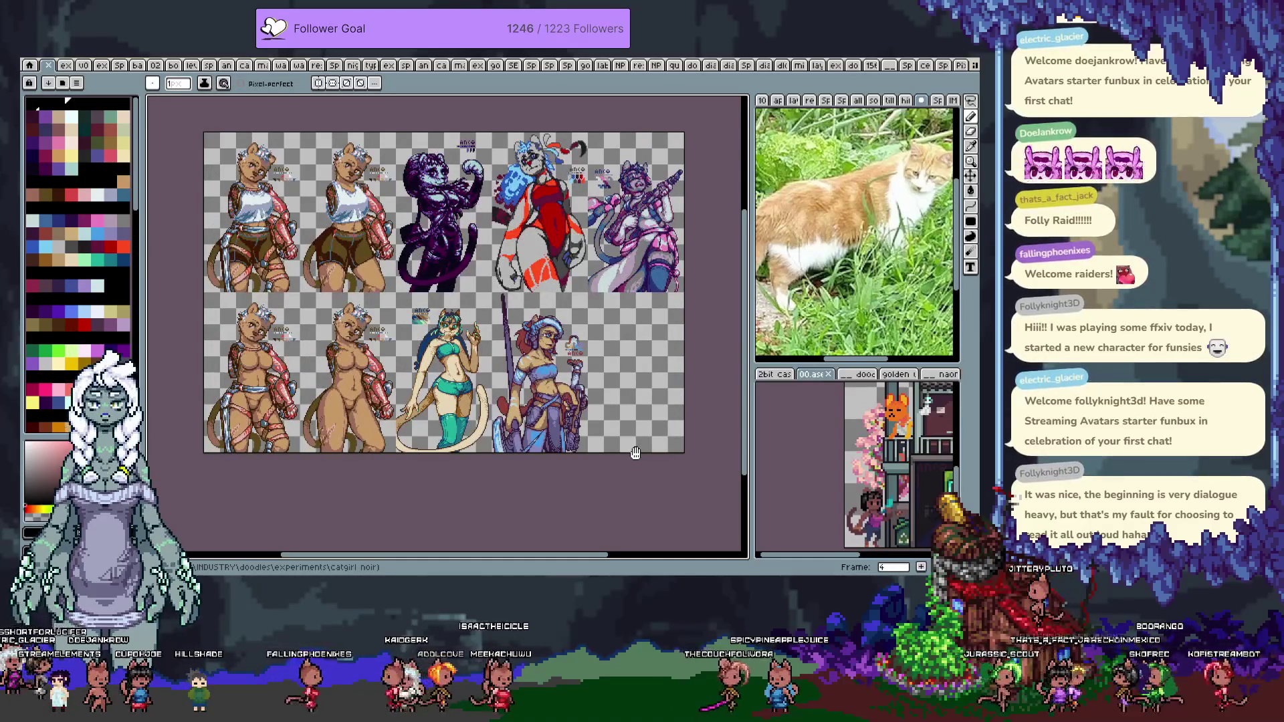
key(Right)
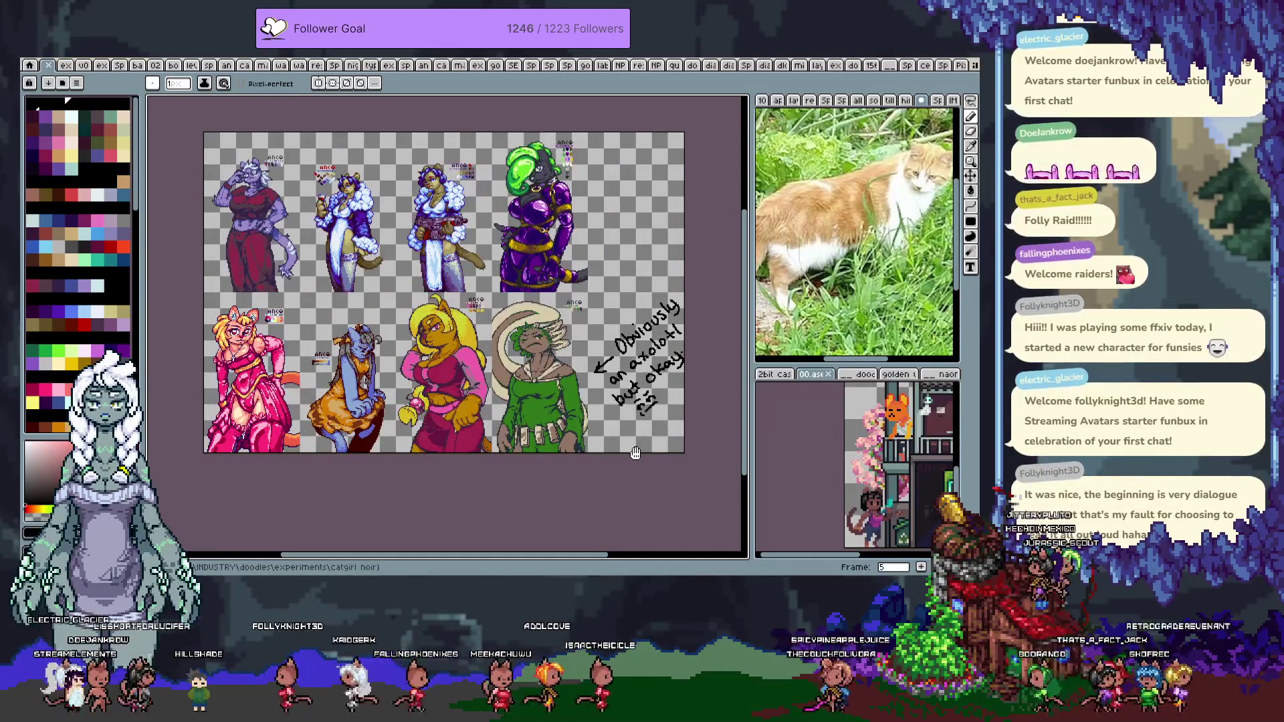
key(Right)
key(Right)
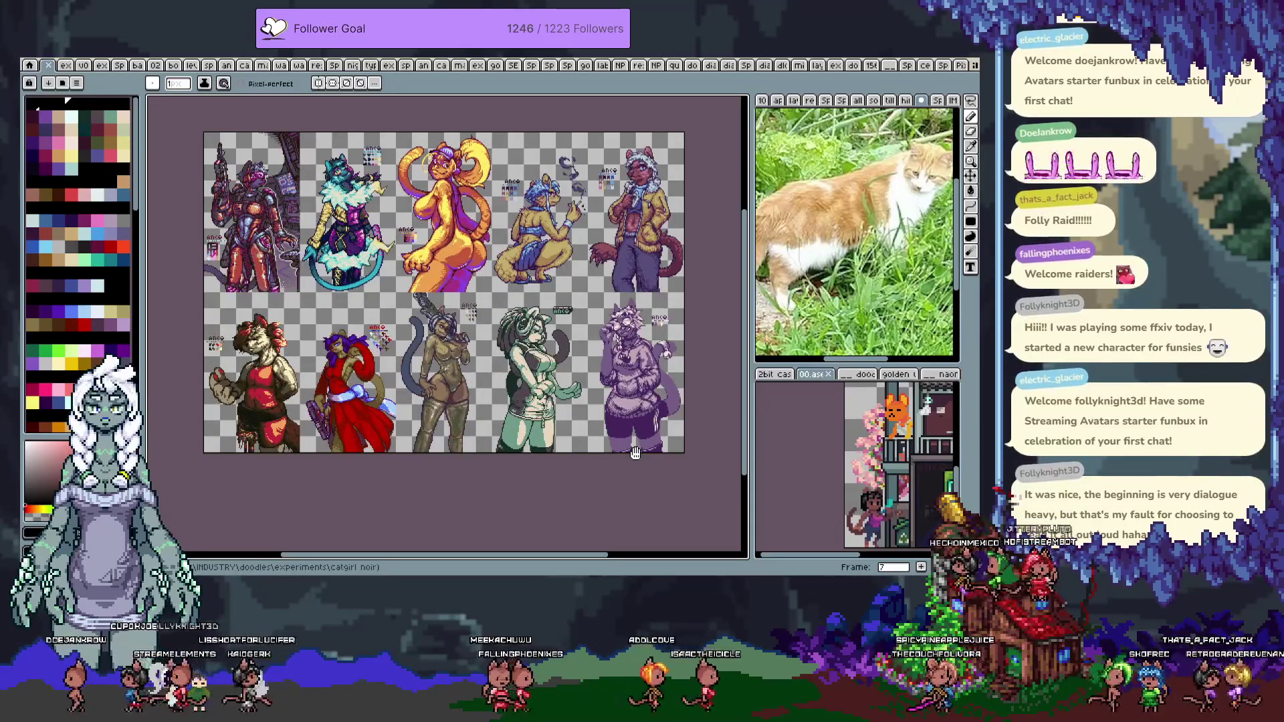
key(Right)
key(Right)
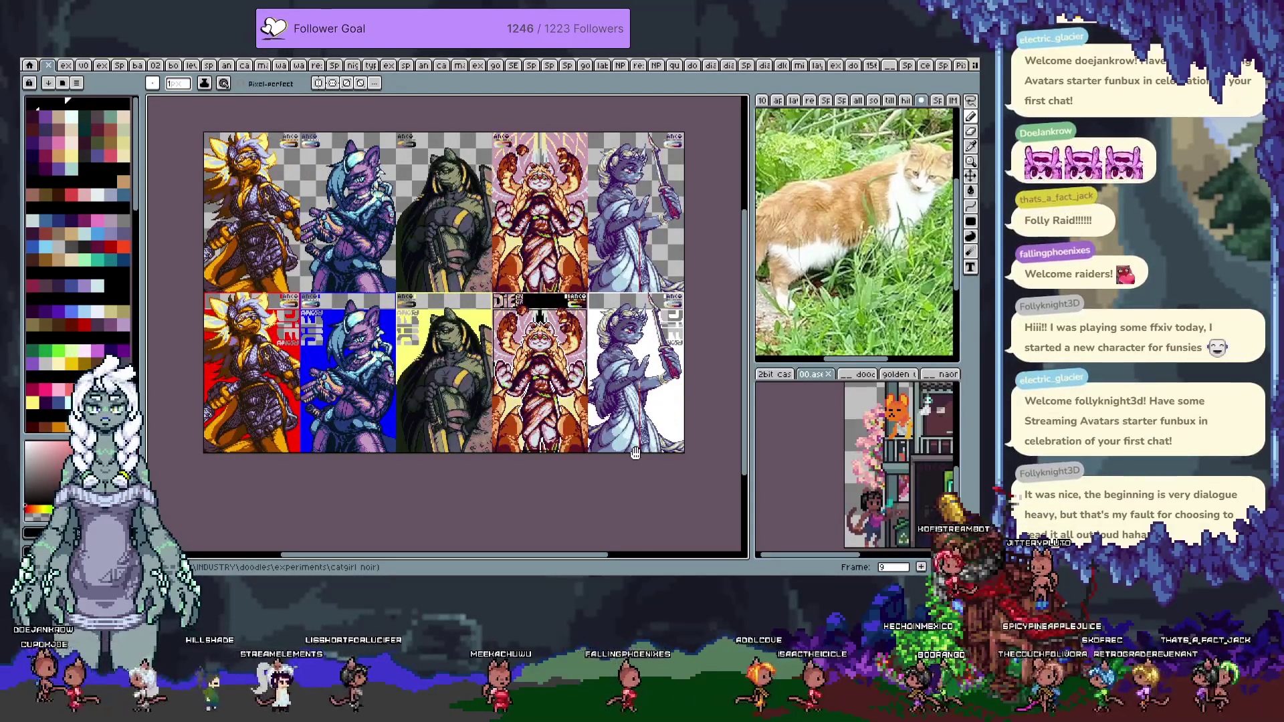
key(Right)
key(Right)
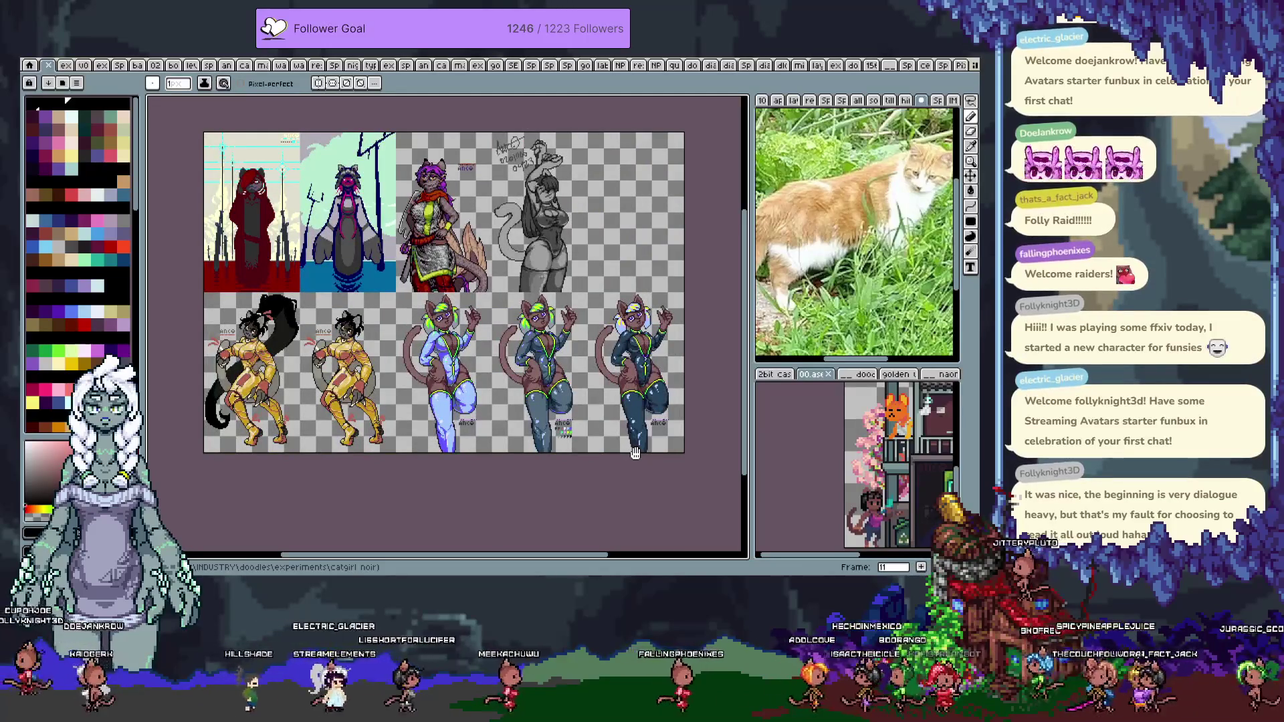
key(Right)
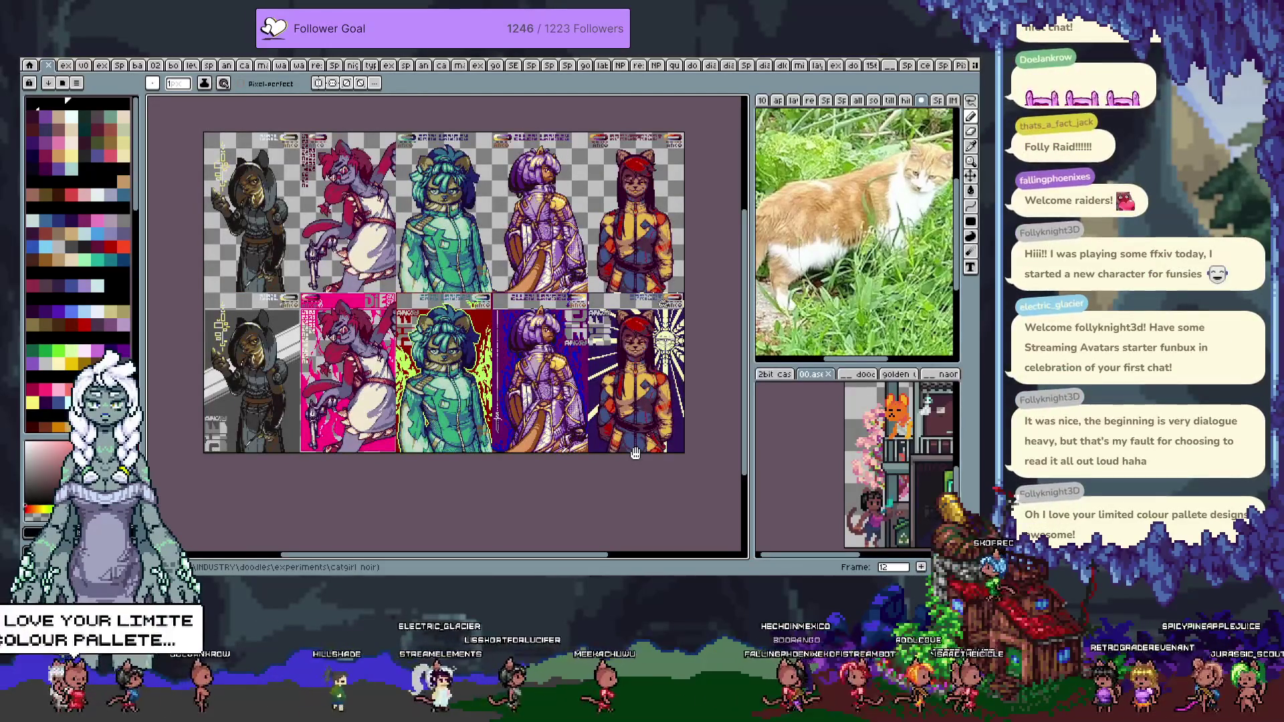
key(Right)
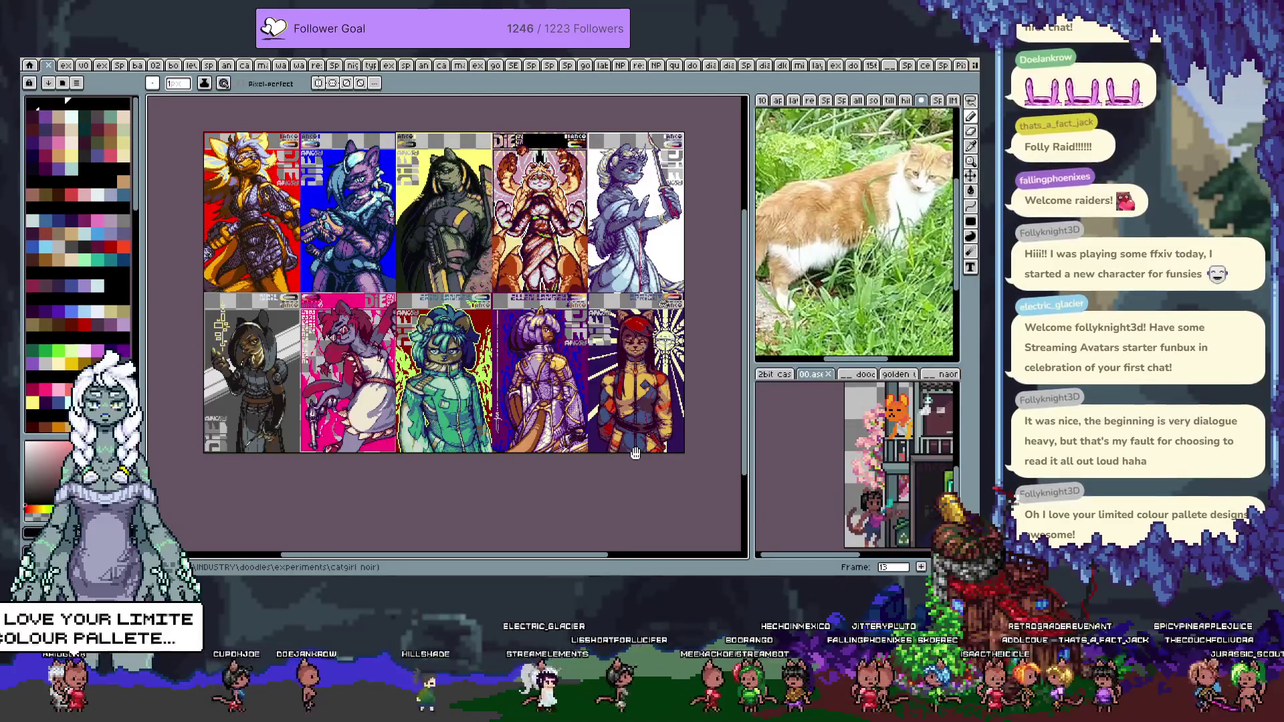
key(Right)
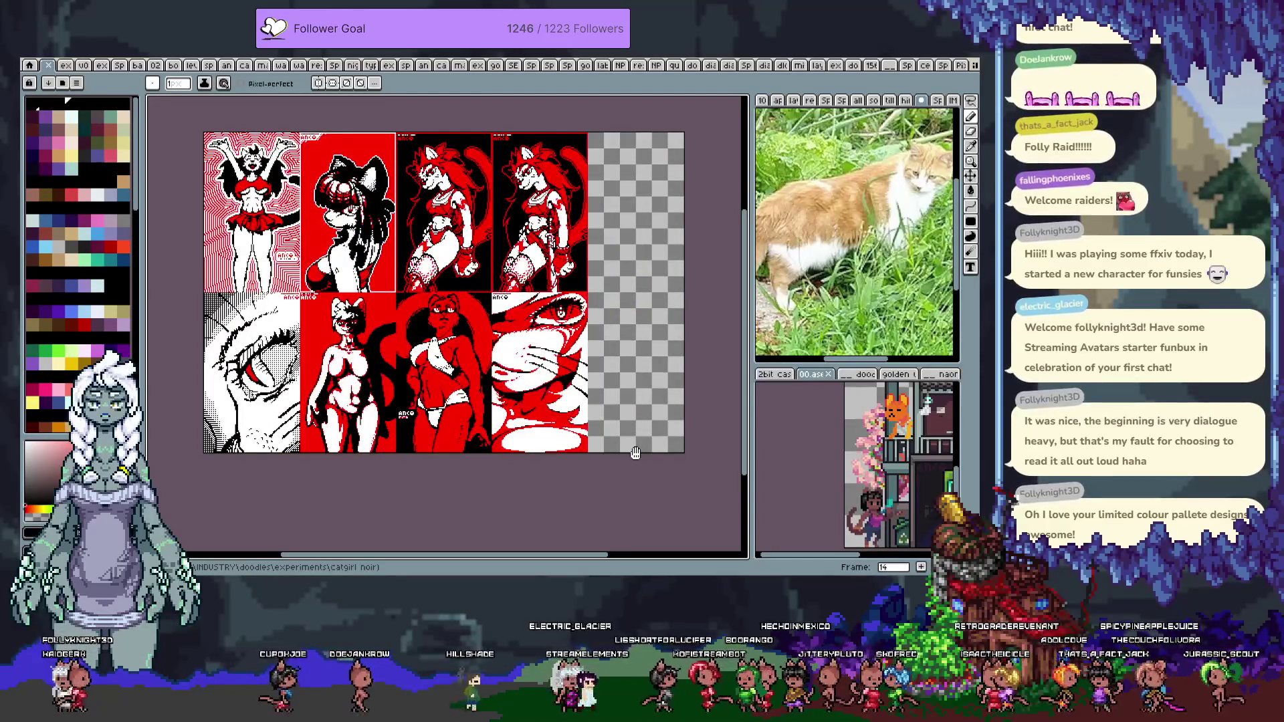
key(Right)
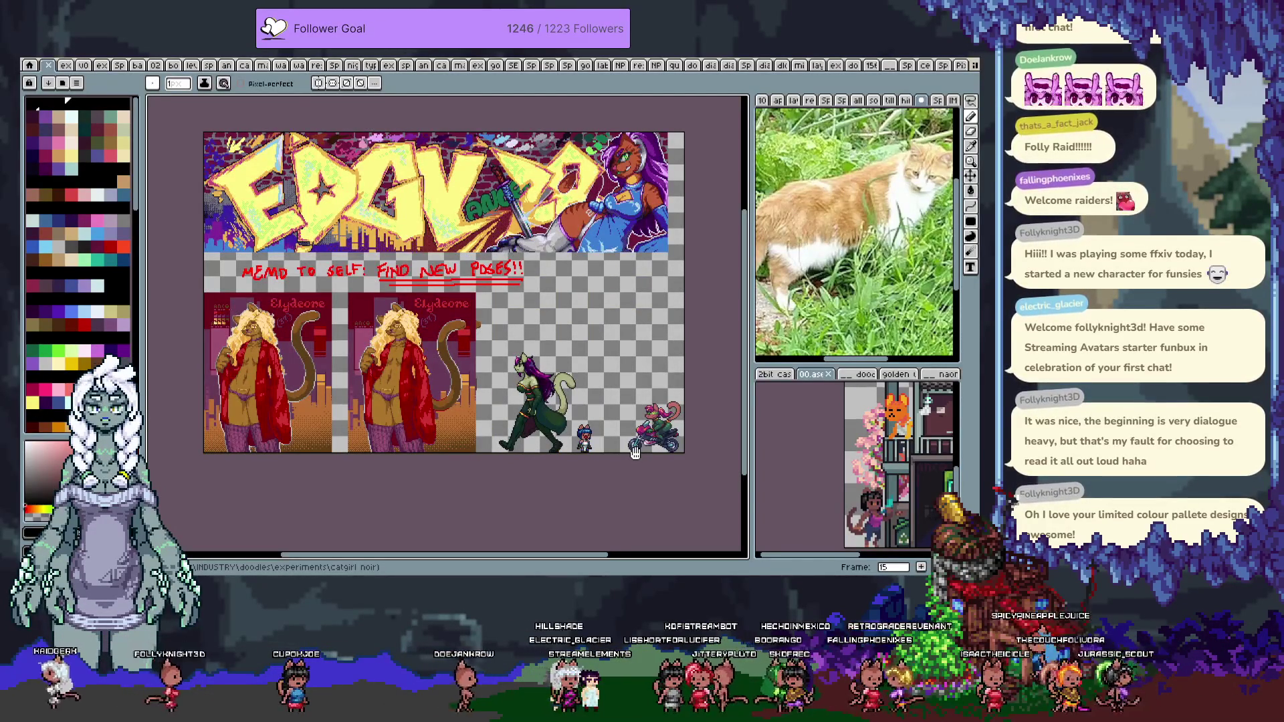
key(Right)
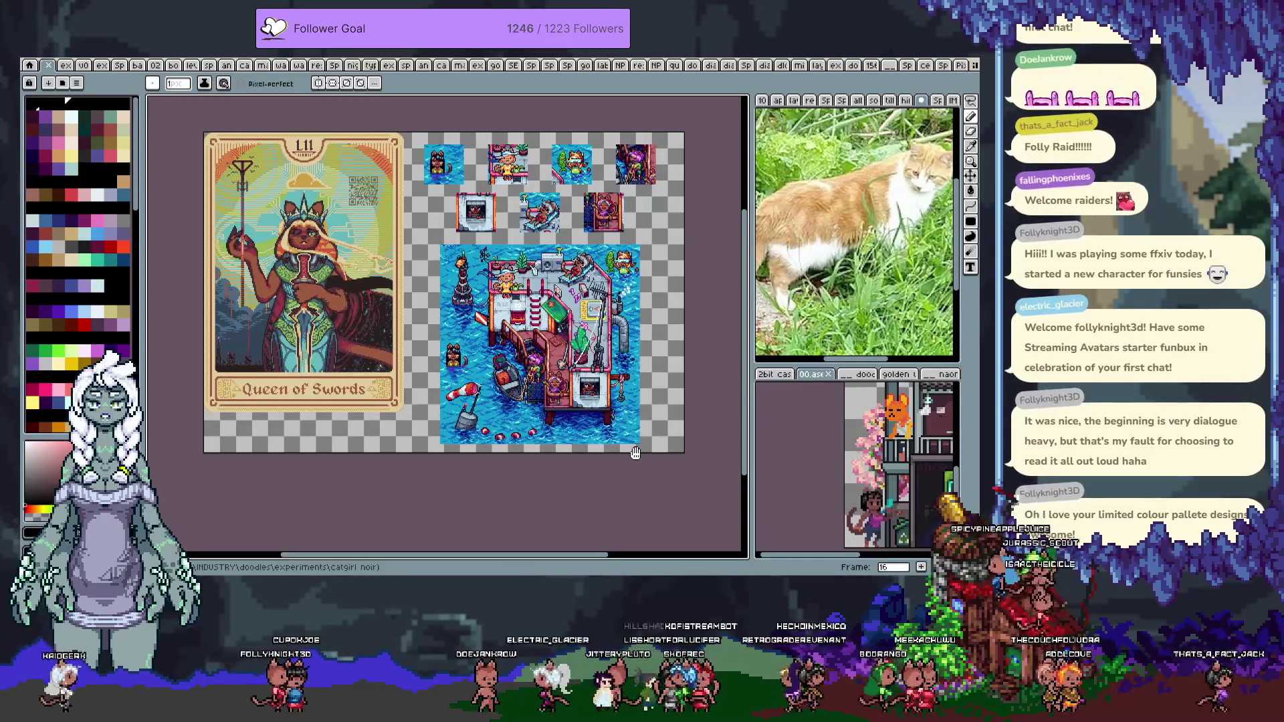
key(Right)
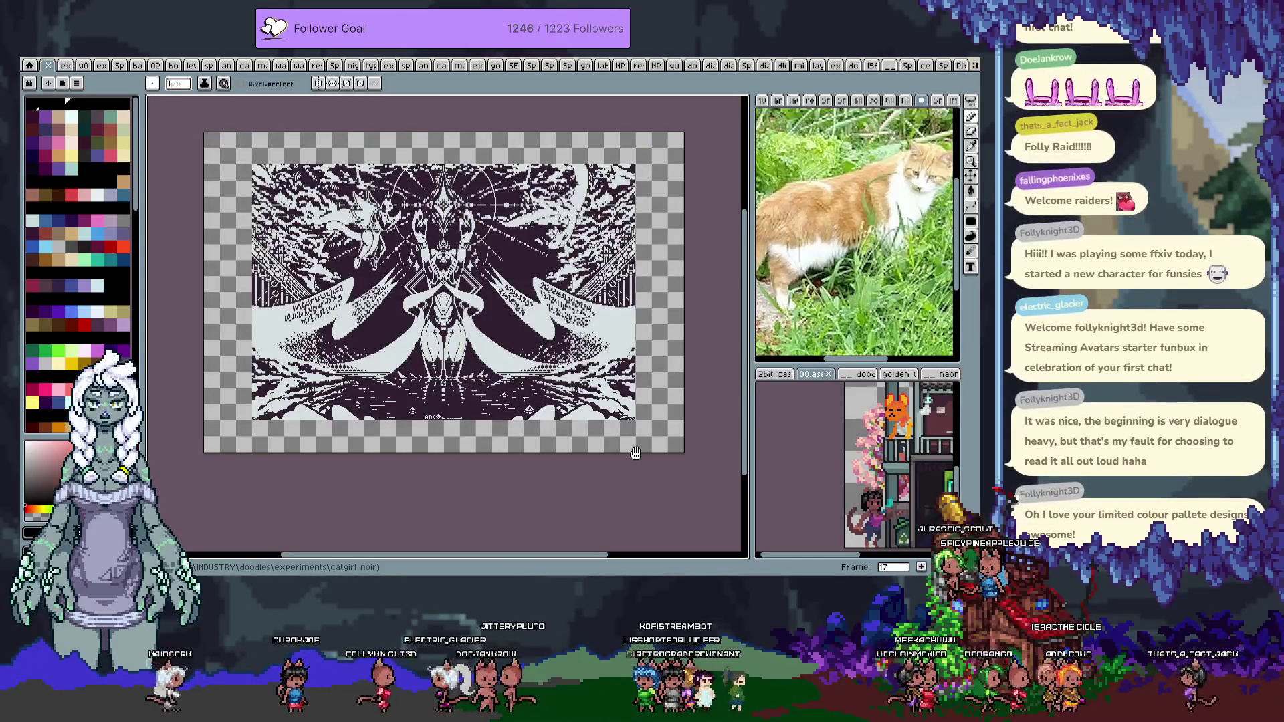
Flip through artwork frames 19 to 30, then return to the figure line sketch file
key(Right)
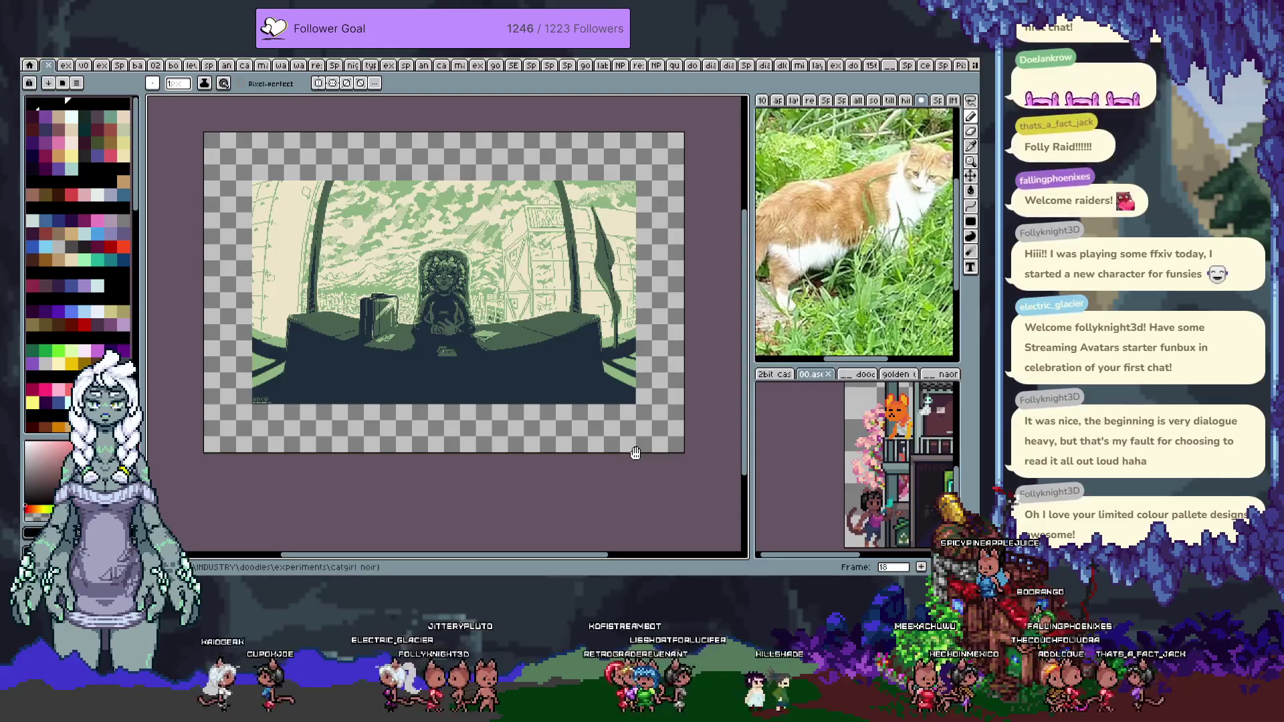
key(Right)
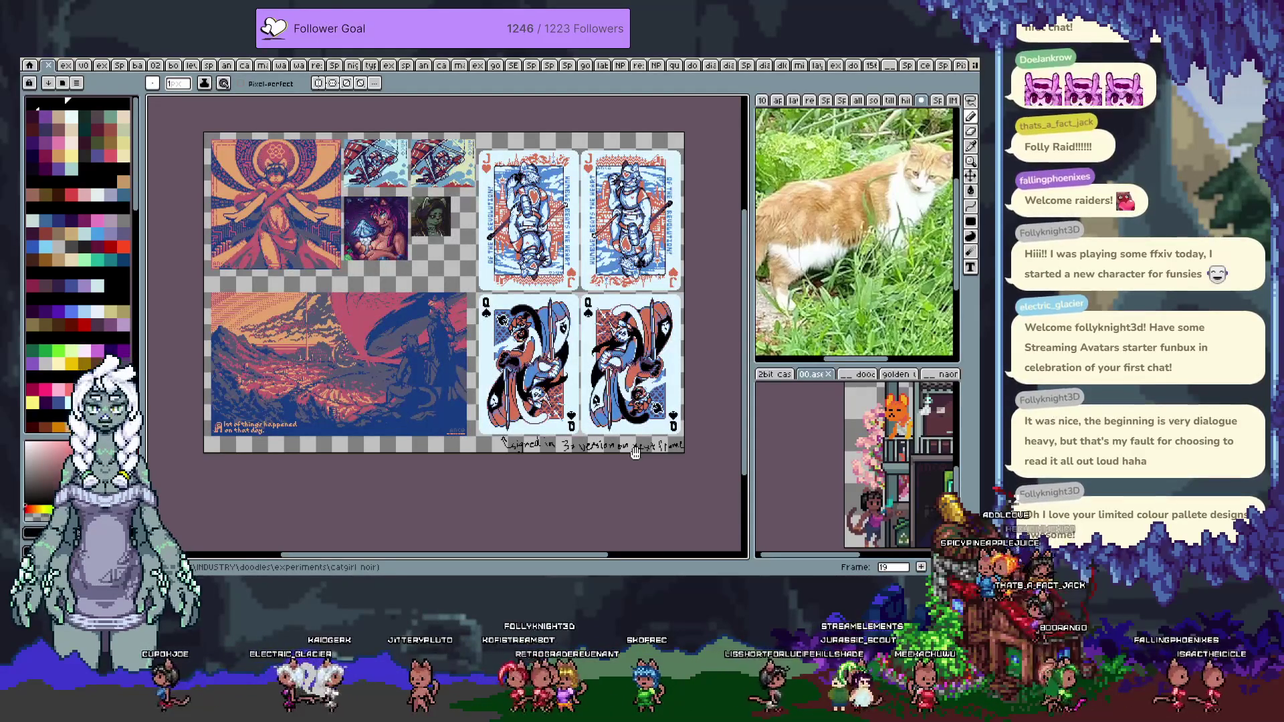
key(Right)
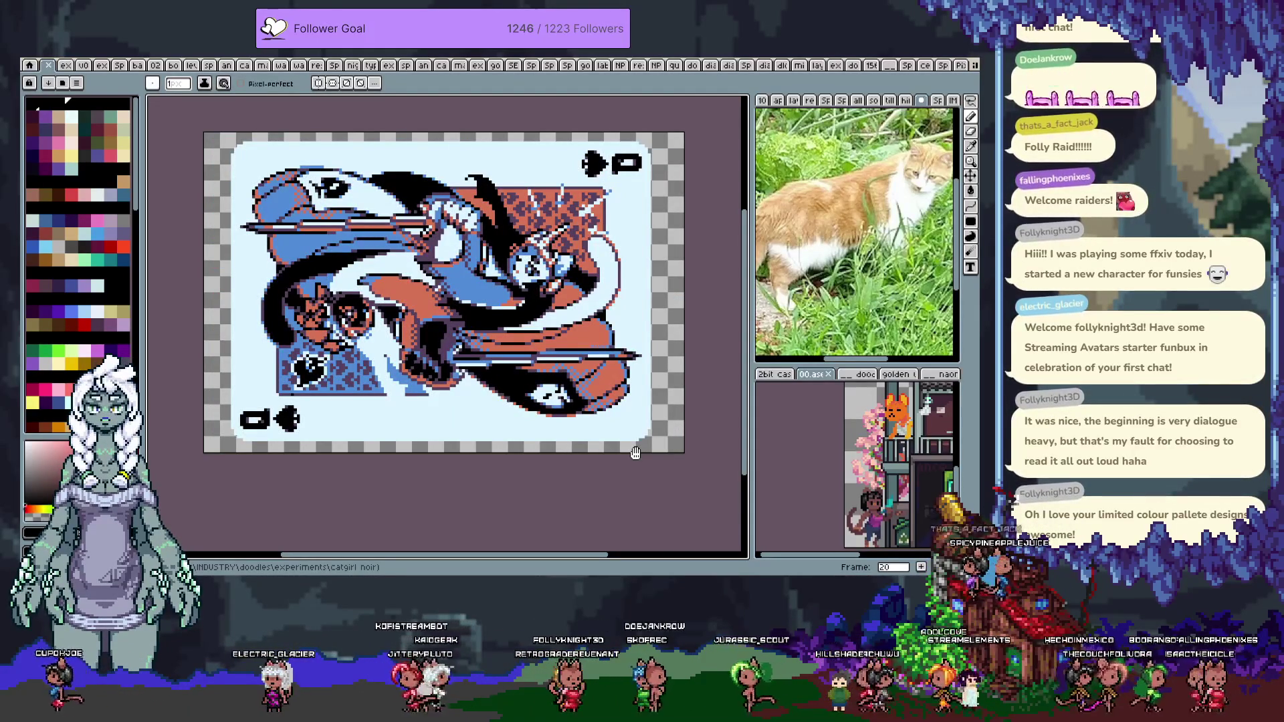
key(Right)
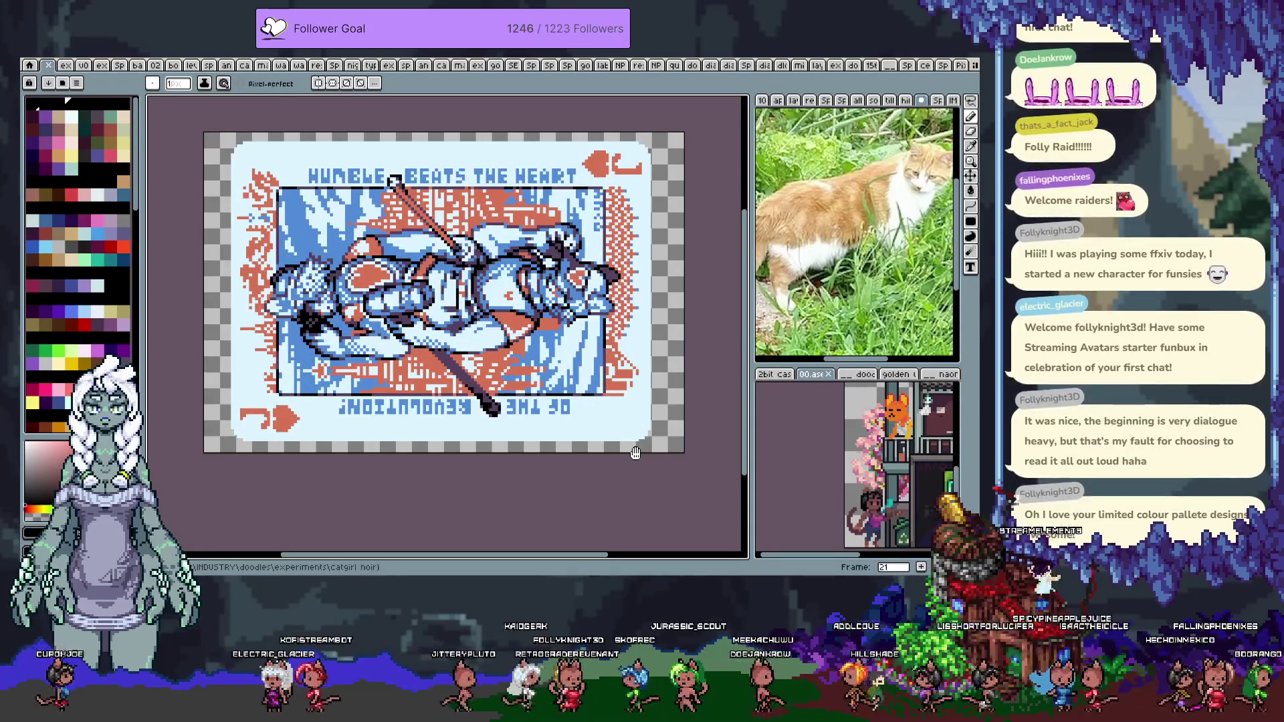
key(Right)
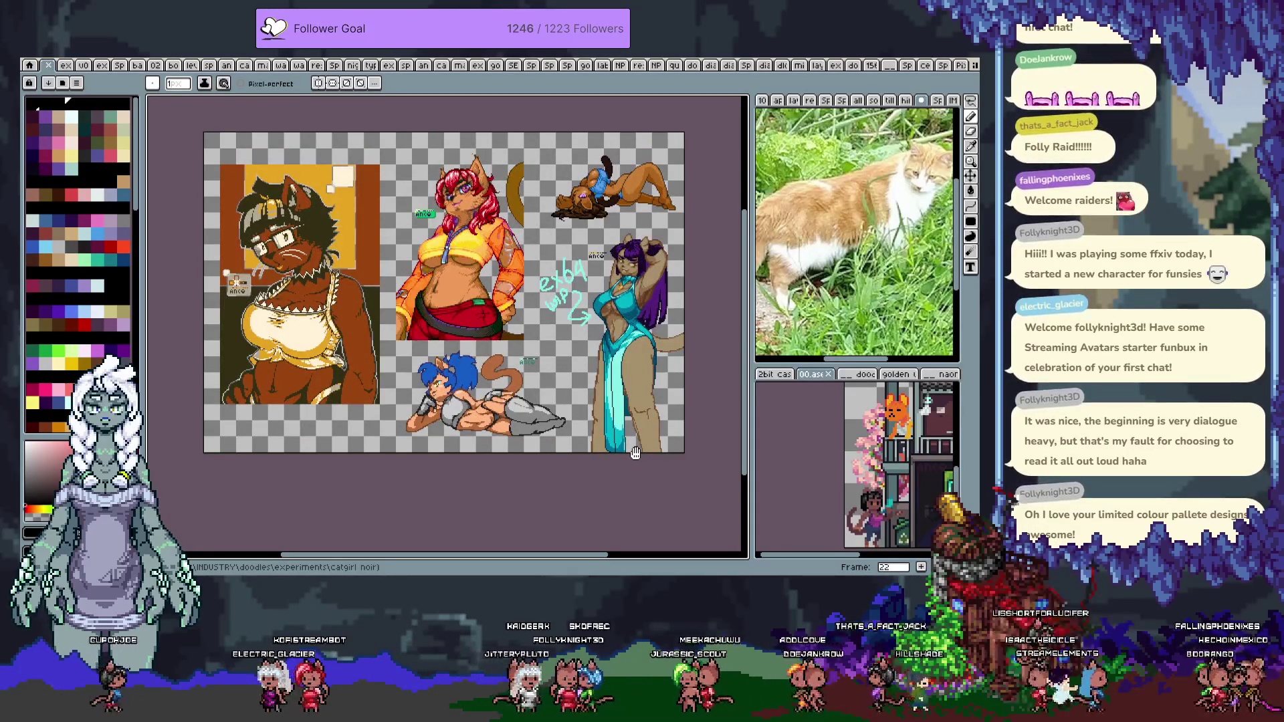
key(Right)
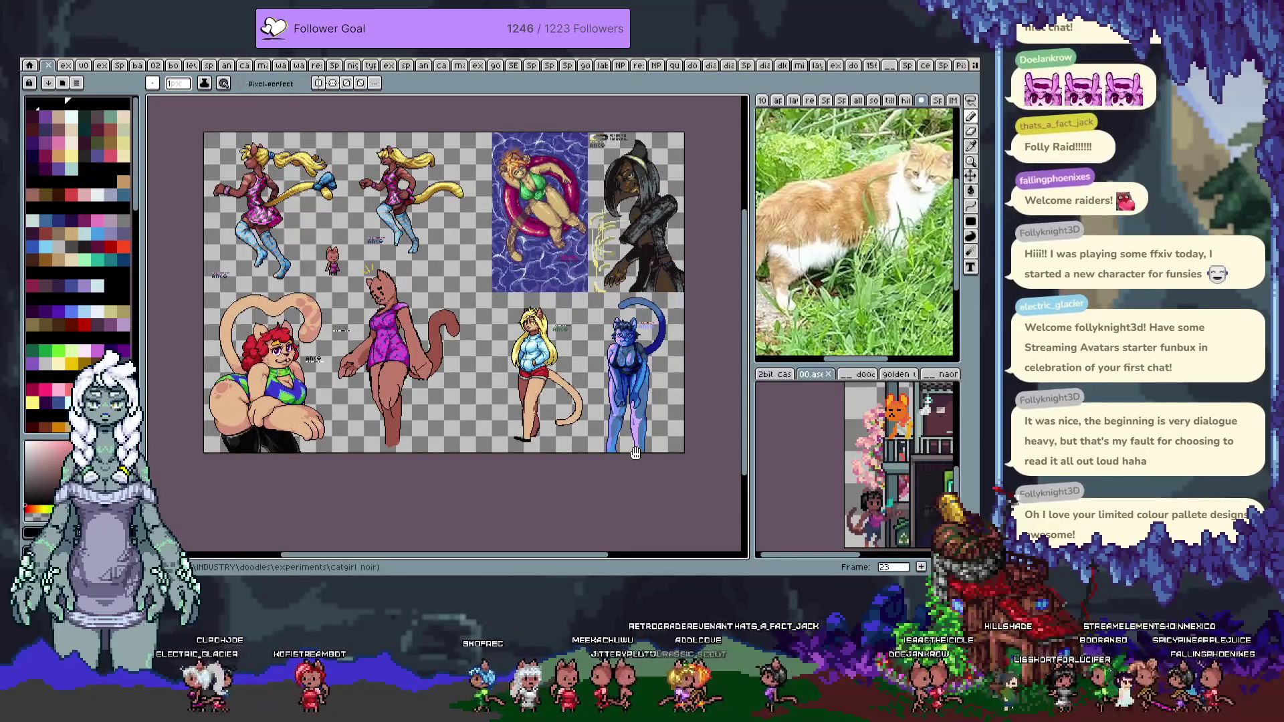
key(Right)
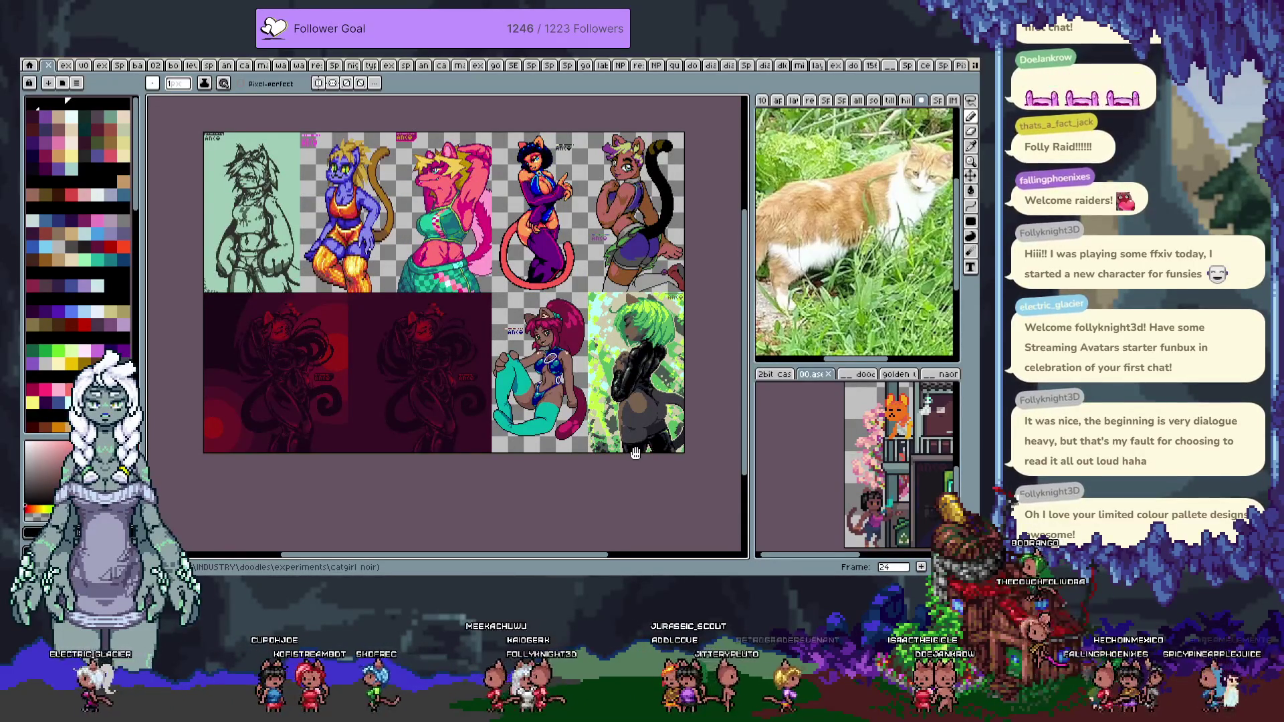
key(Right)
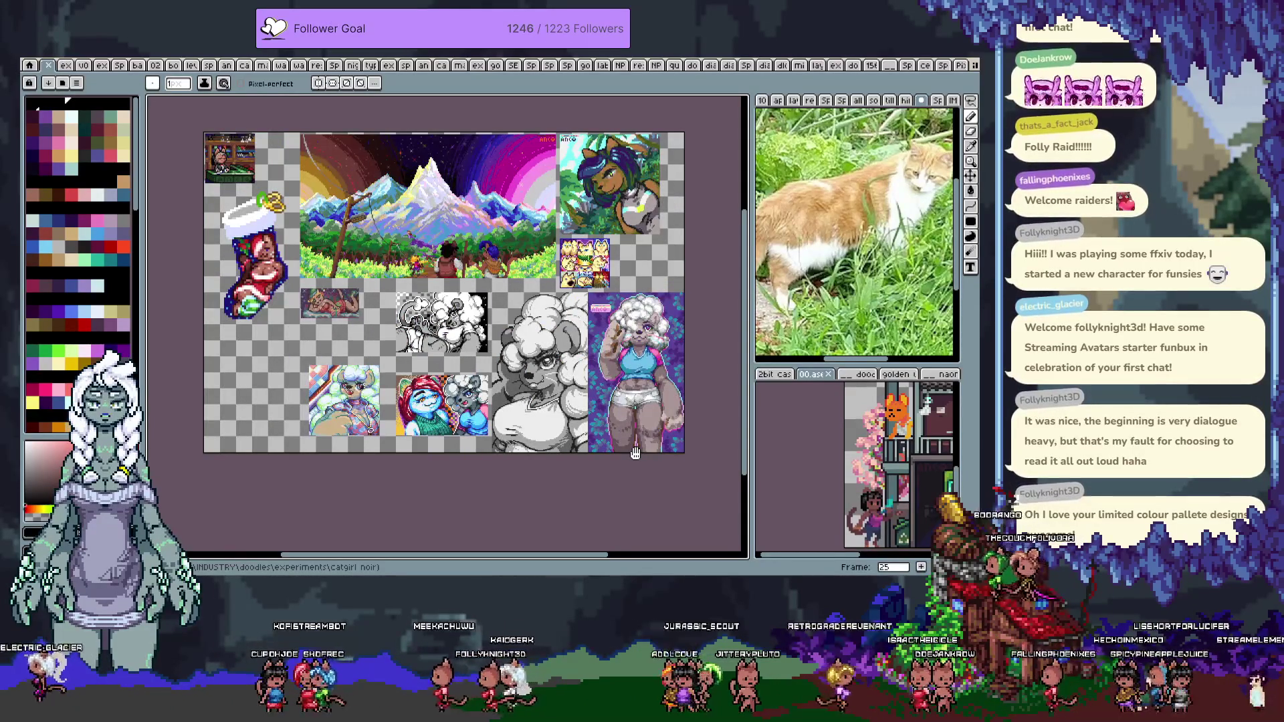
key(Right)
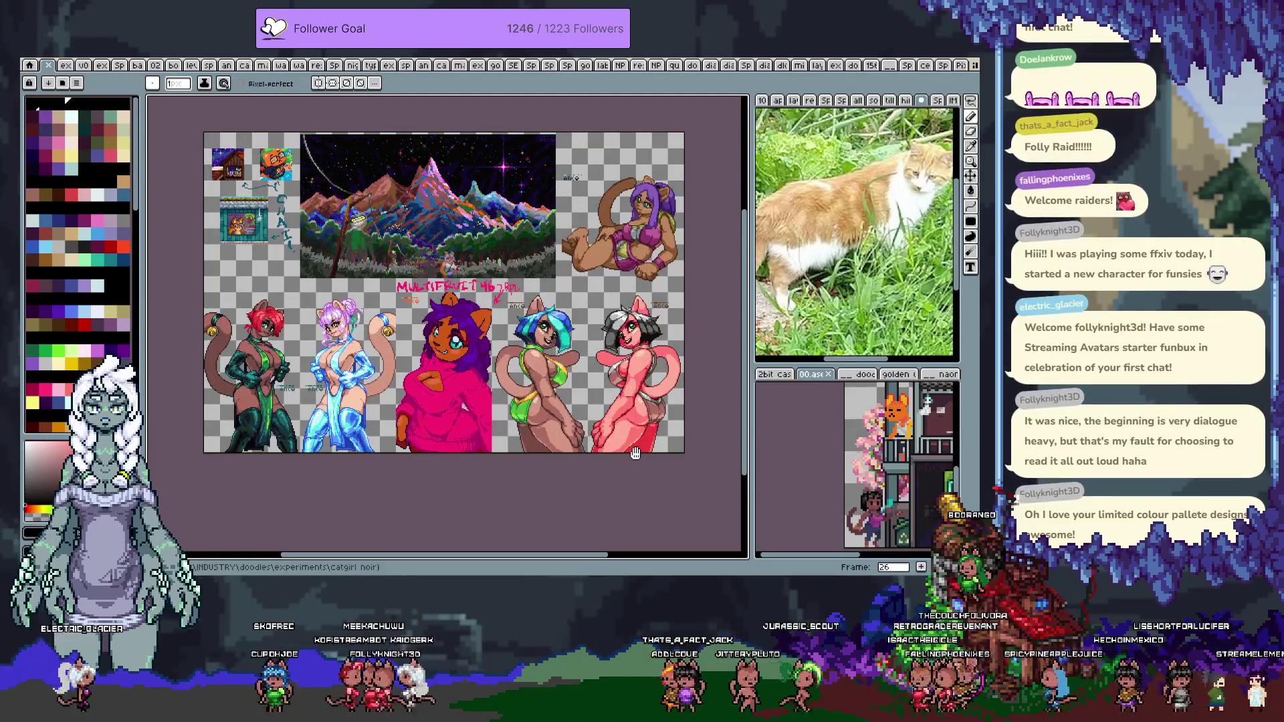
key(Right)
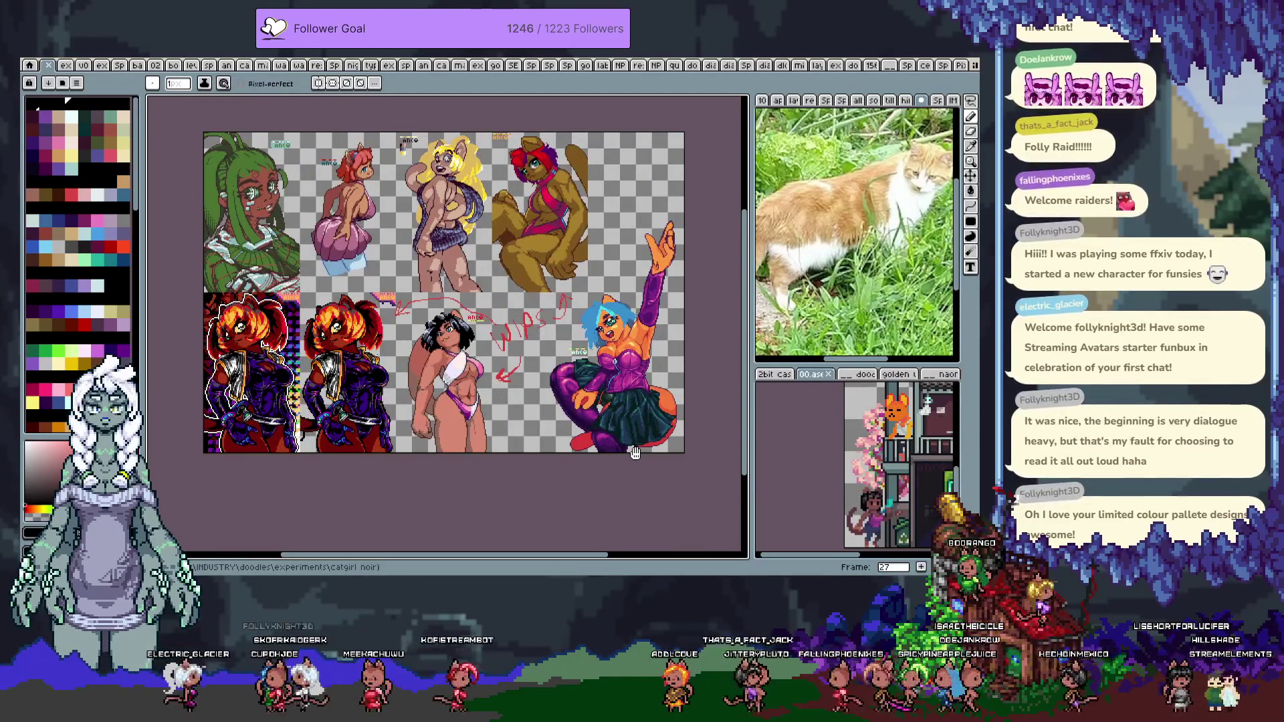
key(Right)
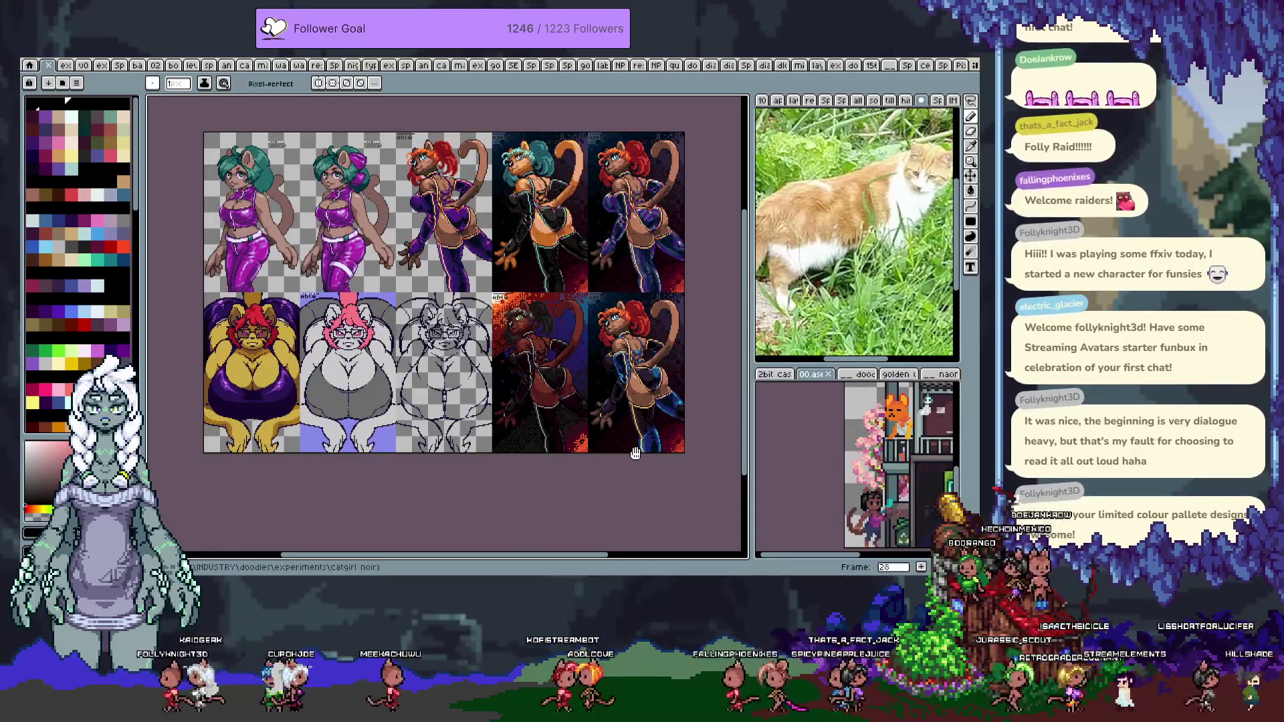
key(Right)
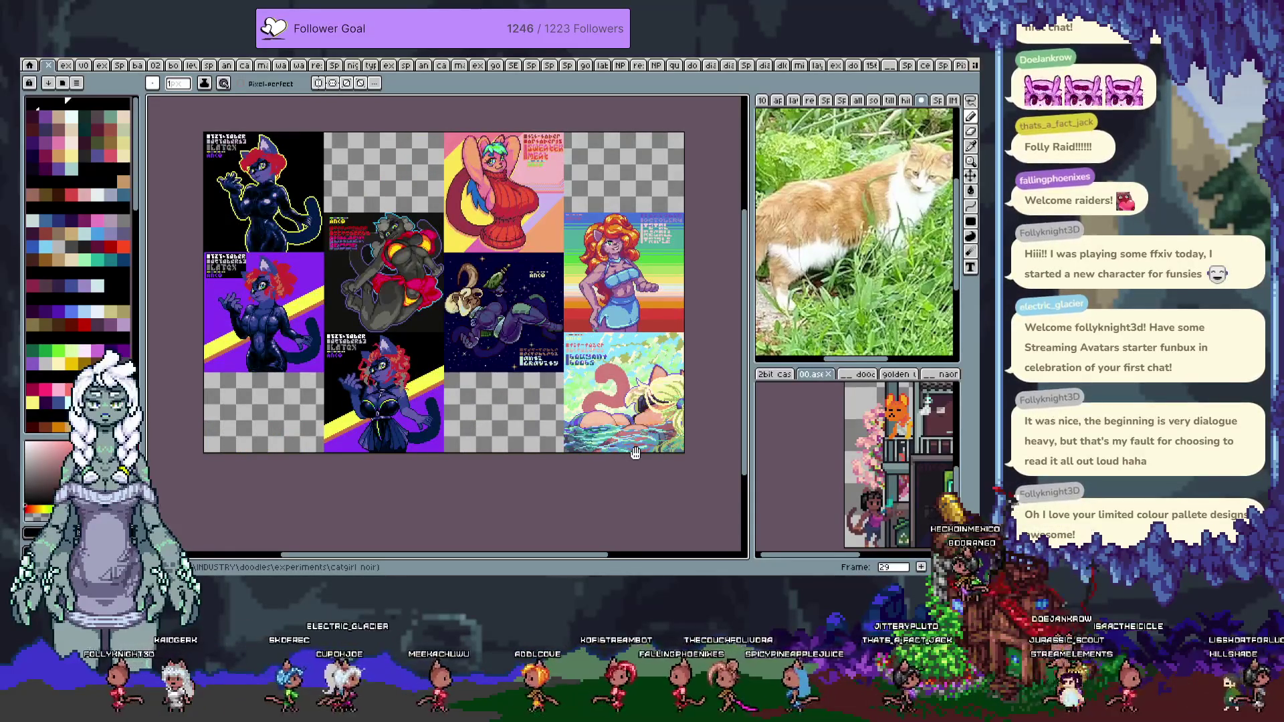
key(Right)
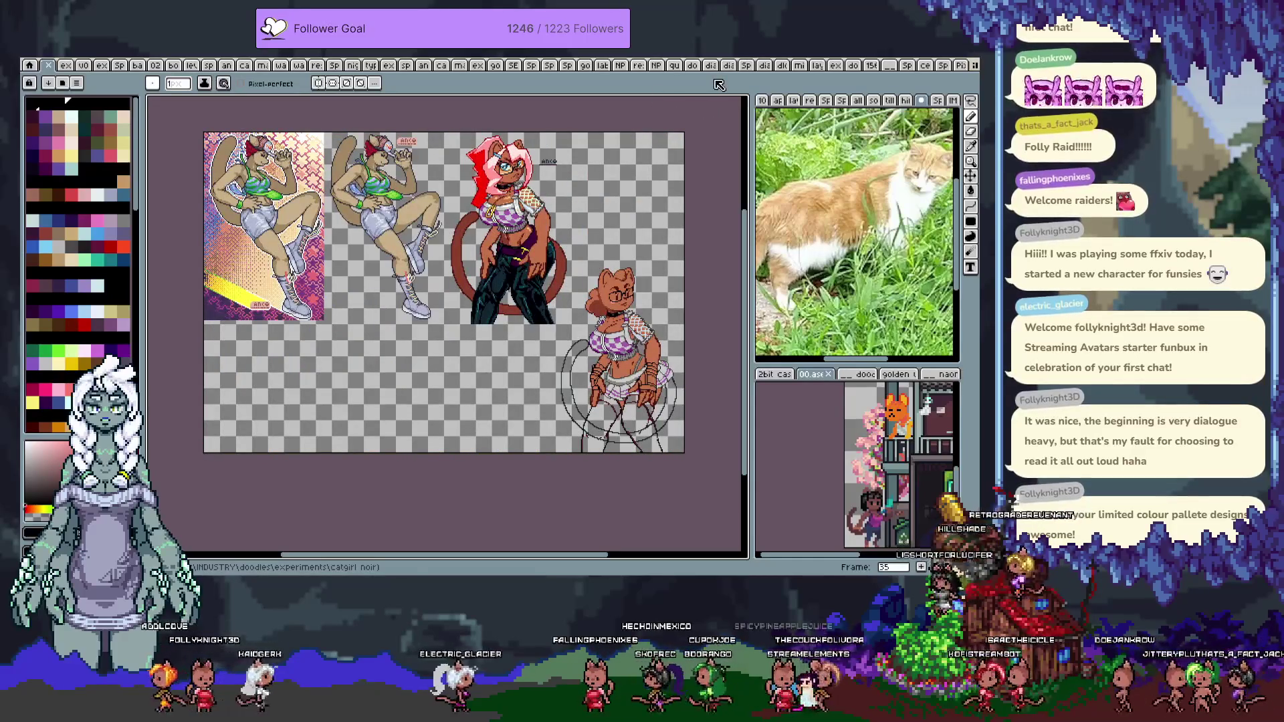
click(959, 67)
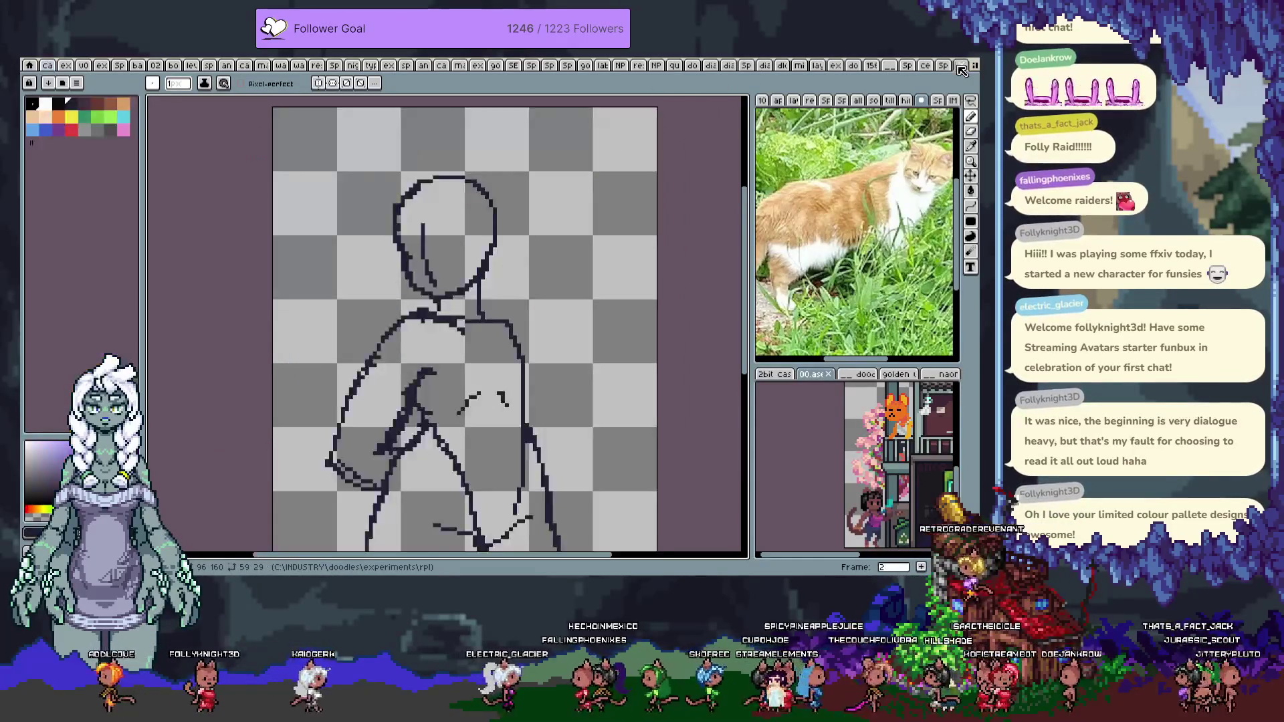
Draw a vertical neck line and try right shoulder strokes, undoing the shoulder ones
key(h)
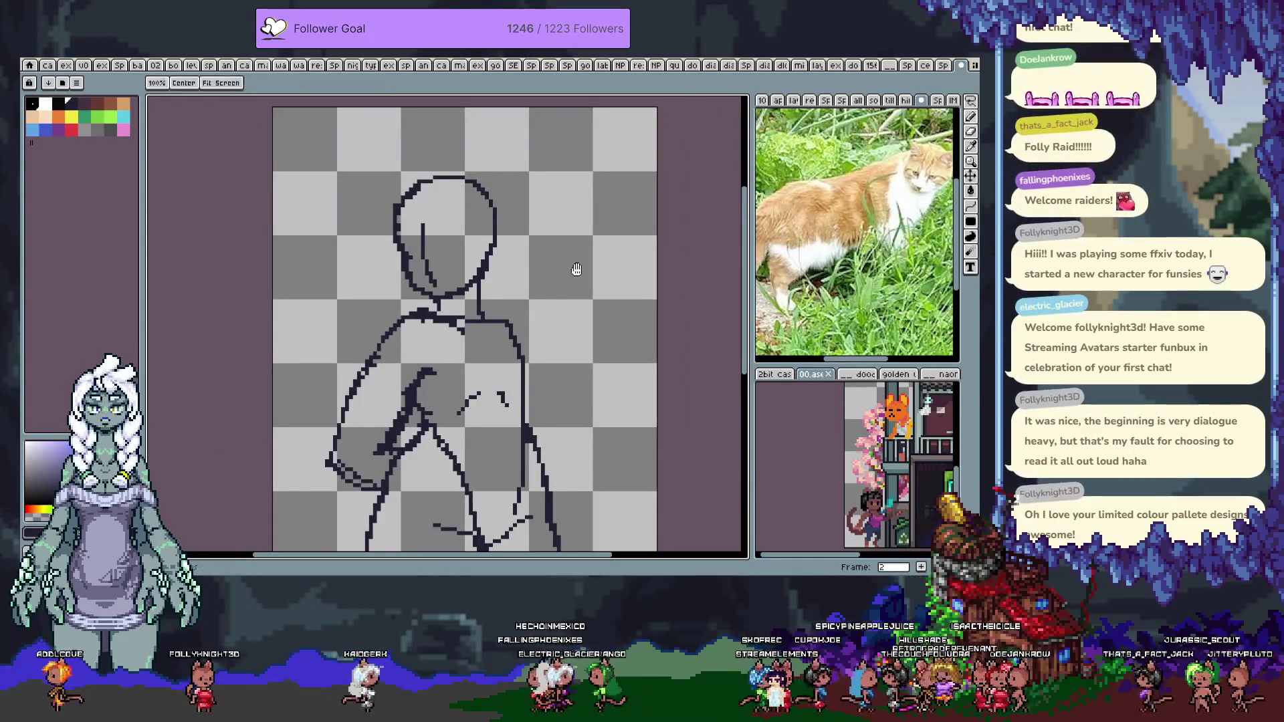
drag(579, 260, 575, 225)
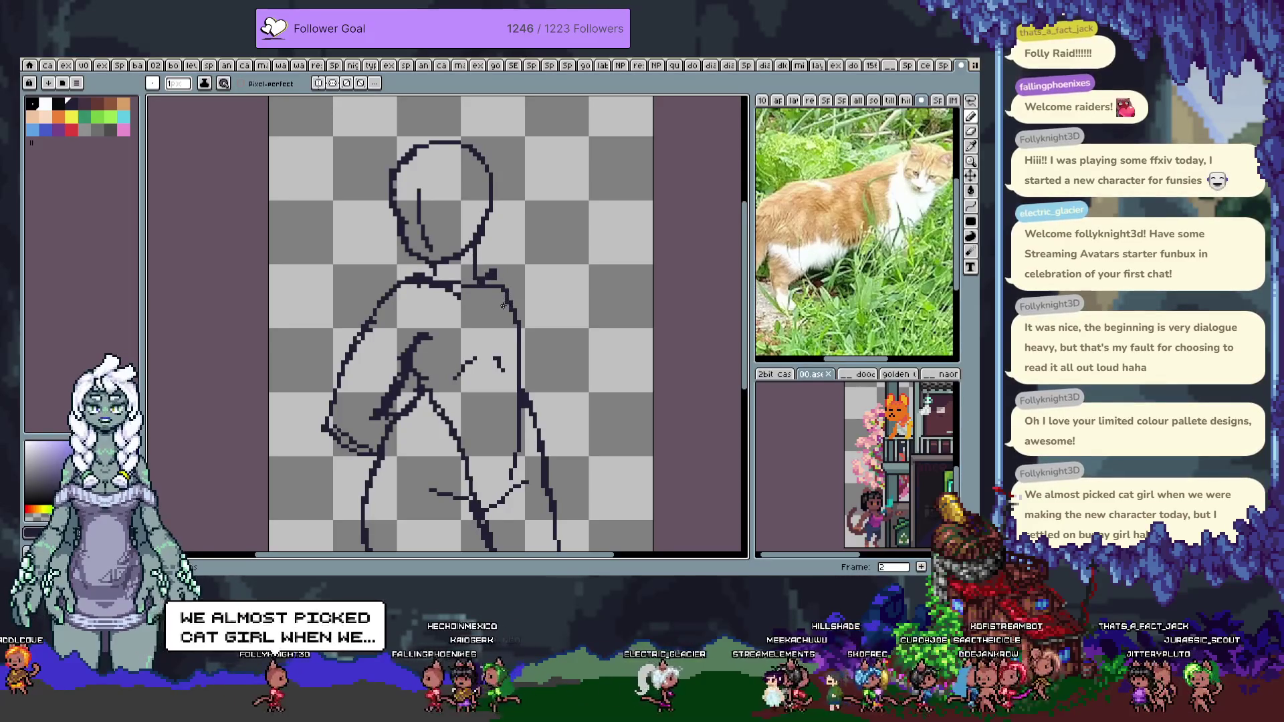
drag(504, 306, 488, 269)
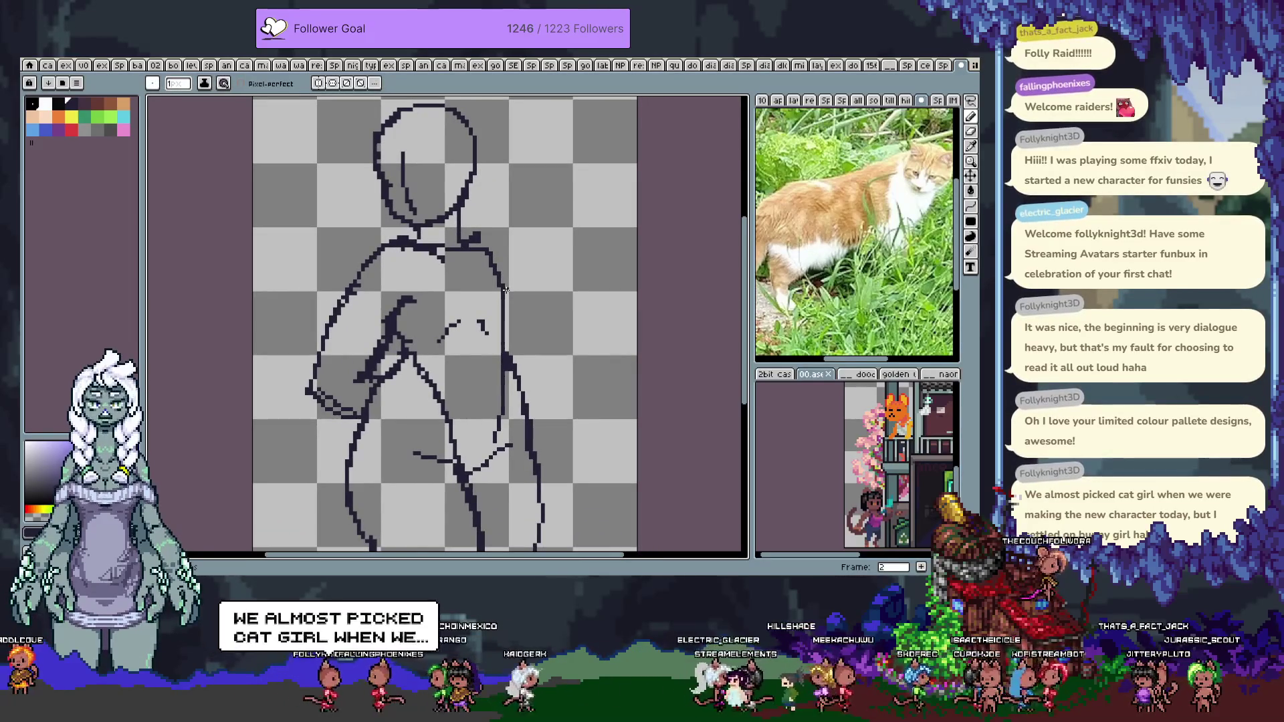
drag(531, 252, 530, 236)
key(ctrl+z)
drag(459, 194, 460, 224)
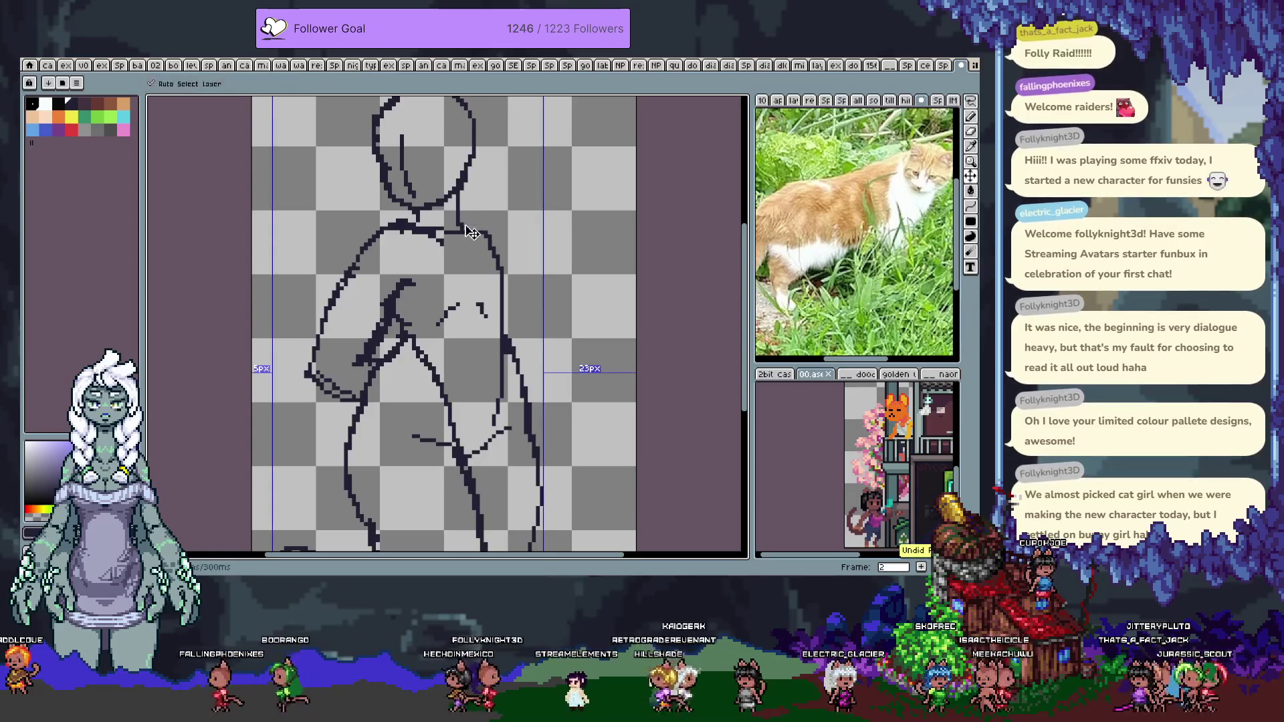
drag(475, 223, 495, 228)
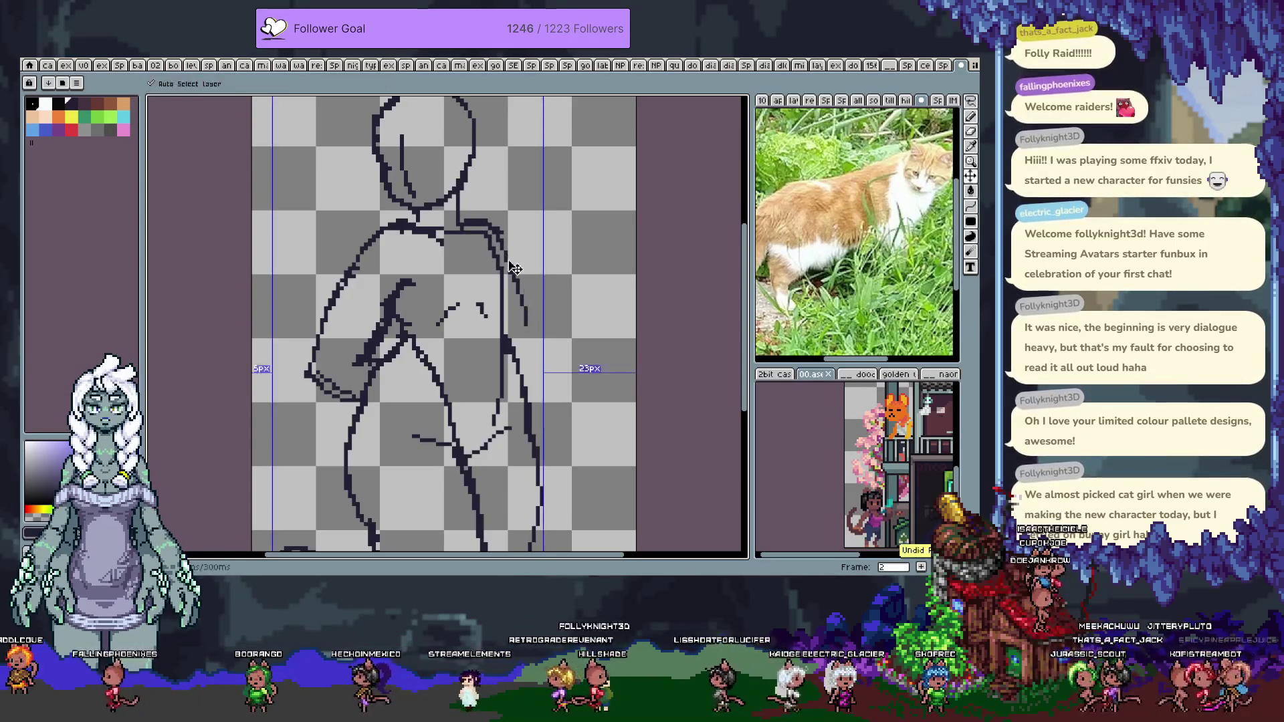
key(ctrl+z)
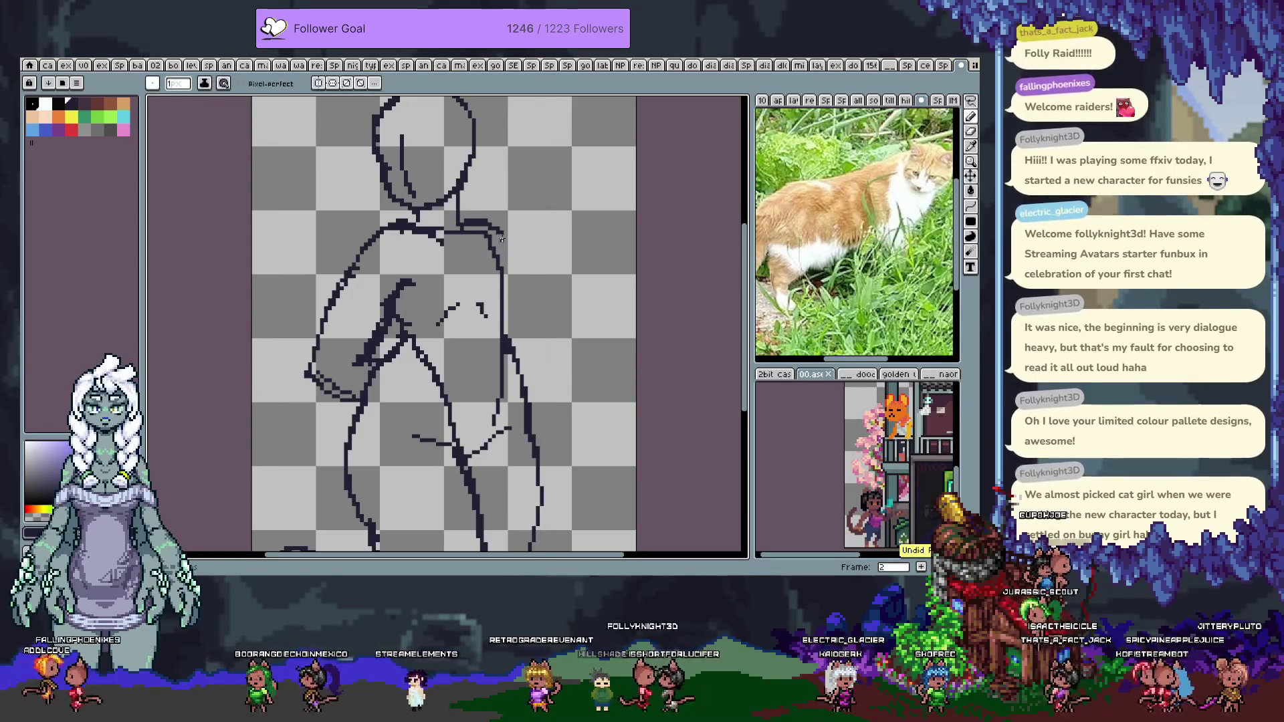
drag(504, 239, 523, 268)
key(ctrl+z)
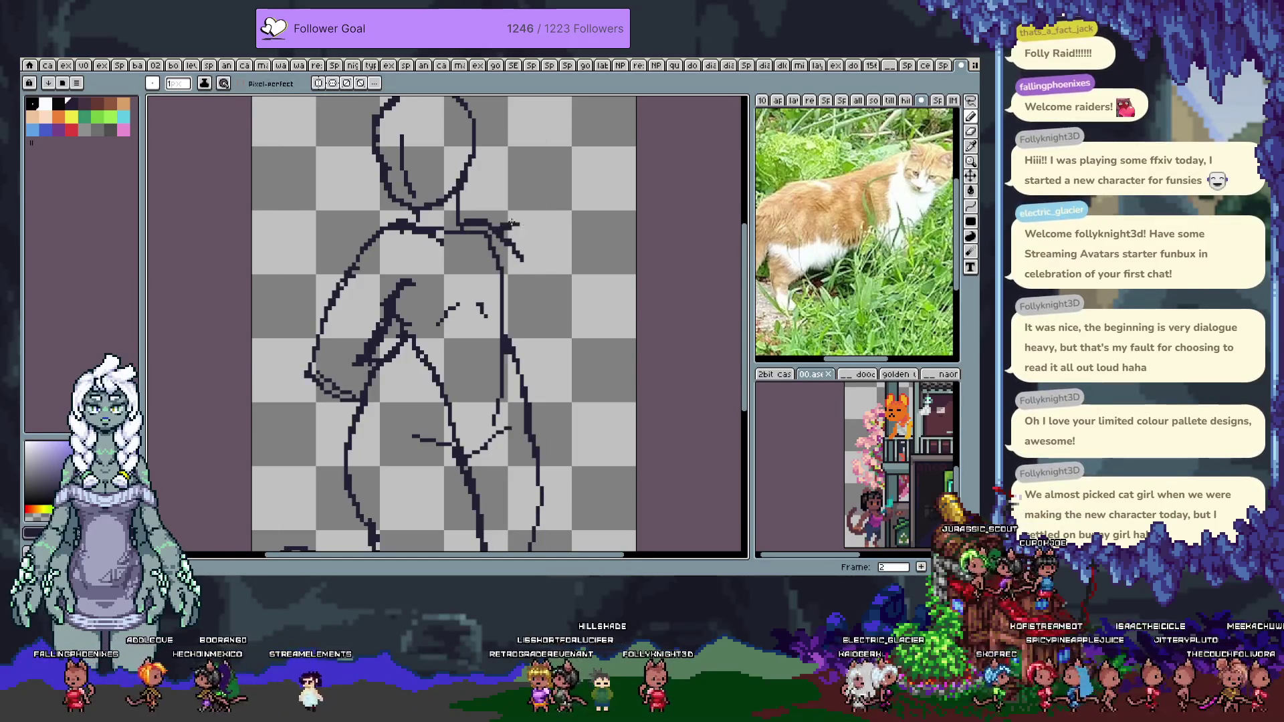
key(ctrl+z)
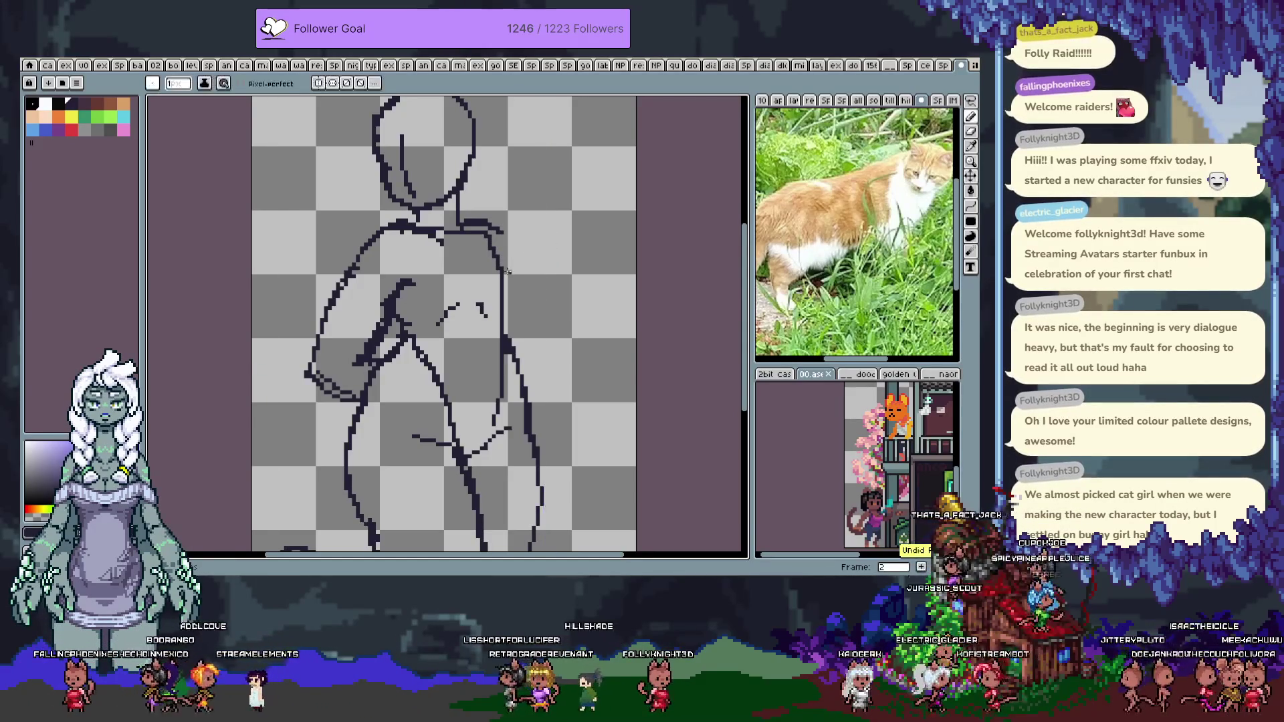
Test a blue bucket fill on the sketch lines, then undo it and return to the black pencil
drag(480, 272, 522, 292)
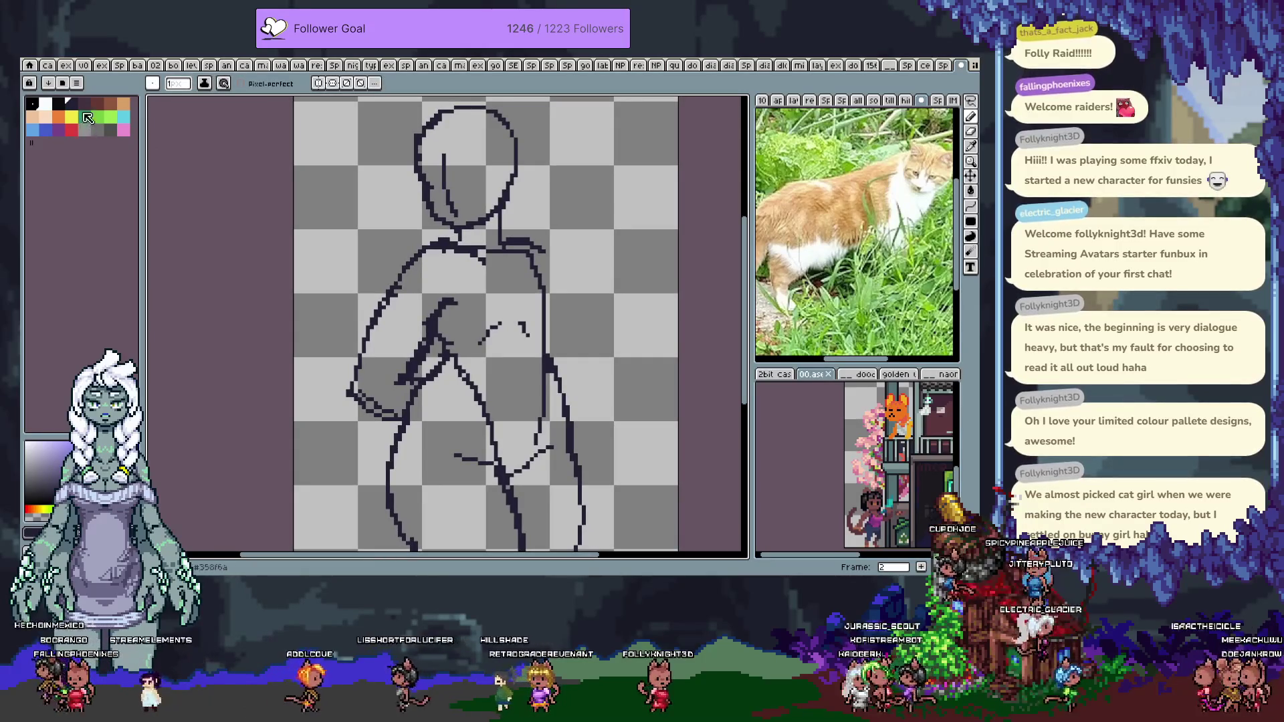
click(45, 131)
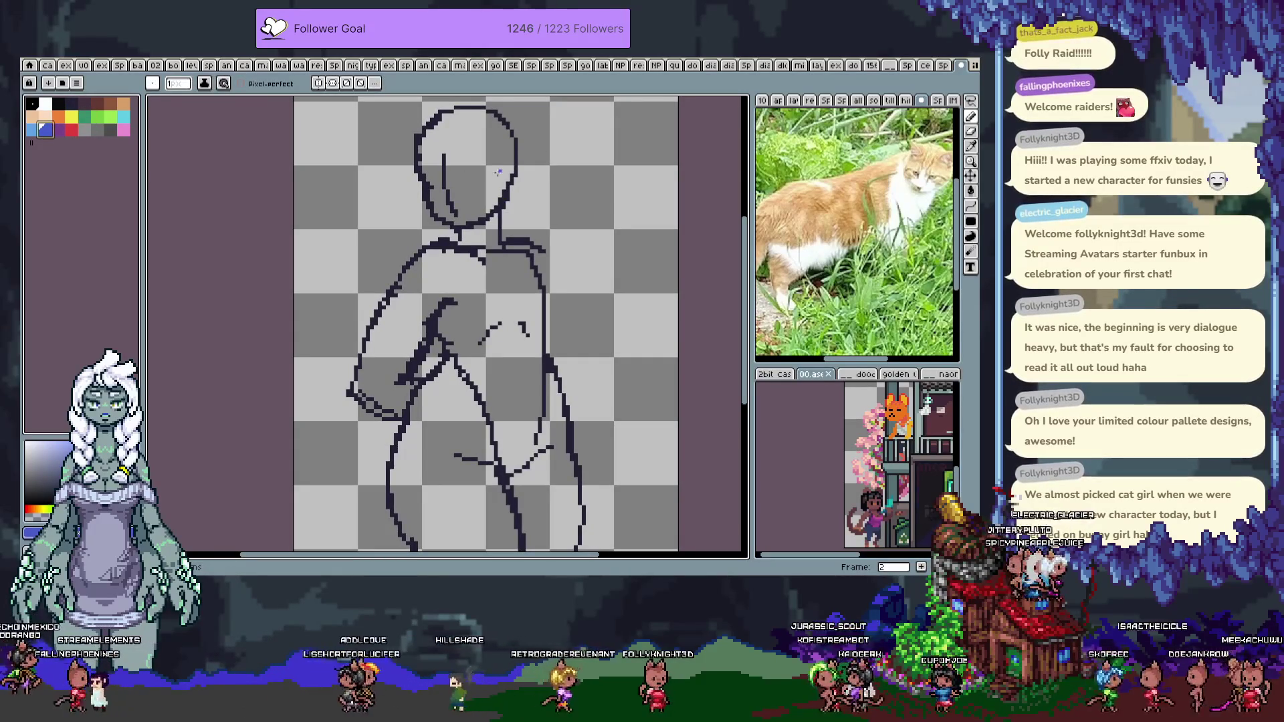
key(g)
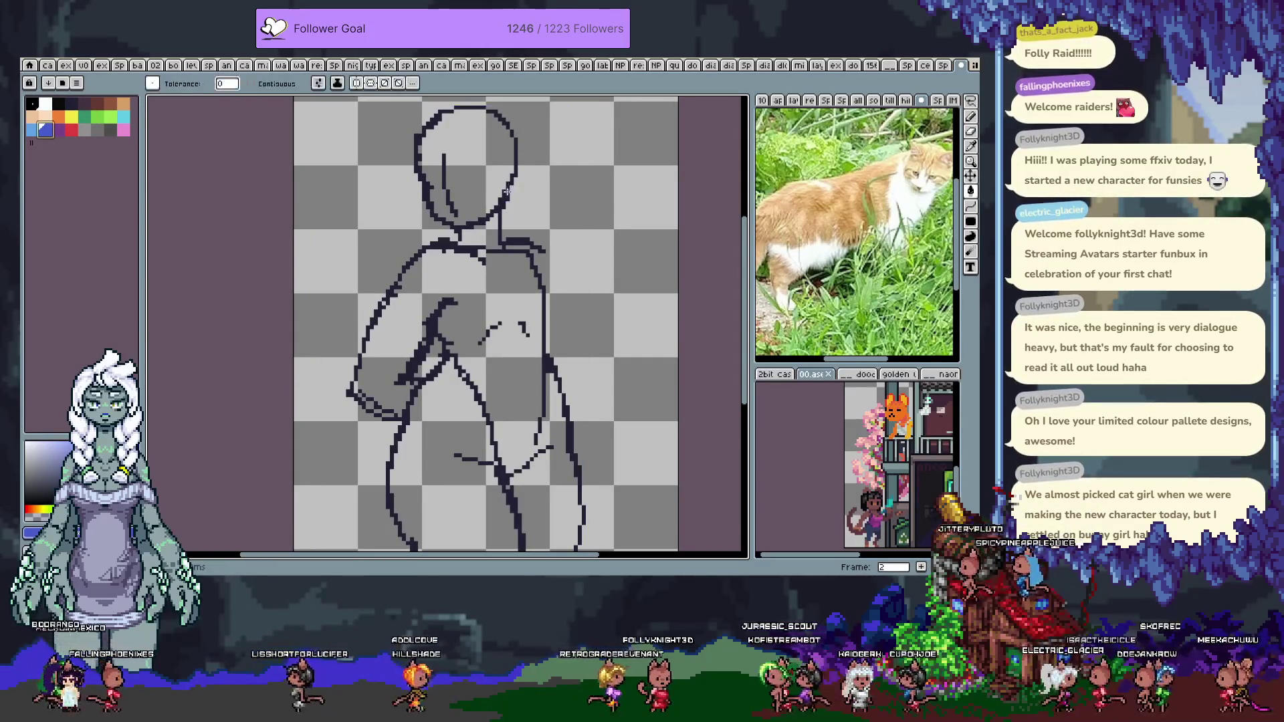
click(506, 191)
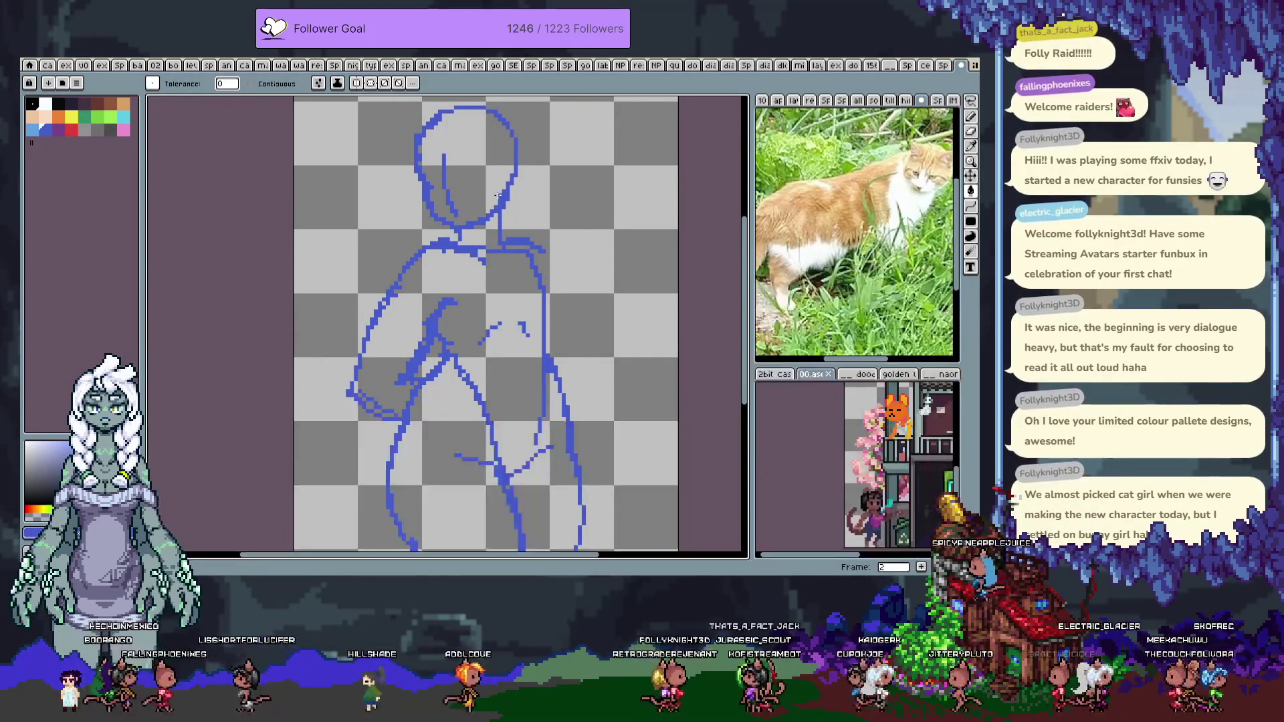
click(58, 104)
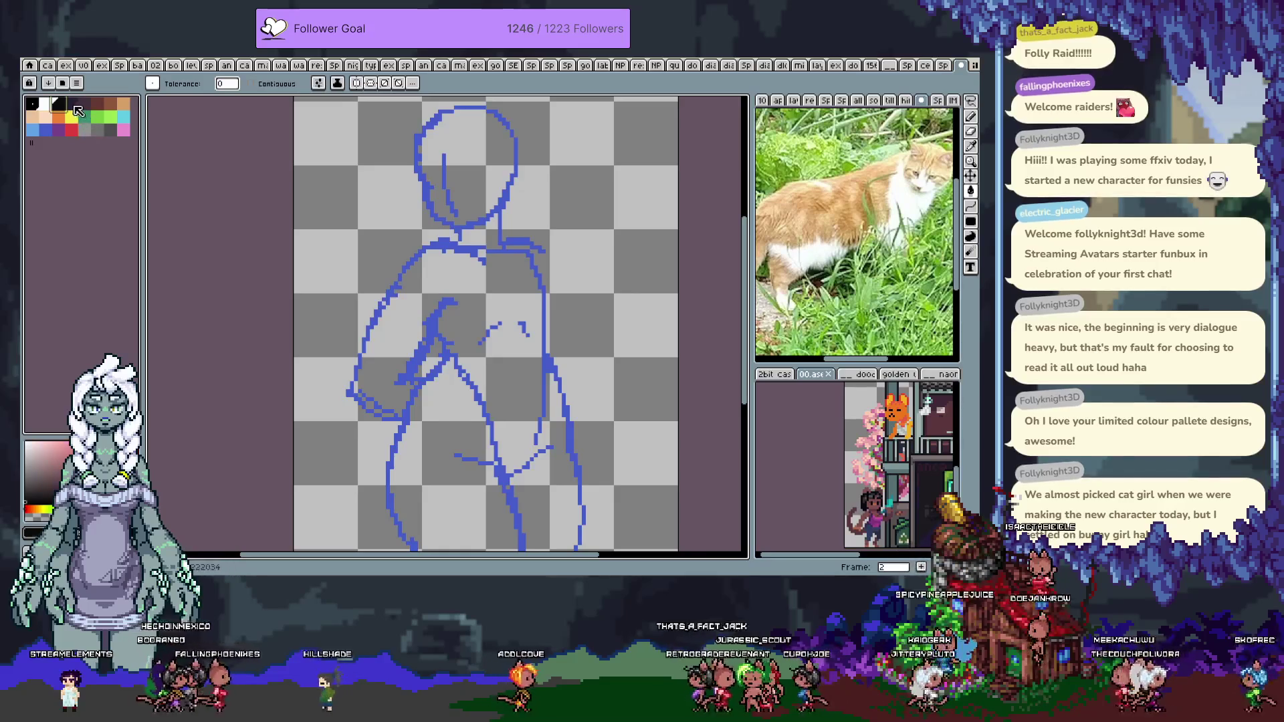
key(b)
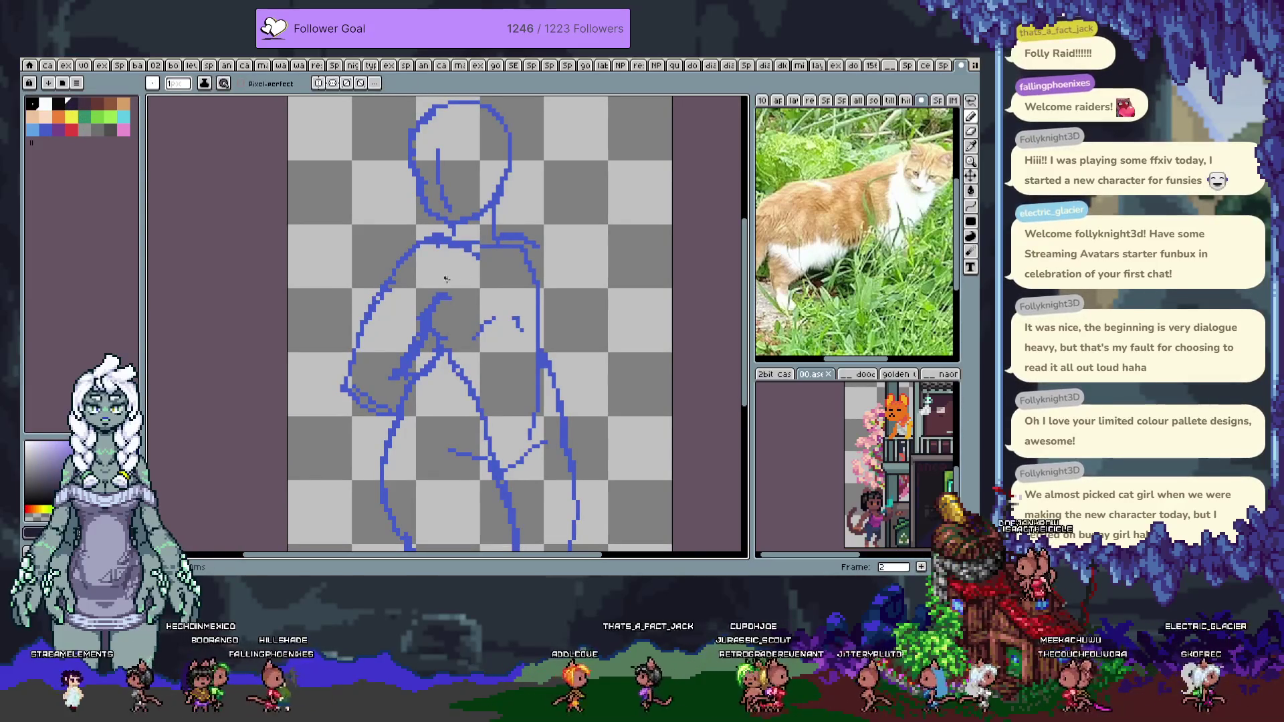
scroll(435, 315, right, 1)
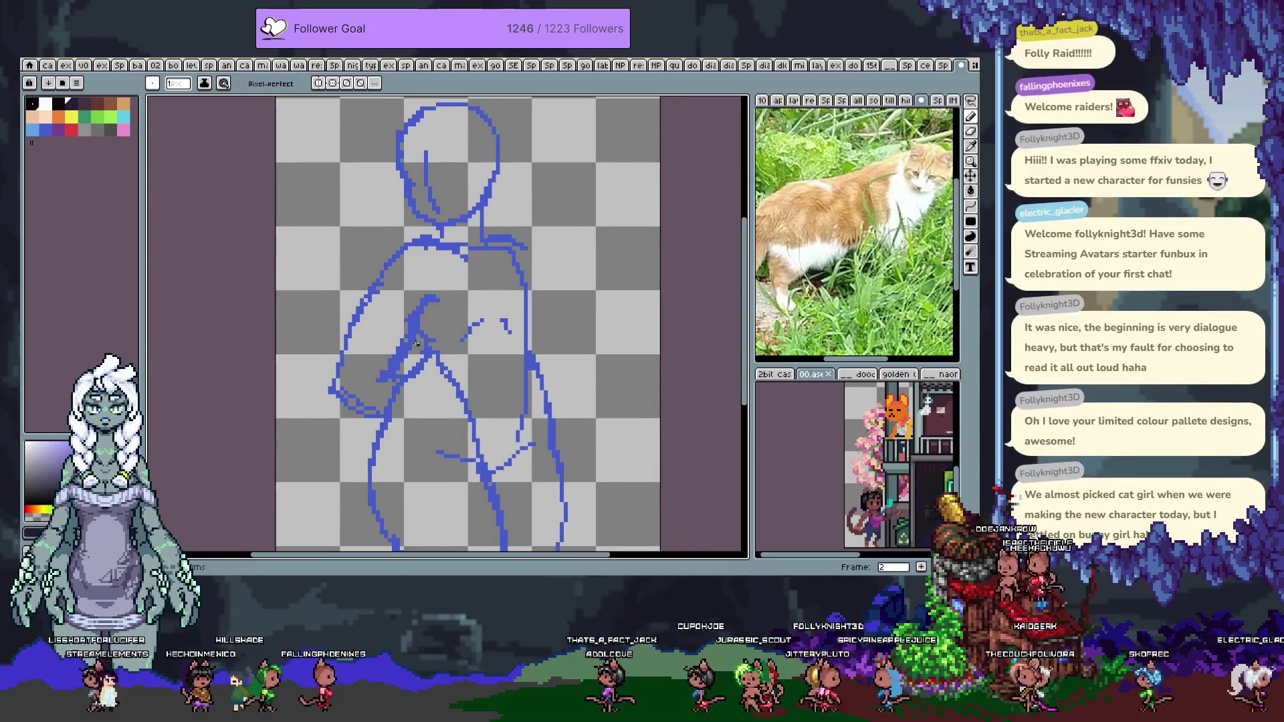
key(ctrl+z)
Toggle the timeline and step from frame 1 of the sketch forward to frame 3
key(Tab)
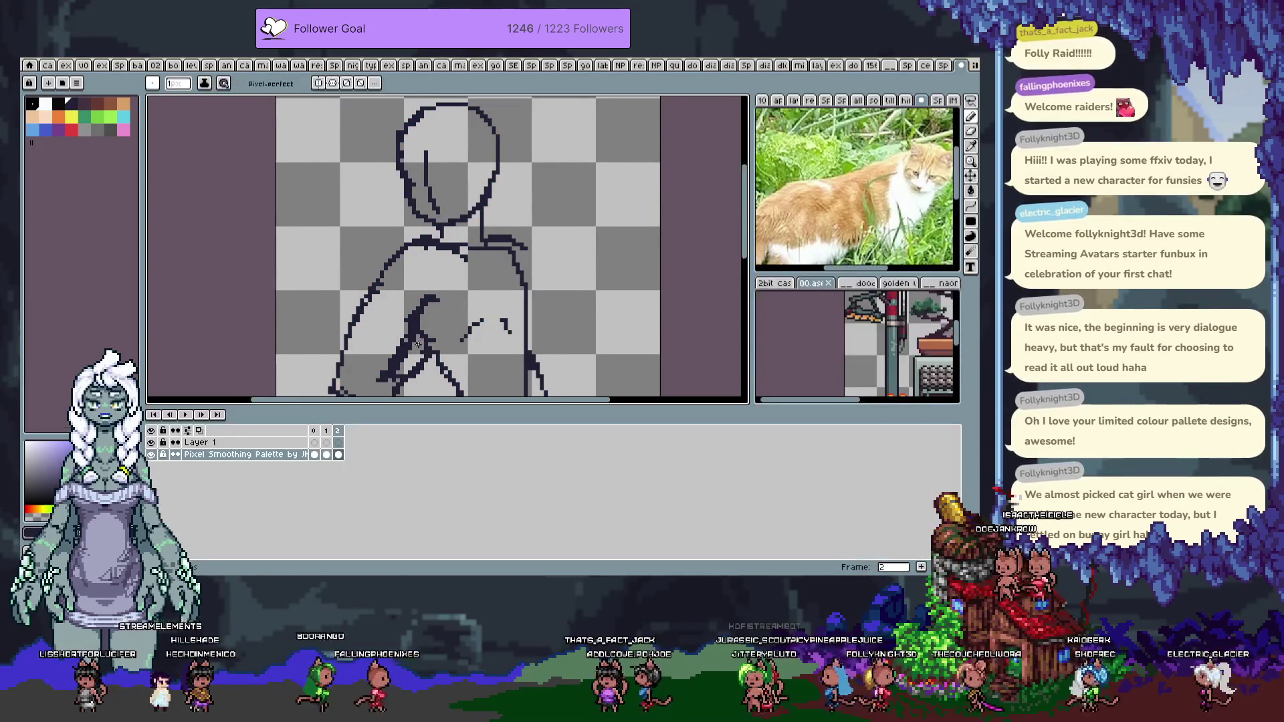
key(Tab)
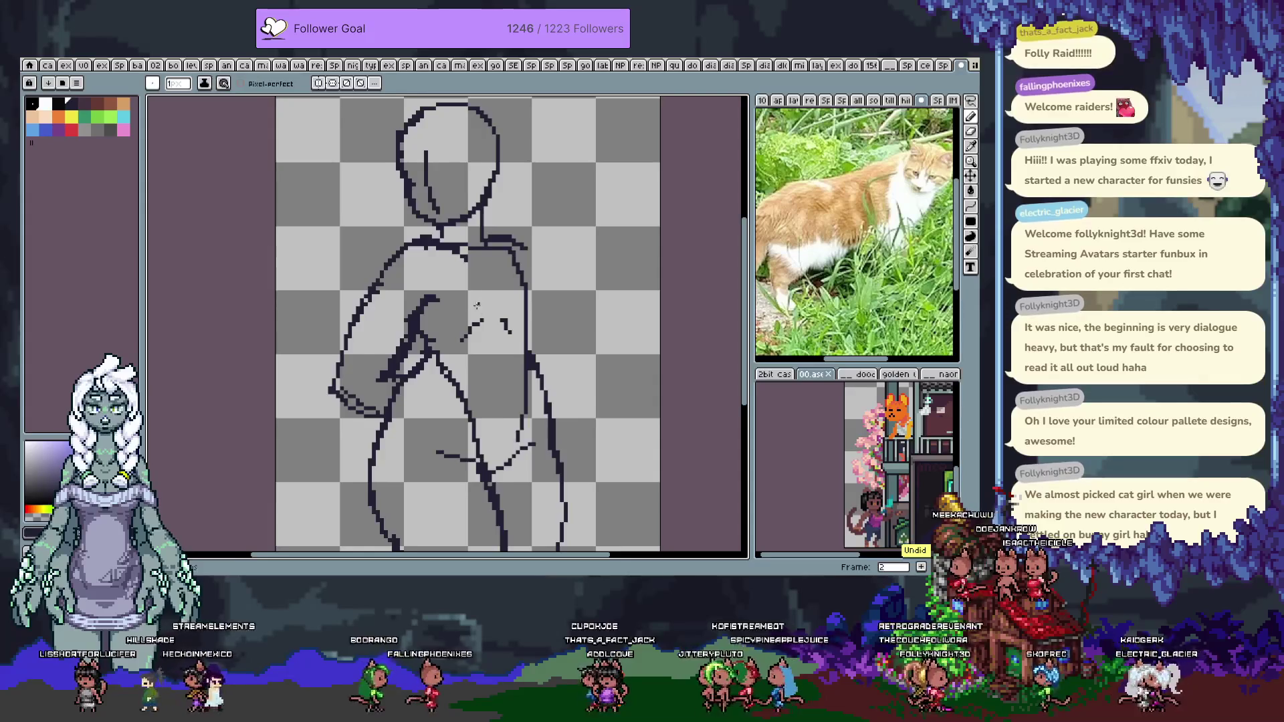
key(Left)
key(Tab)
key(Tab)
key(Right)
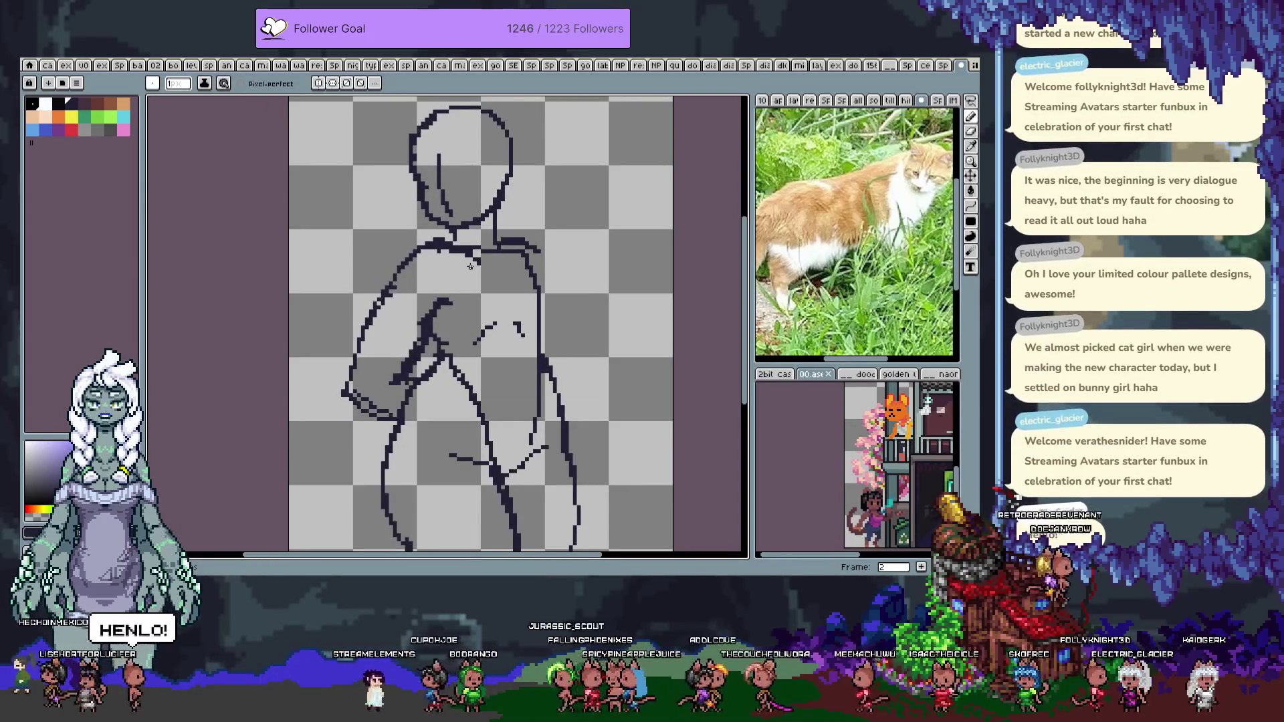
key(Right)
key(space)
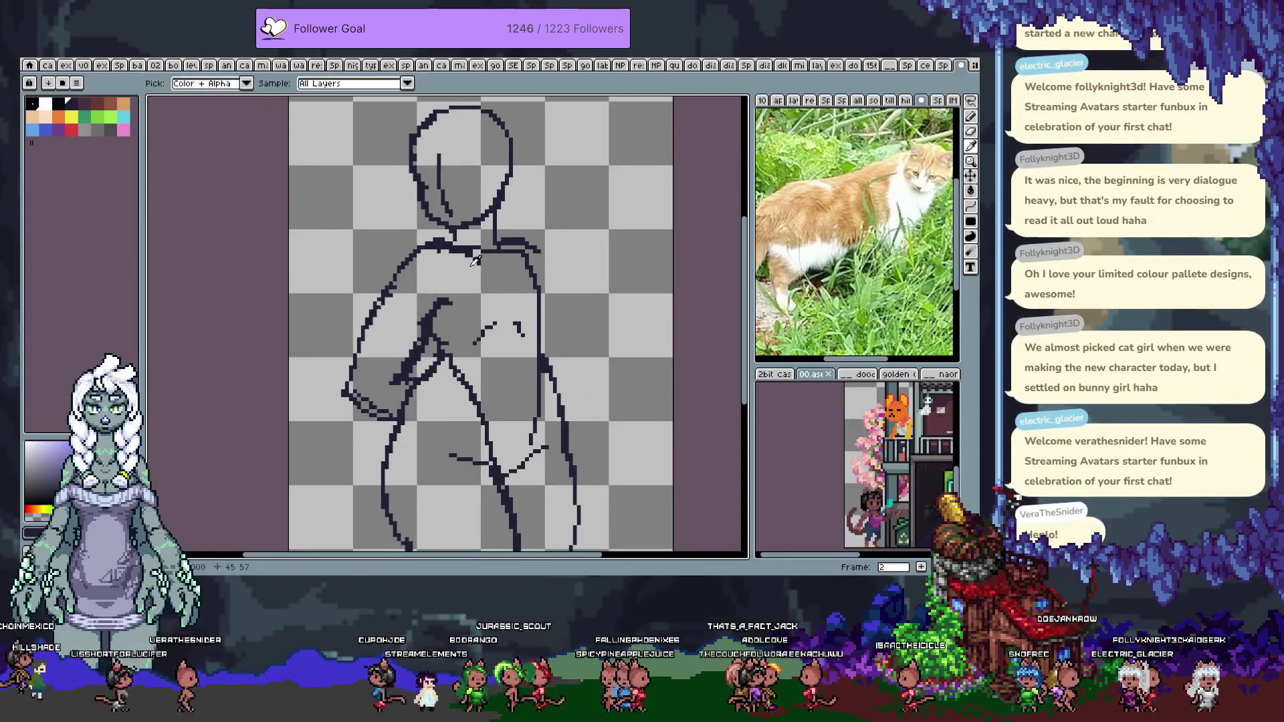
Close the top-left of the head outline, then try and undo a thicker crossed-arm stroke
drag(470, 267, 488, 320)
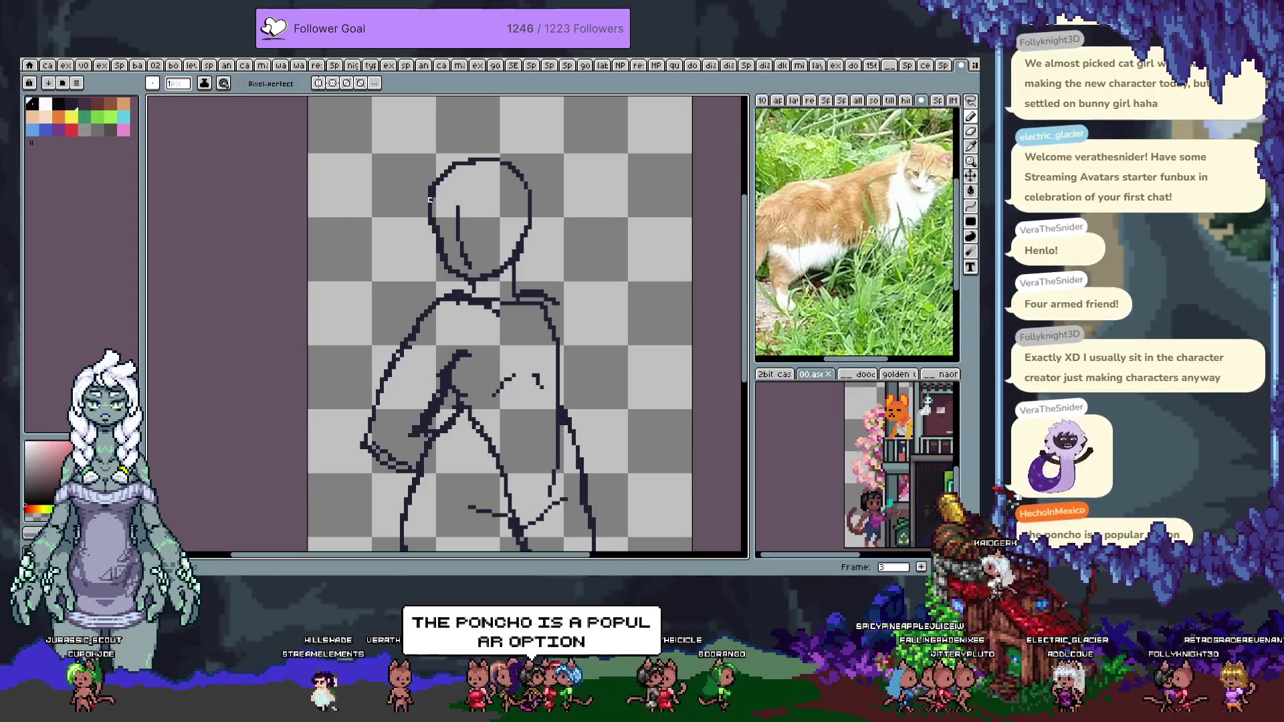
drag(437, 180, 468, 160)
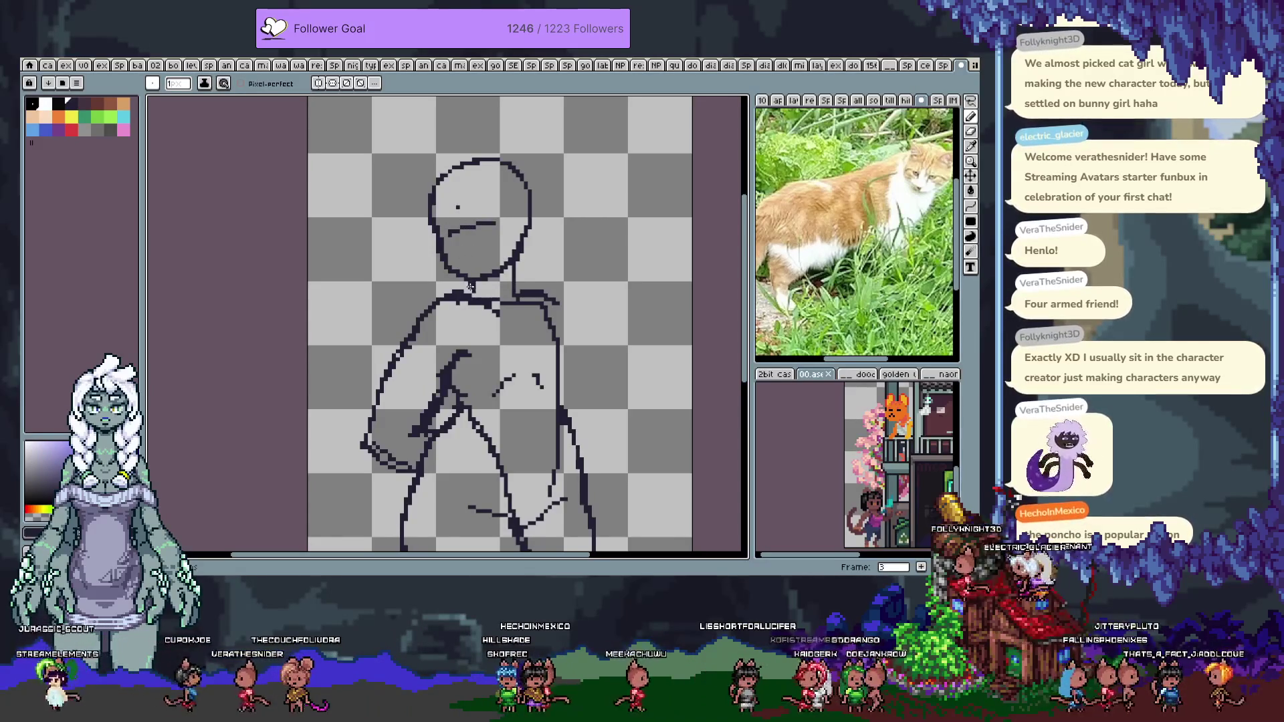
drag(474, 373, 451, 325)
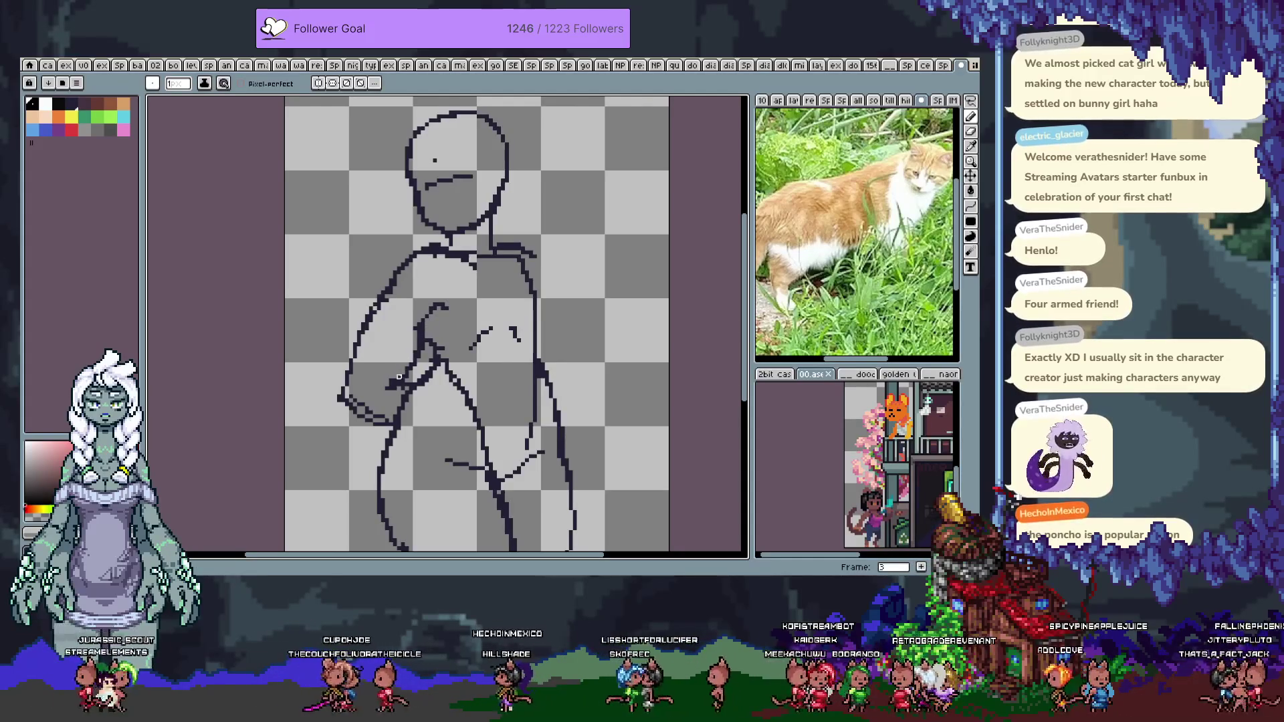
drag(410, 368, 391, 386)
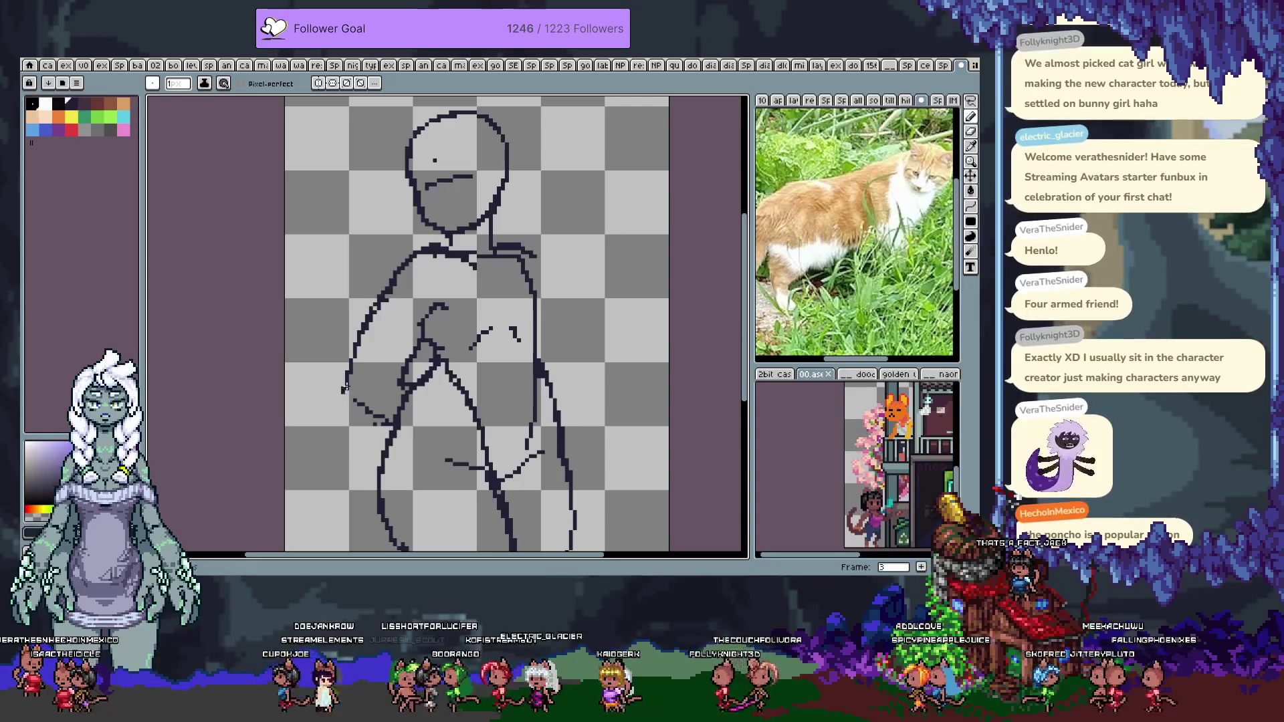
key(ctrl+z)
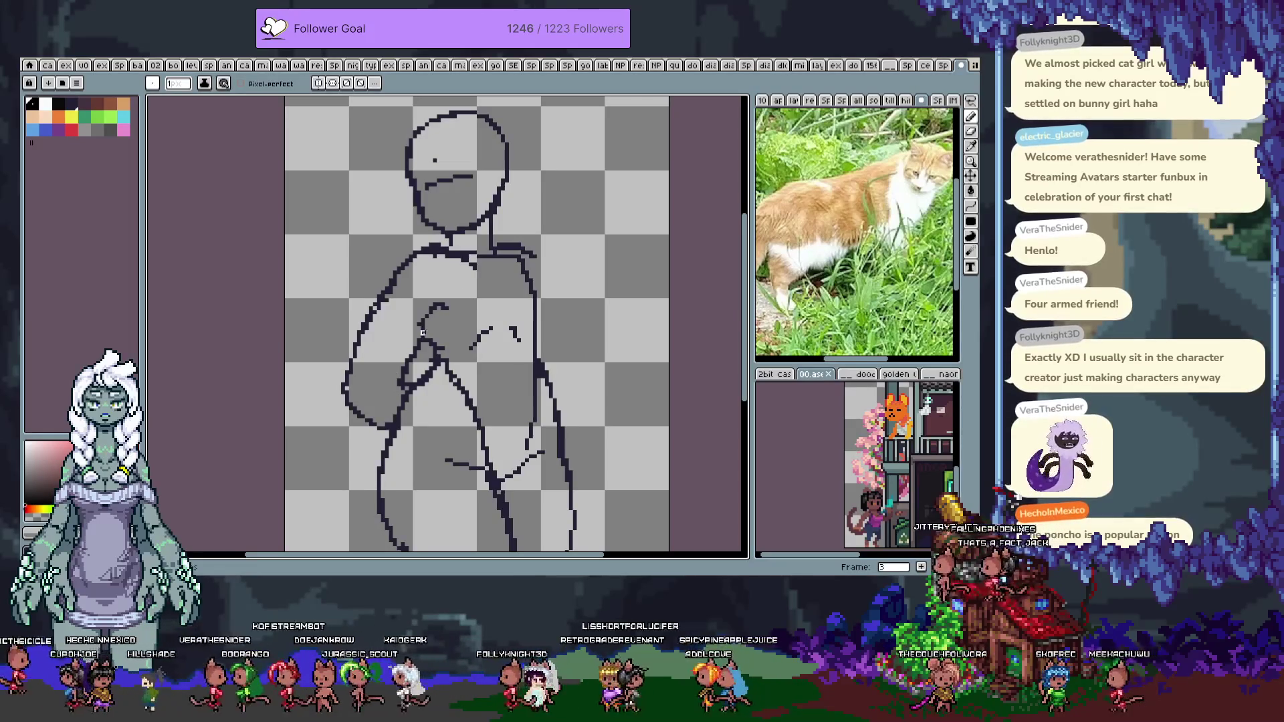
Marquee-select the crossed-arm area and nudge it one pixel up-left
key(m)
drag(388, 382, 455, 296)
drag(419, 340, 415, 336)
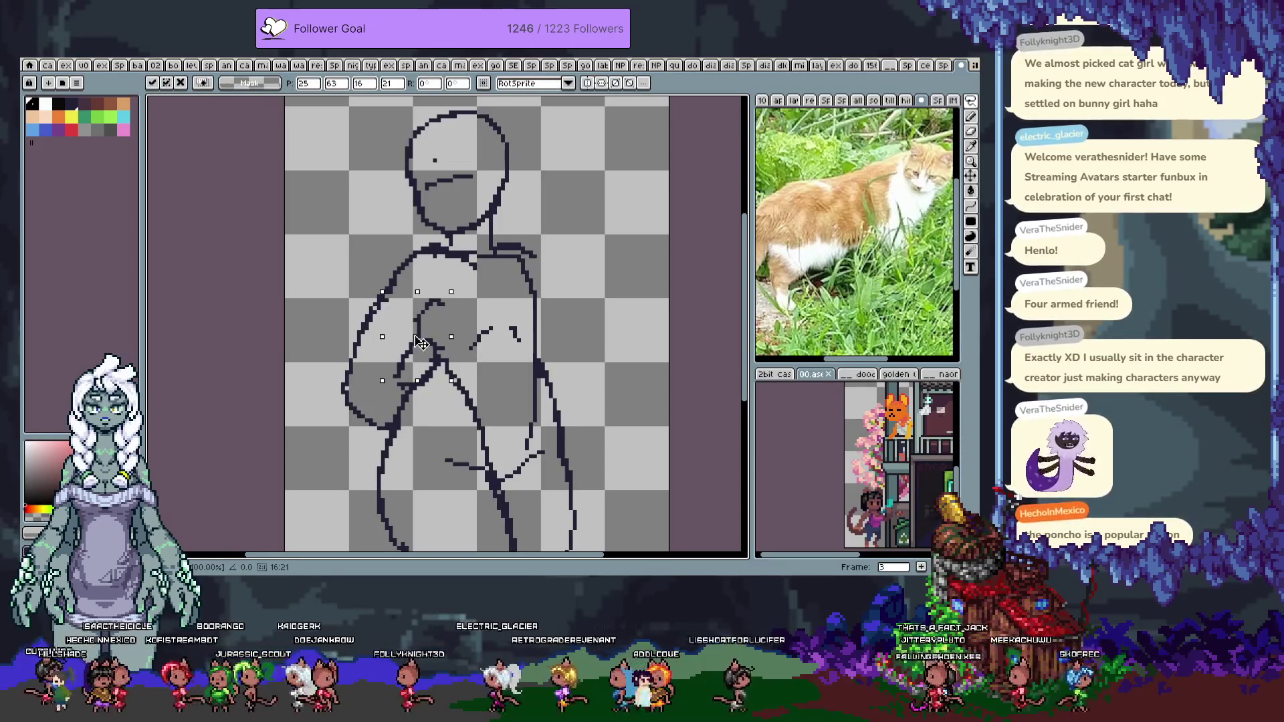
Commit the nudged arm, clear a stray lasso selection, save the sketch and pick red
key(ctrl+d)
drag(415, 328, 459, 294)
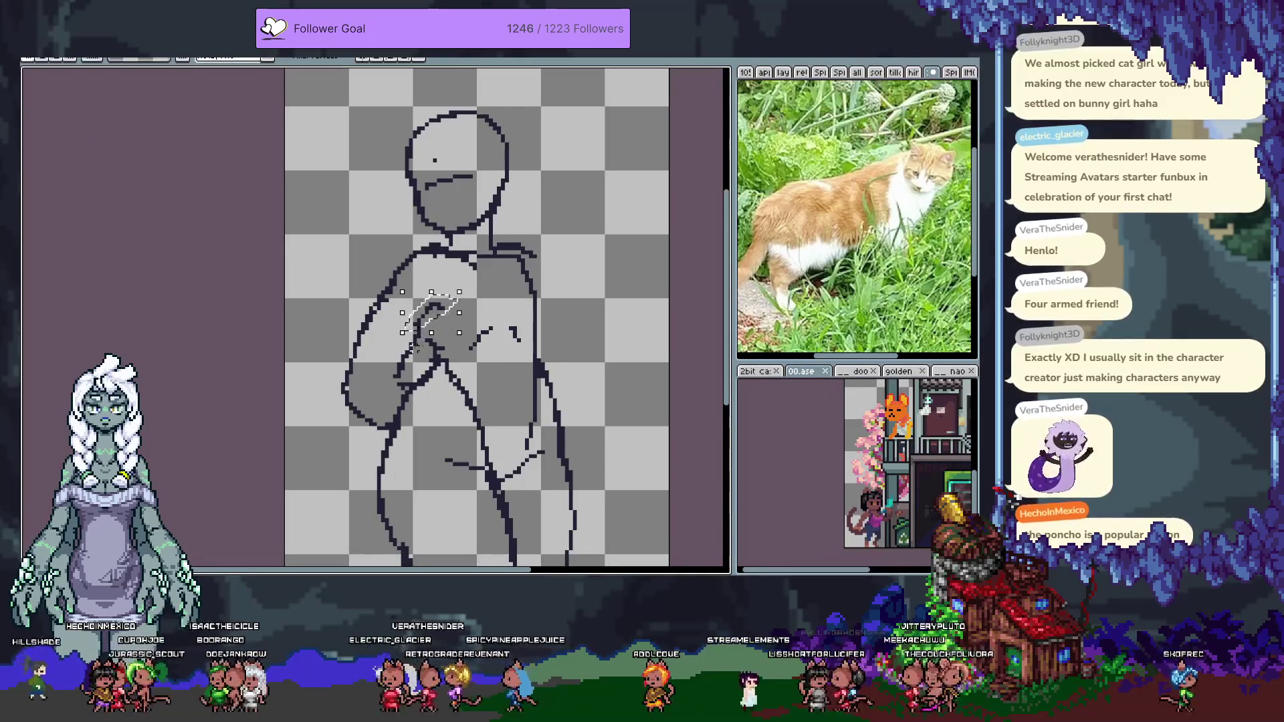
key(Tab)
key(ctrl+d)
key(ctrl+s)
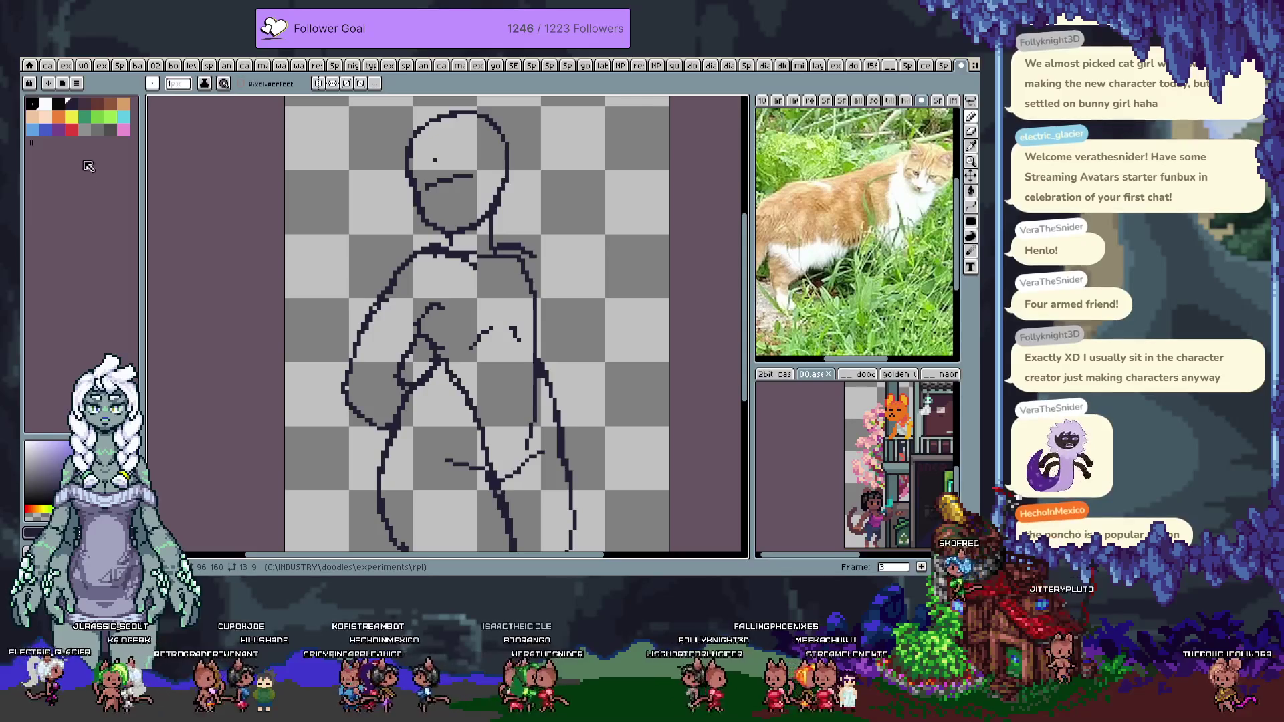
click(72, 135)
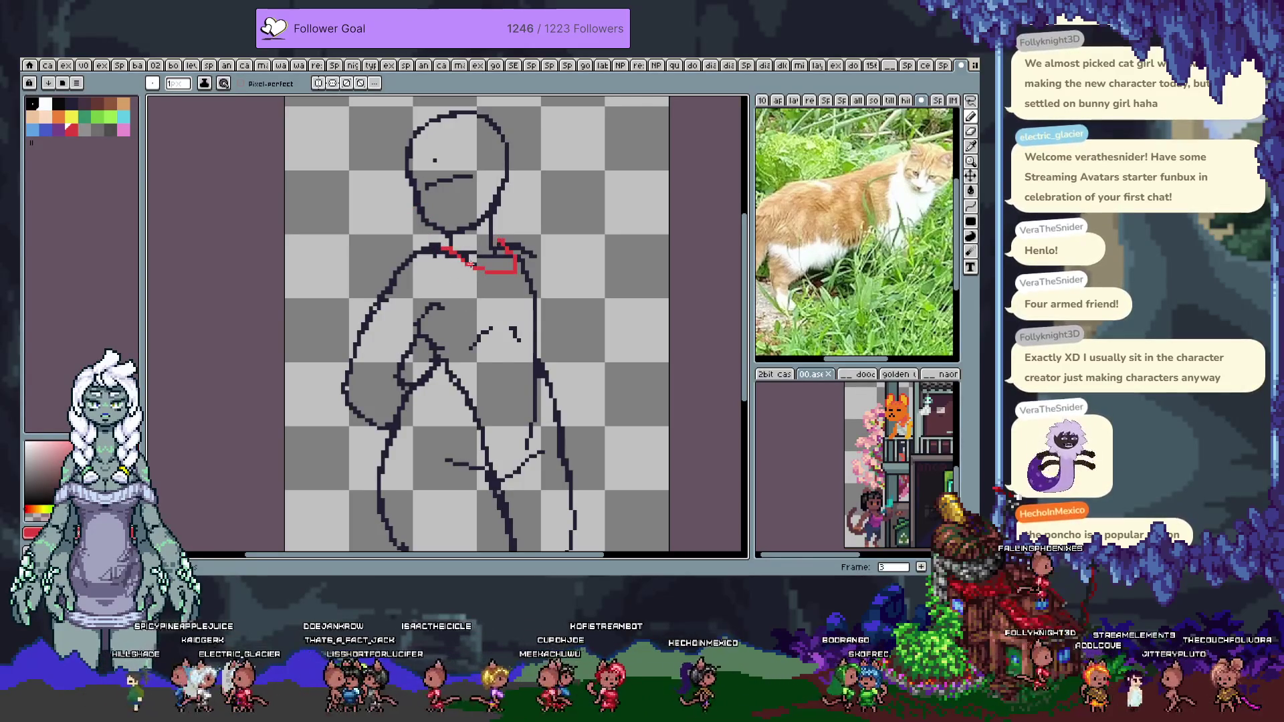
key(ctrl+z)
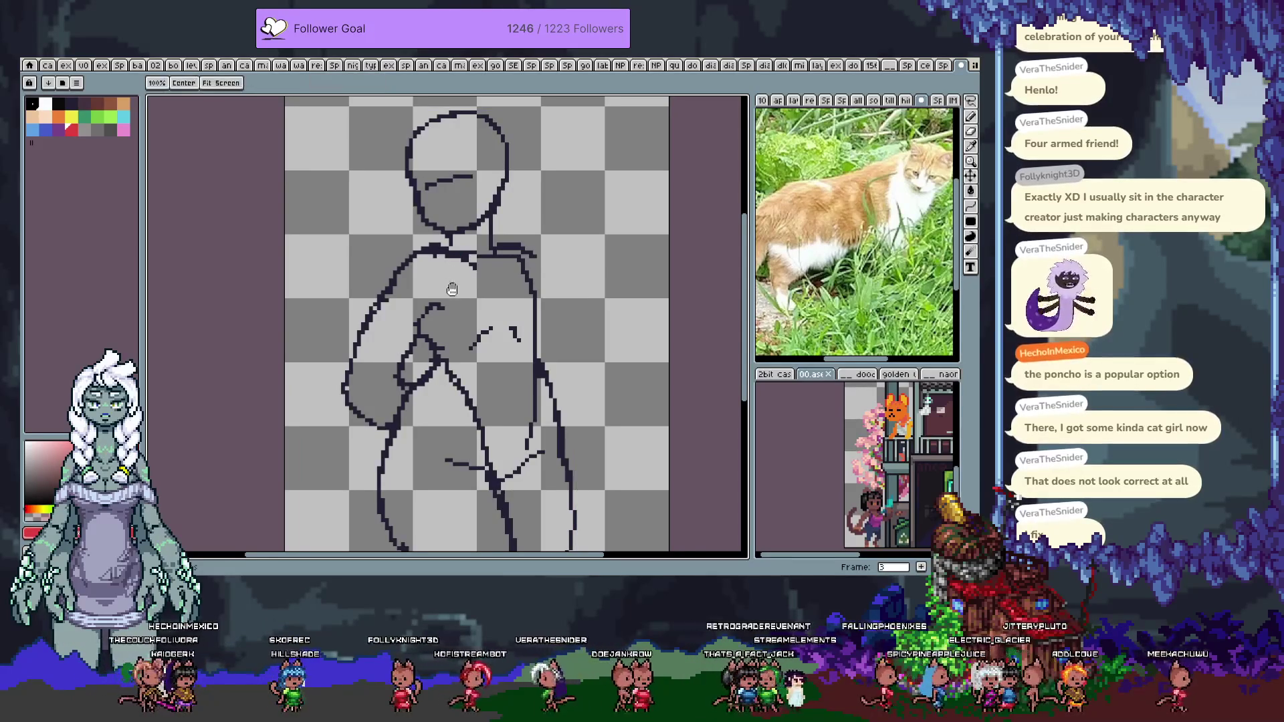
With a dark colour, draw a line across the chest after trying and undoing a shoulder curve
drag(461, 268, 450, 265)
drag(464, 322, 455, 321)
key(b)
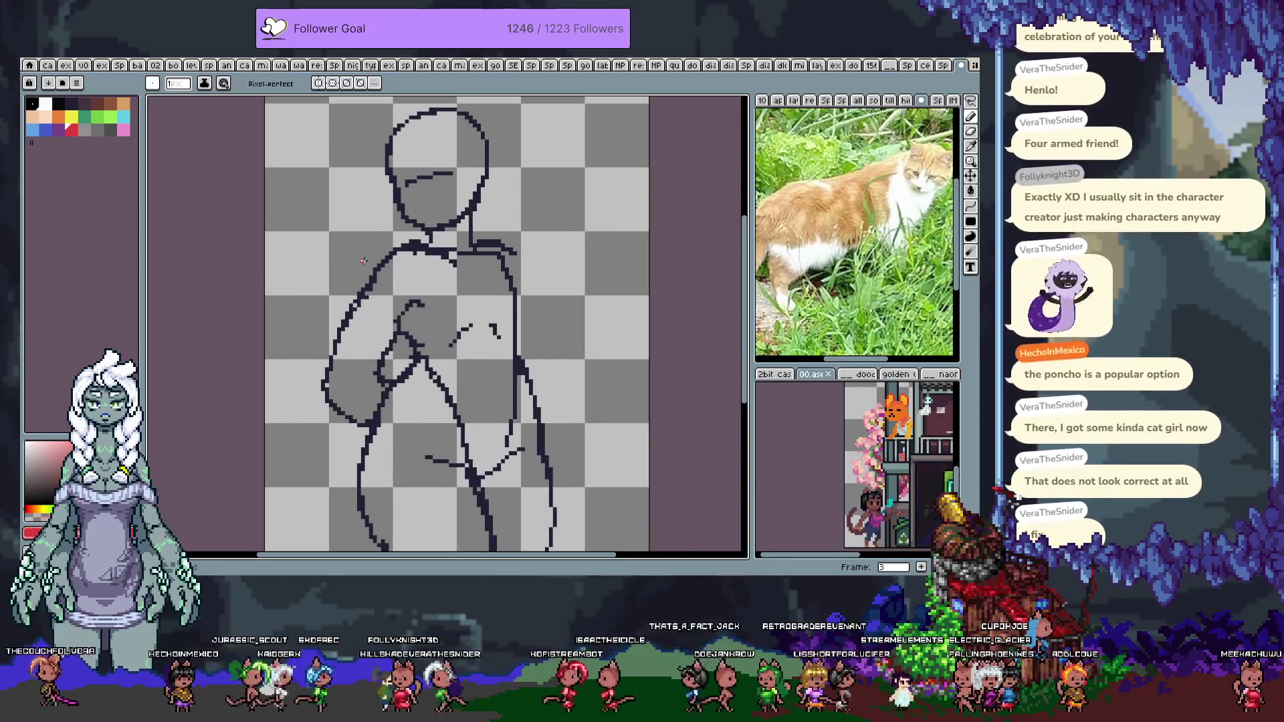
click(85, 105)
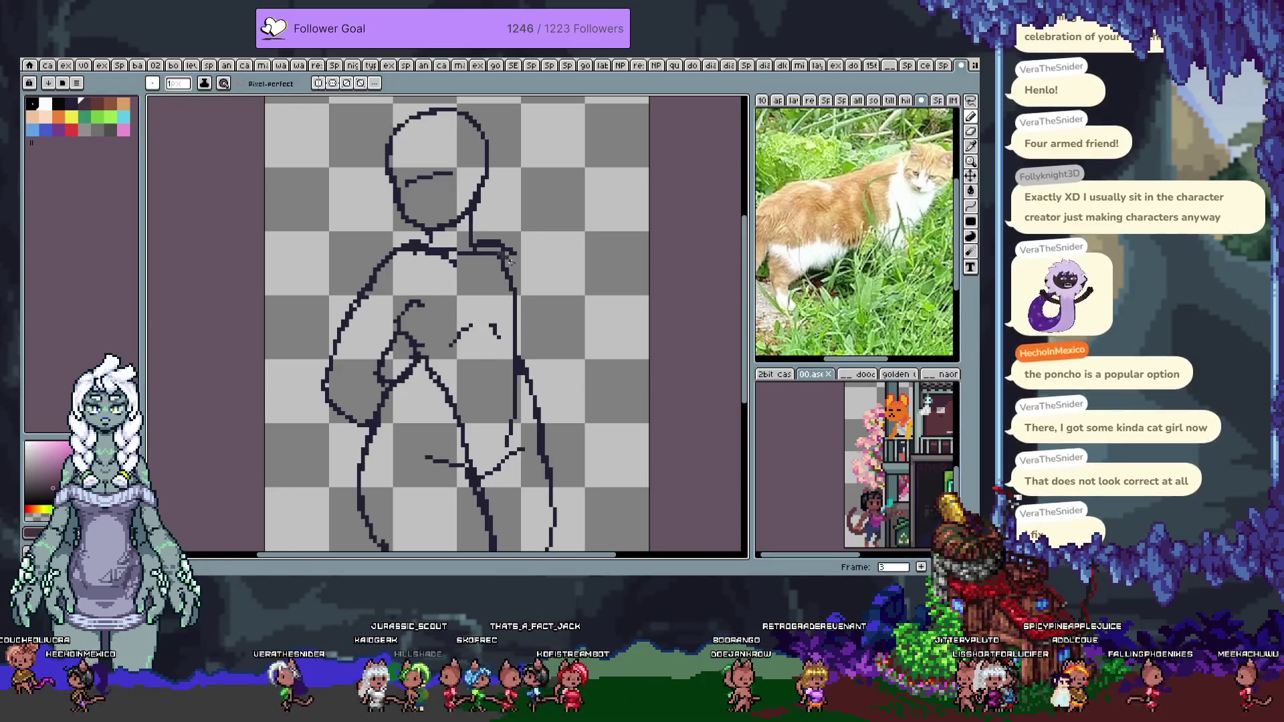
mouse_move(535, 315)
mouse_down()
mouse_move(541, 299)
mouse_move(529, 332)
mouse_up()
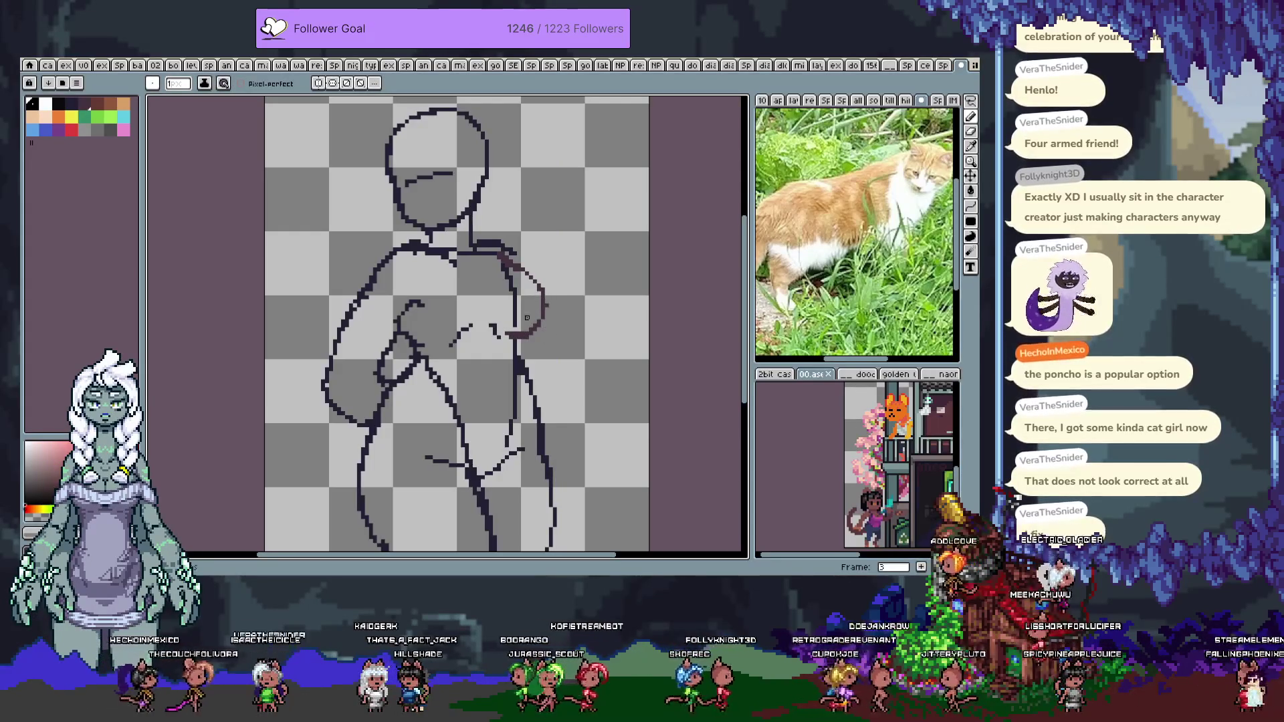
key(ctrl+z)
key(ctrl+z)
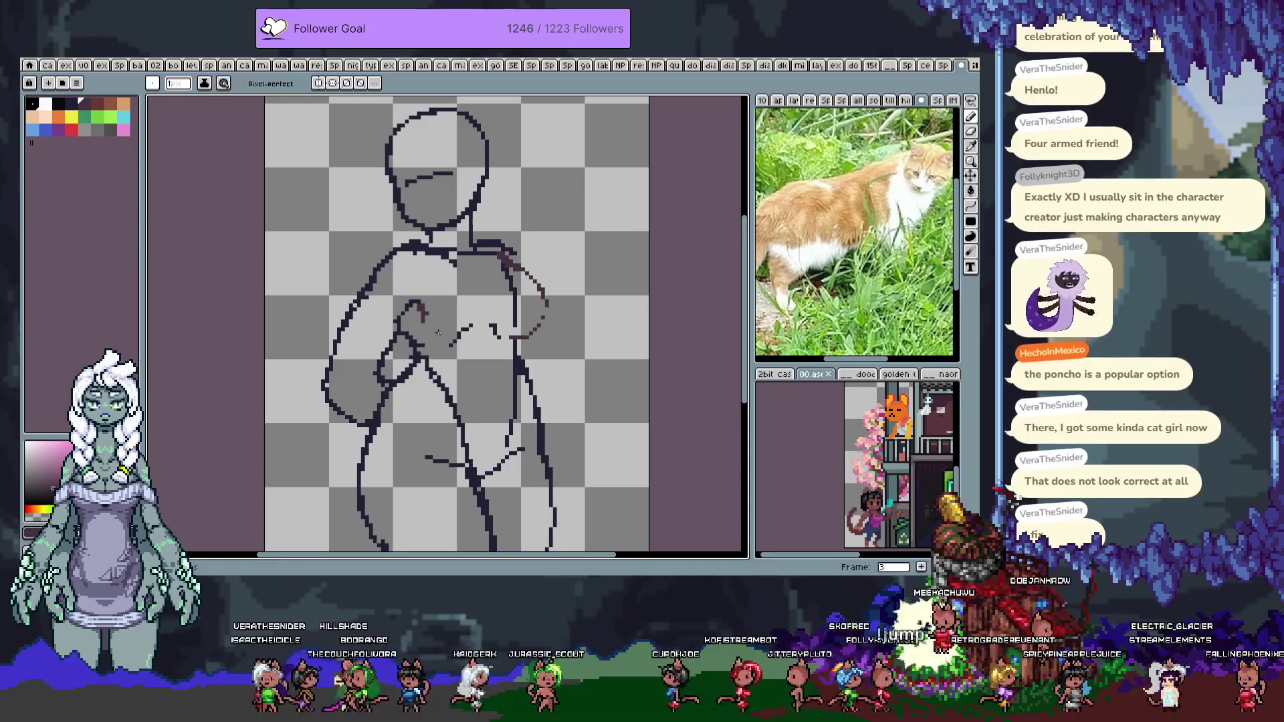
drag(426, 326, 491, 342)
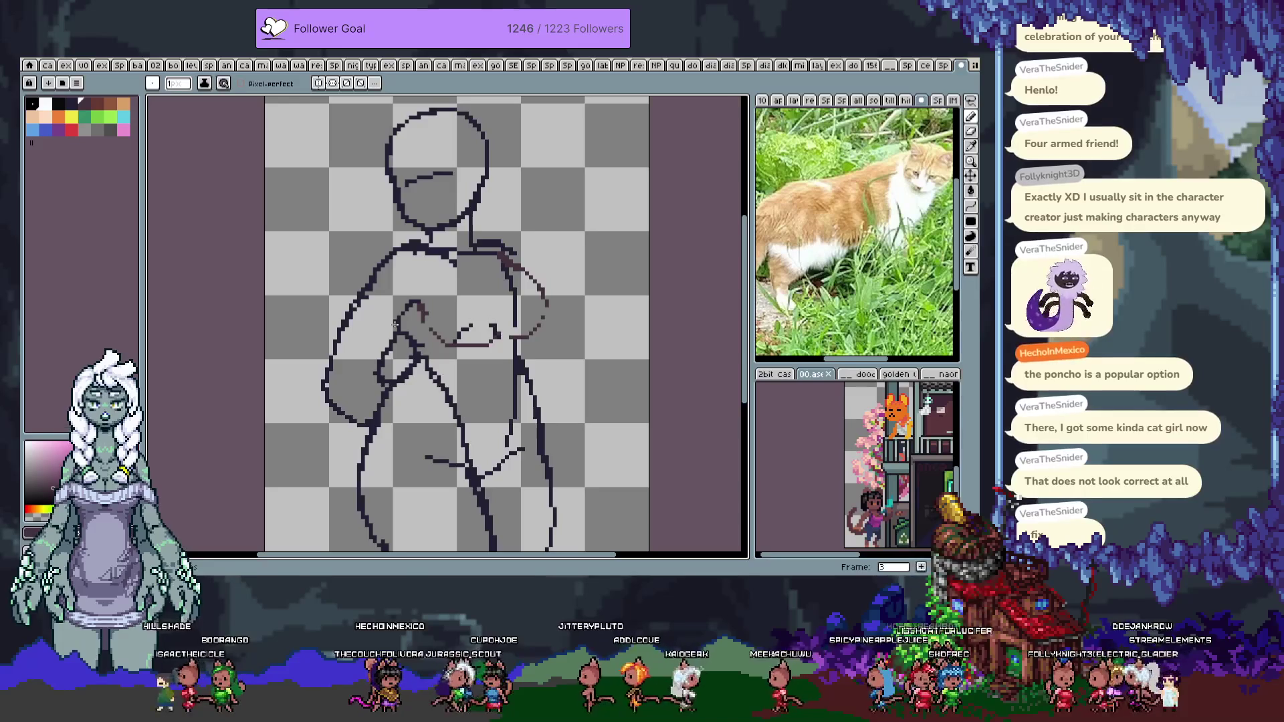
Switch to red and draw a collar line below the neck on frame 4
click(72, 129)
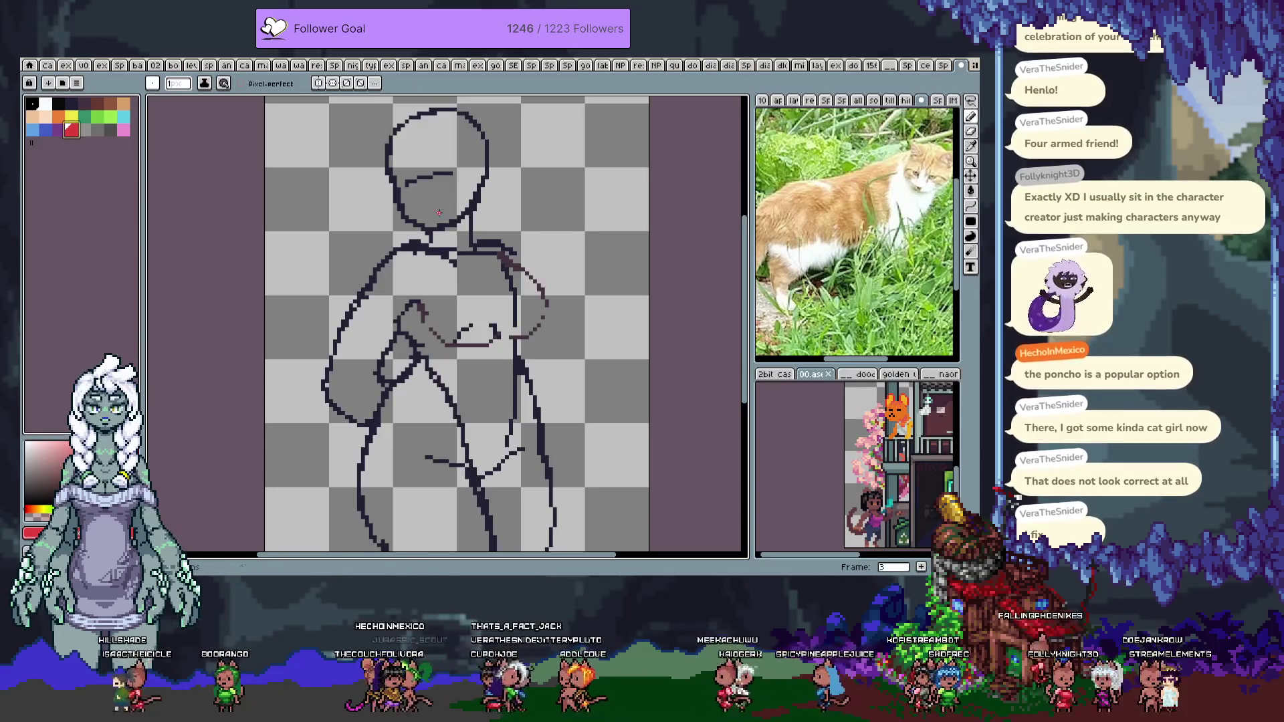
key(Right)
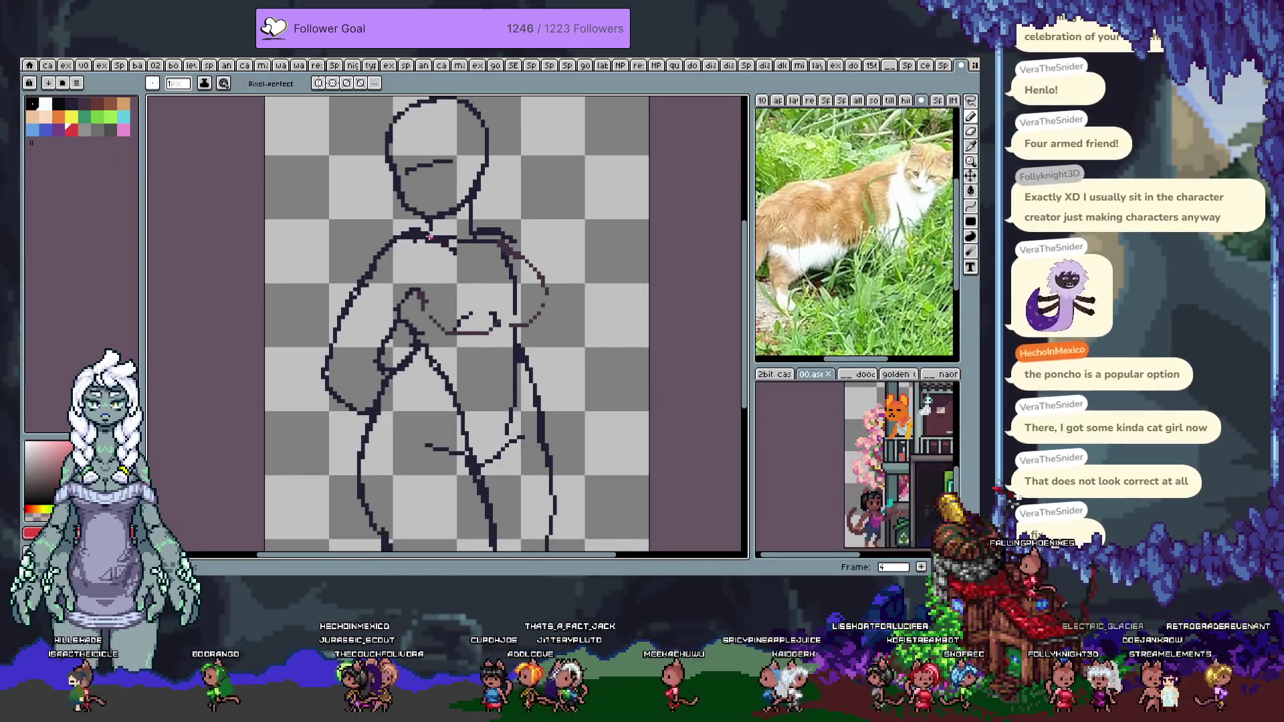
mouse_move(441, 244)
mouse_down()
mouse_move(492, 266)
mouse_move(481, 231)
mouse_move(427, 243)
mouse_move(427, 332)
mouse_up()
Undo and then restore the red collar and chest strokes, reselecting red
key(ctrl+z)
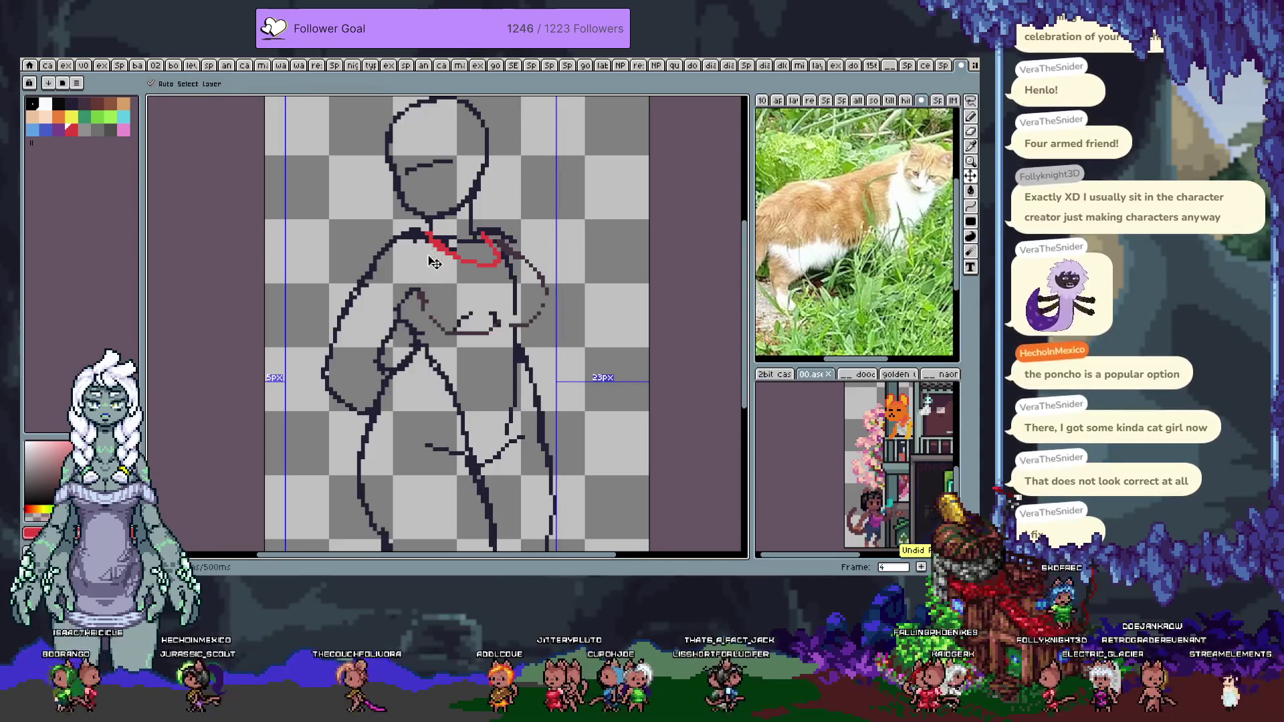
key(ctrl+z)
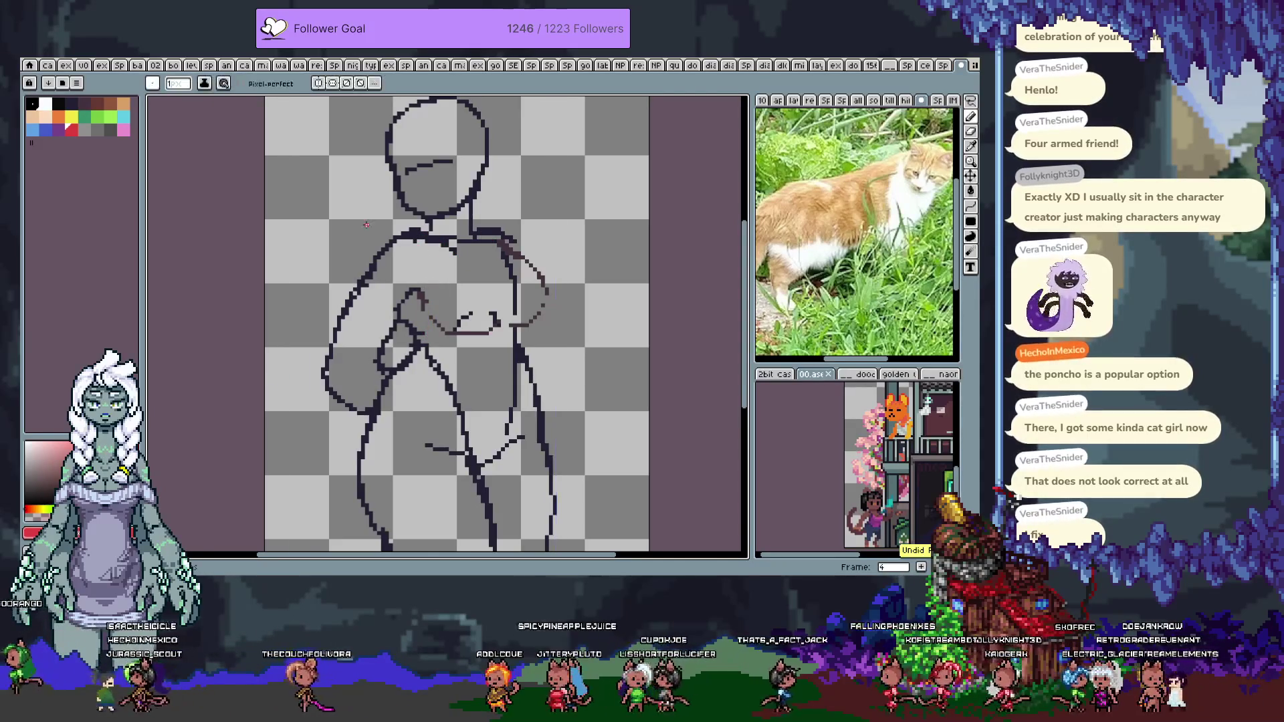
scroll(206, 224, up, 1)
alt+click(346, 257)
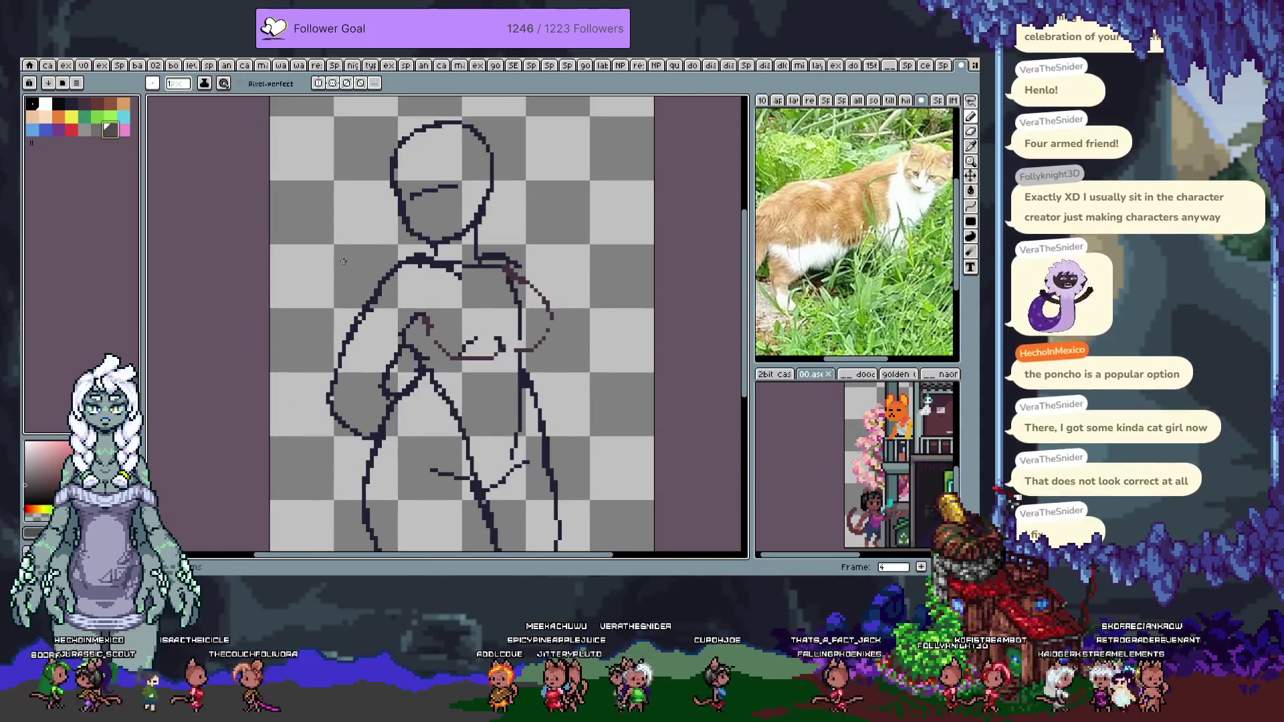
key(ctrl+y)
key(ctrl+y)
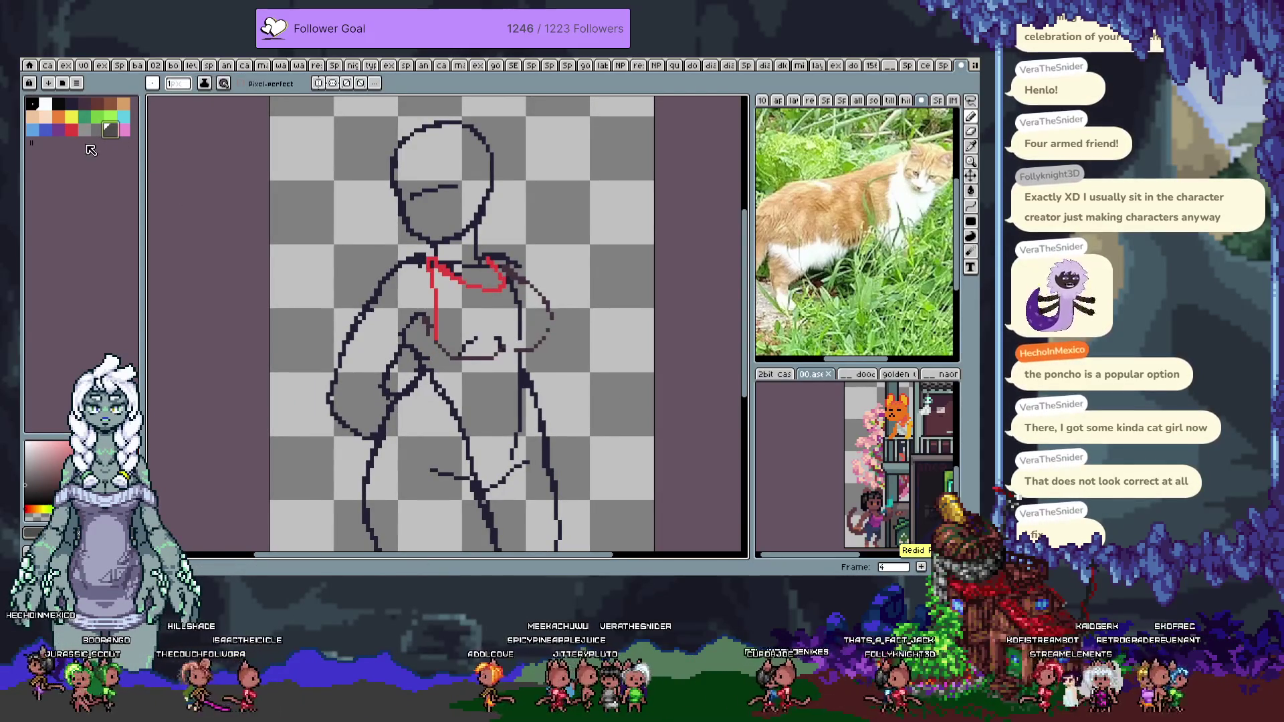
click(72, 129)
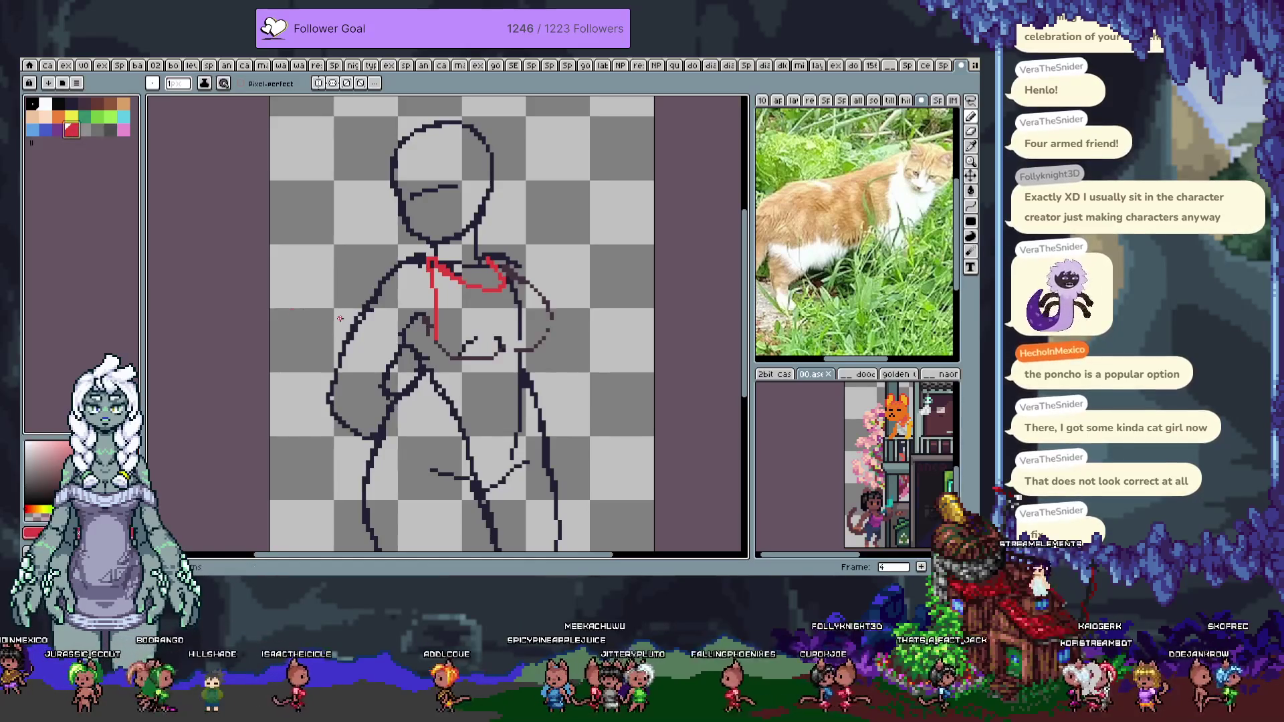
Outline the red top down the right torso, under the chest and across the upper chest
drag(404, 338, 435, 350)
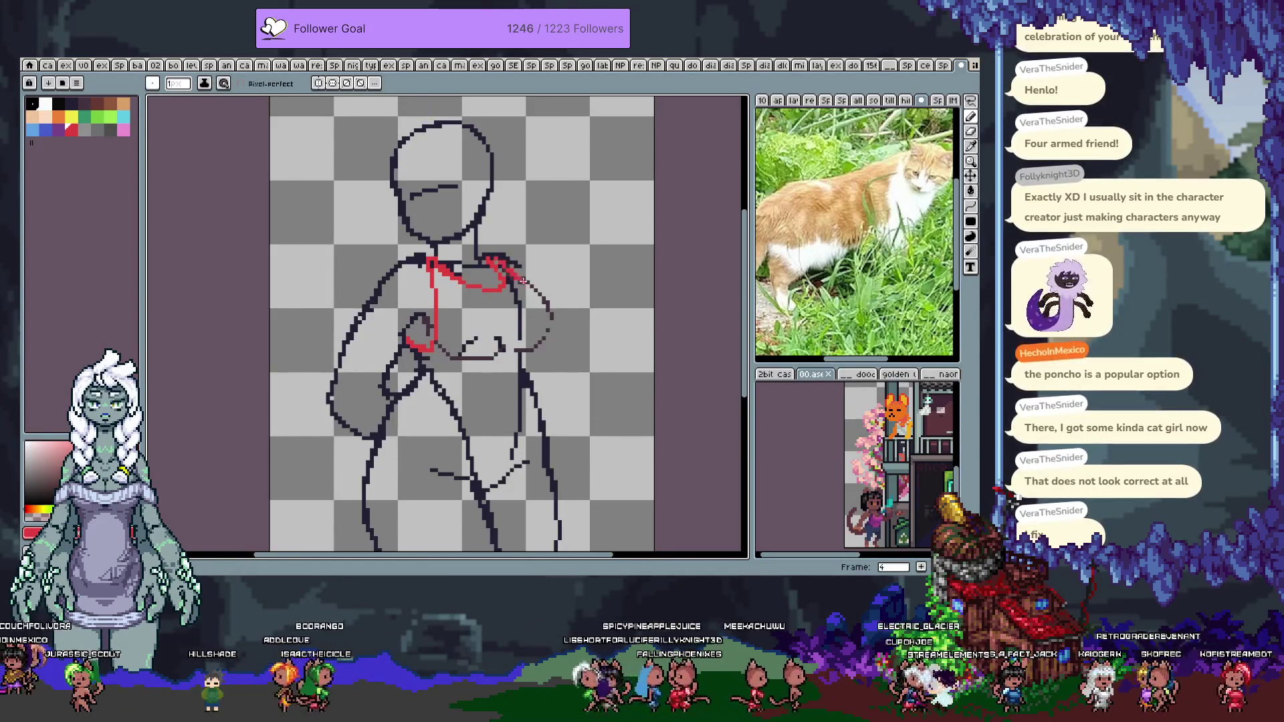
drag(522, 282, 545, 351)
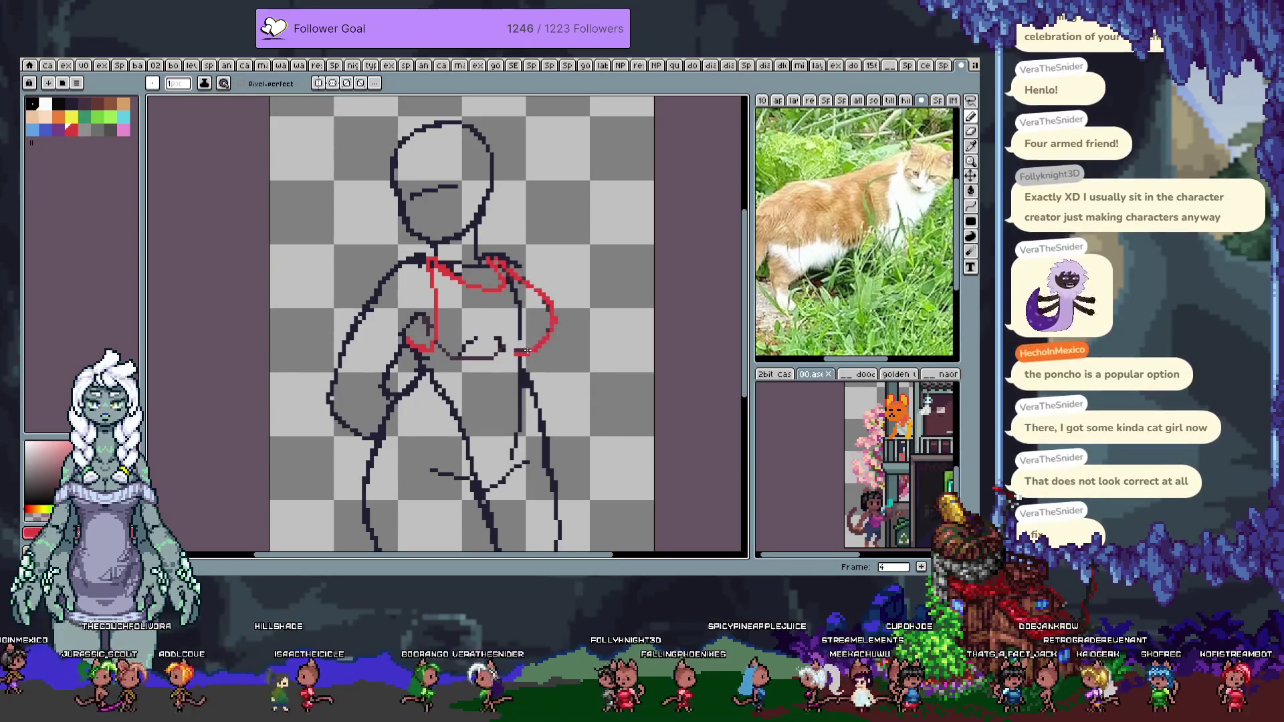
drag(499, 358, 475, 357)
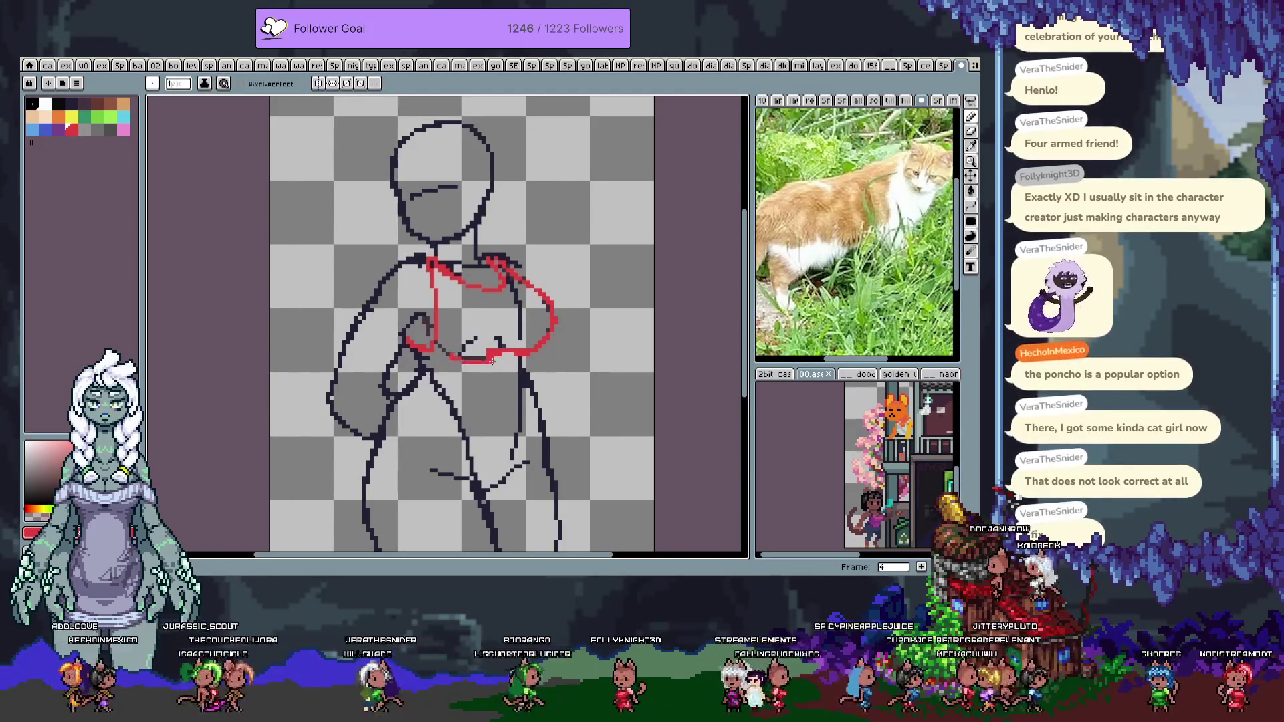
drag(495, 355, 452, 359)
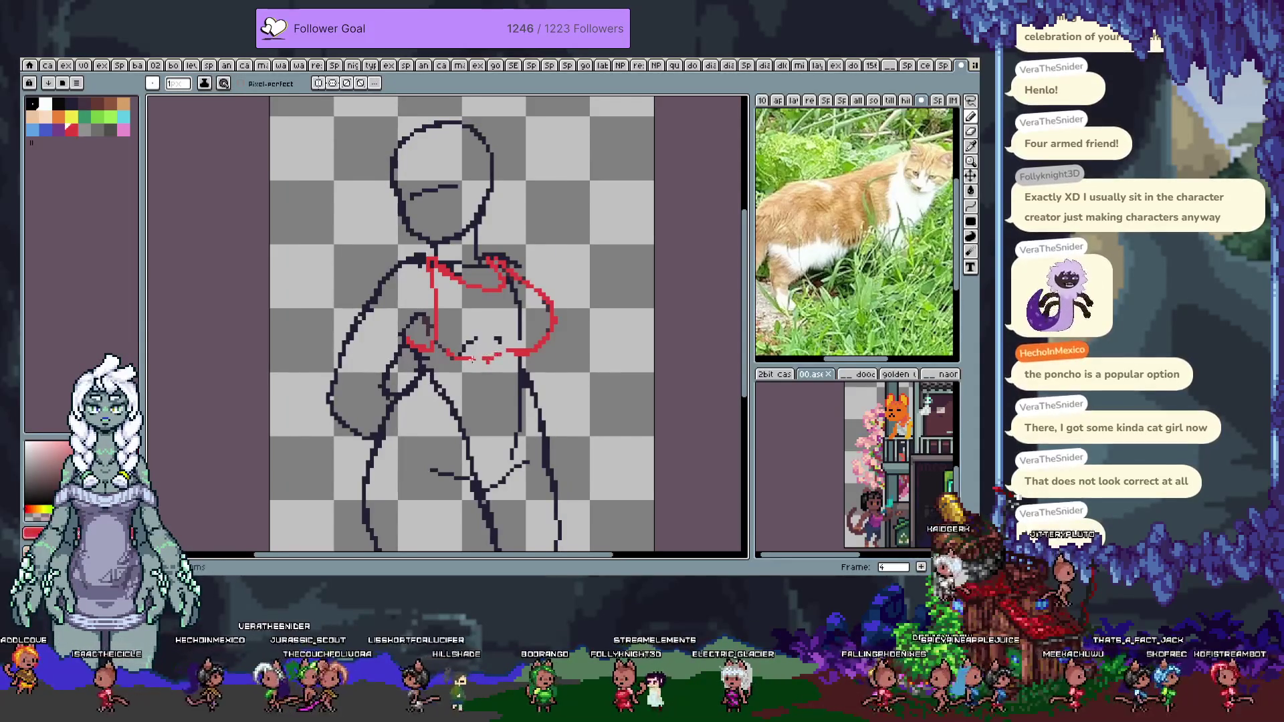
drag(434, 266, 508, 297)
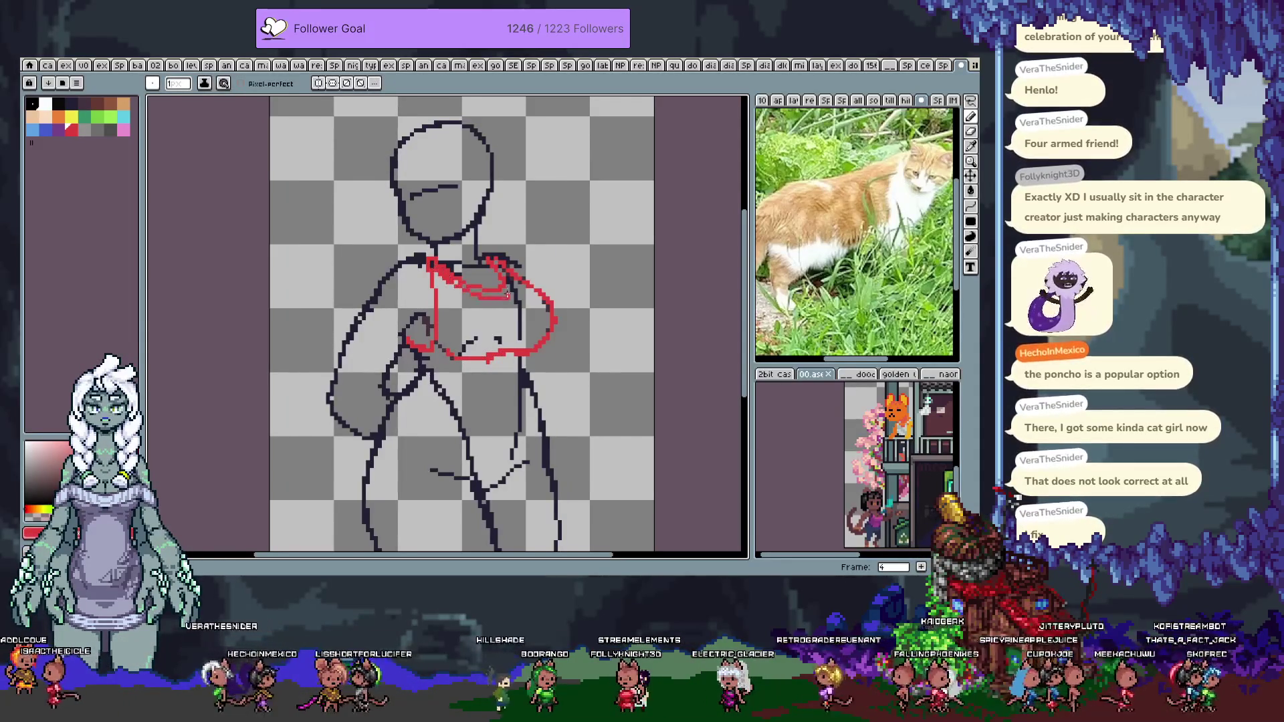
Add a short dark eye mark on the face
drag(432, 199, 475, 241)
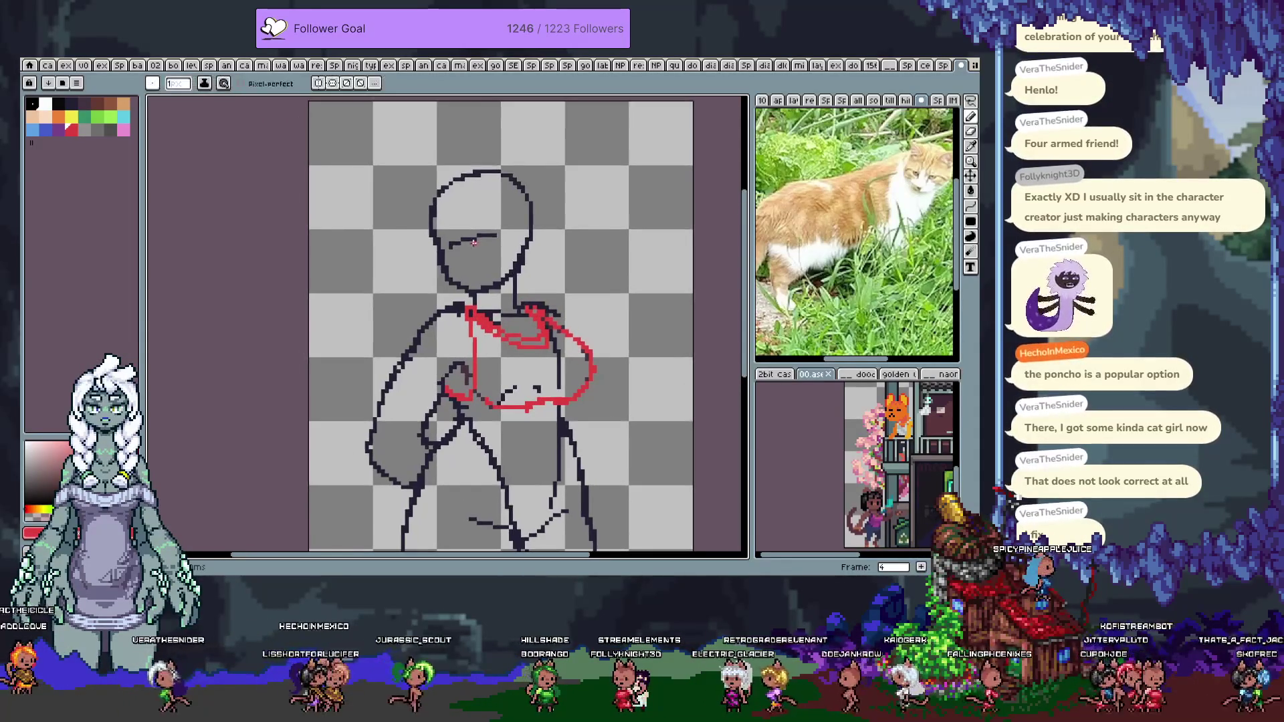
key(Tab)
key(Tab)
key(Tab)
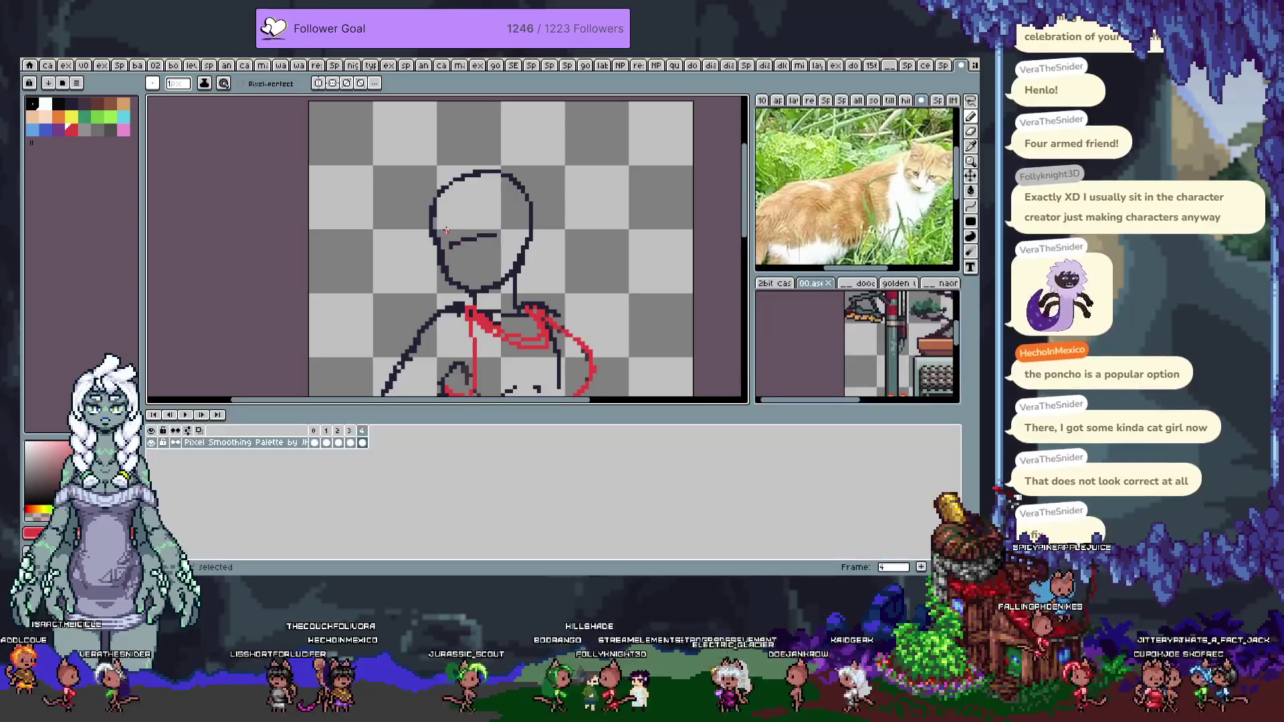
key(Tab)
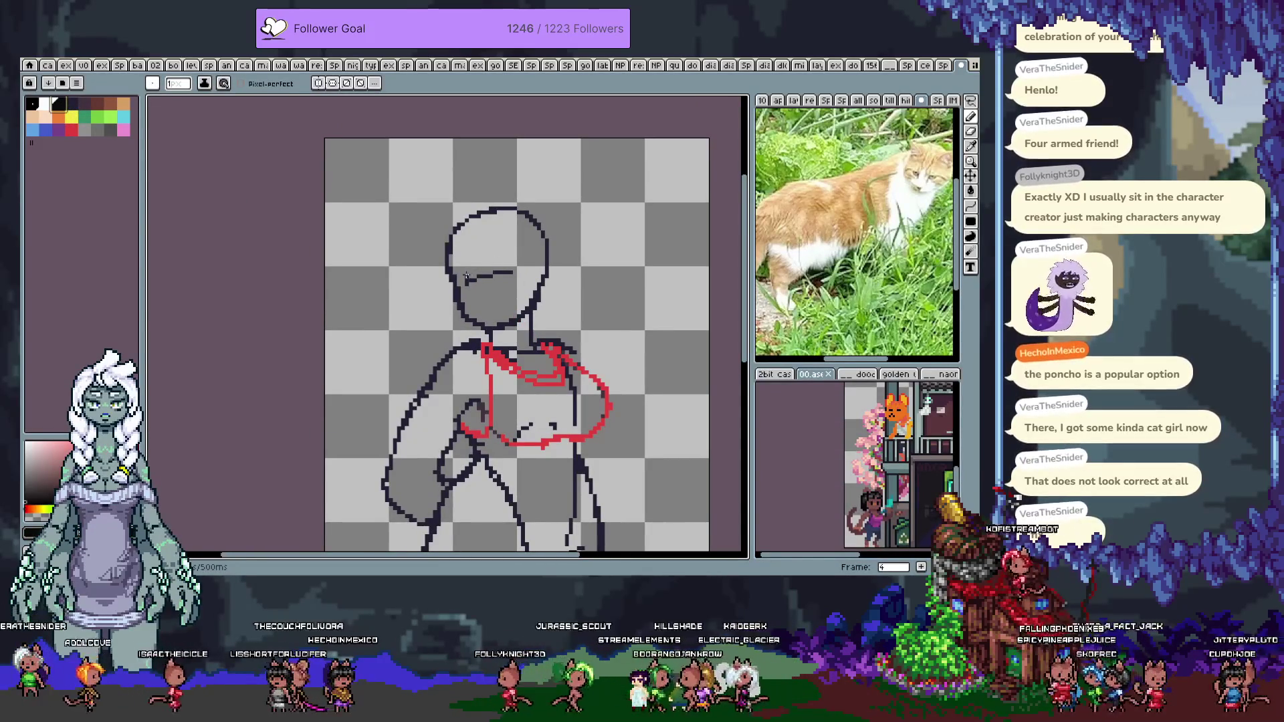
drag(459, 280, 479, 274)
Replace the face stroke with bolder pixels above the left eye and zoom in on the head
key(ctrl+z)
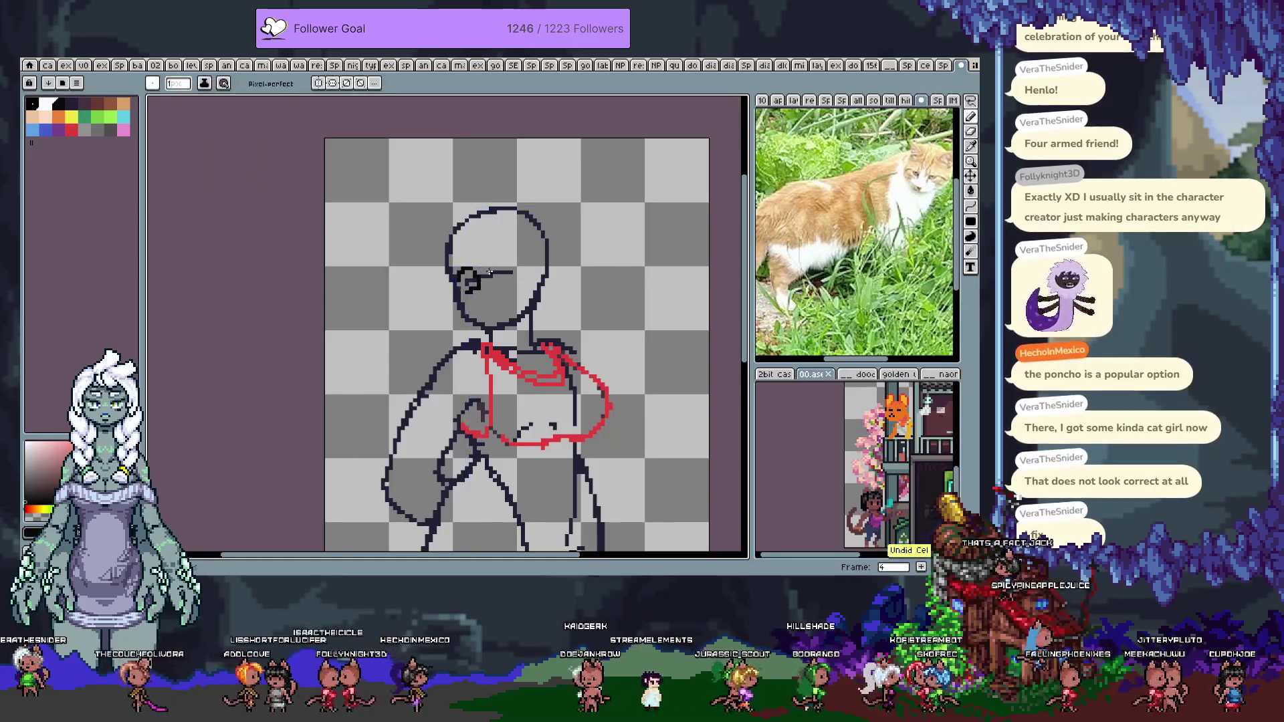
key(ctrl)
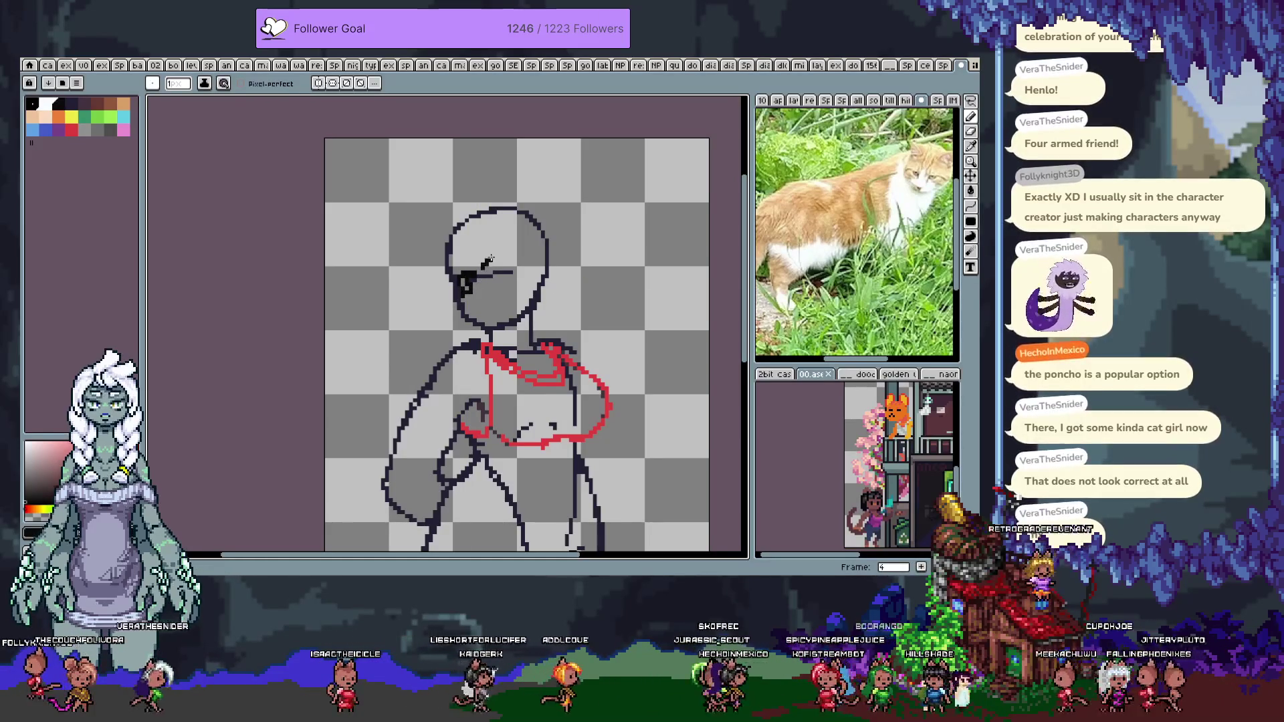
key(ctrl)
mouse_move(488, 255)
mouse_down()
mouse_move(516, 253)
mouse_move(508, 268)
mouse_up()
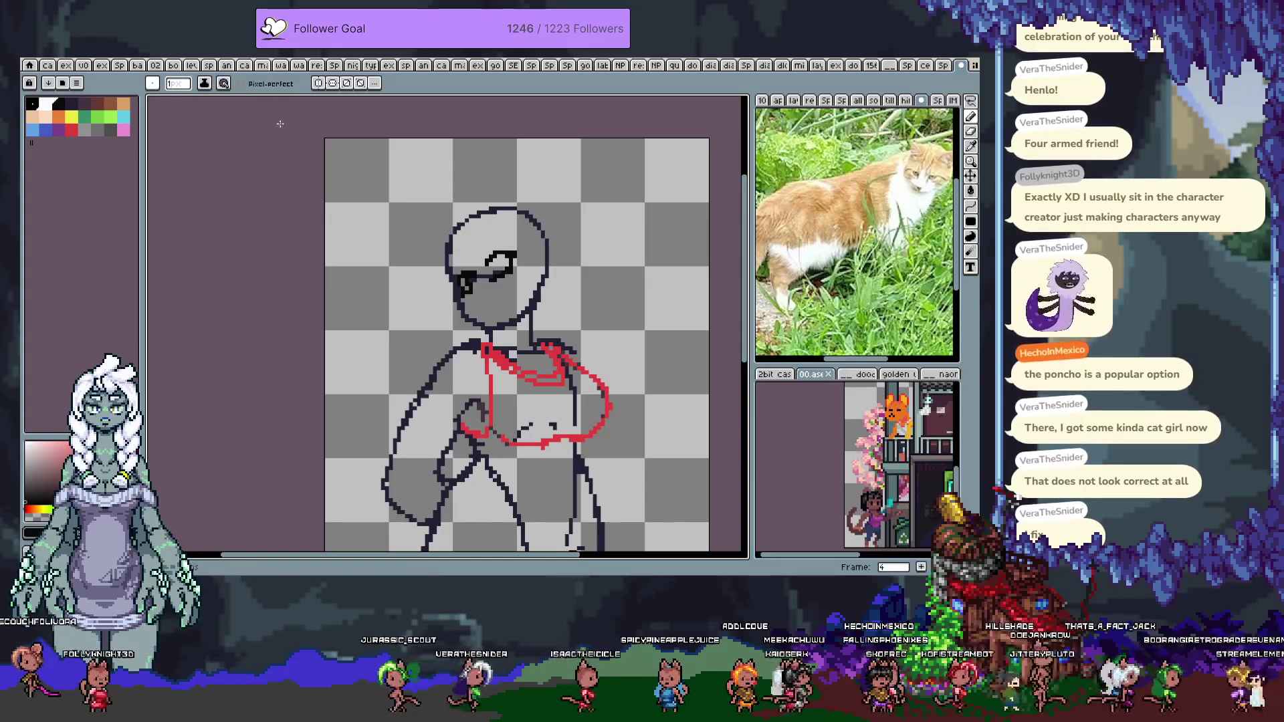
scroll(446, 230, up, 2)
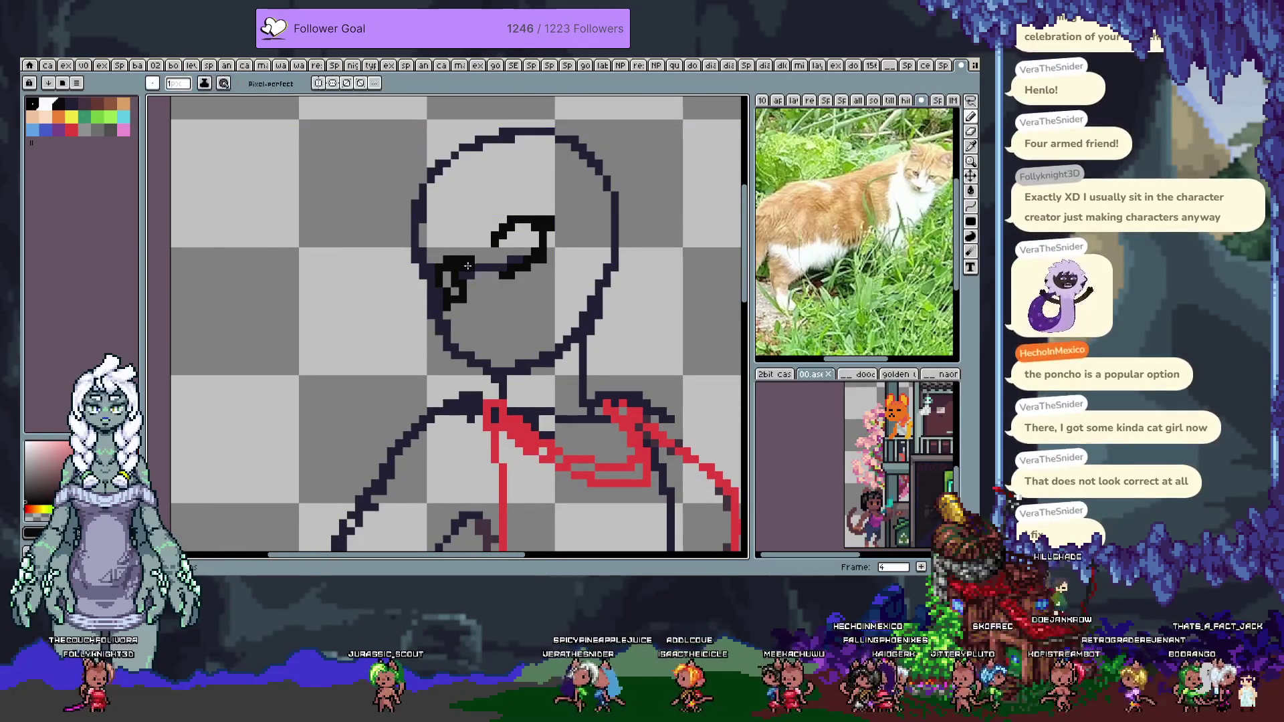
Redraw the eye shape, extend the mouth, and add a right-eye eyebrow and left-eye stroke
key(e)
mouse_move(492, 264)
mouse_down()
mouse_move(535, 248)
mouse_move(503, 250)
mouse_up()
key(b)
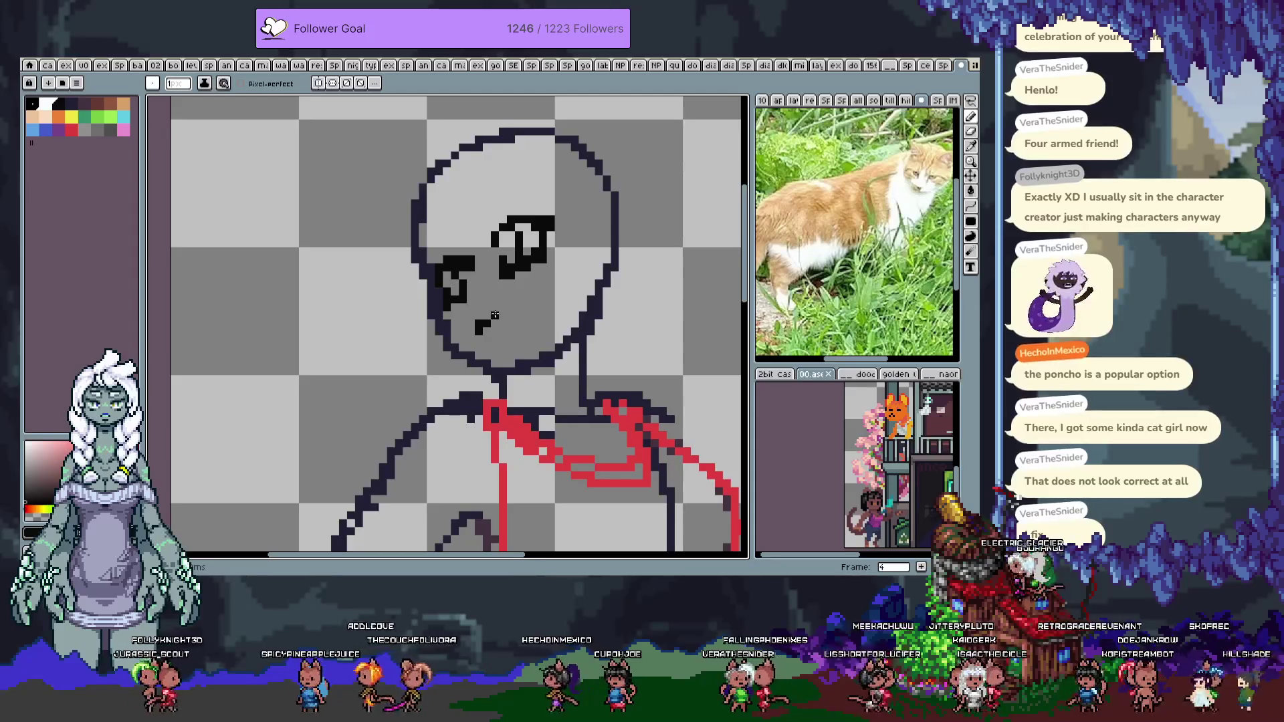
drag(496, 313, 503, 314)
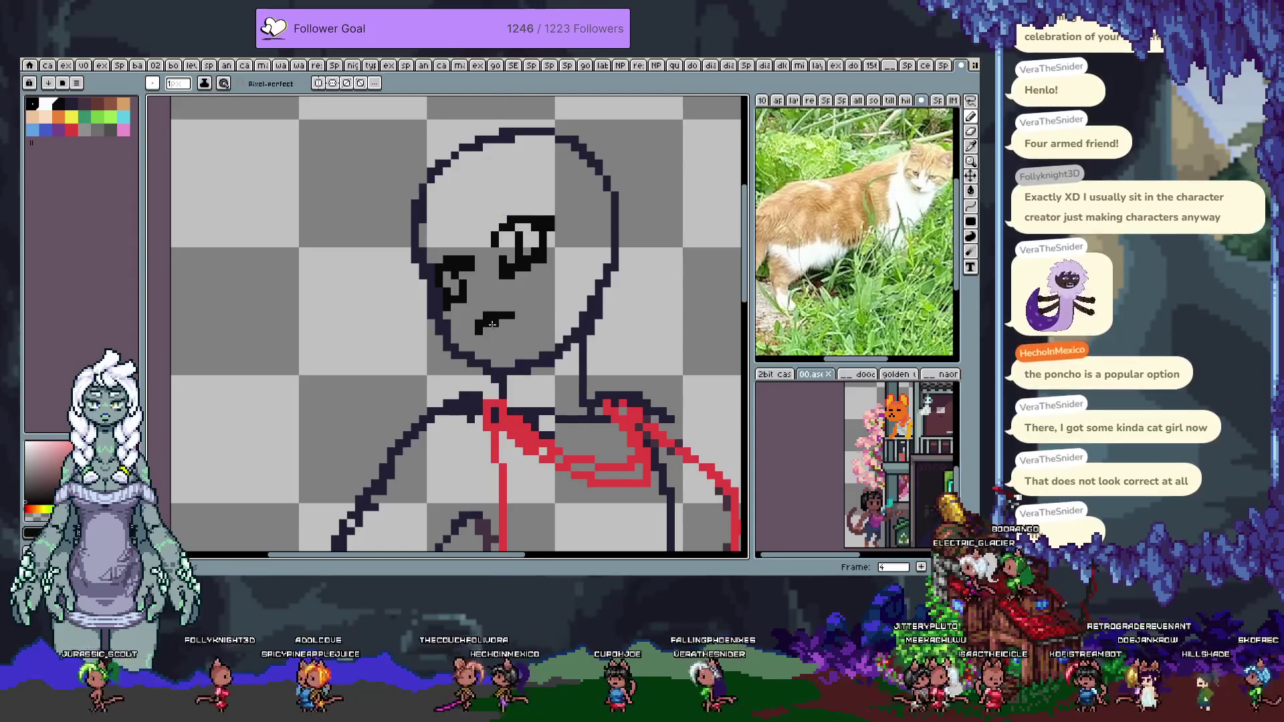
click(497, 339)
drag(431, 242, 425, 255)
drag(503, 202, 517, 195)
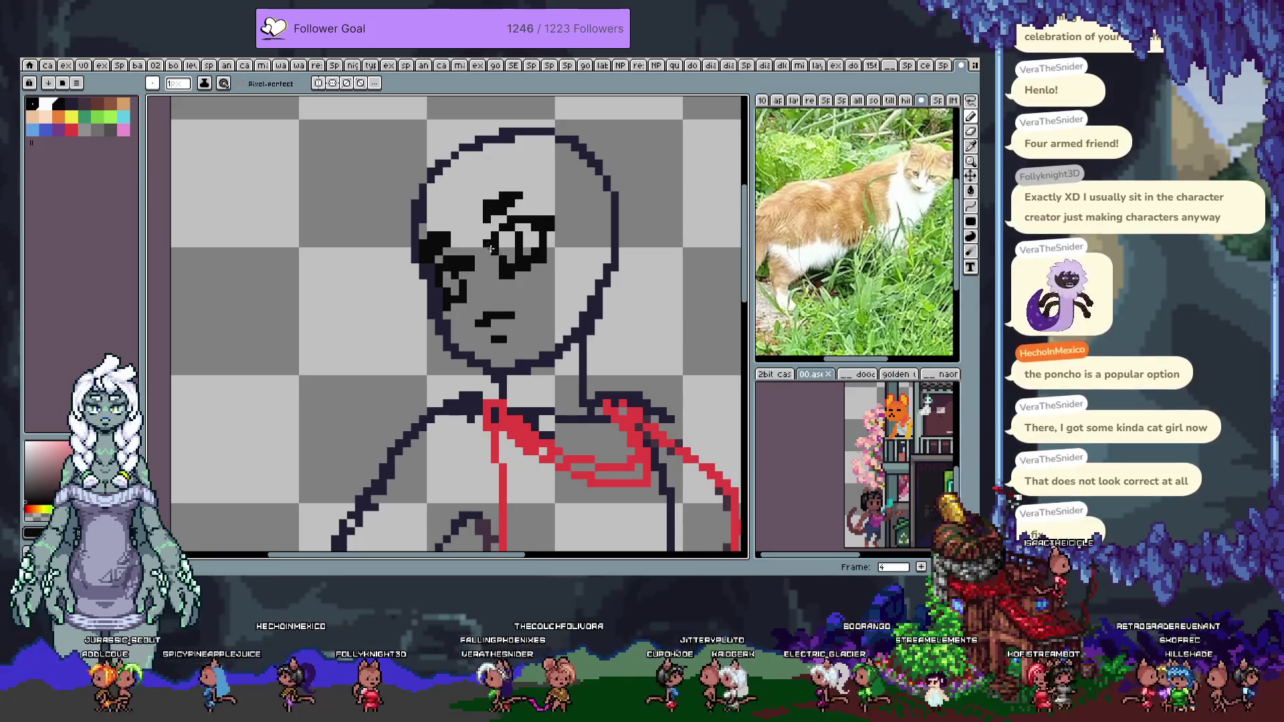
Lasso-move the mouth up-left and shift the facial features one pixel left
key(q)
mouse_move(468, 287)
mouse_down()
mouse_move(532, 321)
mouse_move(468, 288)
mouse_up()
drag(508, 329, 500, 322)
key(ctrl+d)
key(b)
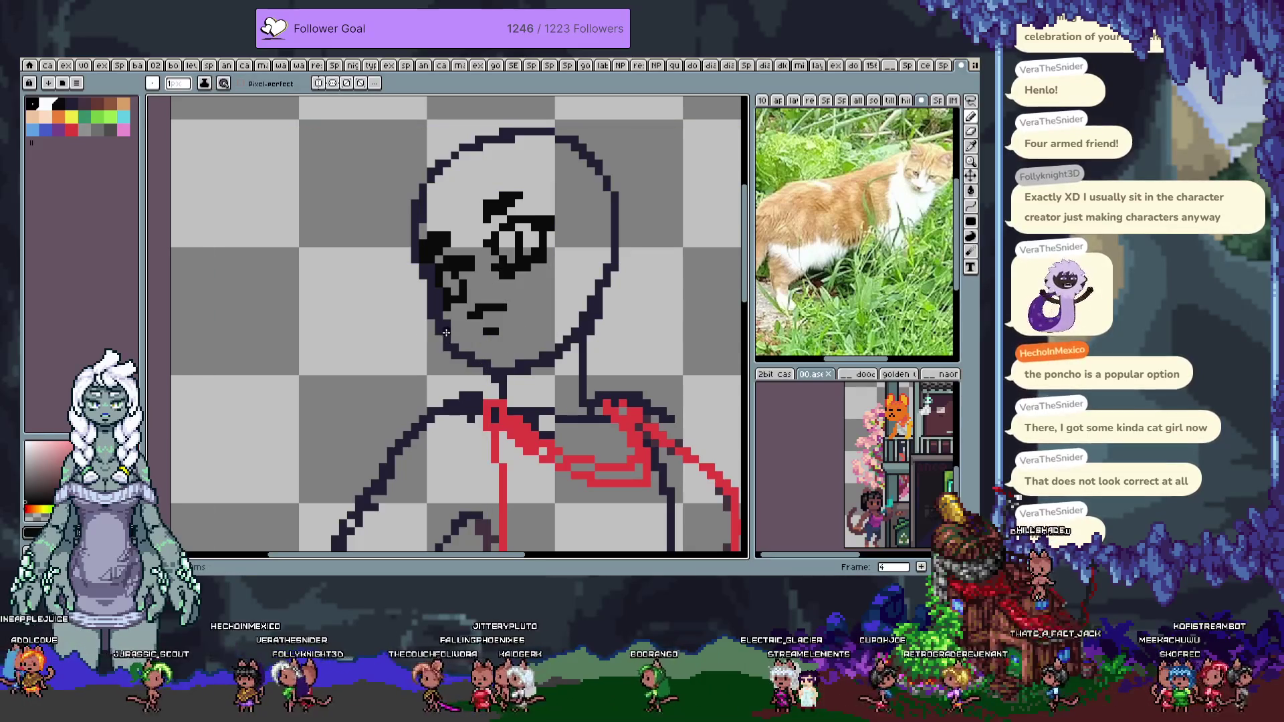
drag(444, 336, 462, 361)
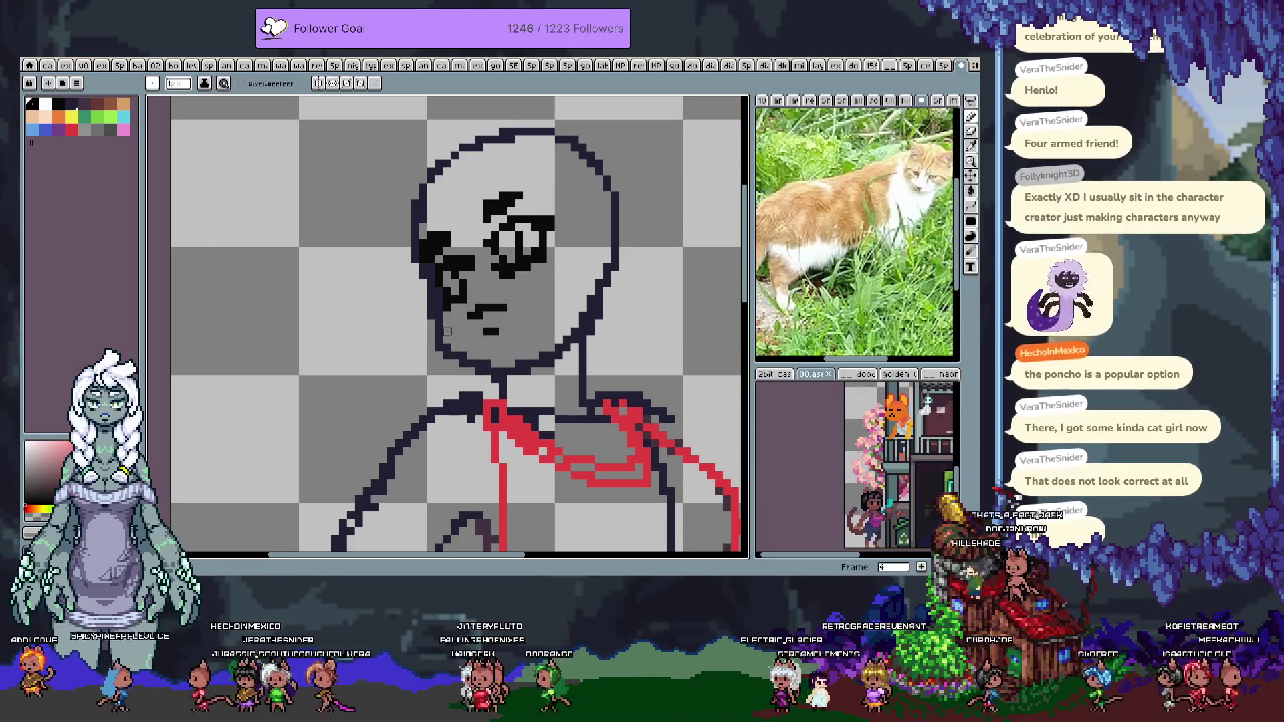
key(ctrl+z)
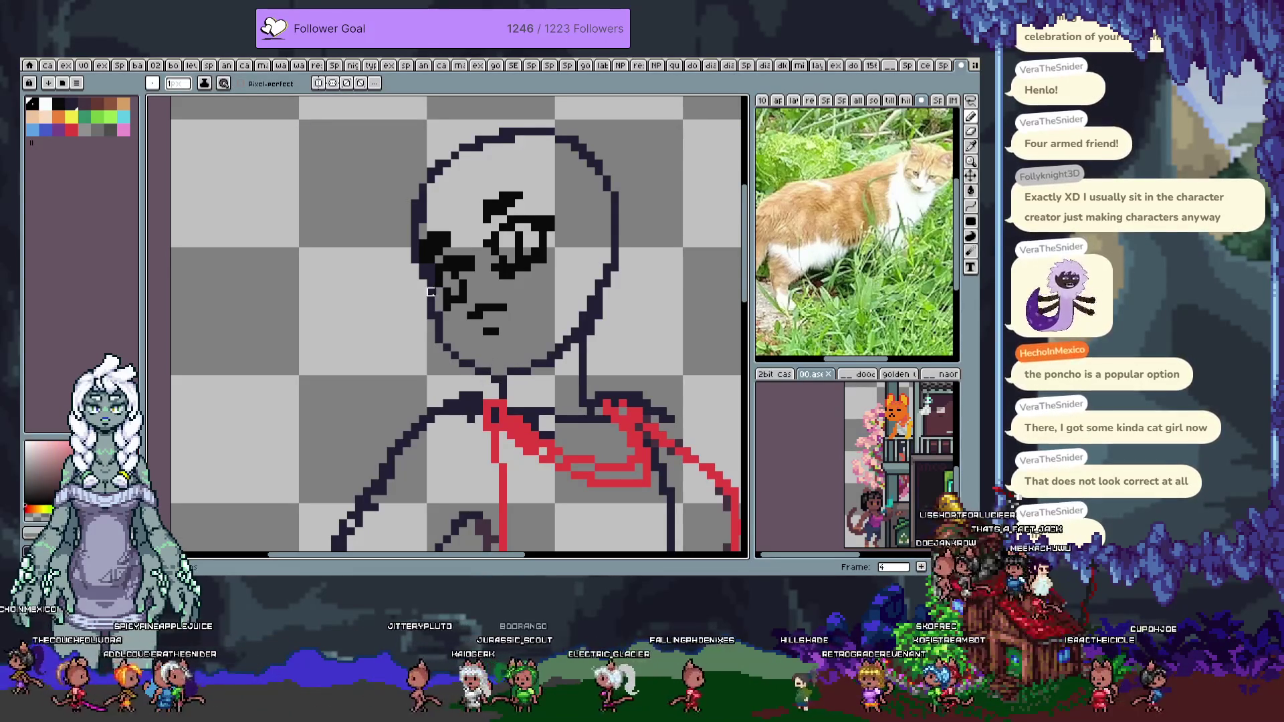
key(v)
drag(469, 274, 468, 281)
key(b)
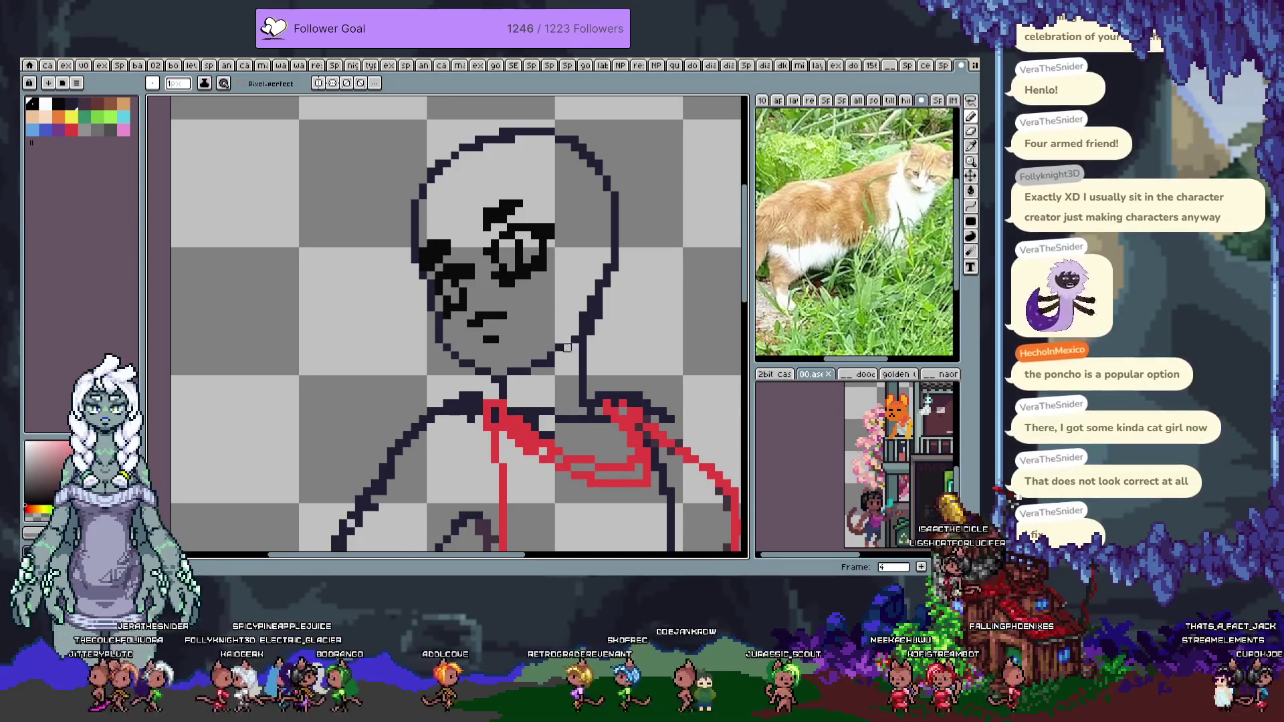
Thin the right jaw and redraw the right side of the head outline
drag(591, 331, 599, 315)
mouse_move(539, 133)
mouse_down()
mouse_move(621, 240)
mouse_move(577, 306)
mouse_up()
mouse_move(559, 131)
mouse_down()
mouse_move(631, 238)
mouse_move(592, 311)
mouse_move(565, 137)
mouse_up()
Erase the doubled right head outline and eyedropper the dark outline colour near the chin
key(e)
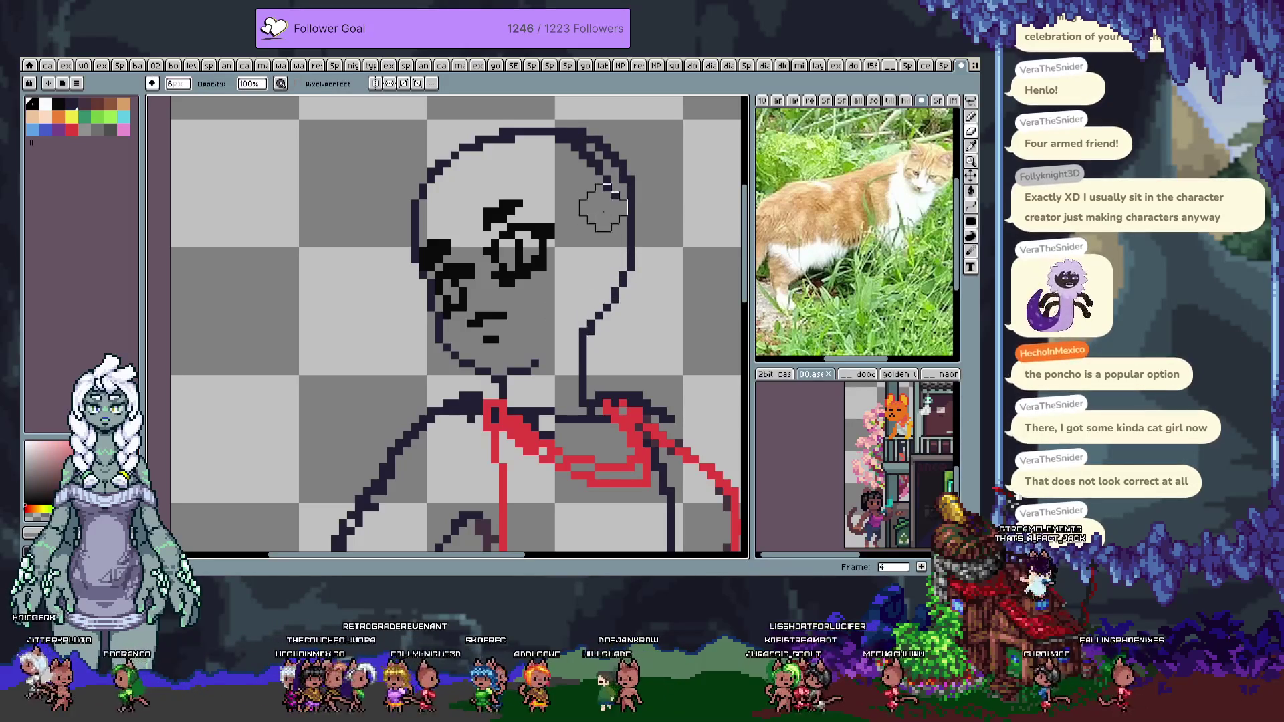
key(b)
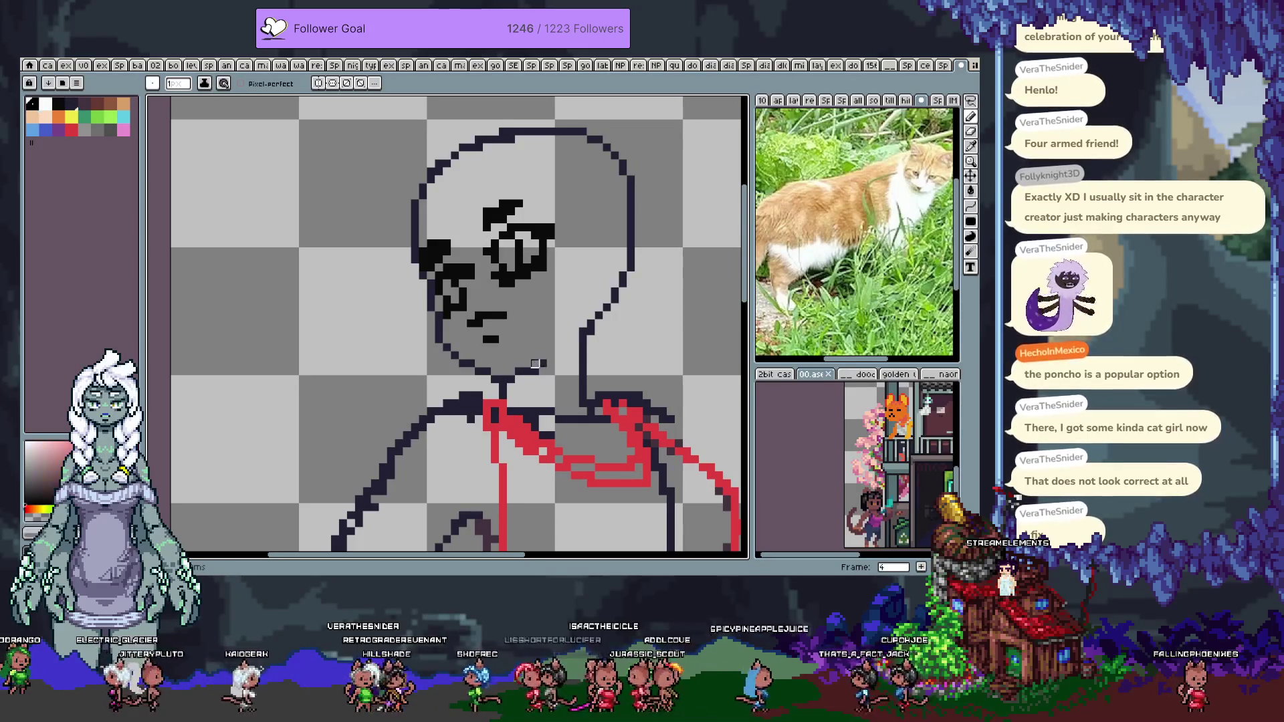
alt+click(487, 364)
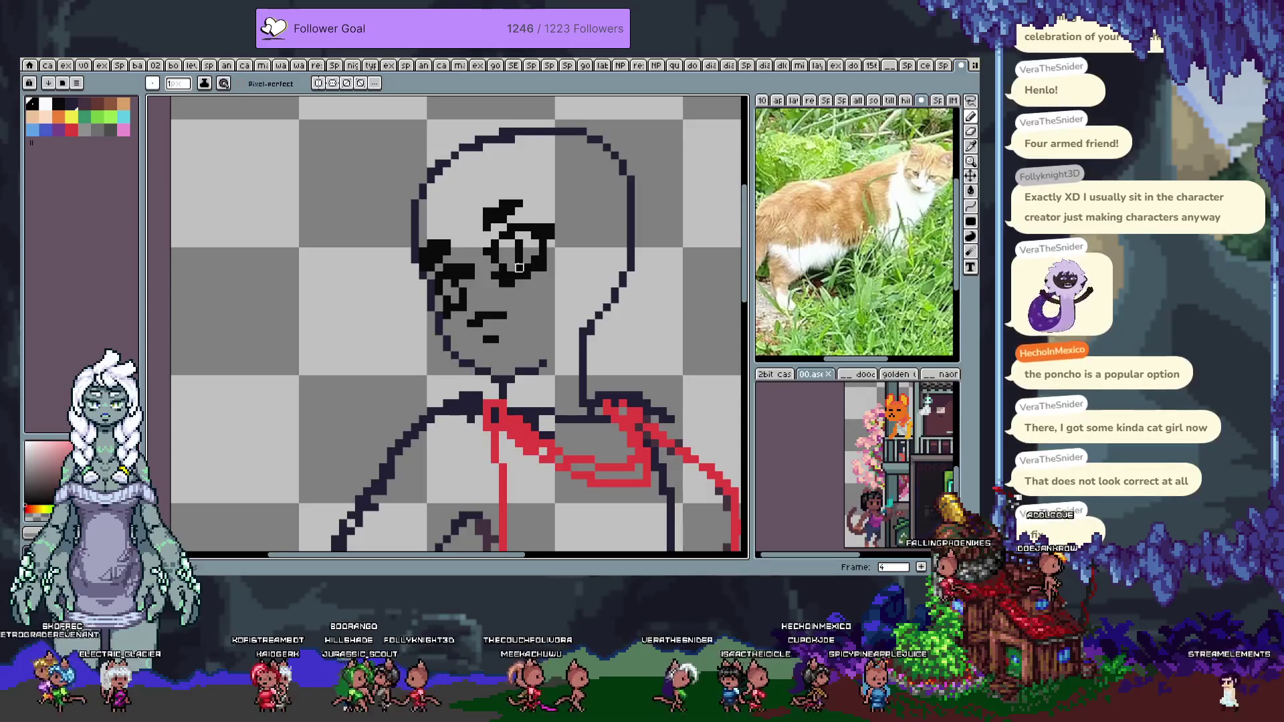
scroll(518, 291, up, 2)
scroll(569, 314, down, 2)
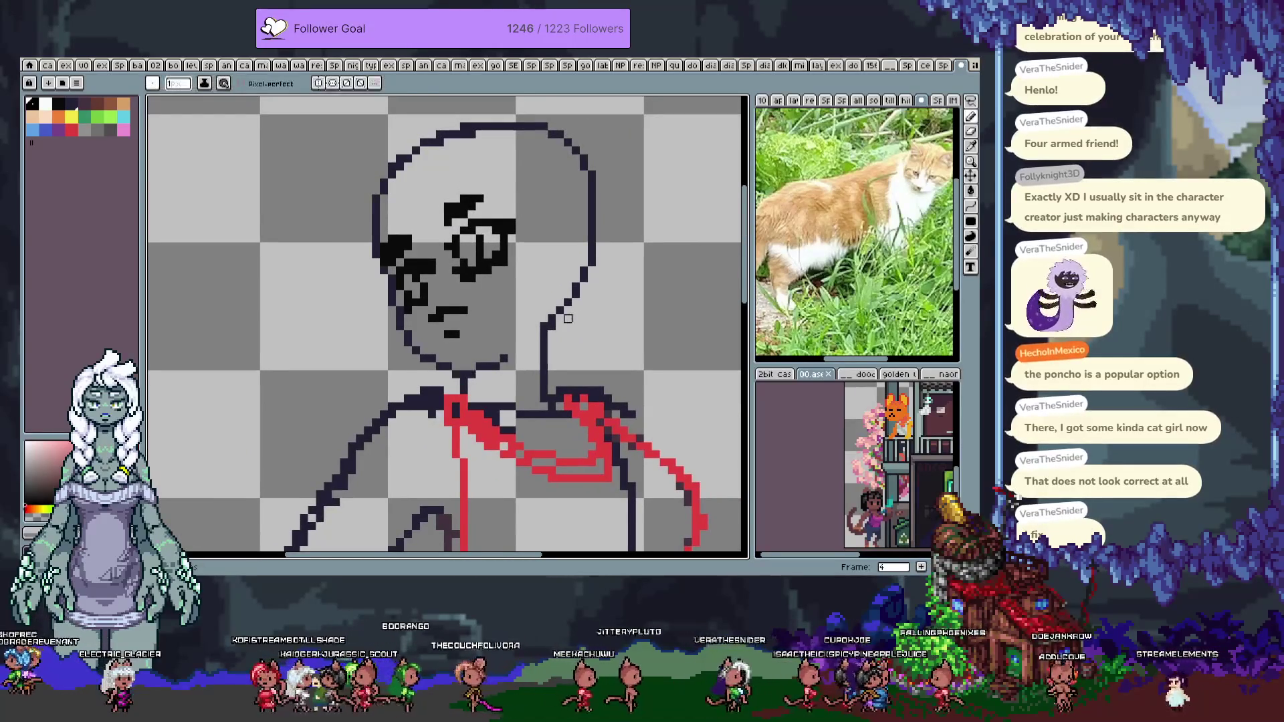
Draw a red line down beside the arm, trying and undoing lines across the torso
scroll(576, 319, down, 5)
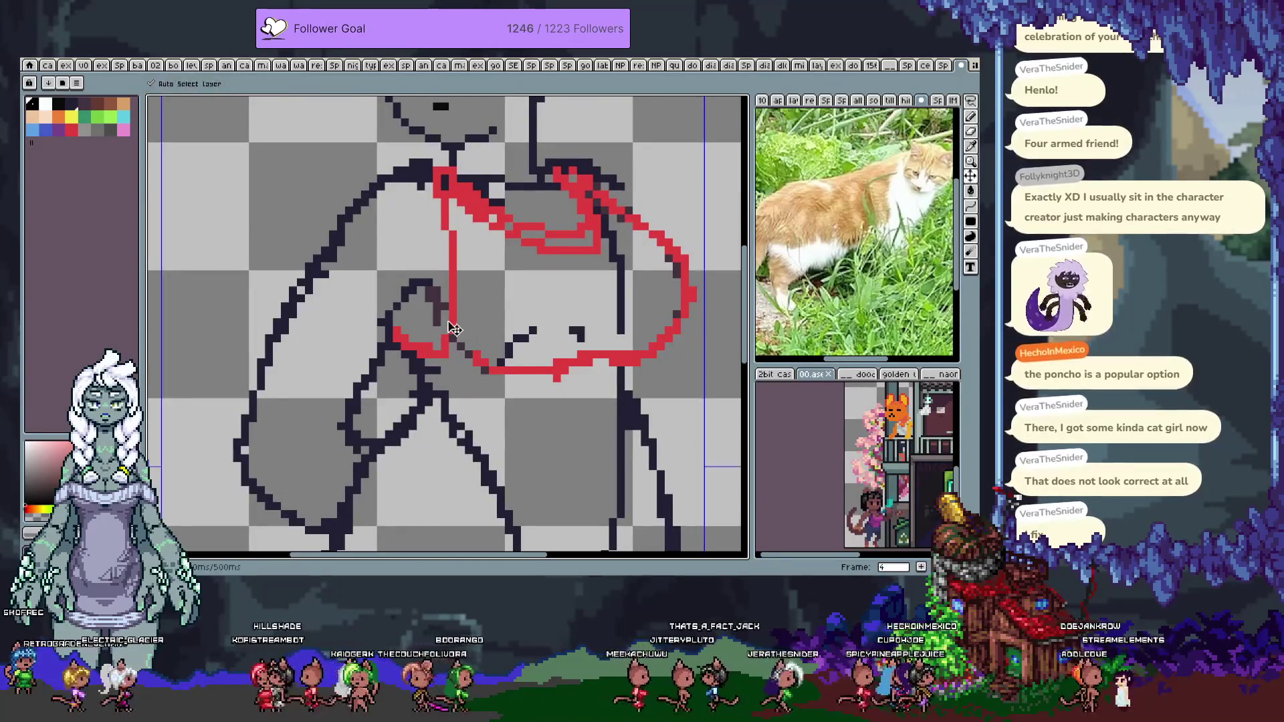
key(b)
drag(418, 358, 426, 407)
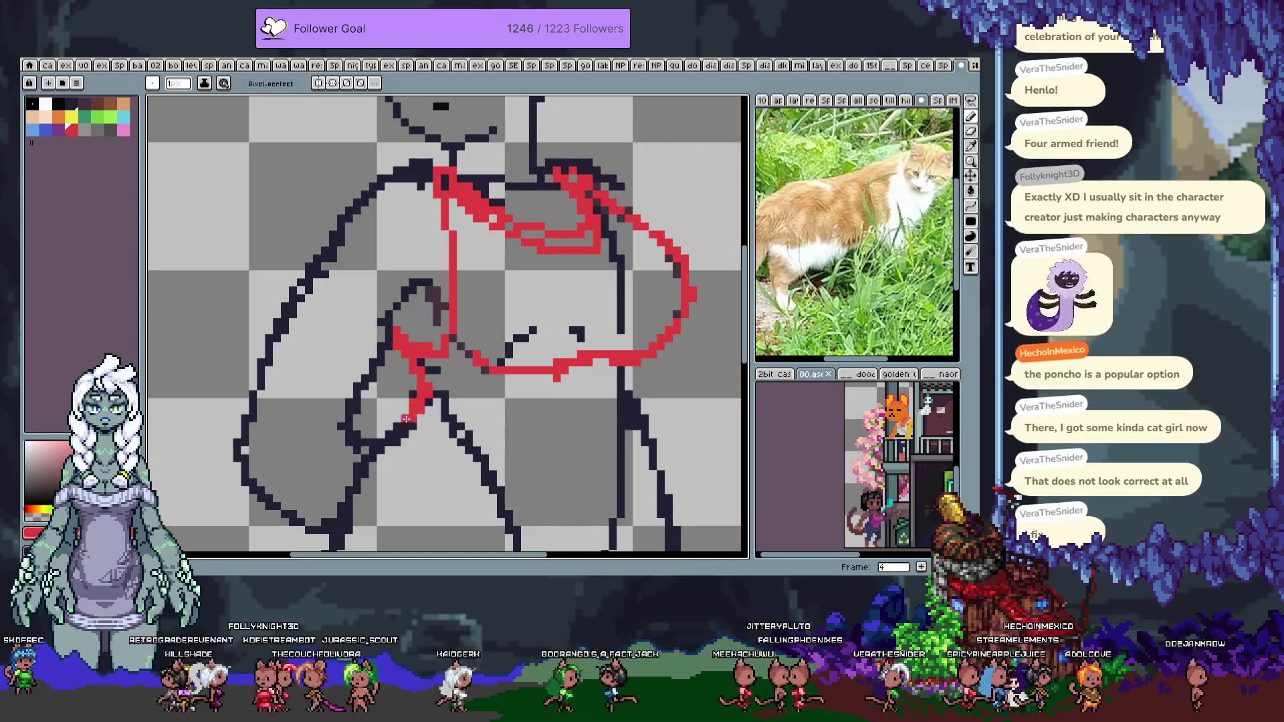
scroll(477, 395, down, 3)
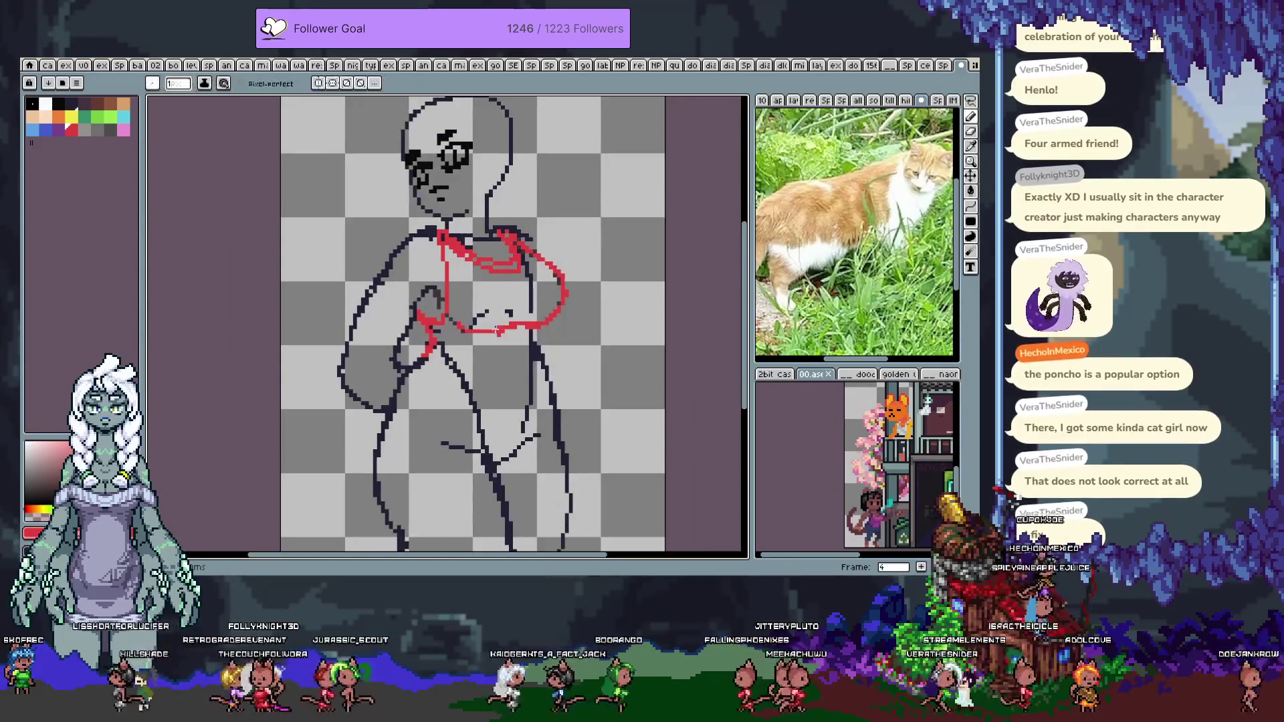
key(v)
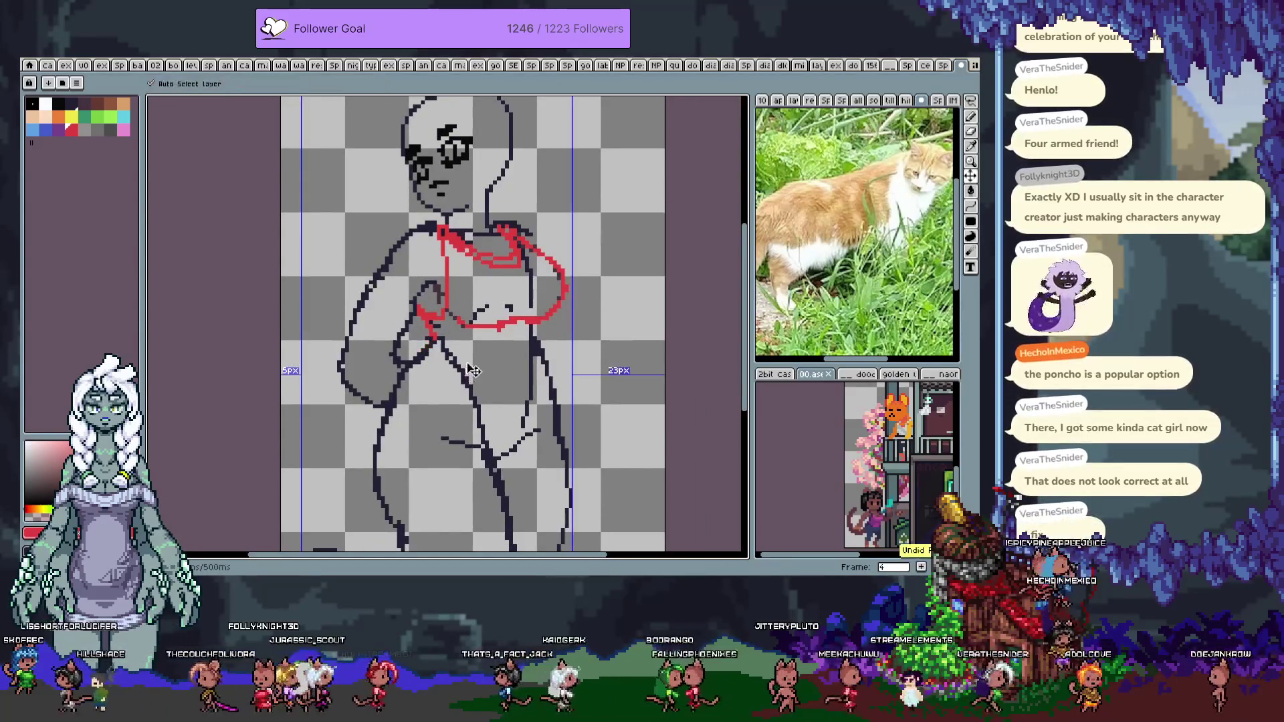
key(b)
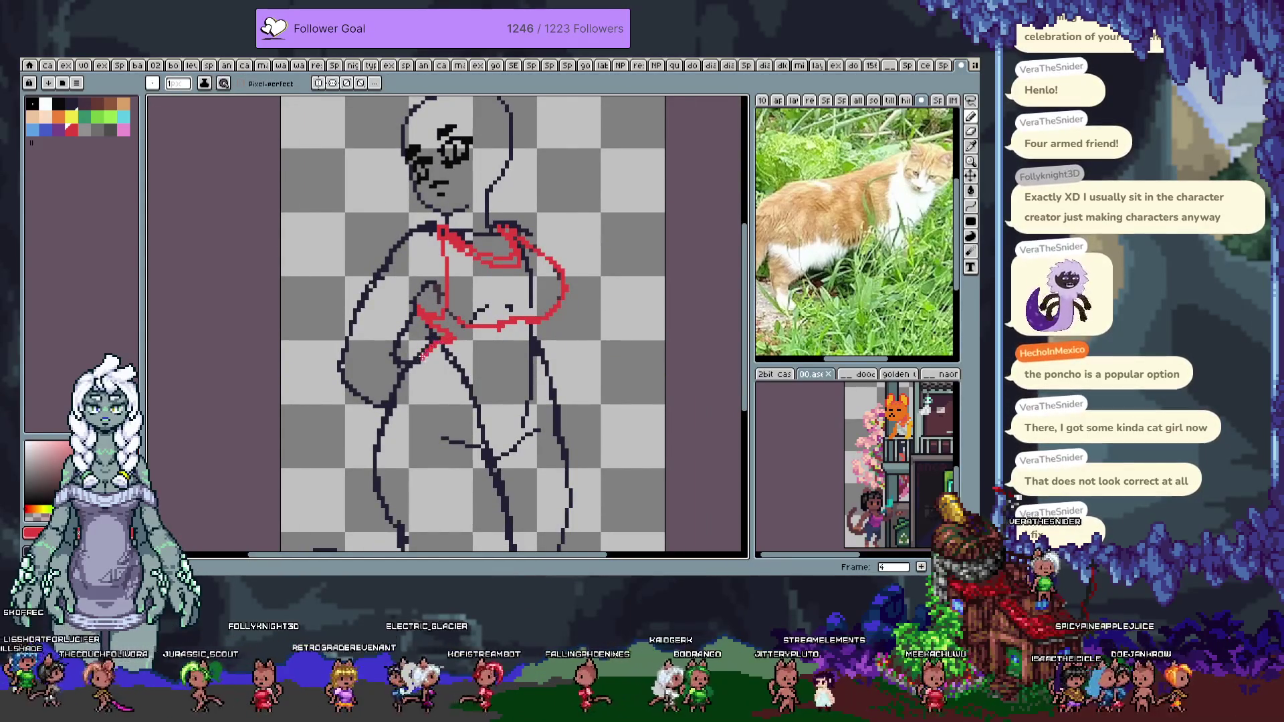
drag(430, 358, 523, 386)
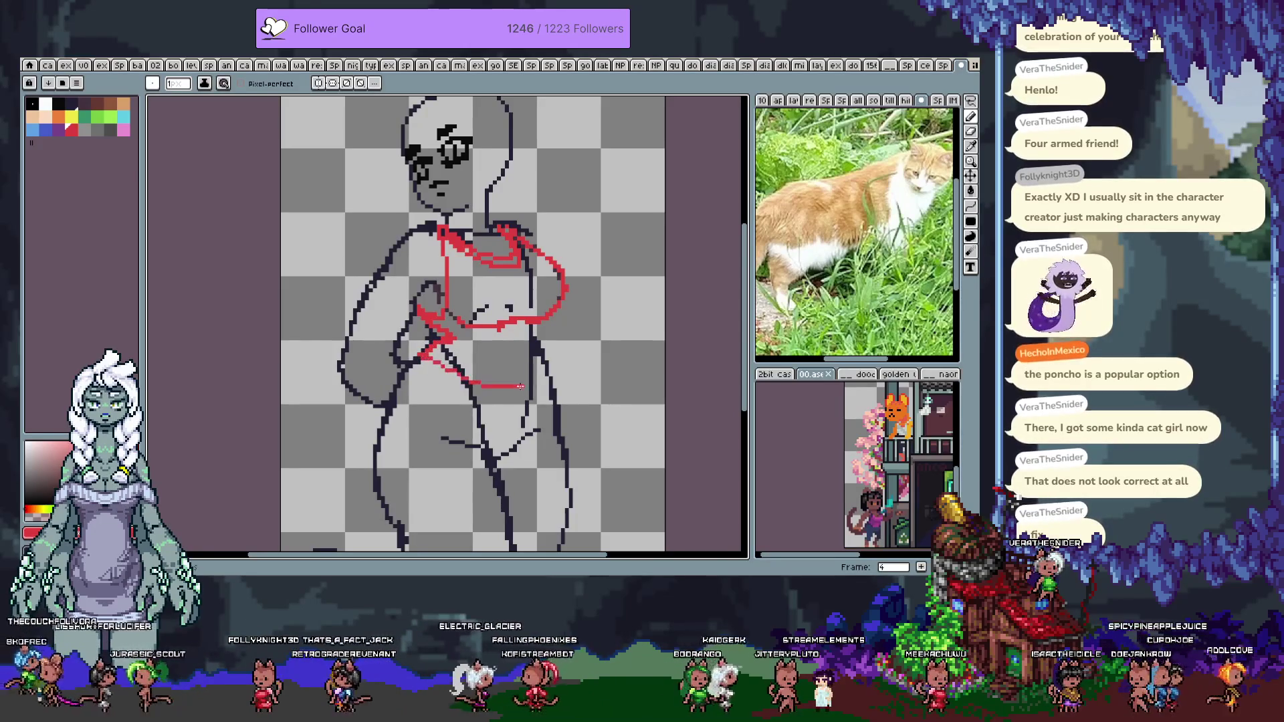
key(ctrl+z)
drag(421, 354, 486, 428)
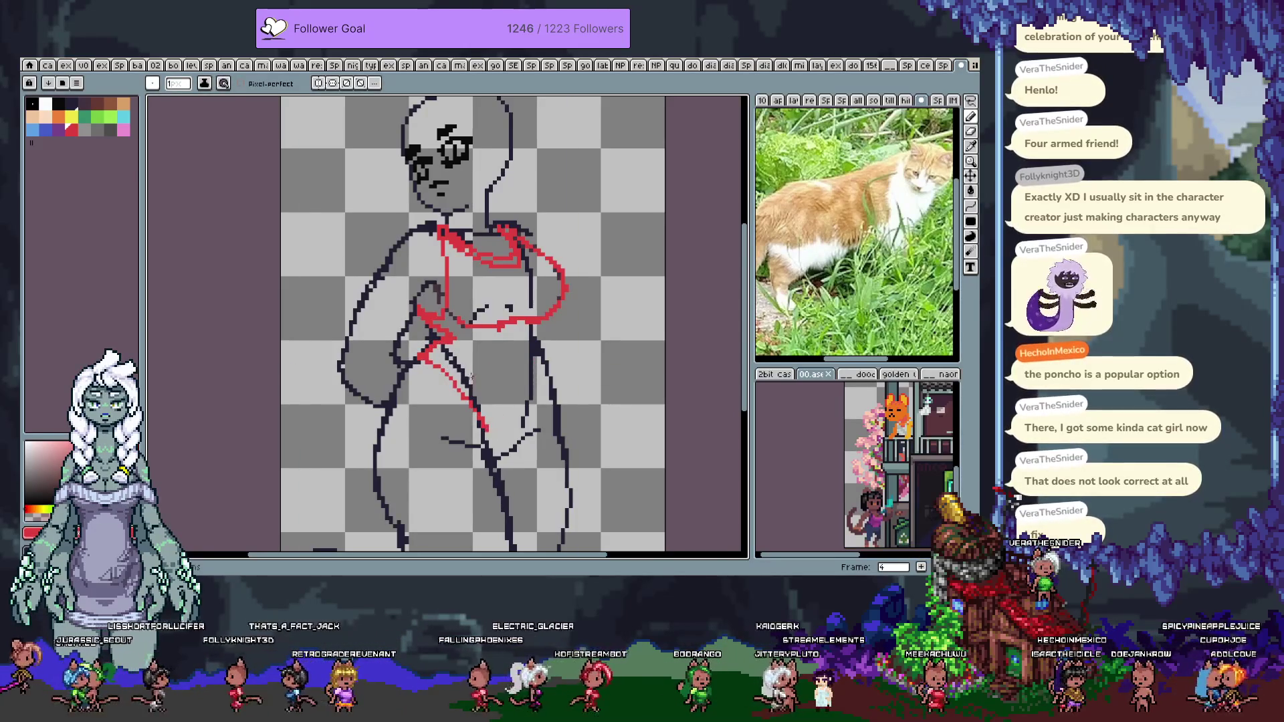
key(ctrl+z)
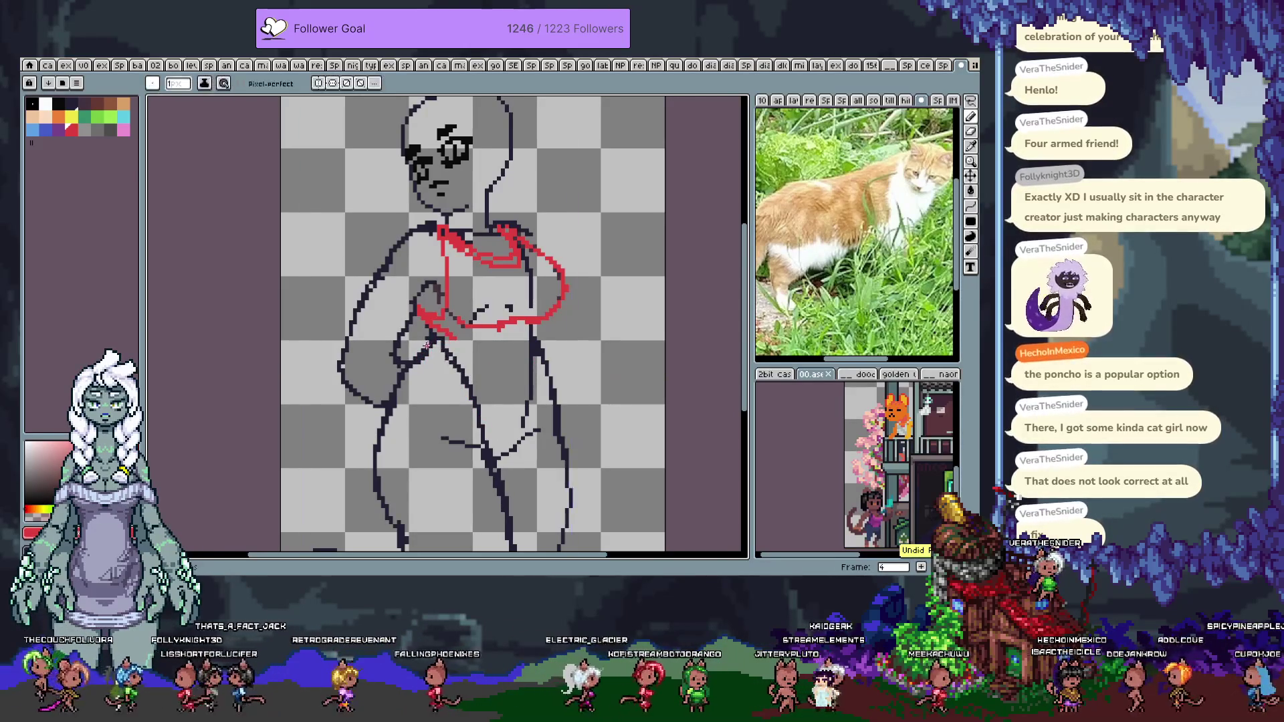
Draw red lines down both sides and the middle of the torso, plus a short horizontal
drag(432, 344, 488, 451)
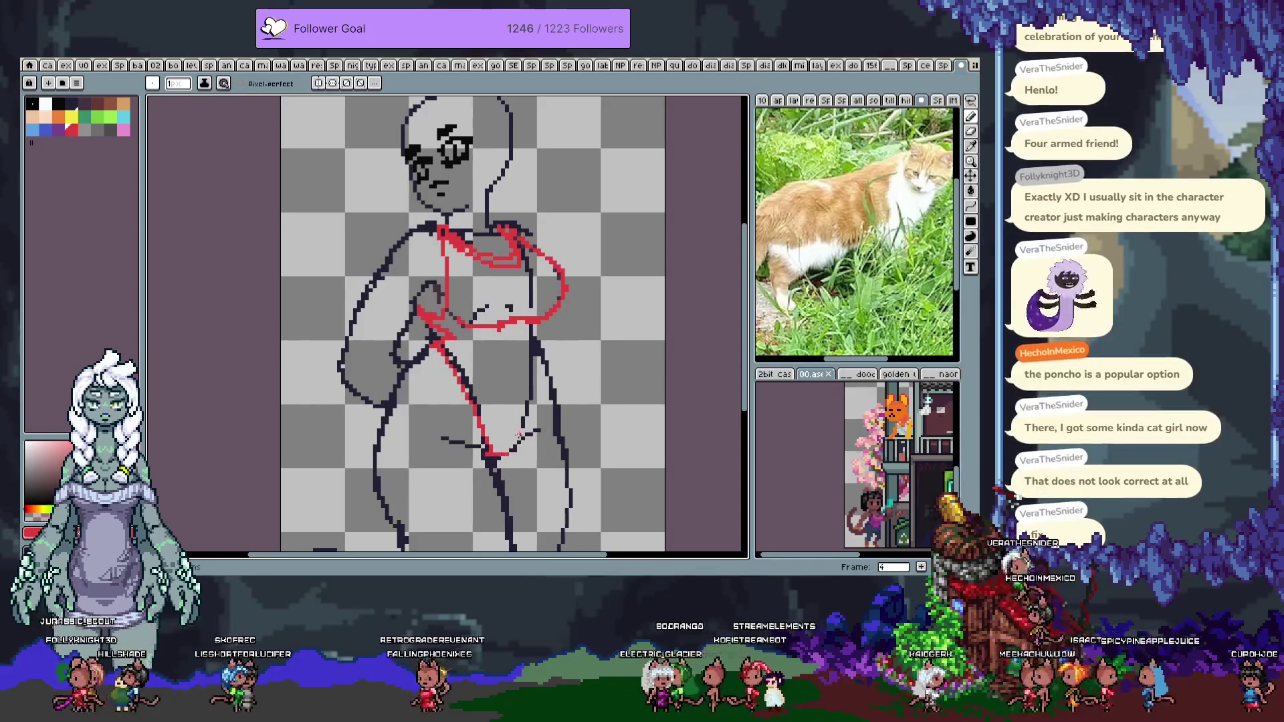
drag(534, 342, 523, 442)
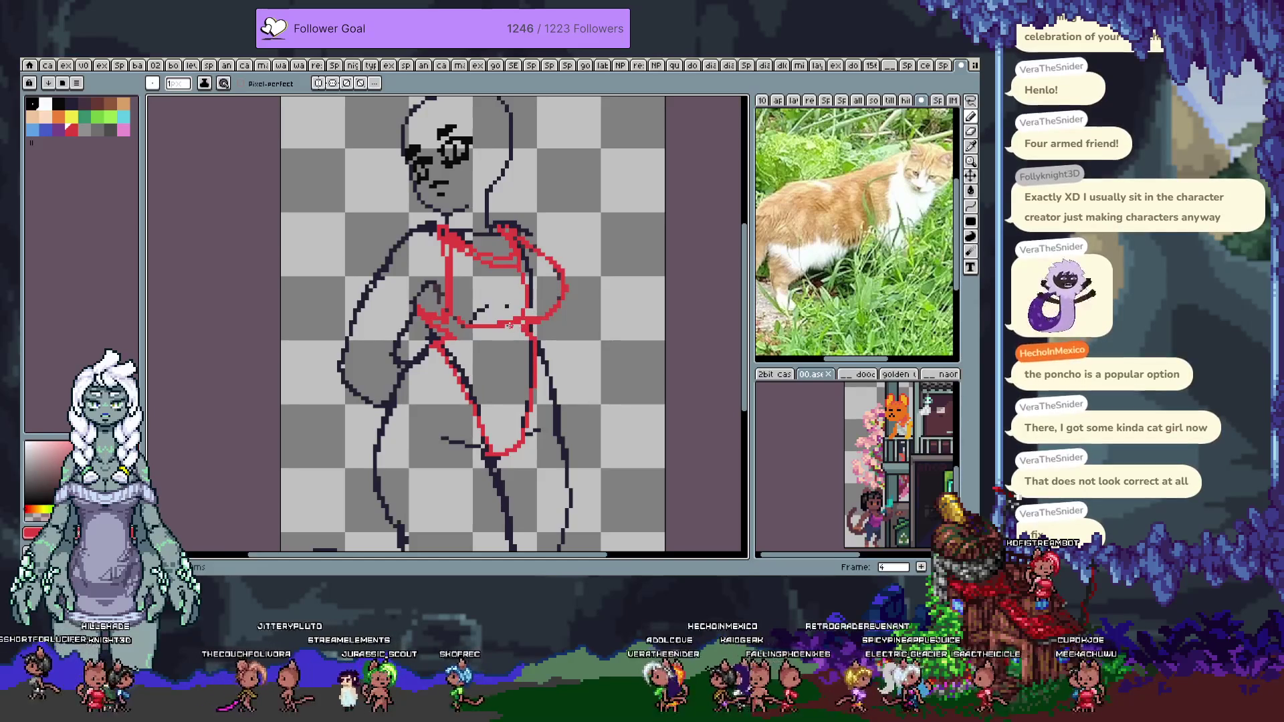
key(ctrl+z)
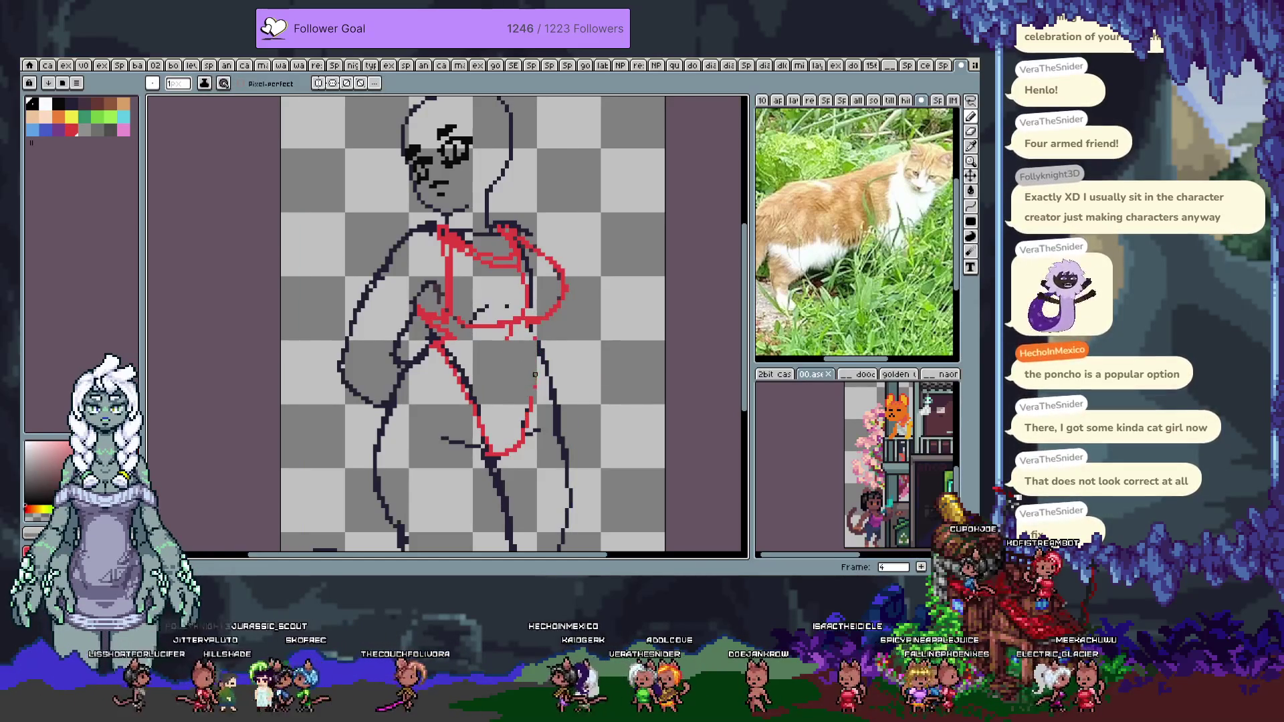
drag(538, 332, 531, 400)
drag(507, 338, 514, 443)
key(ctrl+z)
drag(508, 338, 519, 438)
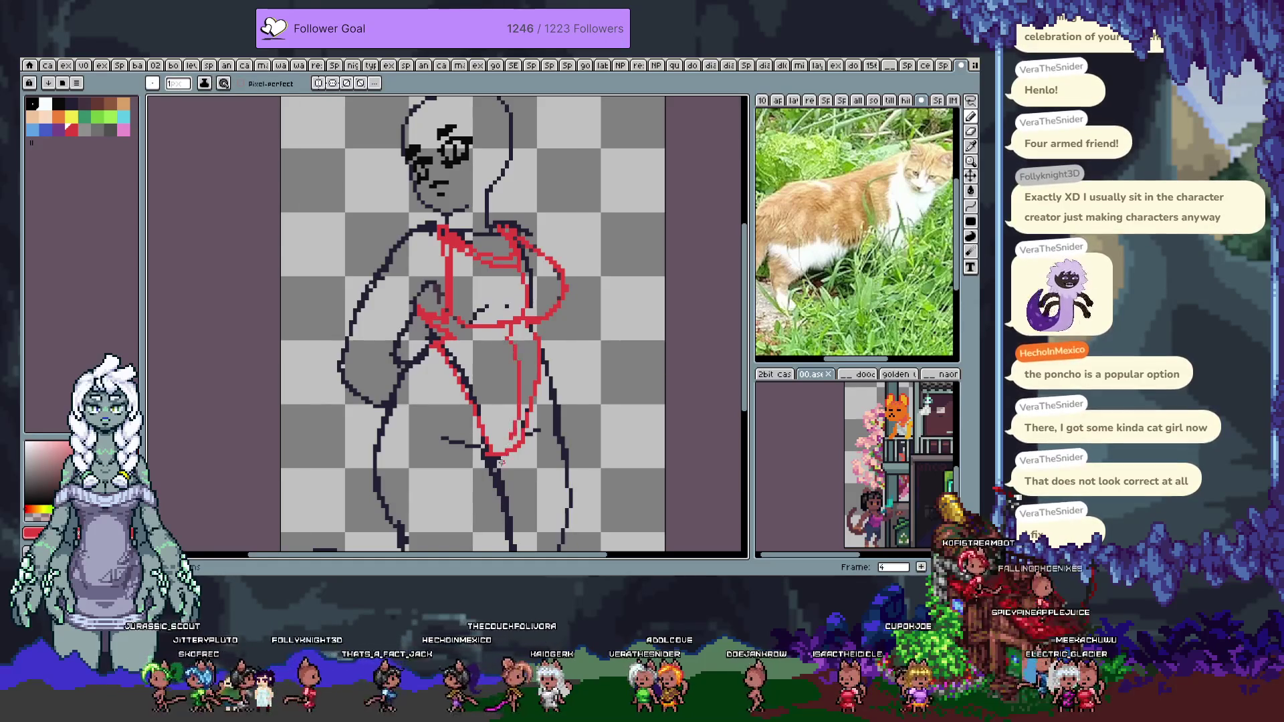
drag(488, 339, 507, 338)
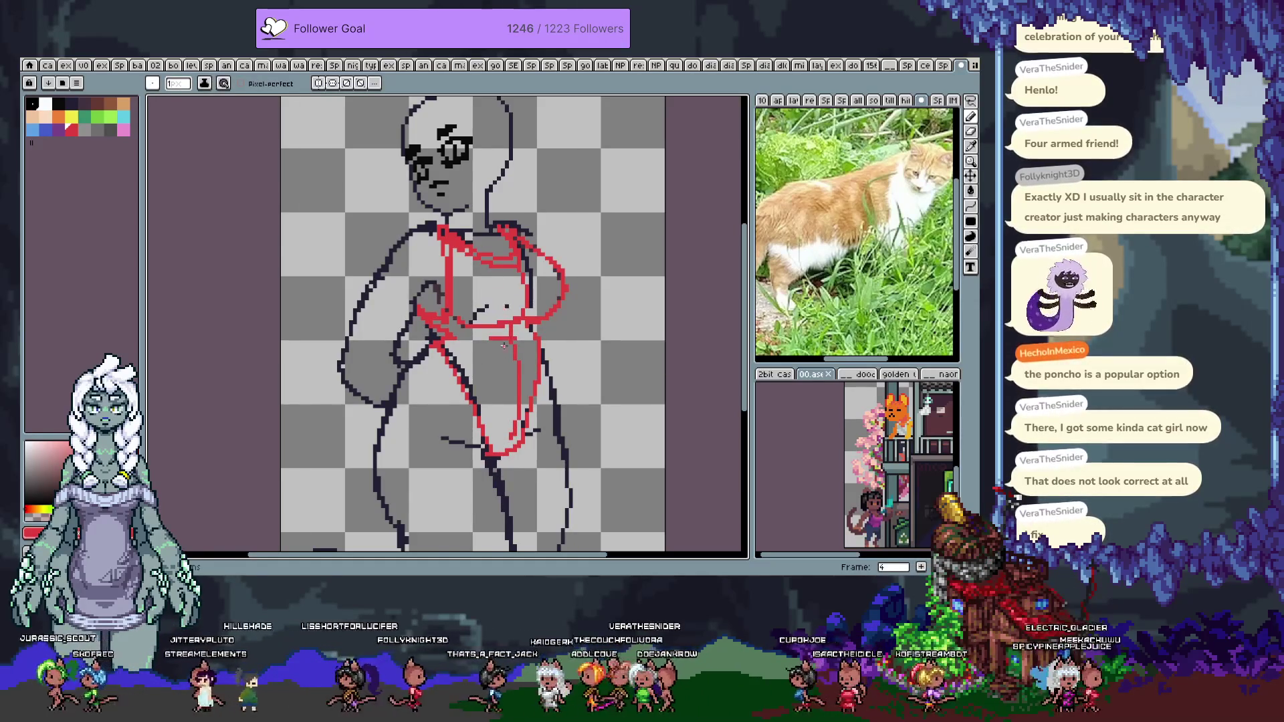
drag(543, 307, 560, 371)
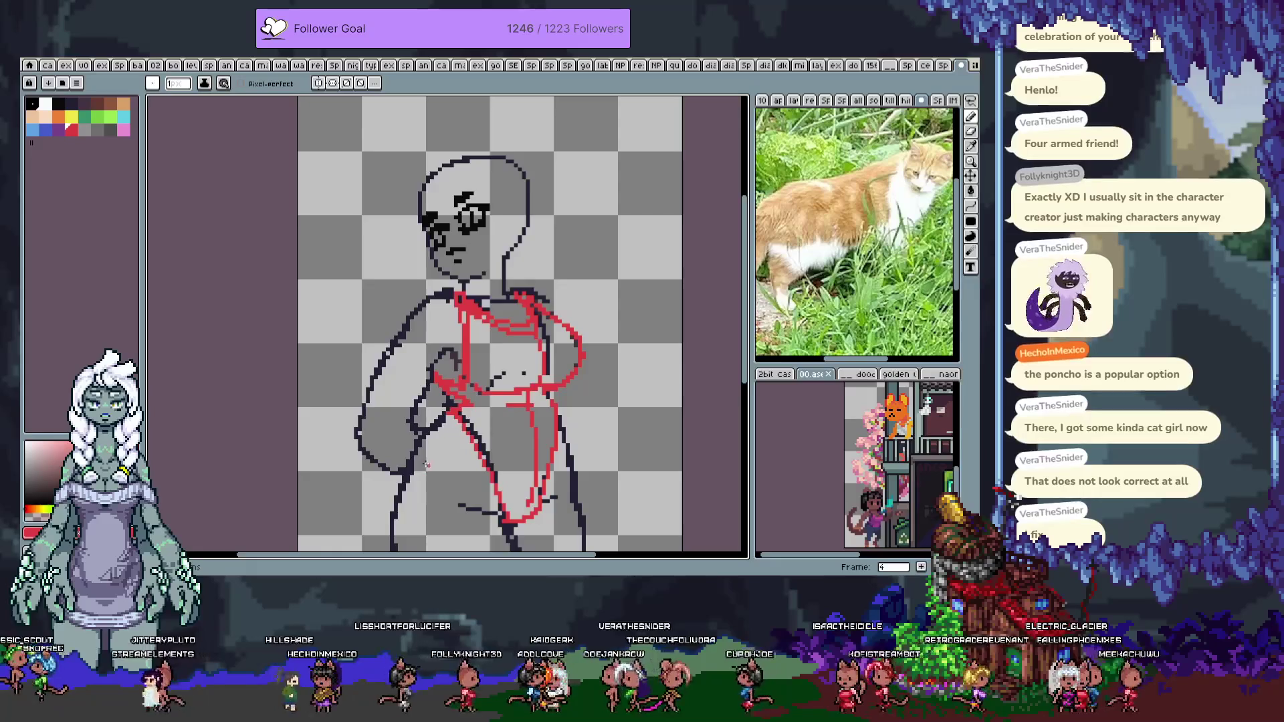
key(Tab)
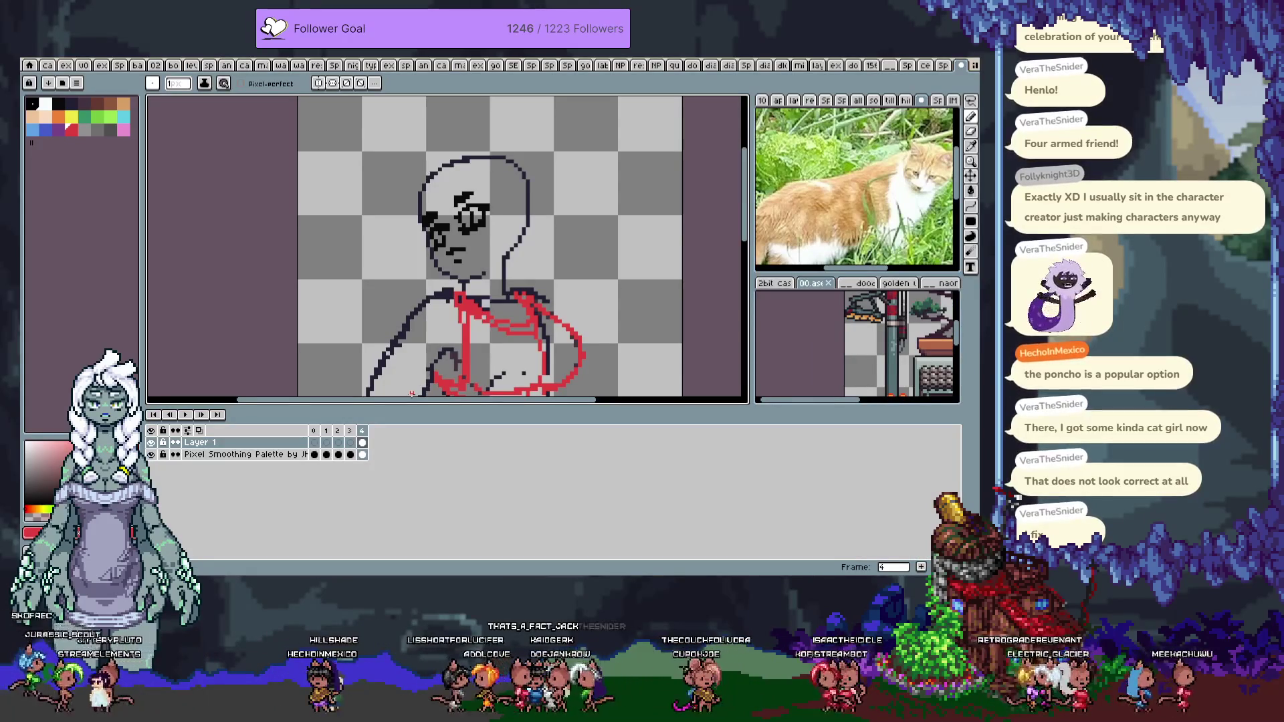
In orange, draw the hair along the head's top-left outline and down its left side
key(Tab)
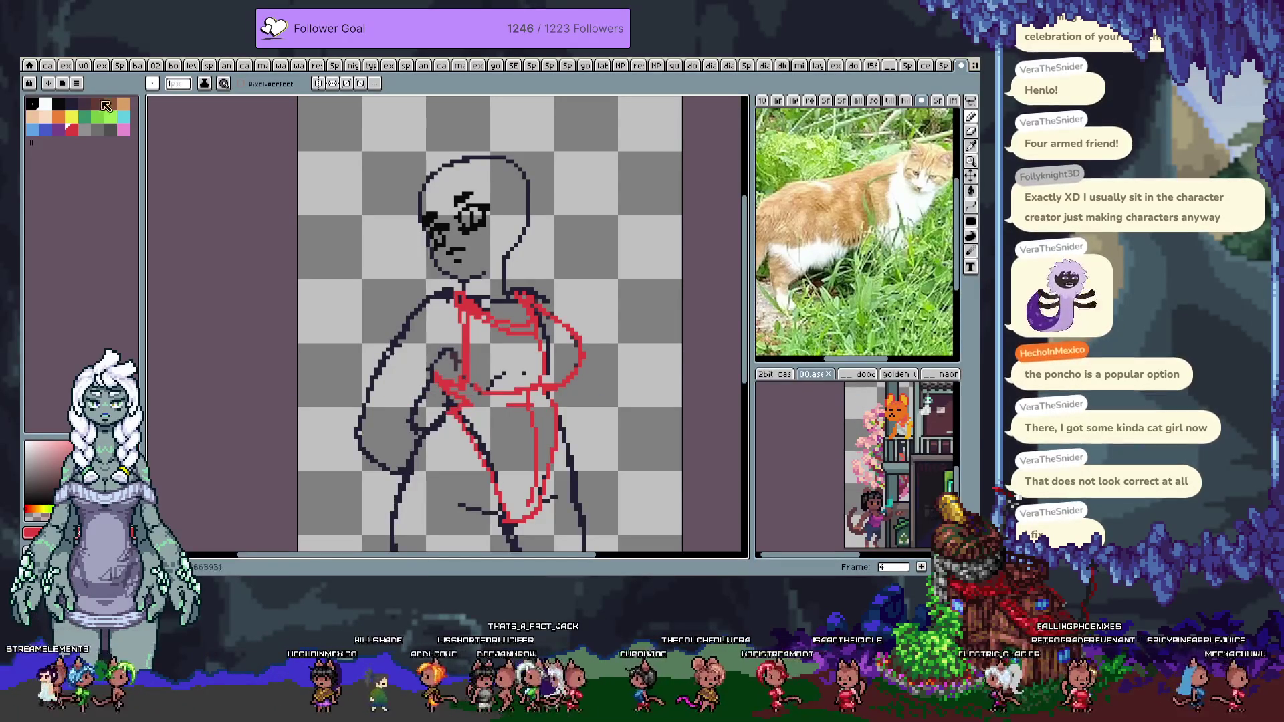
click(58, 117)
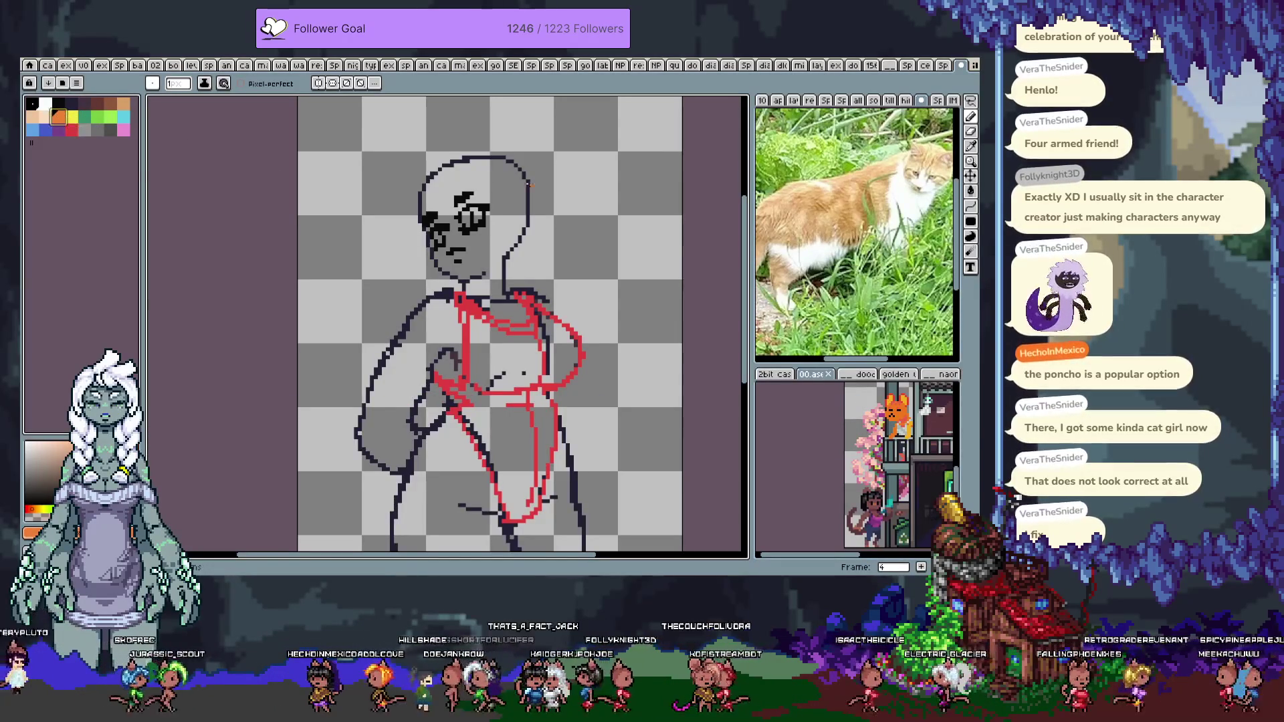
drag(423, 179, 405, 254)
key(ctrl+z)
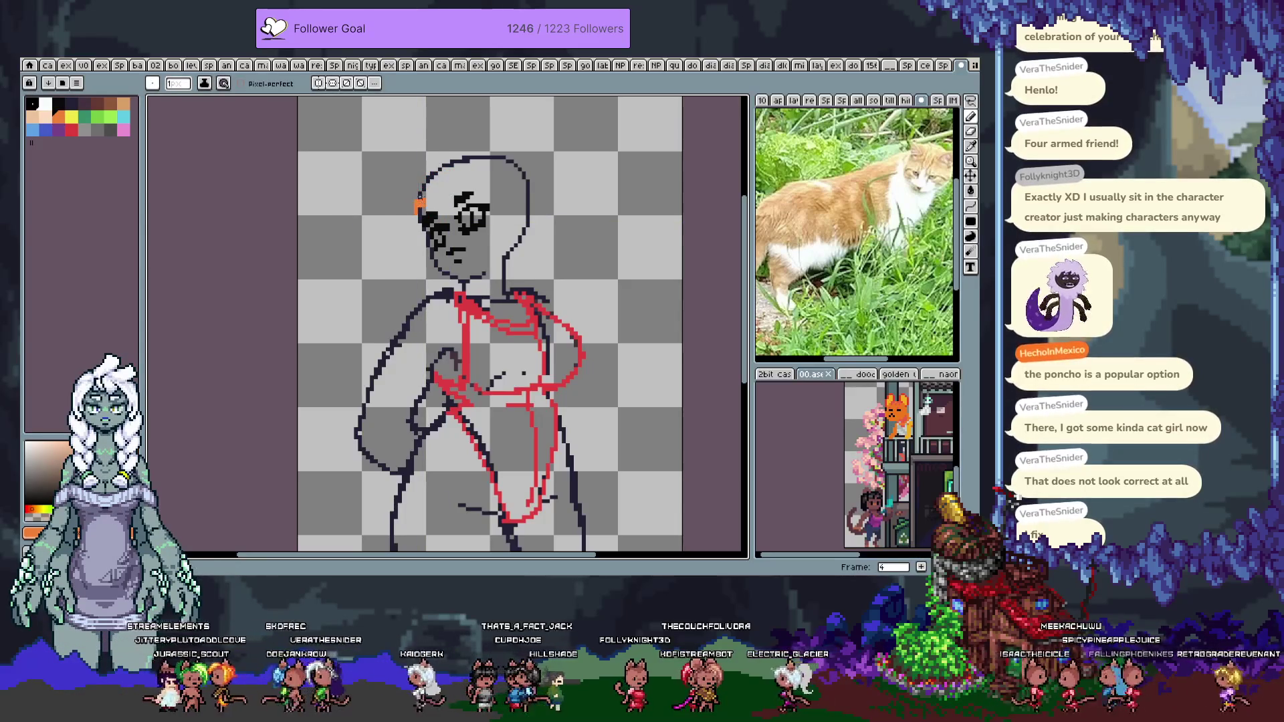
key(ctrl+z)
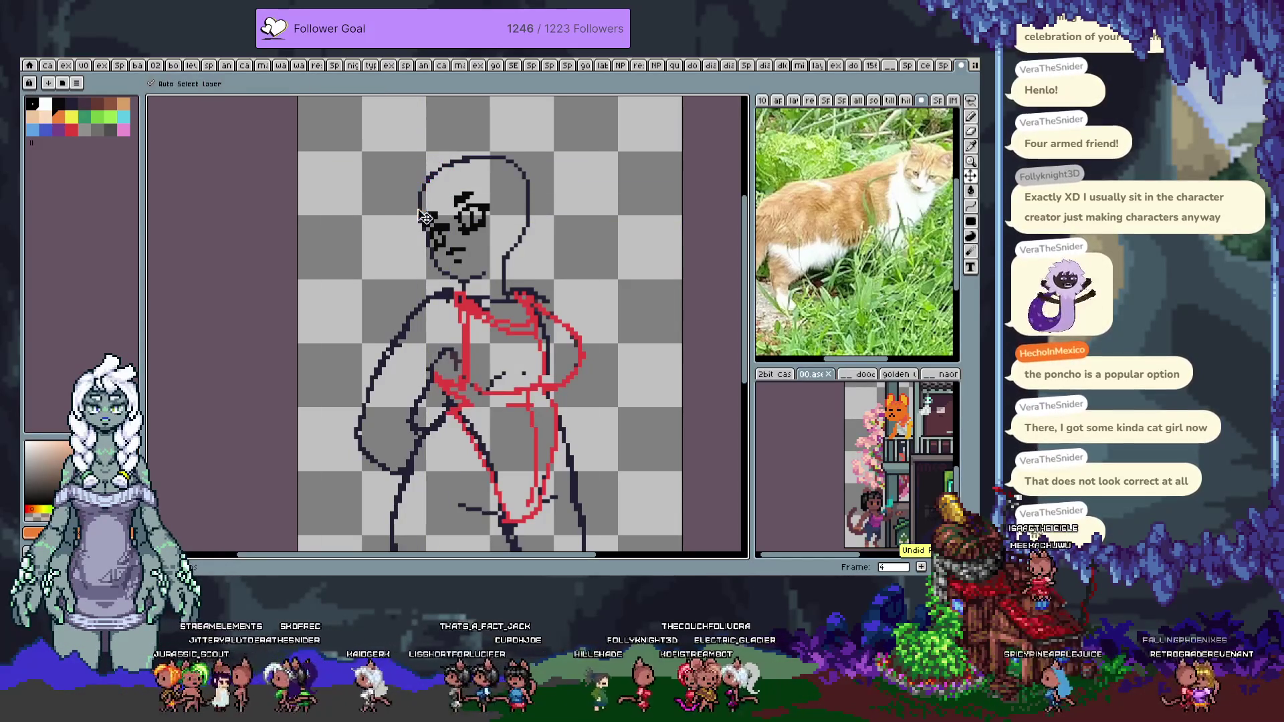
mouse_move(420, 184)
mouse_down()
mouse_move(442, 159)
mouse_move(492, 150)
mouse_move(496, 127)
mouse_move(515, 121)
mouse_move(528, 148)
mouse_move(555, 153)
mouse_move(568, 177)
mouse_move(555, 244)
mouse_move(514, 271)
mouse_up()
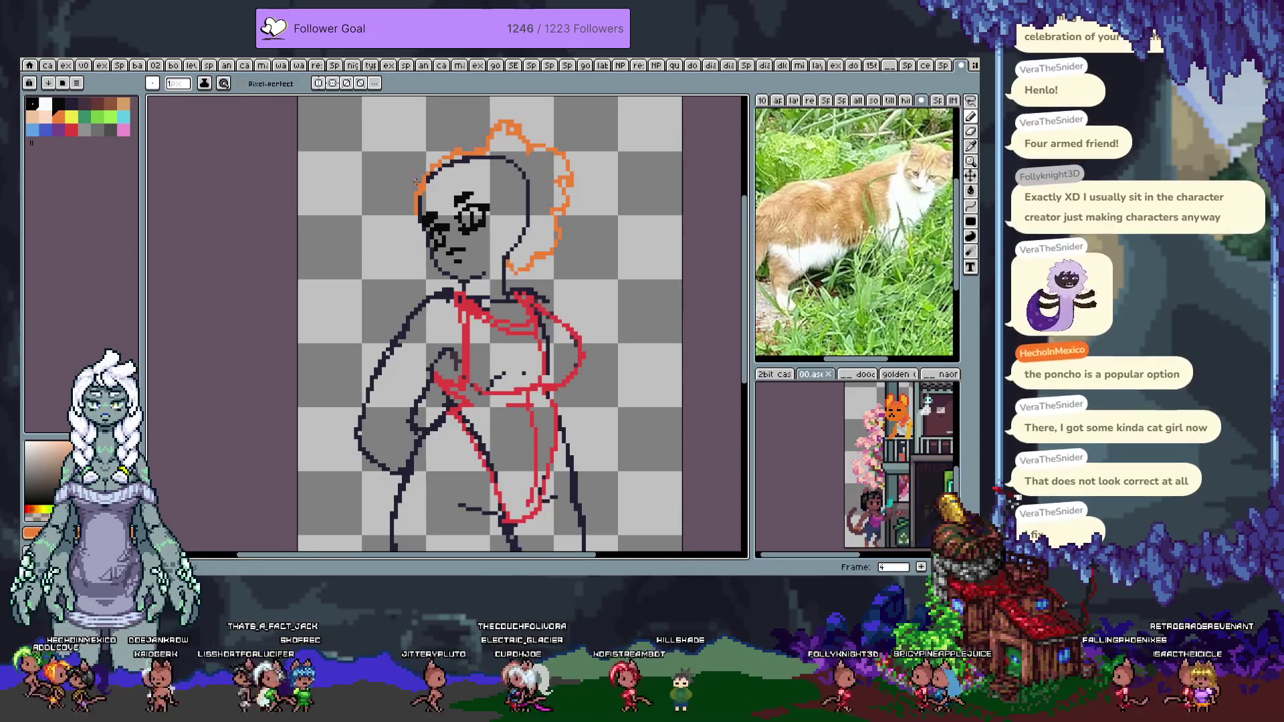
mouse_move(397, 226)
mouse_down()
mouse_move(400, 264)
mouse_move(428, 284)
mouse_up()
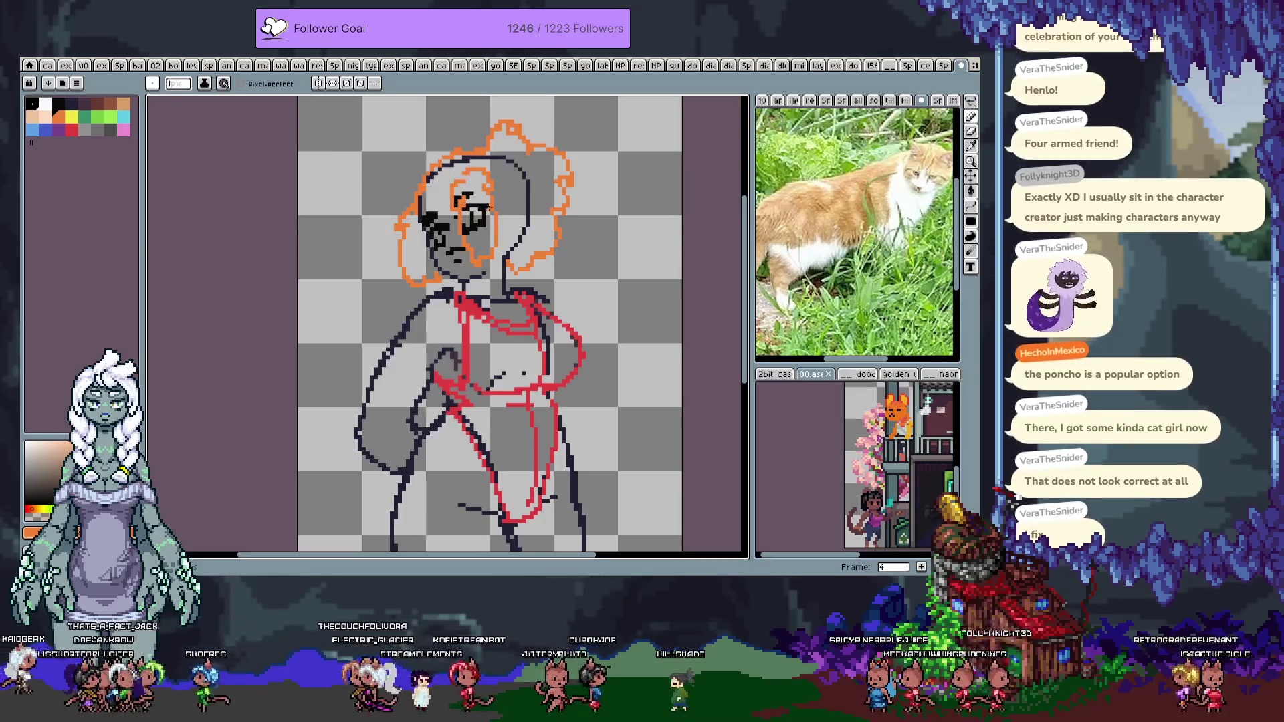
Lasso-select the face features, then clear the selection
key(q)
mouse_move(452, 175)
mouse_down()
mouse_move(466, 267)
mouse_move(512, 177)
mouse_move(452, 175)
mouse_move(491, 201)
mouse_move(480, 179)
mouse_move(452, 241)
mouse_move(482, 270)
mouse_move(503, 193)
mouse_up()
key(ctrl+d)
key(b)
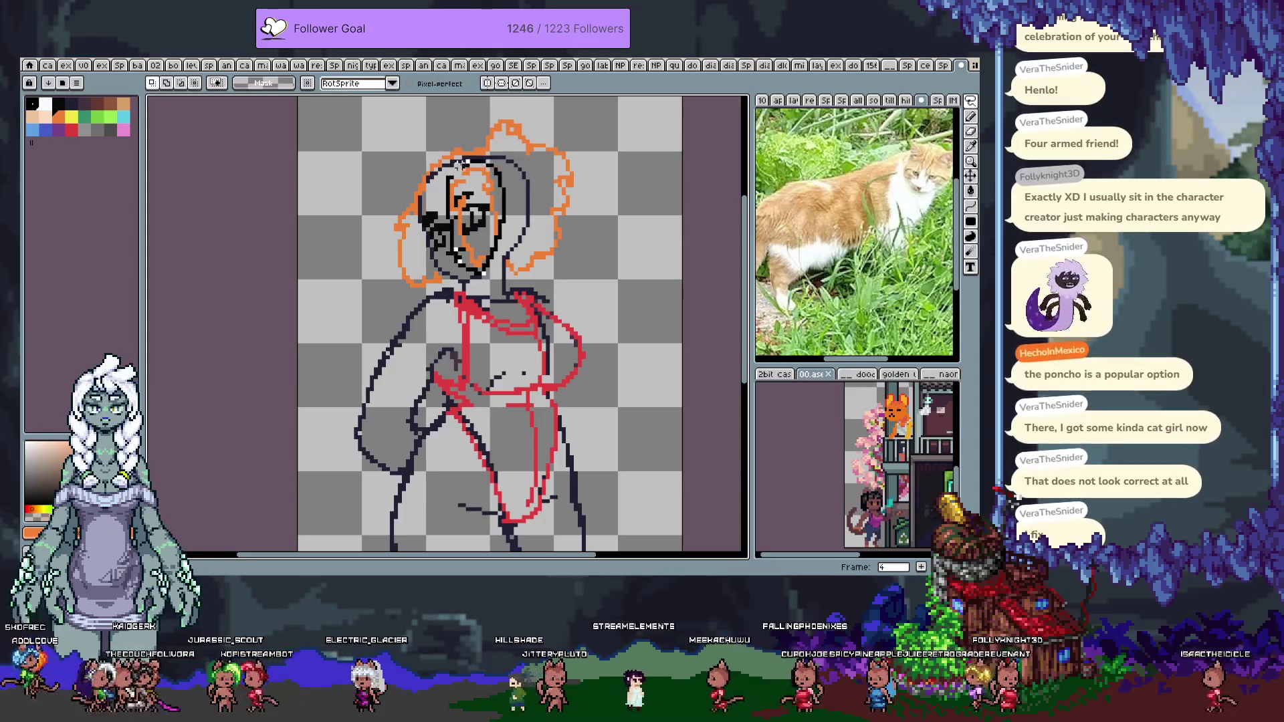
Restore the face selection and move the features up and to the right
key(ctrl+z)
key(ctrl+z)
key(ctrl+z)
drag(500, 212, 512, 205)
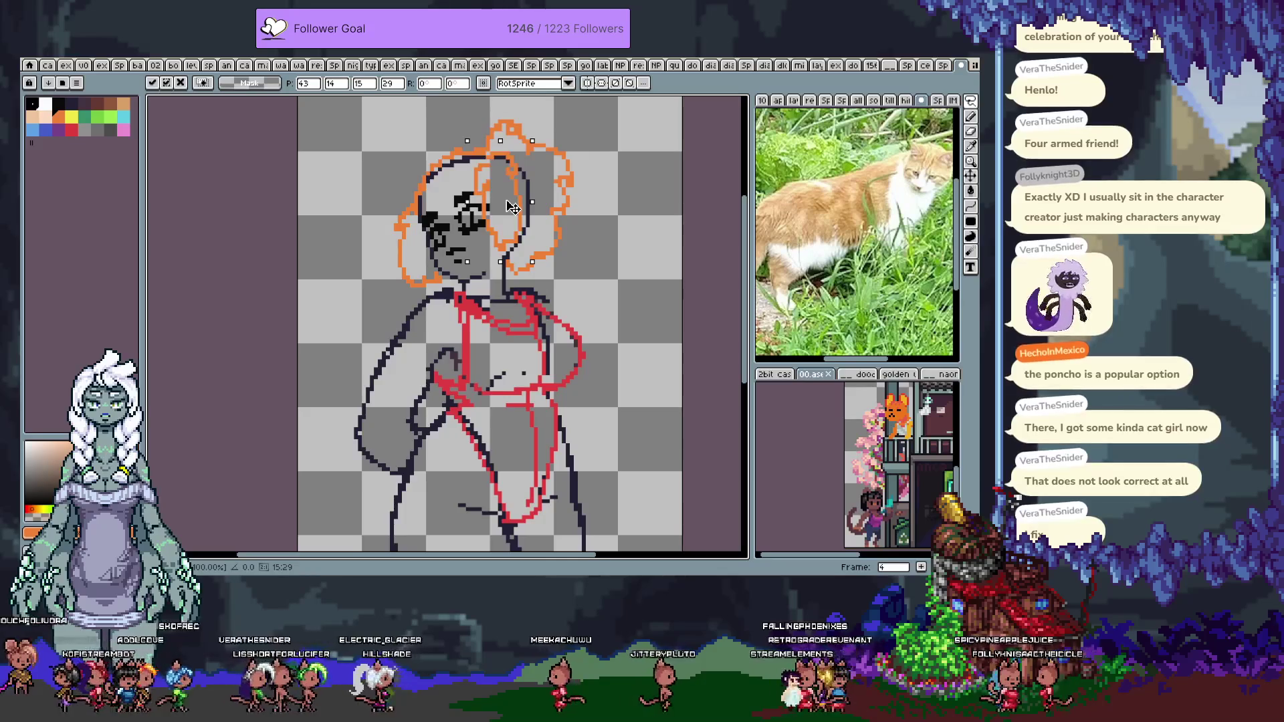
key(ctrl+d)
key(b)
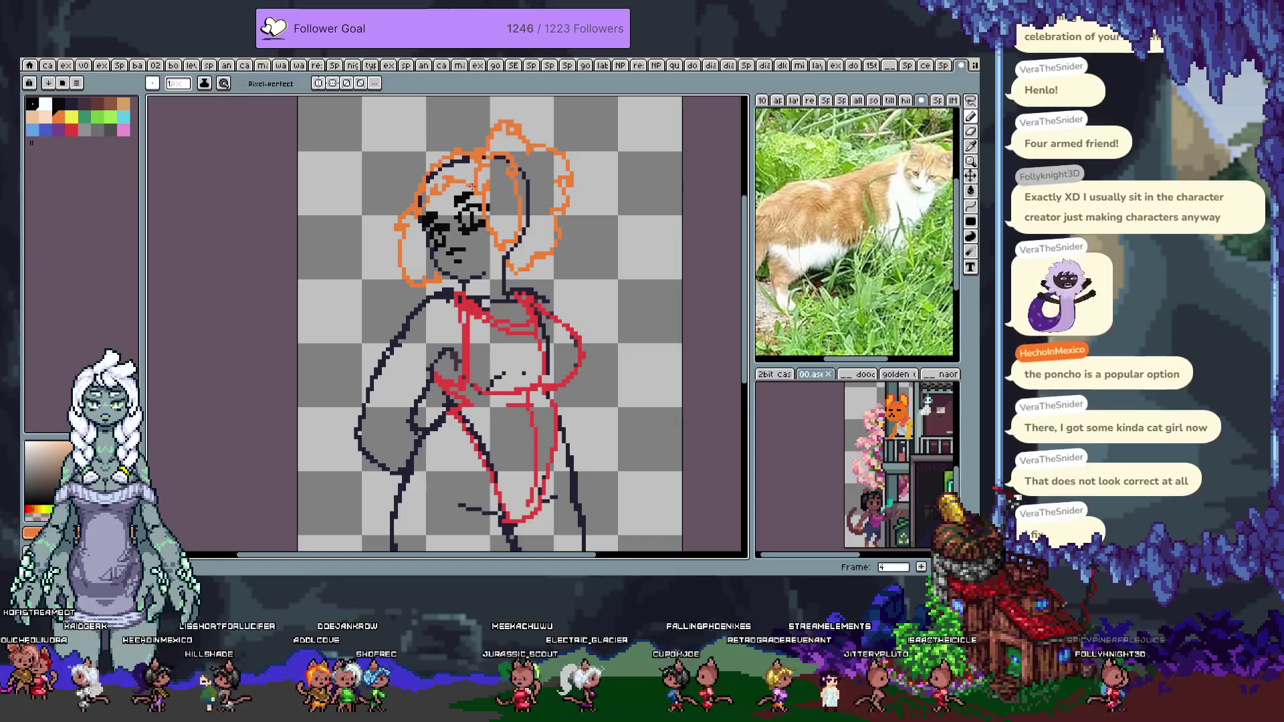
Extend the orange hair leftward at the top and down the head's right side
drag(431, 163, 410, 170)
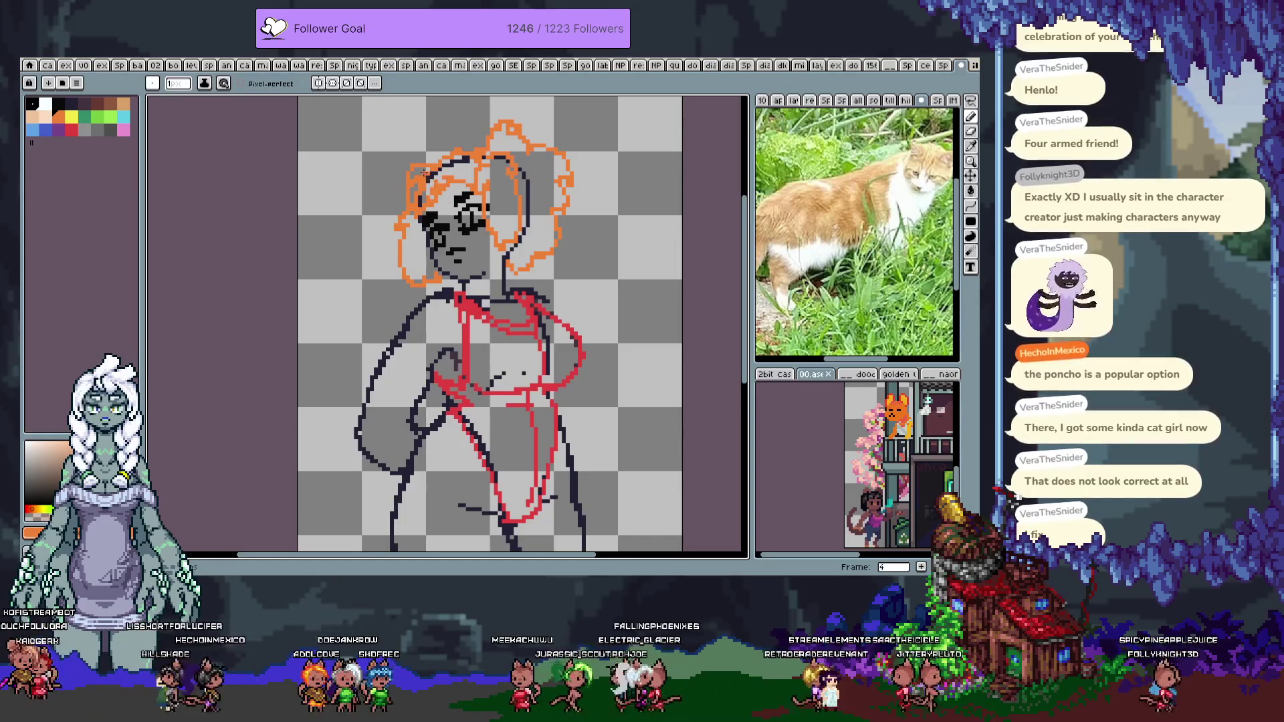
key(e)
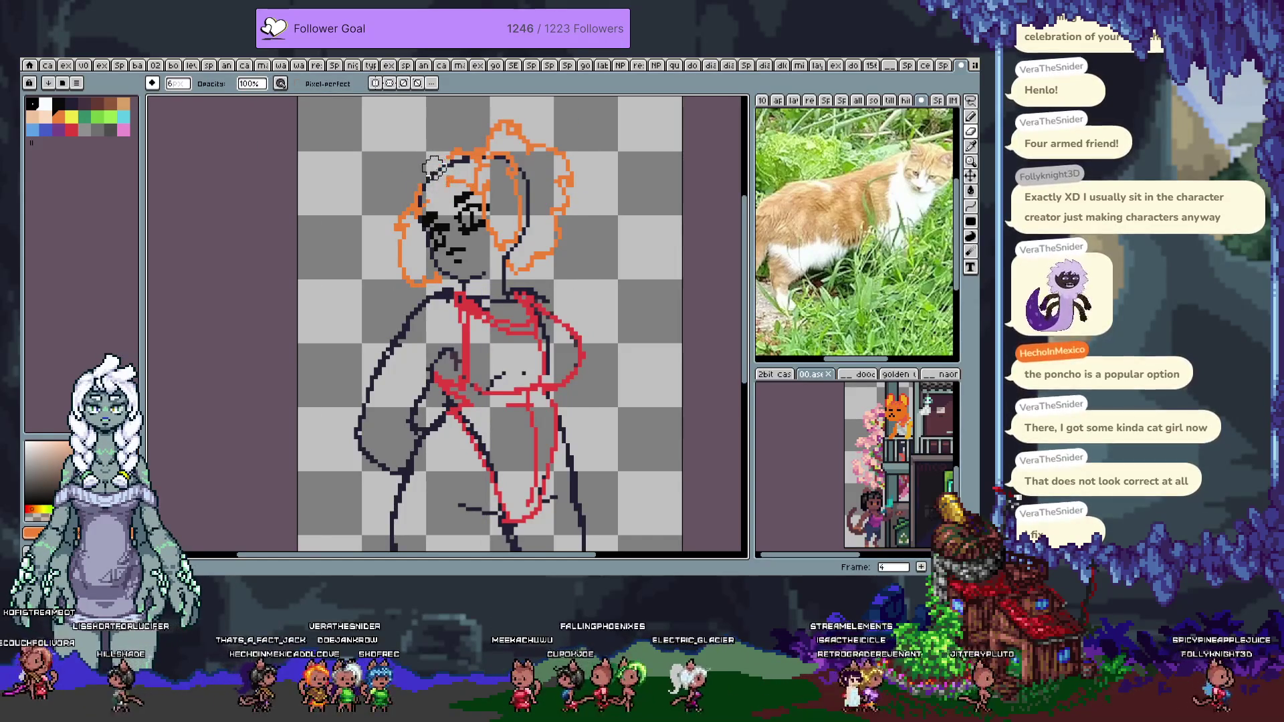
key(b)
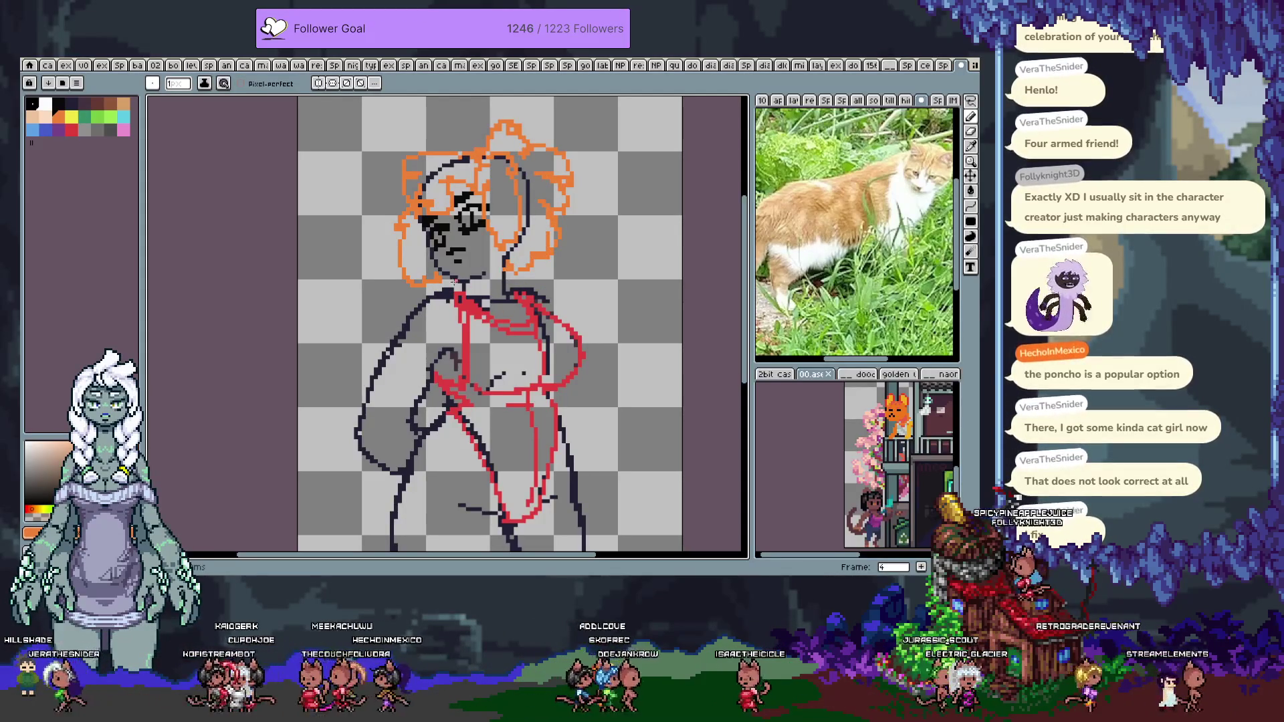
drag(585, 228, 576, 280)
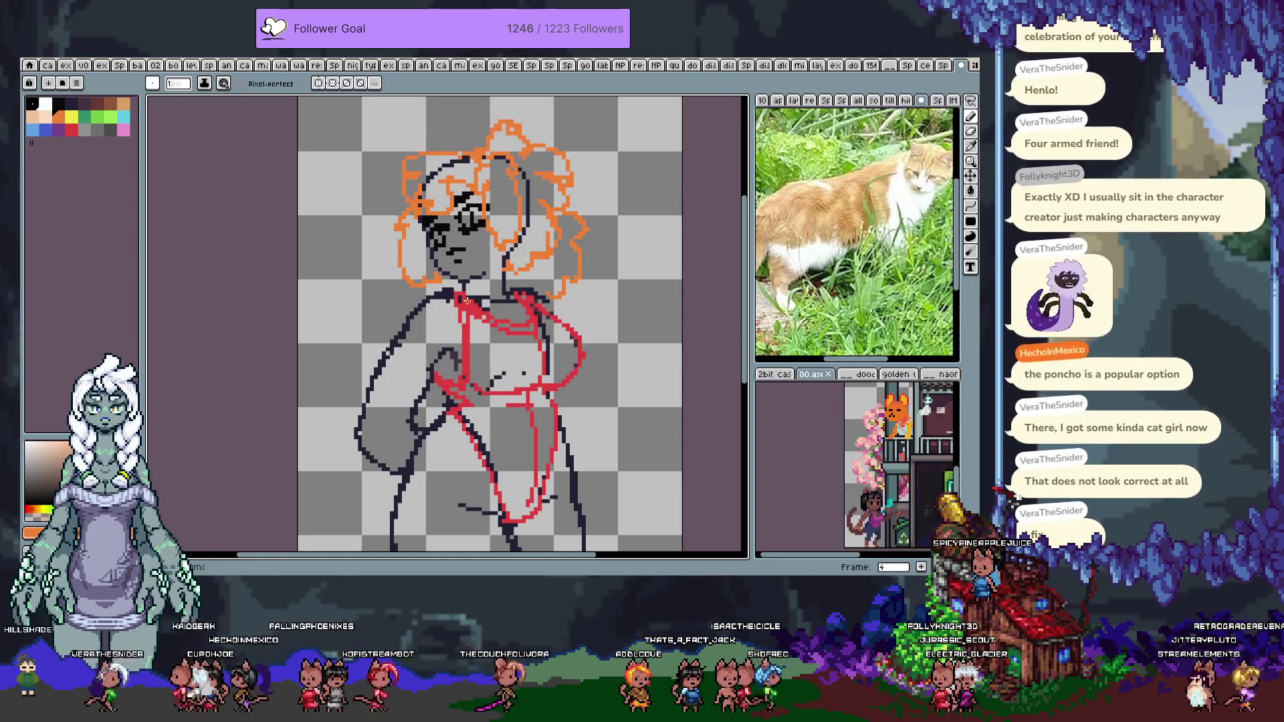
Switch to the next layer down and pick dark gray as the drawing colour
key(Tab)
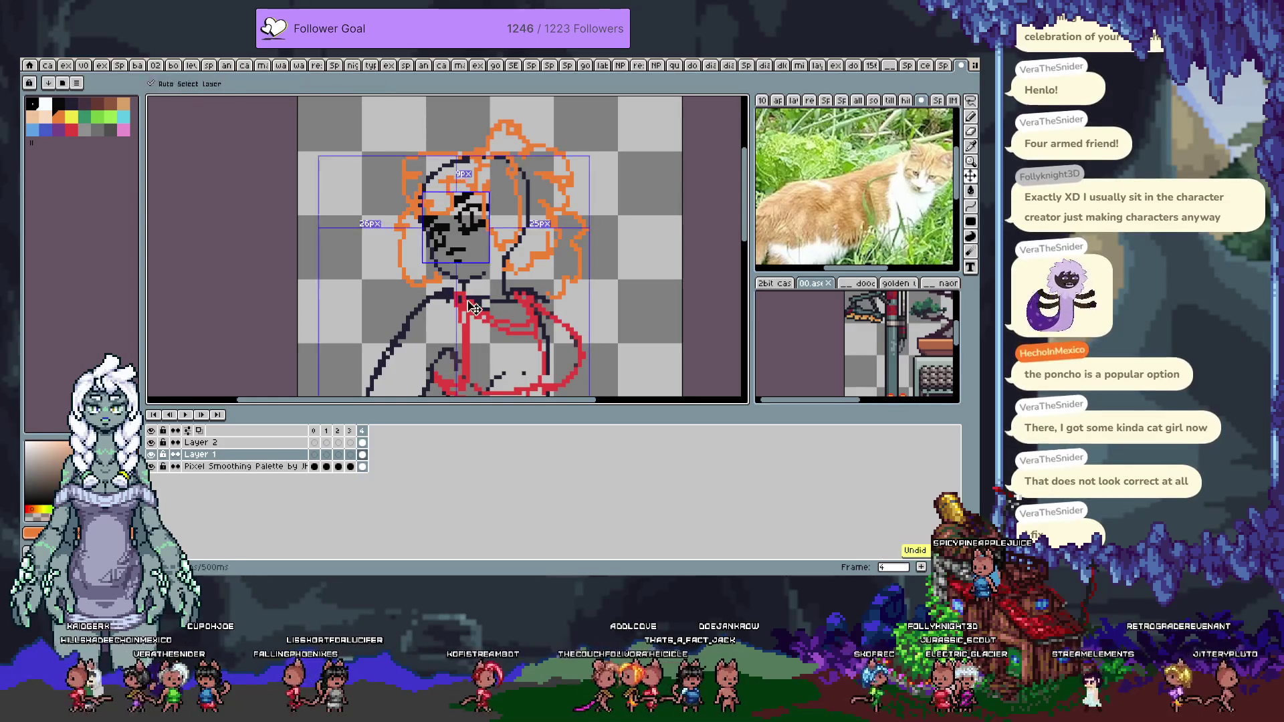
key(alt+Down)
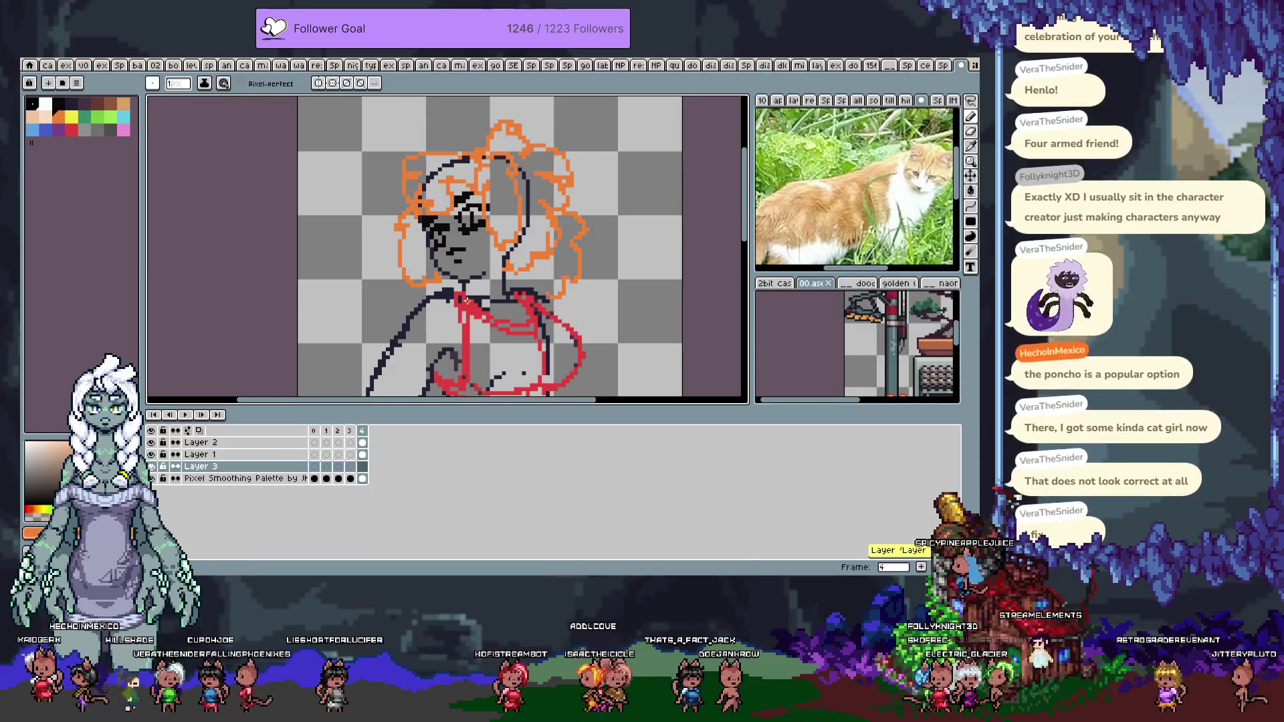
key(Tab)
scroll(466, 300, down, 2)
click(110, 129)
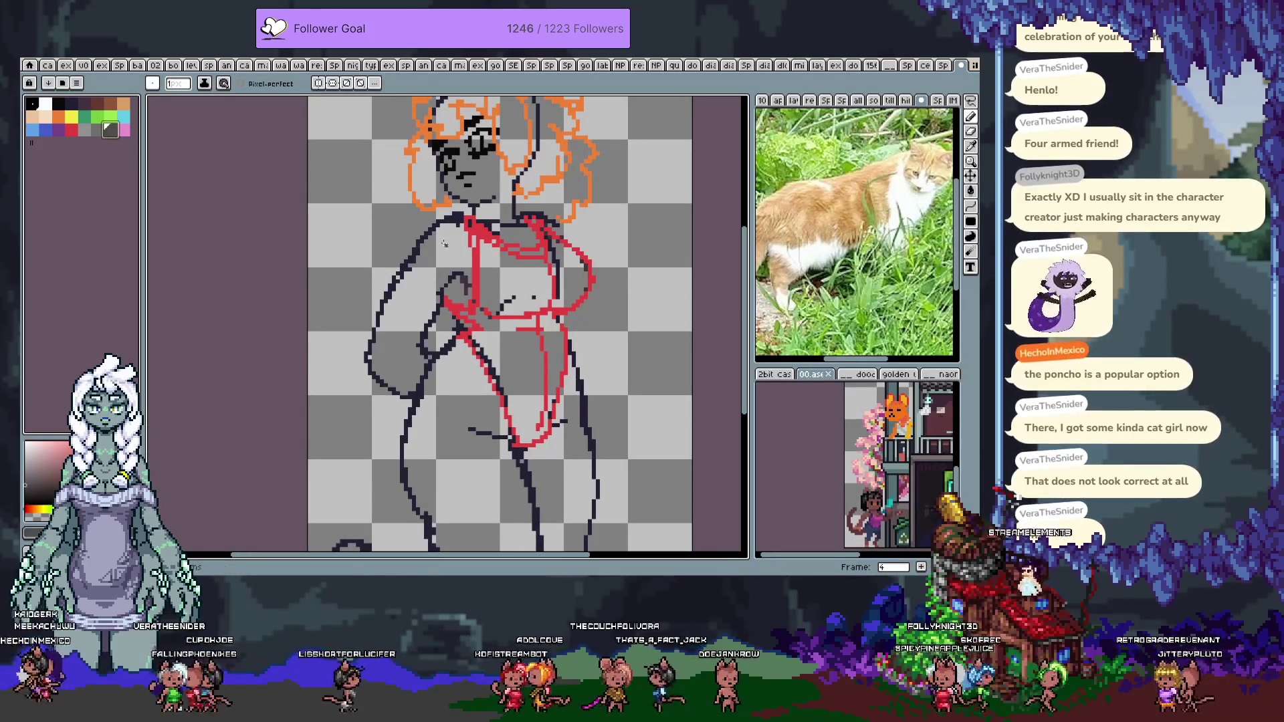
Sketch gray arm strokes down from the shoulder, undoing the misplaced ones
drag(459, 235, 459, 342)
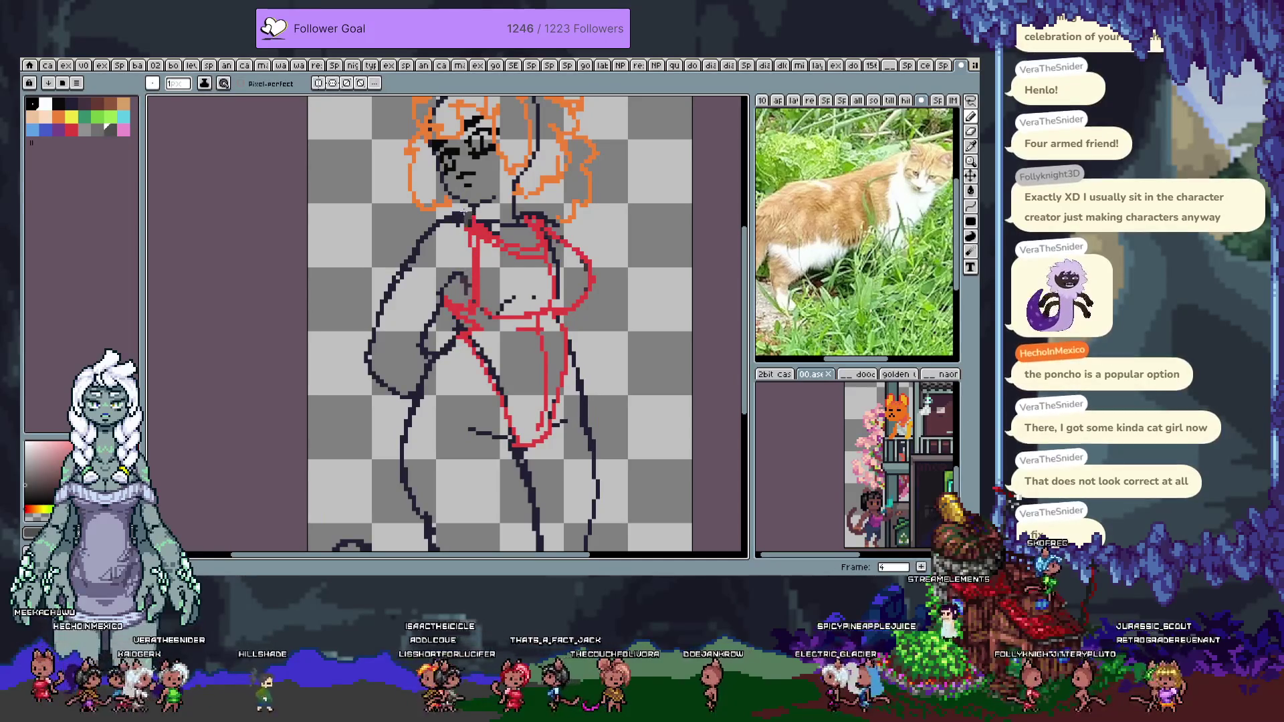
key(ctrl+z)
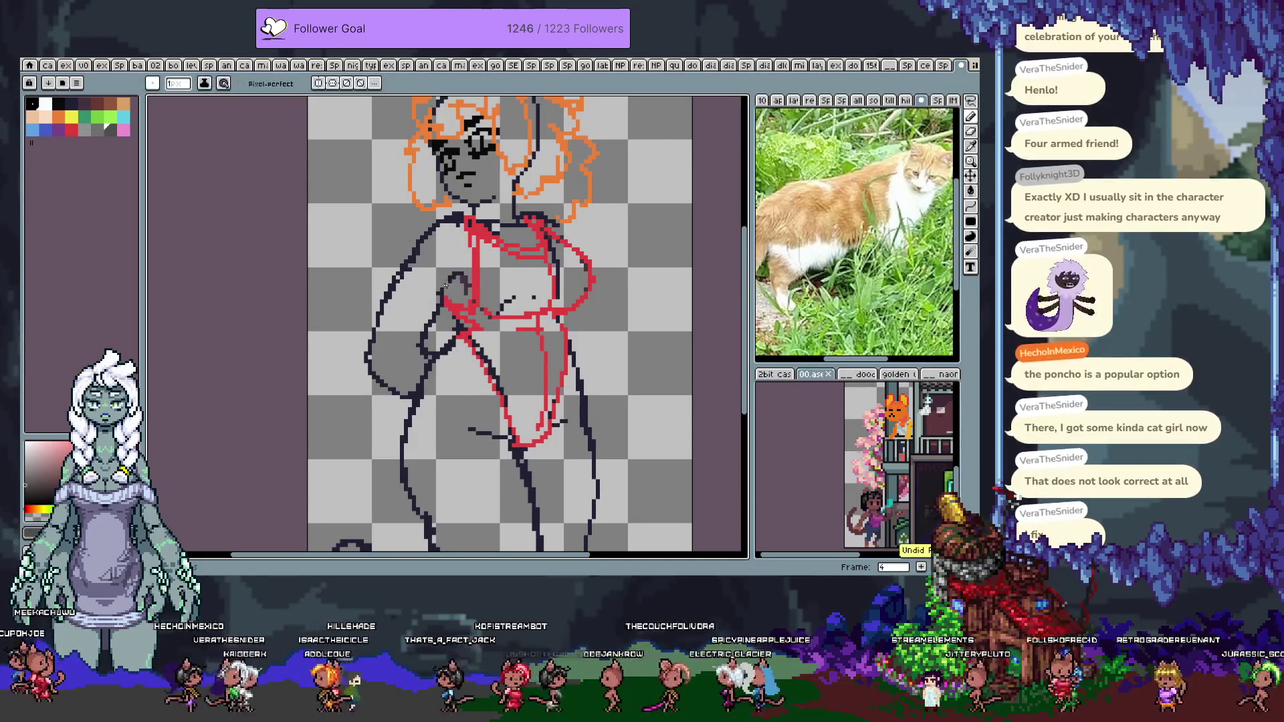
key(ctrl+z)
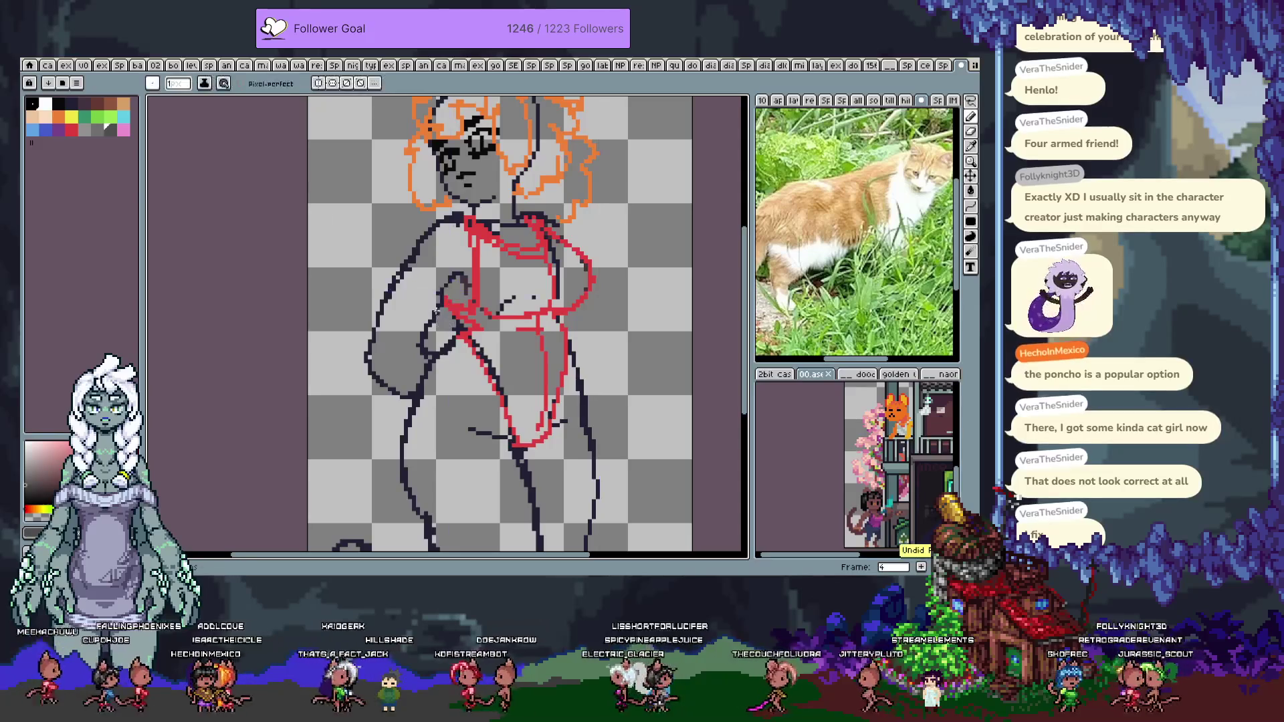
mouse_move(473, 230)
mouse_down()
mouse_move(472, 361)
mouse_move(458, 376)
mouse_move(472, 372)
mouse_up()
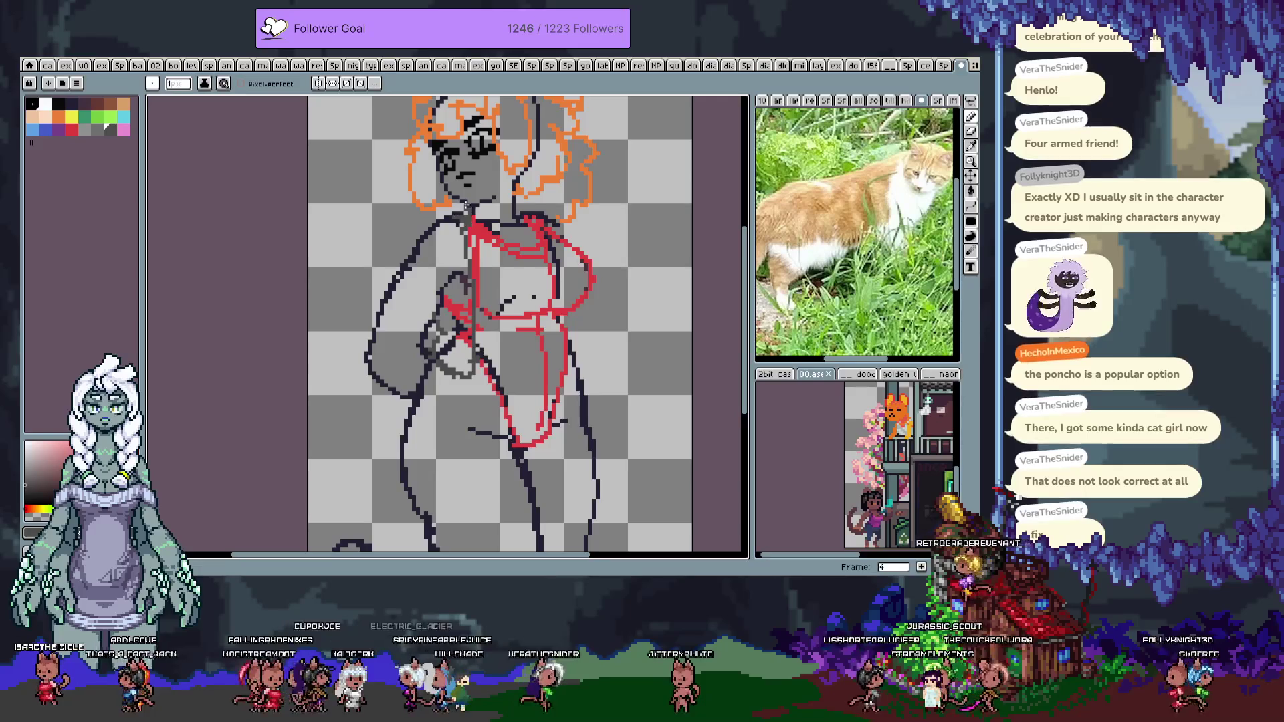
drag(405, 244, 446, 304)
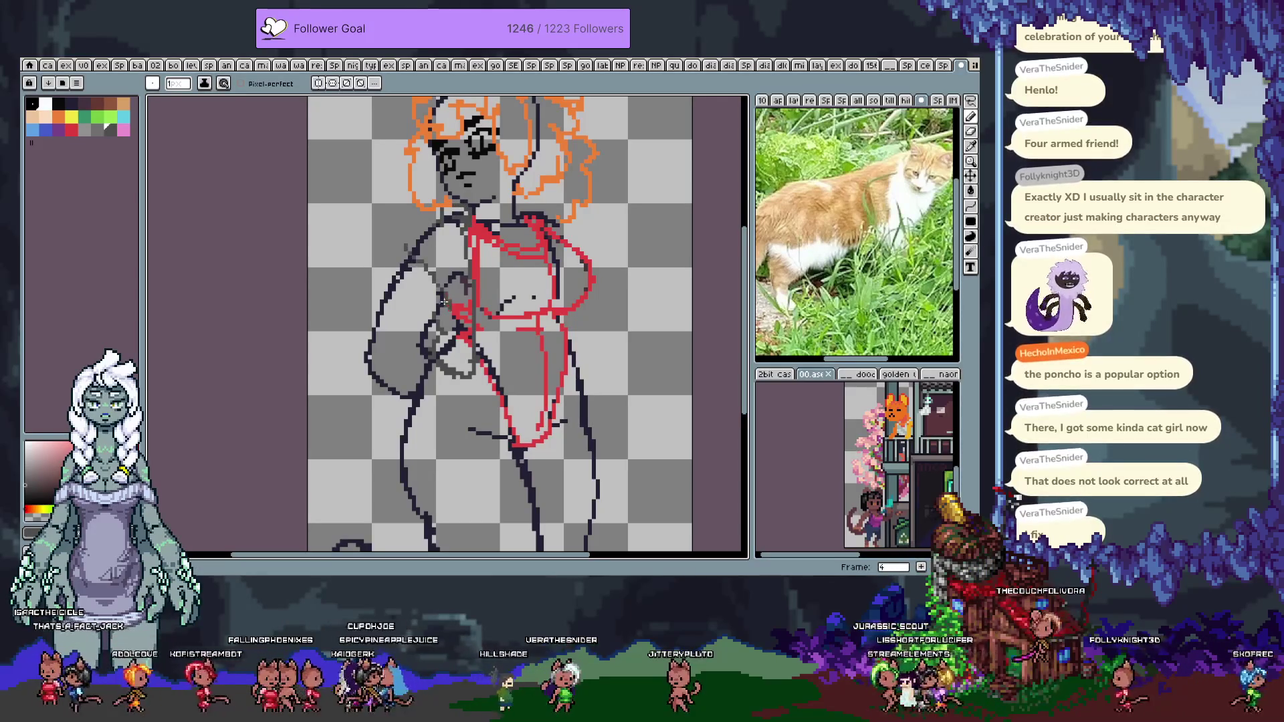
drag(416, 256, 454, 305)
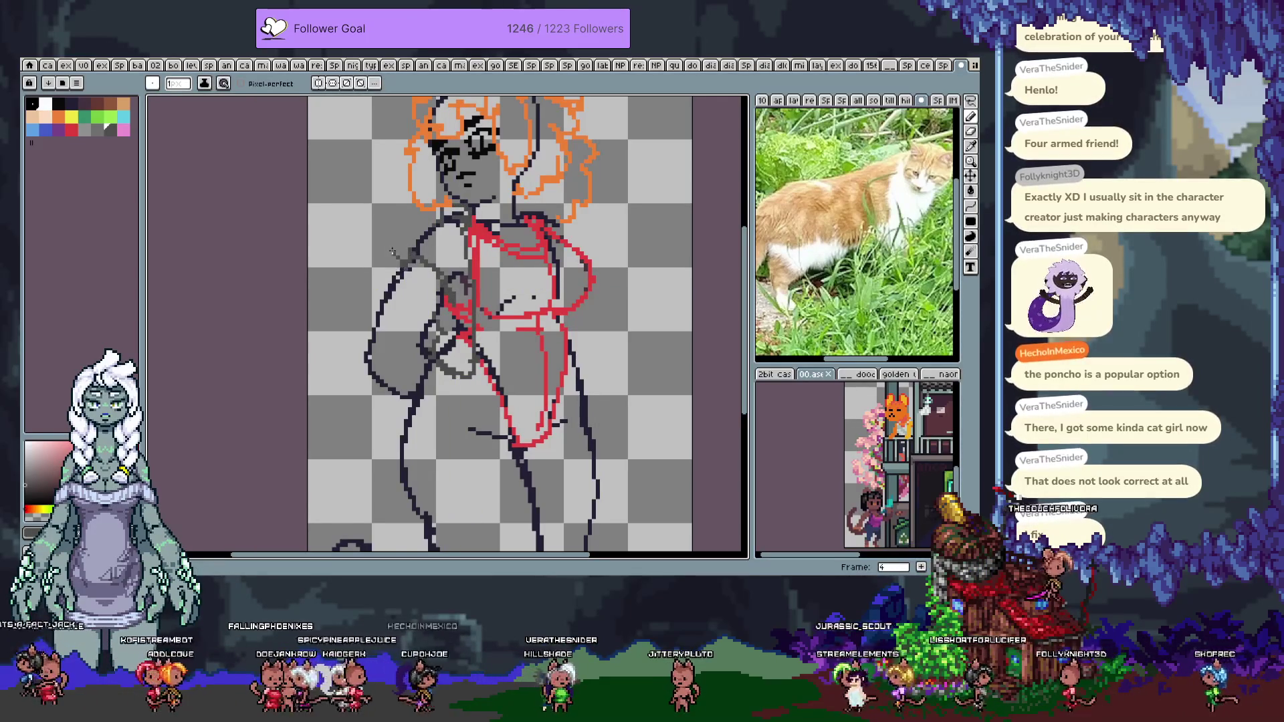
key(ctrl+z)
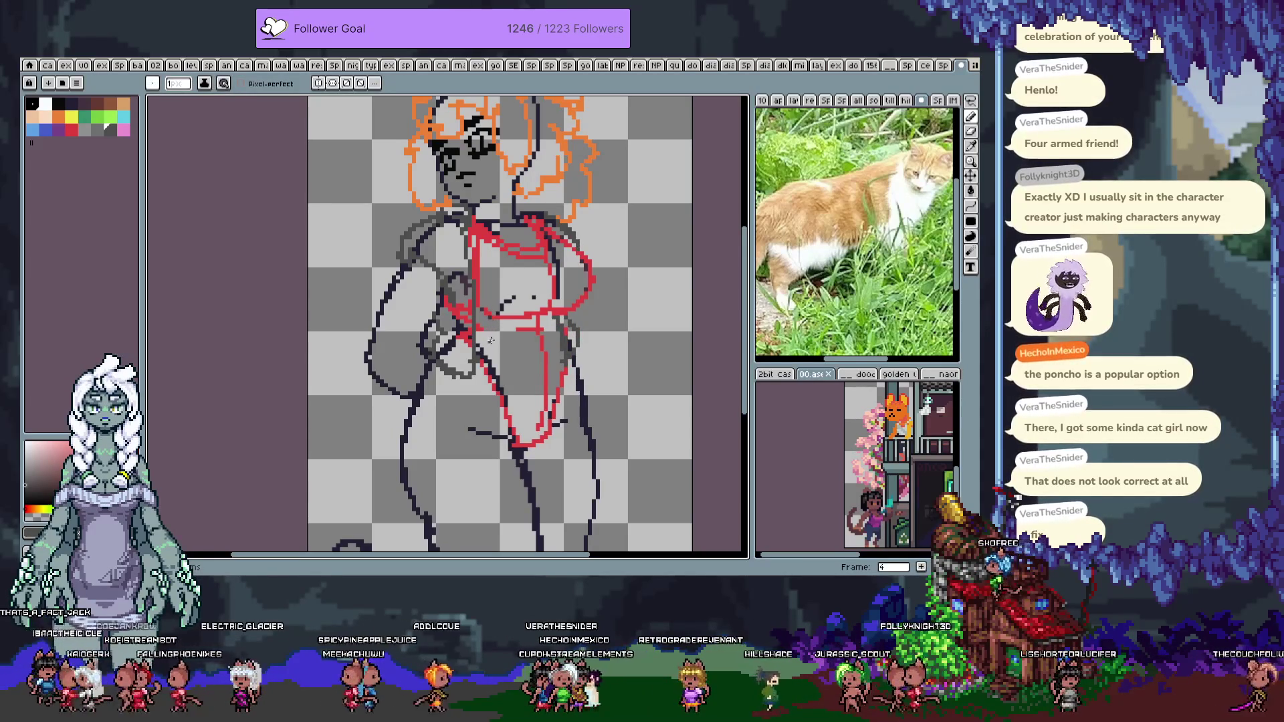
Test a Magic Wand selection of the red top lines, clear it, and pick yellow
key(e)
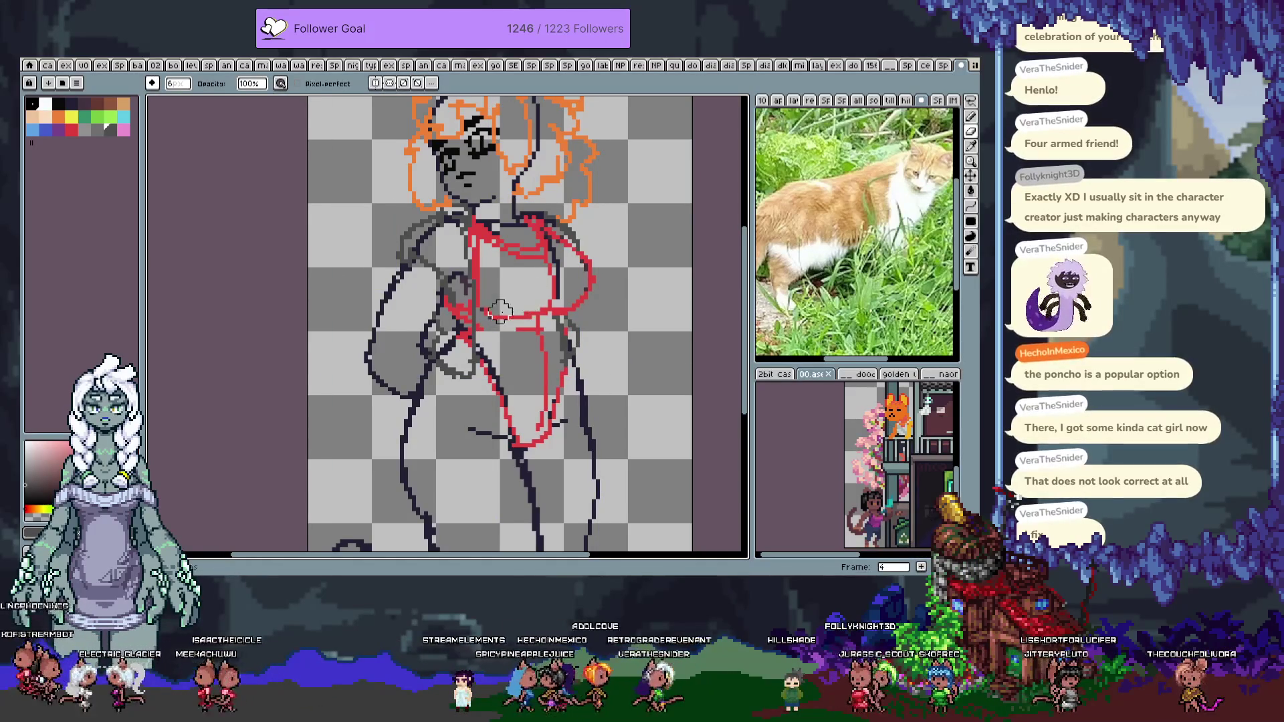
key(w)
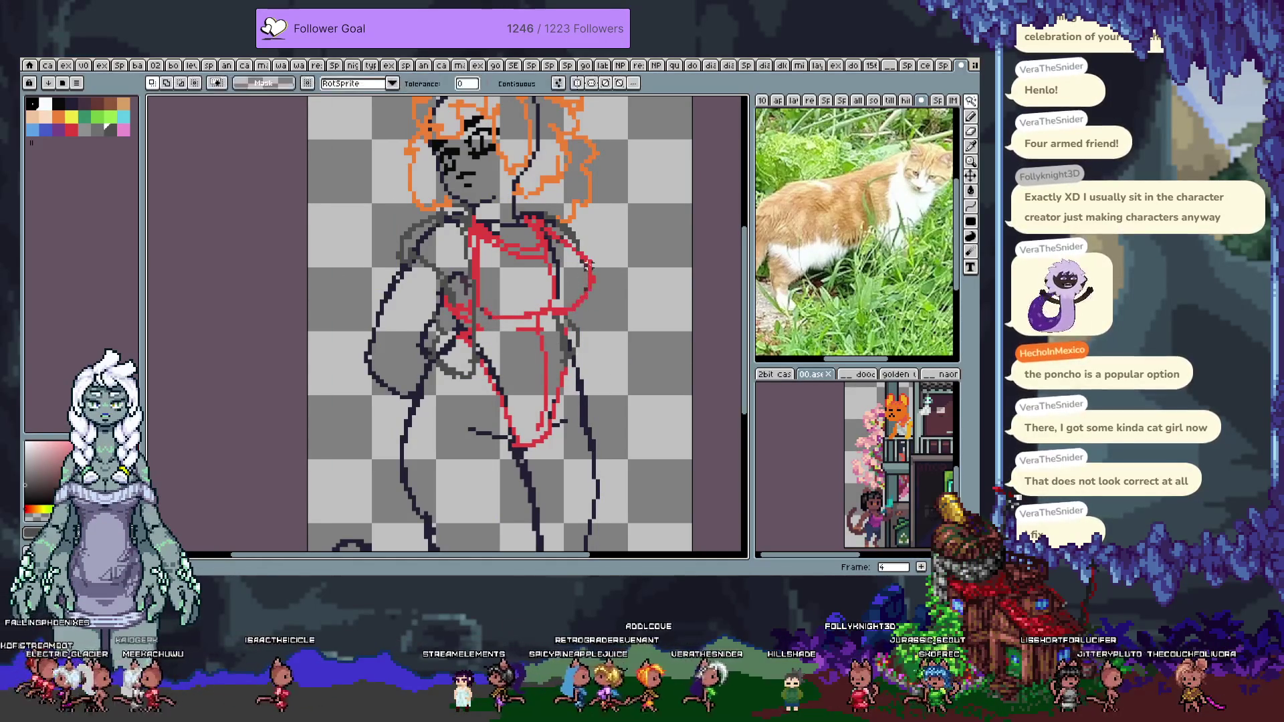
click(566, 318)
key(ctrl+a)
key(b)
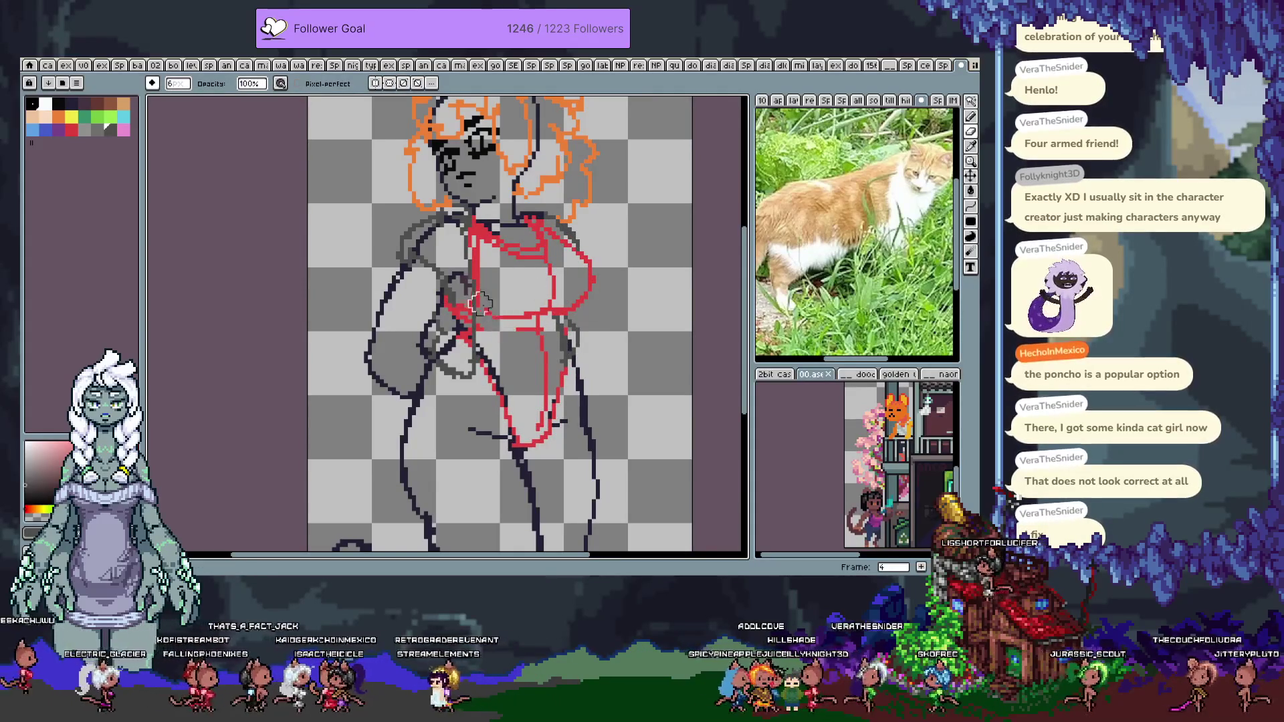
key(ctrl+z)
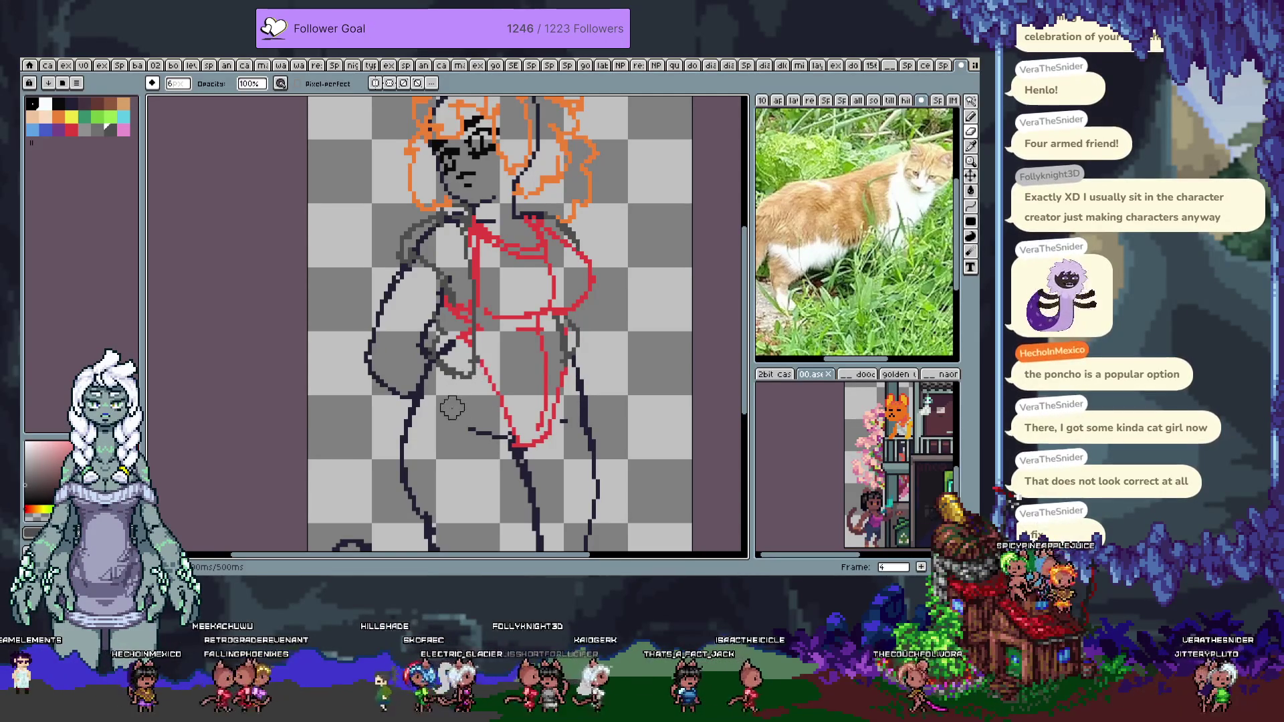
key(Tab)
key(Tab)
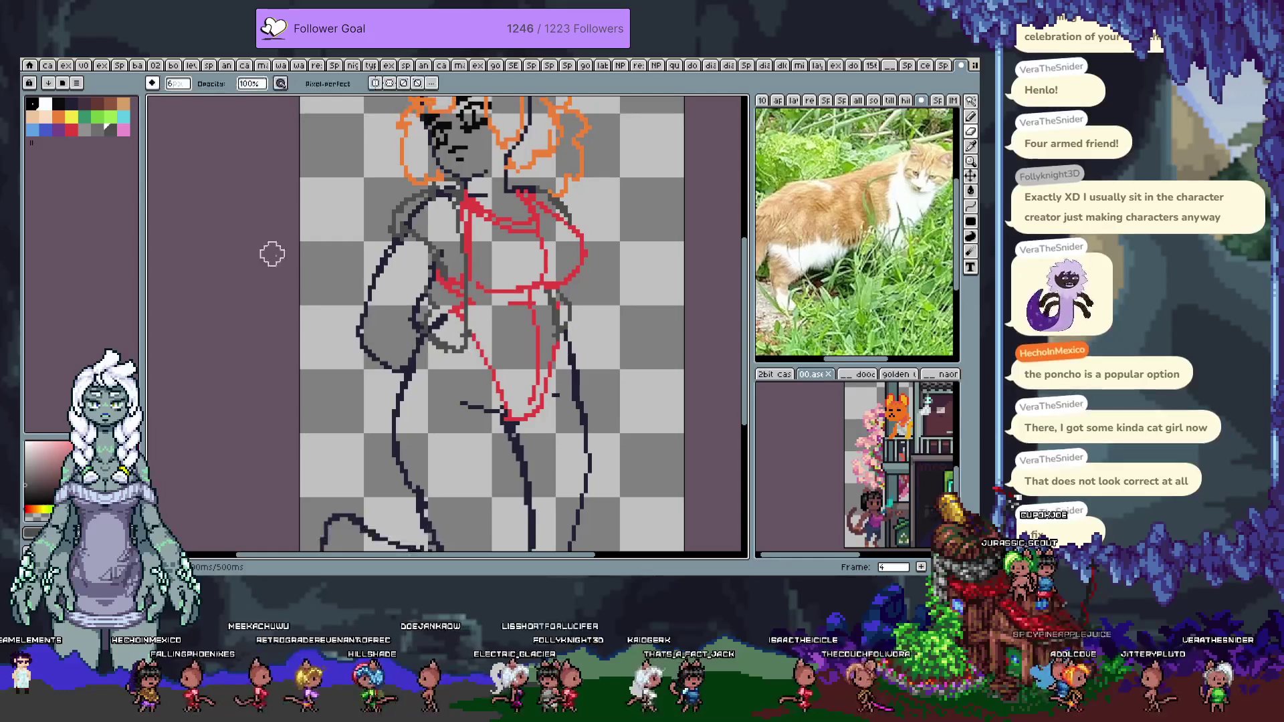
click(72, 117)
Draw a yellow line below the waistband and the skirt's left edge, undoing failed strokes
key(b)
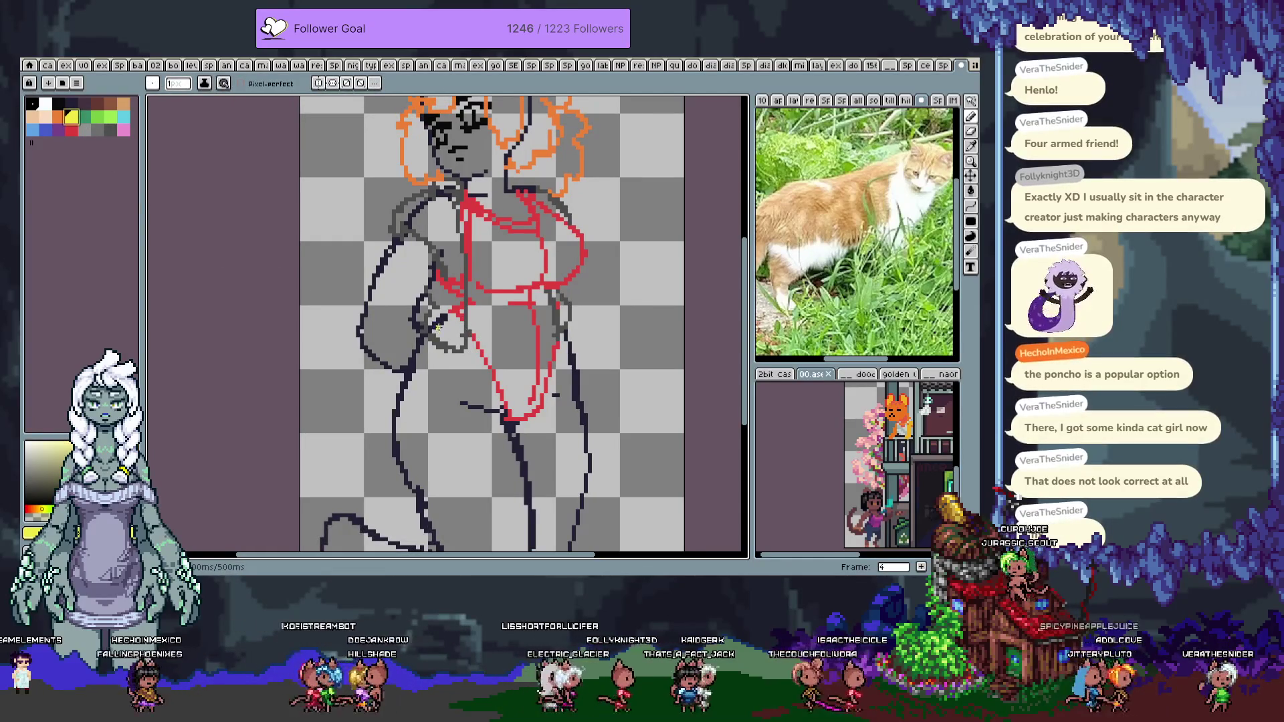
key(ctrl+z)
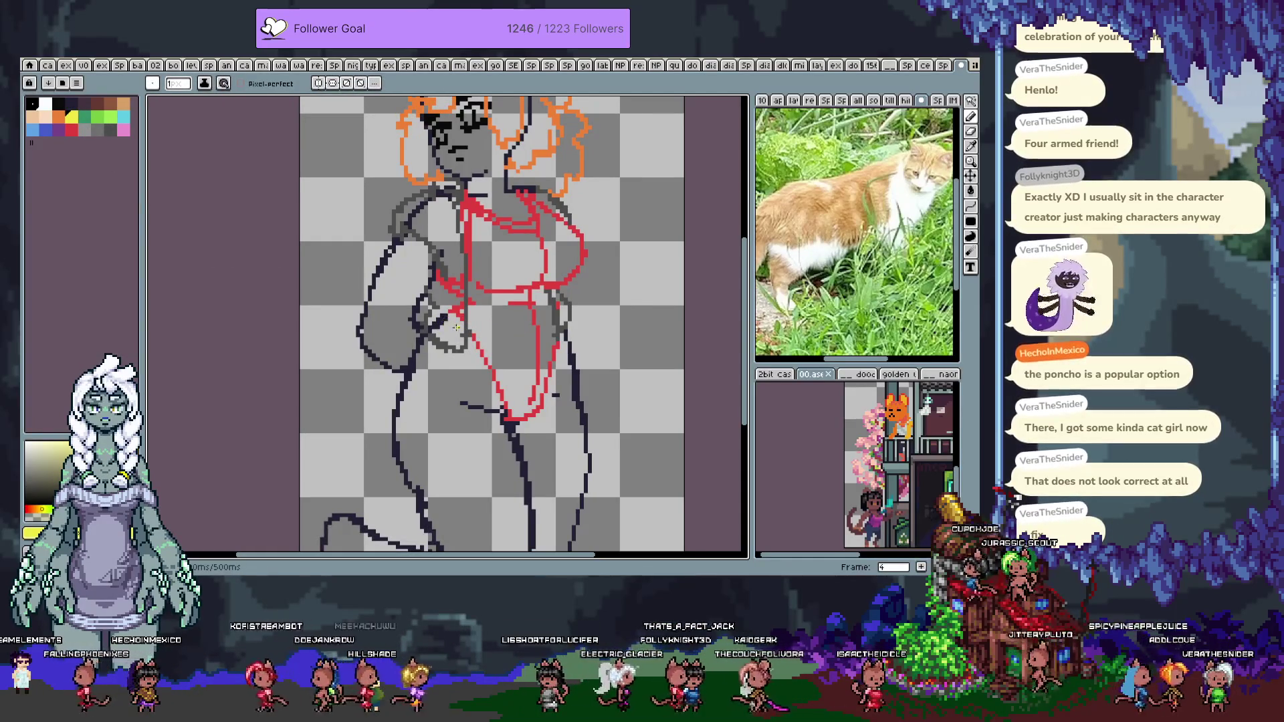
drag(444, 326, 545, 348)
key(ctrl+z)
mouse_move(443, 316)
mouse_down()
mouse_move(528, 350)
mouse_move(449, 324)
mouse_up()
key(ctrl+z)
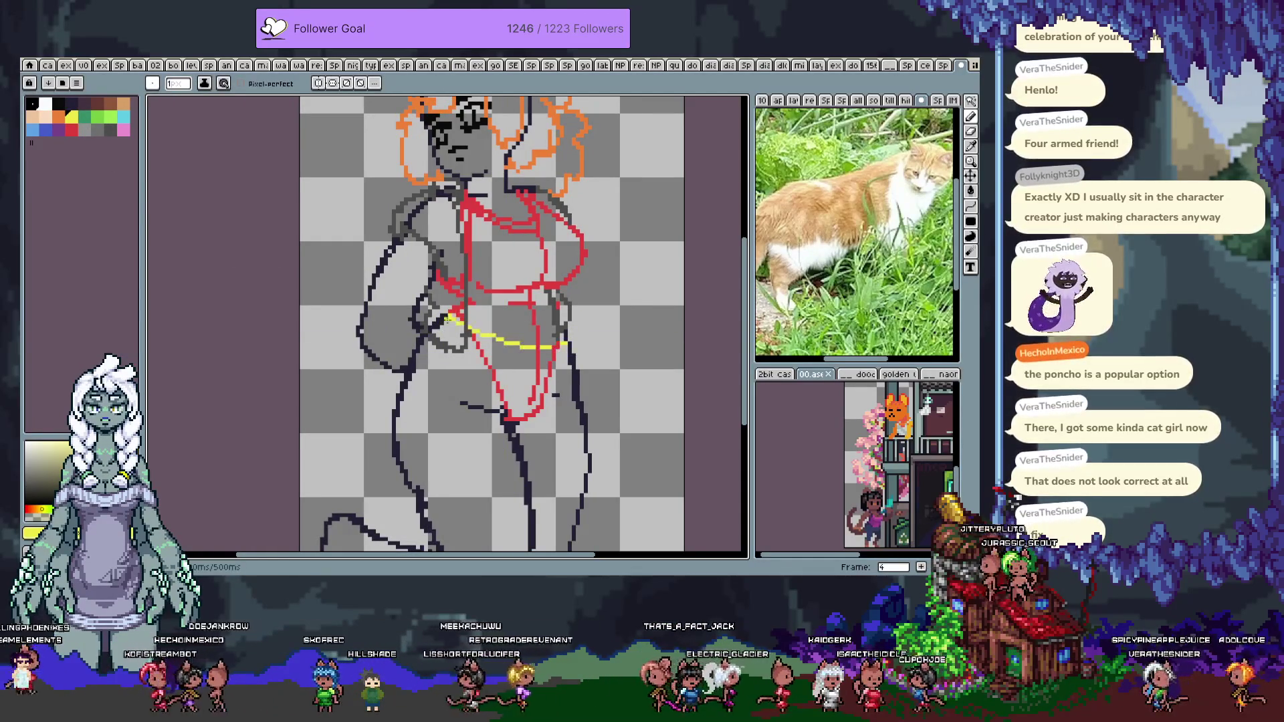
mouse_move(567, 362)
mouse_down()
mouse_move(436, 330)
mouse_move(370, 464)
mouse_move(366, 381)
mouse_up()
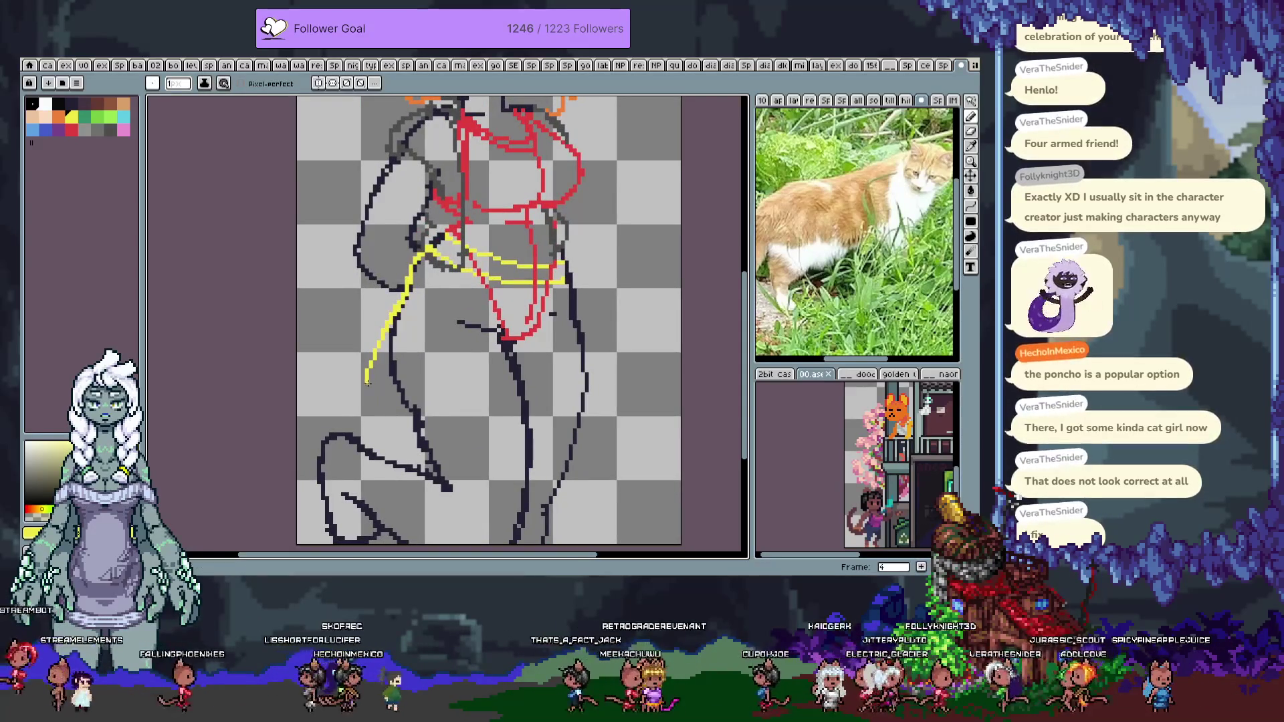
drag(367, 375, 378, 426)
key(alt)
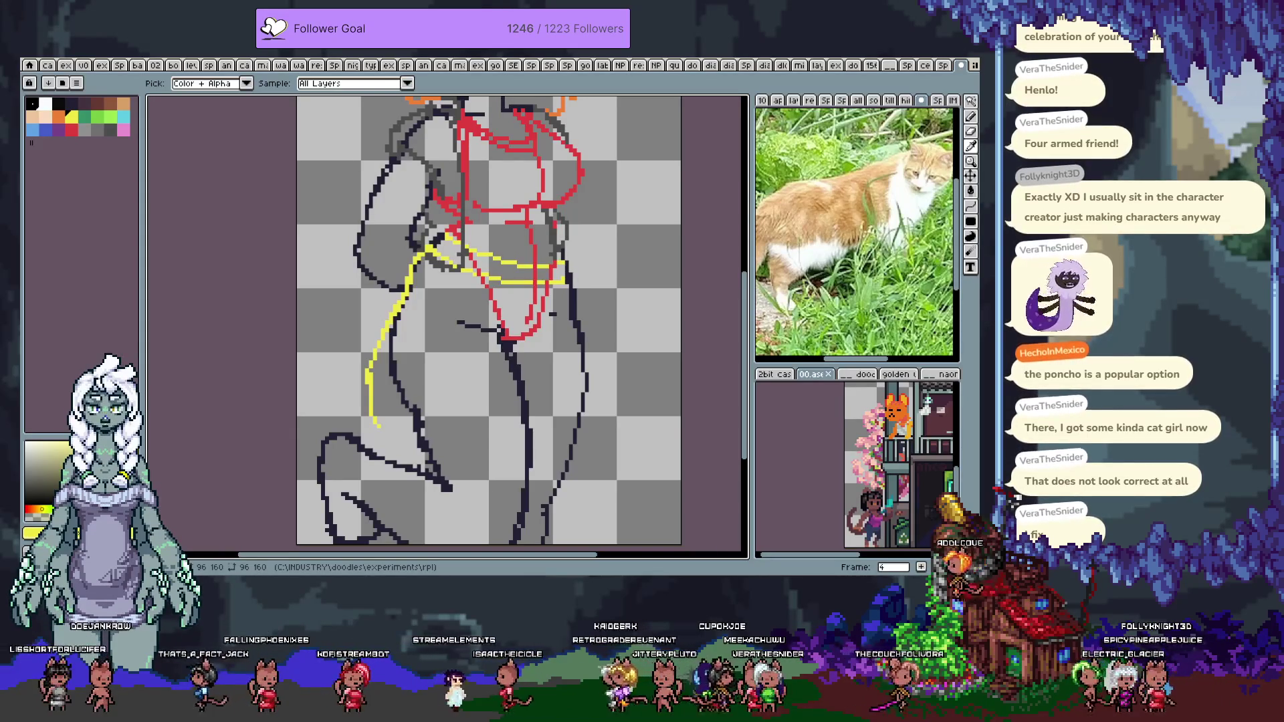
mouse_move(379, 426)
mouse_down()
mouse_move(397, 440)
mouse_move(508, 450)
mouse_up()
key(ctrl+z)
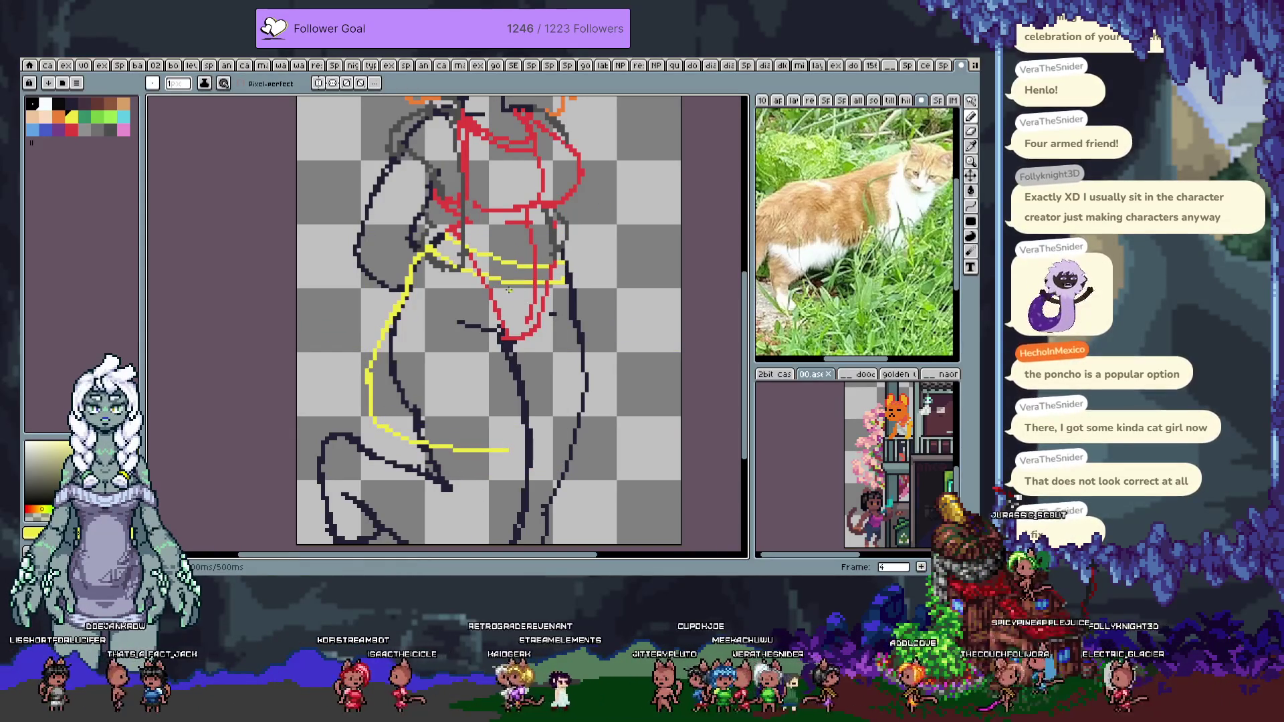
Add a yellow center line and the skirt's right side joined to the waistband
drag(489, 286, 497, 447)
drag(548, 295, 572, 440)
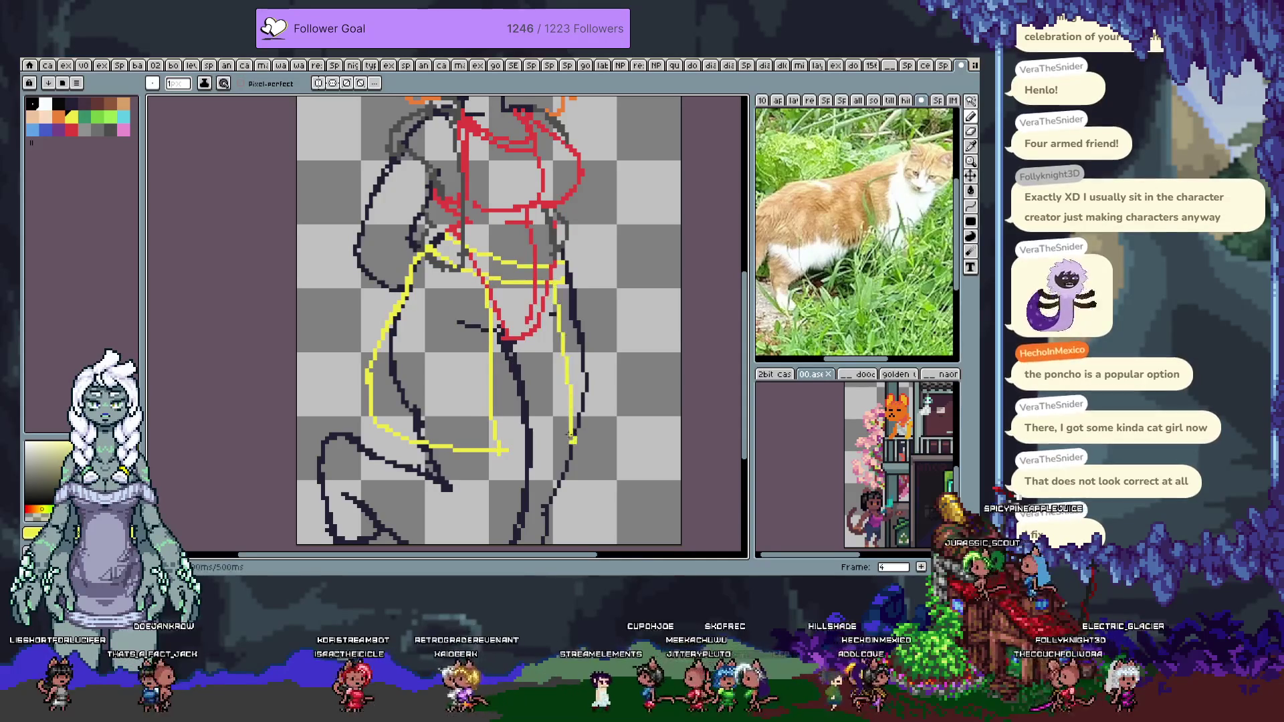
drag(568, 255, 574, 277)
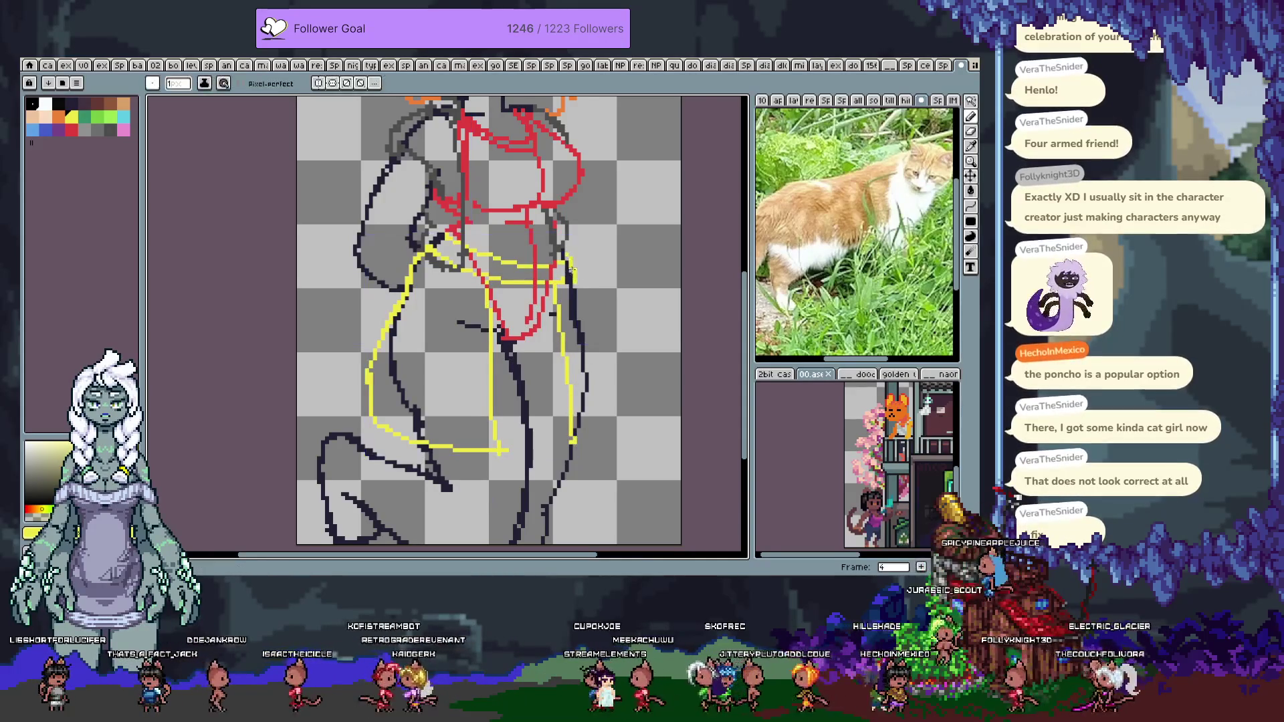
drag(600, 386, 573, 438)
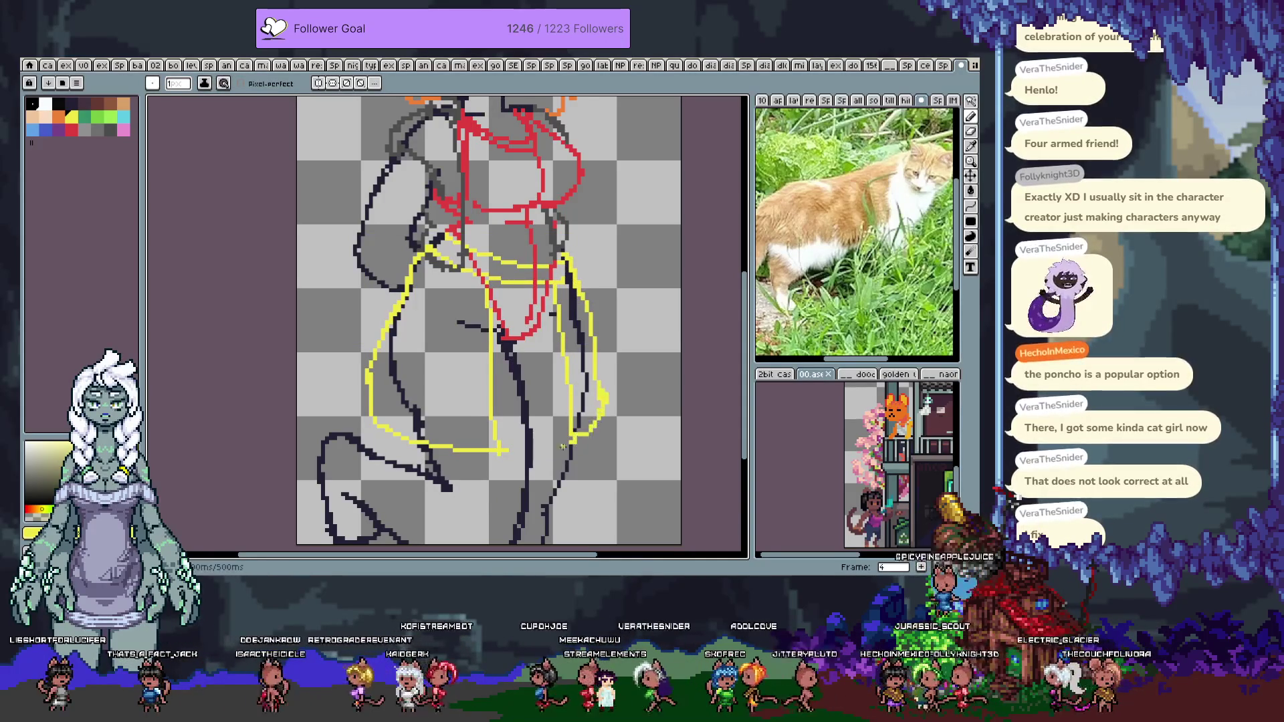
alt+click(503, 466)
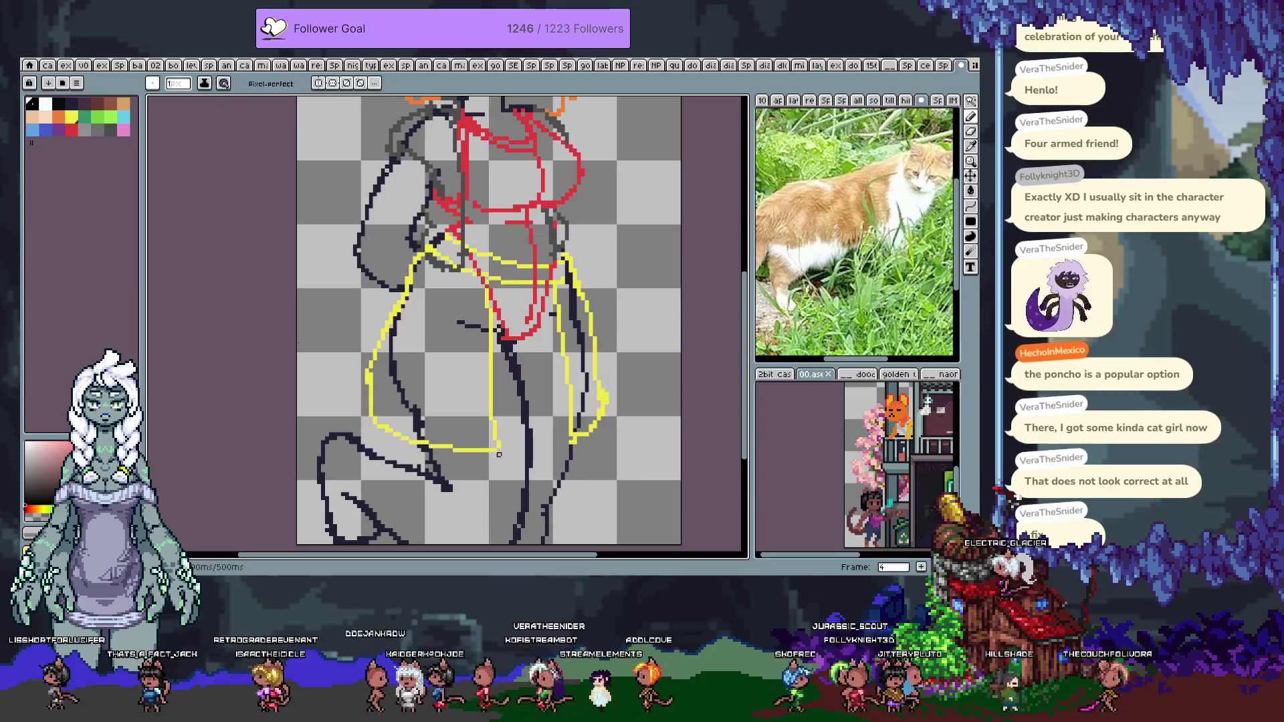
alt+click(368, 386)
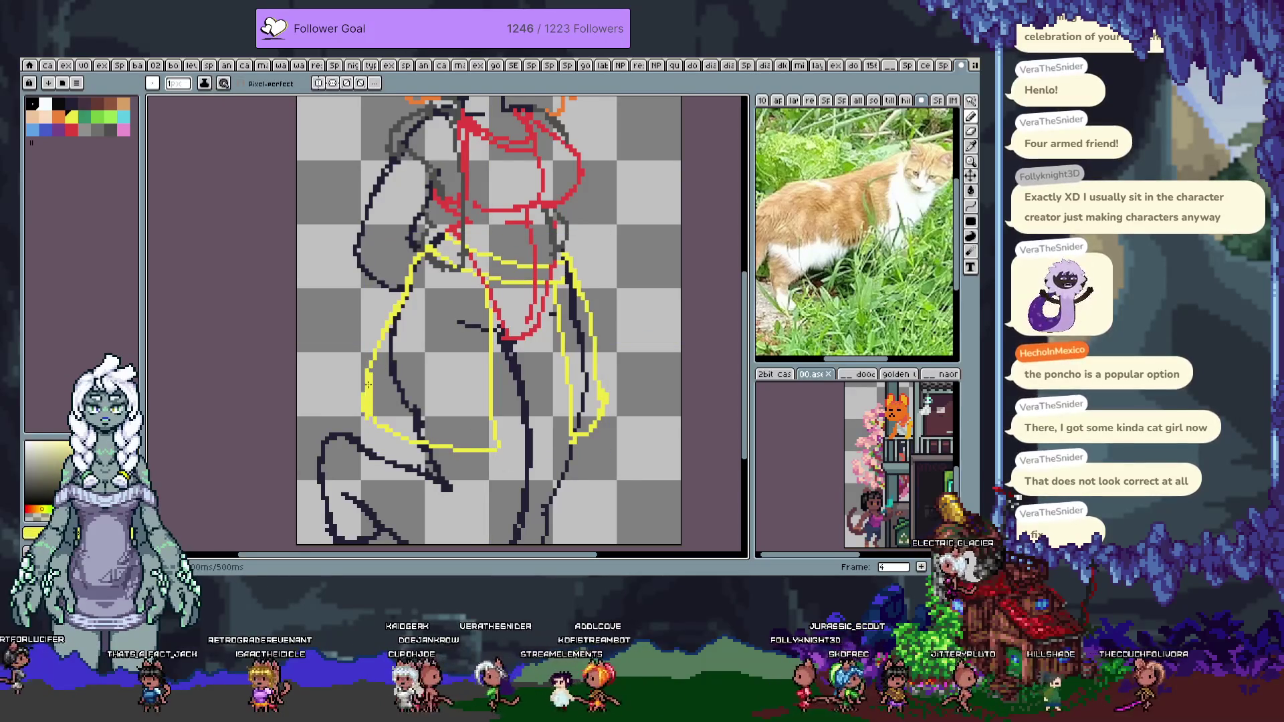
key(x)
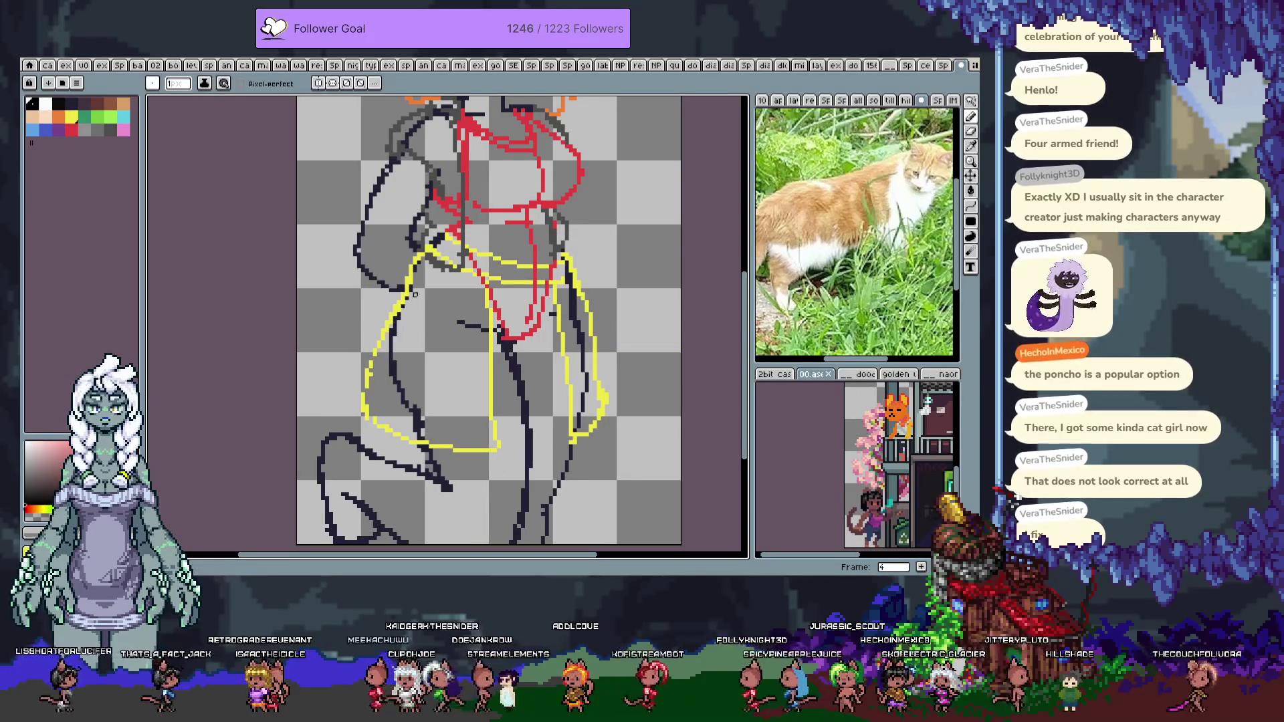
key(x)
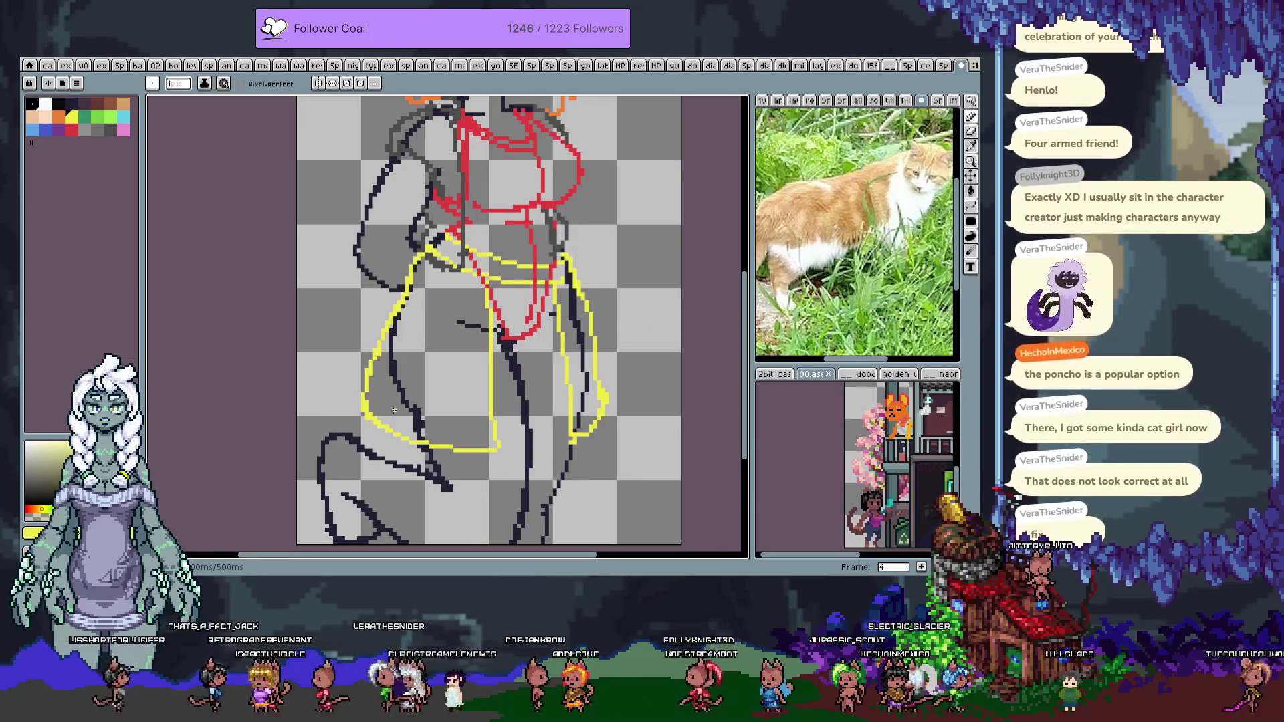
Replace the inner stroke with a fold line, plus straight vertical and right-edge yellow lines
key(ctrl+z)
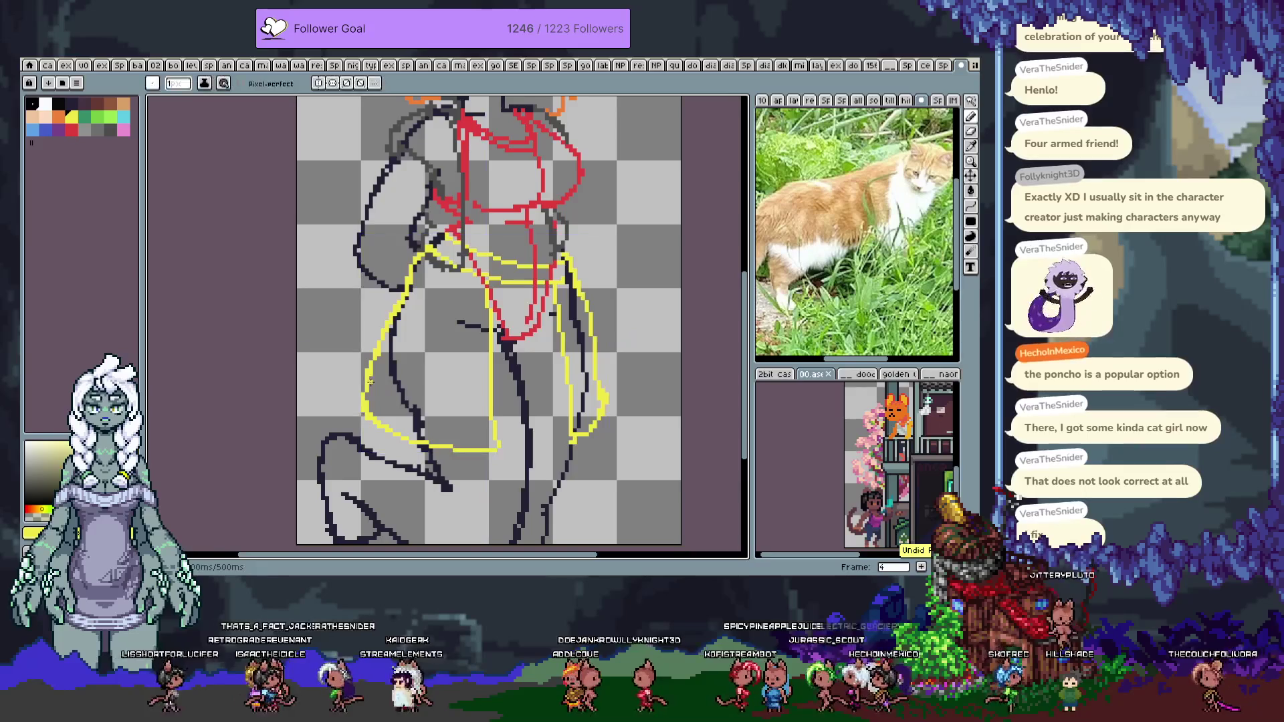
drag(367, 379, 478, 422)
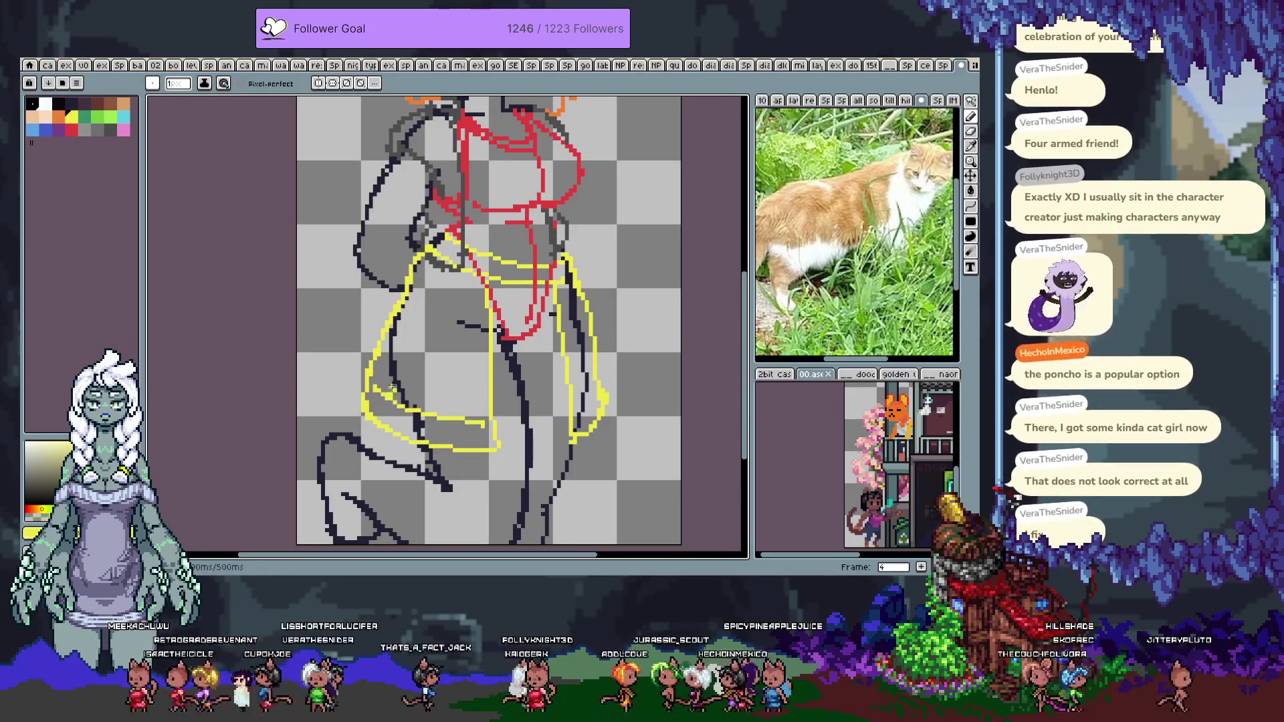
shift+click(479, 271)
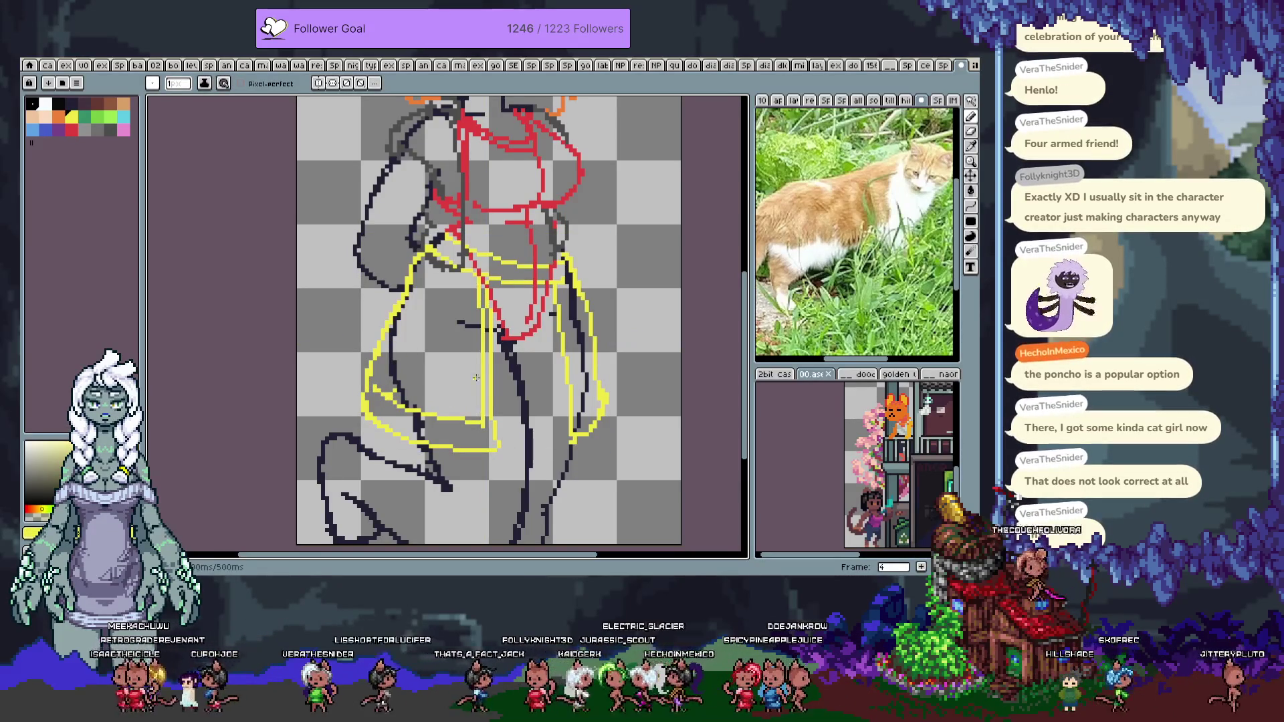
shift+click(575, 392)
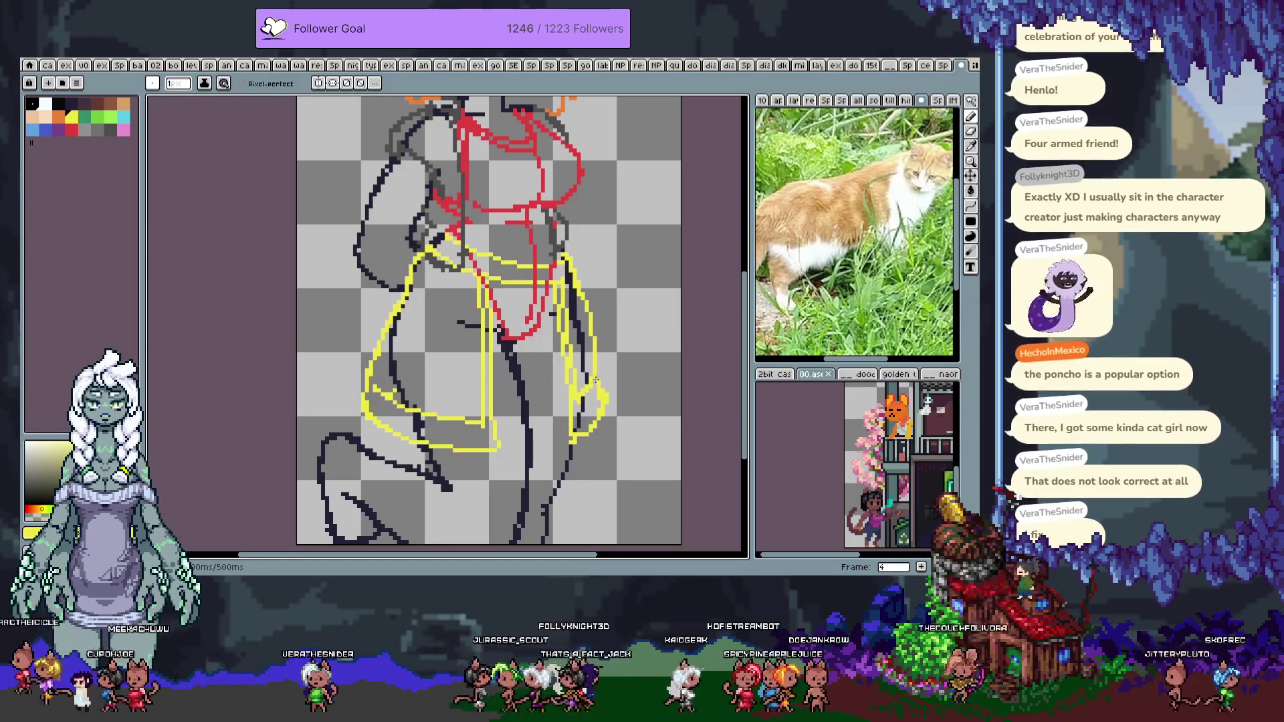
key(x)
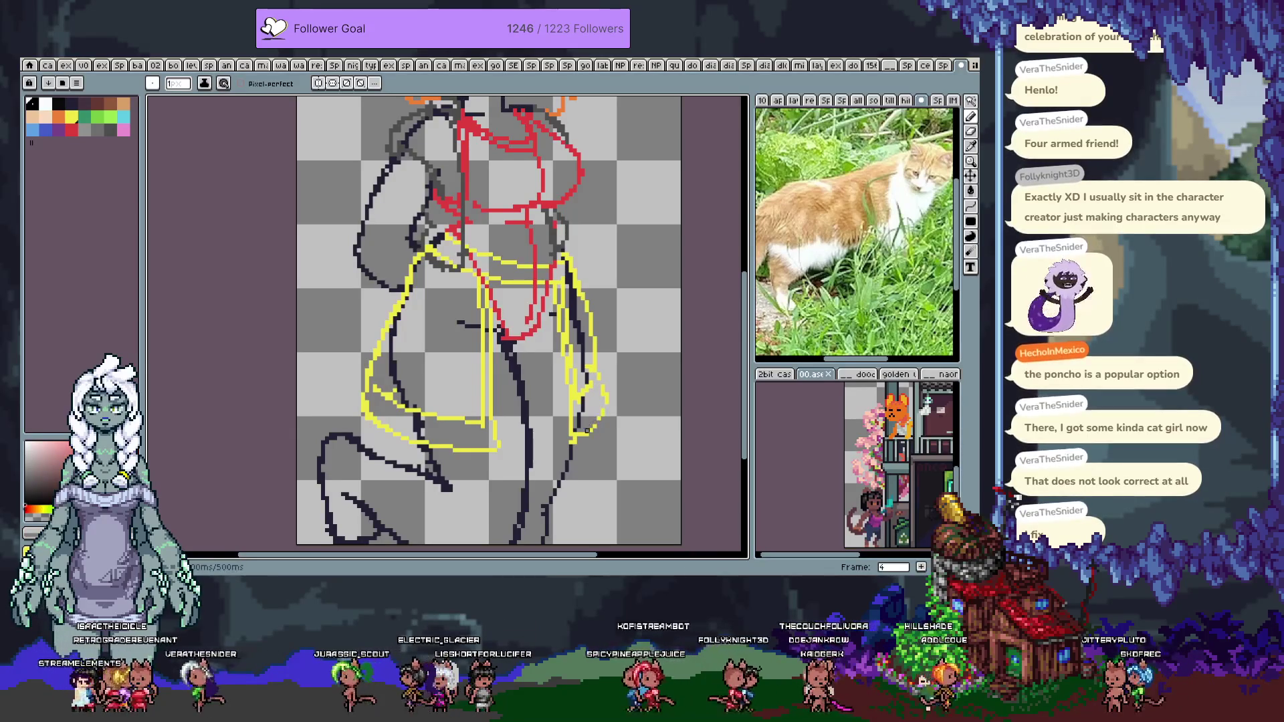
key(v)
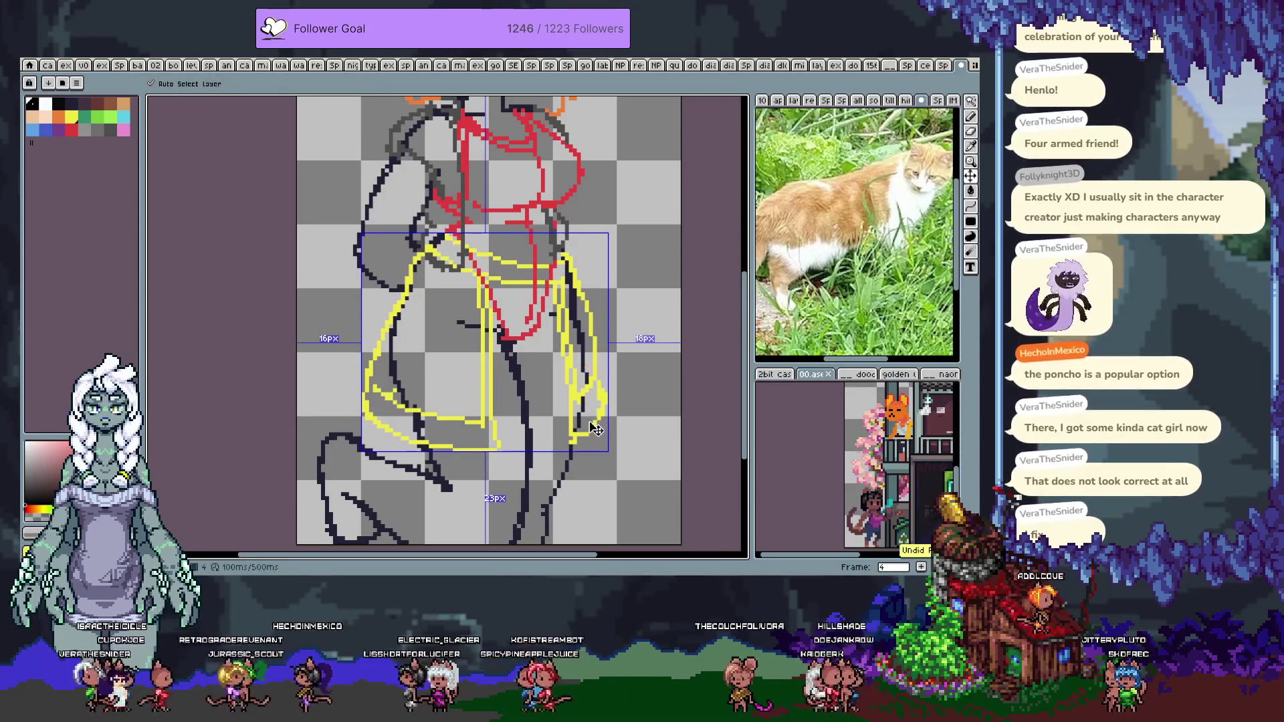
Resample yellow and draw a diagonal fold line from the waistband down-left across the skirt
key(b)
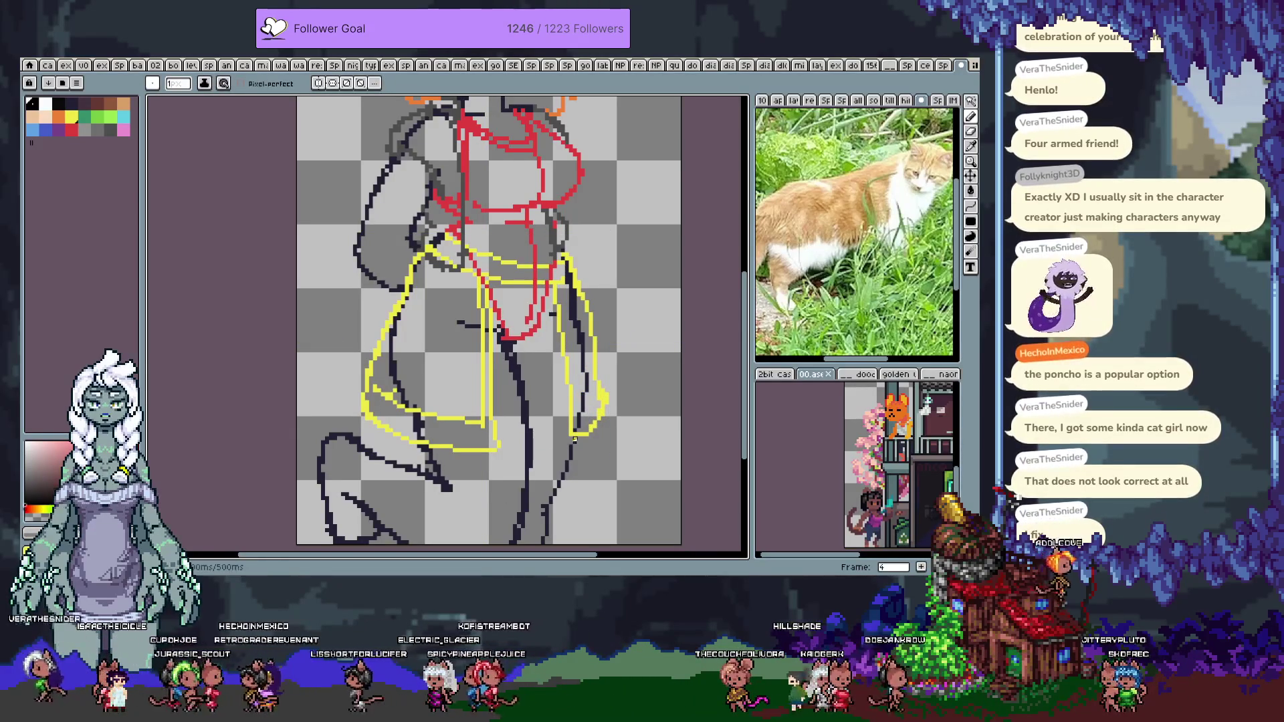
alt+click(603, 403)
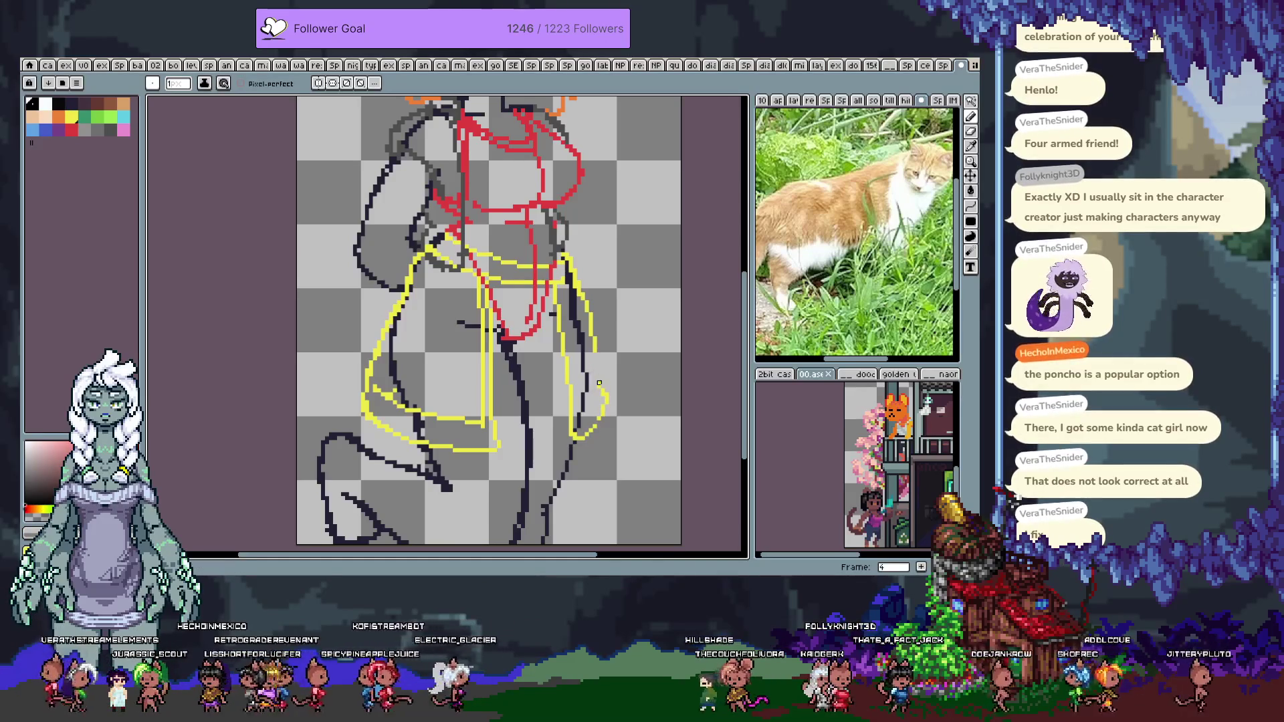
alt+click(598, 374)
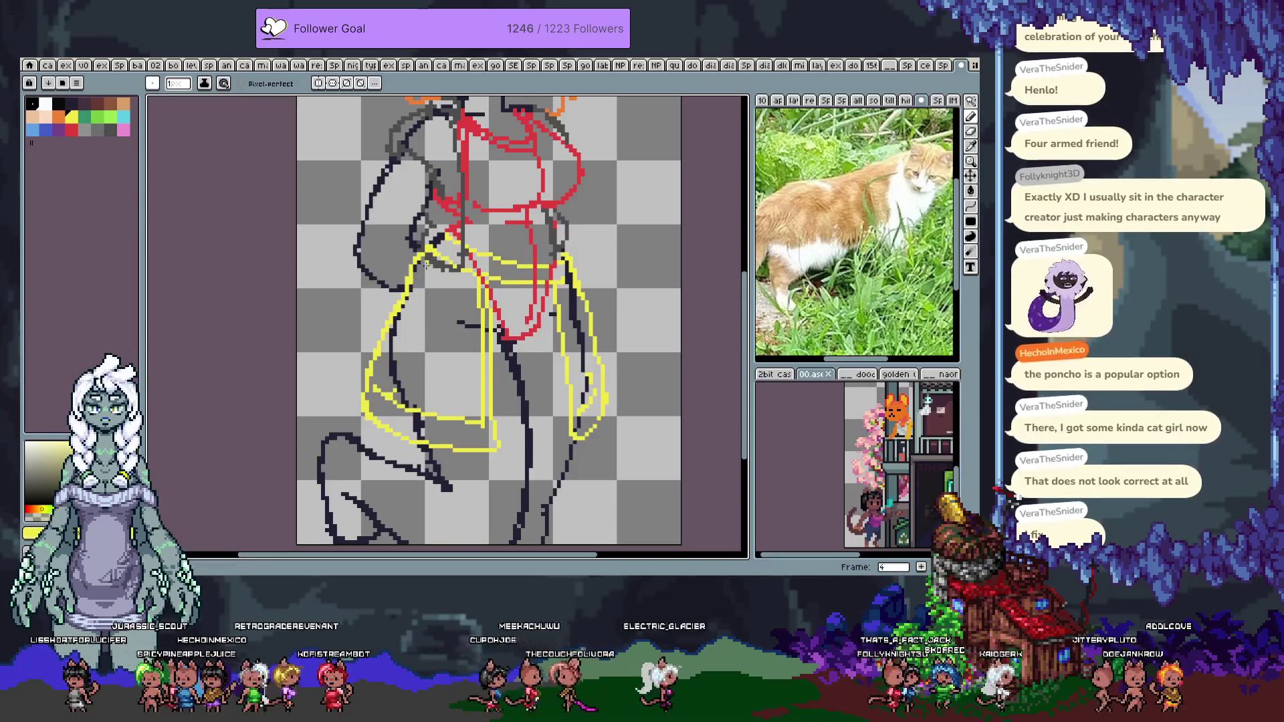
key(ctrl+z)
drag(413, 376, 478, 294)
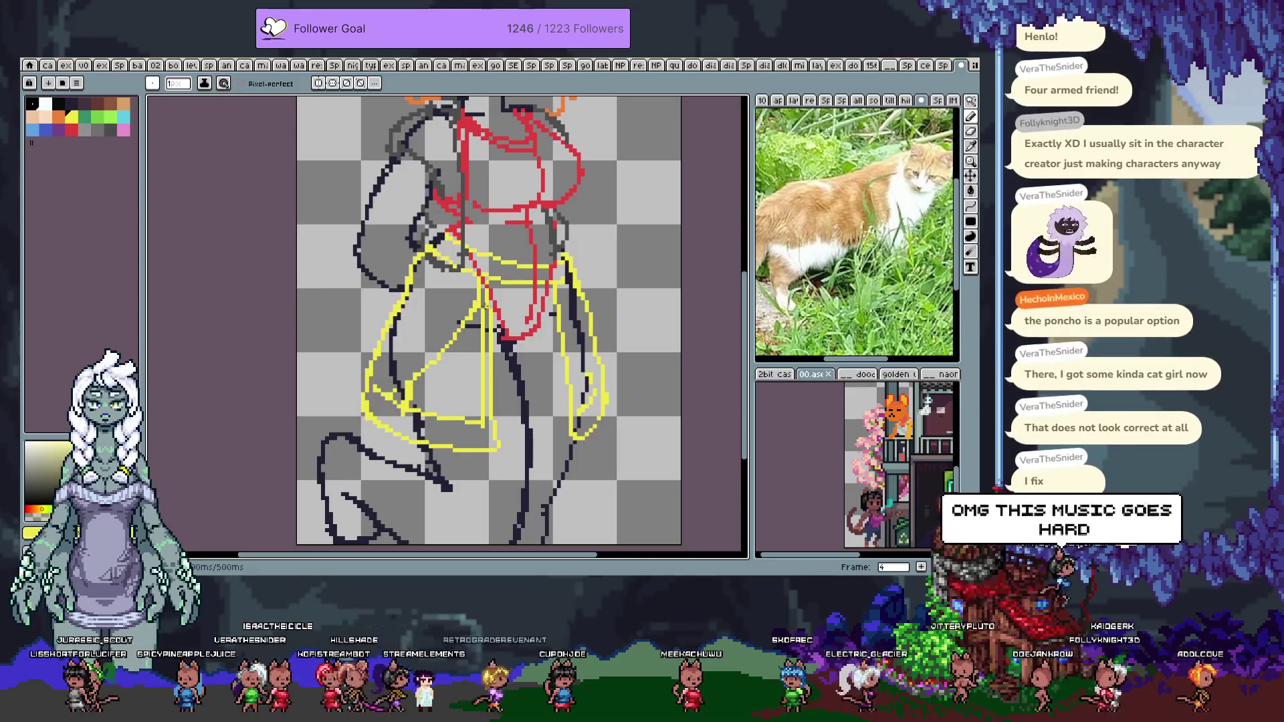
key(alt)
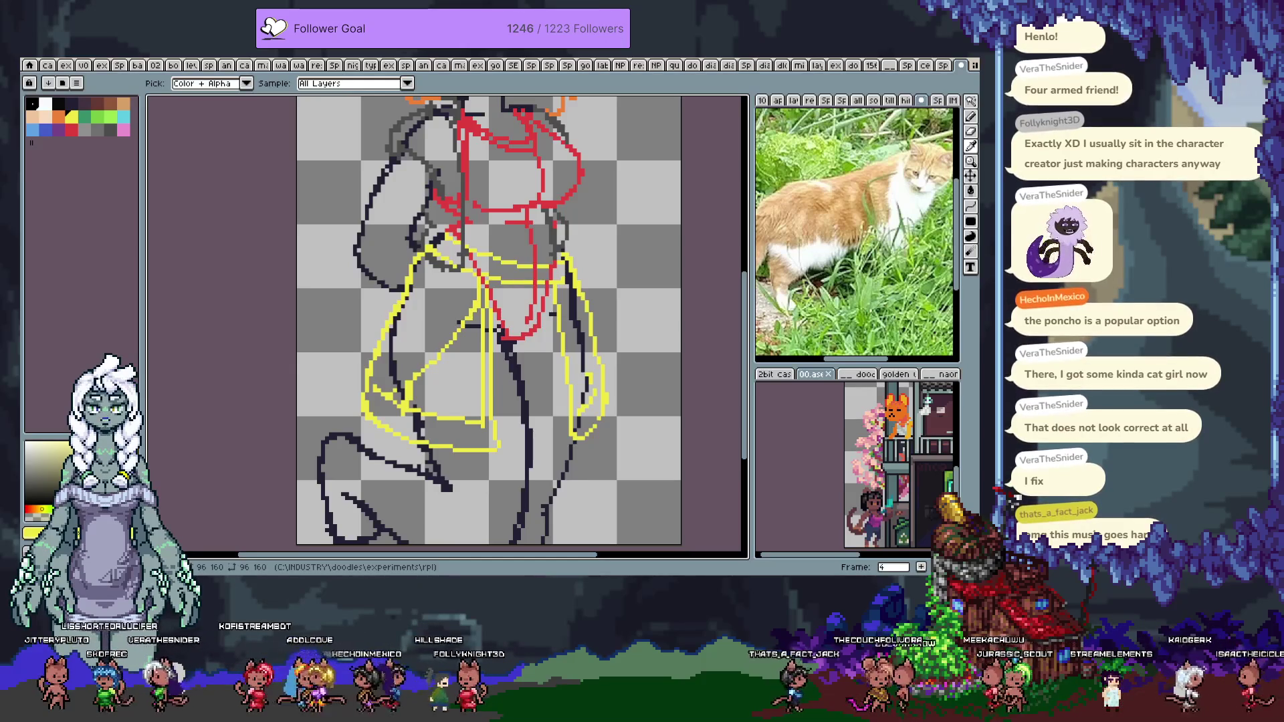
drag(535, 211, 521, 361)
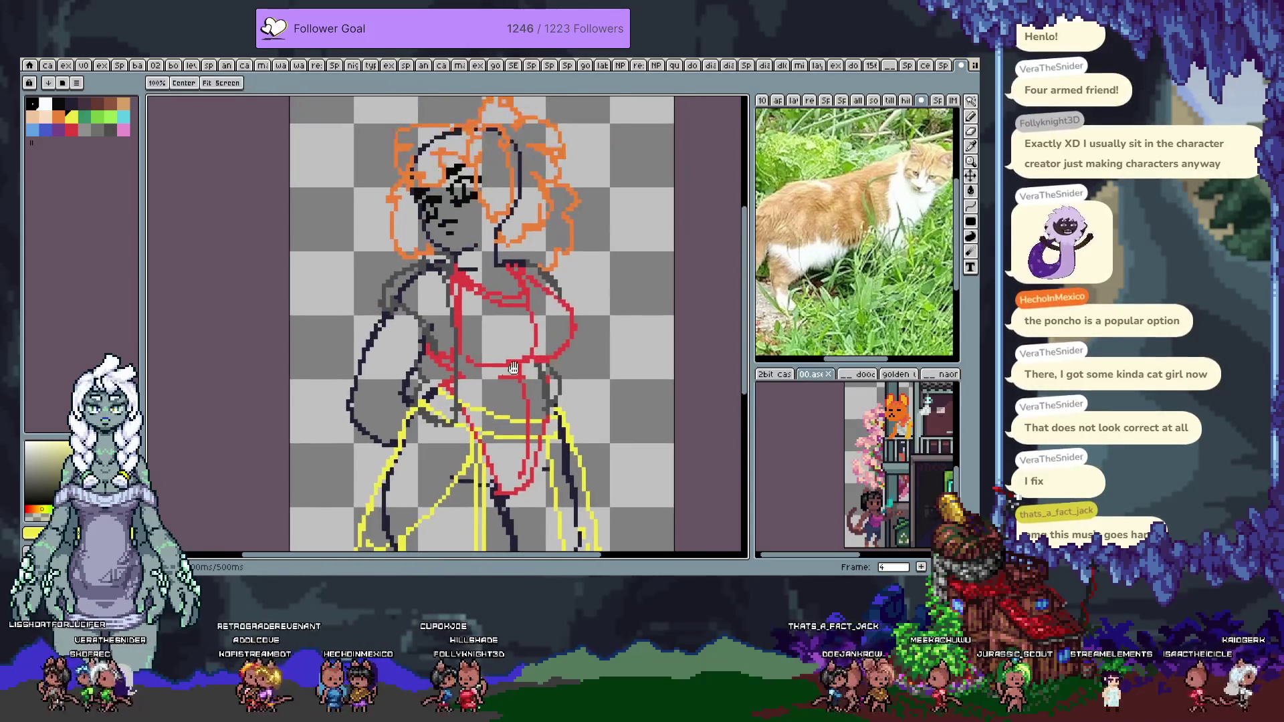
drag(485, 422, 478, 294)
drag(414, 528, 412, 432)
mouse_move(427, 224)
mouse_down()
mouse_move(424, 304)
mouse_move(449, 303)
mouse_move(443, 364)
mouse_up()
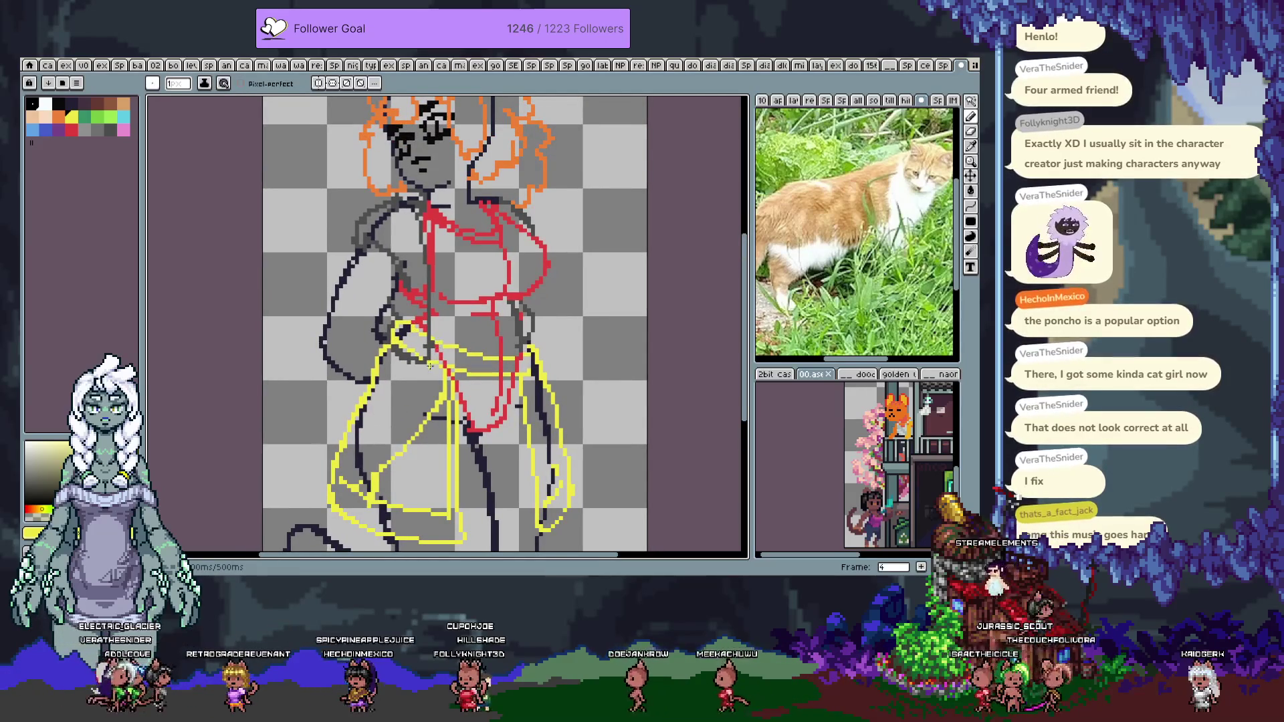
alt+click(373, 510)
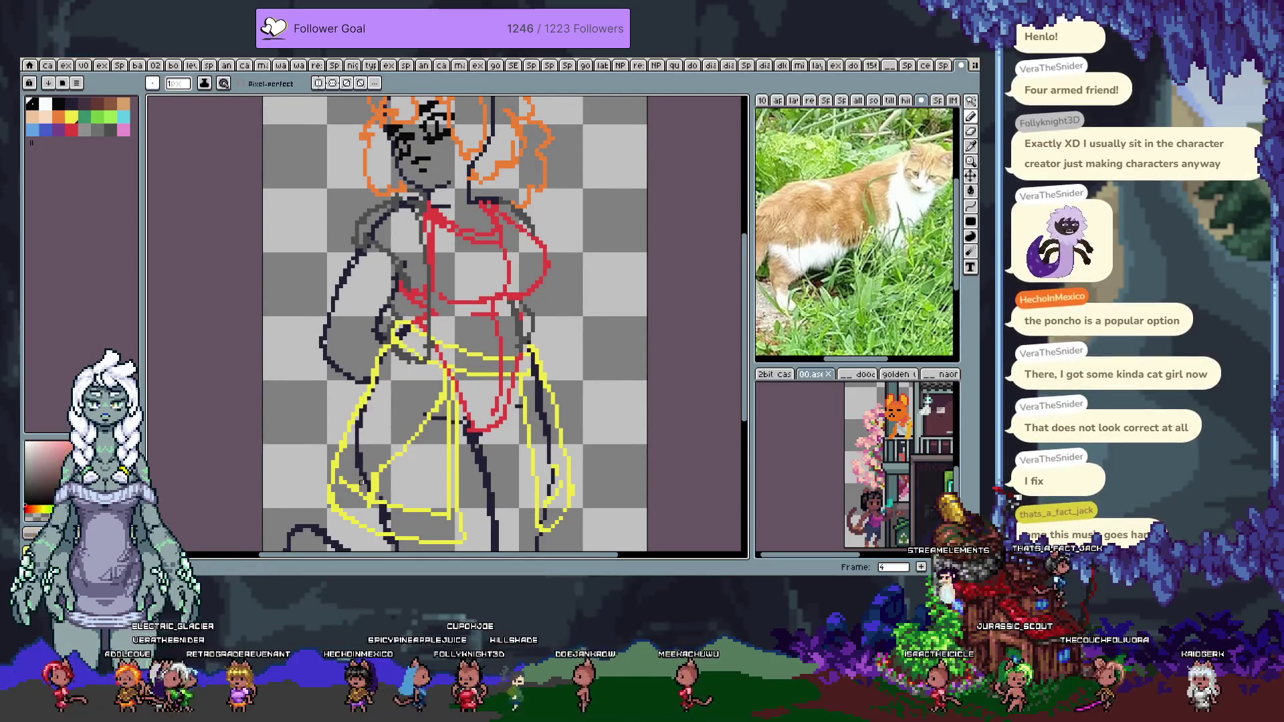
Undo the old hem stroke and draw a new yellow line along the skirt bottom
alt+click(389, 477)
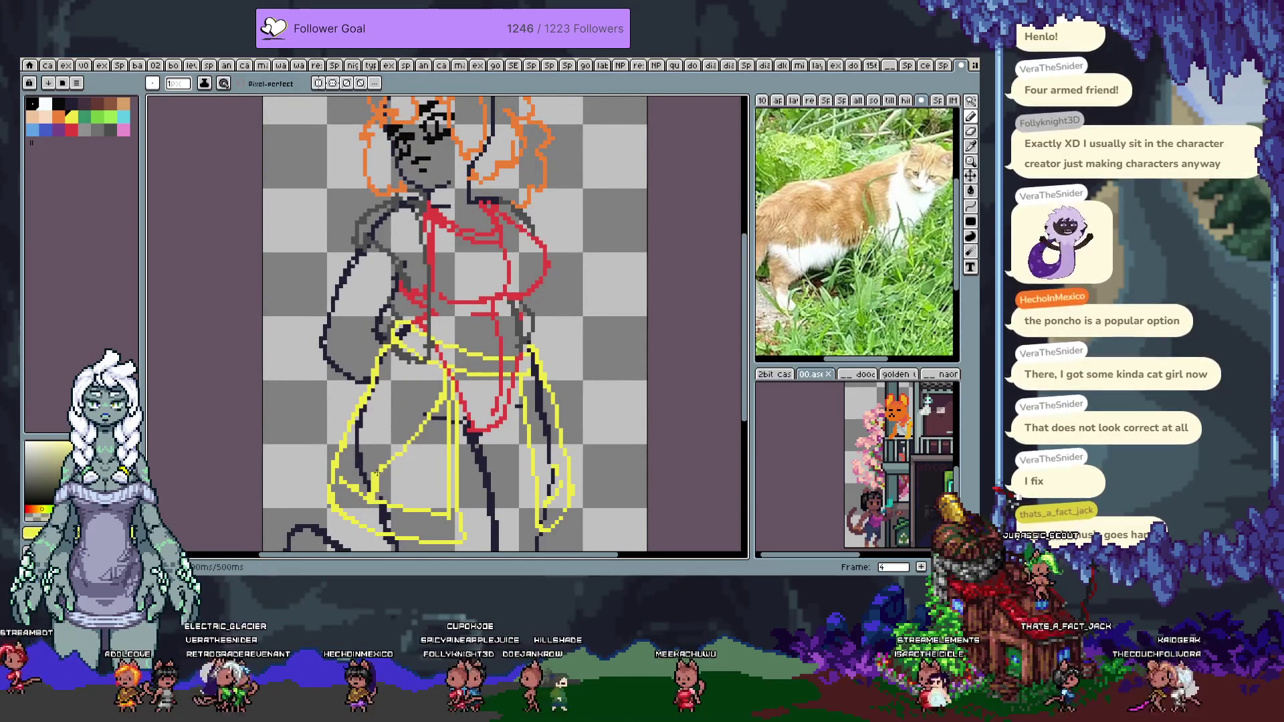
alt+click(373, 469)
alt+click(388, 465)
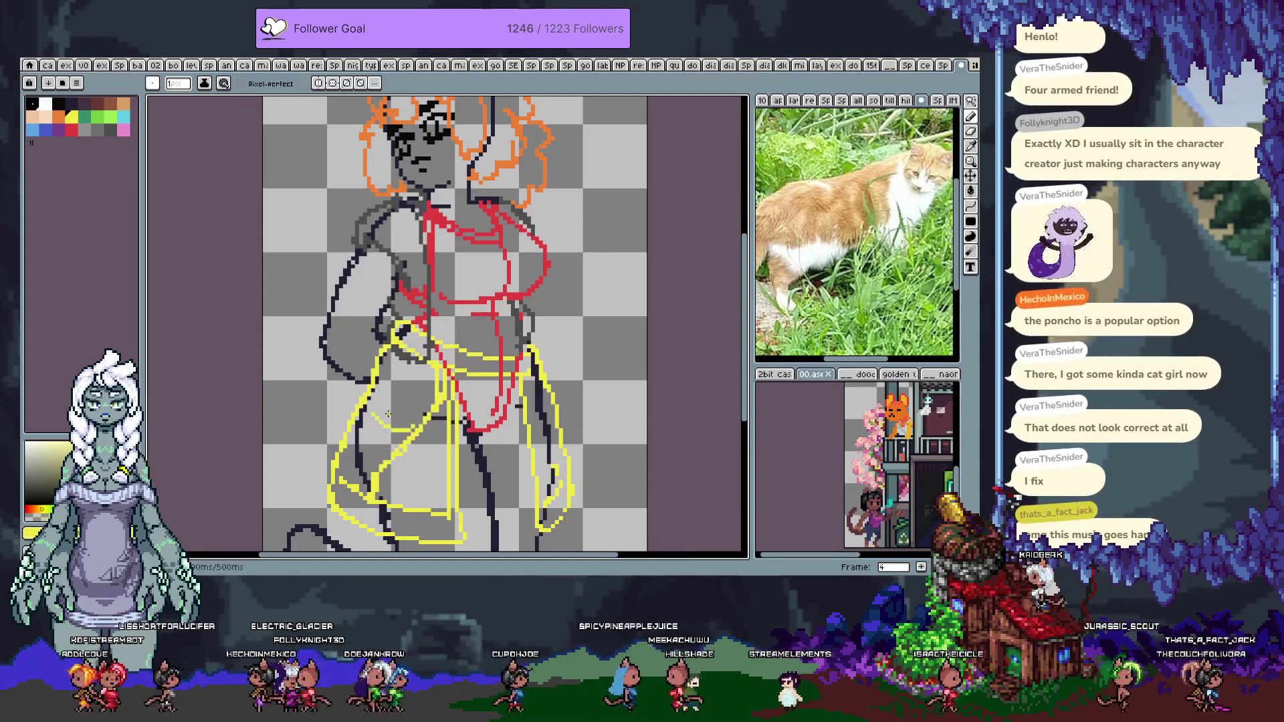
key(ctrl+z)
alt+click(367, 495)
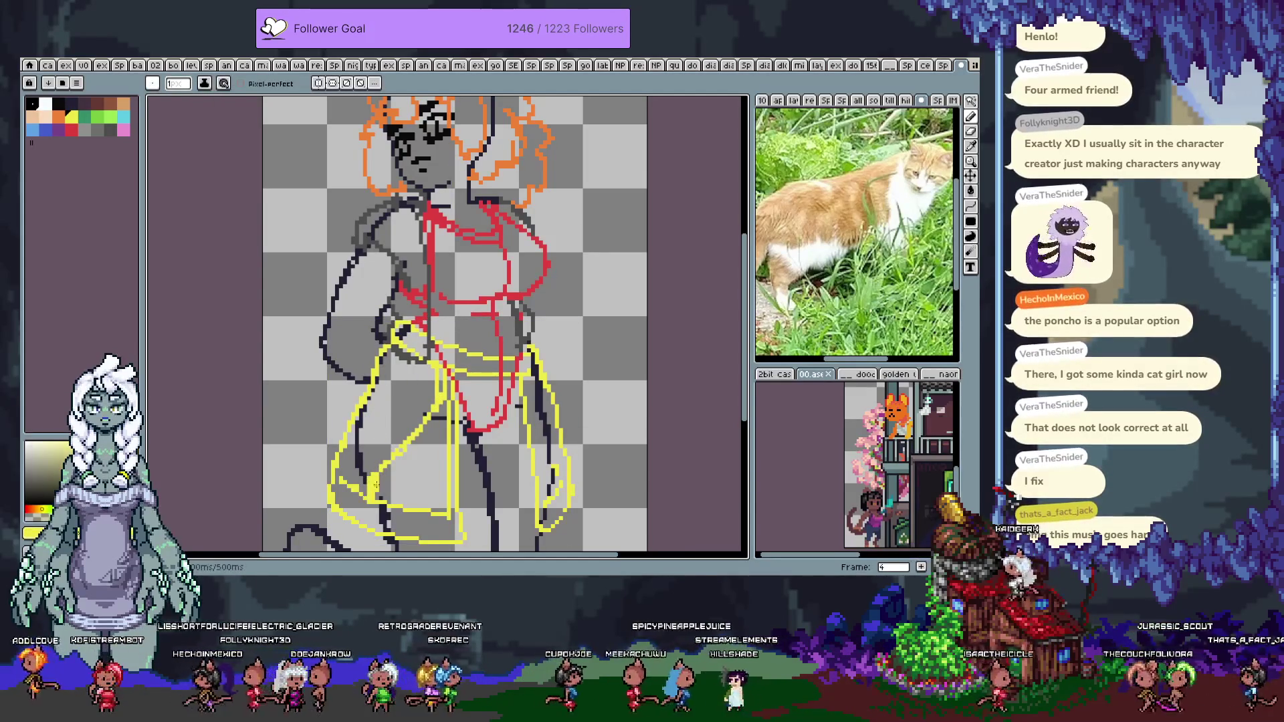
alt+click(371, 495)
drag(372, 498, 444, 511)
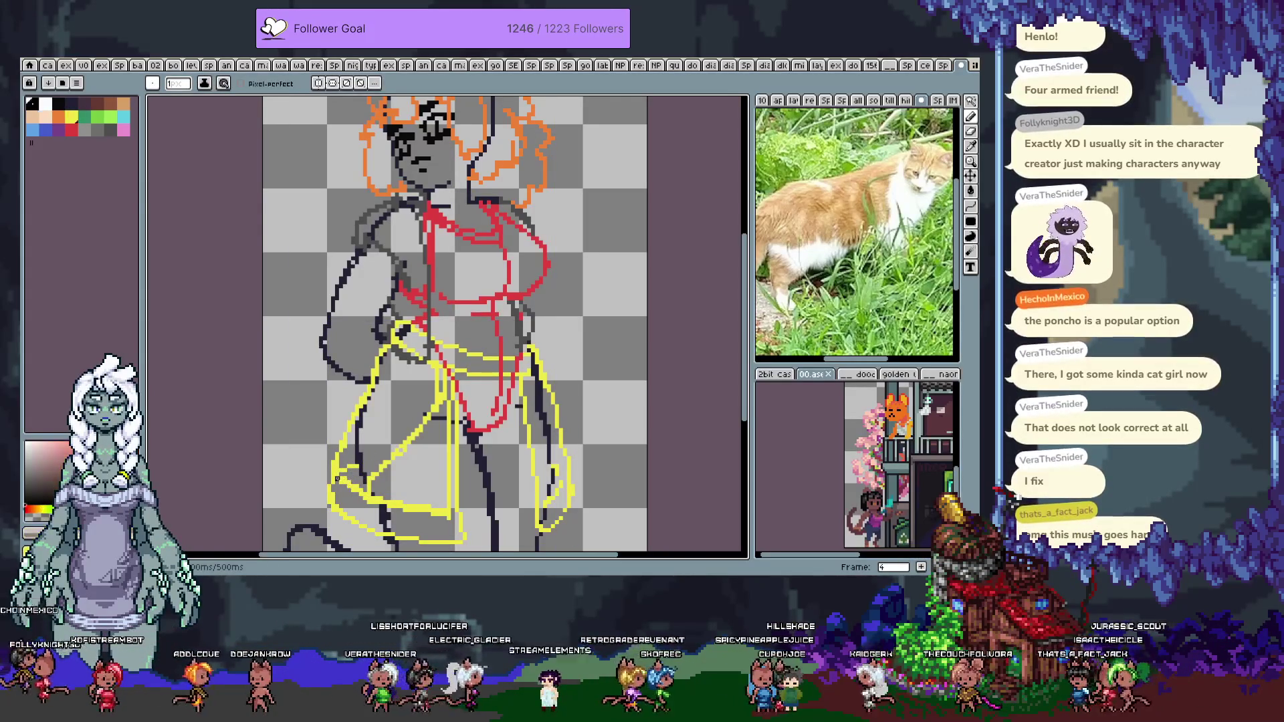
Pan the view up to bring the head and hair back into view
key(h)
drag(411, 441, 406, 415)
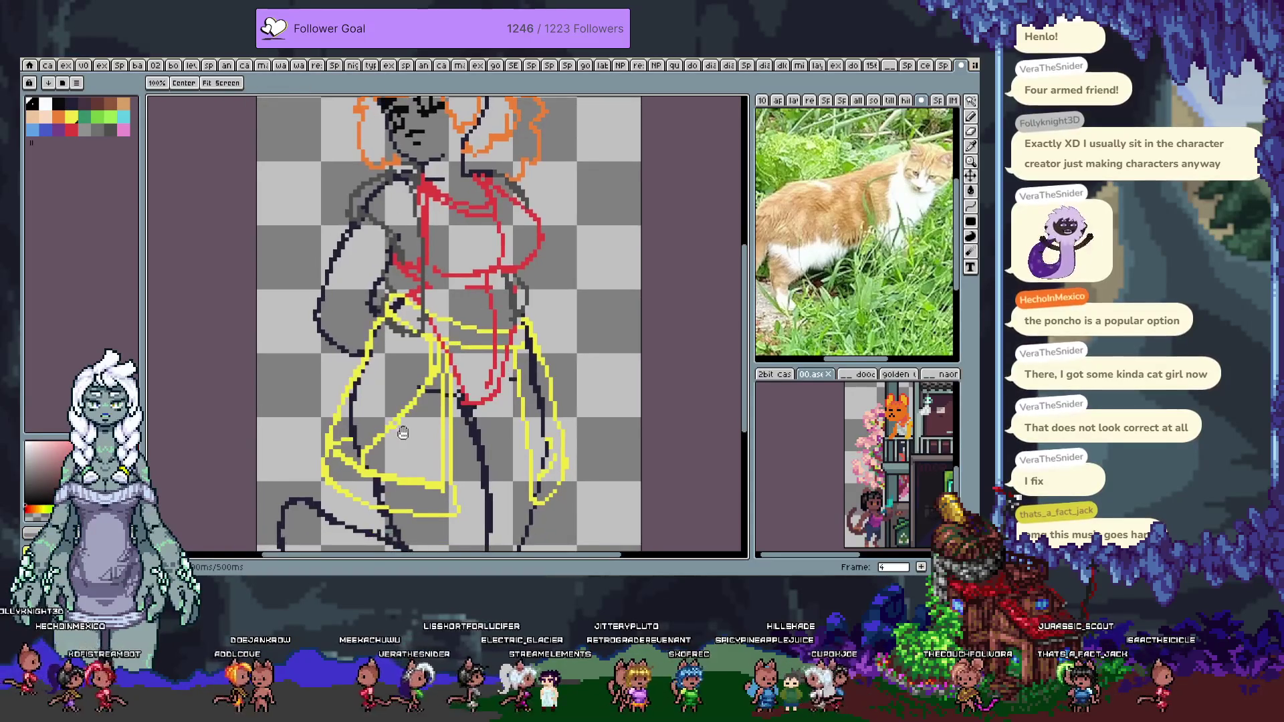
key(b)
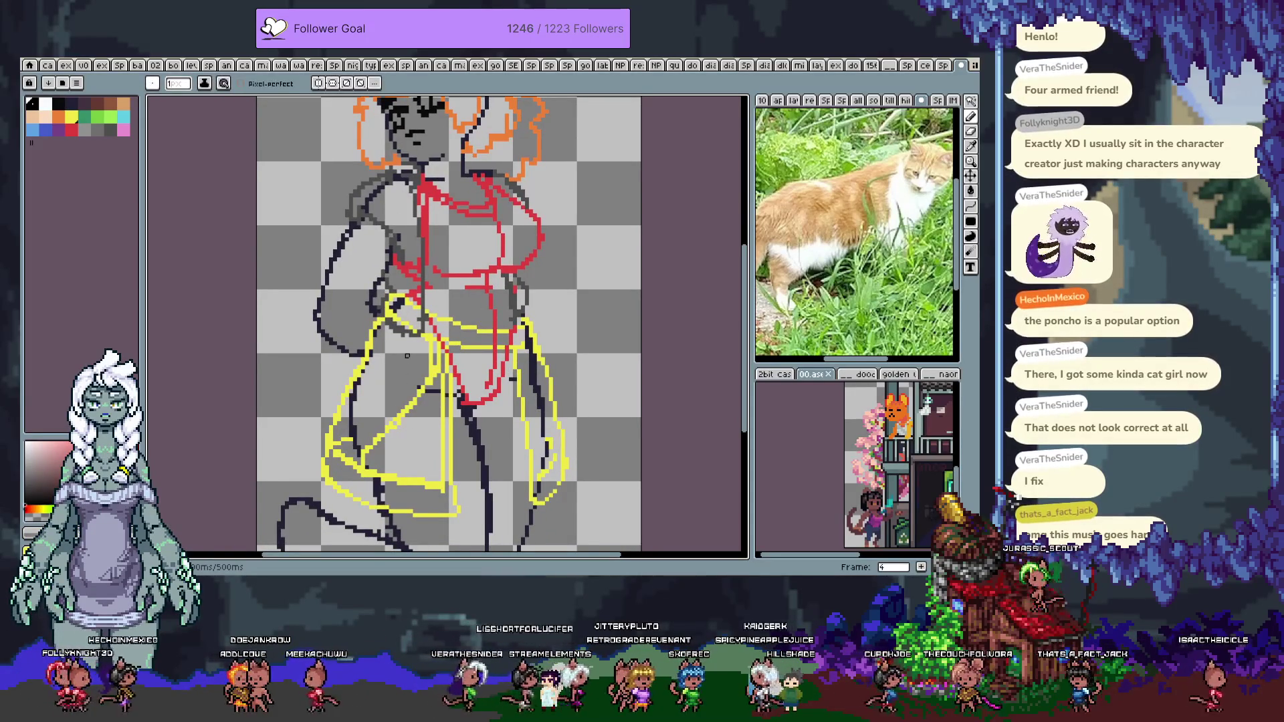
key(space)
drag(562, 232, 519, 314)
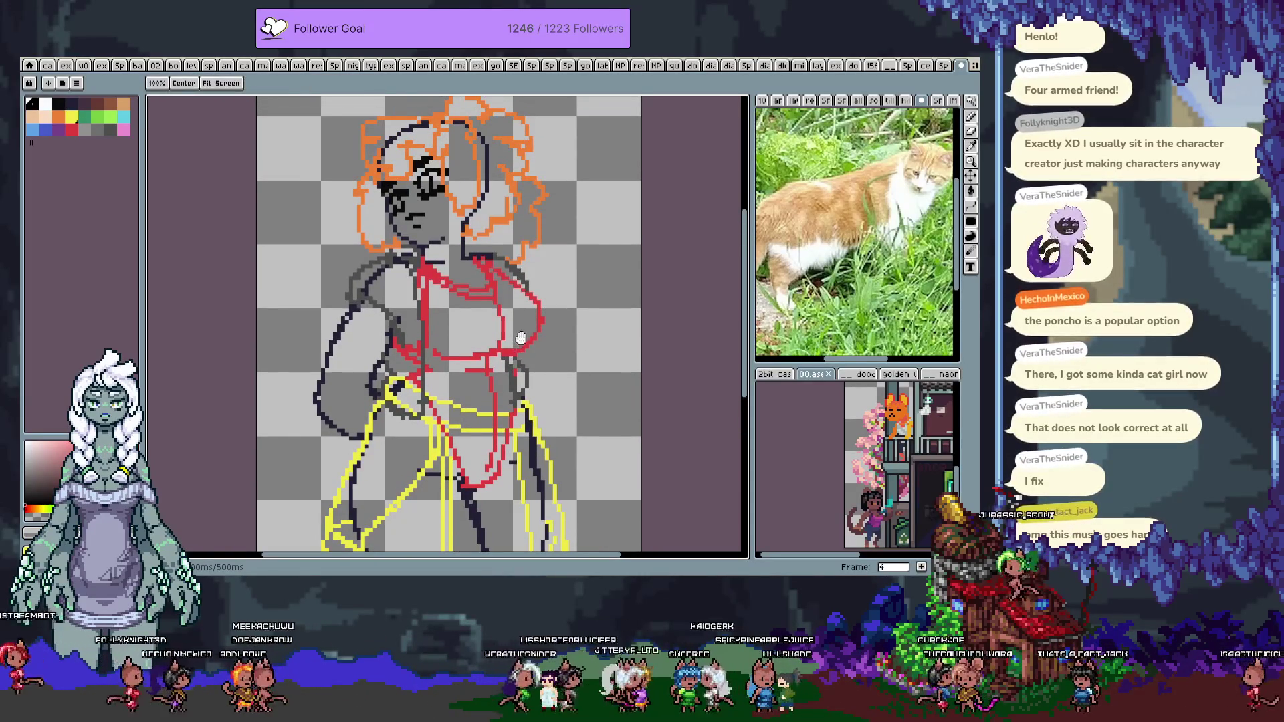
Add a new frame after frame 4 and erase the red chest lines near the neck
key(Tab)
key(alt+n)
key(Tab)
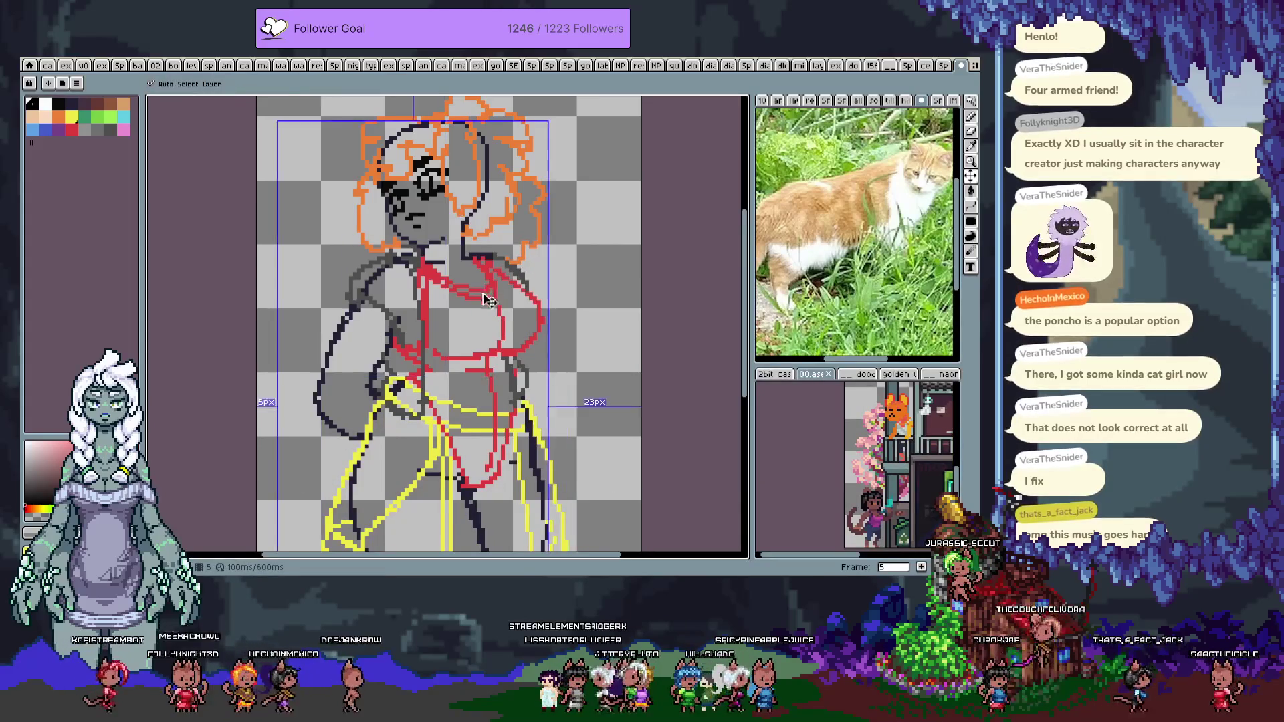
key(e)
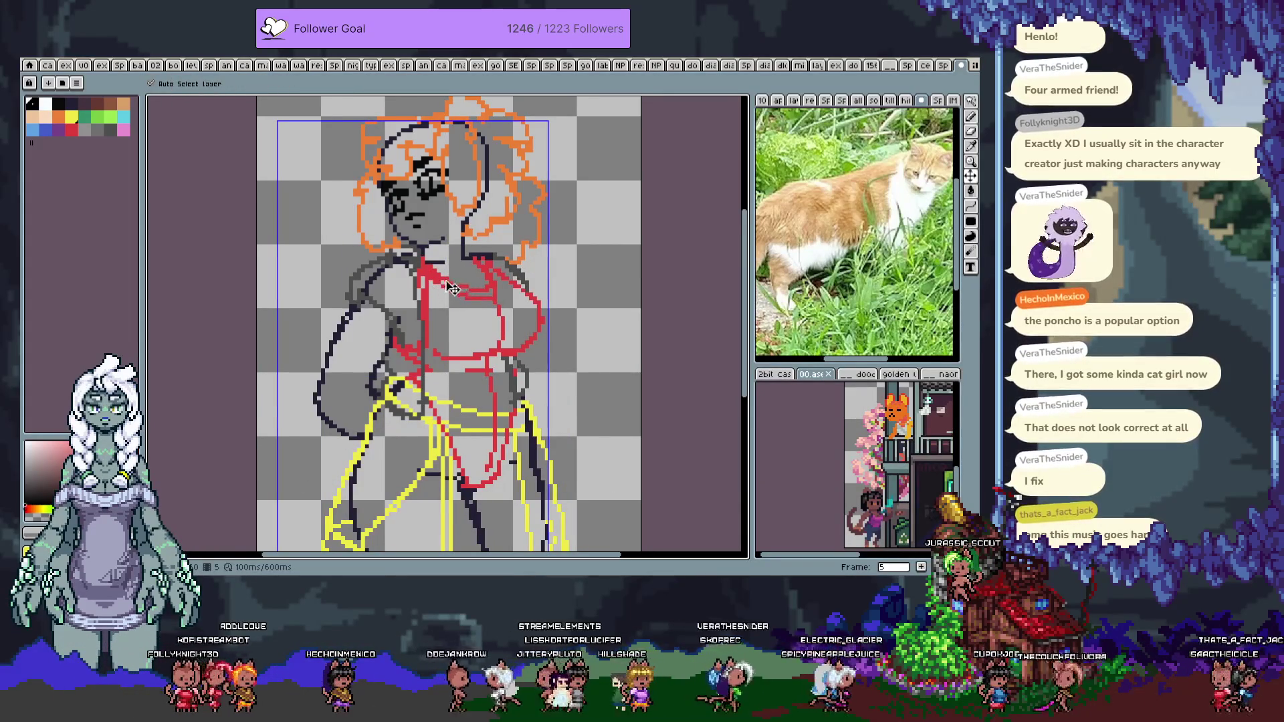
mouse_move(433, 273)
mouse_down()
mouse_move(533, 335)
mouse_move(505, 284)
mouse_up()
key(b)
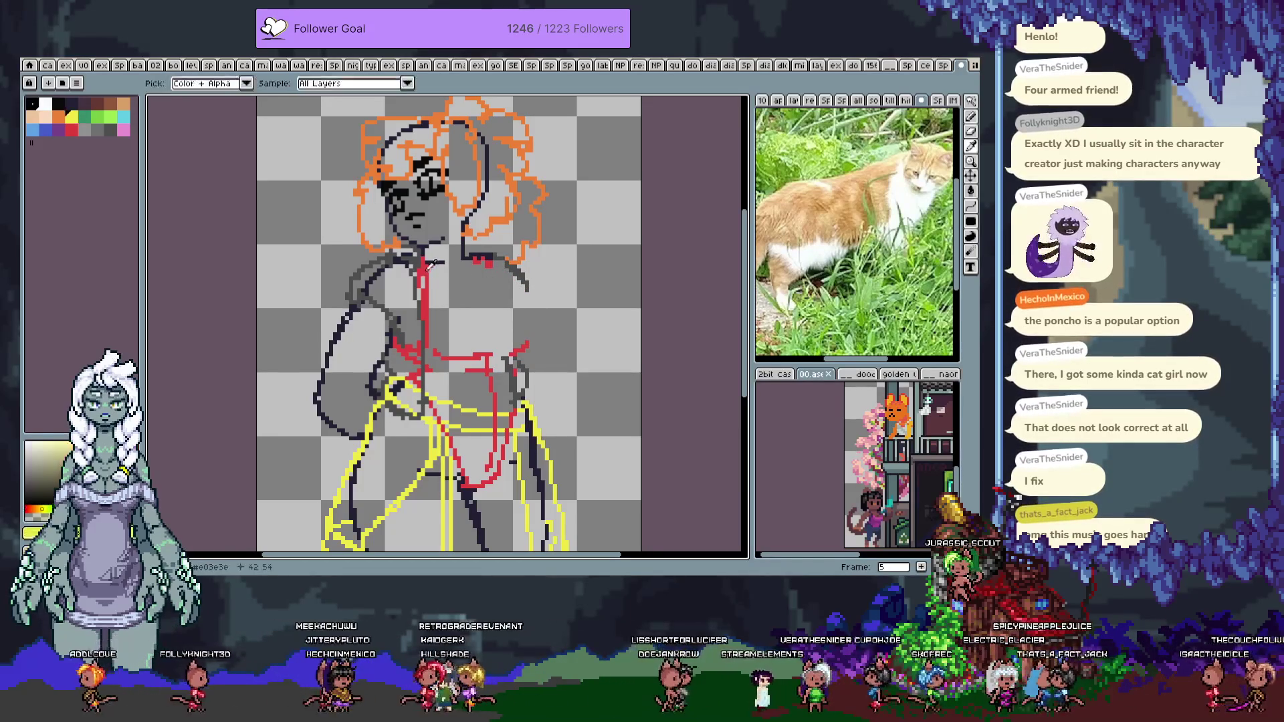
Try red lines from the neck under the chest, undoing the attempts
drag(428, 269, 486, 294)
key(ctrl+z)
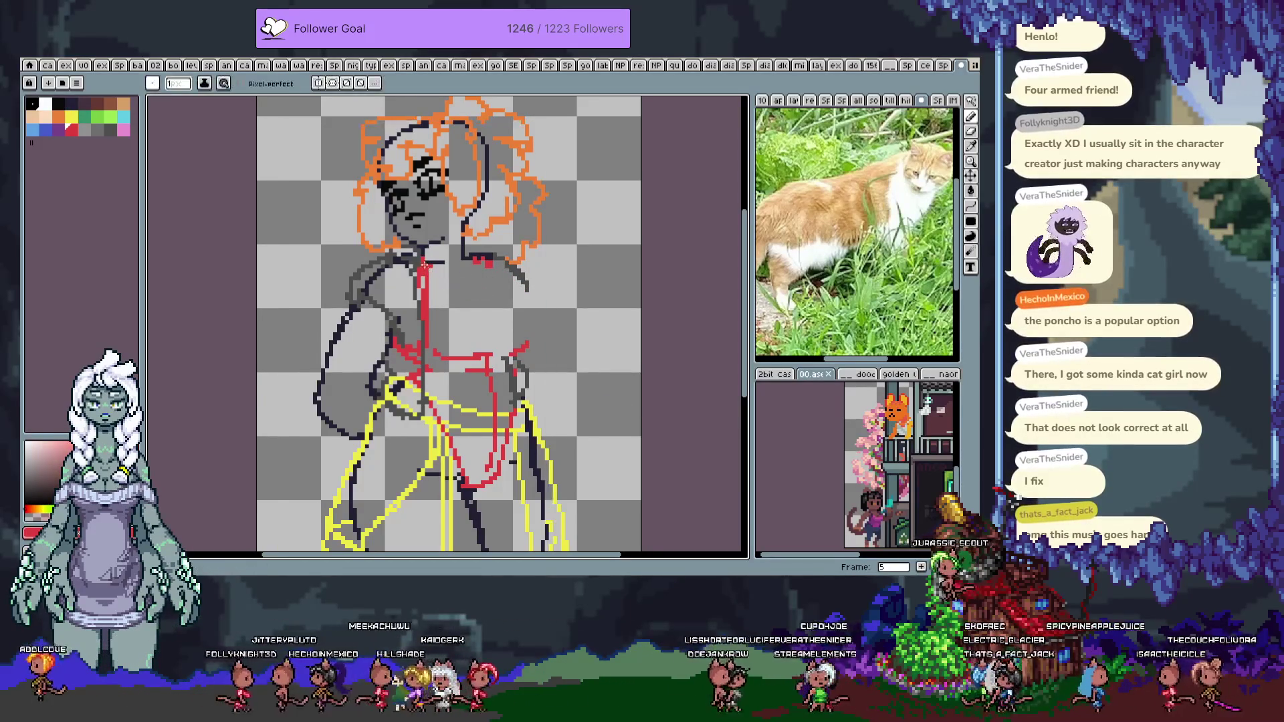
mouse_move(423, 270)
mouse_down()
mouse_move(476, 300)
mouse_move(525, 289)
mouse_up()
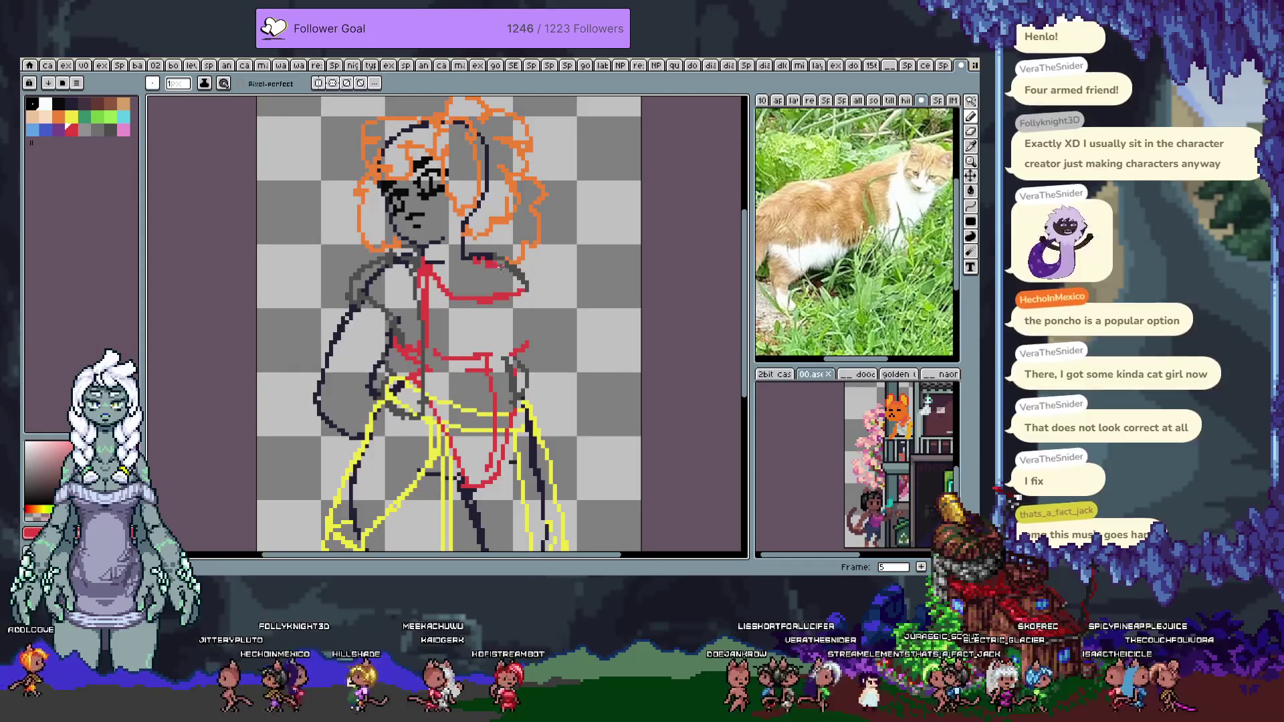
key(ctrl+z)
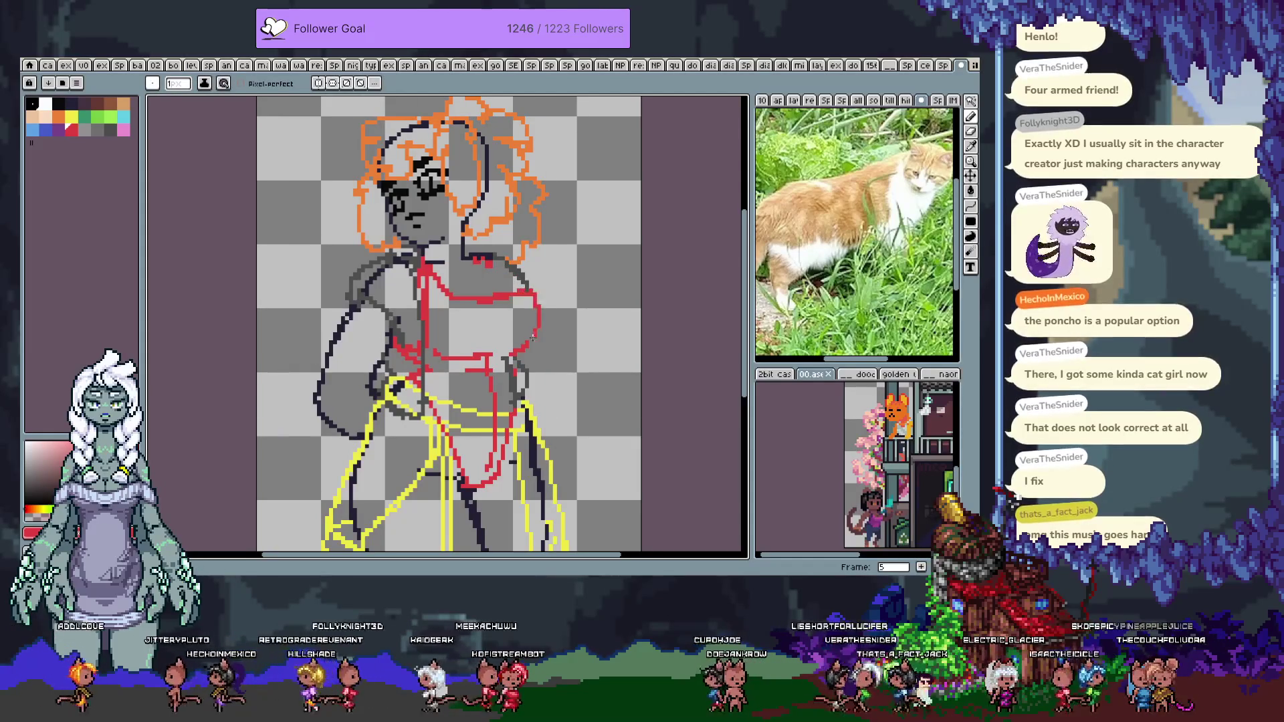
key(ctrl+z)
Draw the red curve along the chest's right side, removing stray pixels
drag(512, 351, 537, 336)
key(e)
key(b)
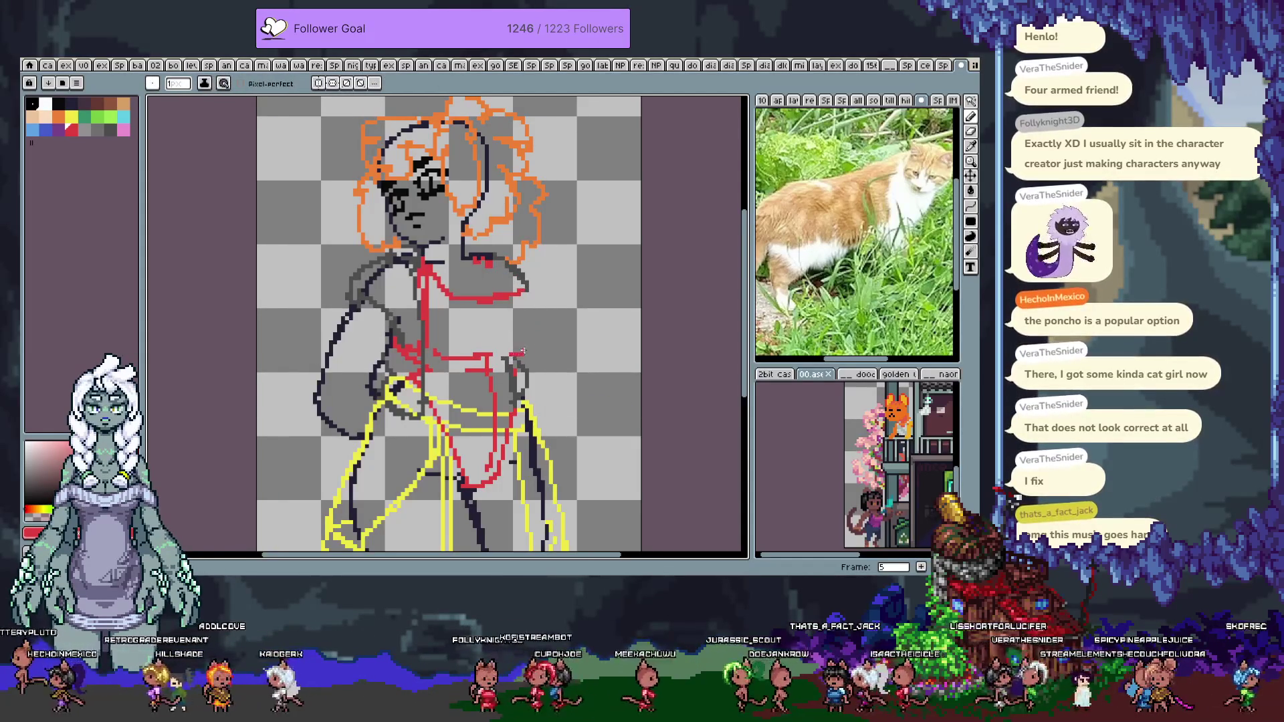
key(ctrl+z)
drag(513, 355, 547, 329)
drag(522, 288, 547, 320)
key(ctrl+z)
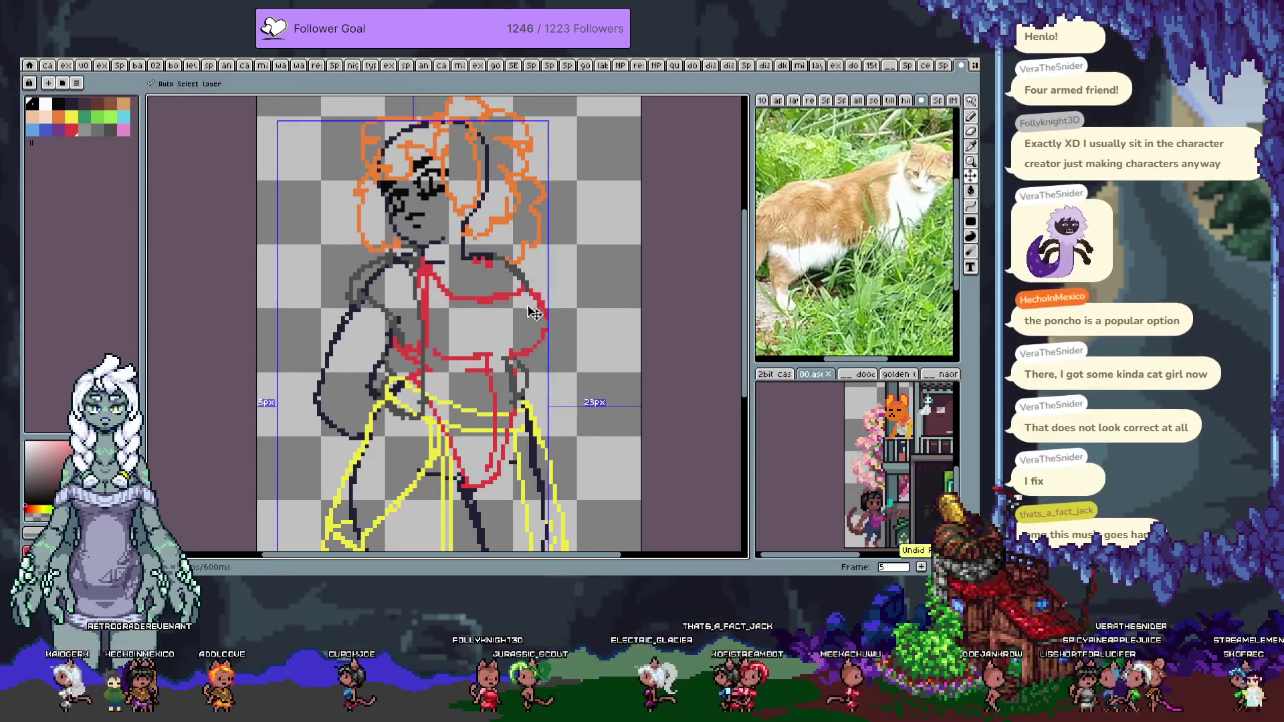
key(ctrl+z)
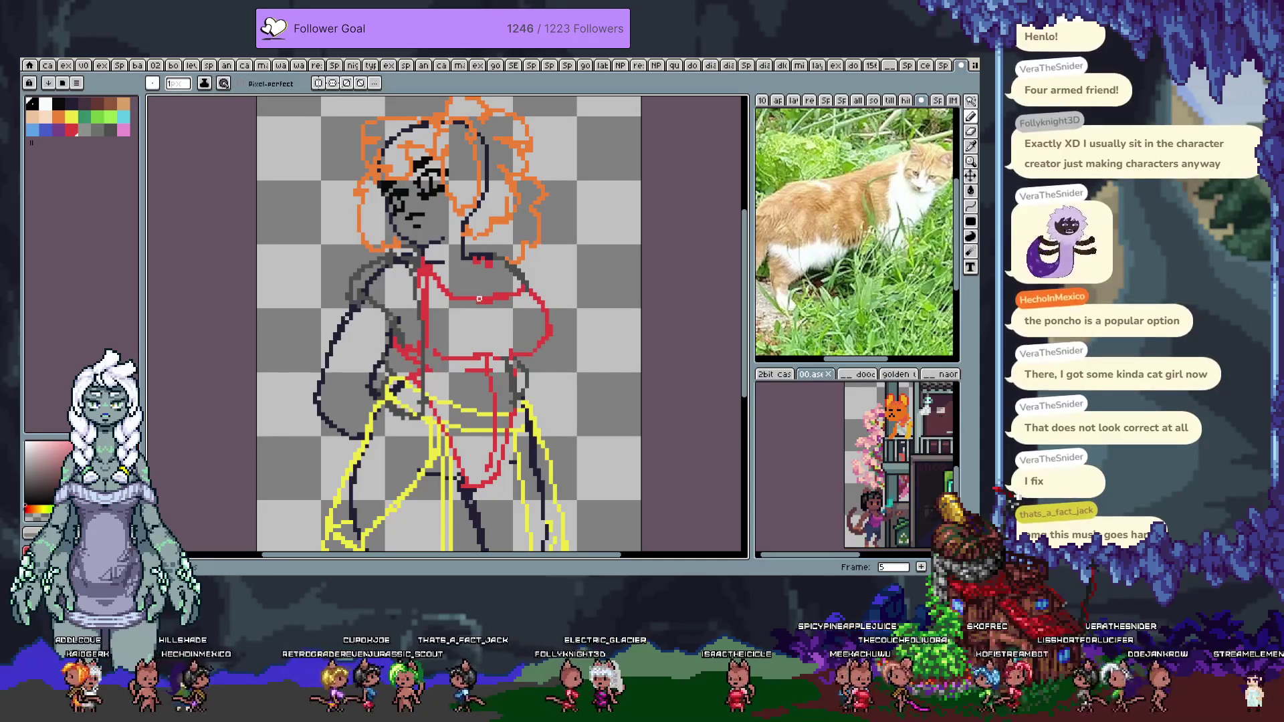
Erase and redraw the red line across the chest, then nudge the view up-left
mouse_move(519, 295)
mouse_down()
mouse_move(495, 299)
mouse_move(509, 301)
mouse_move(491, 326)
mouse_up()
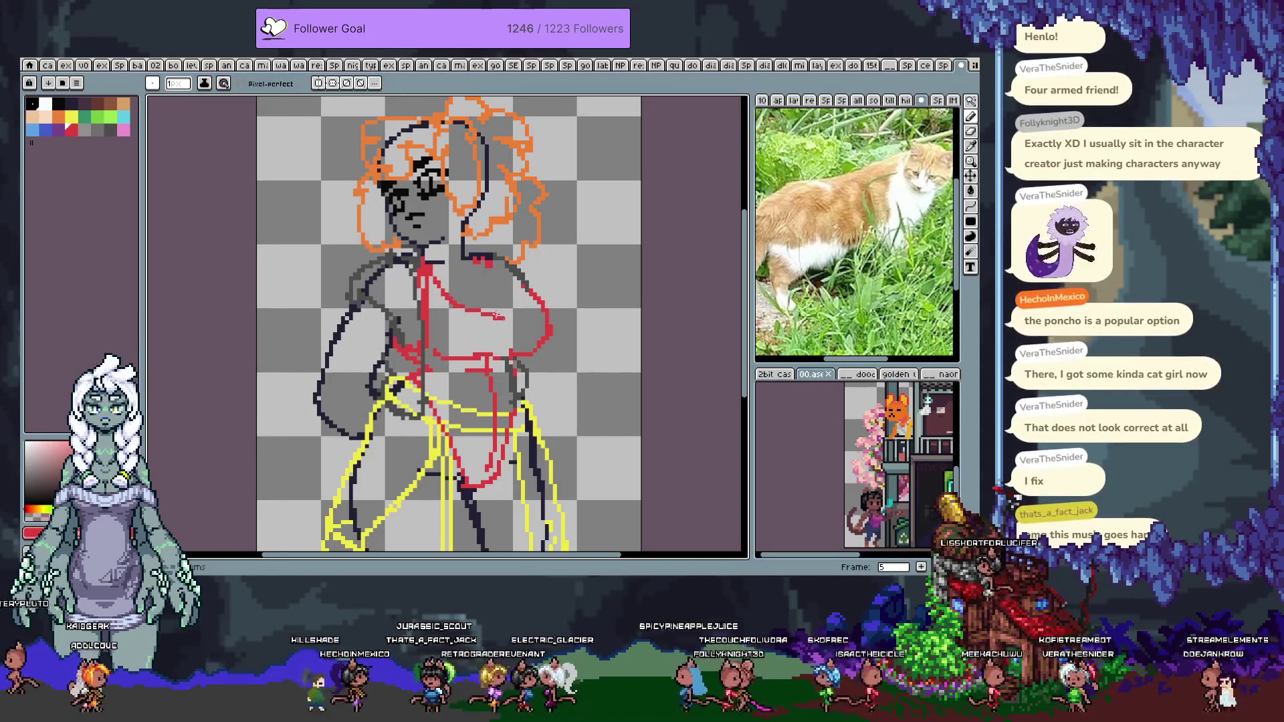
mouse_move(434, 284)
mouse_down()
mouse_move(458, 306)
mouse_move(526, 301)
mouse_up()
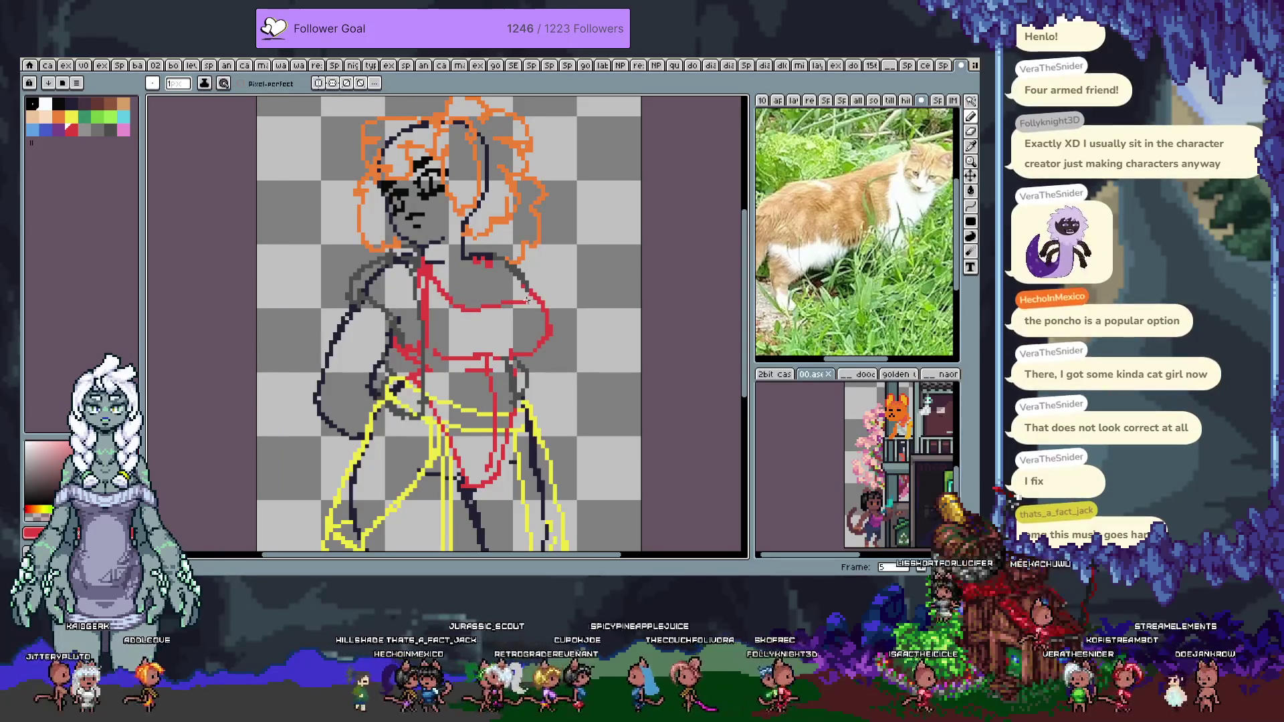
key(ctrl+z)
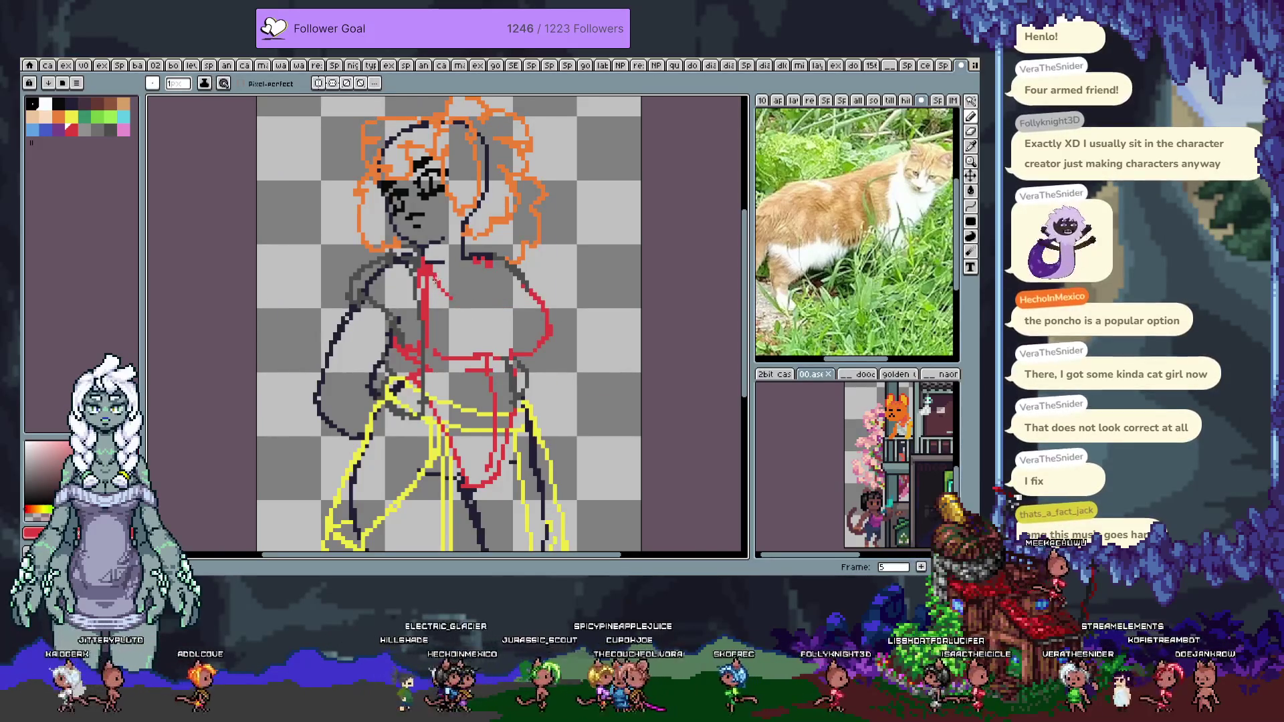
drag(467, 310, 539, 300)
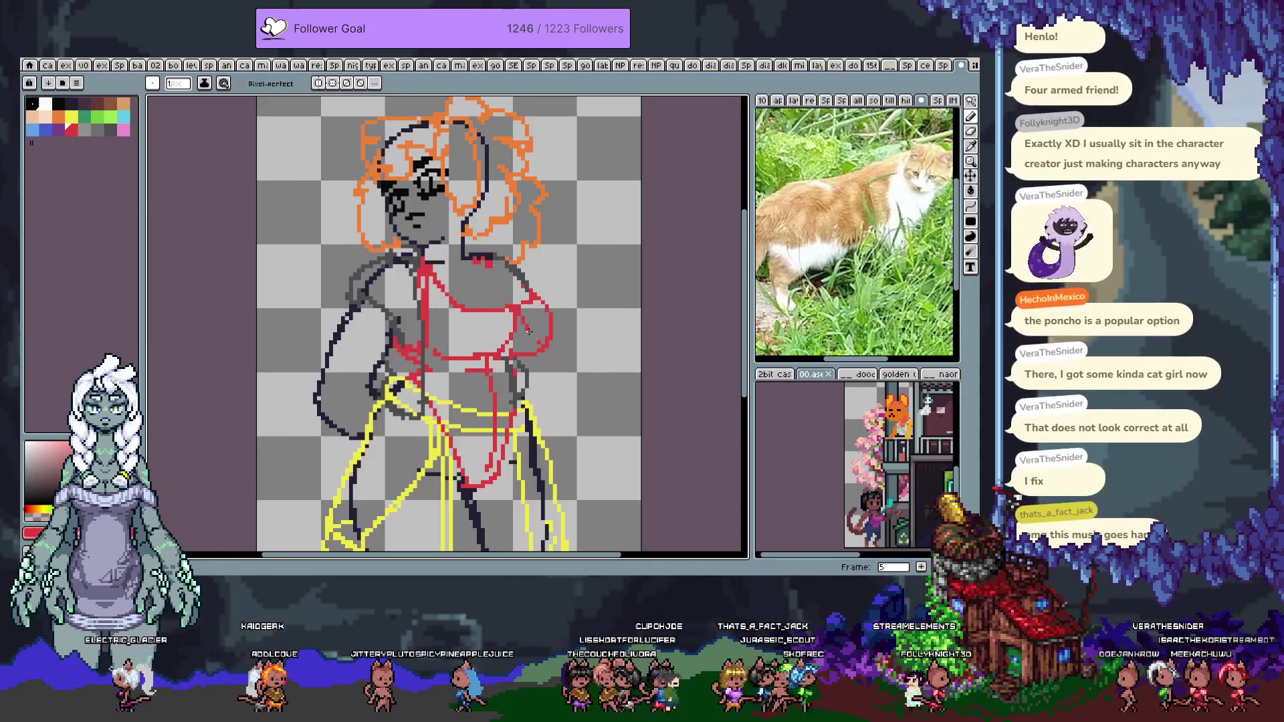
key(x)
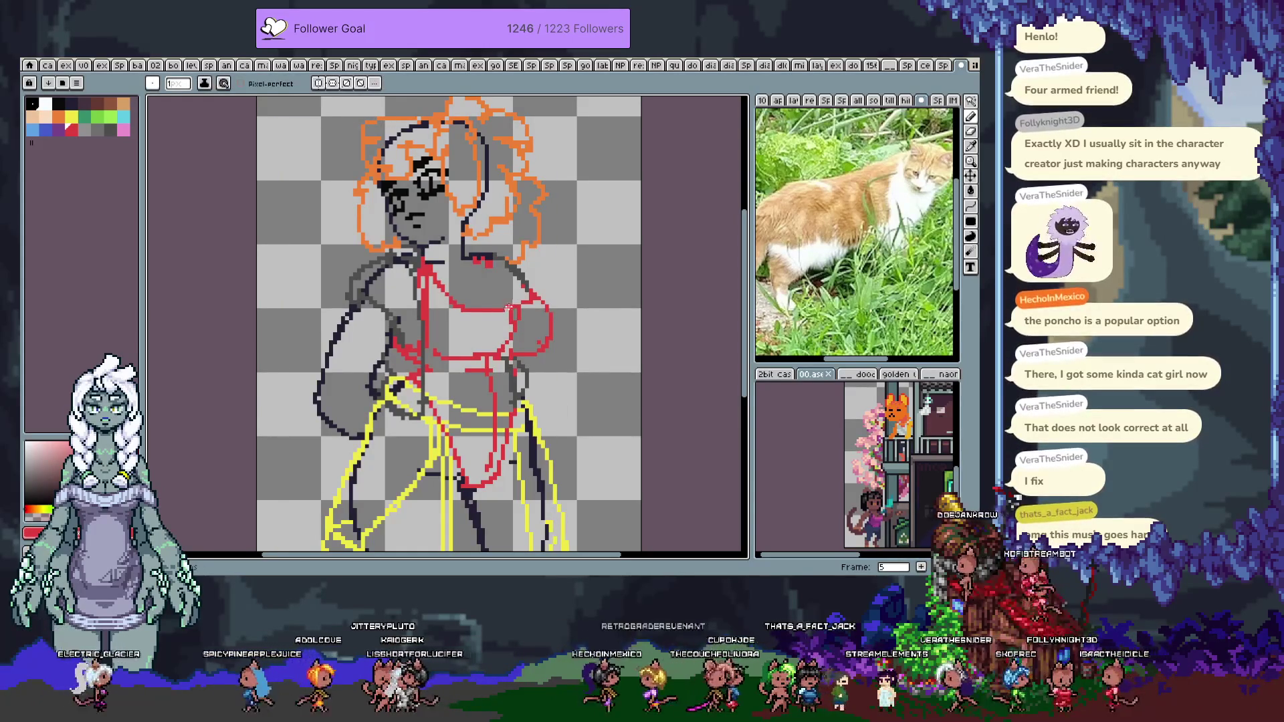
key(x)
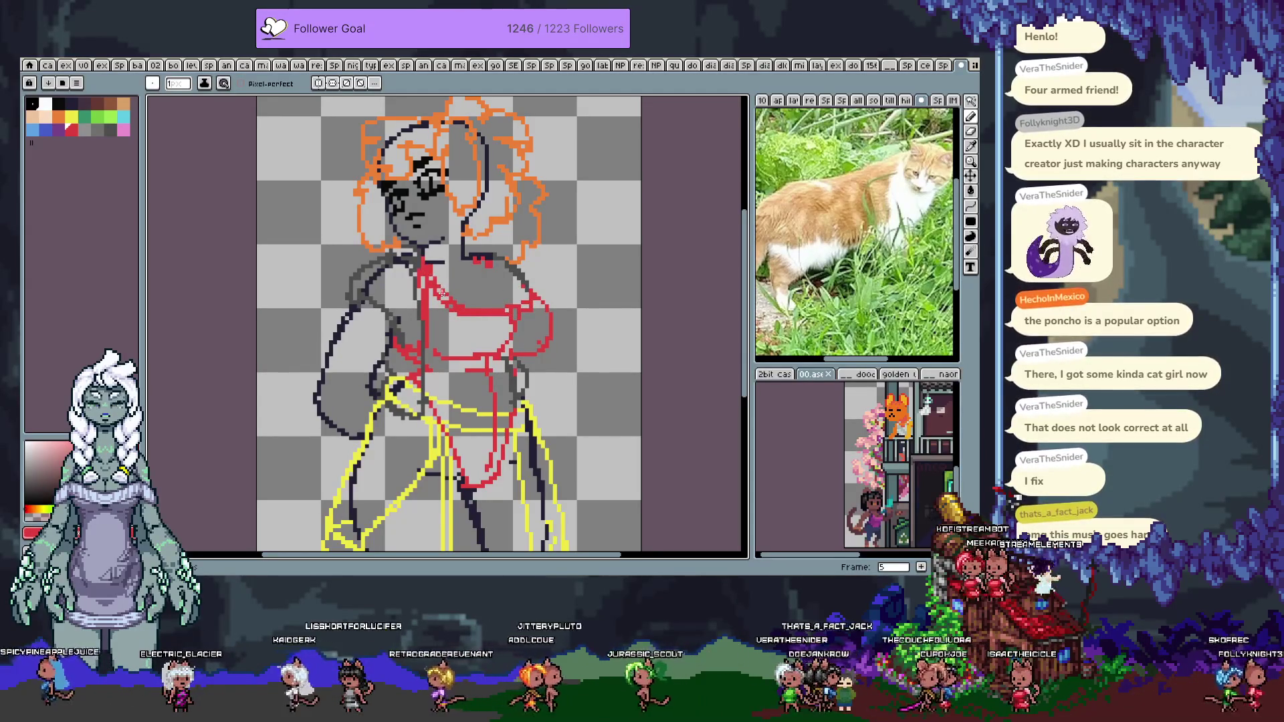
key(space)
drag(475, 348, 469, 329)
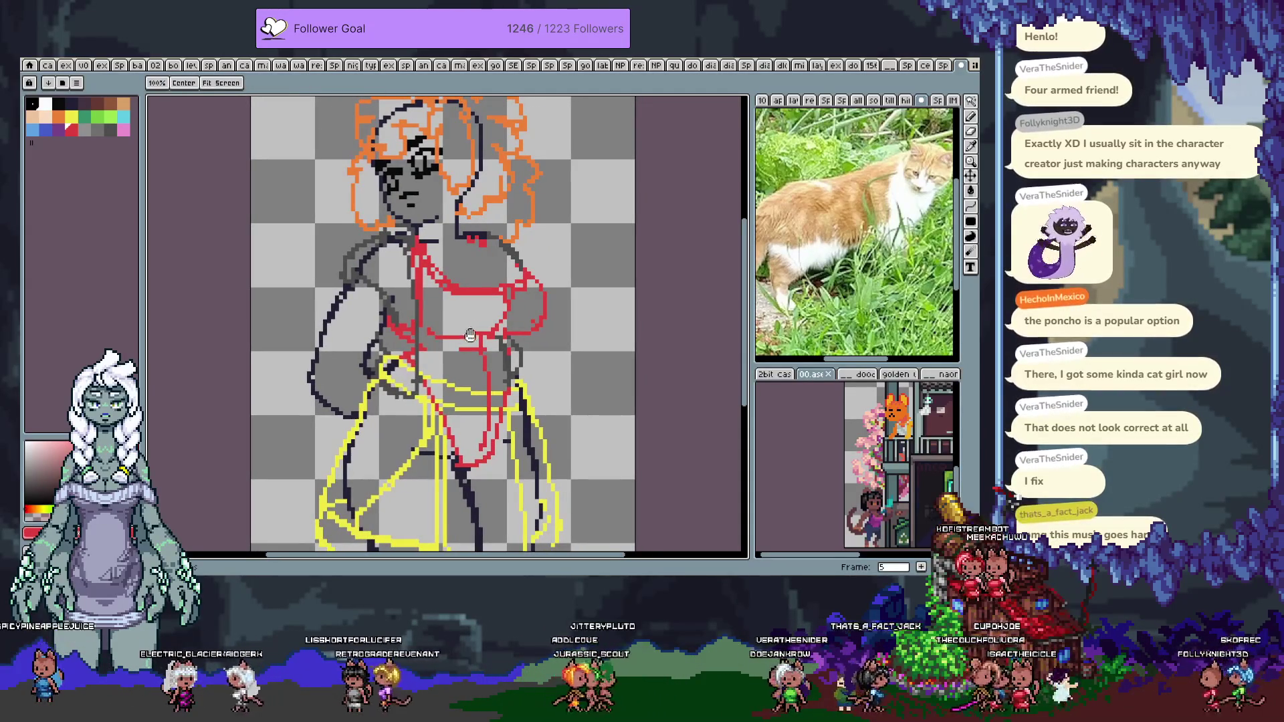
Draw a trial dark line across the upper chest and undo it
click(83, 103)
mouse_move(497, 279)
mouse_down()
mouse_move(461, 253)
mouse_move(497, 274)
mouse_up()
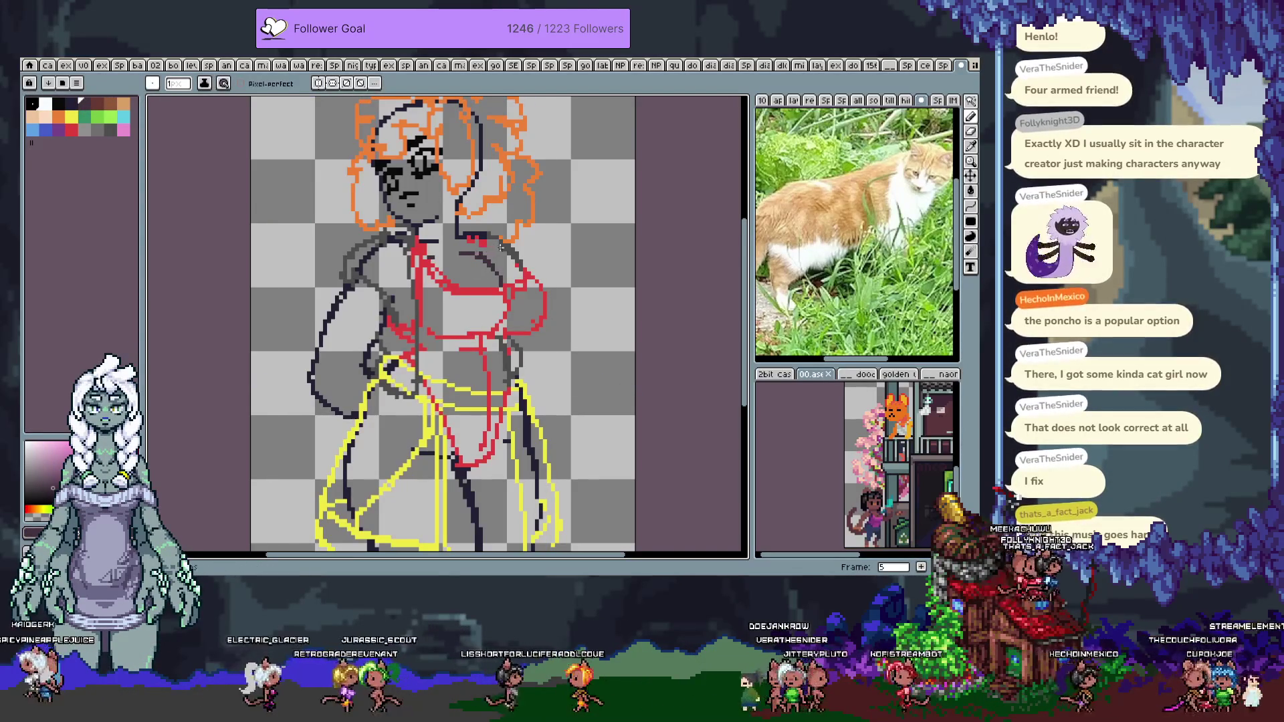
drag(479, 252, 510, 256)
key(ctrl+z)
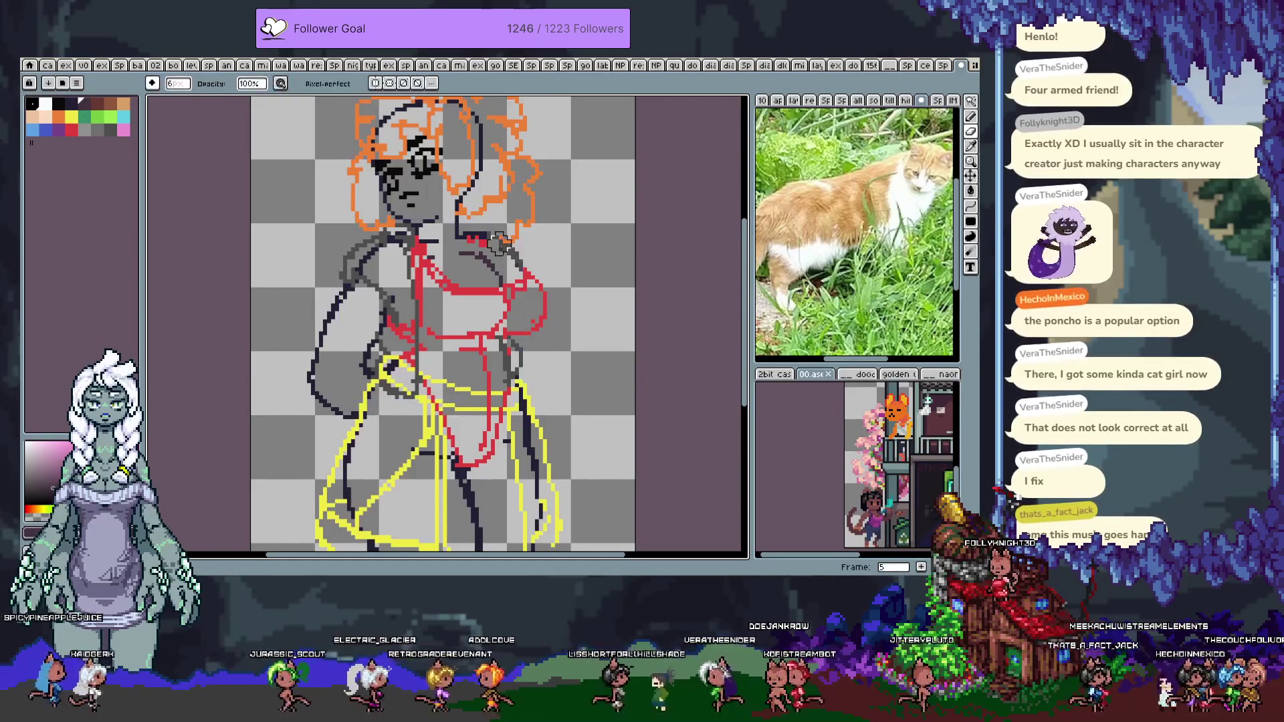
key(e)
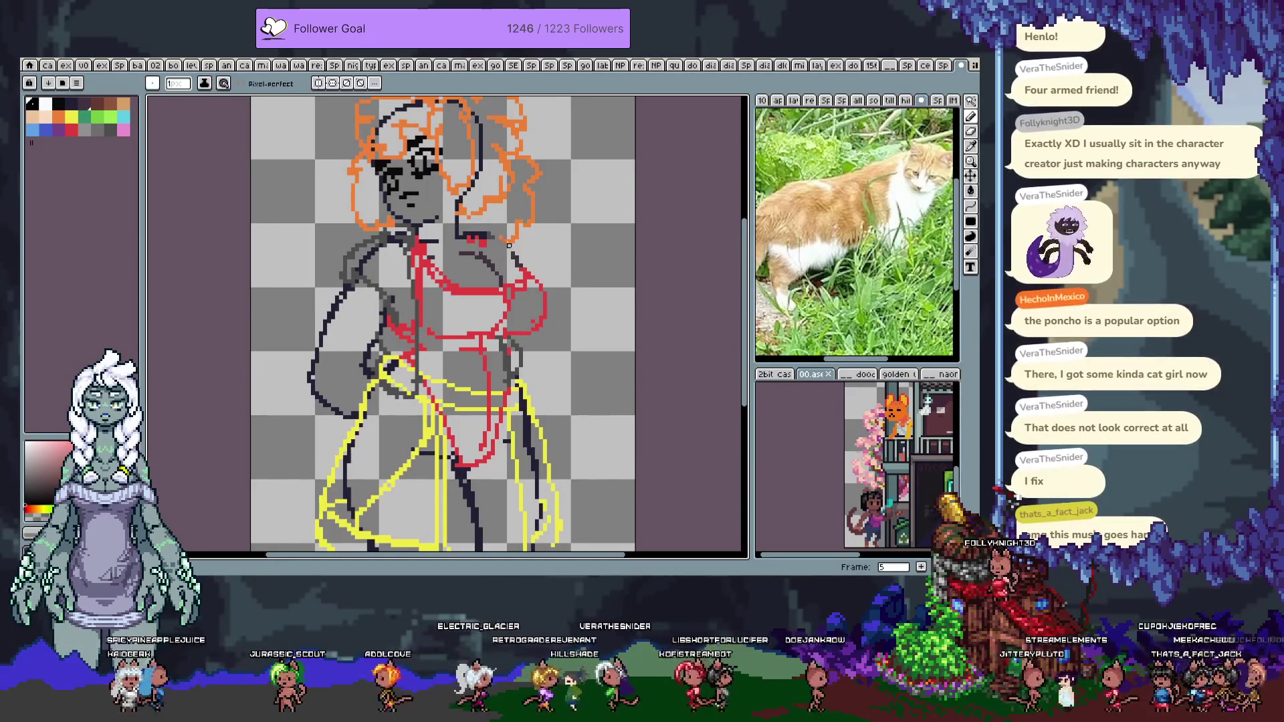
key(ctrl+z)
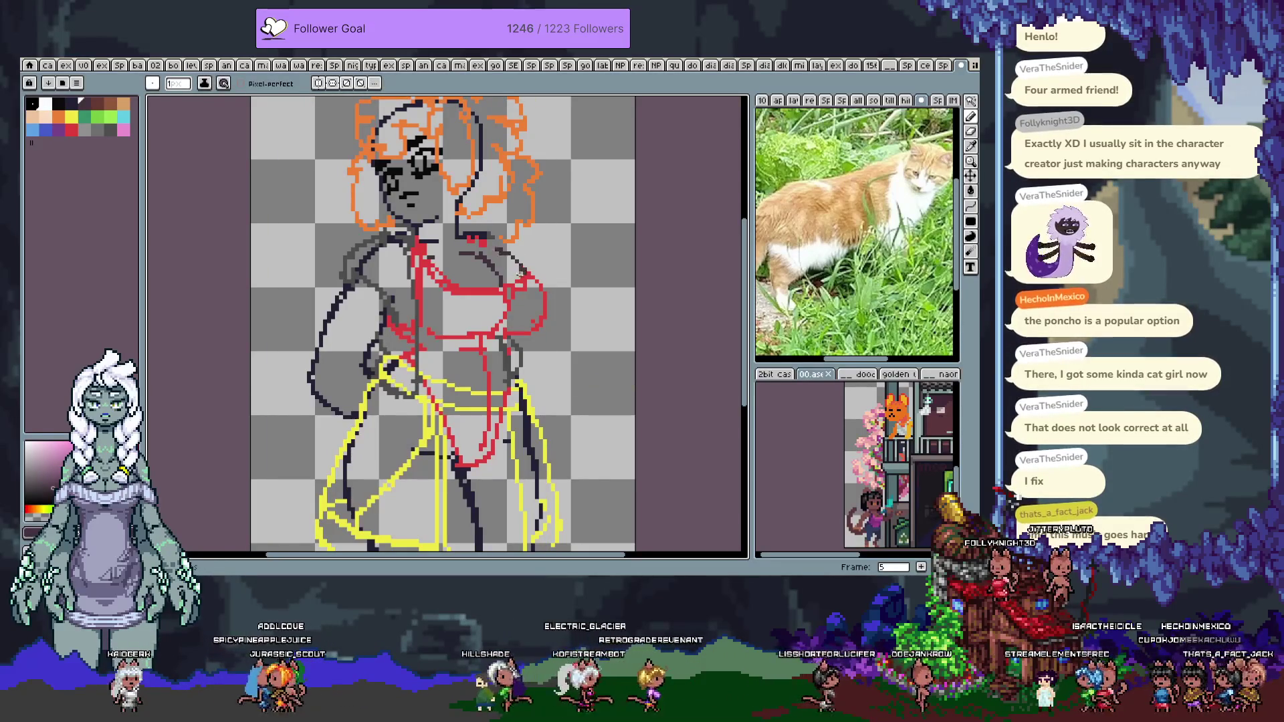
Sample the dark grey, darker outline and orange hair colours, then go to frame 6
alt+click(483, 253)
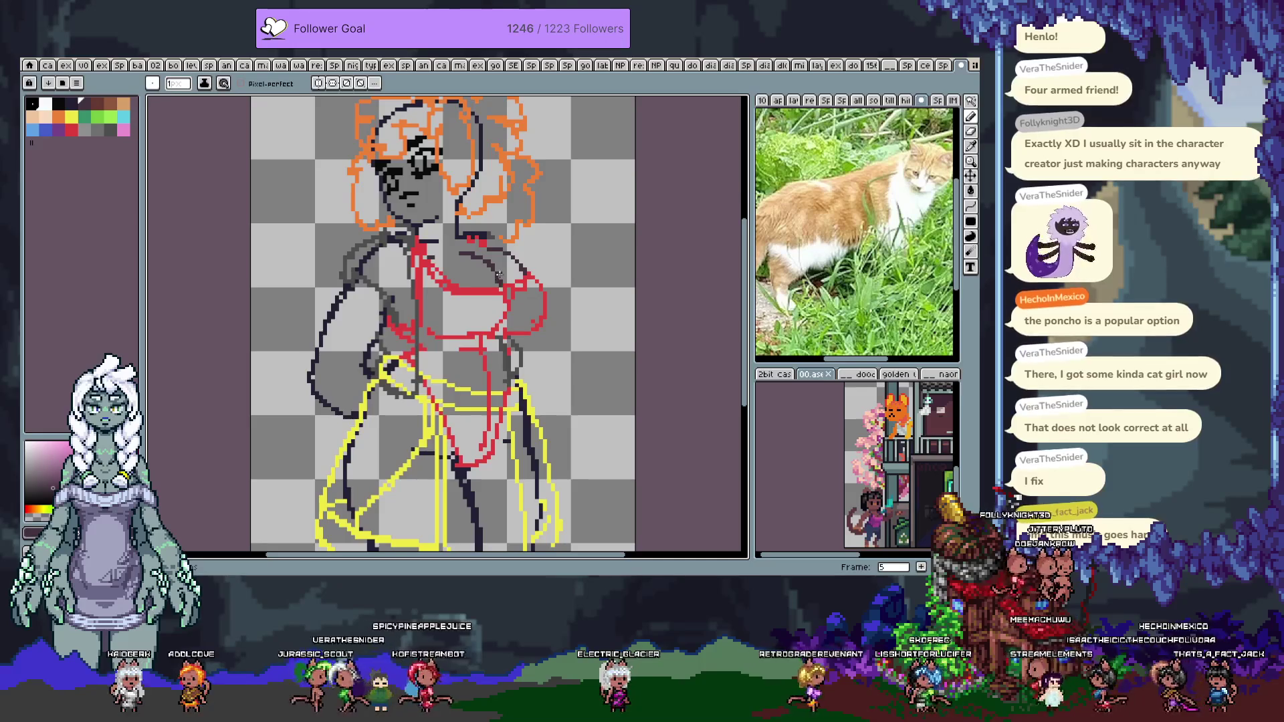
alt+click(496, 252)
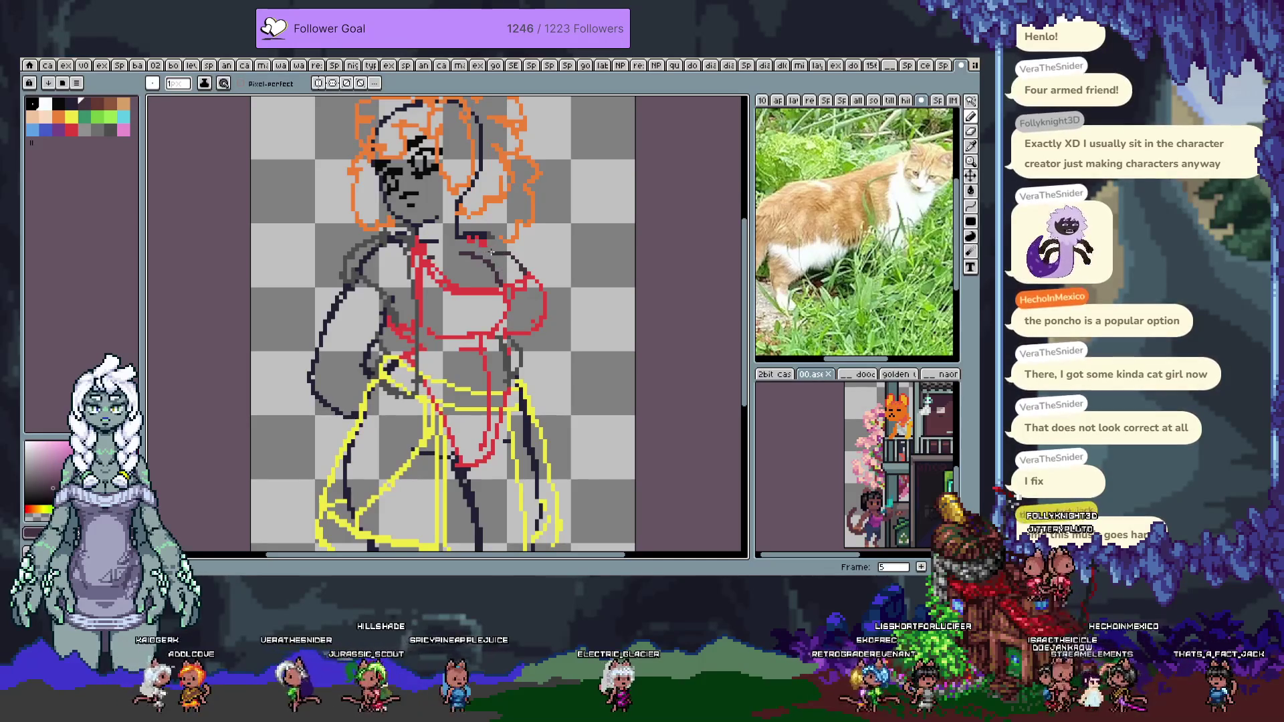
alt+click(521, 229)
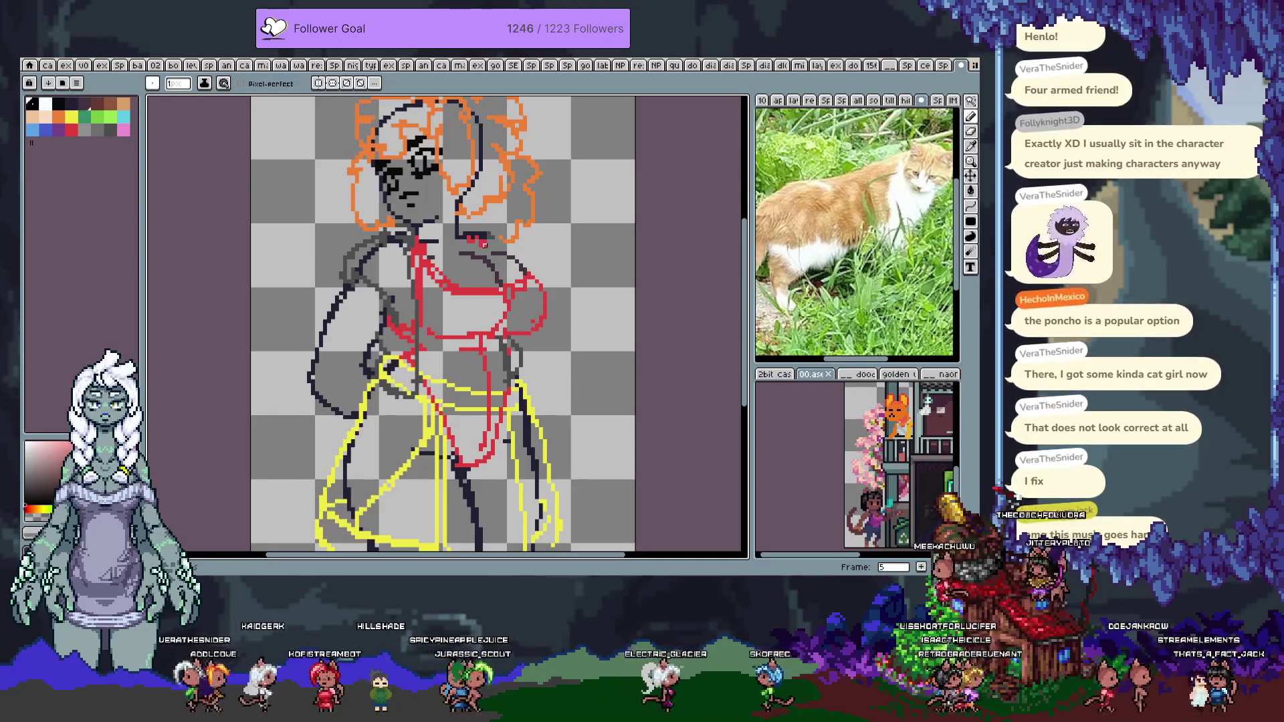
key(Tab)
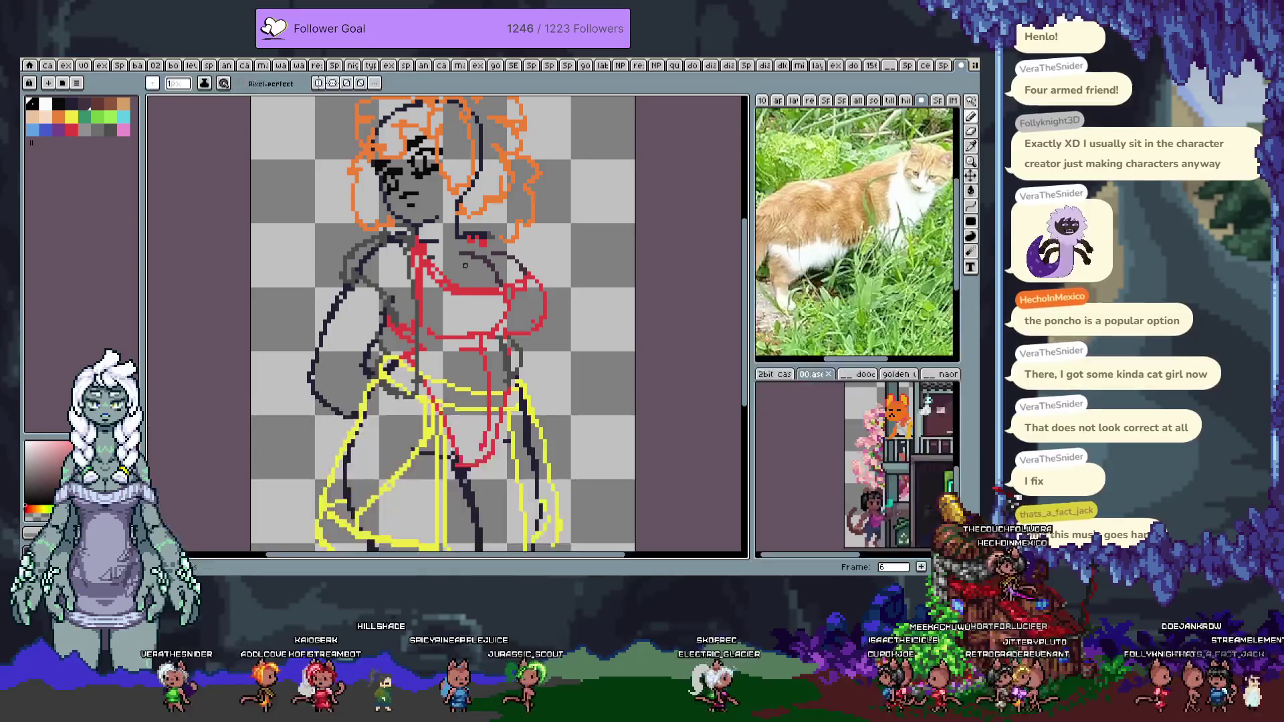
Pick the dark grey palette colour and briefly test a colour selection of the grey strokes
key(Tab)
key(Right)
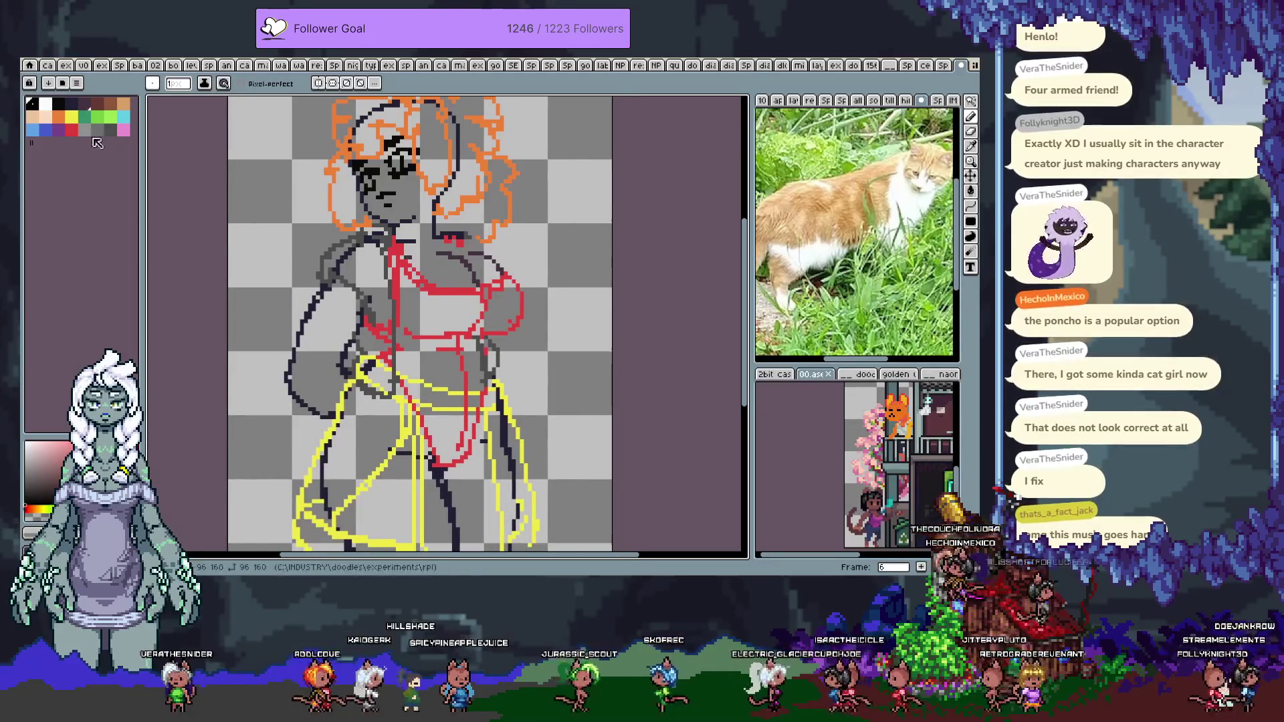
click(70, 103)
click(33, 109)
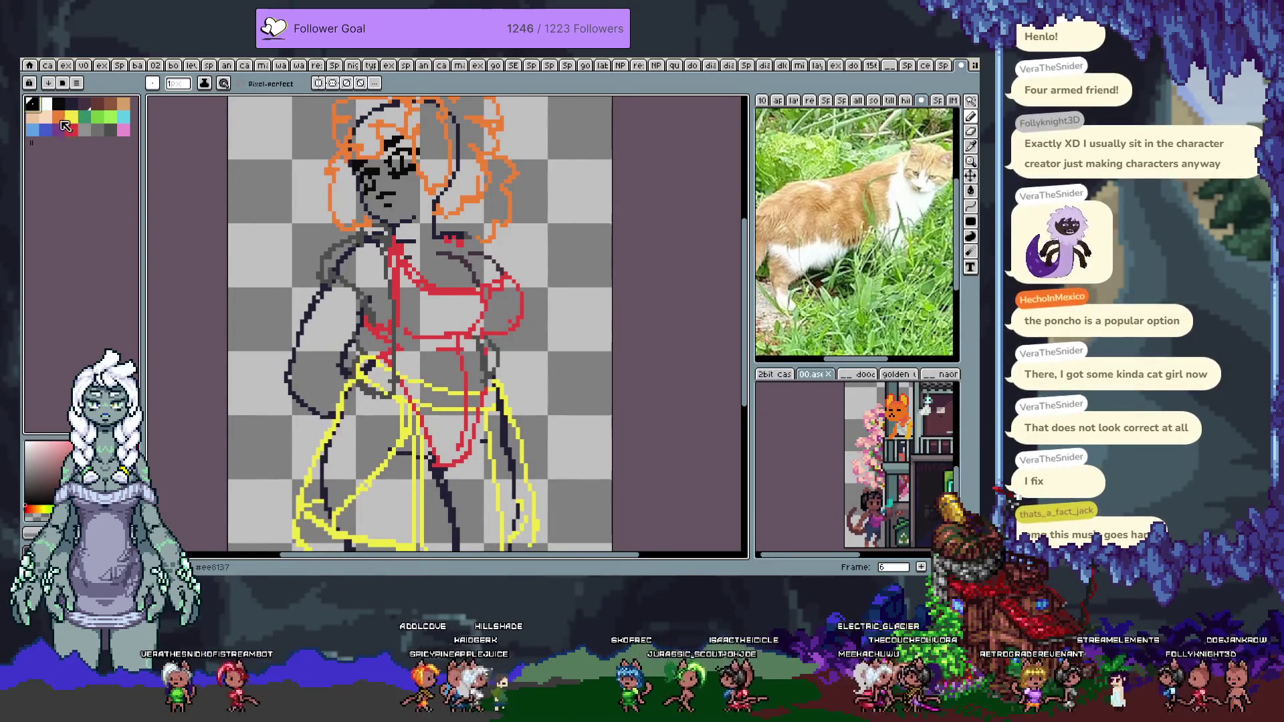
click(71, 104)
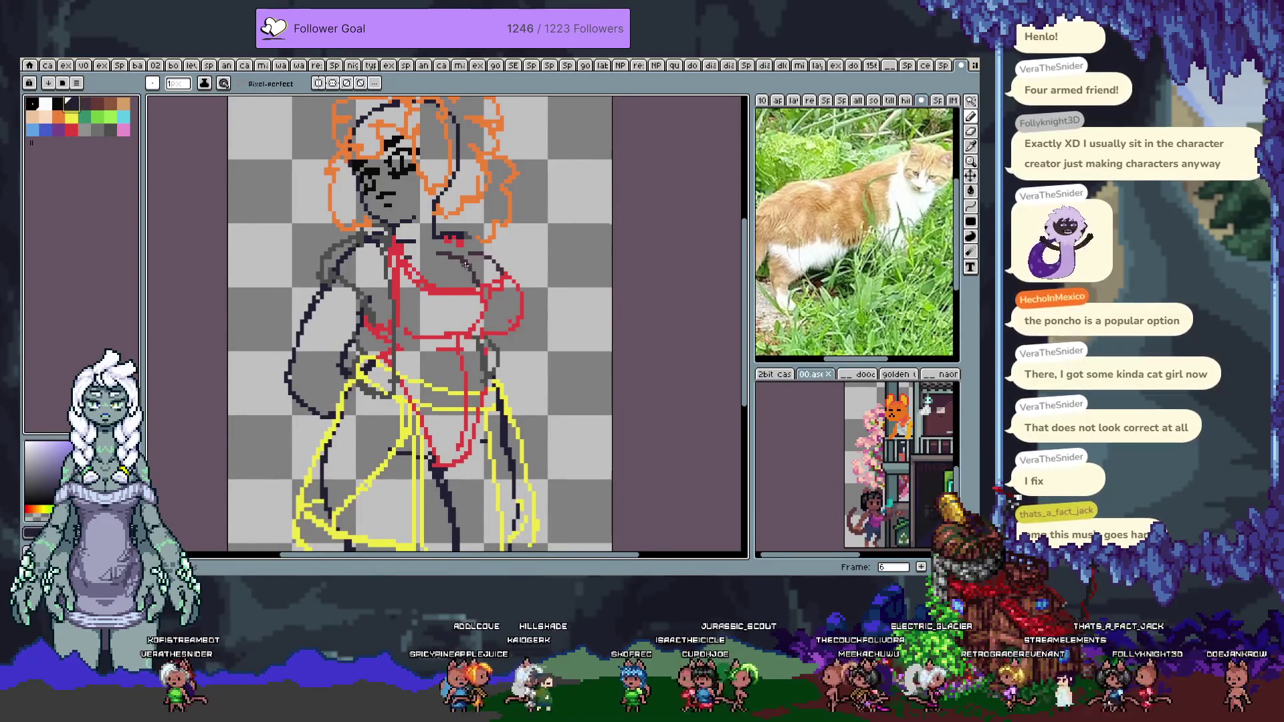
key(ctrl+z)
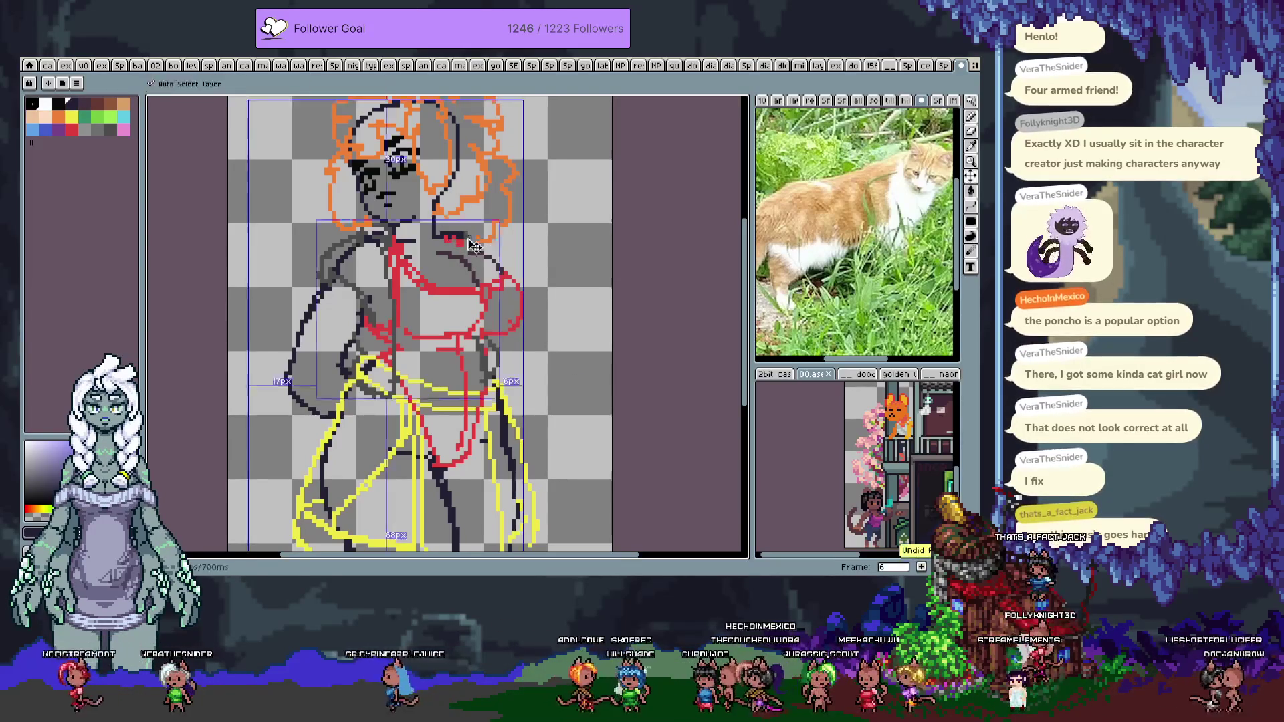
key(w)
click(476, 259)
key(ctrl)
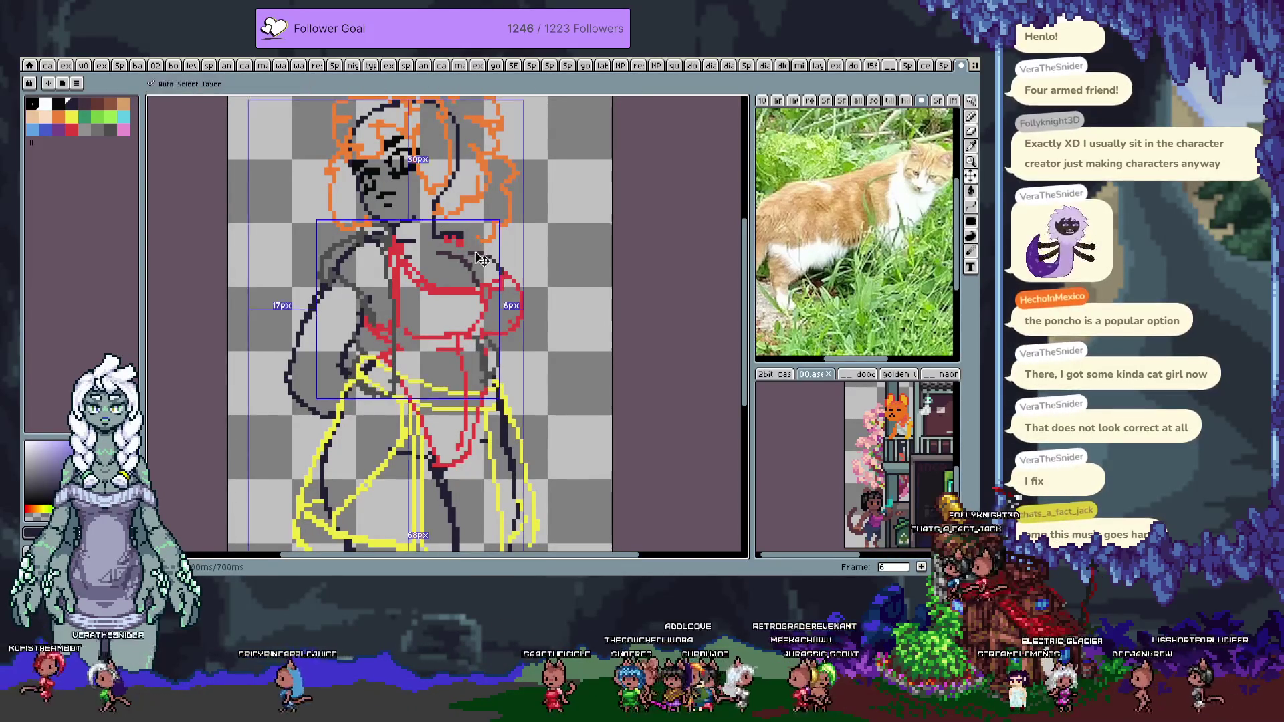
key(b)
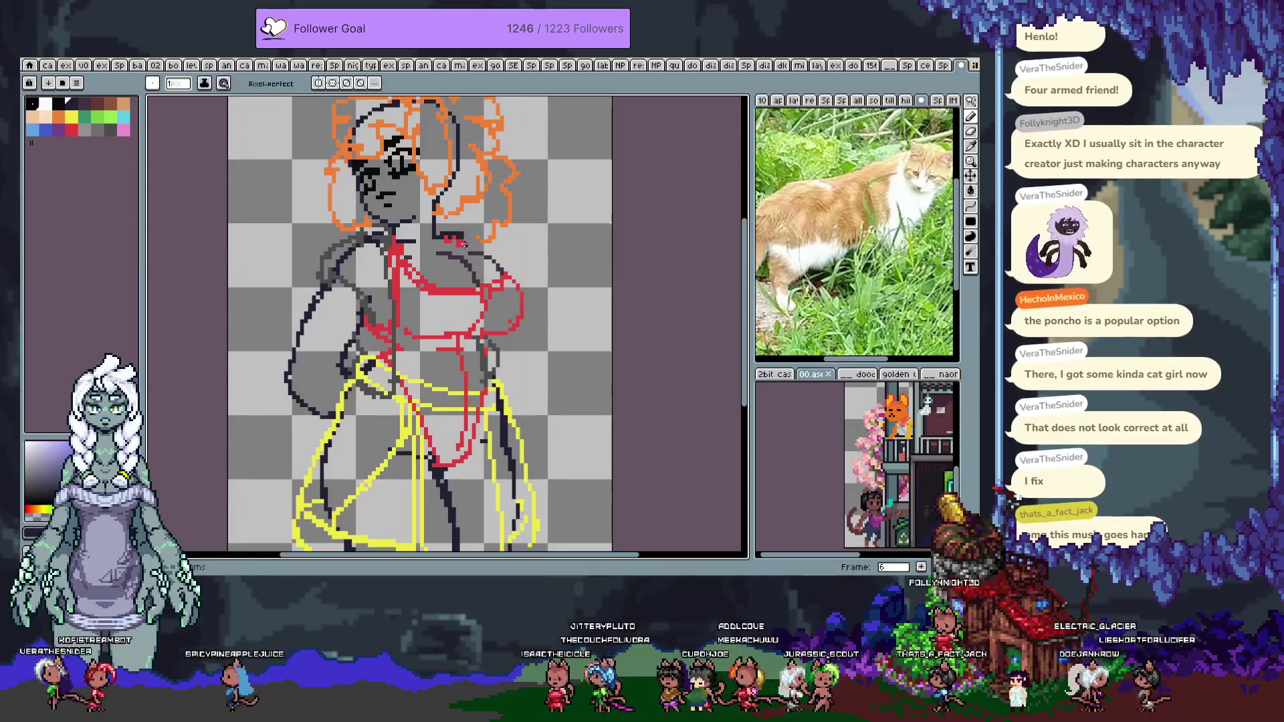
Draw a dark outline down the figure's right side and dark neck details near the shoulder
key(Tab)
key(Tab)
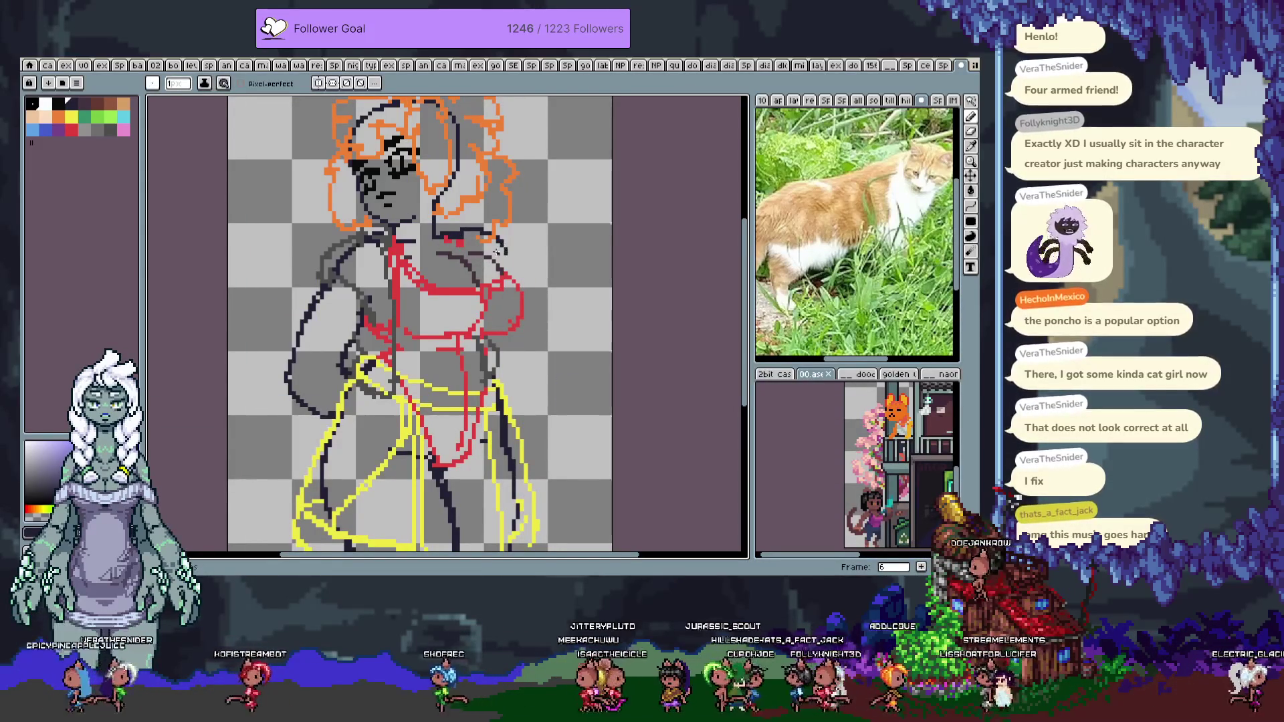
key(v)
key(b)
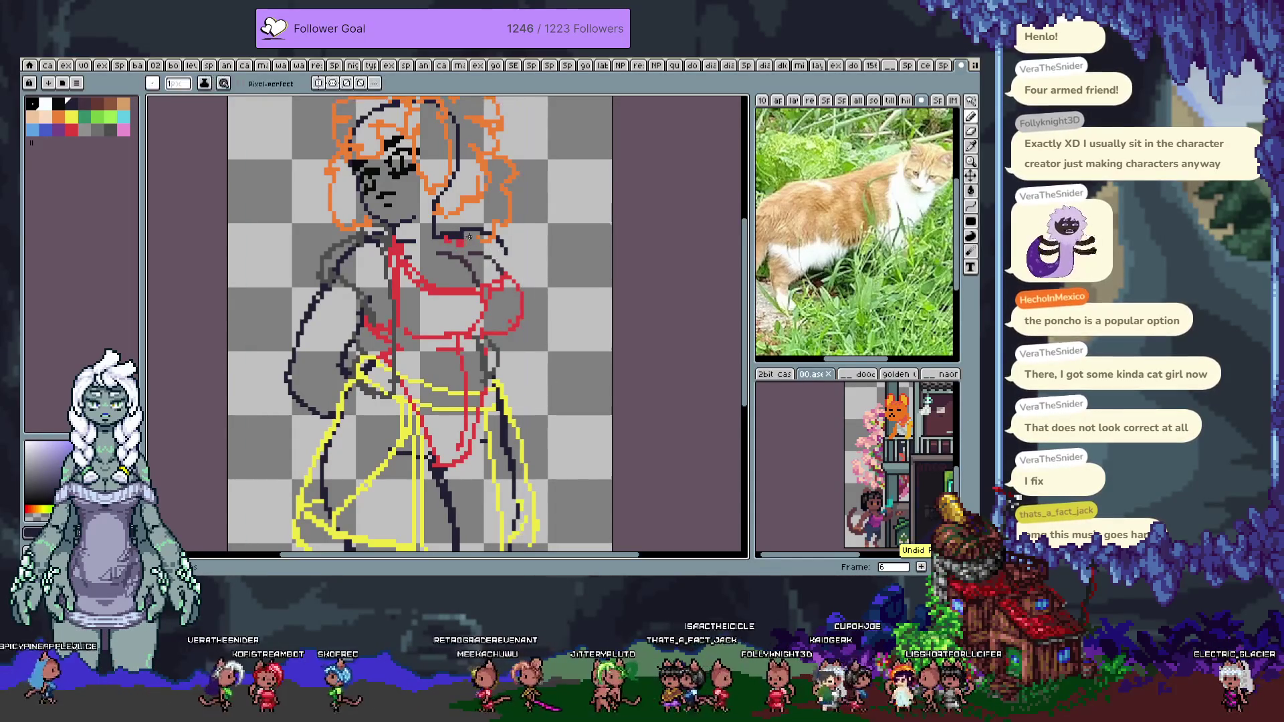
mouse_move(506, 250)
mouse_down()
mouse_move(549, 348)
mouse_move(498, 369)
mouse_up()
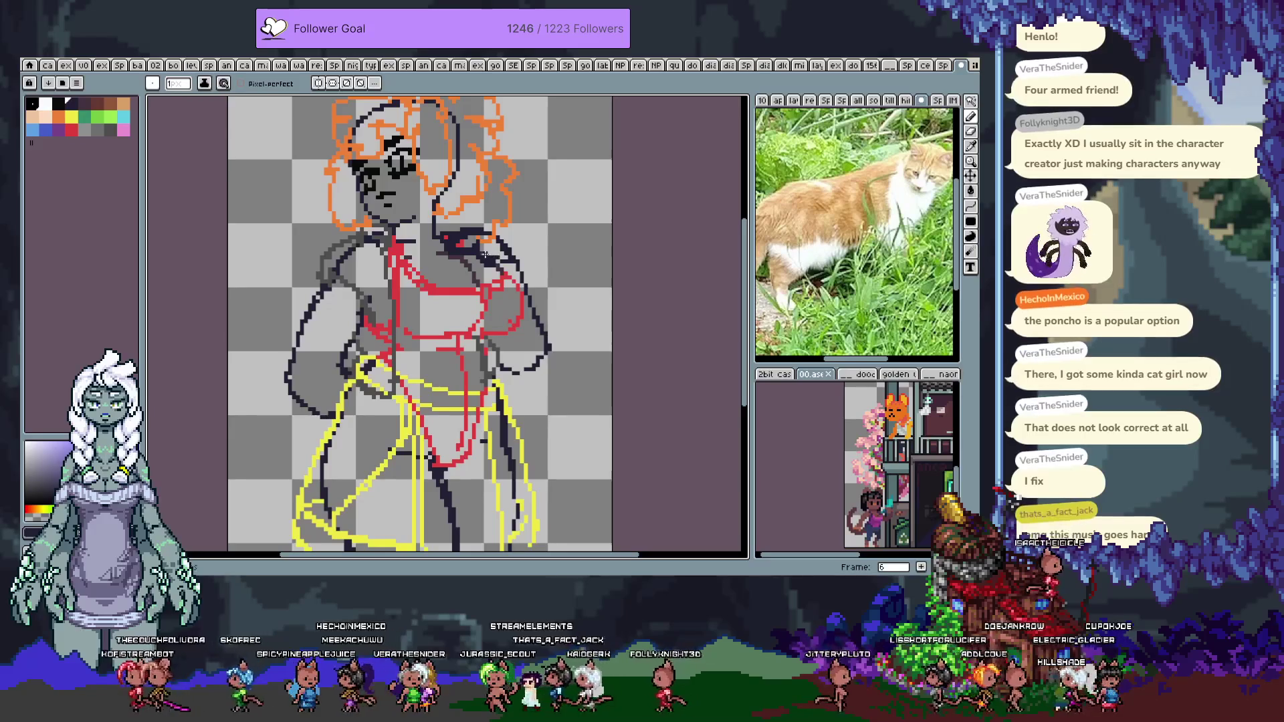
mouse_move(460, 228)
mouse_down()
mouse_move(485, 226)
mouse_move(450, 234)
mouse_up()
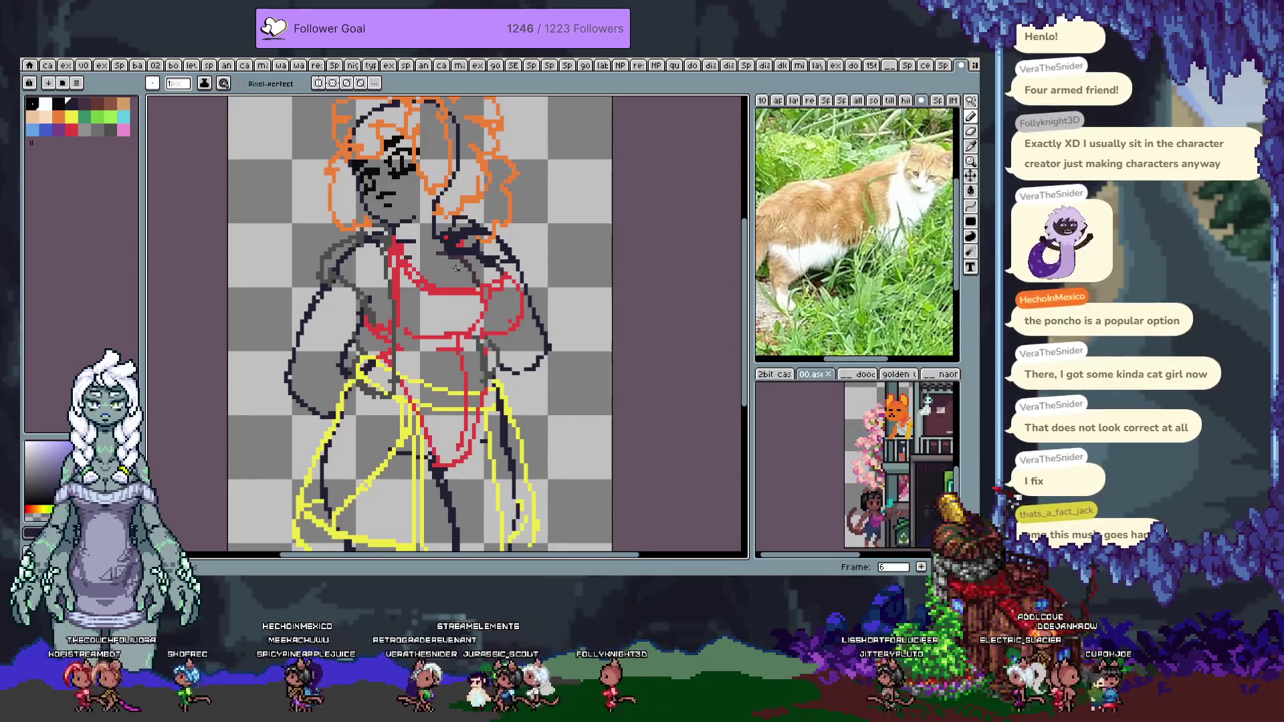
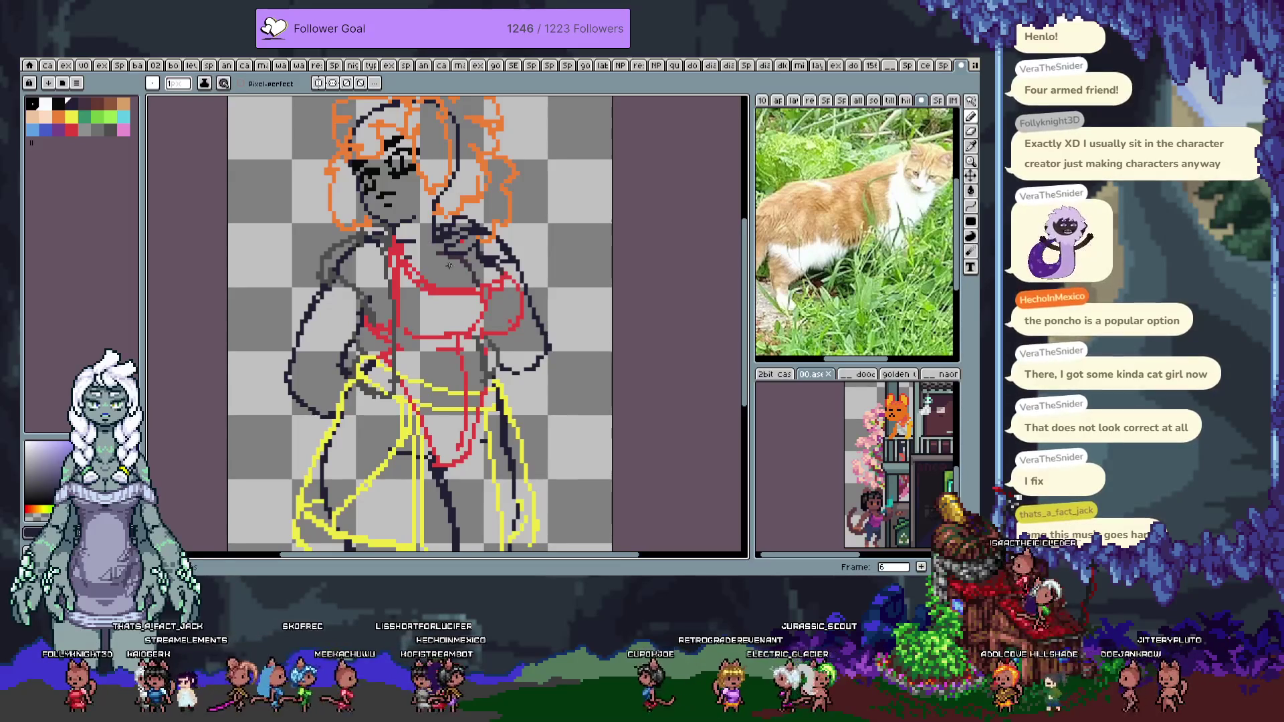
Undo the last stroke and compare the next frame with frame 5, recentring the figure
key(ctrl+z)
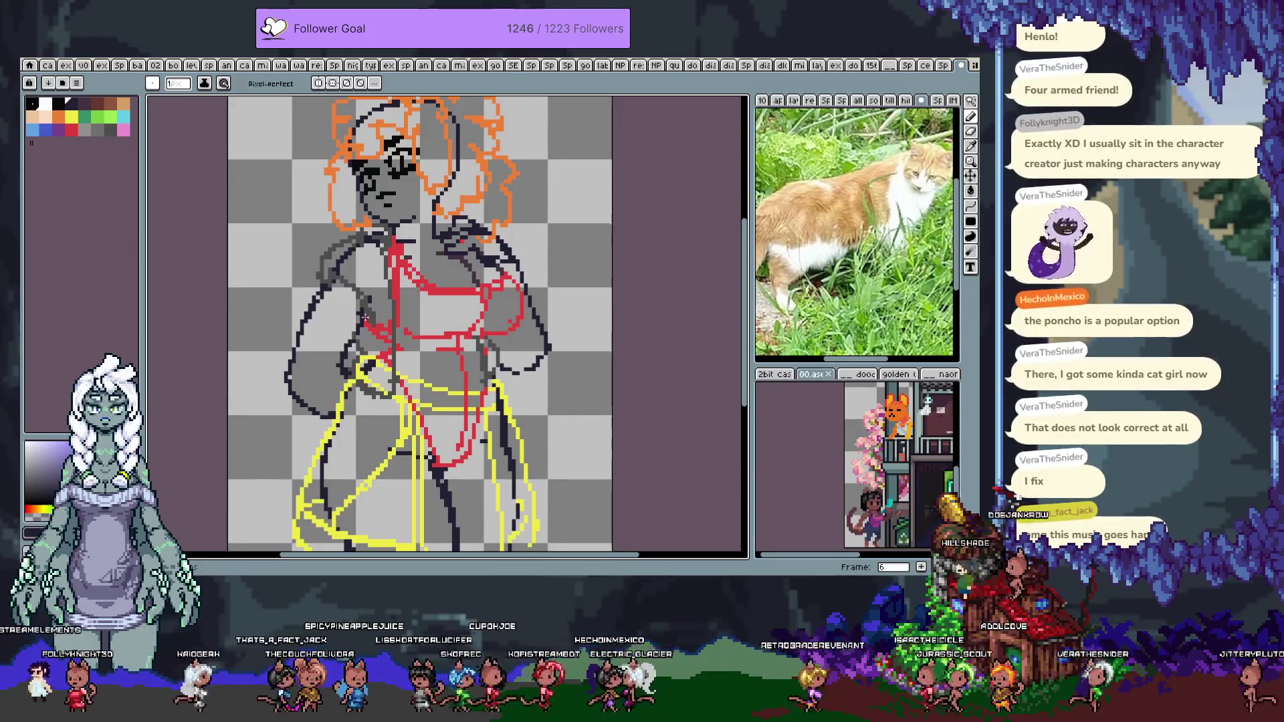
key(Right)
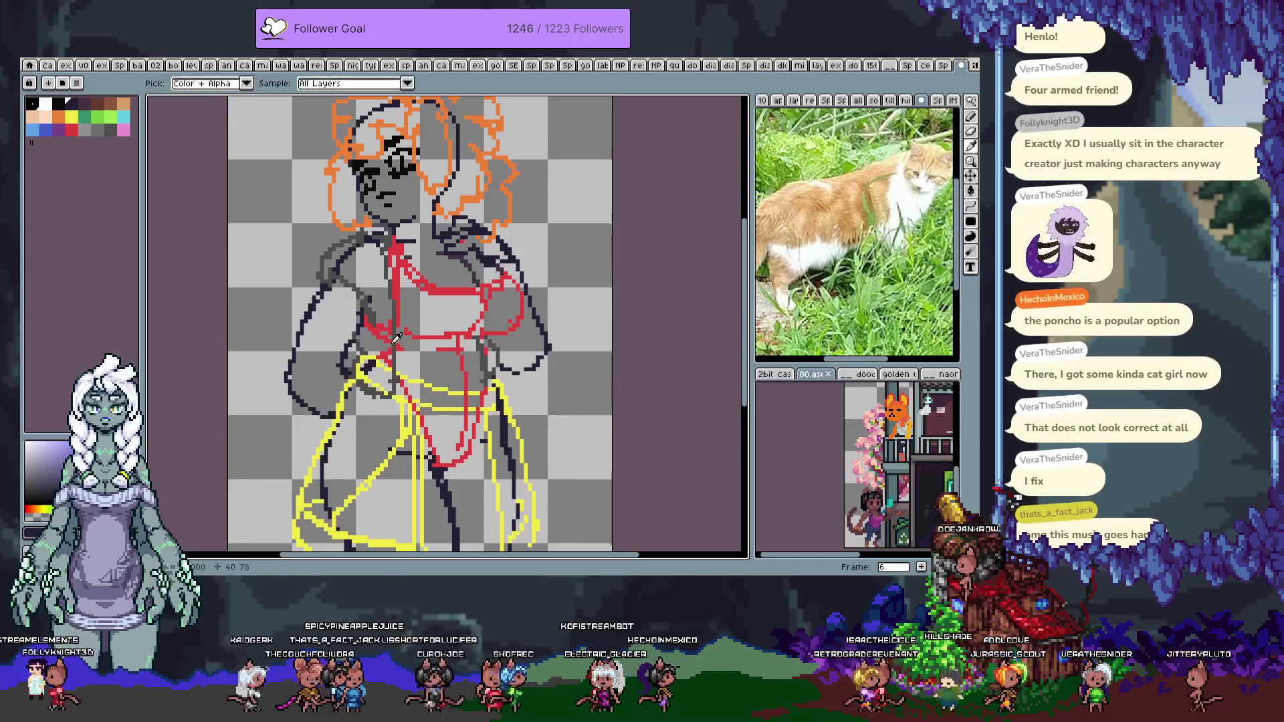
scroll(428, 344, up, 2)
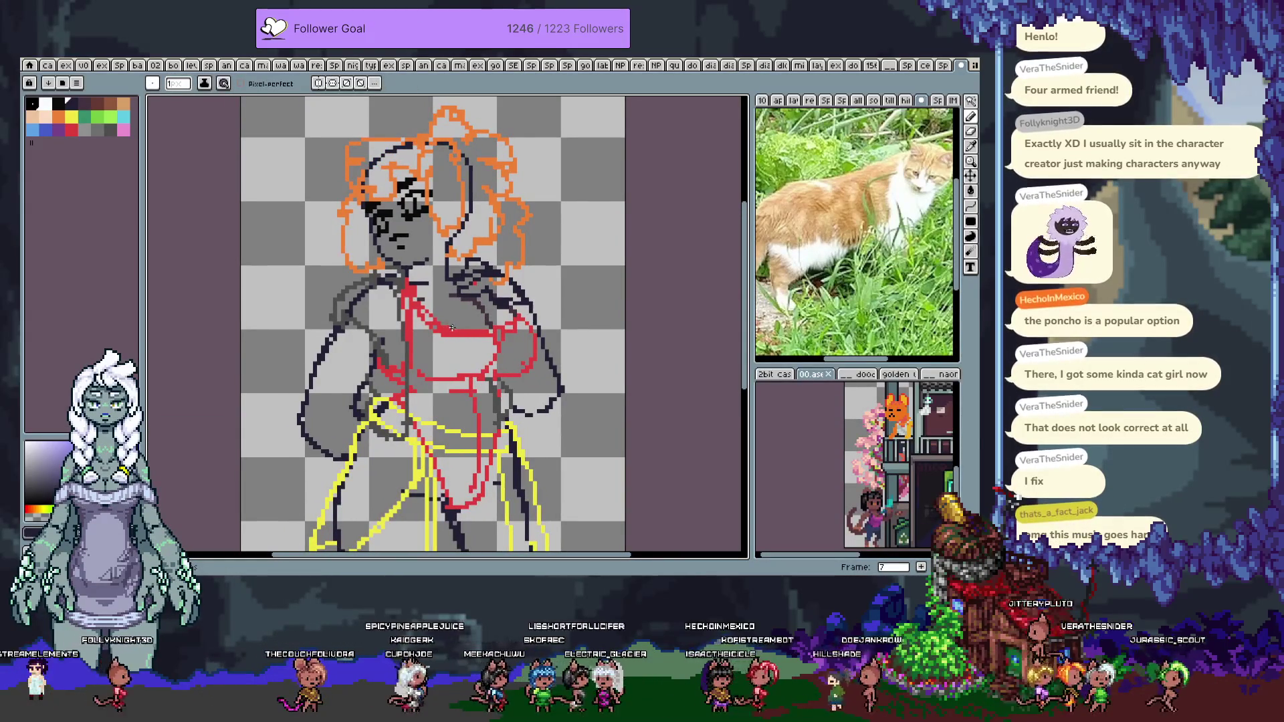
key(Left)
key(Left)
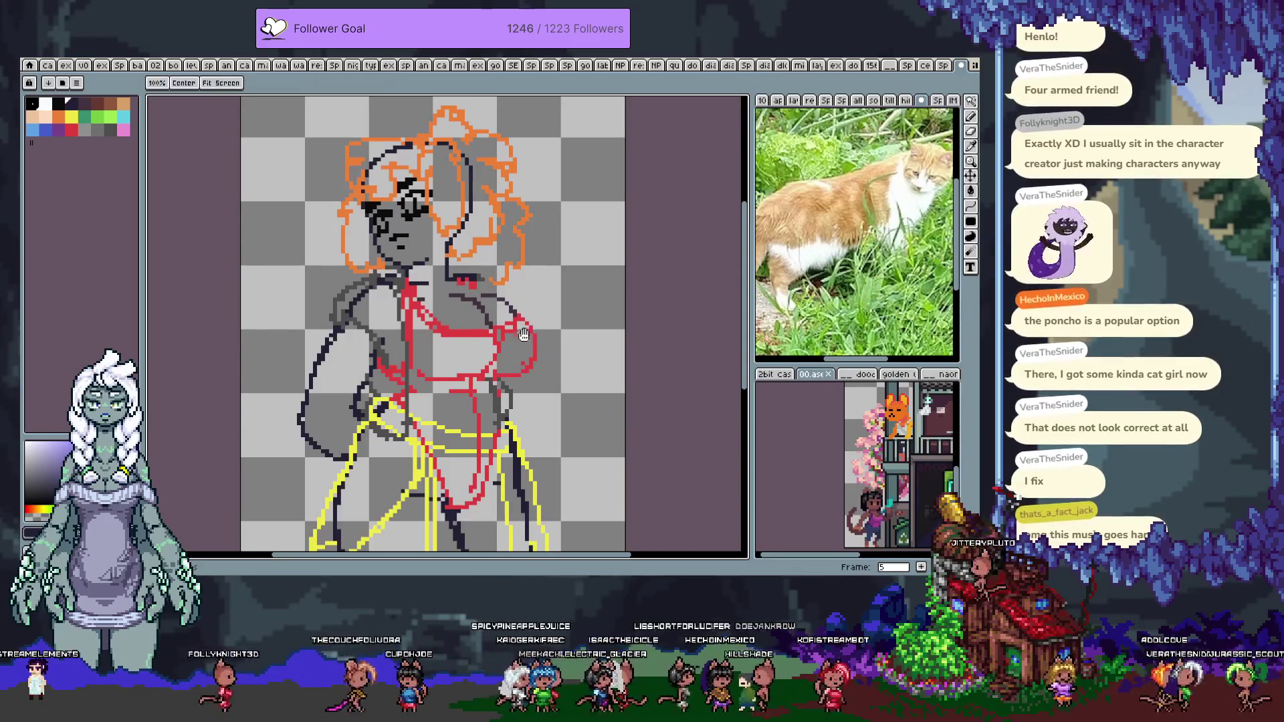
drag(442, 322, 443, 221)
mouse_move(517, 297)
mouse_down()
mouse_move(526, 345)
mouse_move(526, 257)
mouse_move(477, 201)
mouse_move(539, 395)
mouse_move(520, 294)
mouse_up()
Move through frames 6 to 8 on the timeline, then hide it to enlarge the canvas
key(Tab)
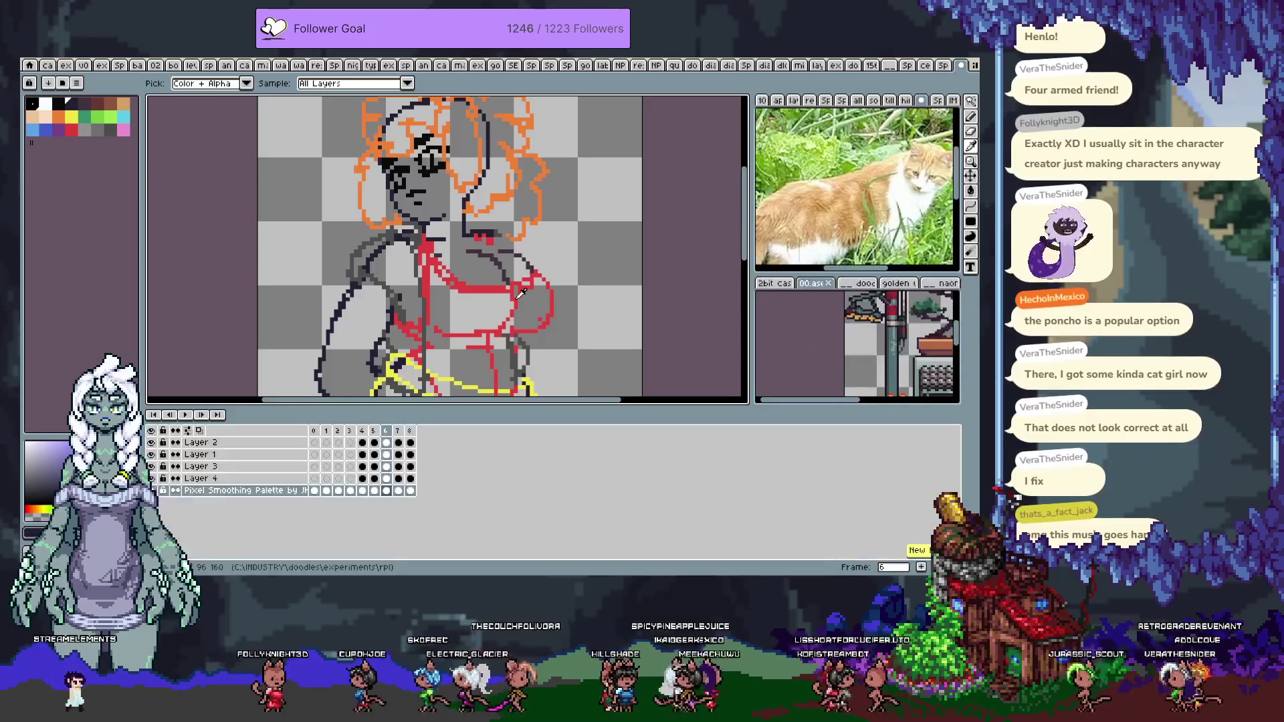
click(386, 433)
click(399, 433)
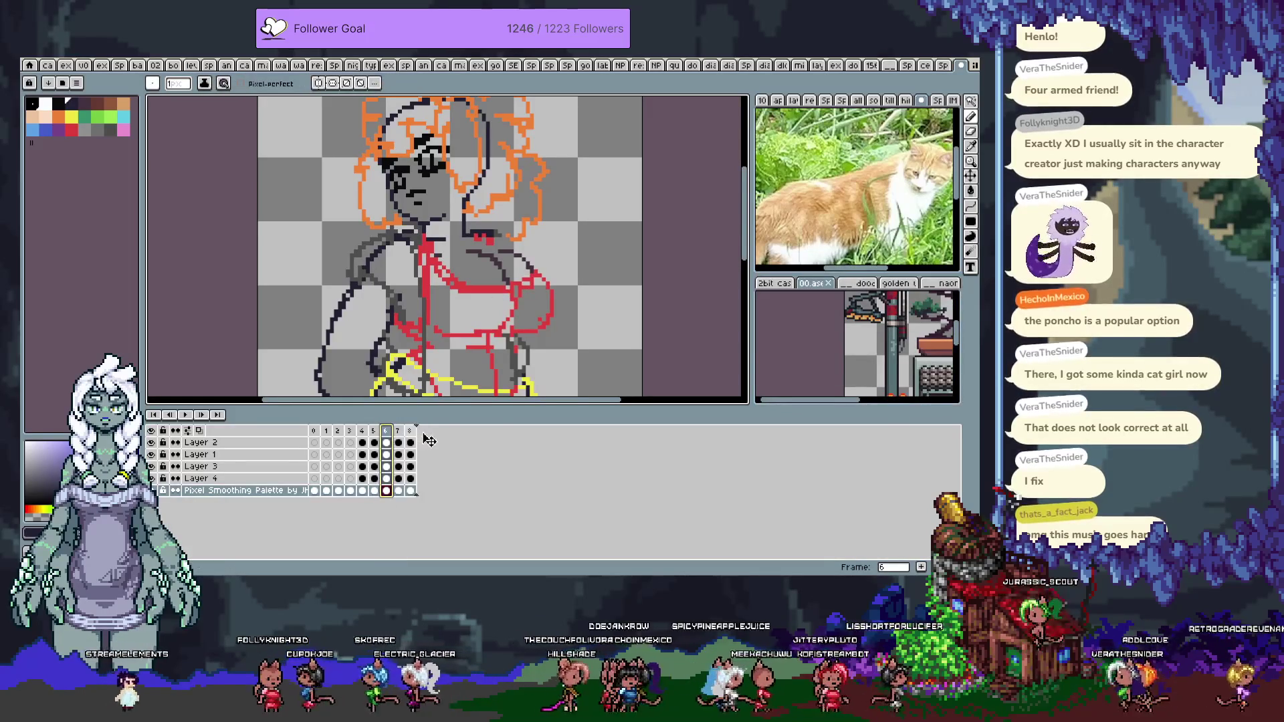
click(410, 433)
key(Tab)
drag(539, 334, 523, 274)
Compare frame 7 against frame 8 and undo the last few stray pixels
key(Left)
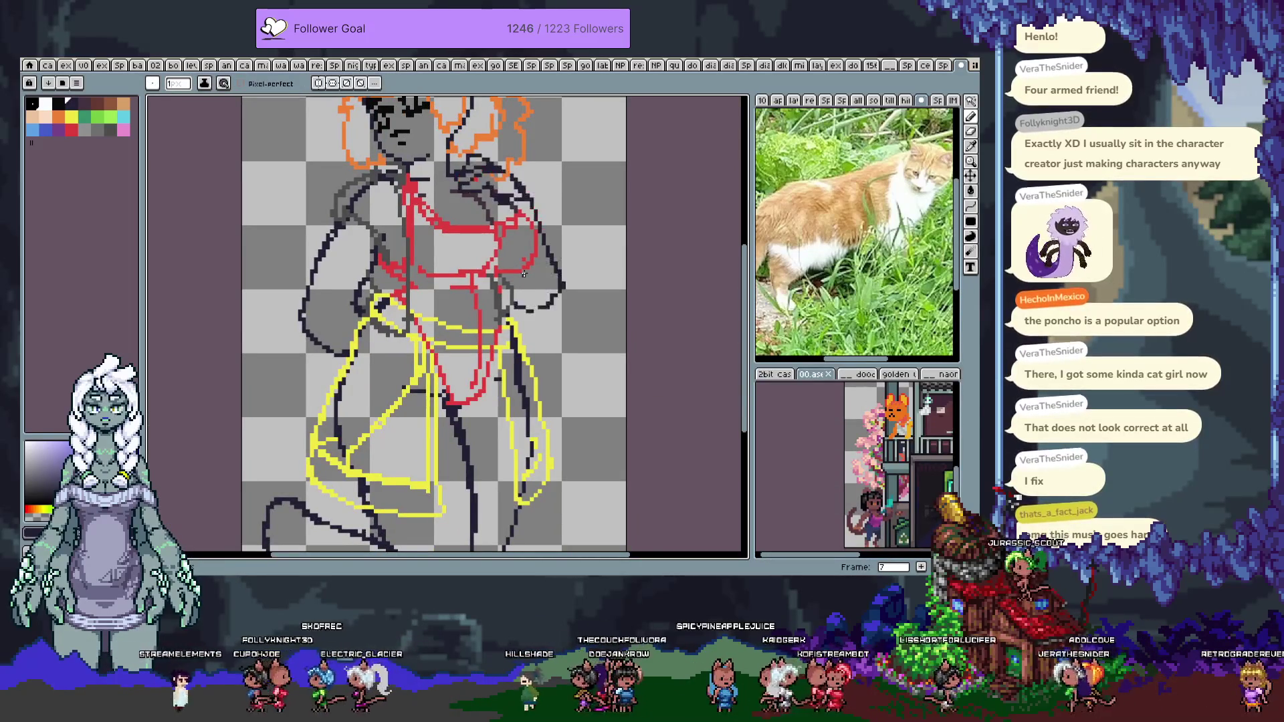
key(Right)
key(Tab)
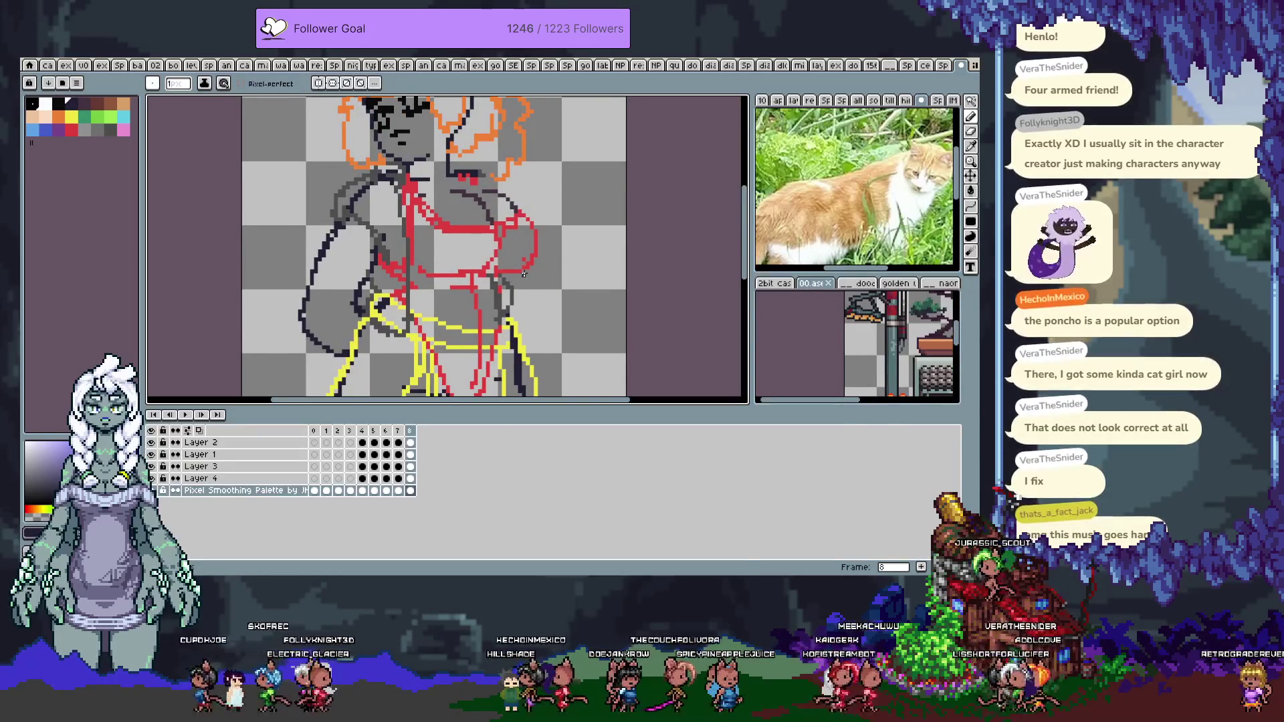
key(Tab)
key(ctrl+z)
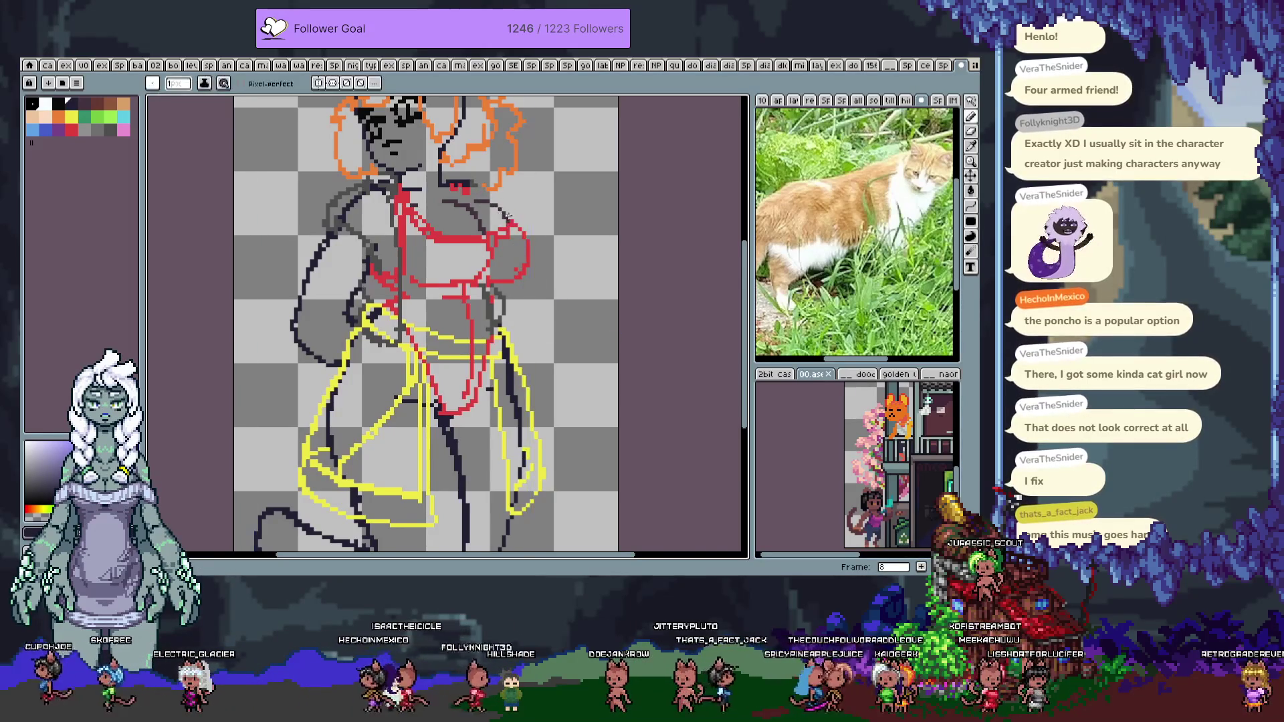
key(e)
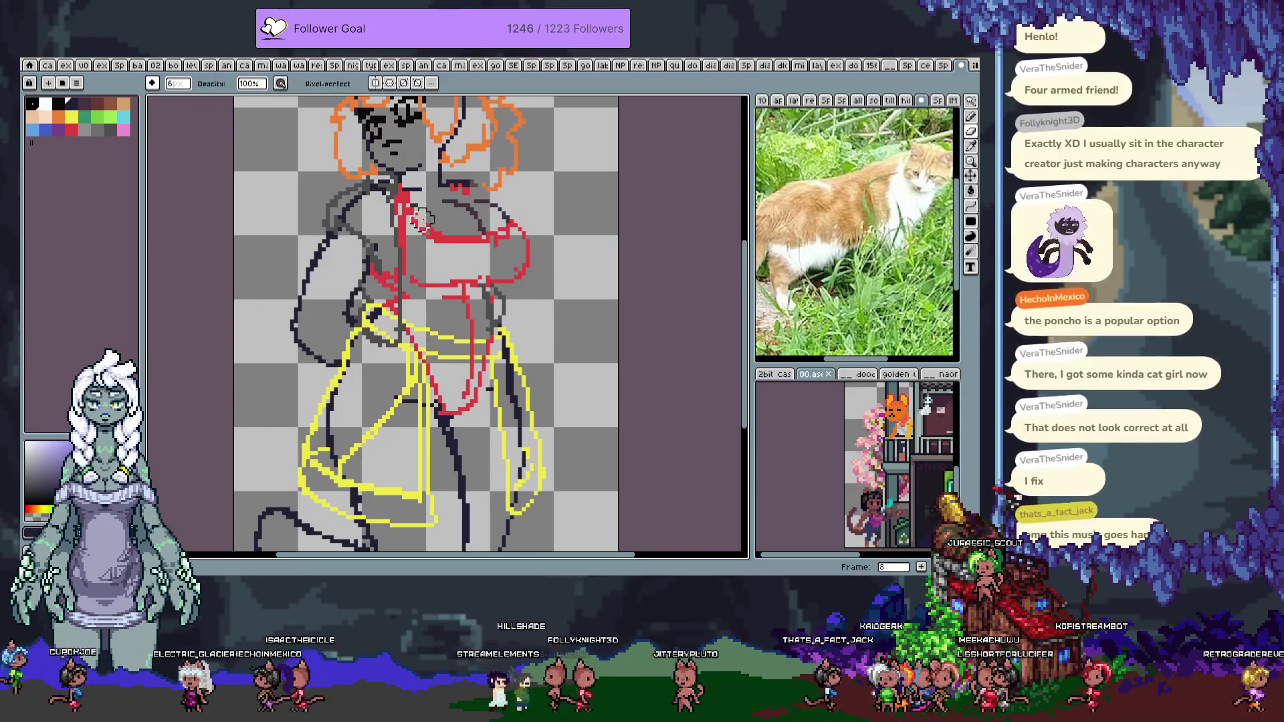
Erase the right red chest curve, then trim and re-extend the red chest line's tail
mouse_move(493, 247)
mouse_down()
mouse_move(520, 258)
mouse_move(501, 275)
mouse_up()
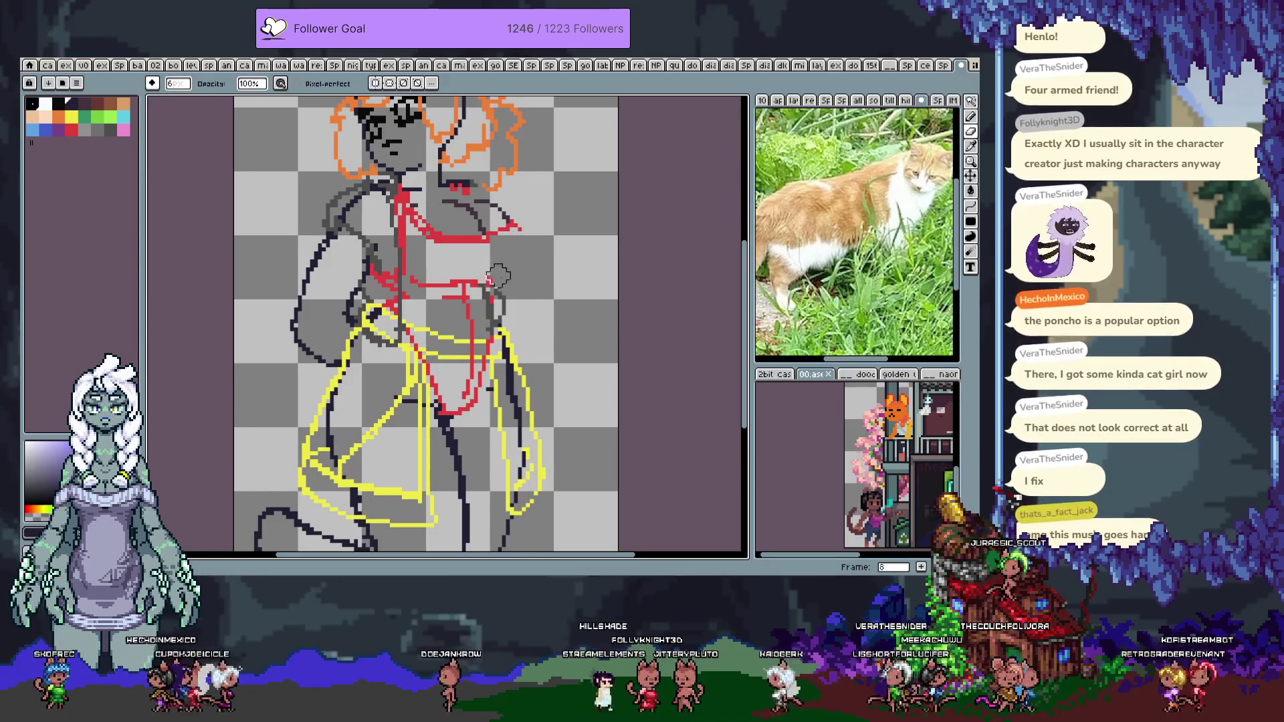
key(b)
alt+click(511, 224)
key(e)
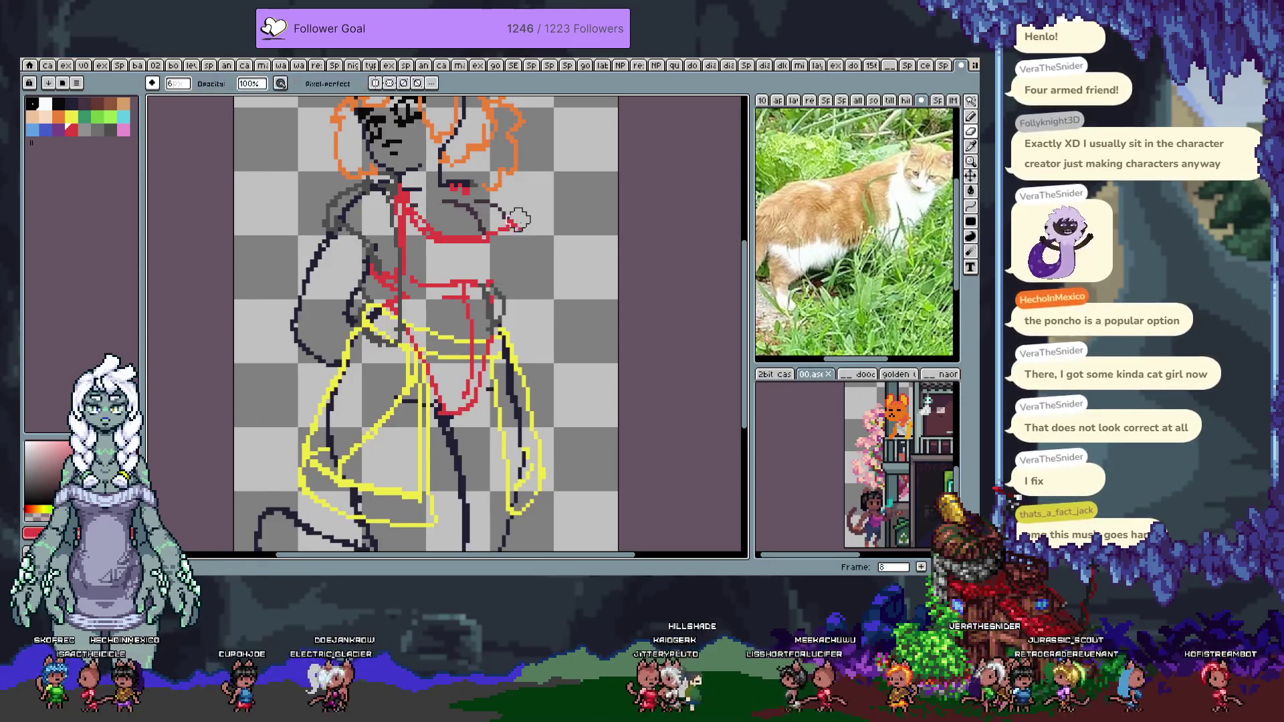
drag(521, 226, 506, 229)
key(b)
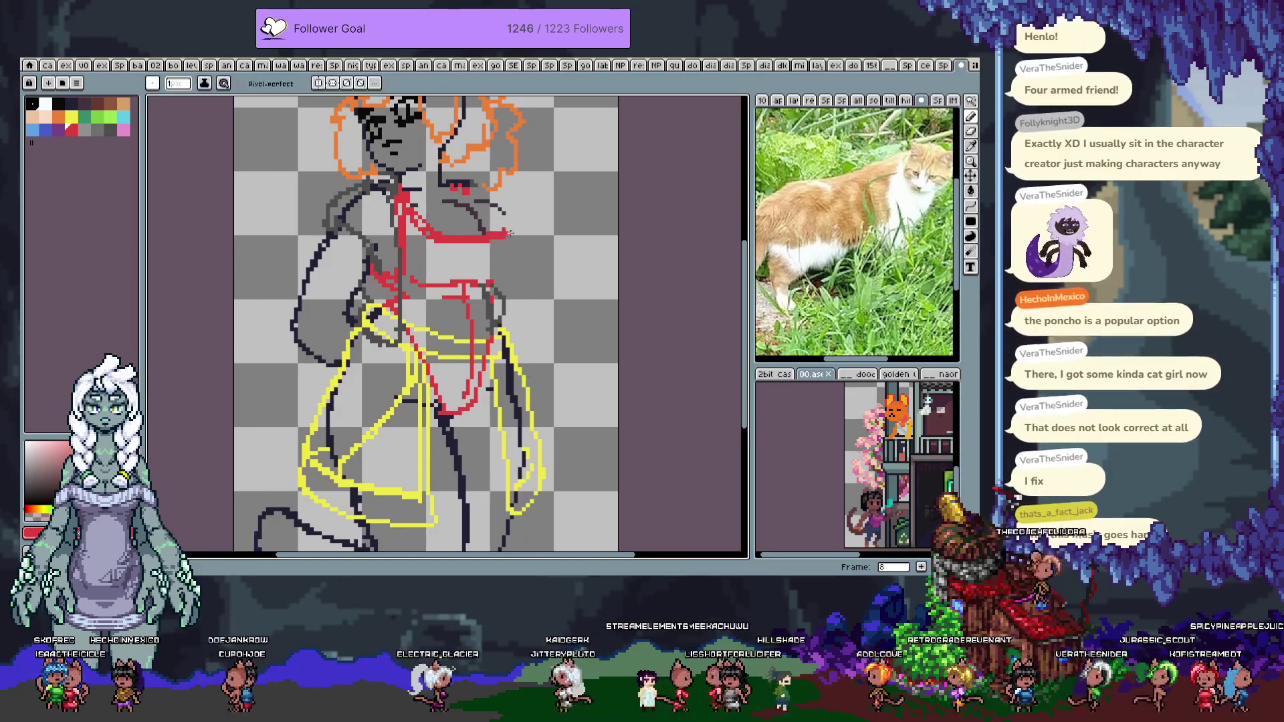
drag(500, 232, 512, 230)
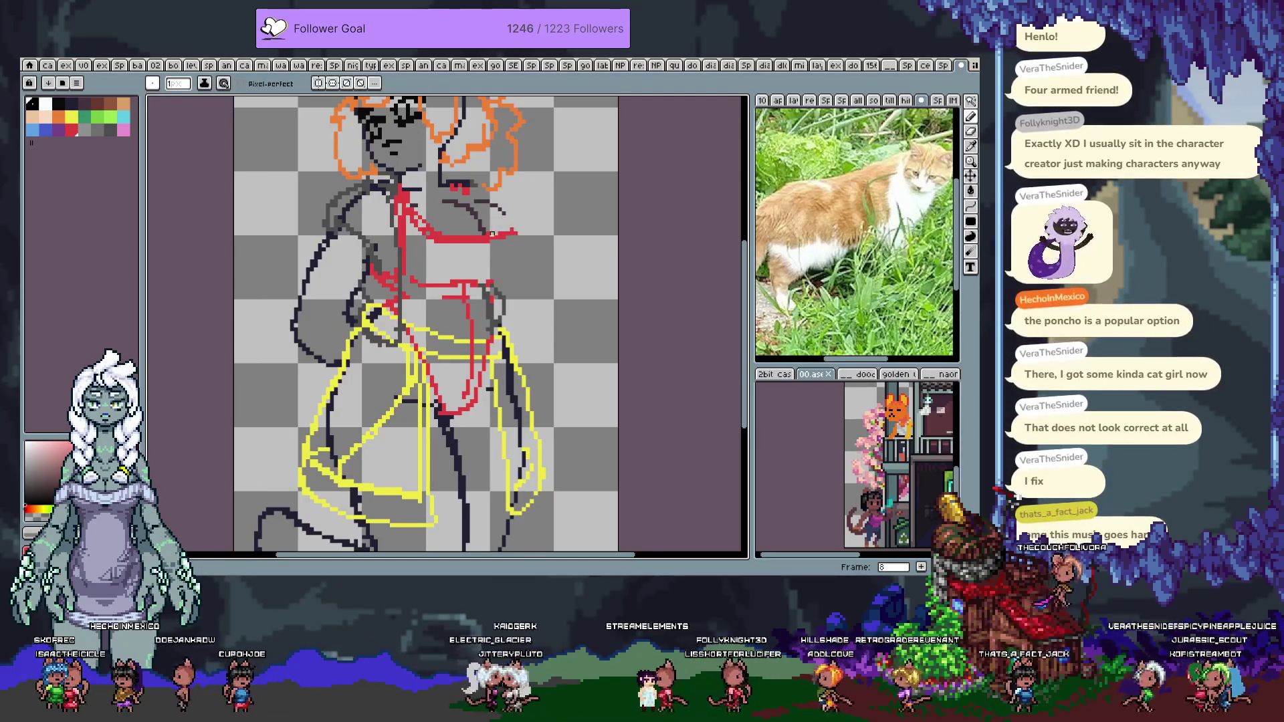
key(ctrl+z)
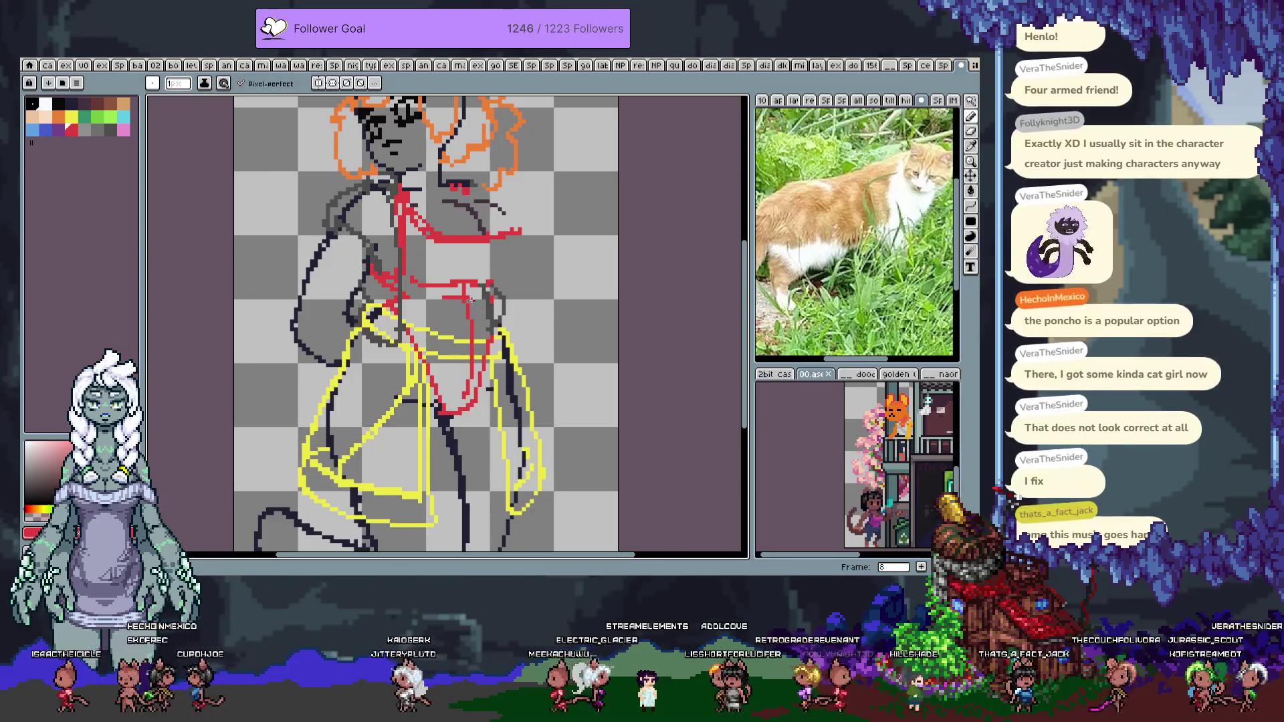
Try short dark-gray strokes beside the chest, keeping one stroke to its right
key(e)
key(b)
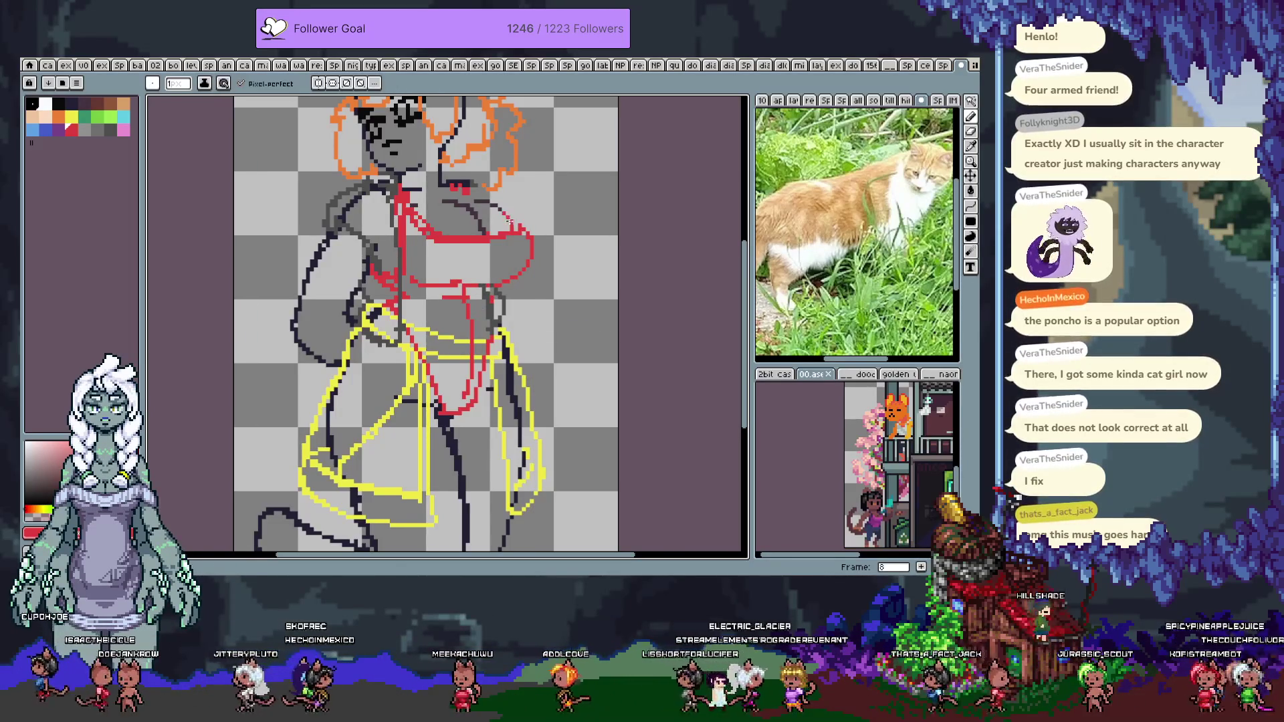
alt+click(504, 213)
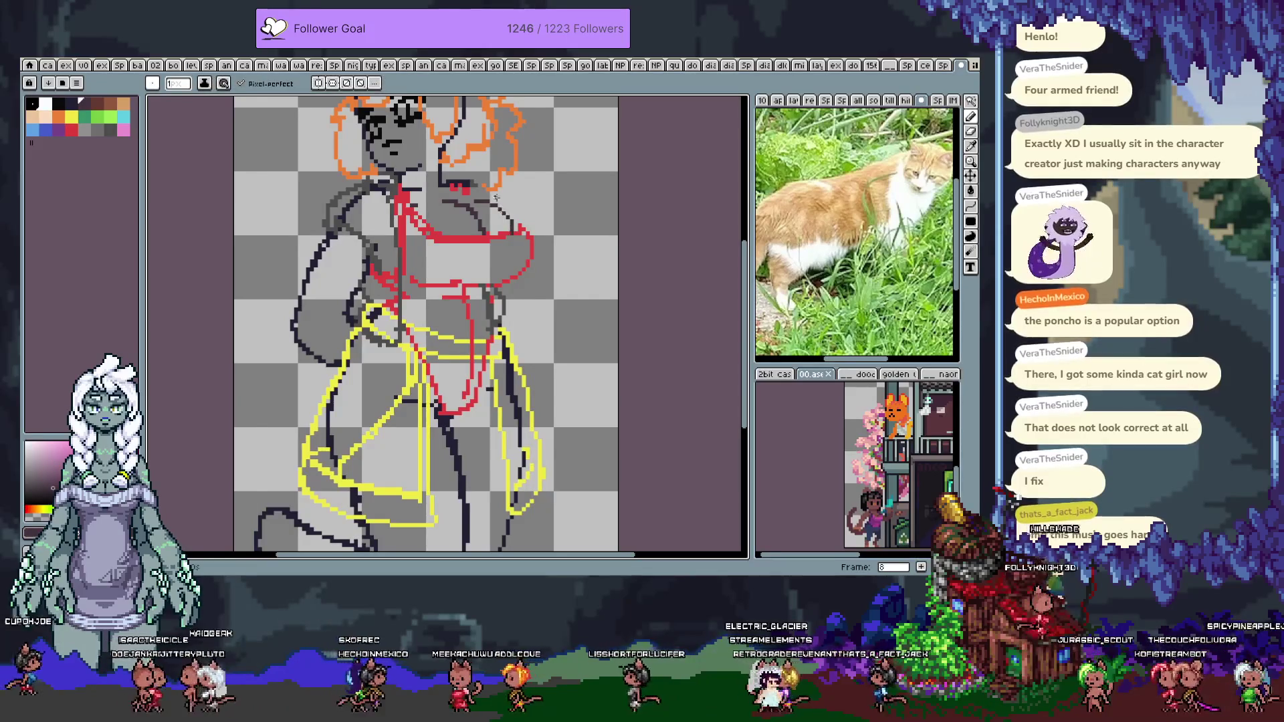
key(ctrl+z)
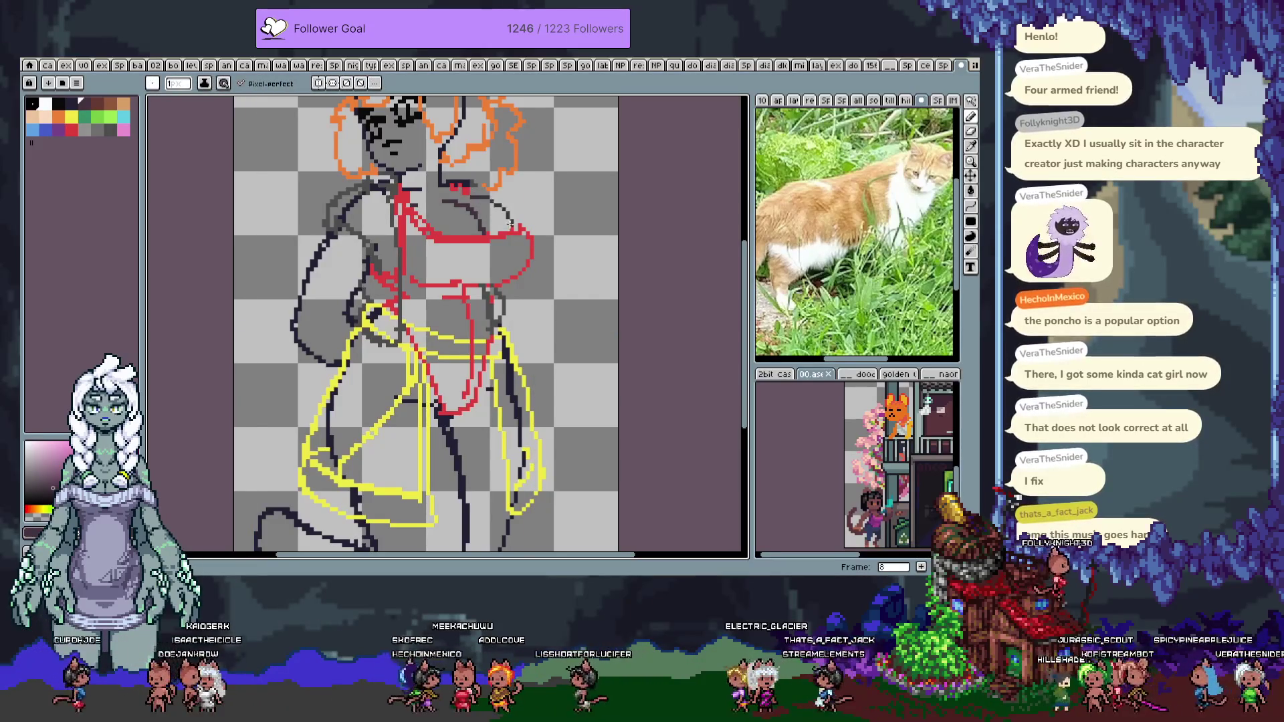
key(ctrl+z)
key(ctrl+z)
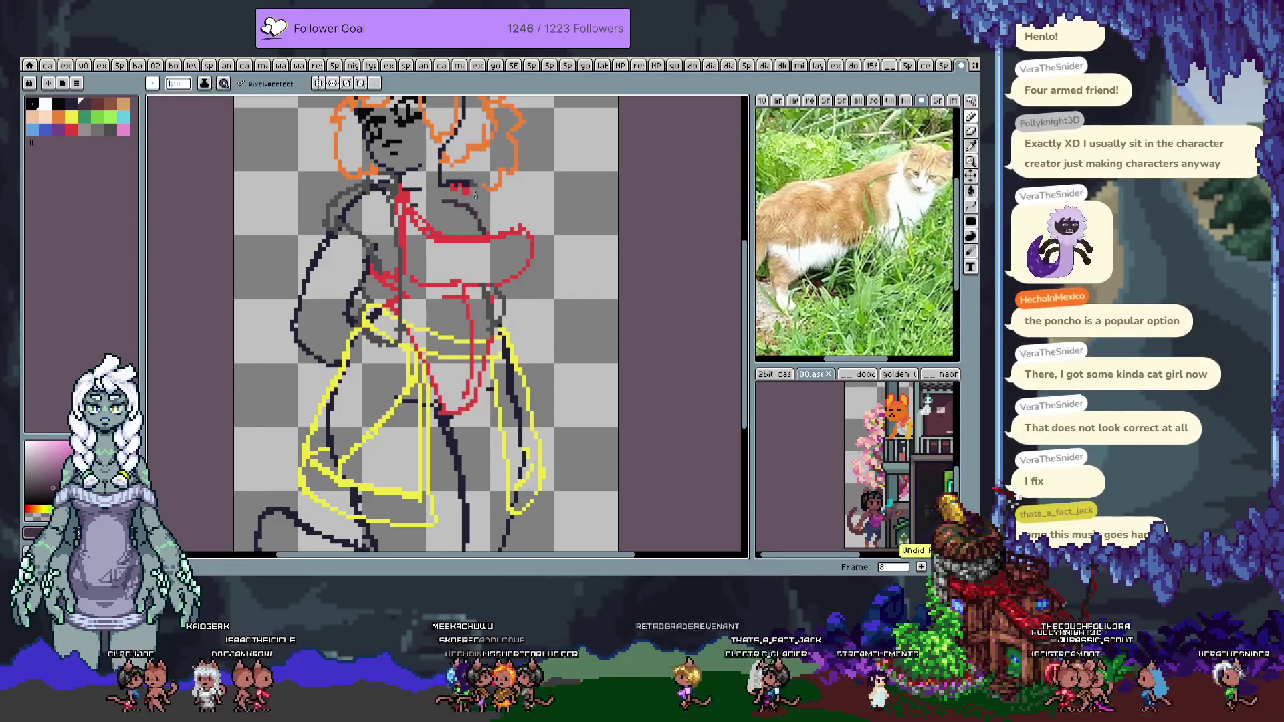
key(ctrl+z)
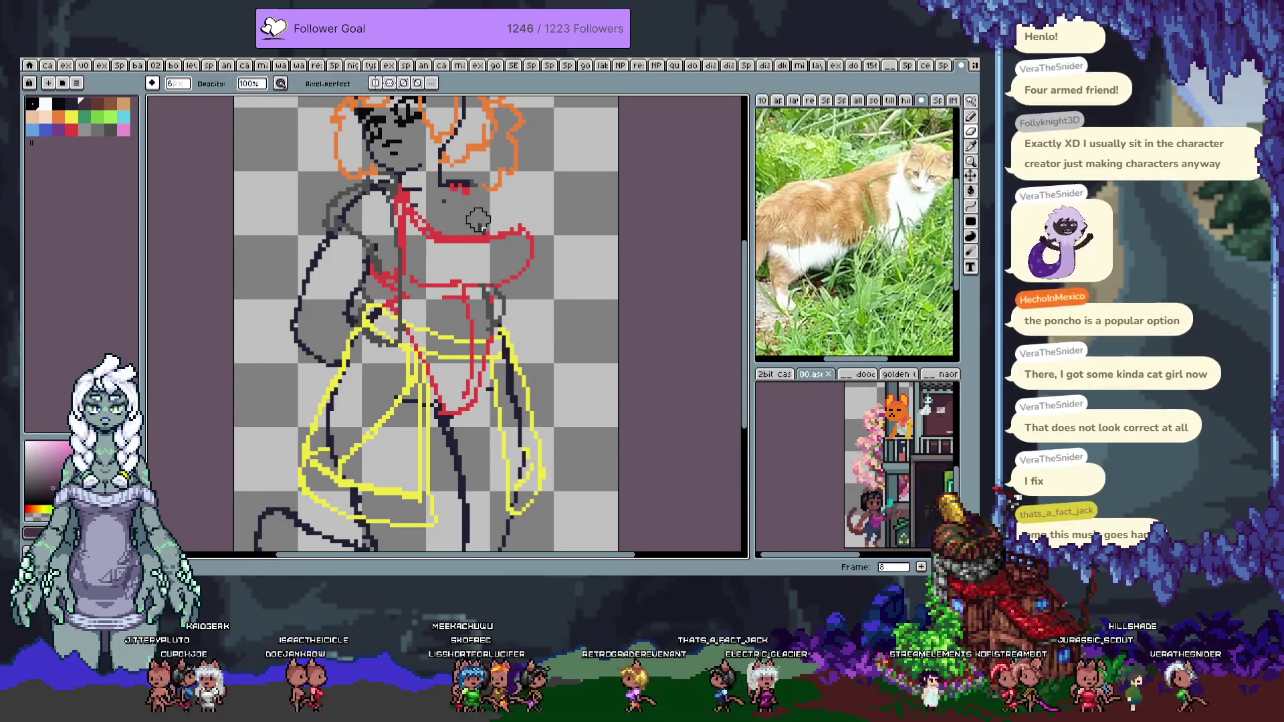
key(b)
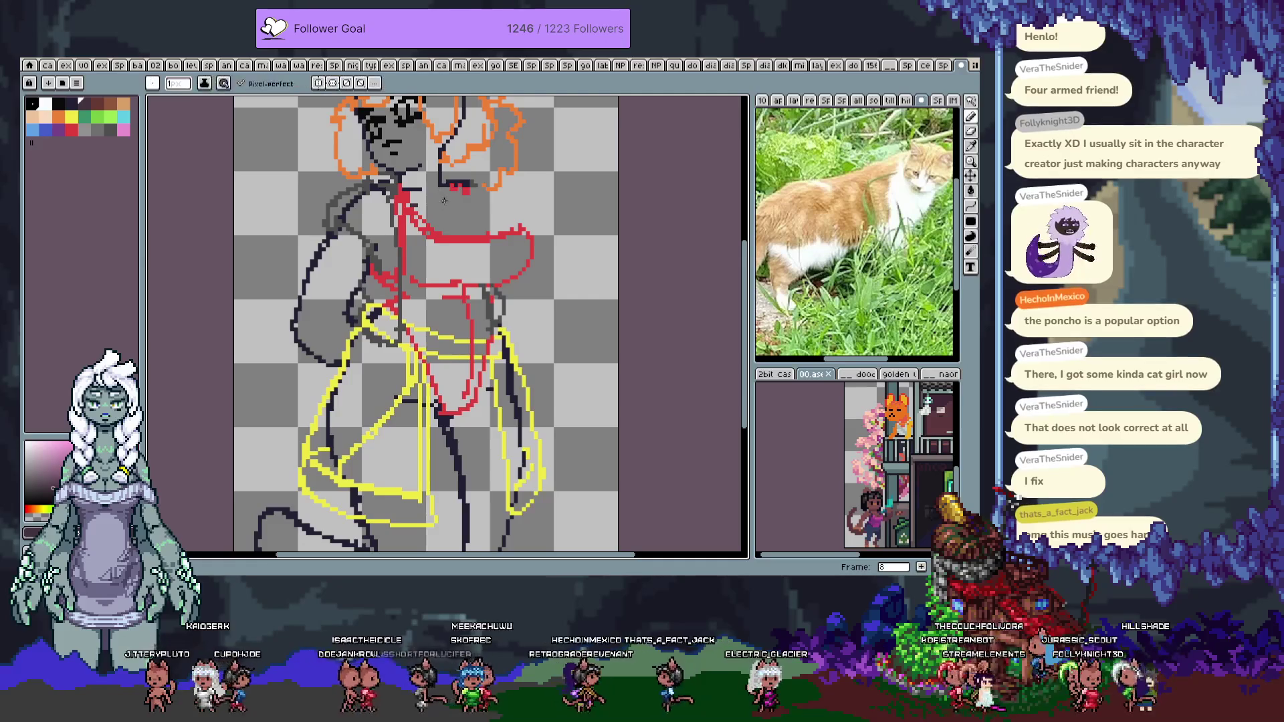
drag(461, 201, 476, 234)
key(ctrl+z)
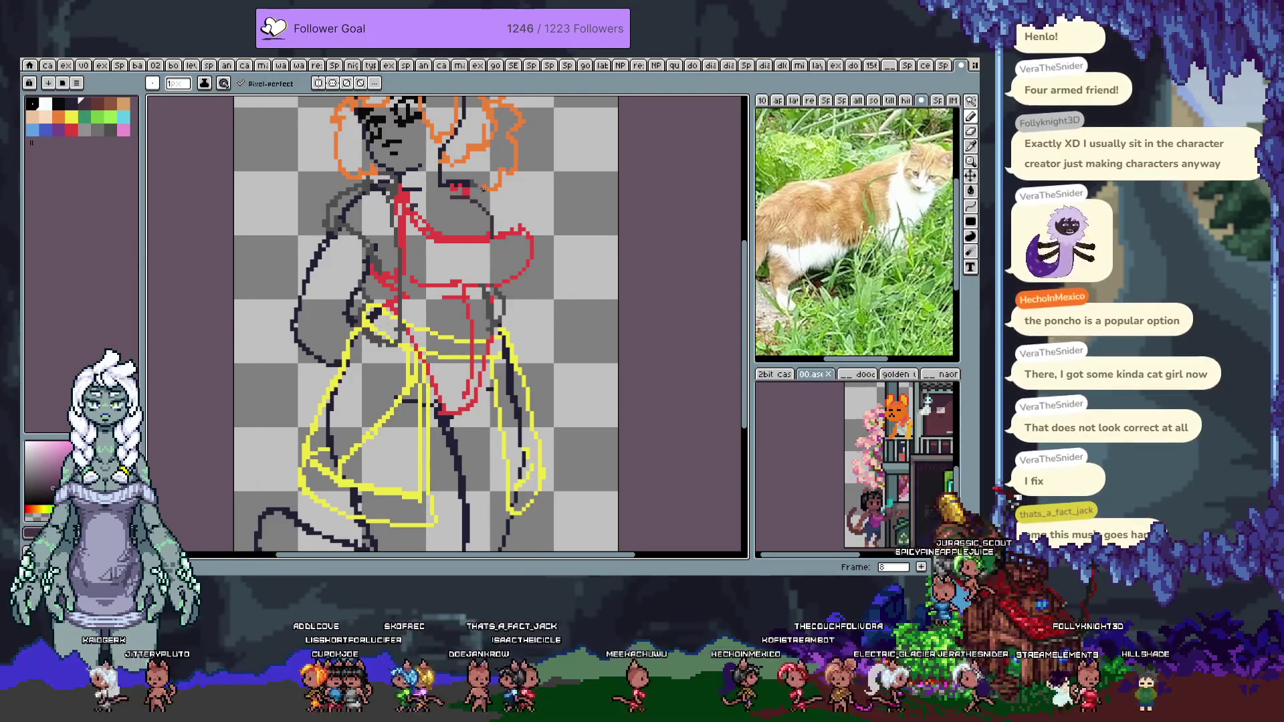
key(ctrl+z)
drag(486, 193, 516, 228)
Erase the red curve on the torso's right and draw a new red curve along the chest
key(e)
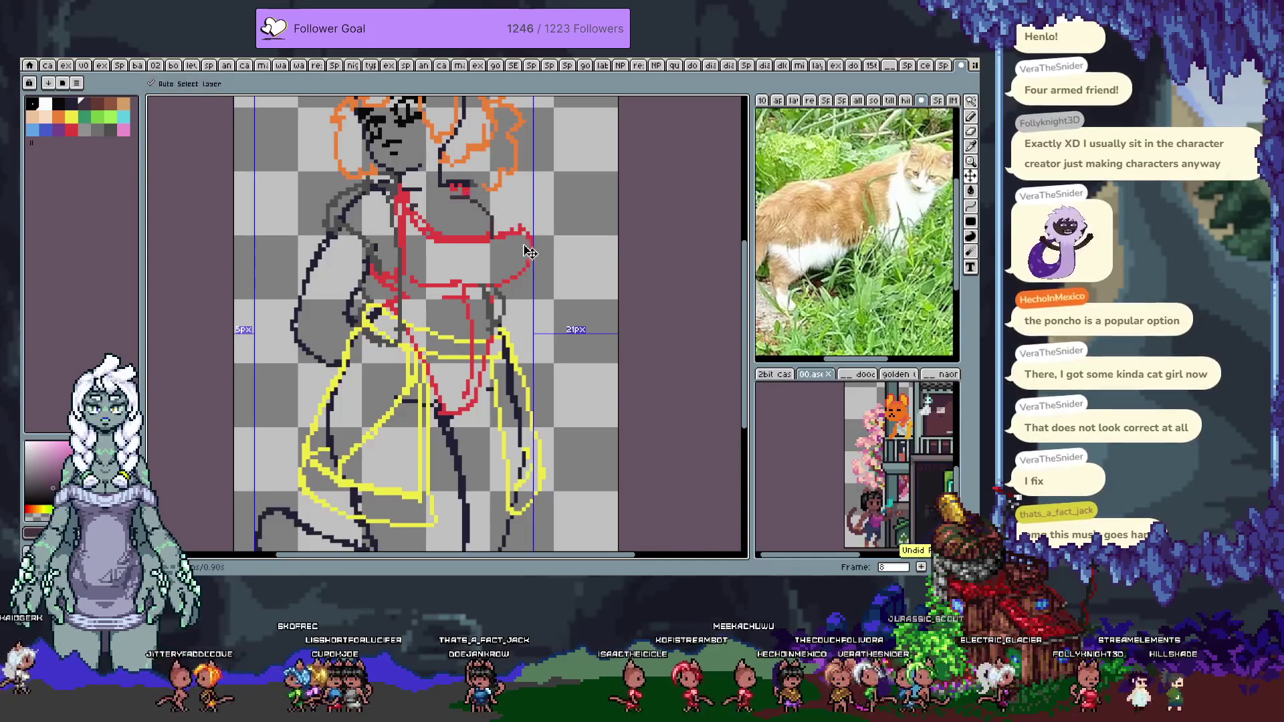
mouse_move(490, 240)
mouse_down()
mouse_move(531, 271)
mouse_move(486, 240)
mouse_up()
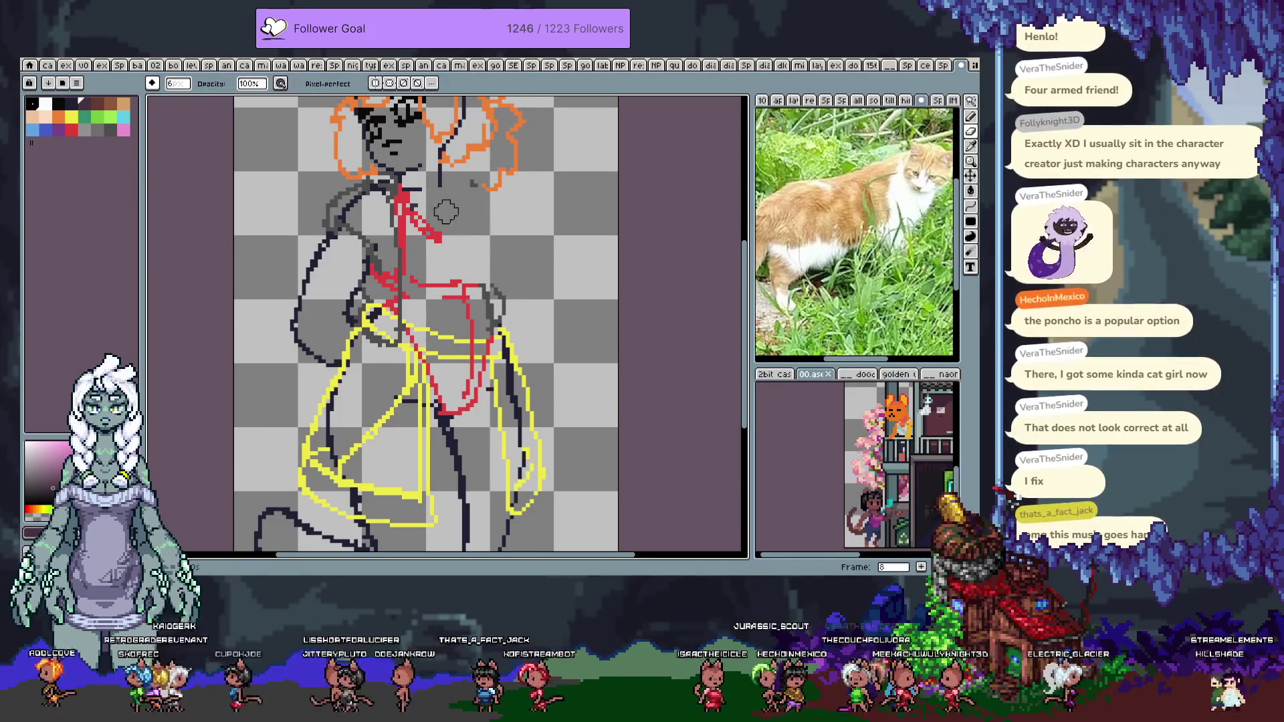
key(b)
drag(428, 231, 481, 236)
key(e)
drag(454, 187, 491, 227)
Test a red stroke curving down from the chest, then undo it
key(b)
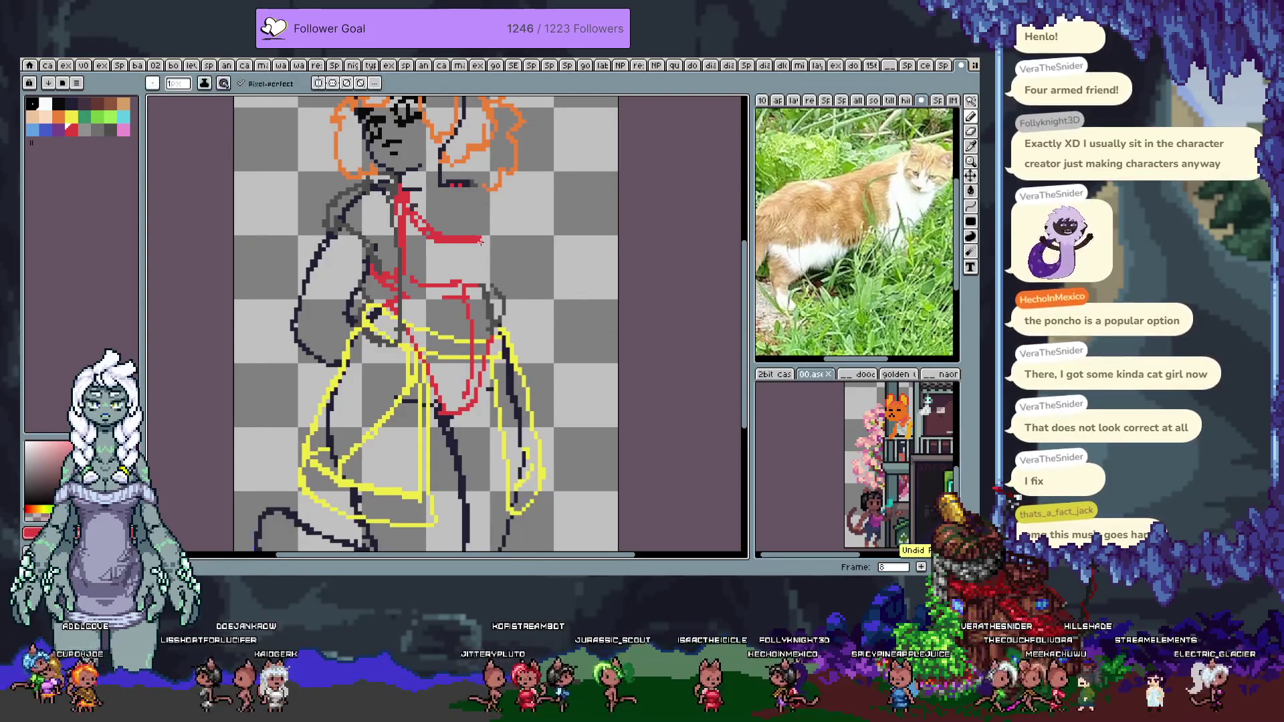
key(ctrl+z)
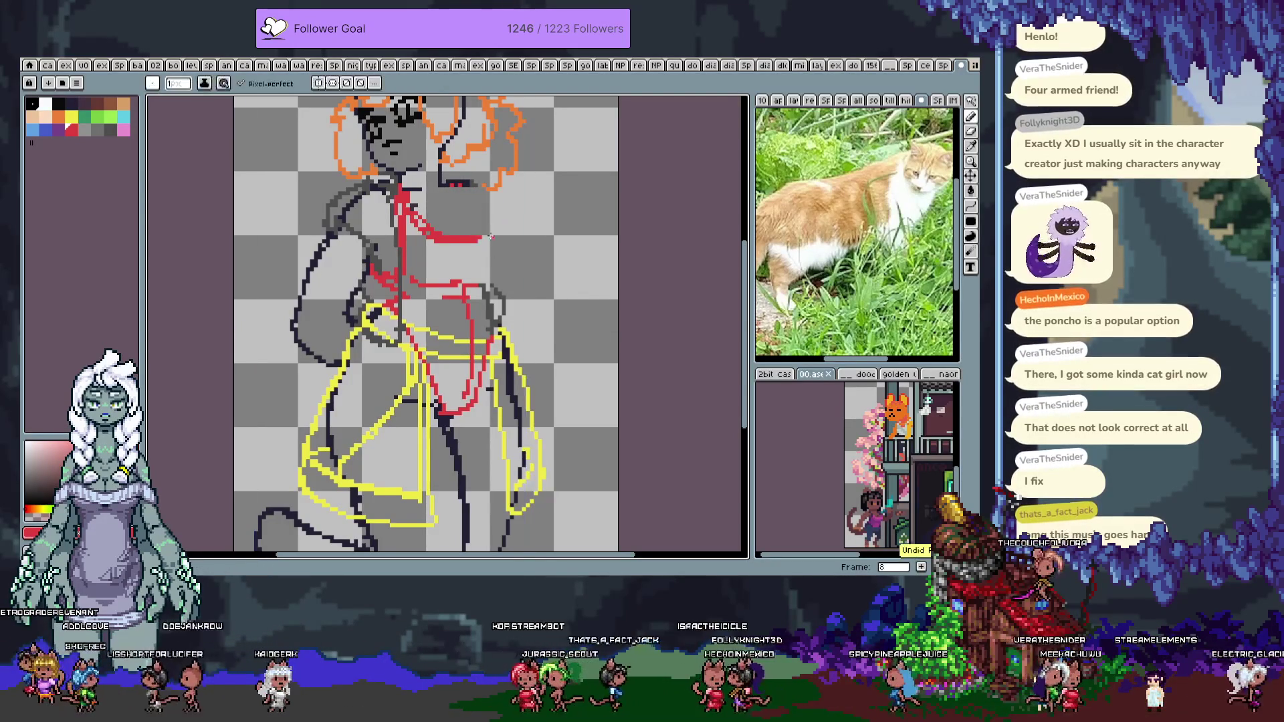
drag(506, 226, 502, 268)
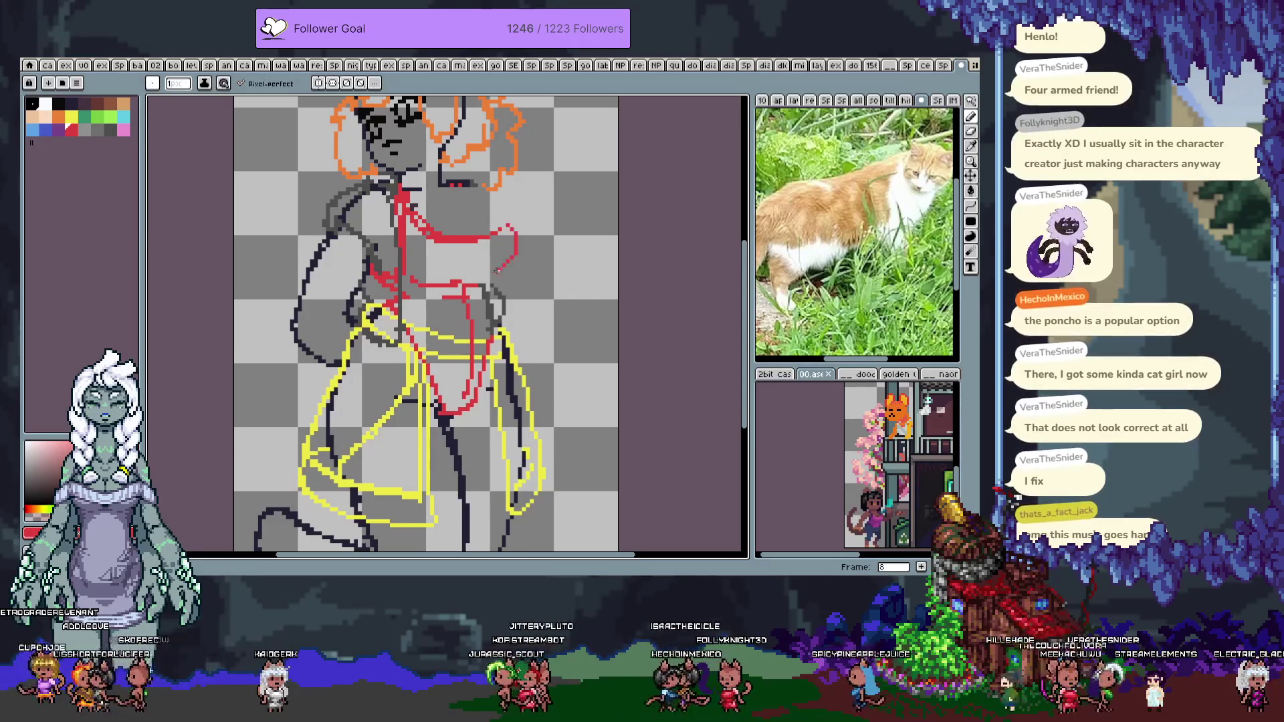
key(ctrl+z)
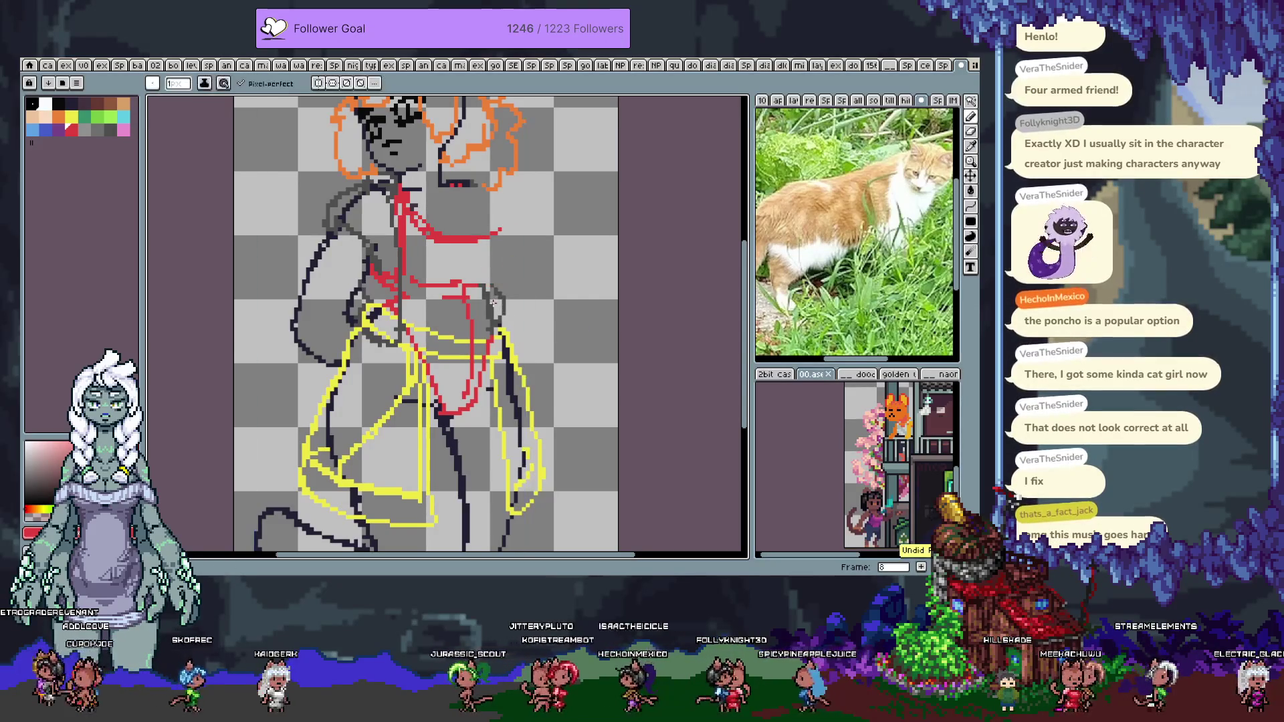
key(Tab)
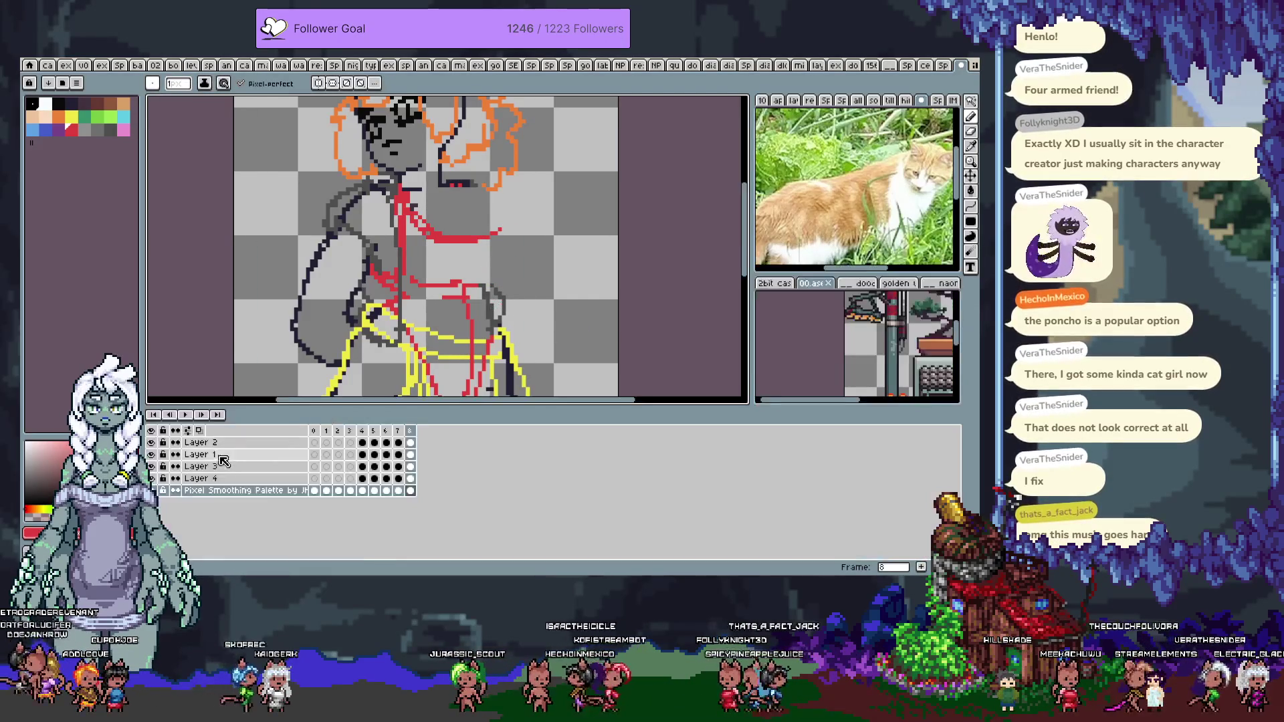
Hide Layer 3's grey sketch lines and step from the first frame to the coloured sketch frames
click(152, 466)
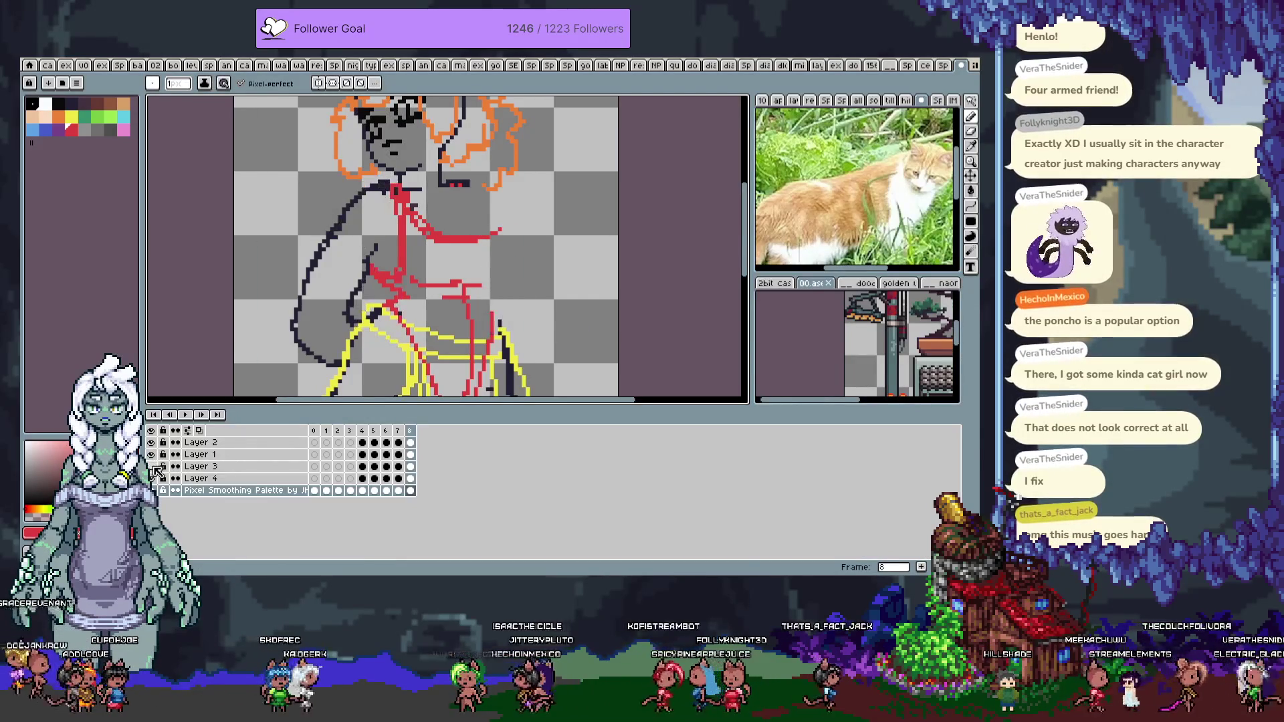
key(Tab)
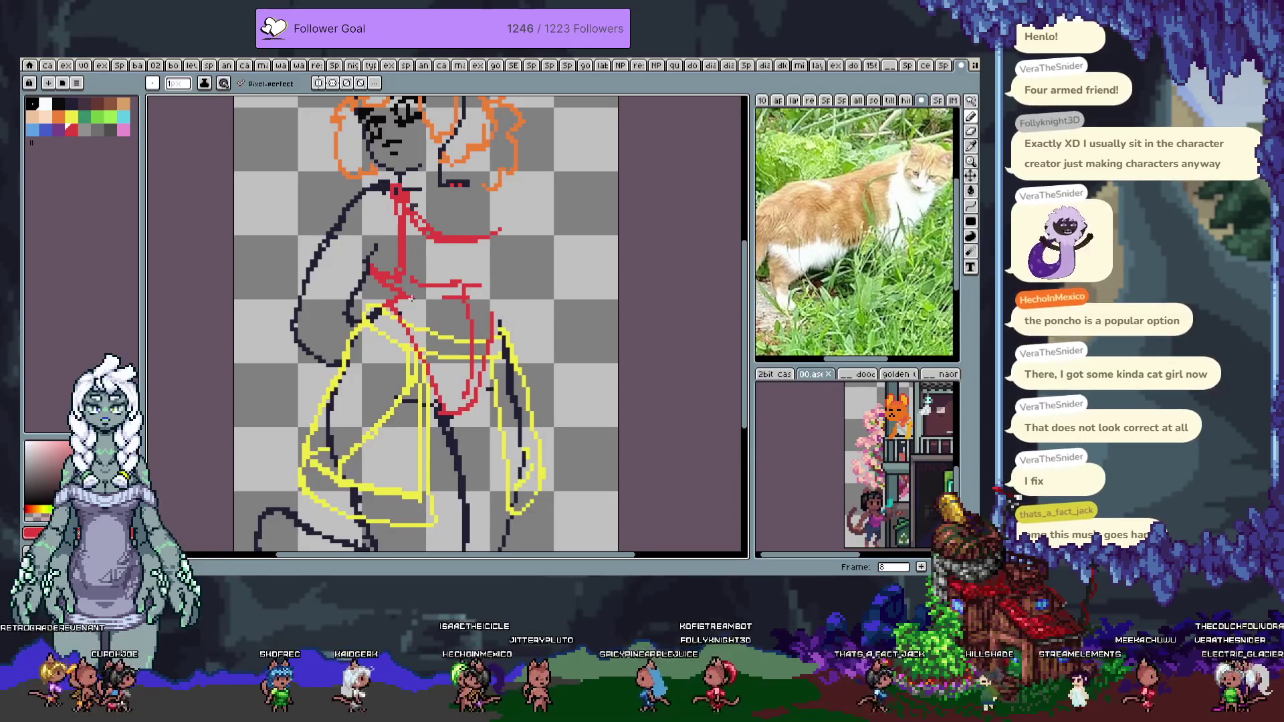
key(Home)
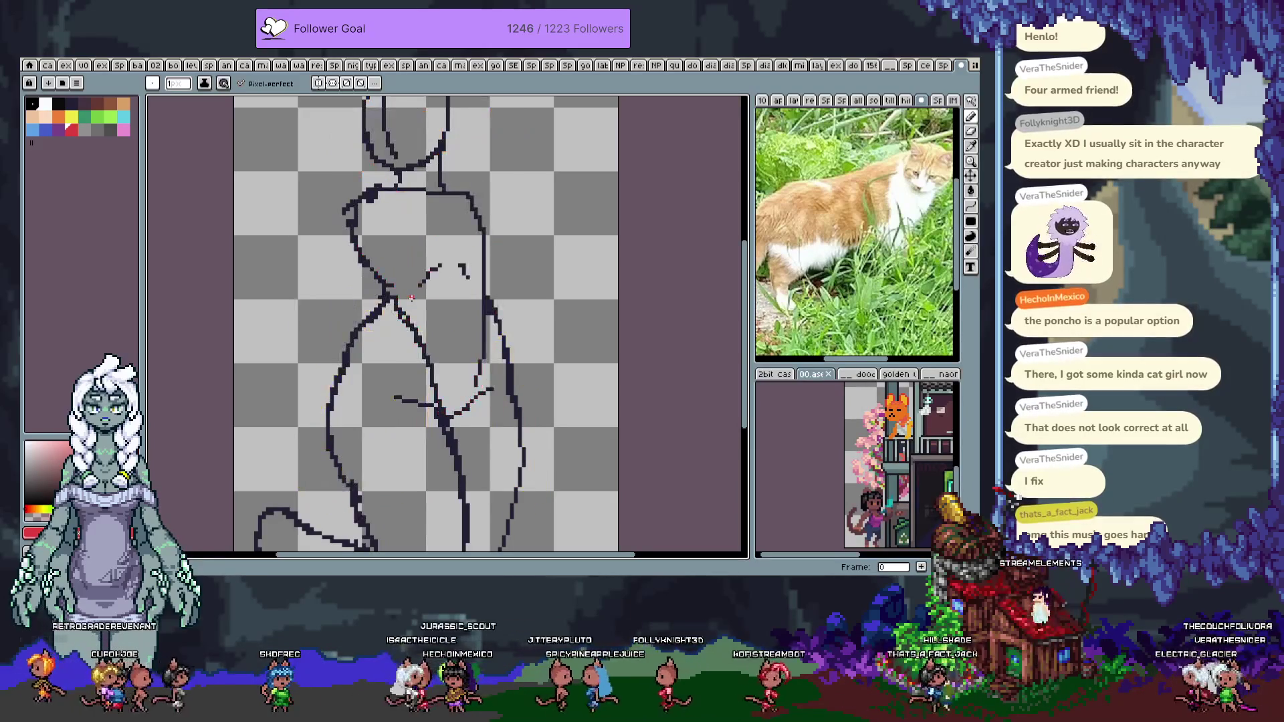
key(Return)
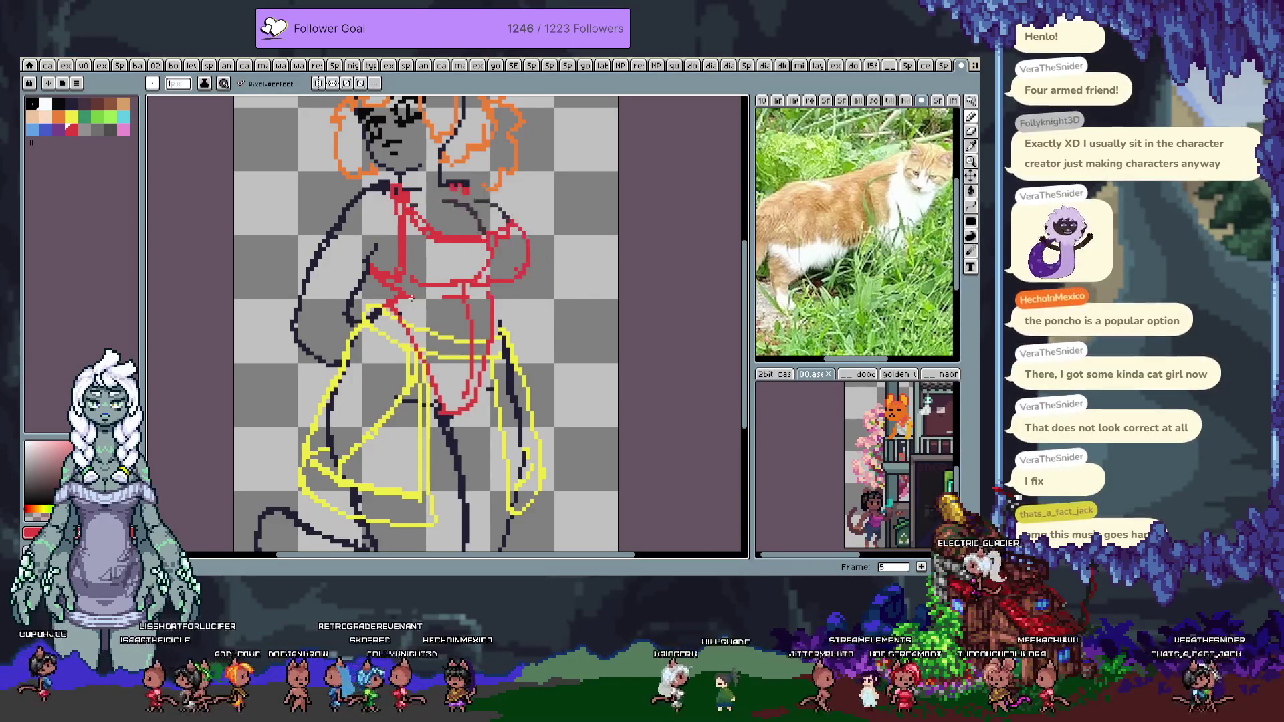
Pick the dark outline colour and draw two dark arcs on the chest with the 1px pencil
key(m)
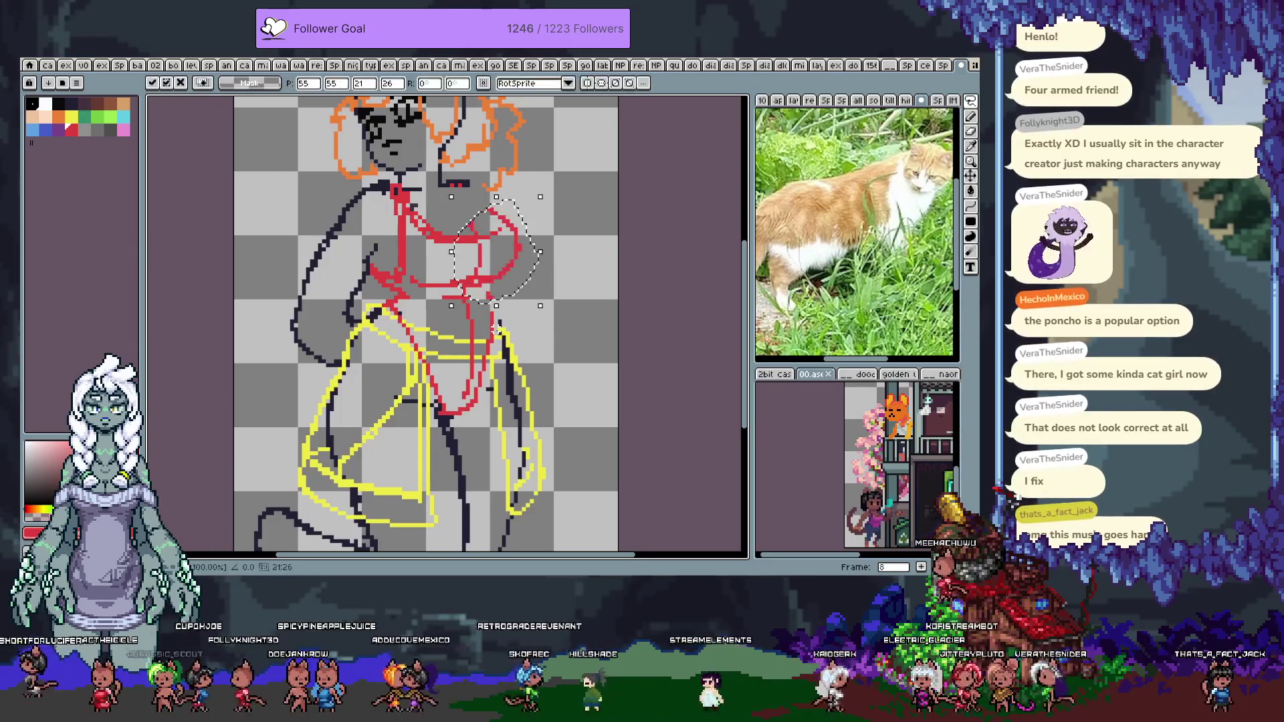
key(b)
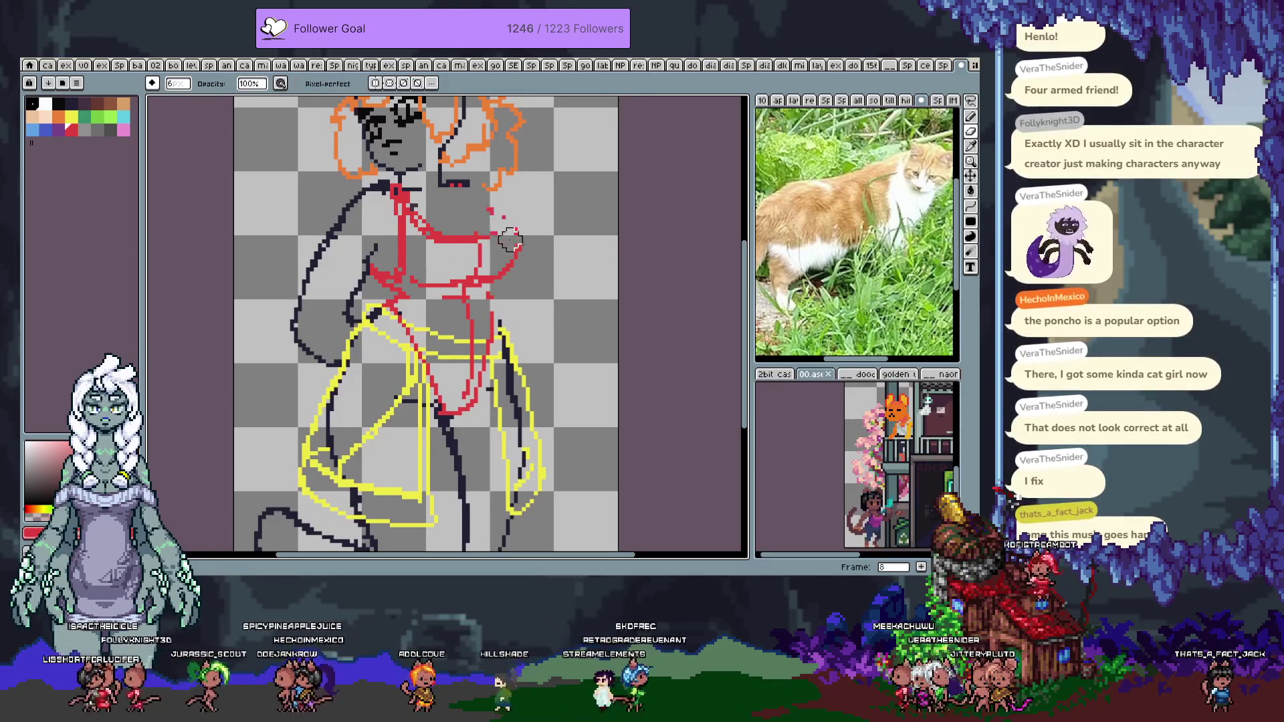
key(e)
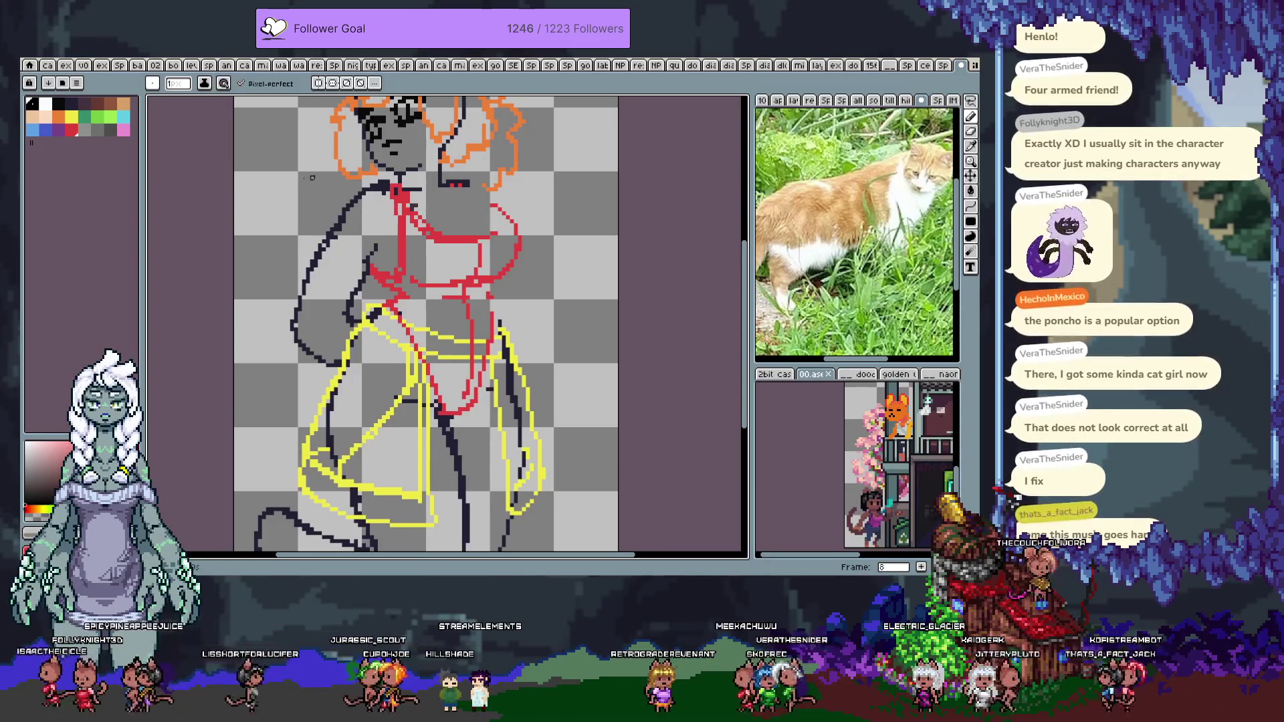
click(82, 104)
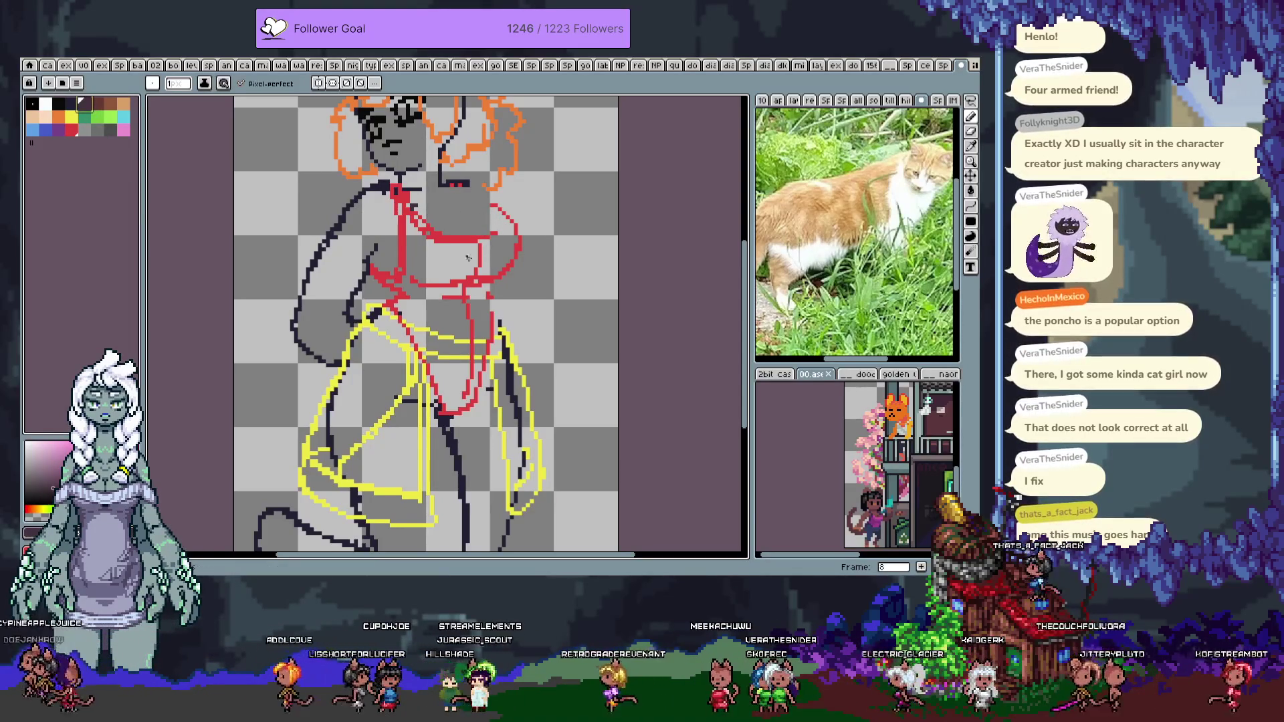
drag(452, 205, 483, 234)
drag(376, 242, 392, 253)
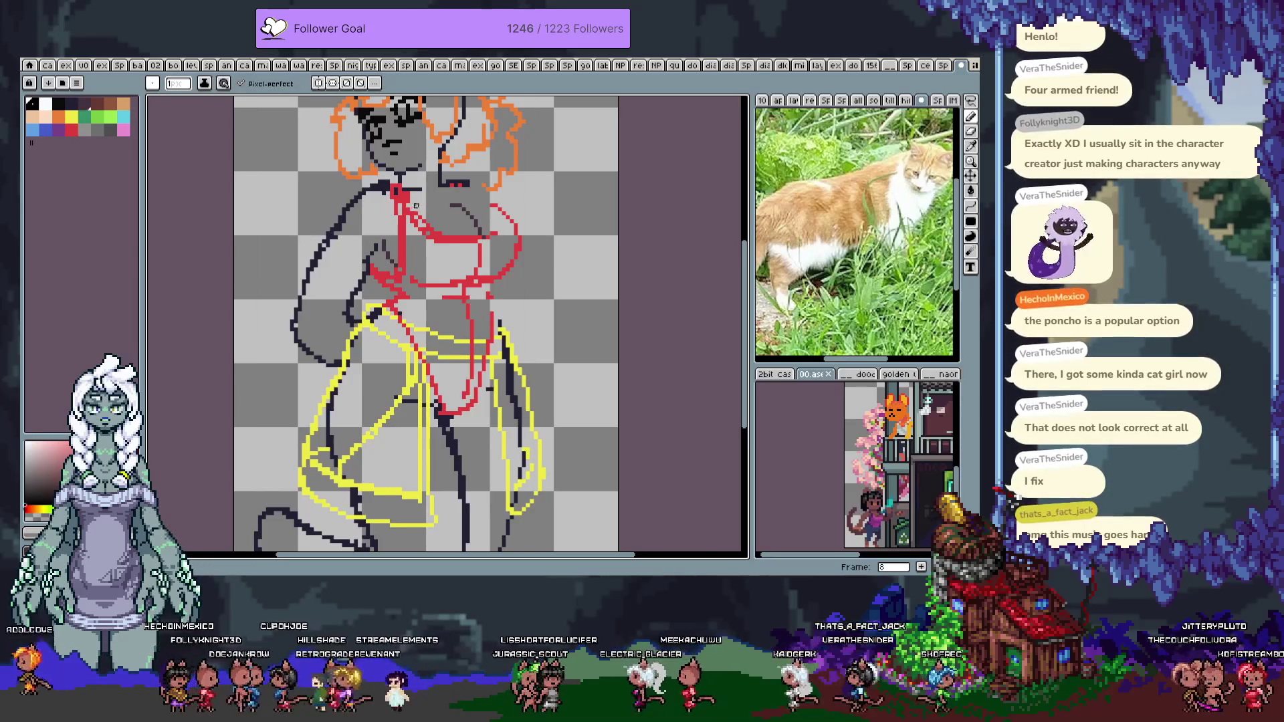
Draw a straight dark line and a curved dark contour across the chest
shift+click(455, 205)
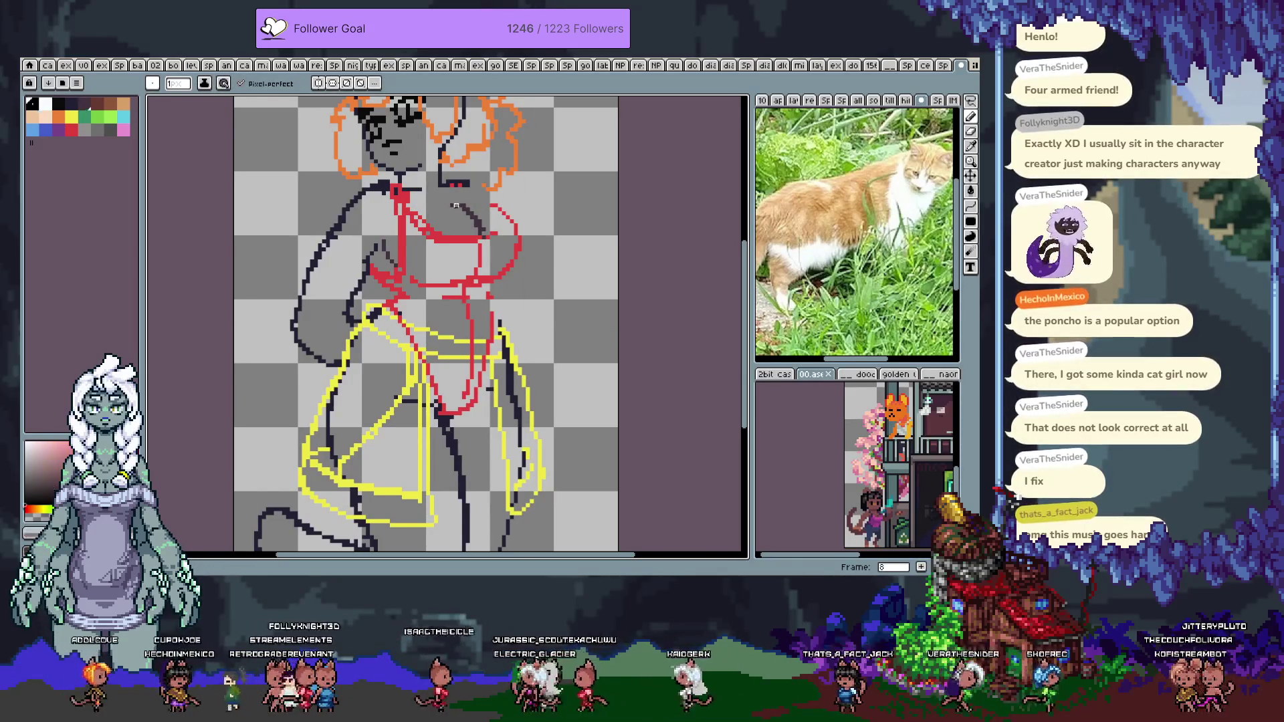
key(e)
key(b)
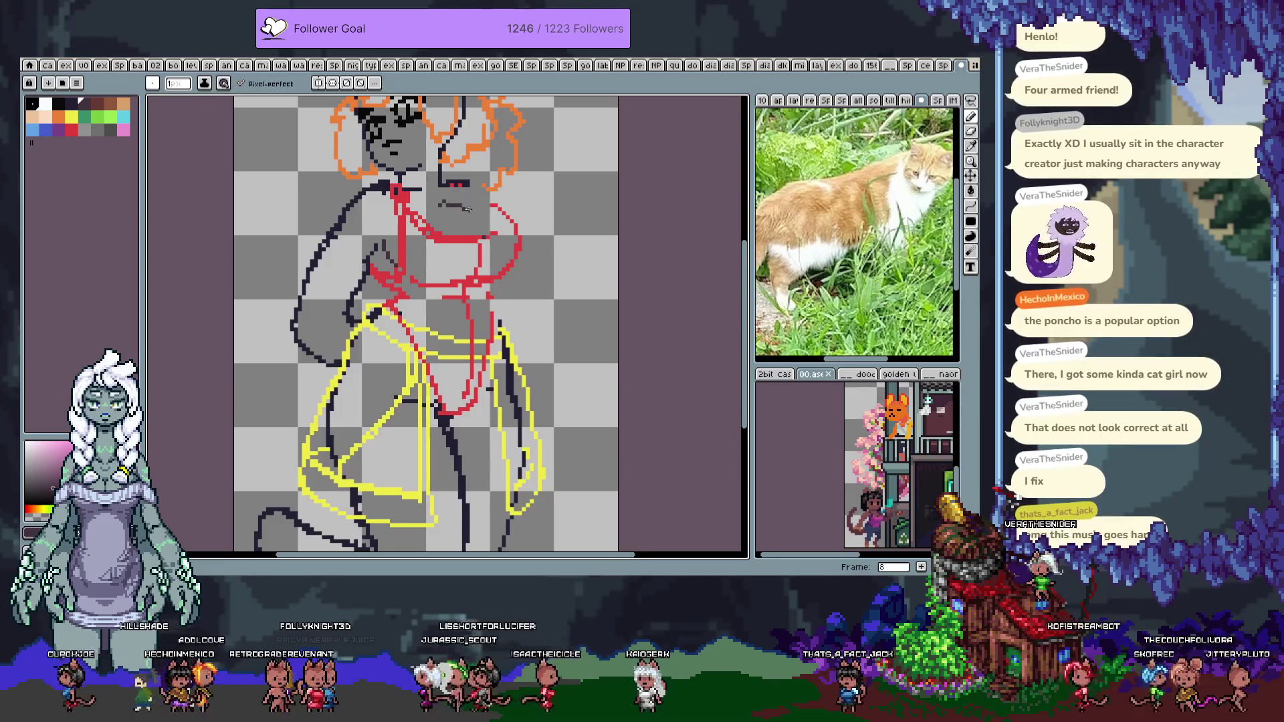
drag(440, 201, 497, 222)
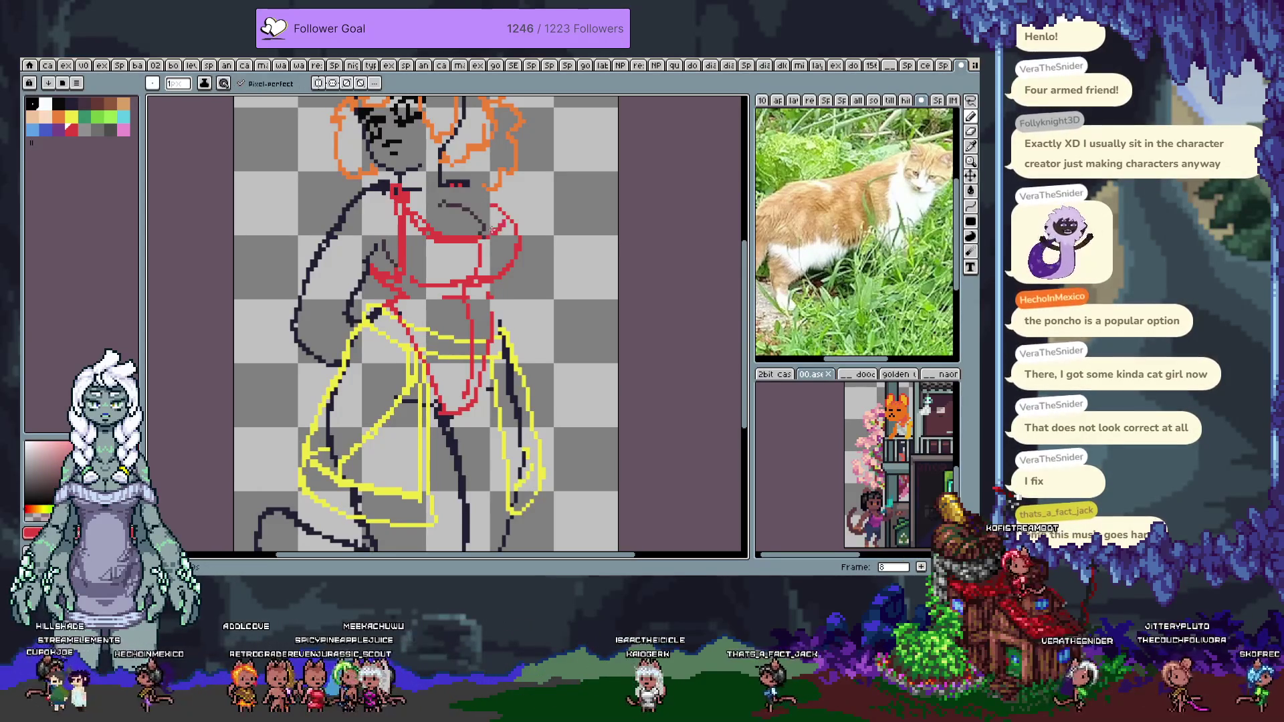
key(e)
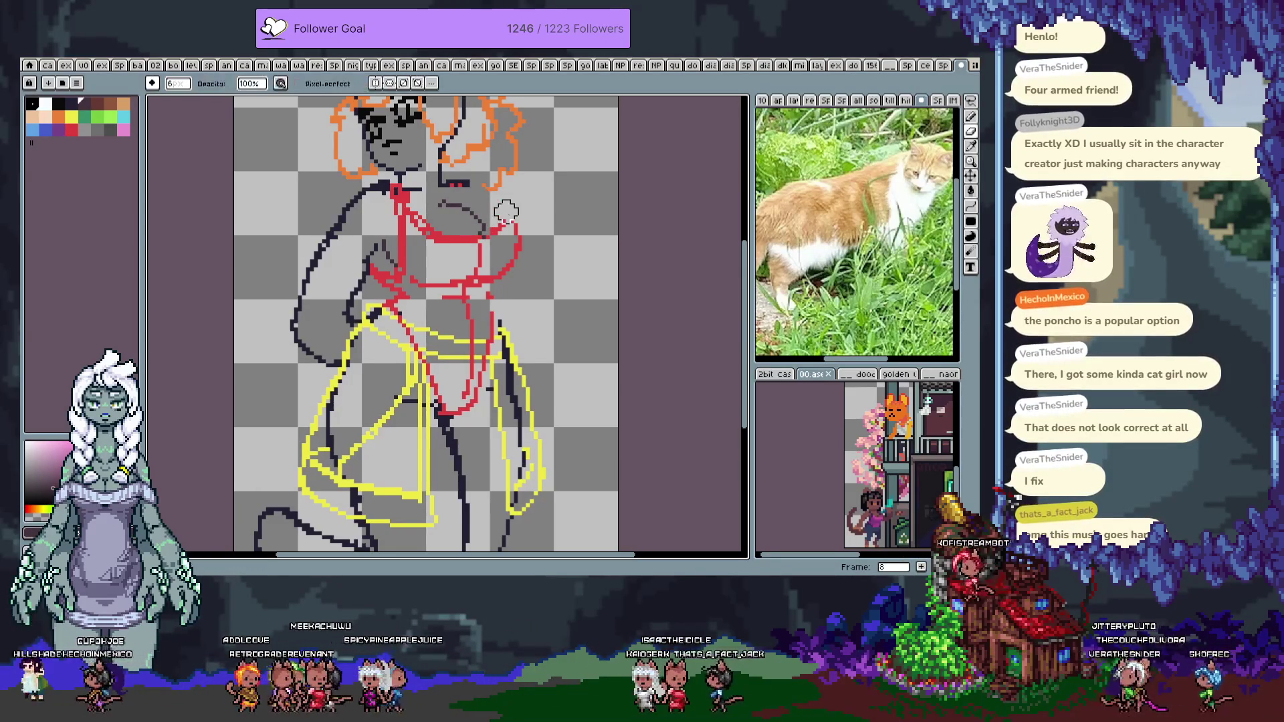
key(b)
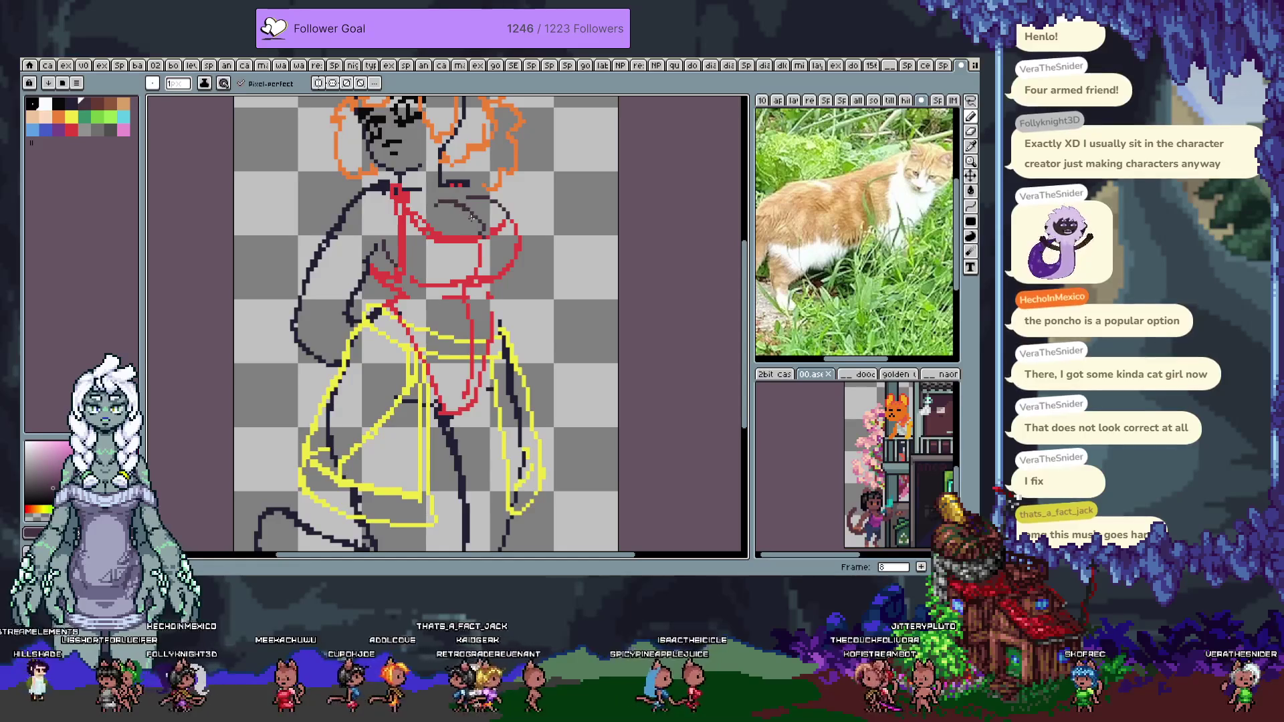
Undo some chest strokes, restore the grey one, and extend it to the left
key(ctrl+z)
key(ctrl+z)
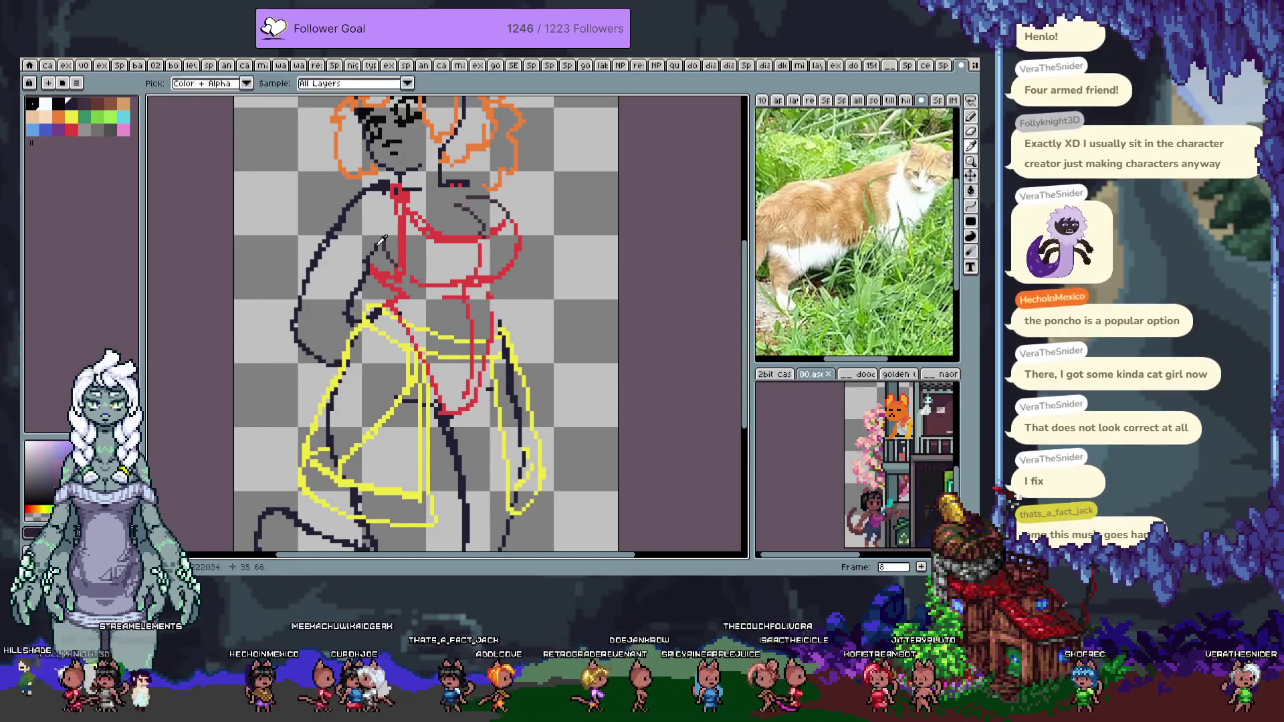
key(ctrl+z)
key(ctrl+z)
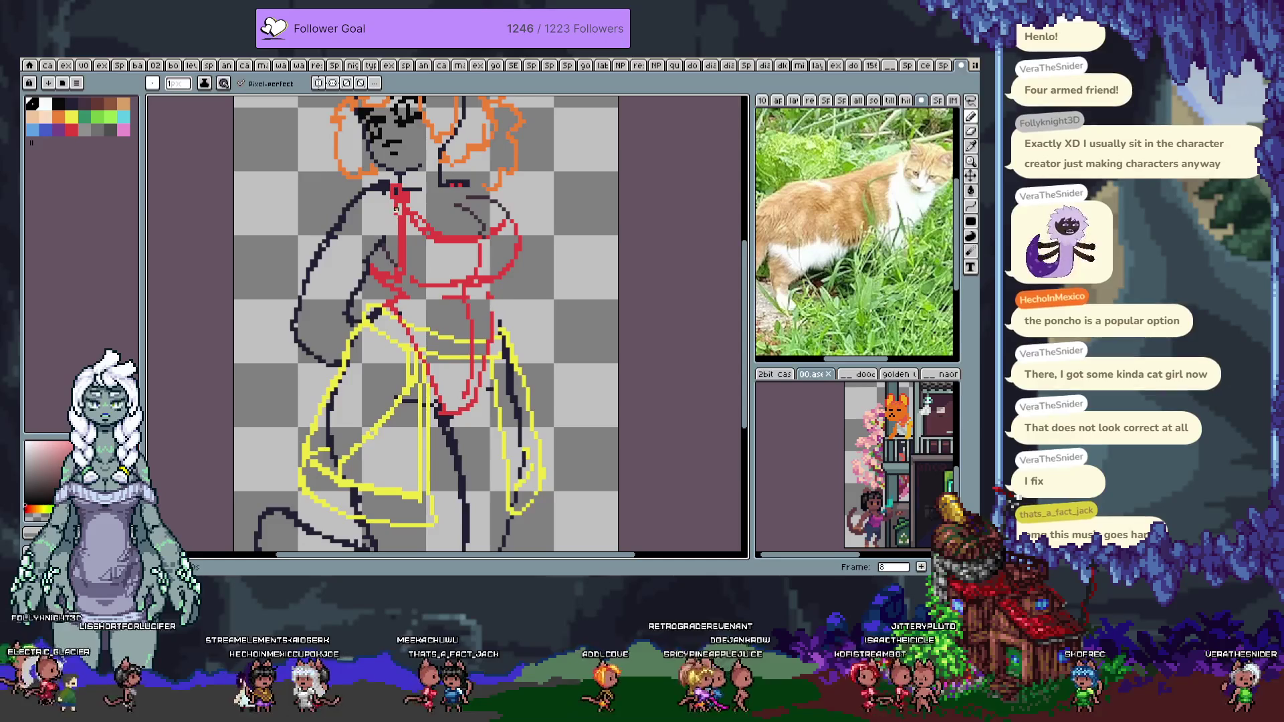
key(ctrl+z)
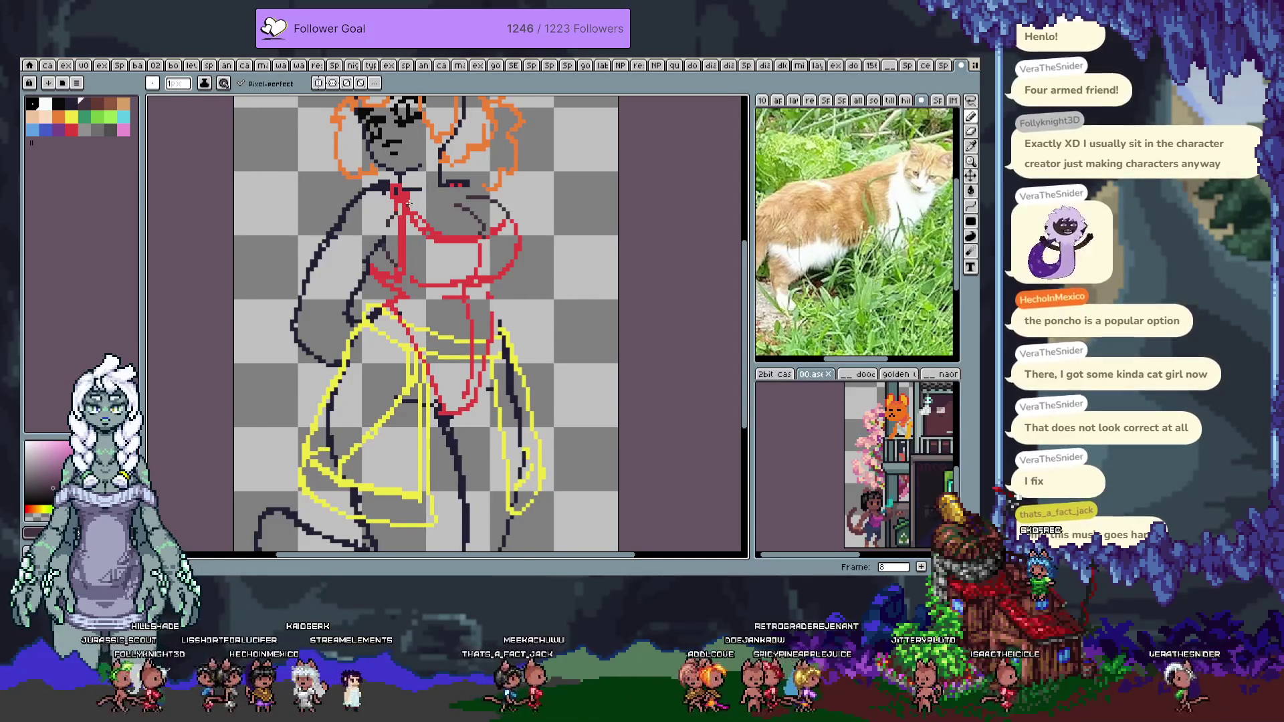
key(ctrl+y)
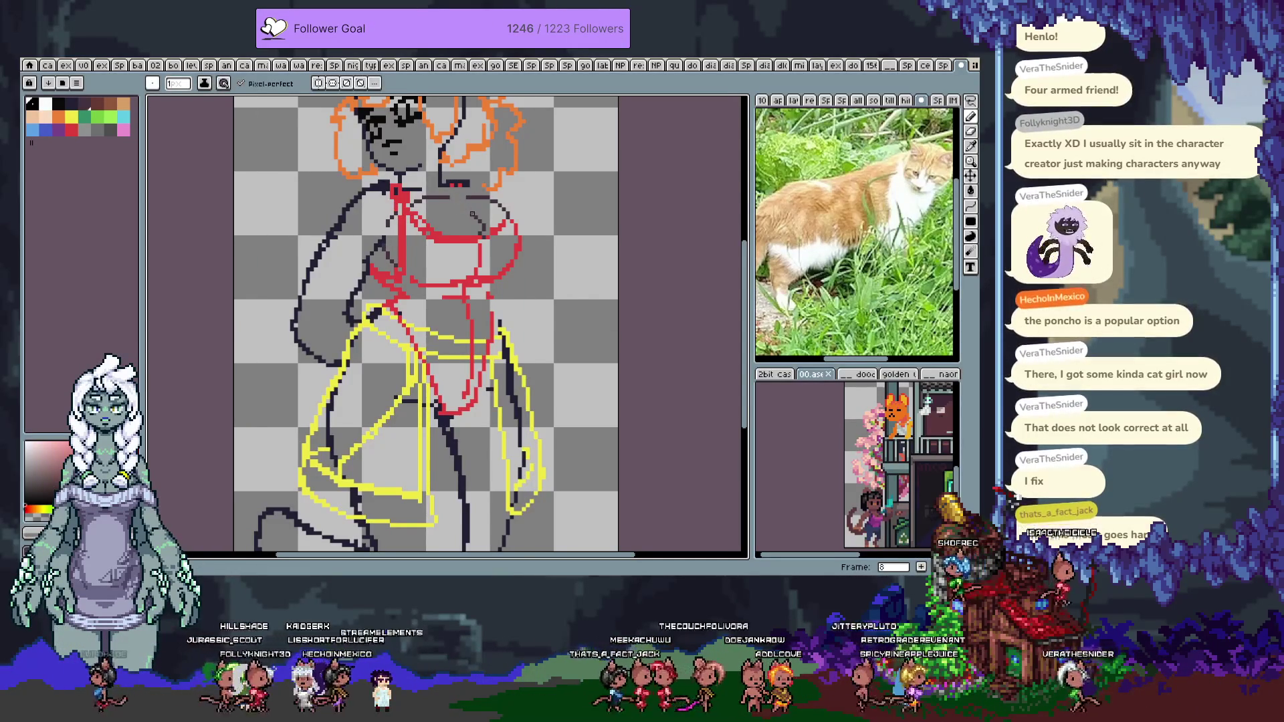
drag(446, 200, 479, 215)
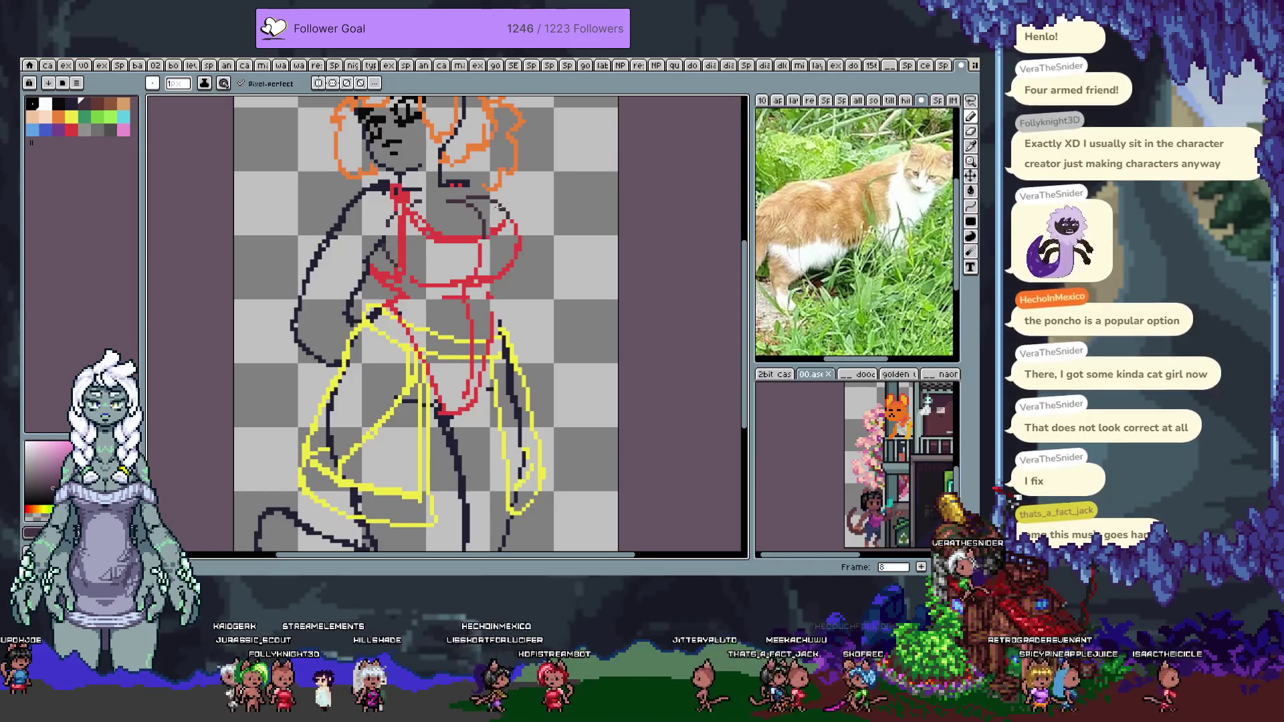
Sample the sketch red, then reselect dark and draw a short line beside the torso's right
key(alt)
alt+click(468, 179)
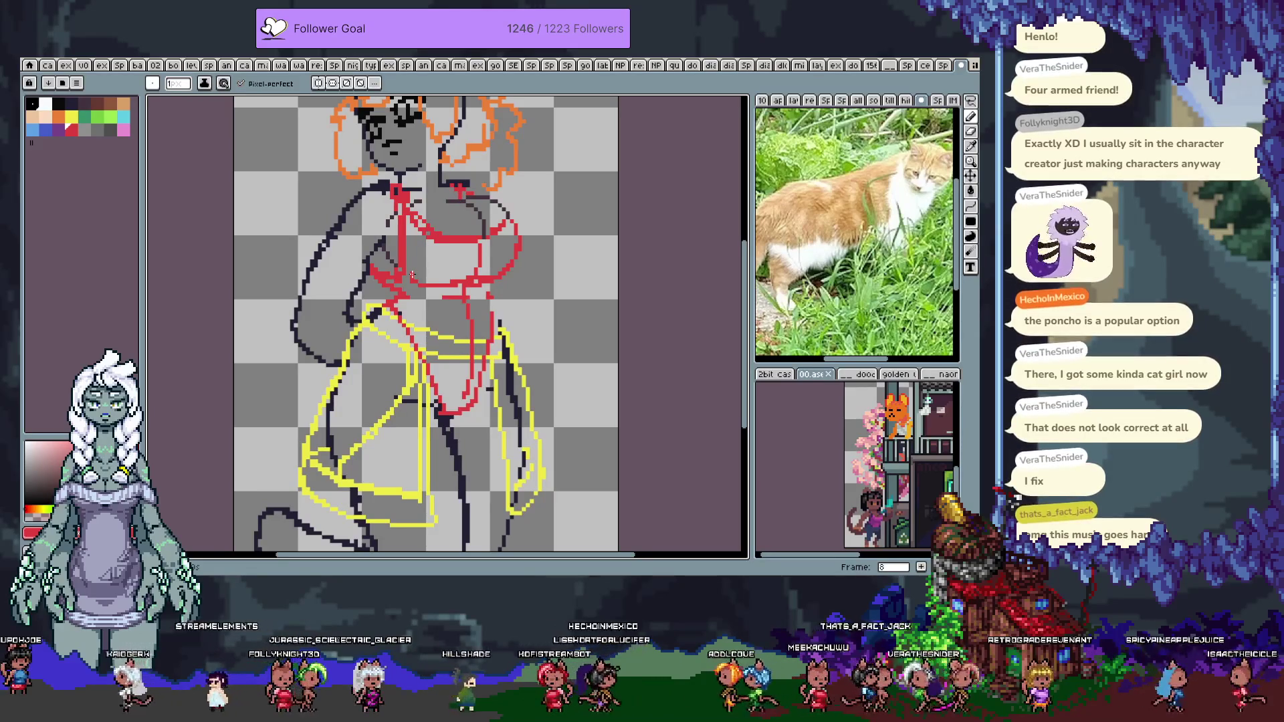
drag(610, 266, 586, 311)
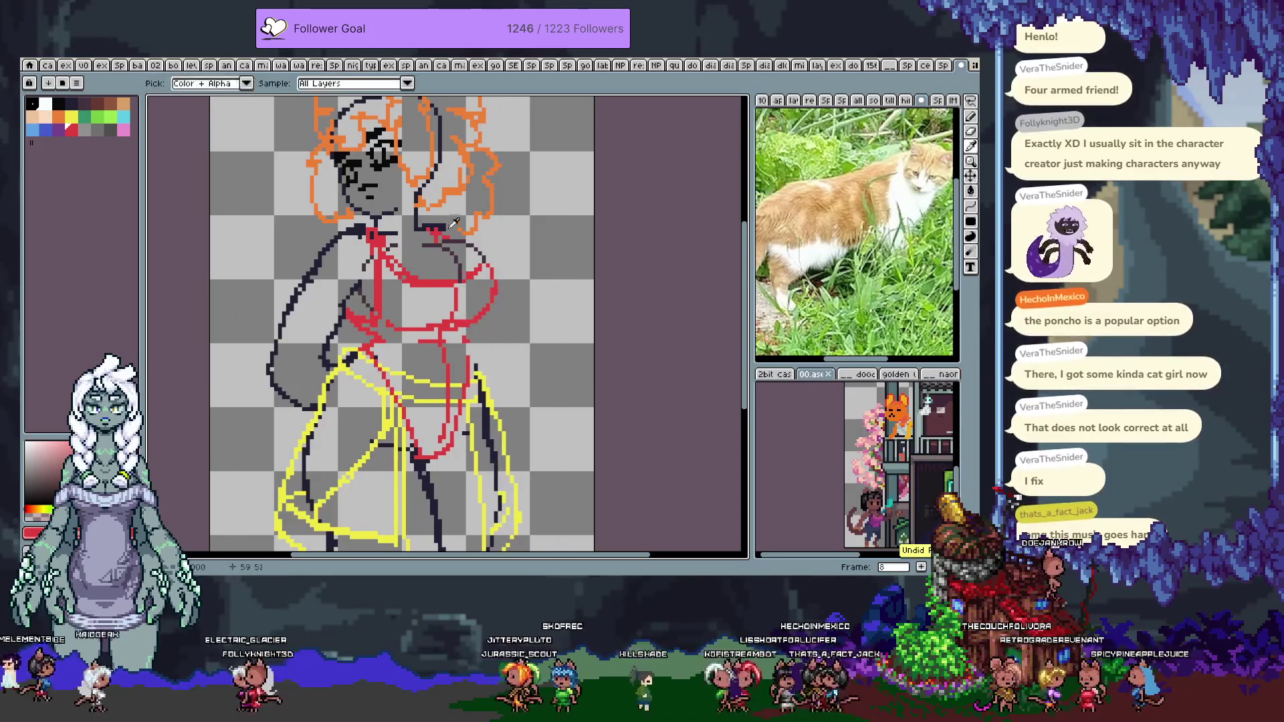
alt+click(457, 233)
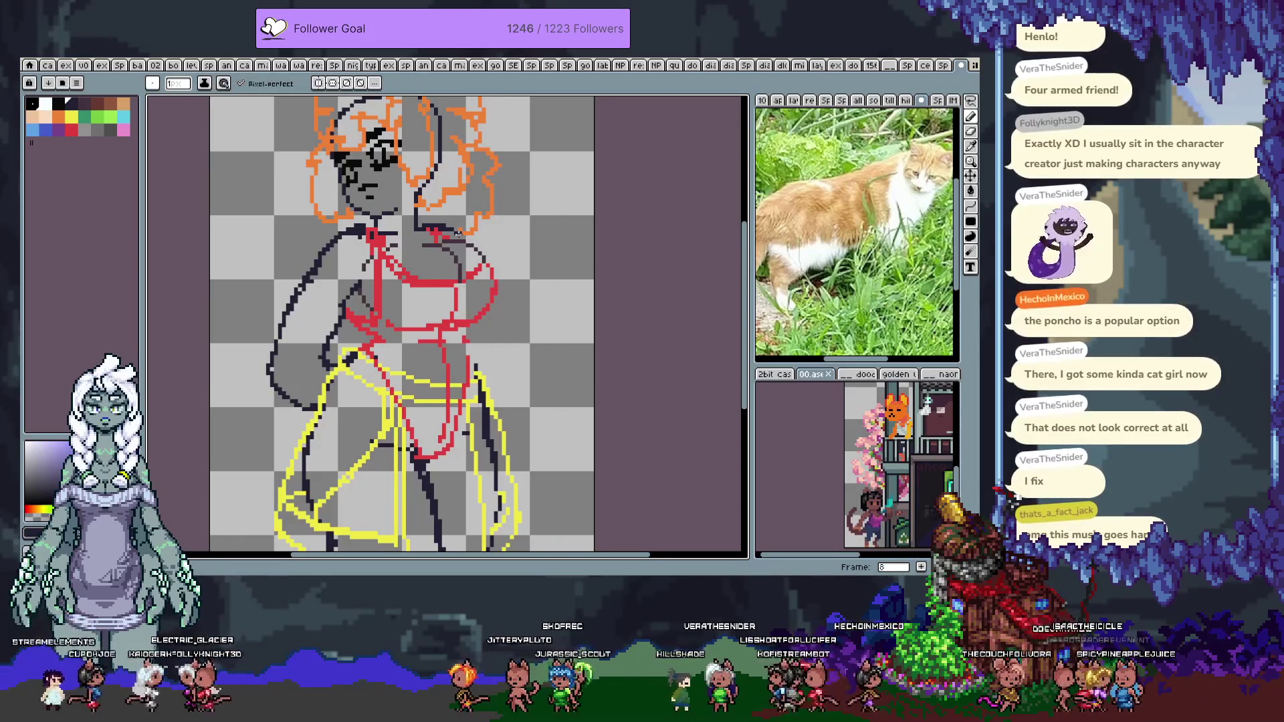
mouse_move(494, 296)
mouse_down()
mouse_move(523, 366)
mouse_move(489, 293)
mouse_move(501, 285)
mouse_up()
key(ctrl+z)
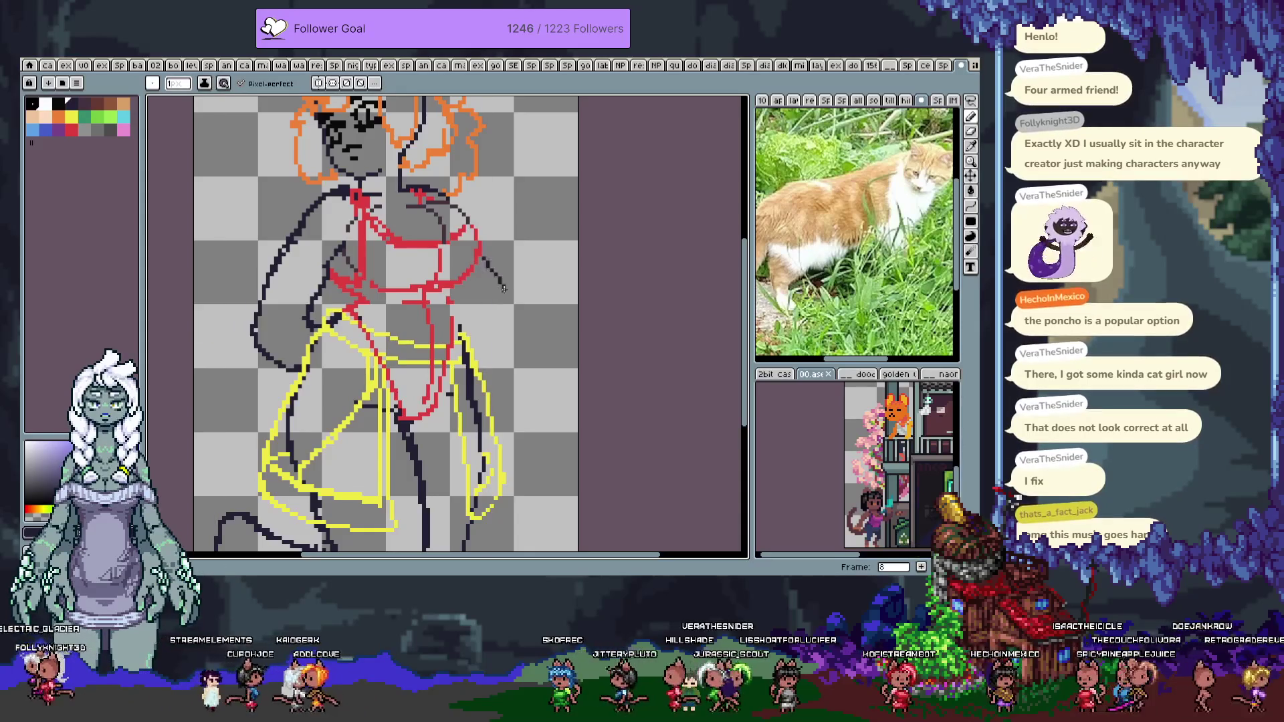
key(ctrl+z)
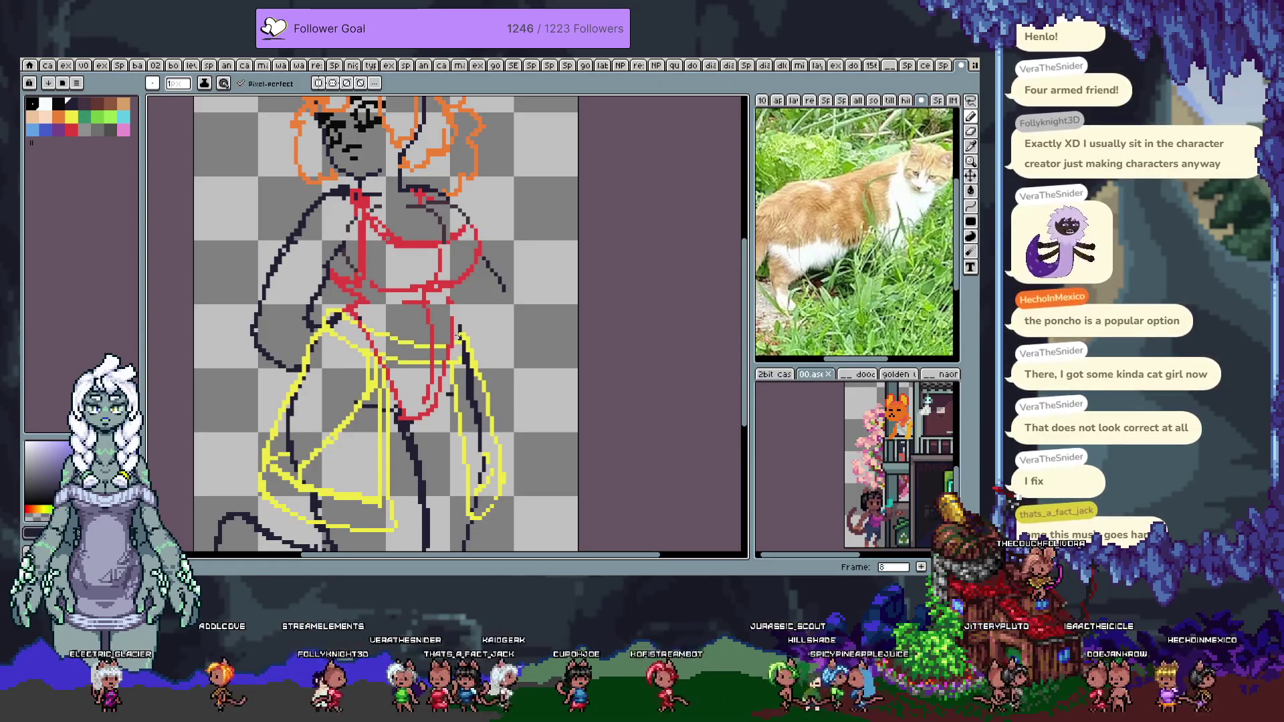
key(Tab)
key(Tab)
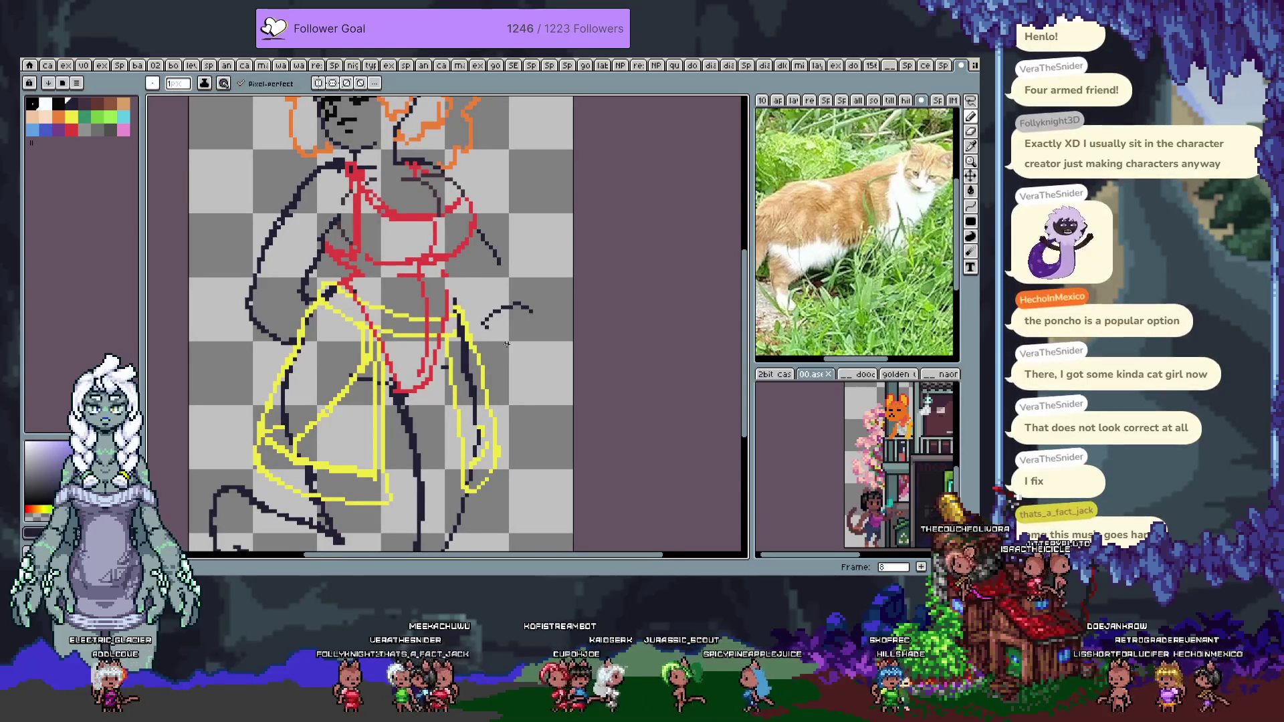
mouse_move(480, 323)
mouse_down()
mouse_move(490, 340)
mouse_move(501, 329)
mouse_up()
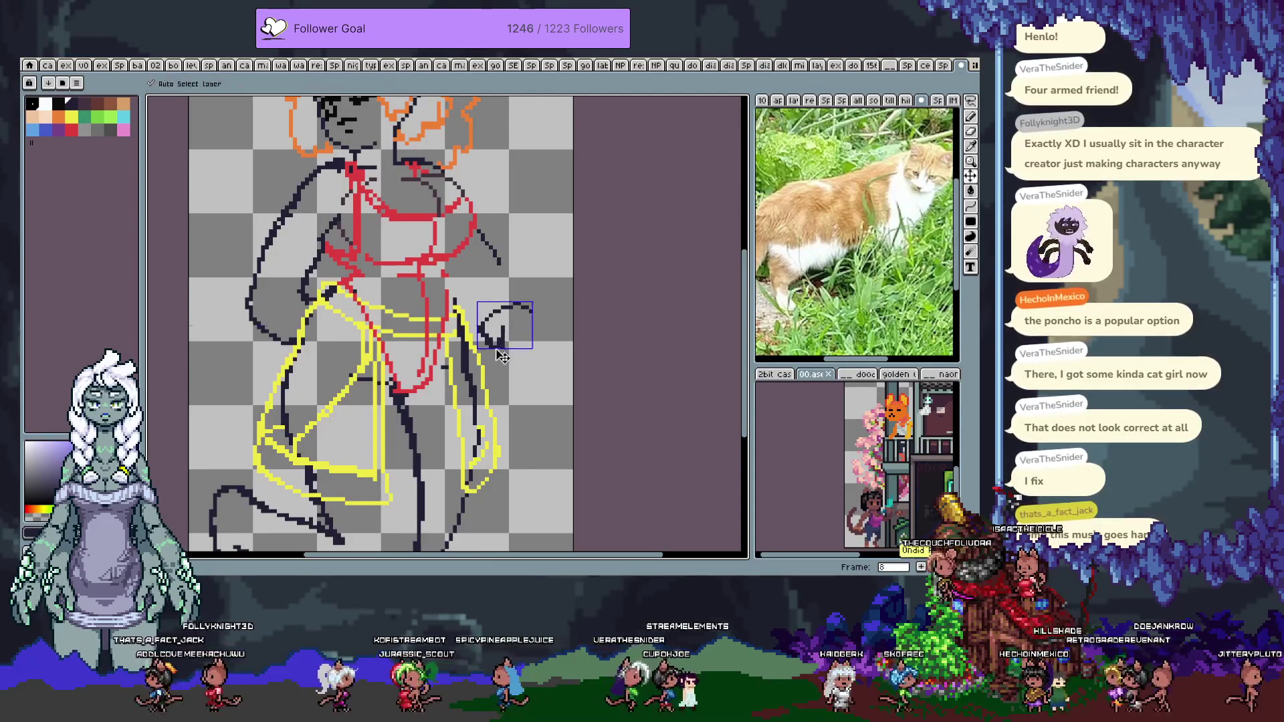
key(e)
key(b)
mouse_move(490, 338)
mouse_down()
mouse_move(502, 358)
mouse_move(513, 335)
mouse_up()
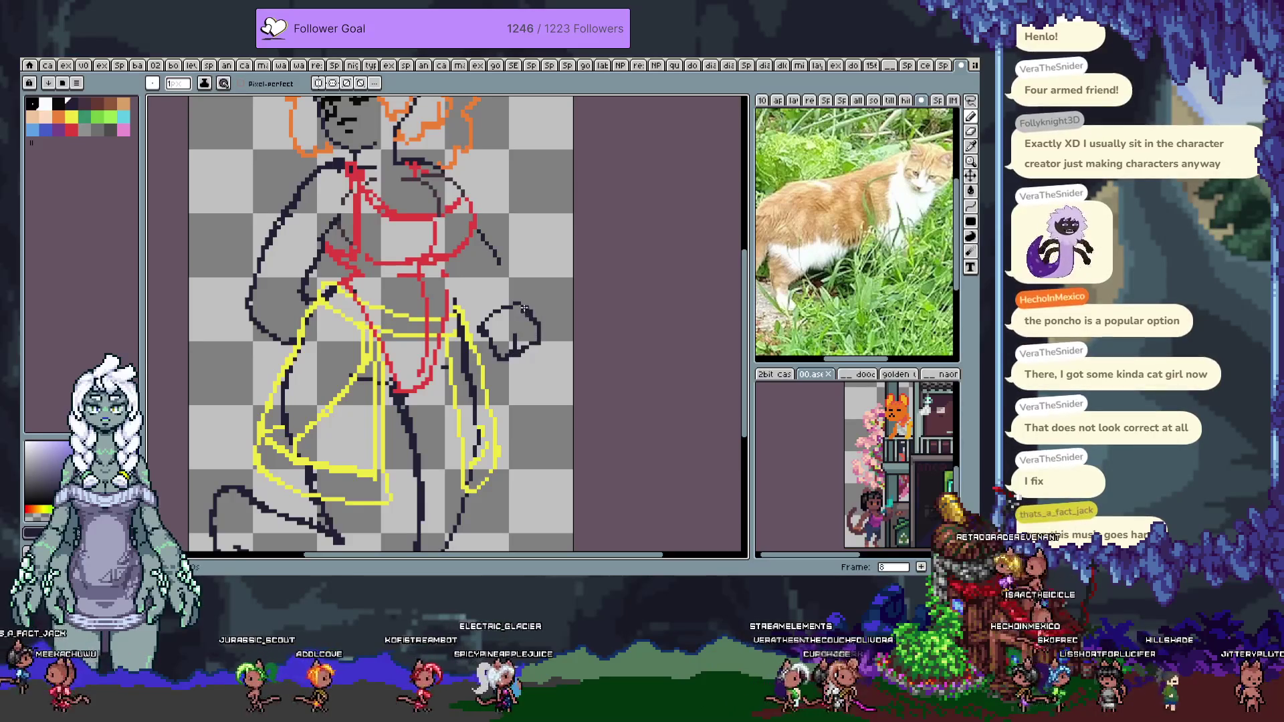
key(v)
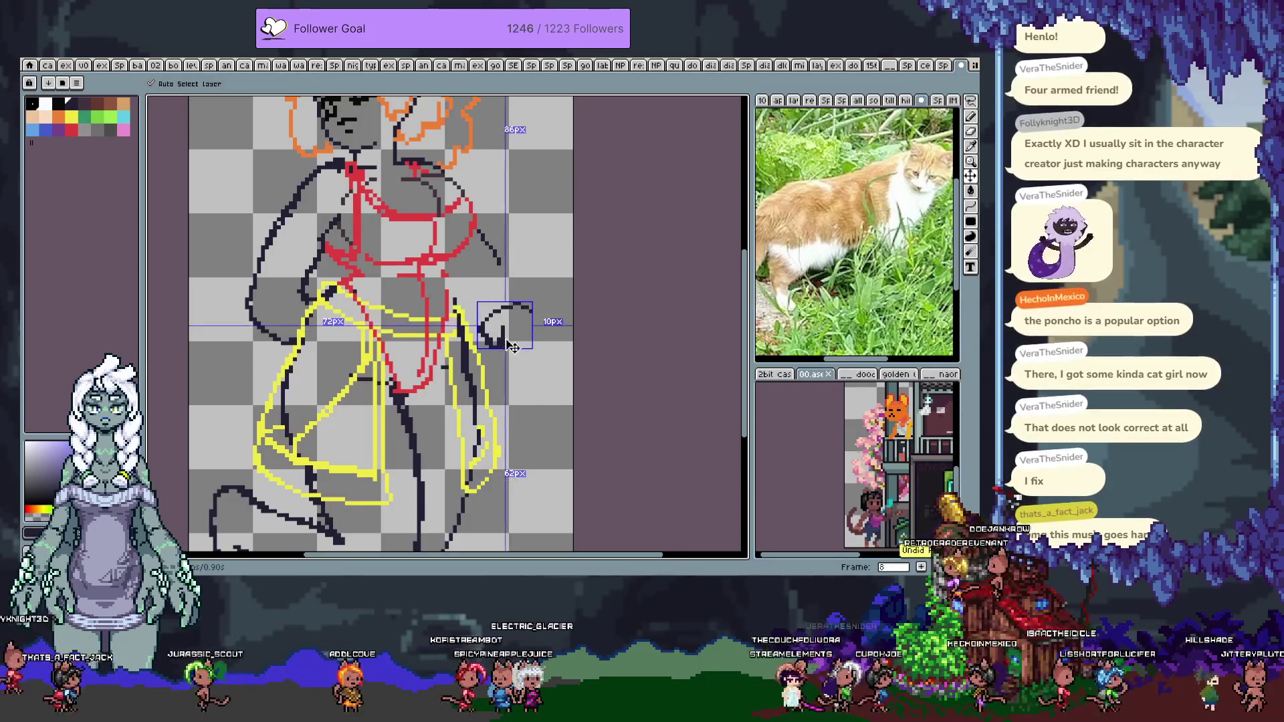
key(Delete)
key(b)
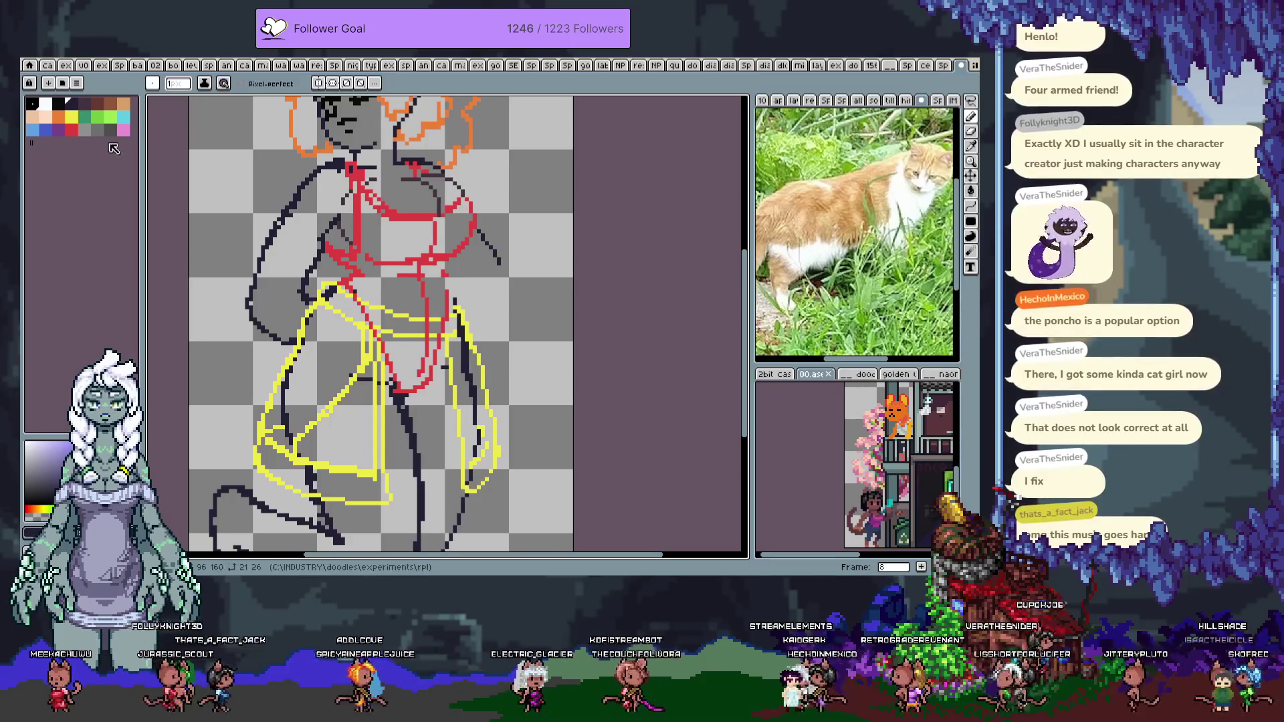
key(space)
Resize the canvas to 120 × 210, adding about 51 pixels below and 24 on the right
drag(487, 339, 443, 273)
scroll(442, 273, down, 4)
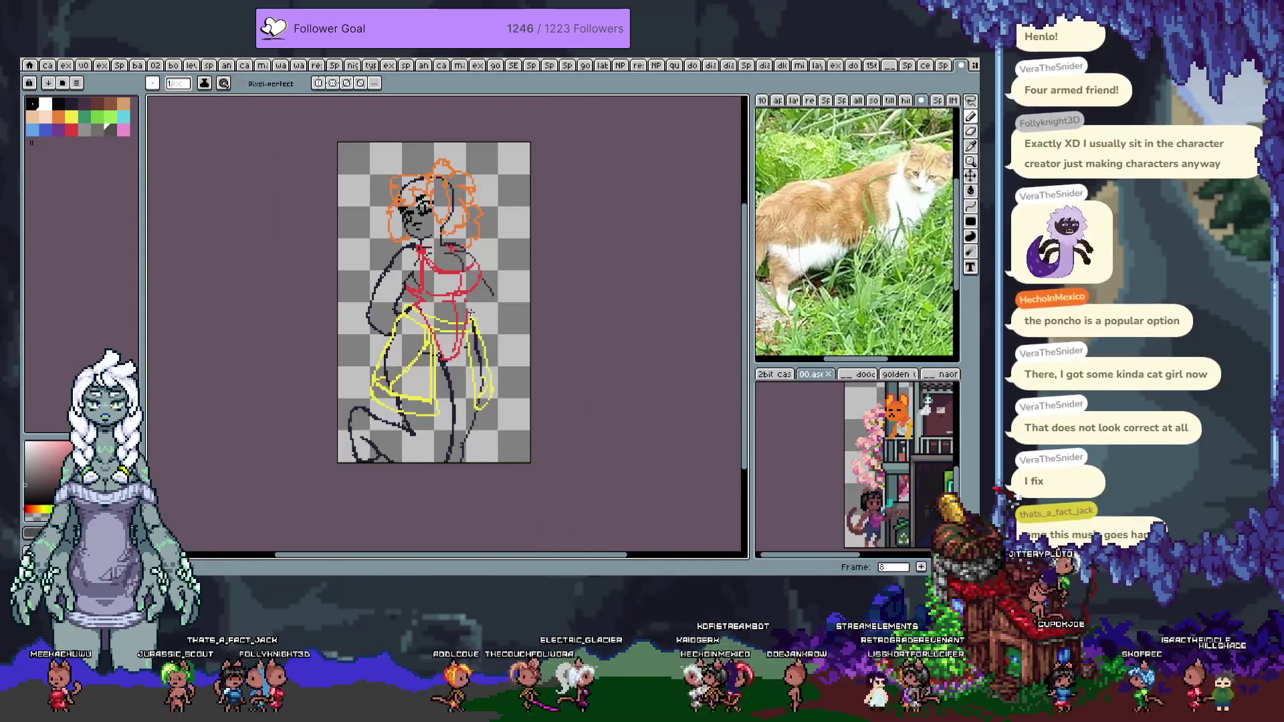
key(ctrl+alt+c)
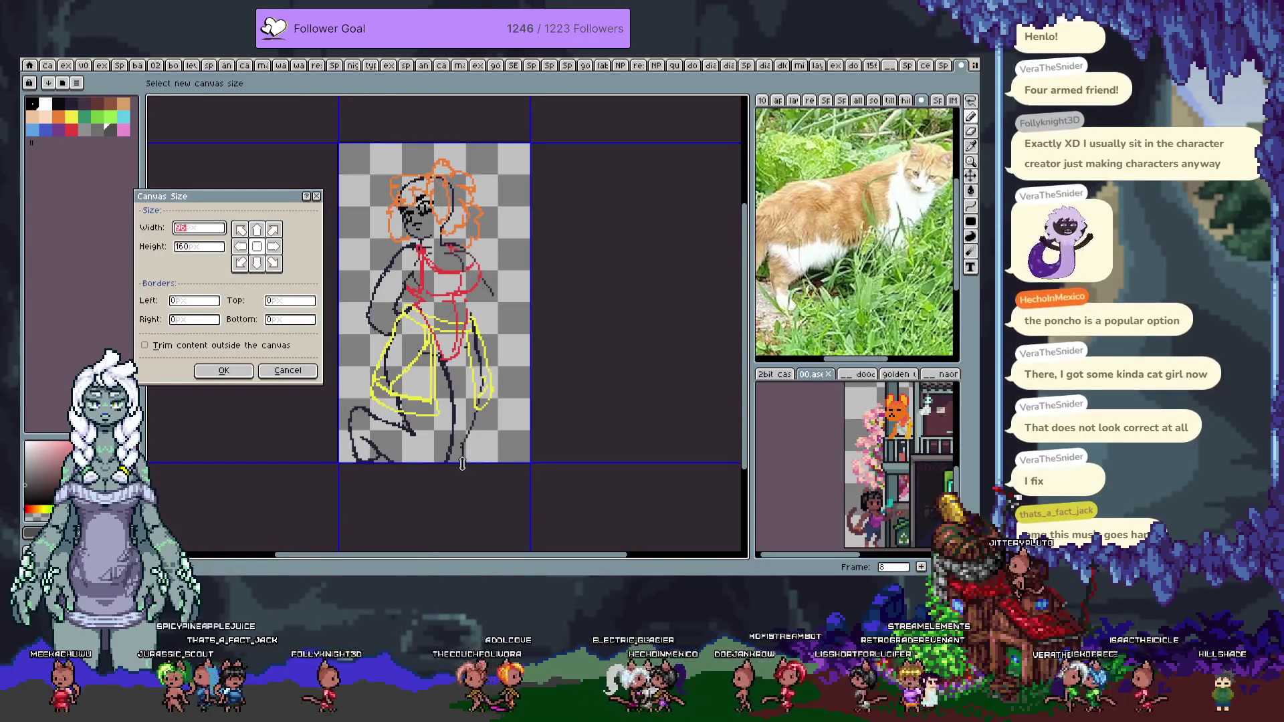
drag(462, 462, 453, 557)
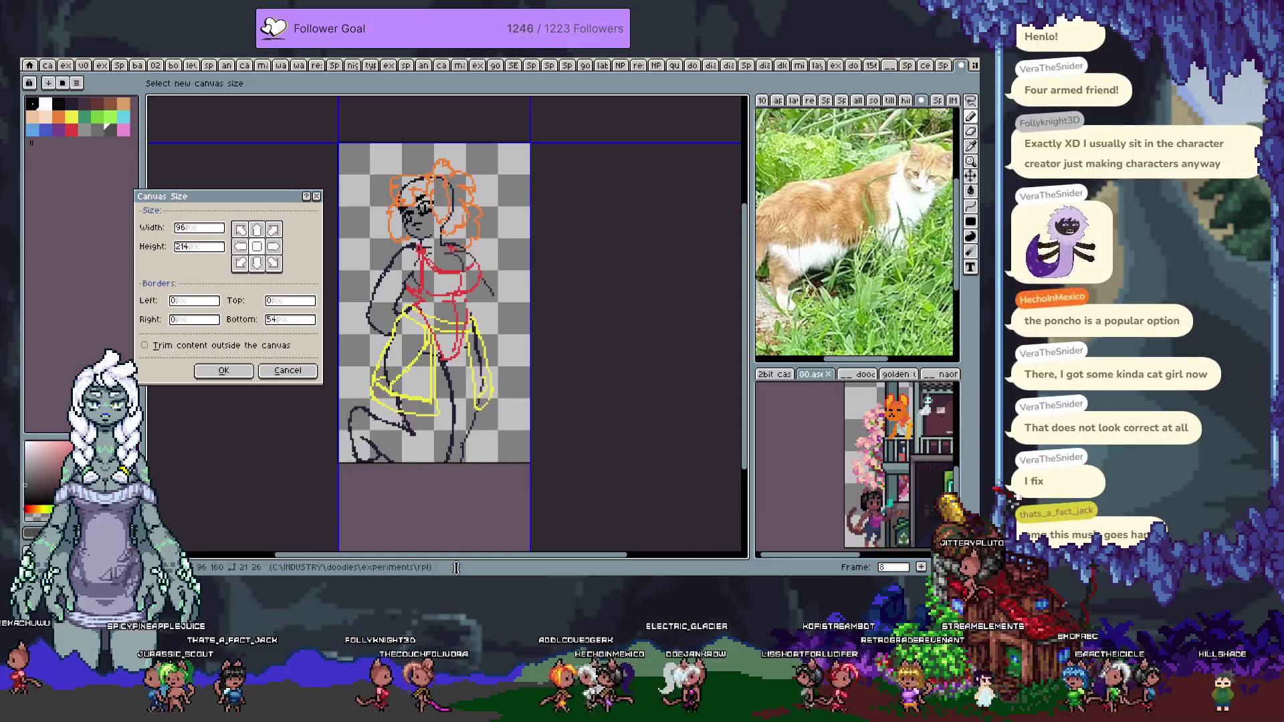
drag(458, 570, 454, 561)
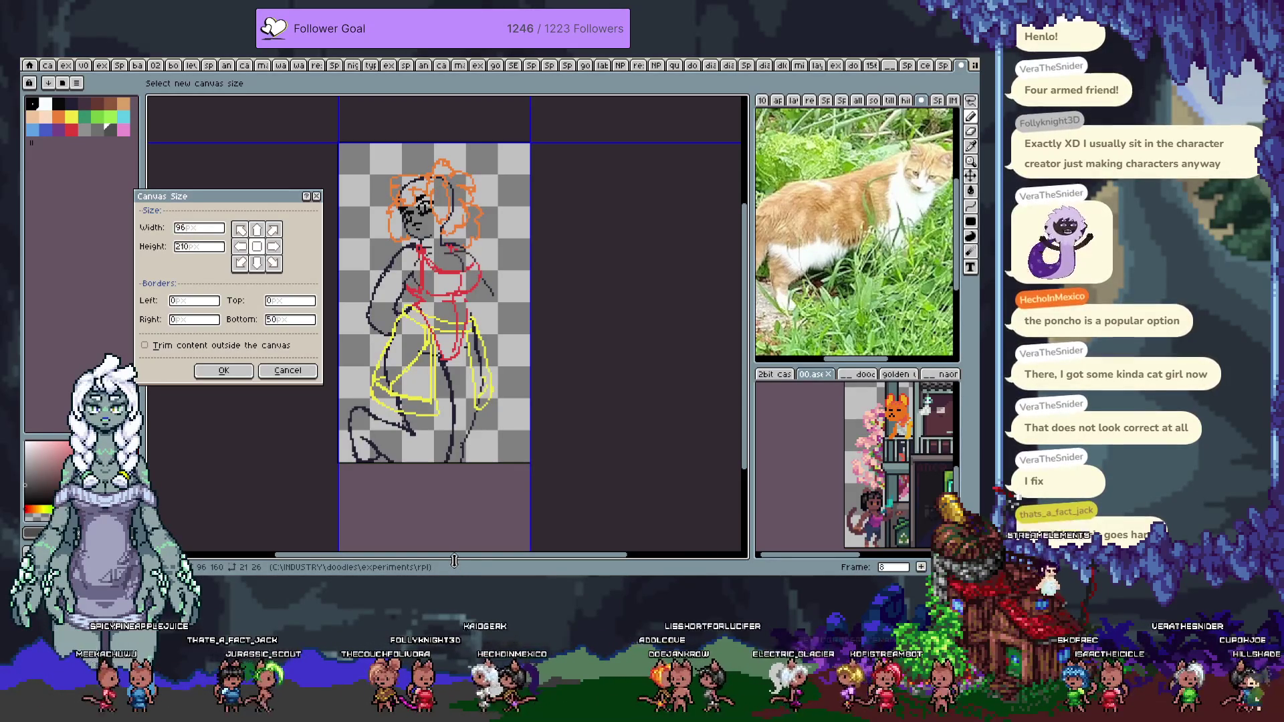
drag(531, 352, 578, 360)
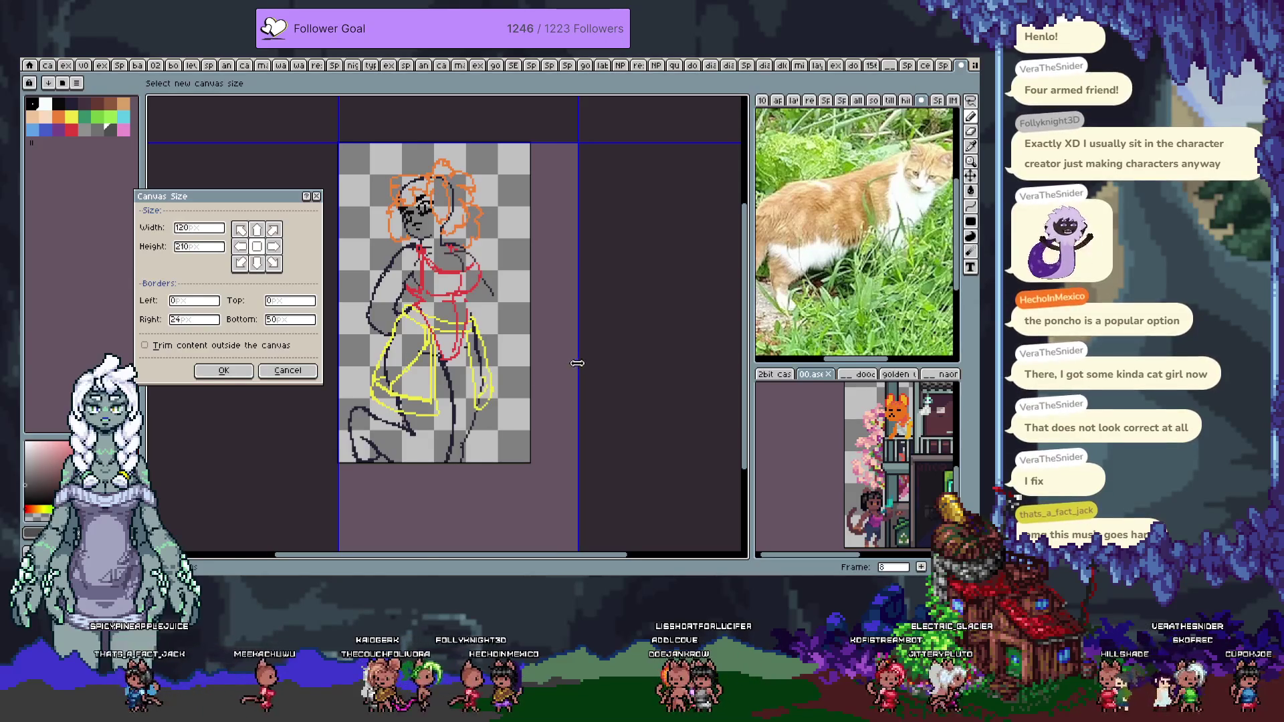
click(223, 371)
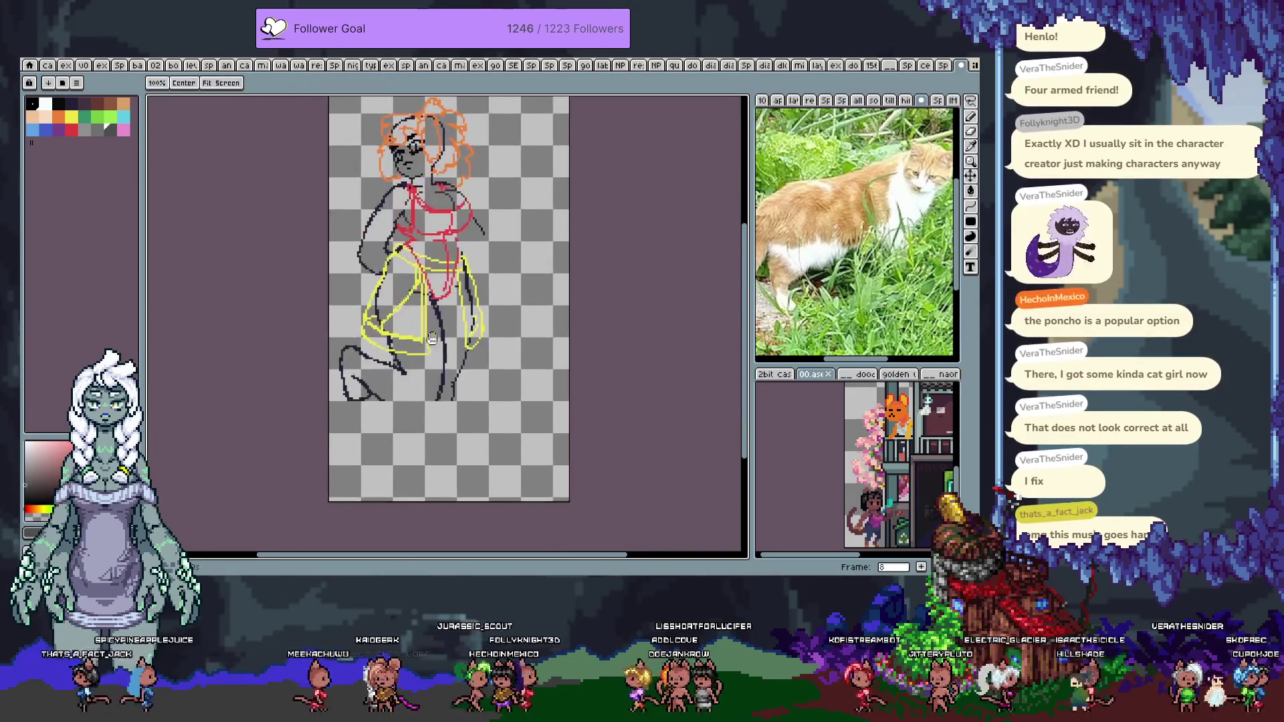
scroll(393, 330, up, 1)
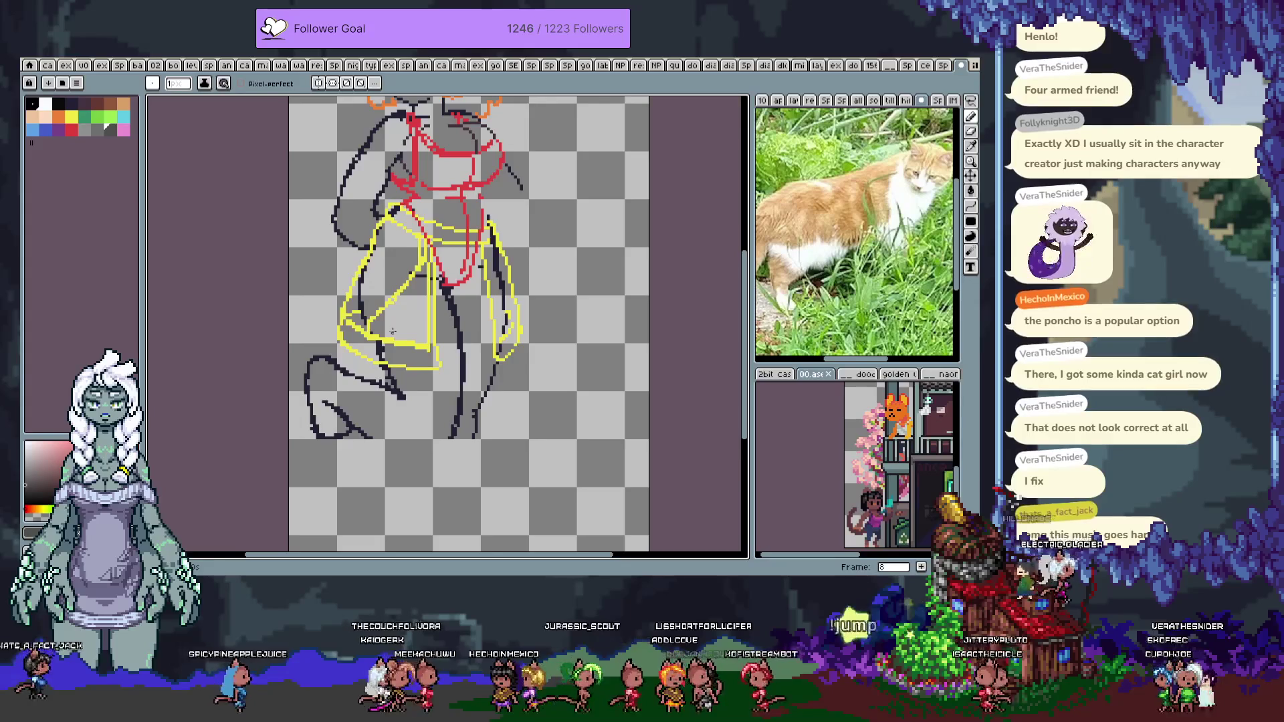
Erase the stroke under the yellow outline and the lower leg stroke, then redraw a dark leg line downward
drag(393, 330, 387, 311)
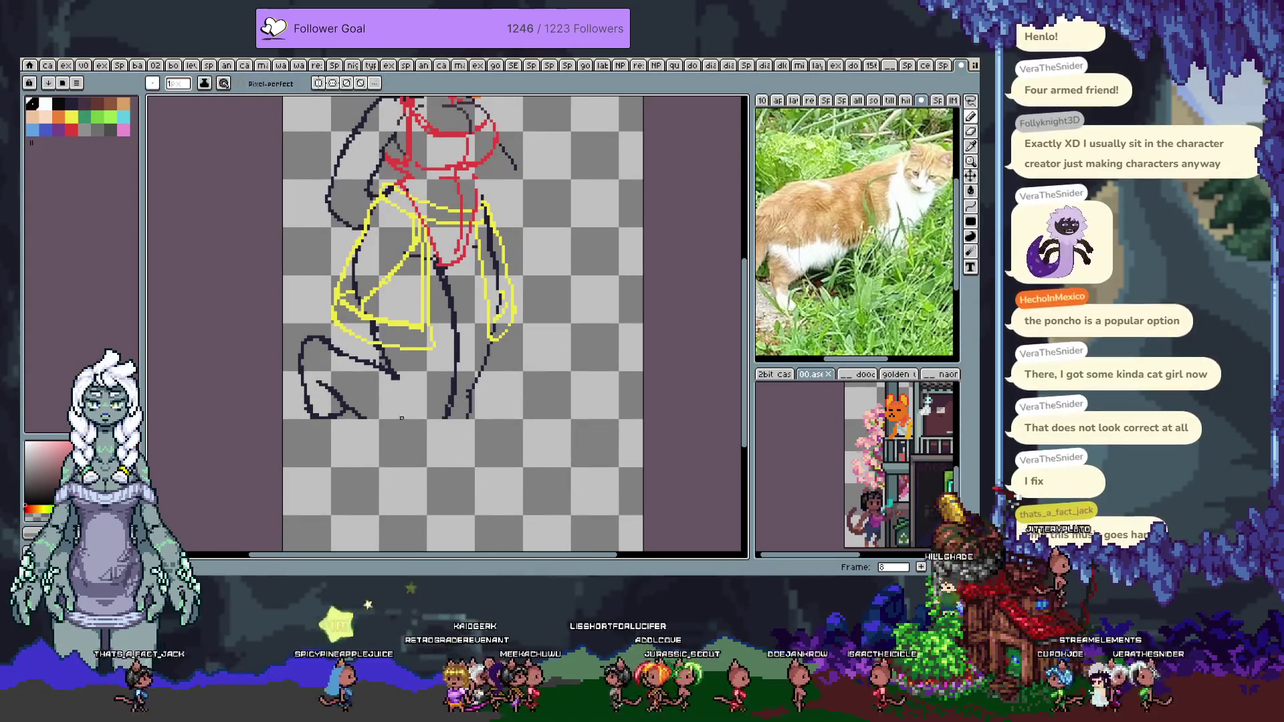
key(v)
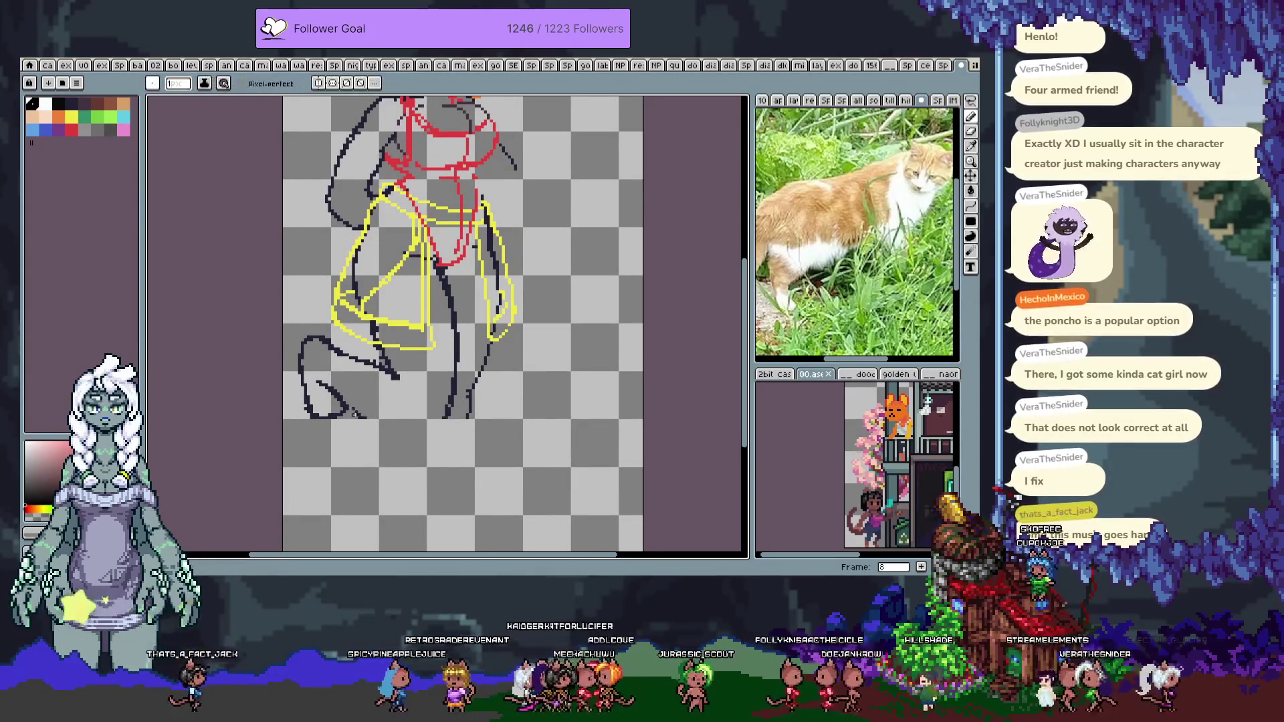
key(b)
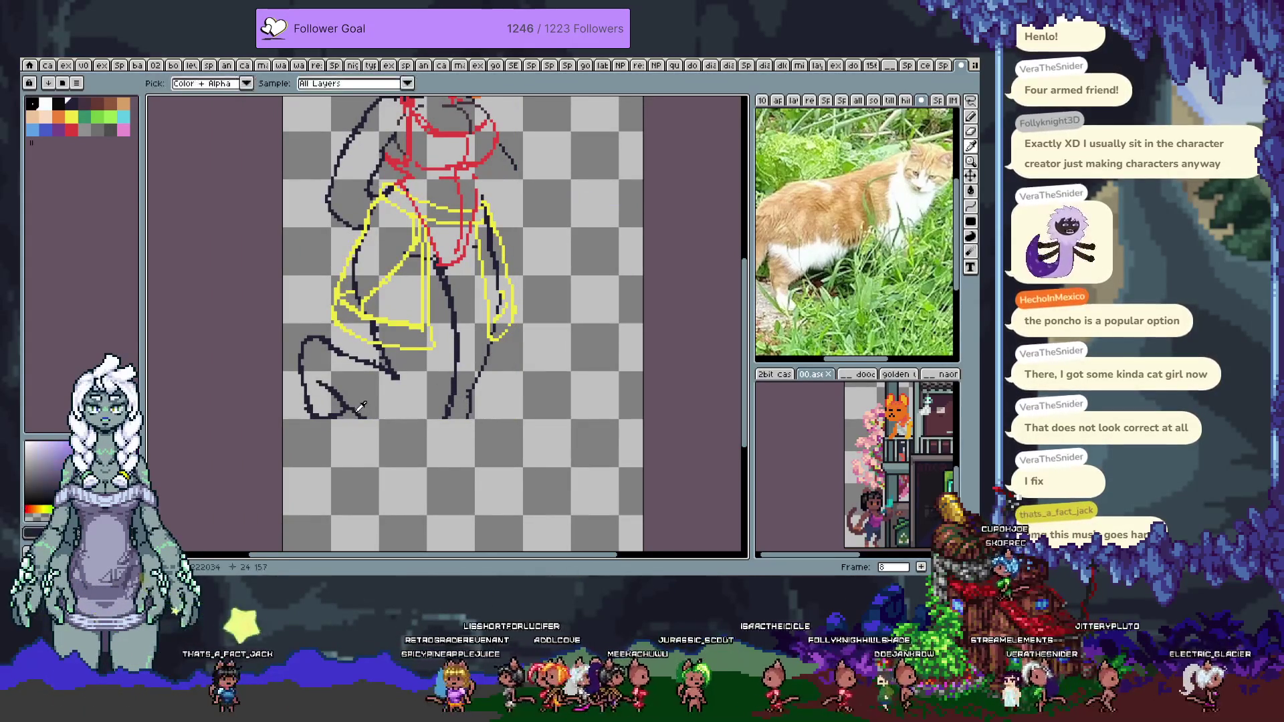
key(ctrl+z)
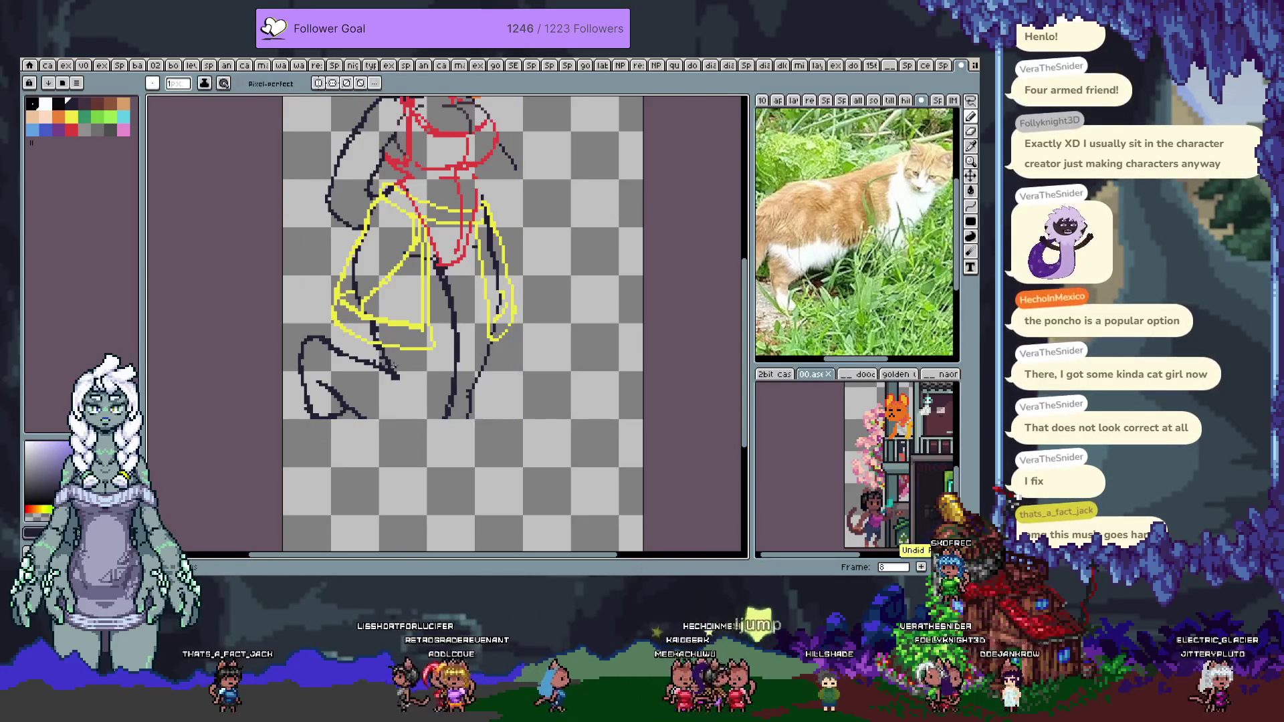
key(e)
drag(391, 378, 378, 321)
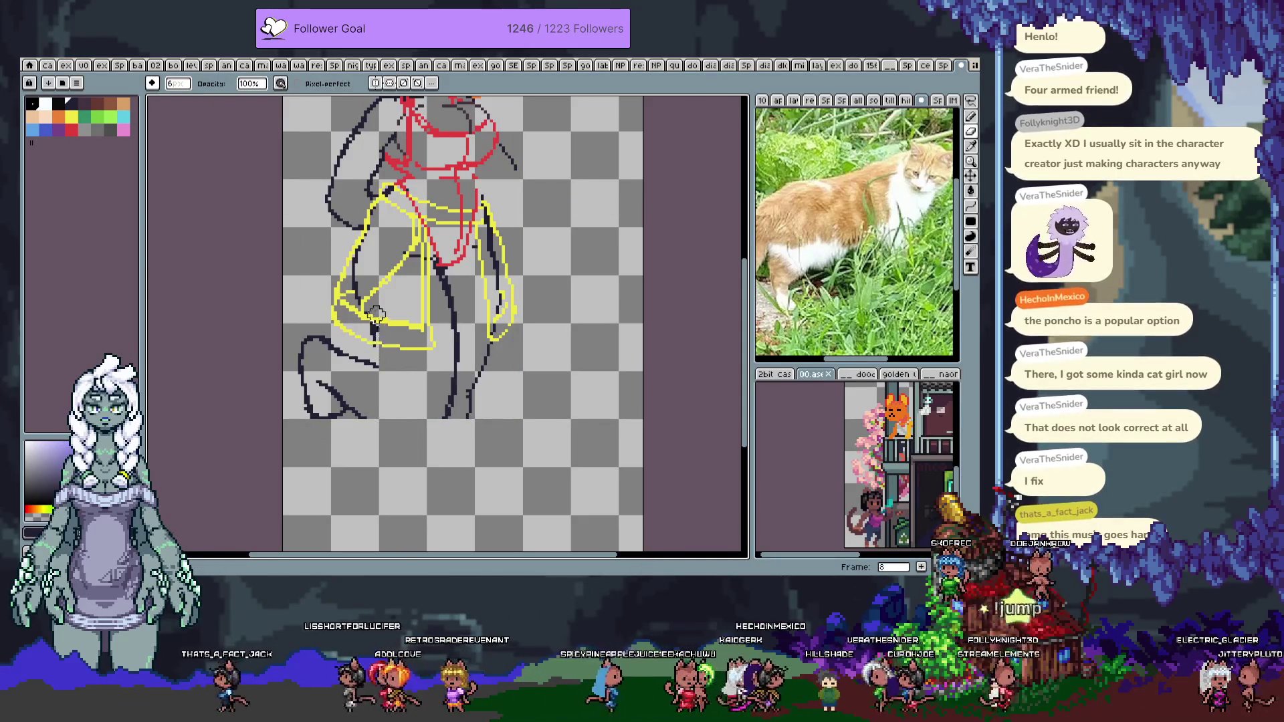
drag(451, 341, 444, 424)
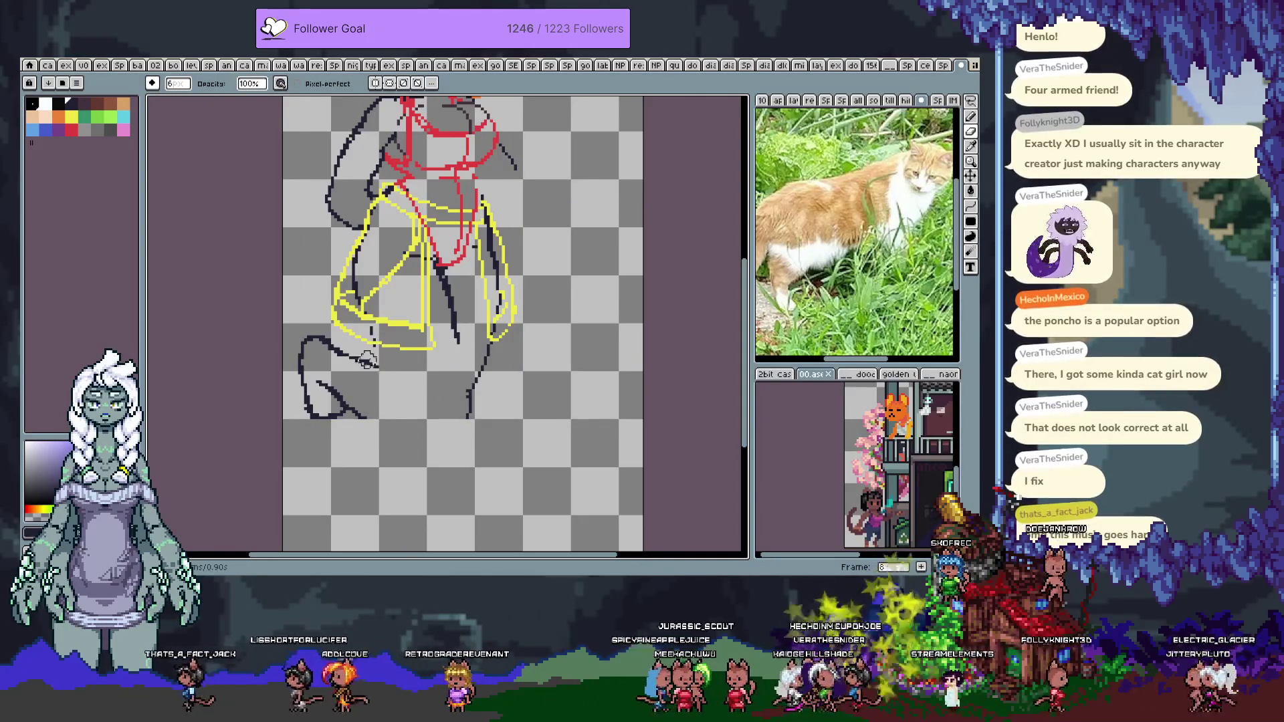
key(b)
drag(456, 327, 458, 390)
Lasso-delete the old shoe strokes, sketch new foot strokes and paste in a copied shoe
key(q)
mouse_move(305, 314)
mouse_down()
mouse_move(292, 338)
mouse_move(394, 428)
mouse_move(391, 361)
mouse_move(314, 318)
mouse_up()
key(Delete)
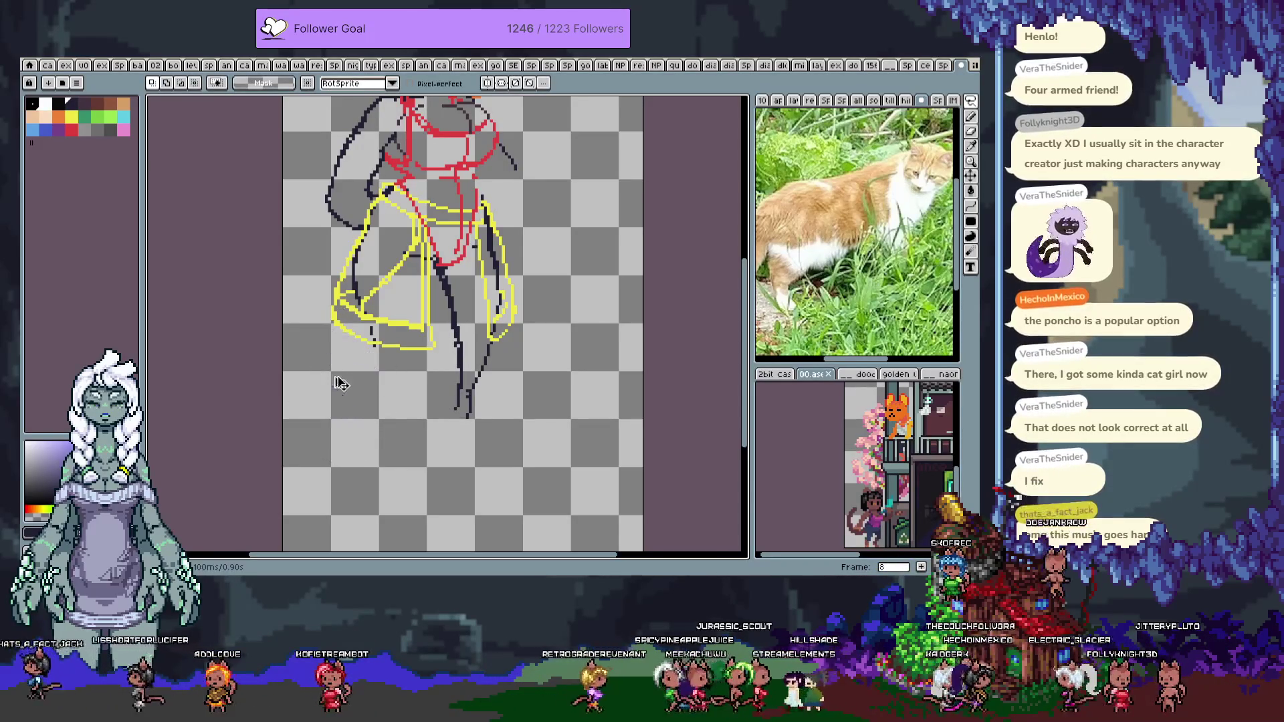
key(b)
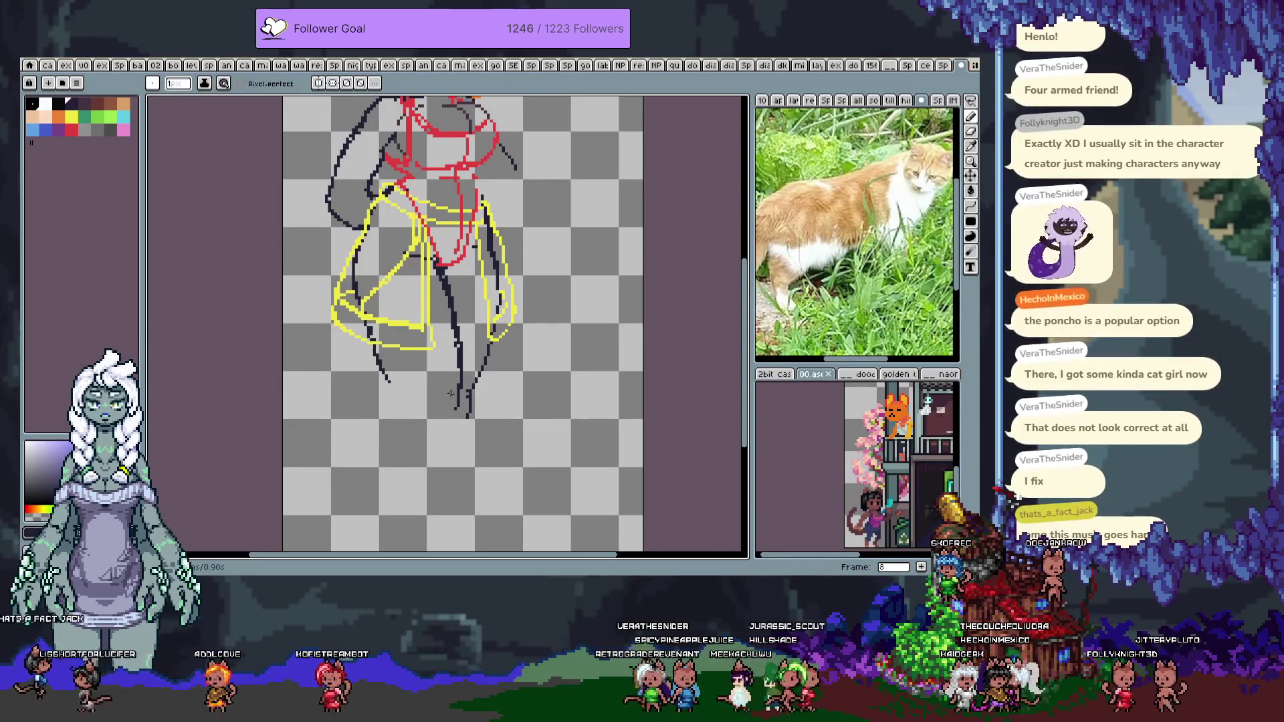
mouse_move(429, 395)
mouse_down()
mouse_move(447, 391)
mouse_move(410, 431)
mouse_move(348, 402)
mouse_move(394, 414)
mouse_move(375, 400)
mouse_move(394, 392)
mouse_move(404, 428)
mouse_move(440, 443)
mouse_move(425, 438)
mouse_move(448, 434)
mouse_move(445, 396)
mouse_move(432, 444)
mouse_move(415, 447)
mouse_move(441, 446)
mouse_move(459, 422)
mouse_up()
key(ctrl+v)
key(Return)
key(e)
key(b)
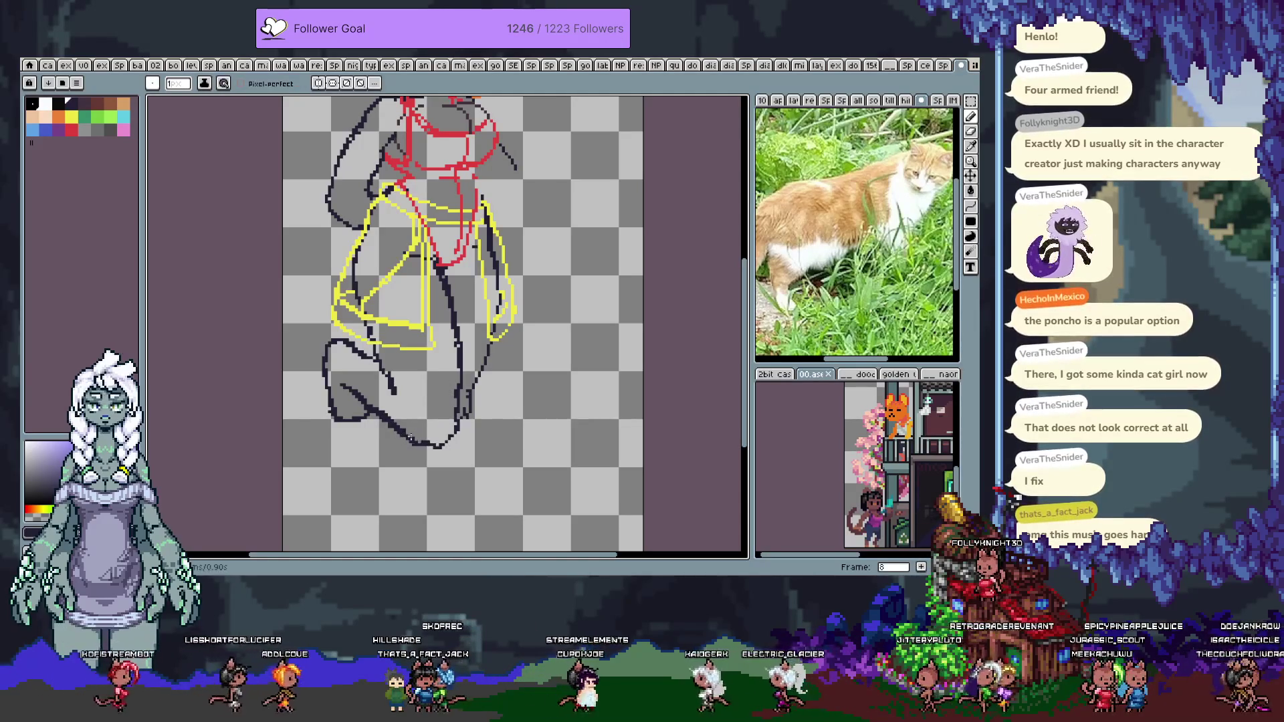
Erase a segment of the foot stroke and undo the left foot strokes
key(e)
drag(428, 447, 420, 449)
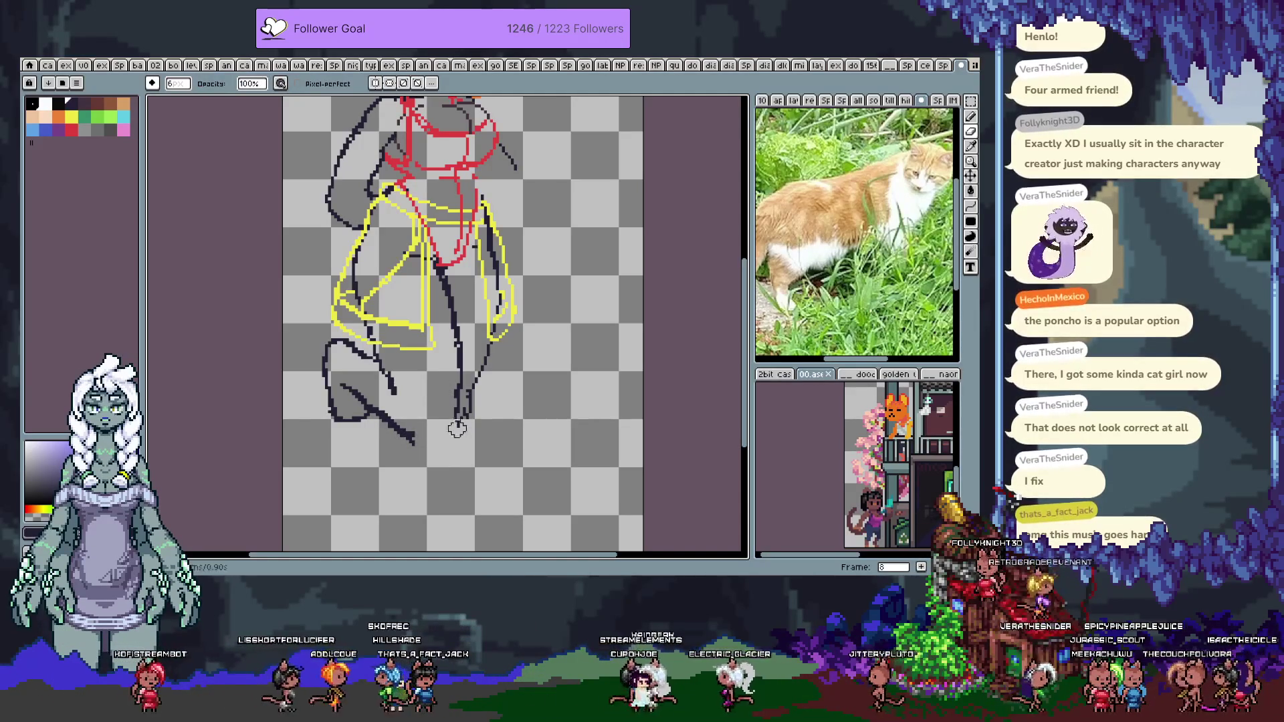
key(b)
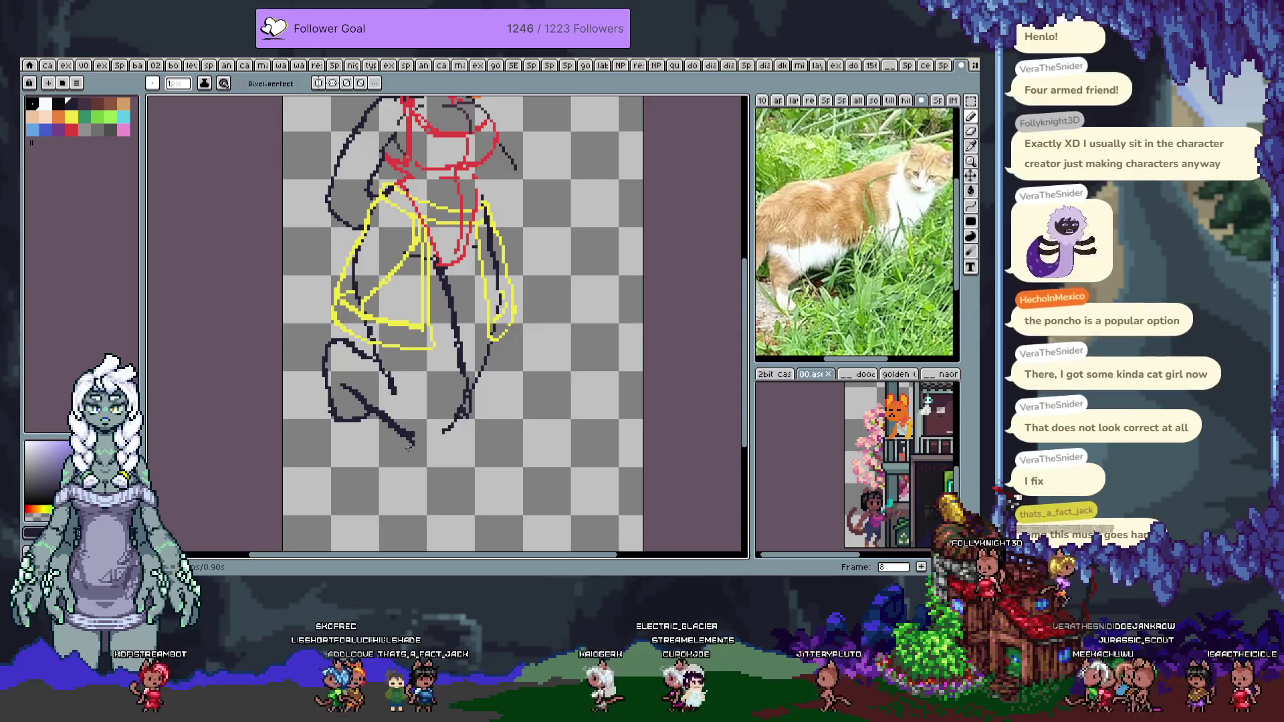
key(v)
key(ctrl+z)
key(ctrl+z)
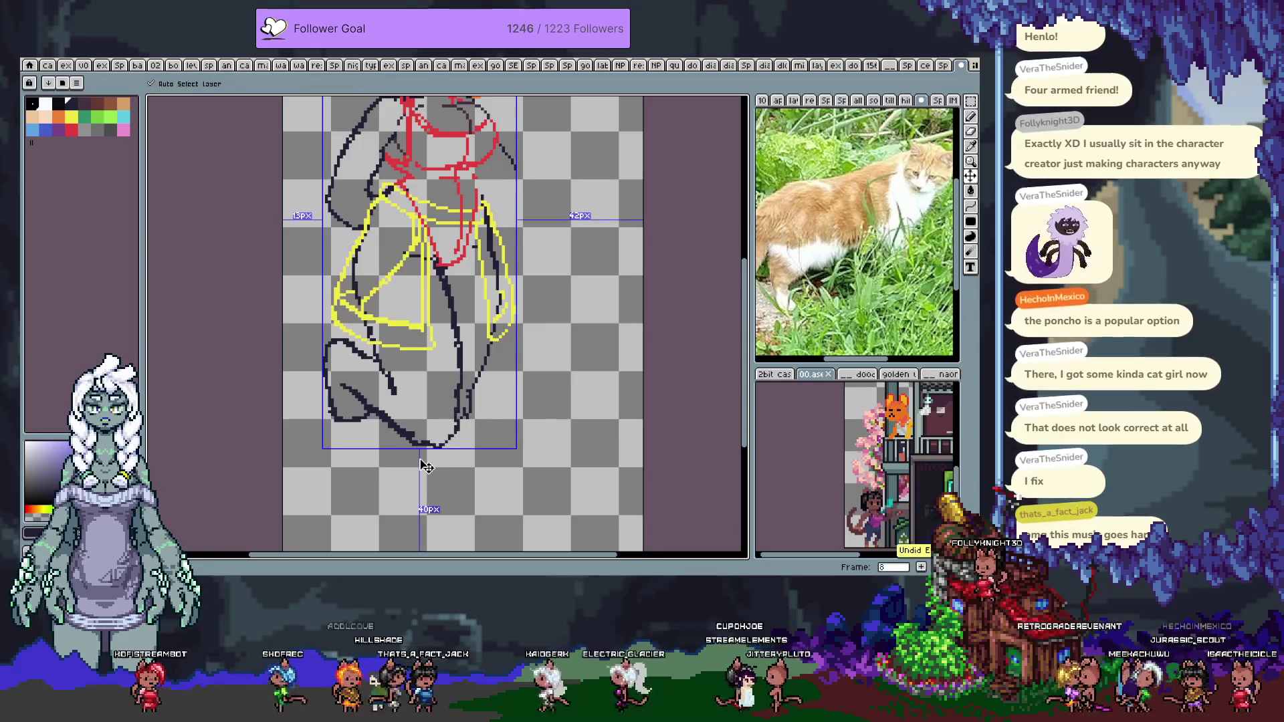
key(ctrl+y)
key(ctrl+y)
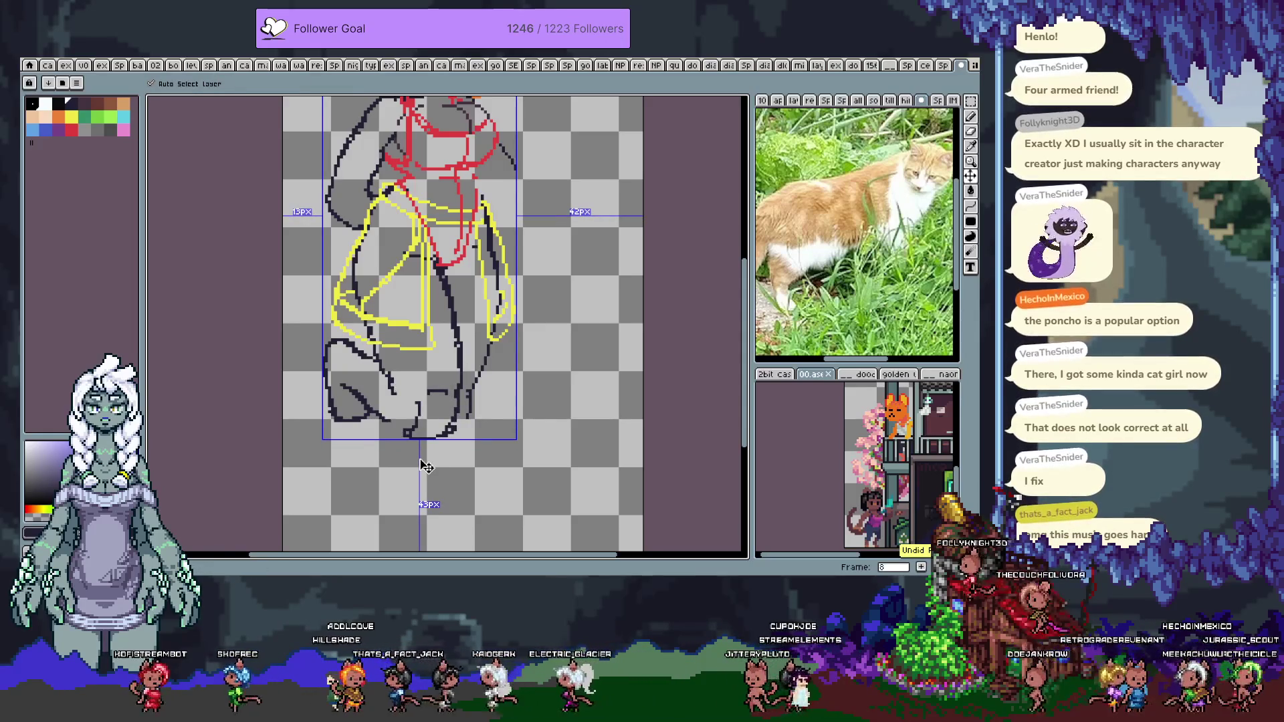
key(ctrl+z)
key(ctrl+z)
key(ctrl+z)
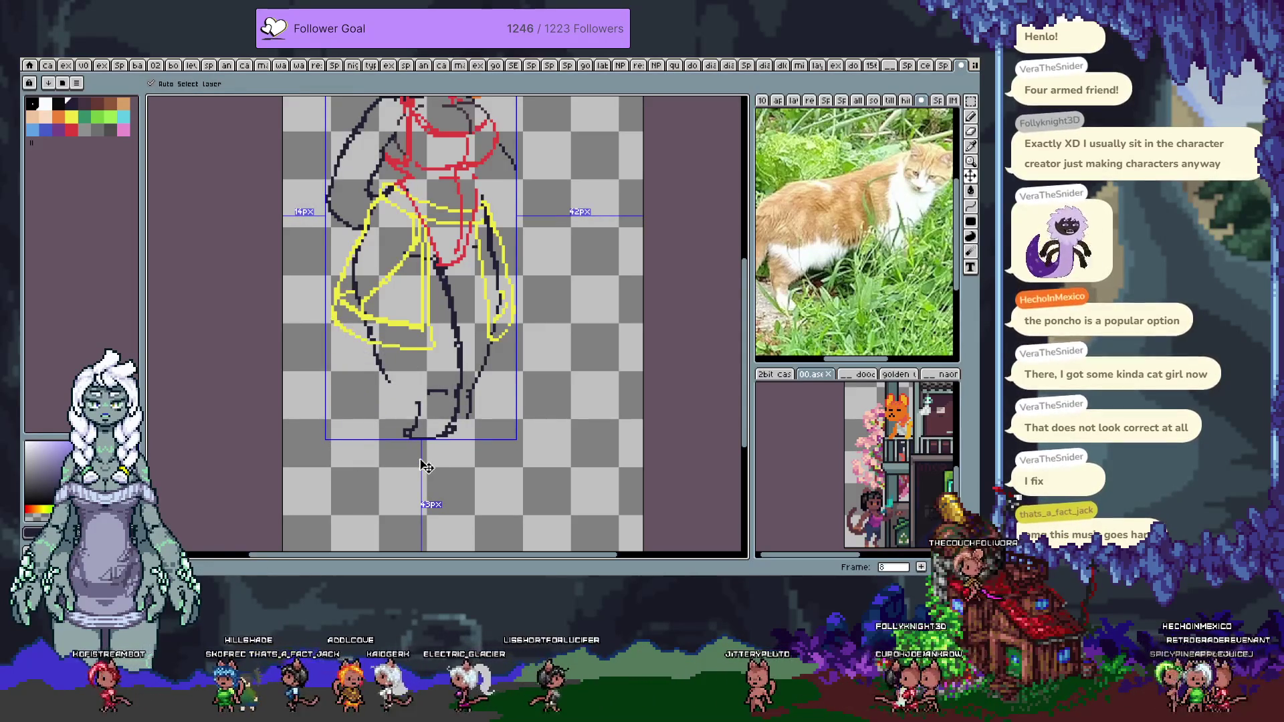
Undo the remaining foot and lower leg strokes and draw a new line down the middle leg
key(b)
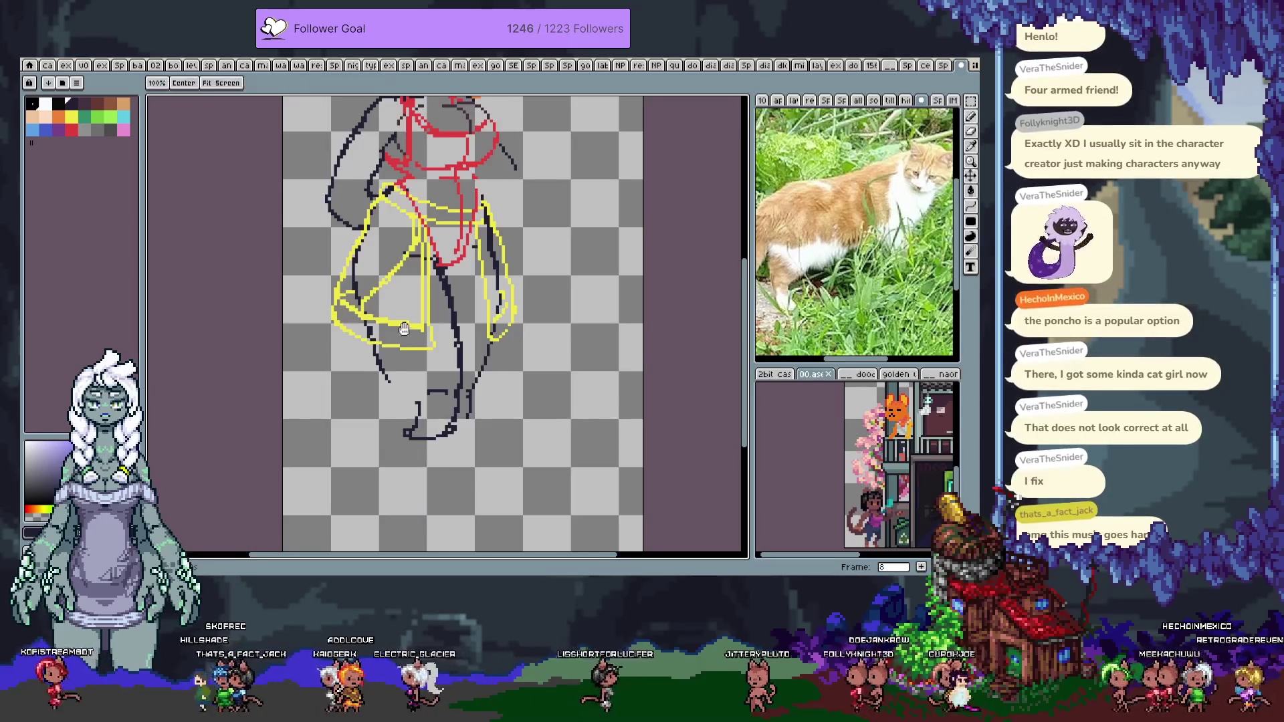
key(ctrl+z)
key(ctrl+z)
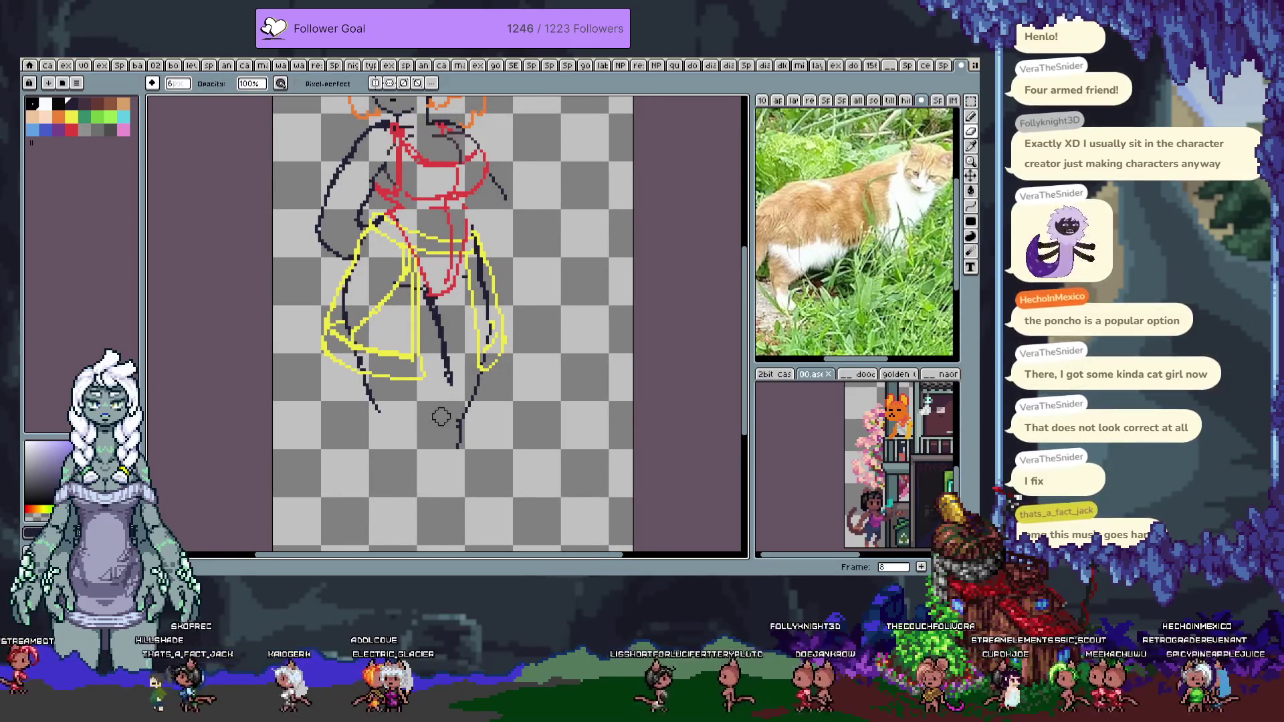
key(ctrl+z)
key(ctrl+z)
key(ctrl+z)
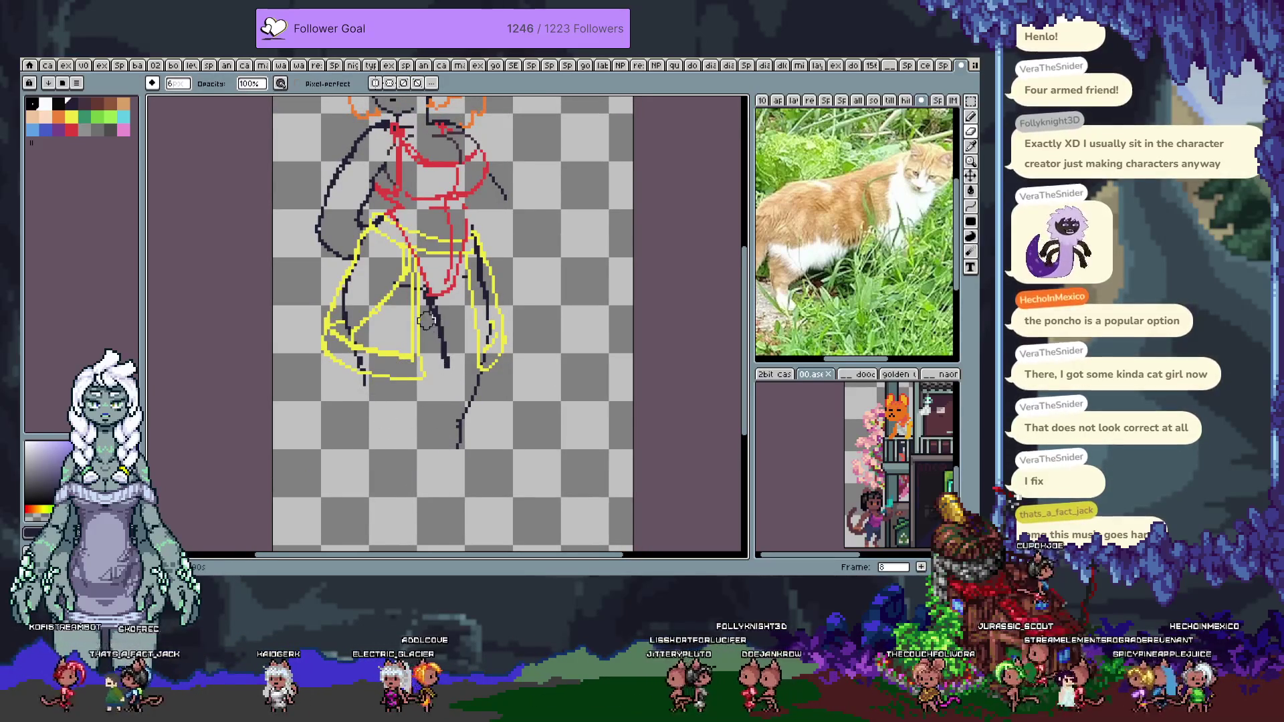
key(b)
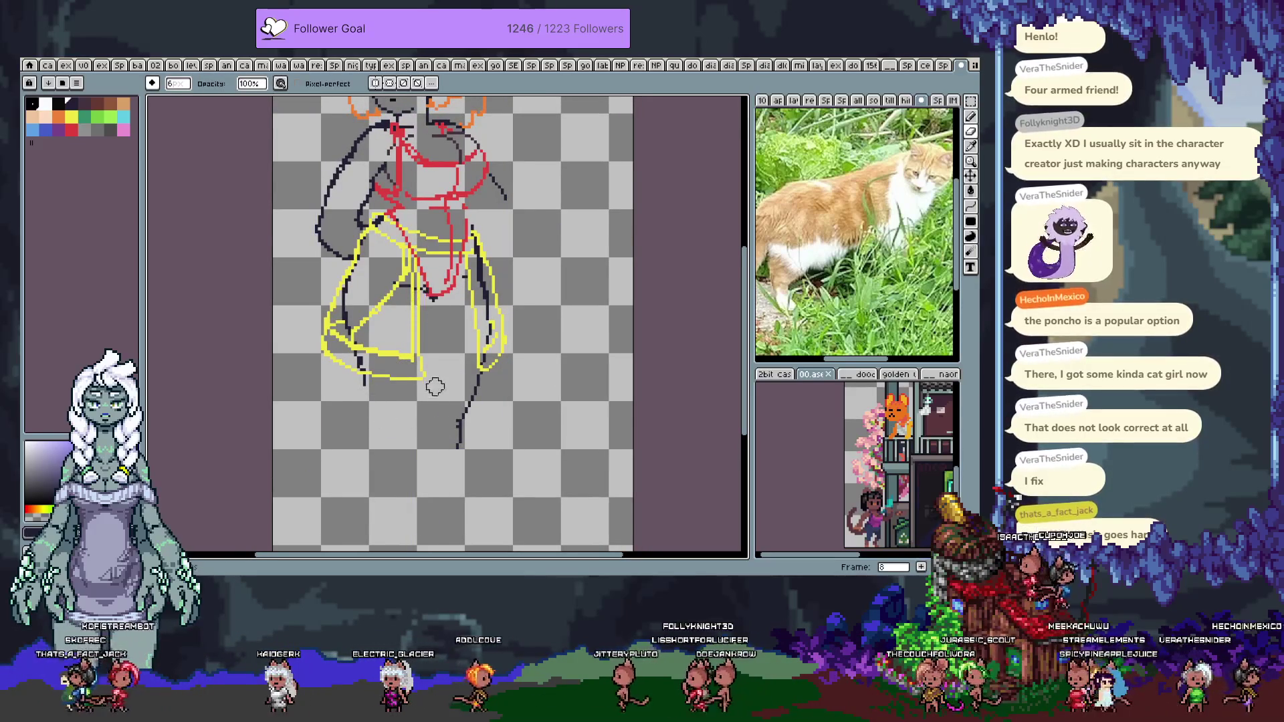
drag(432, 301, 444, 345)
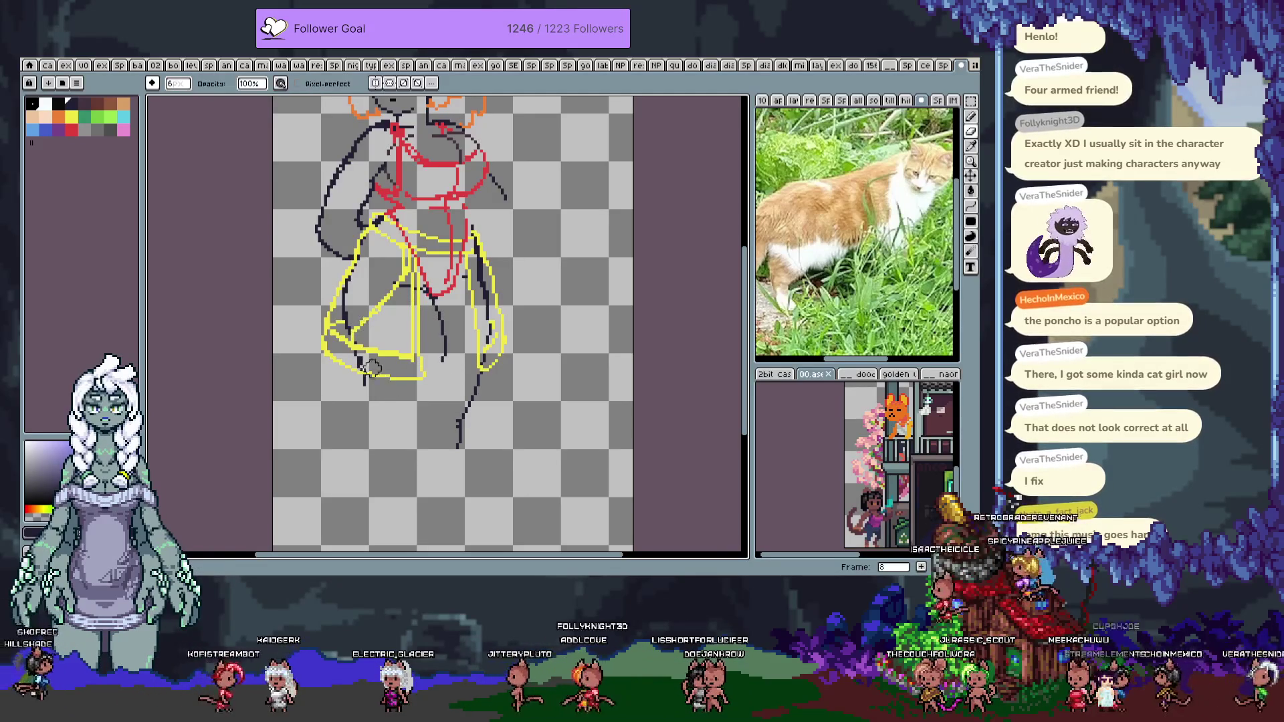
key(Tab)
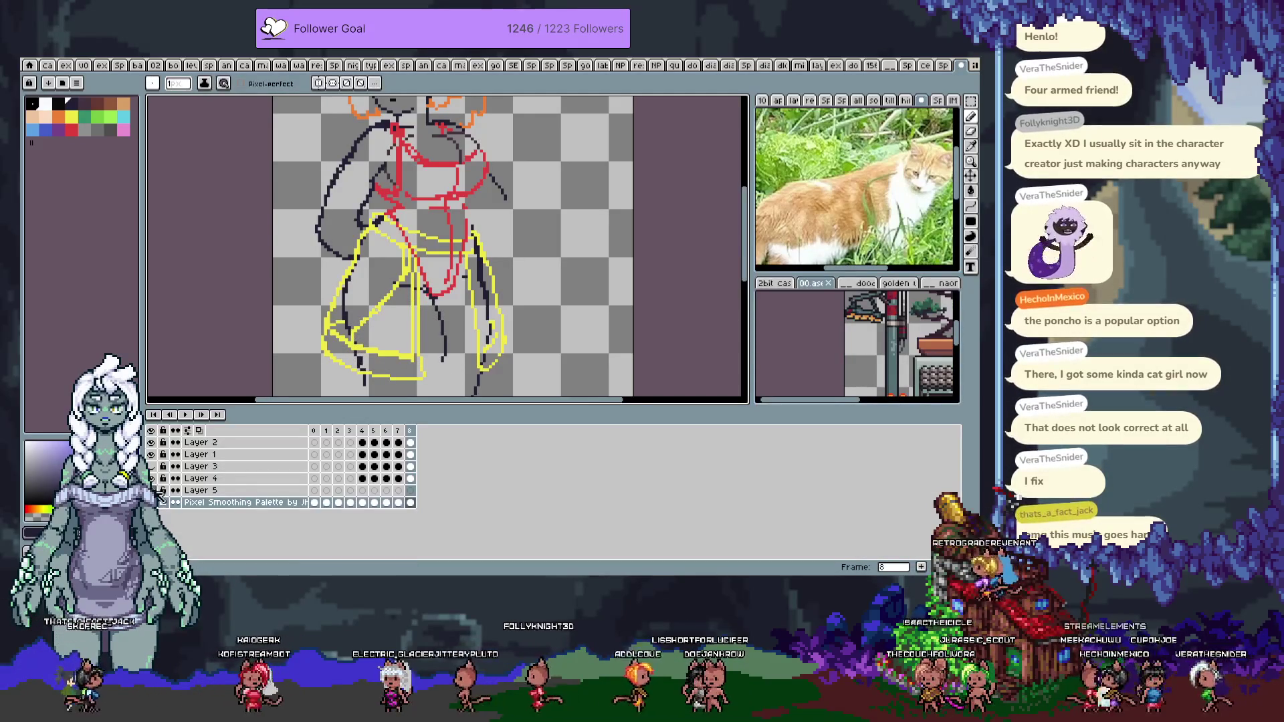
Hide the yellow sketch layer and shorten the tail of the left leg line
click(155, 478)
key(Tab)
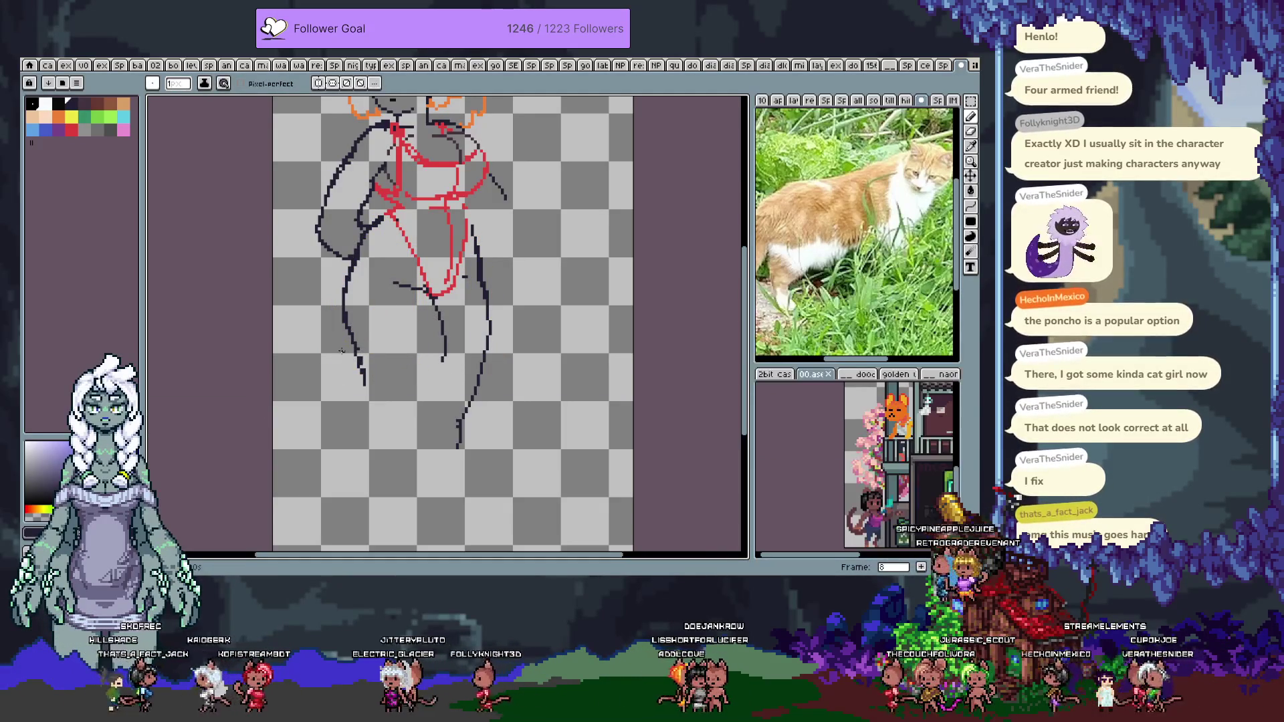
key(e)
drag(348, 324, 359, 361)
key(b)
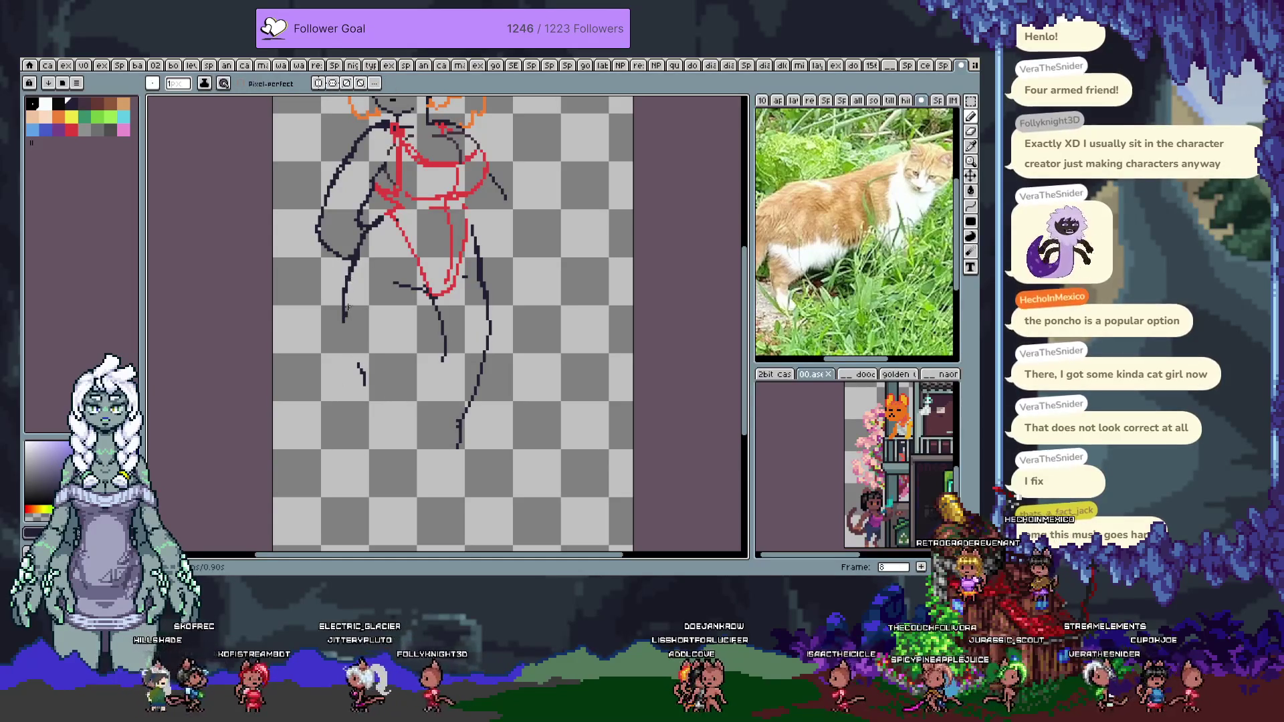
key(ctrl+z)
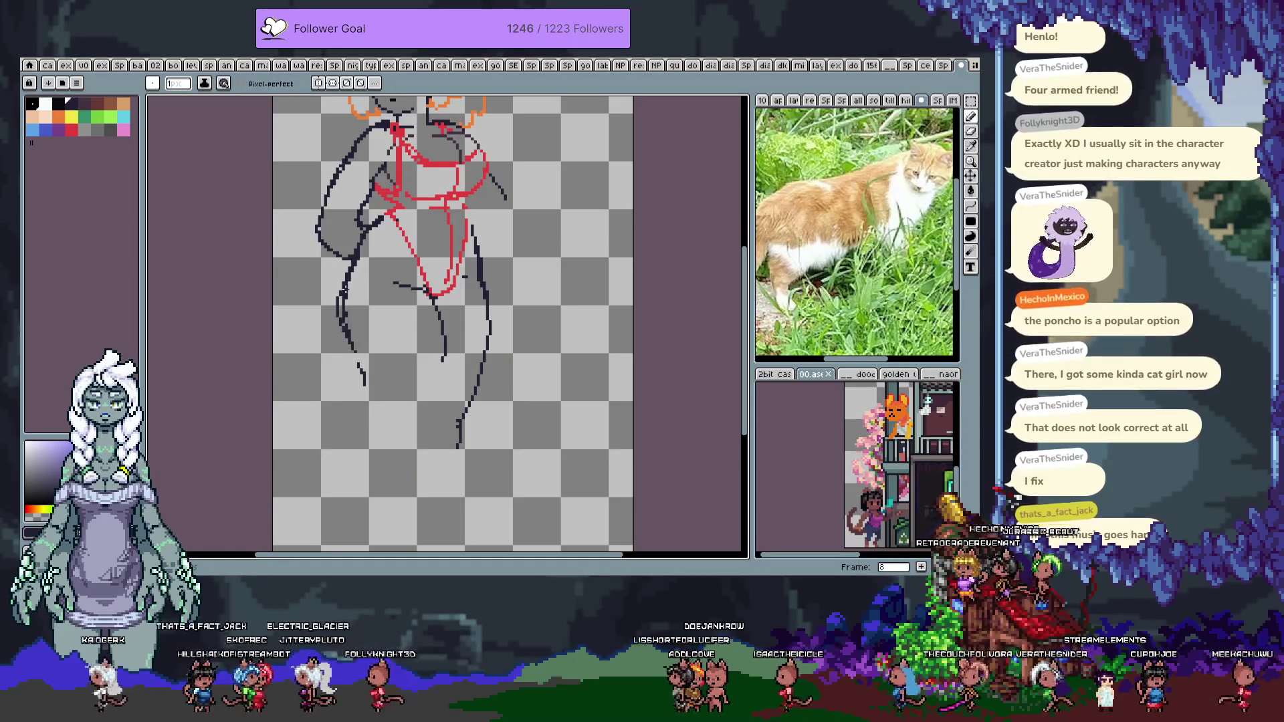
Erase stretches of the left leg line and redraw a line joining its pieces
key(e)
drag(350, 338, 344, 275)
key(b)
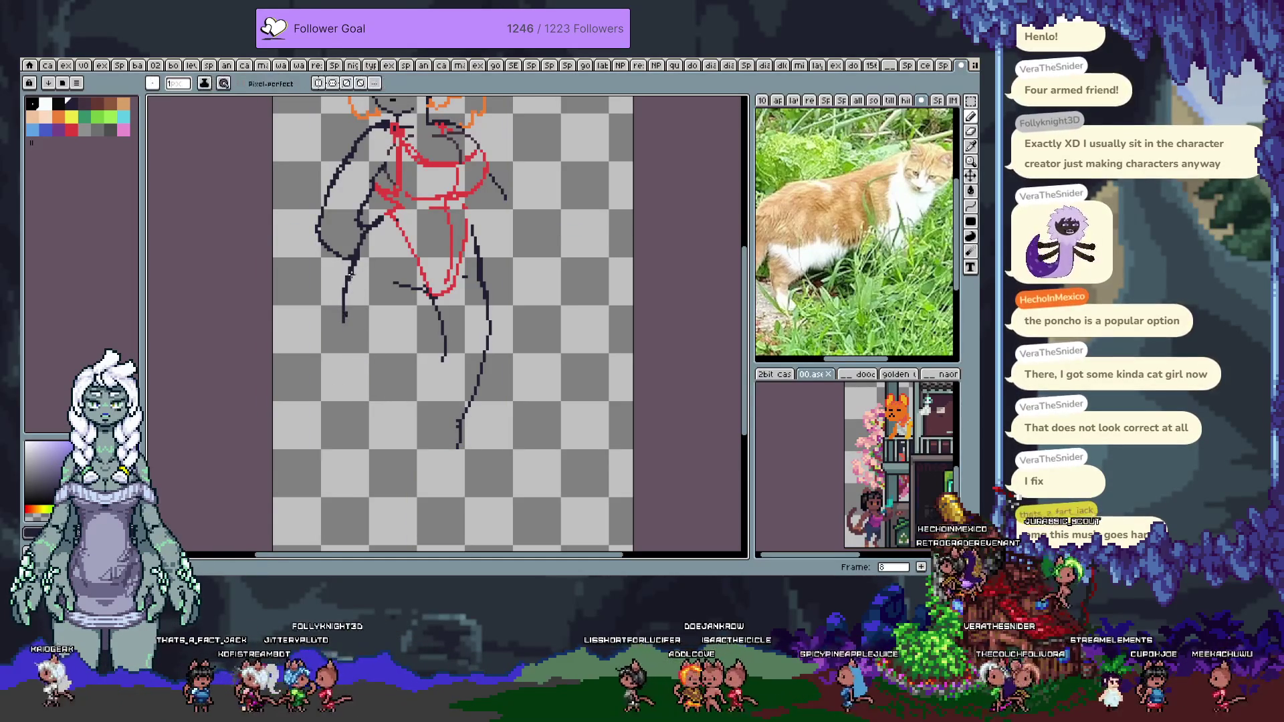
key(e)
drag(353, 263, 350, 292)
key(b)
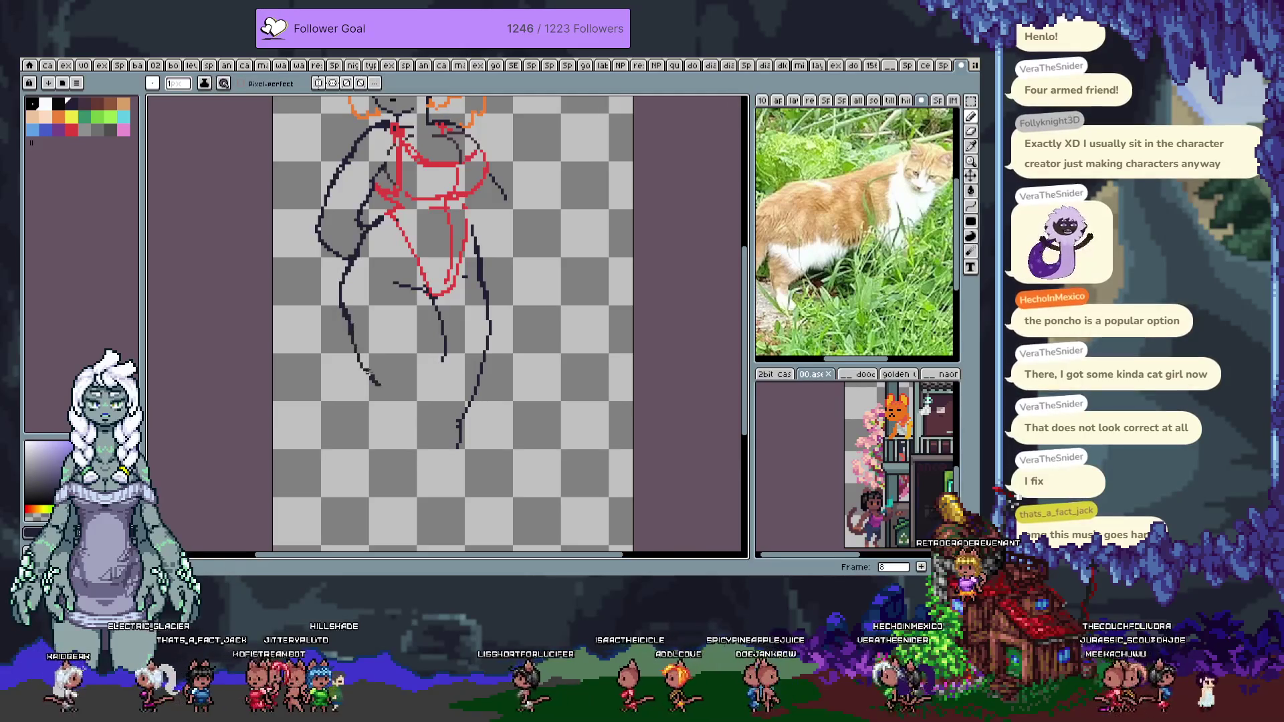
key(e)
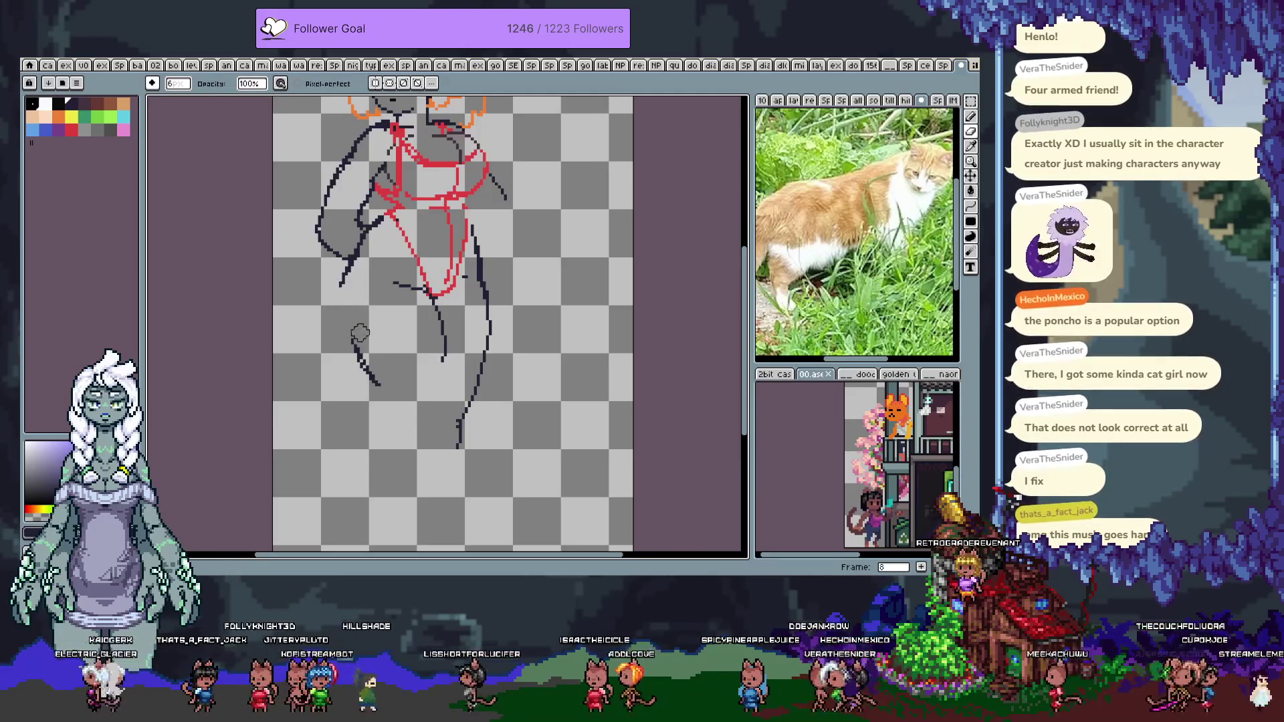
key(b)
drag(347, 275, 355, 330)
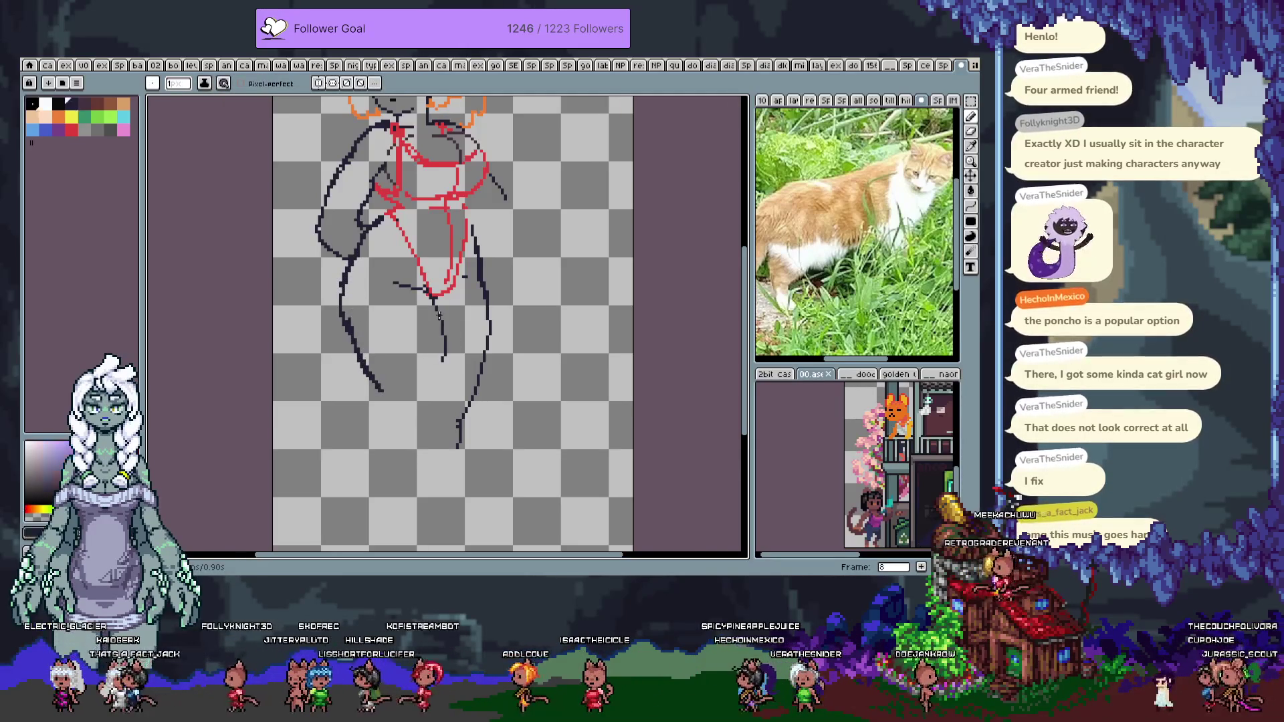
Trim the lower ends of both legs and redraw a shorter lower left leg line
key(e)
mouse_move(458, 428)
mouse_down()
mouse_move(460, 445)
mouse_move(476, 381)
mouse_up()
key(b)
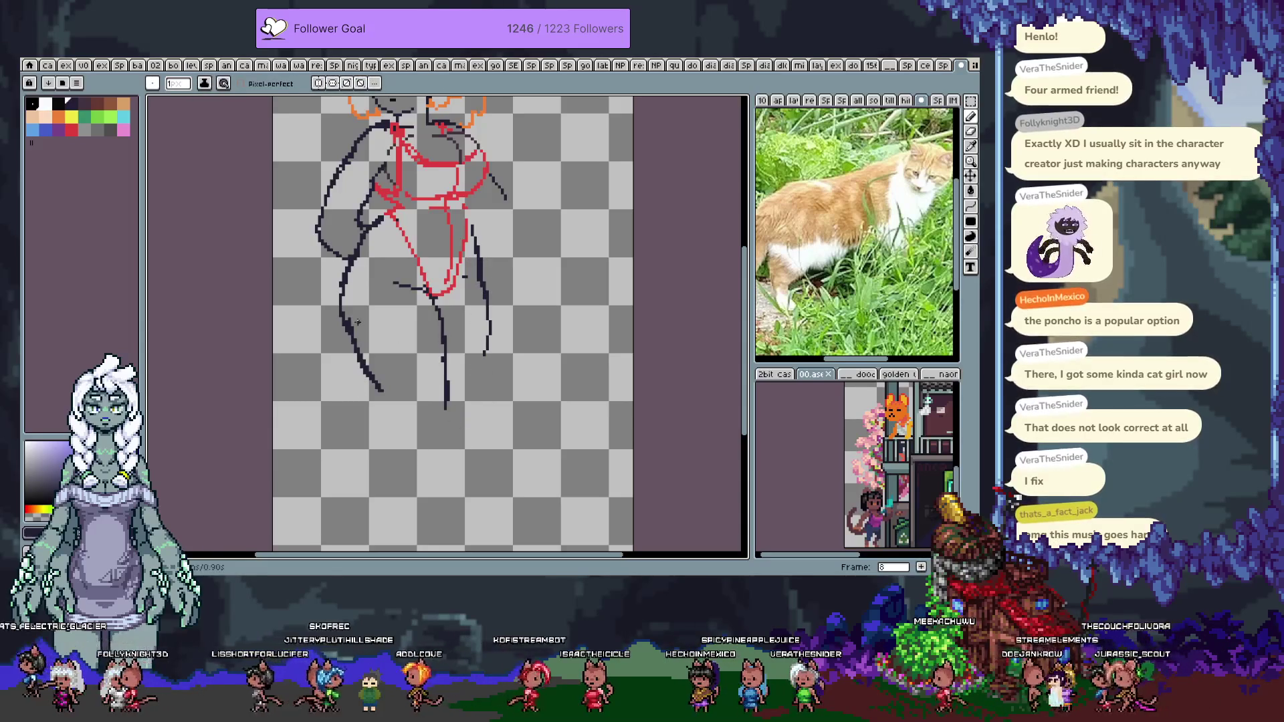
key(e)
mouse_move(367, 346)
mouse_down()
mouse_move(381, 384)
mouse_move(375, 360)
mouse_up()
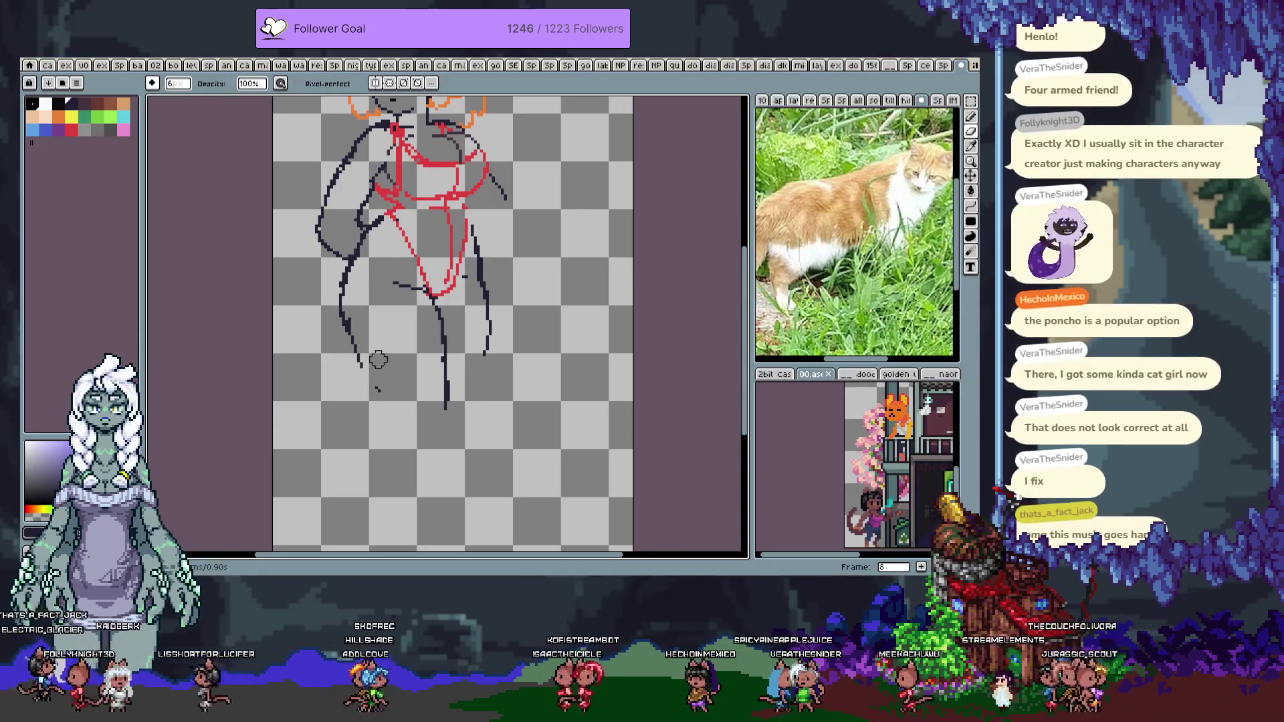
key(b)
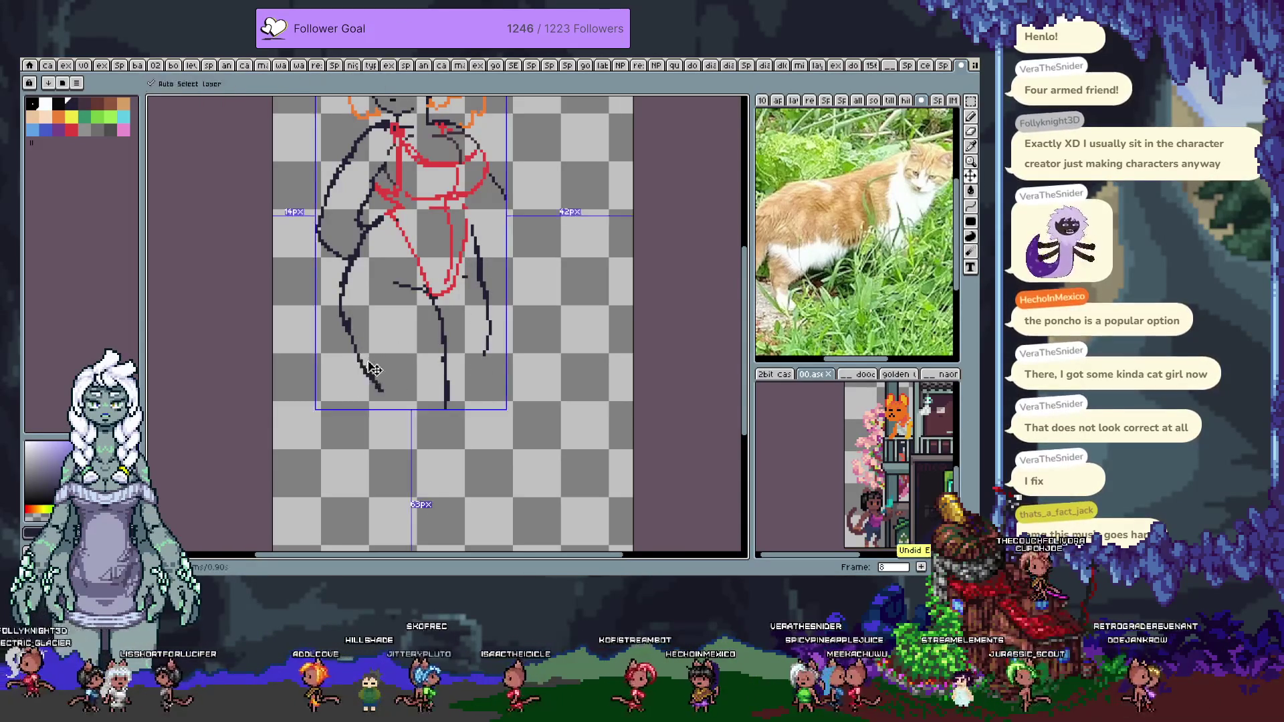
drag(364, 365, 382, 389)
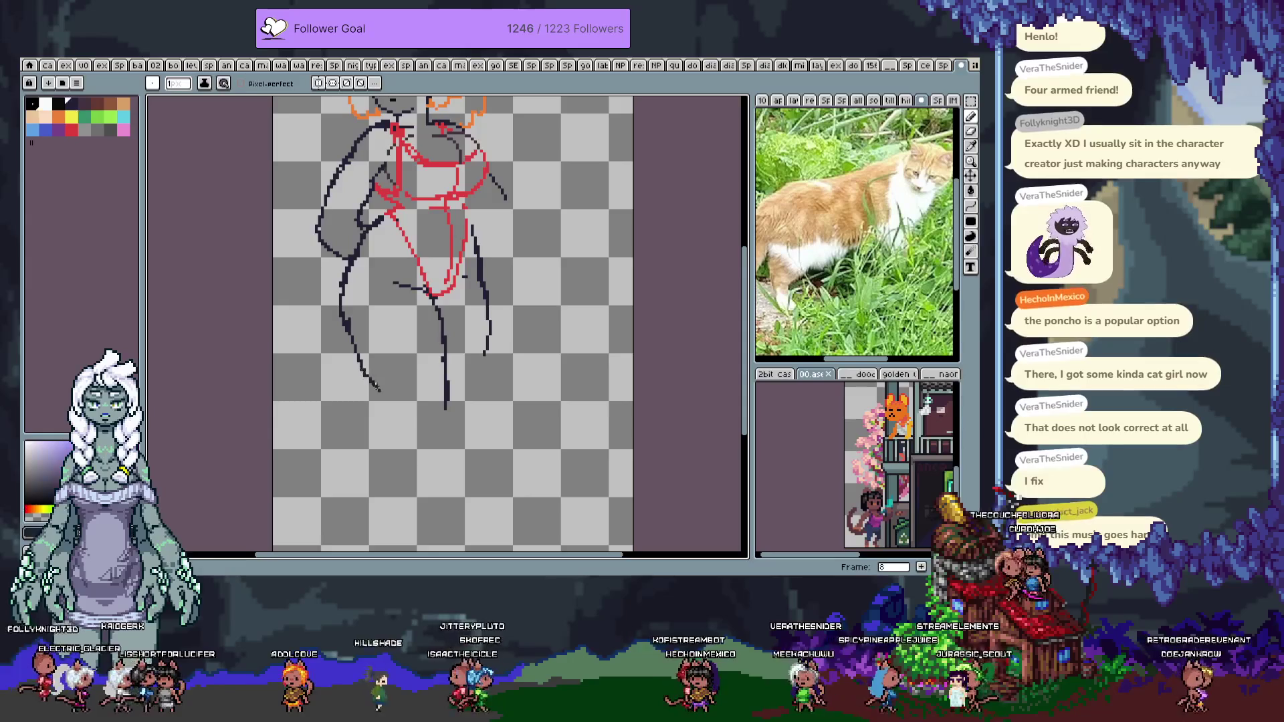
key(ctrl+z)
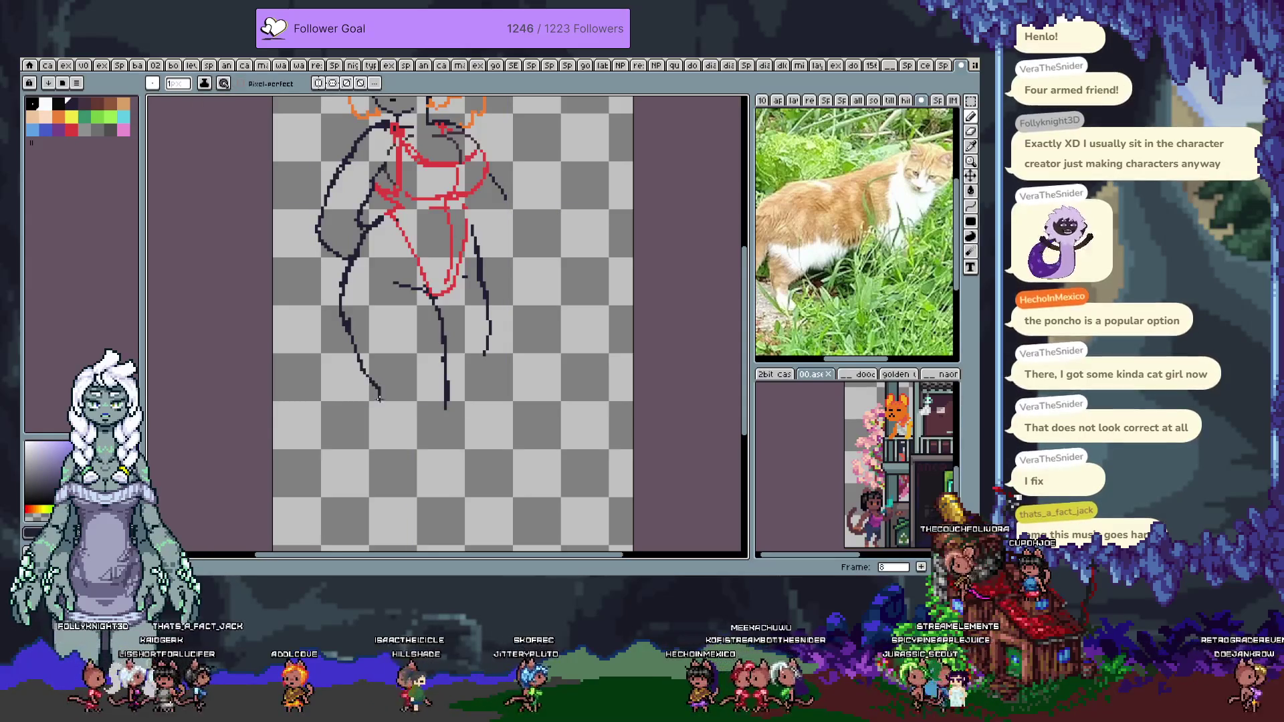
Erase the lower right leg and sketch a diagonal foot line beneath it
key(e)
drag(444, 347, 438, 441)
key(b)
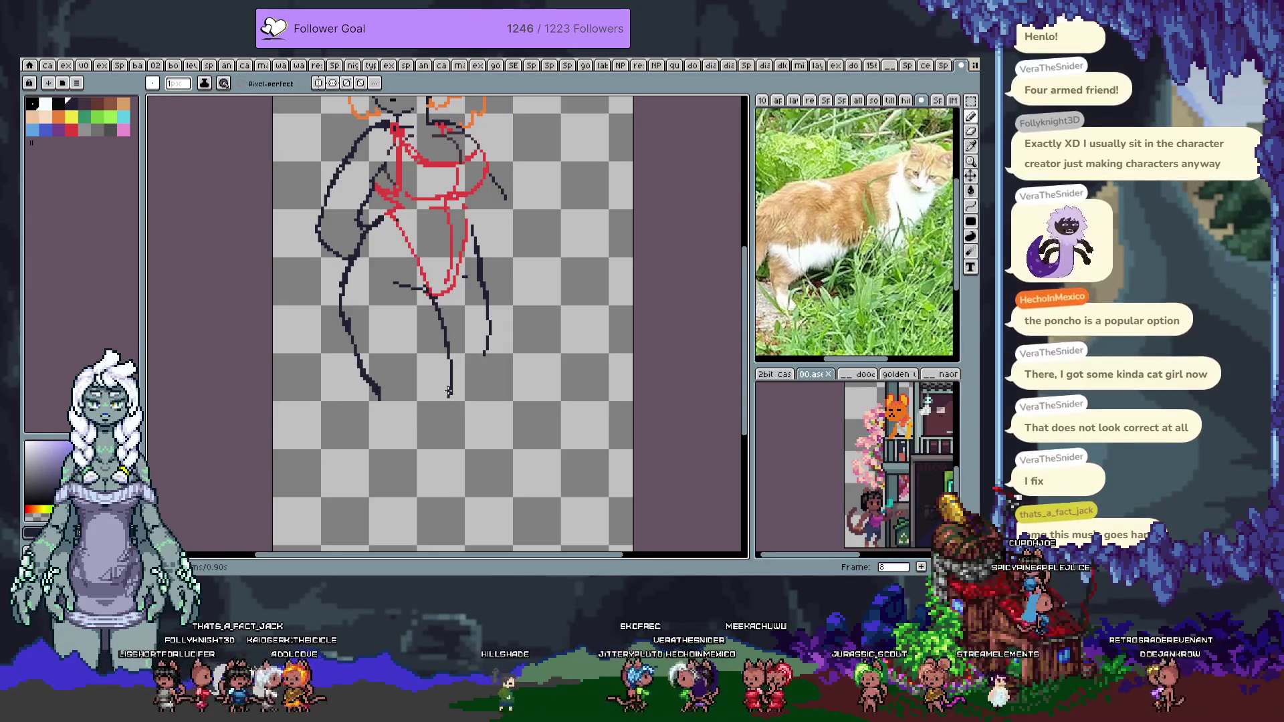
drag(400, 420, 428, 392)
mouse_move(435, 390)
mouse_down()
mouse_move(436, 428)
mouse_move(441, 415)
mouse_up()
key(ctrl+z)
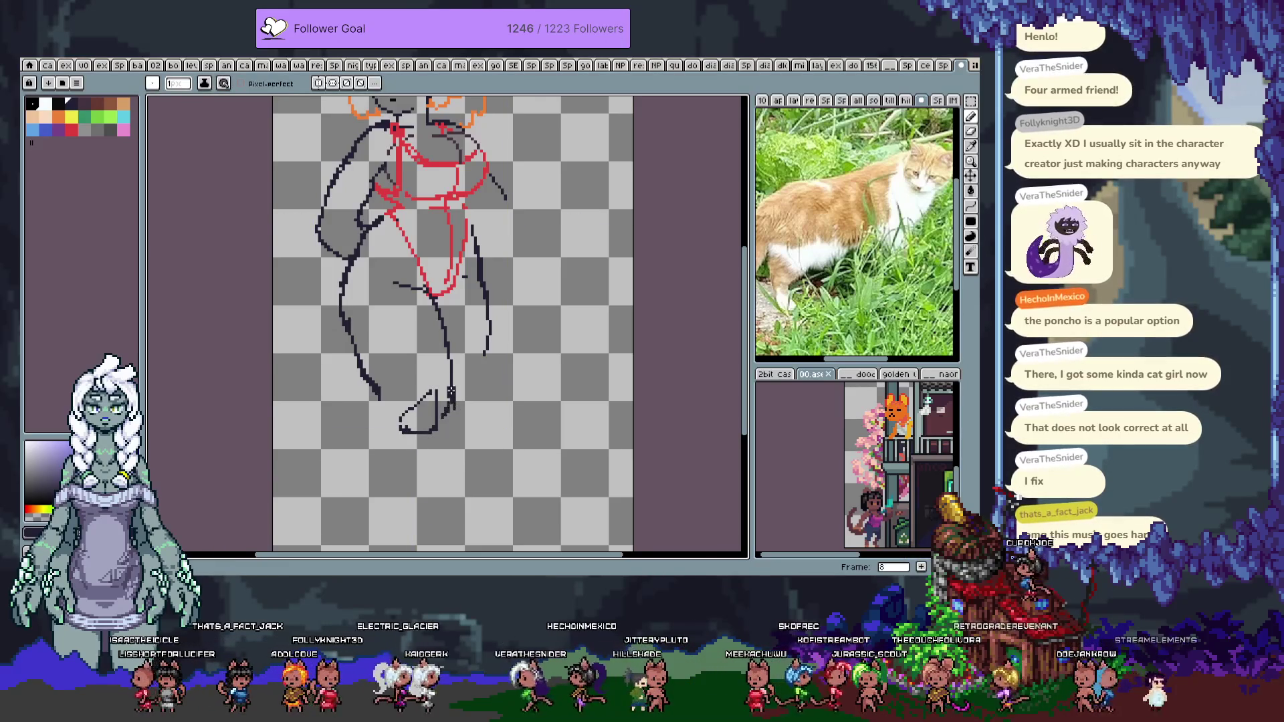
Paste a copied foot drawing at the leg's lower left and erase a stray stroke
key(ctrl+v)
mouse_move(328, 434)
mouse_down()
mouse_move(361, 428)
mouse_move(375, 402)
mouse_move(397, 412)
mouse_up()
mouse_move(375, 357)
mouse_down()
mouse_move(427, 414)
mouse_move(435, 394)
mouse_move(415, 439)
mouse_move(444, 402)
mouse_move(447, 415)
mouse_move(404, 438)
mouse_up()
key(b)
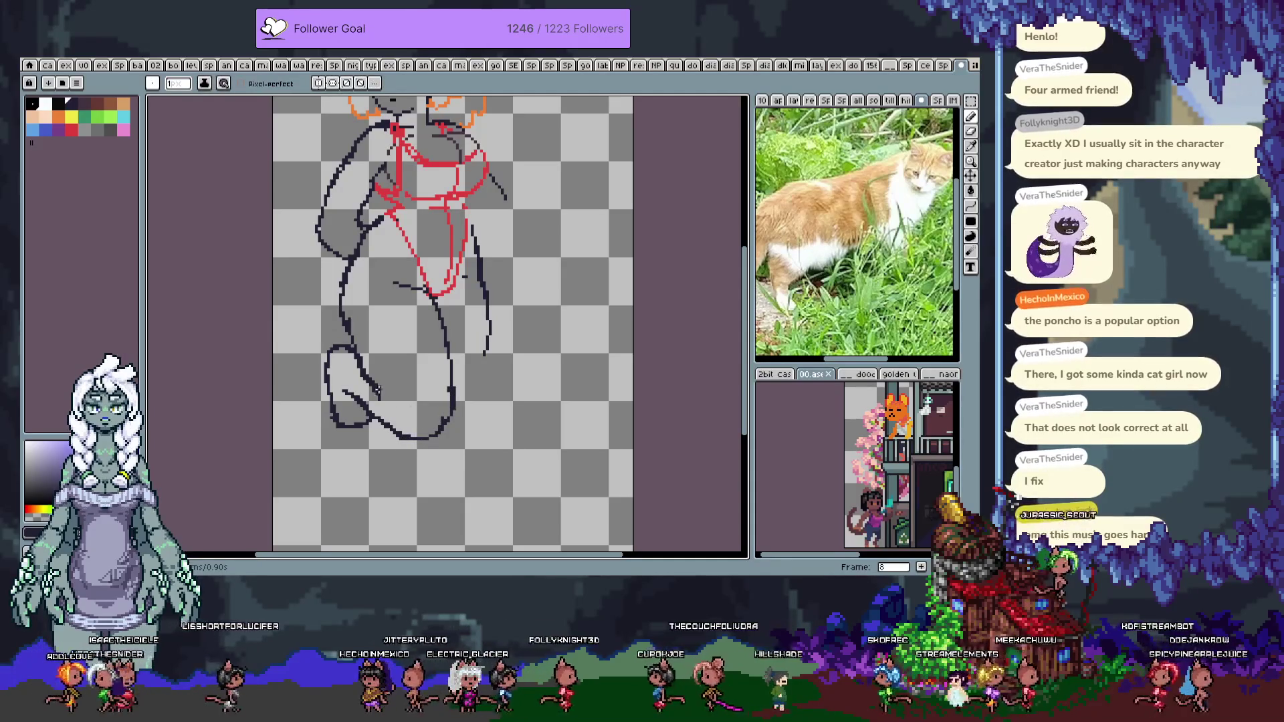
Touch up the foot with a small redrawn stroke and a diagonal left edge
key(e)
mouse_move(377, 390)
mouse_down()
mouse_move(369, 368)
mouse_move(399, 399)
mouse_up()
key(b)
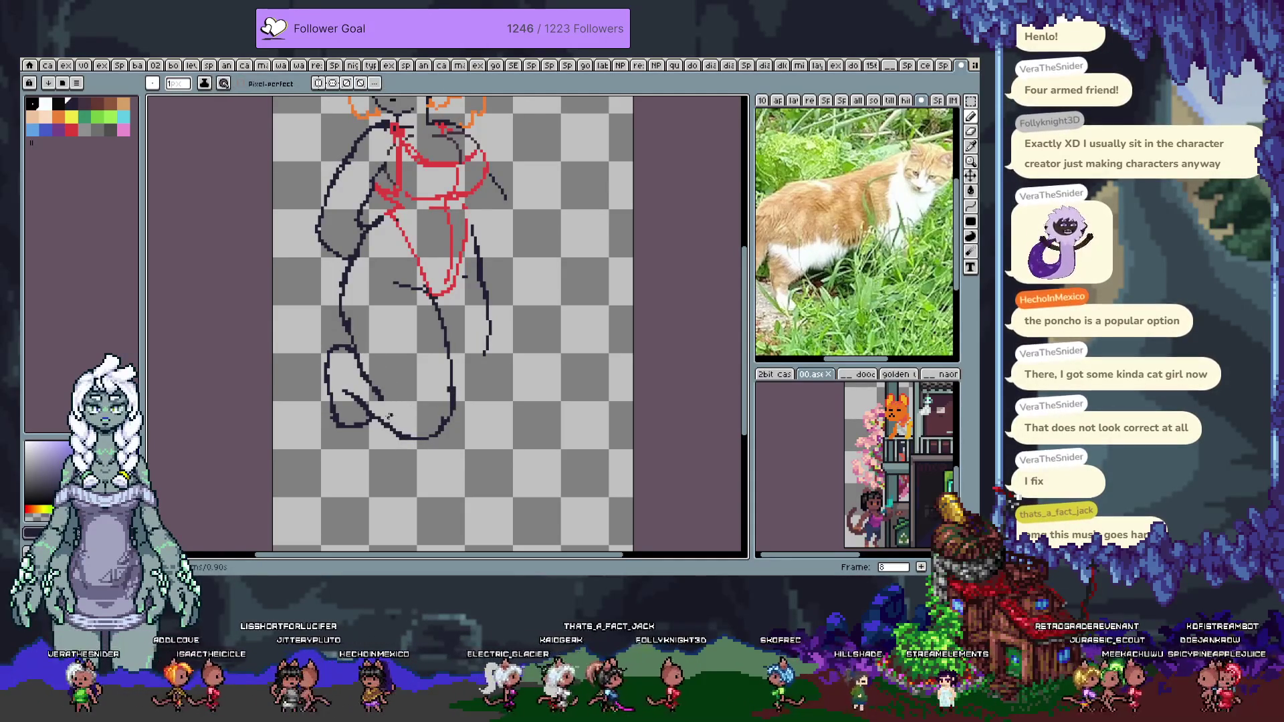
mouse_move(402, 421)
mouse_down()
mouse_move(390, 418)
mouse_move(414, 417)
mouse_up()
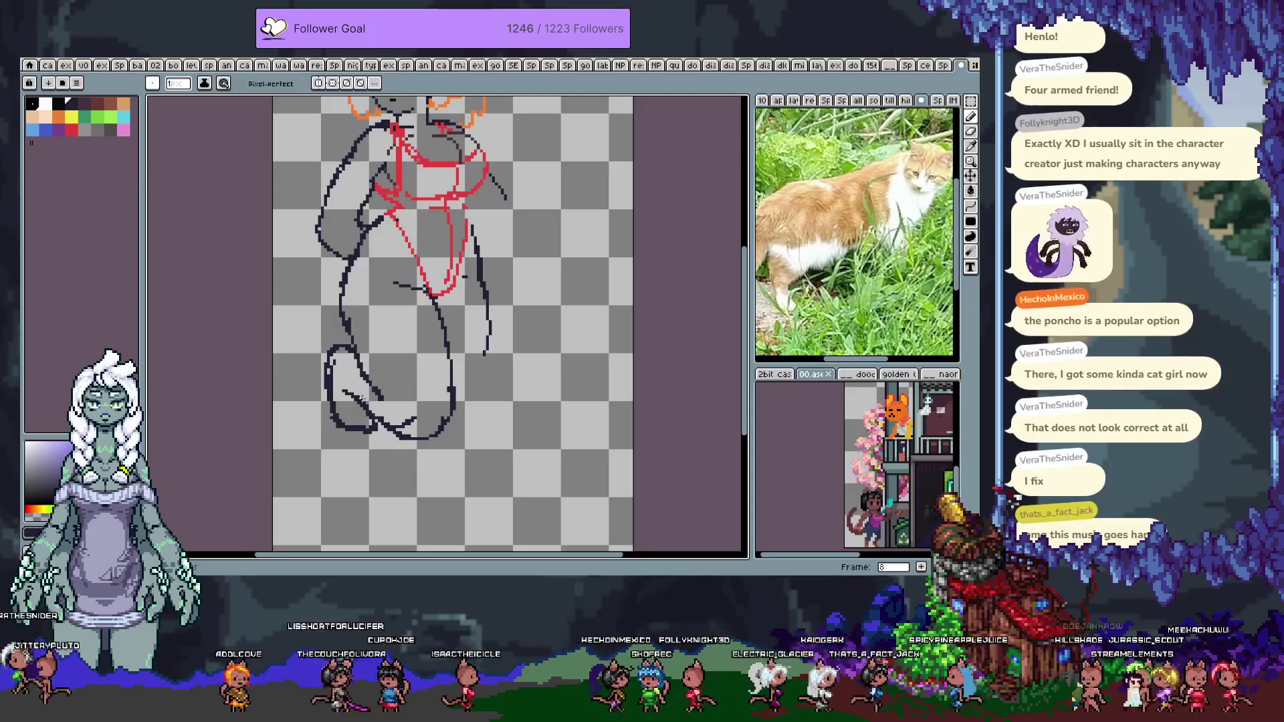
key(ctrl+z)
drag(342, 385, 361, 402)
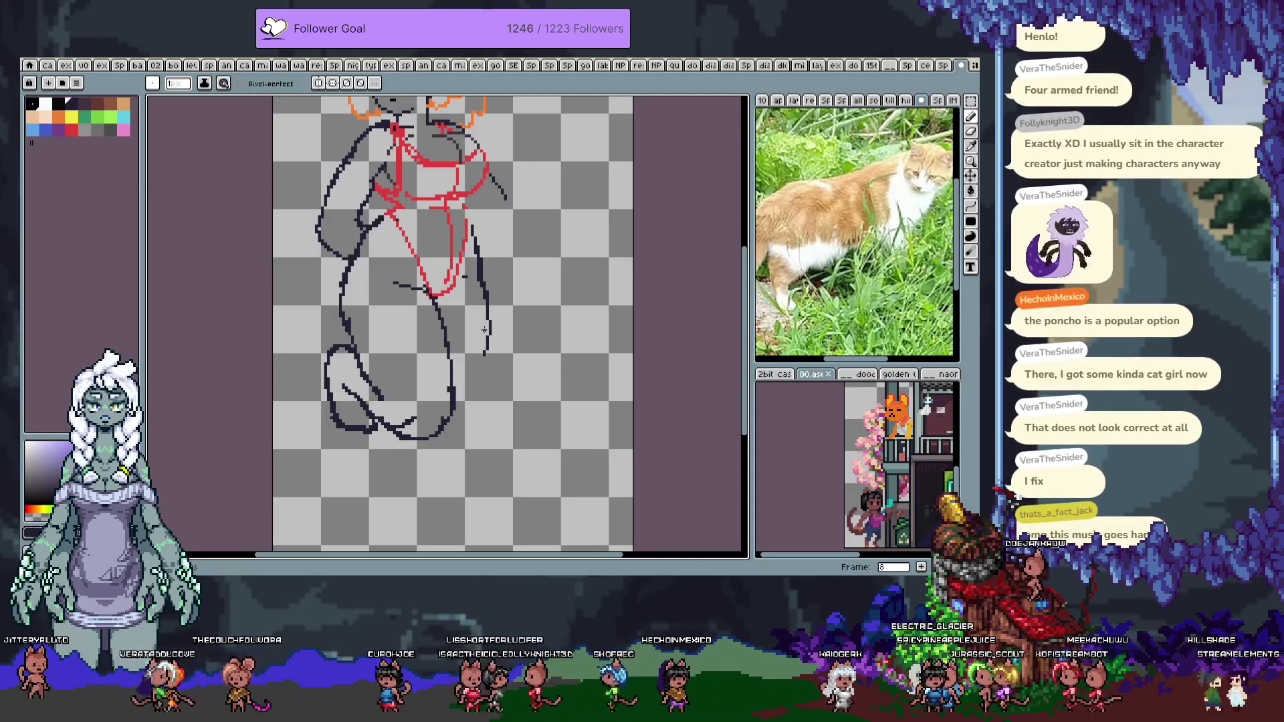
Extend the figure's right-side line downward in the dark line colour, settling on a shorter stroke
alt+click(468, 227)
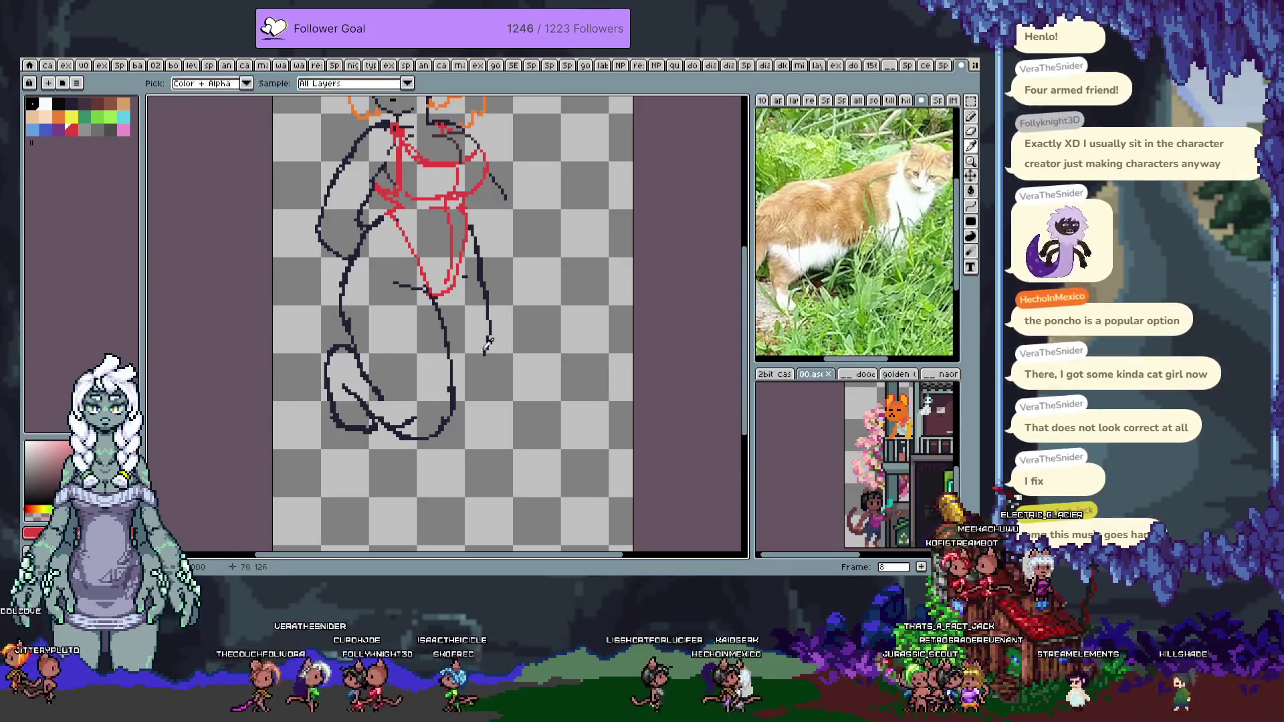
alt+click(485, 352)
drag(484, 352, 468, 396)
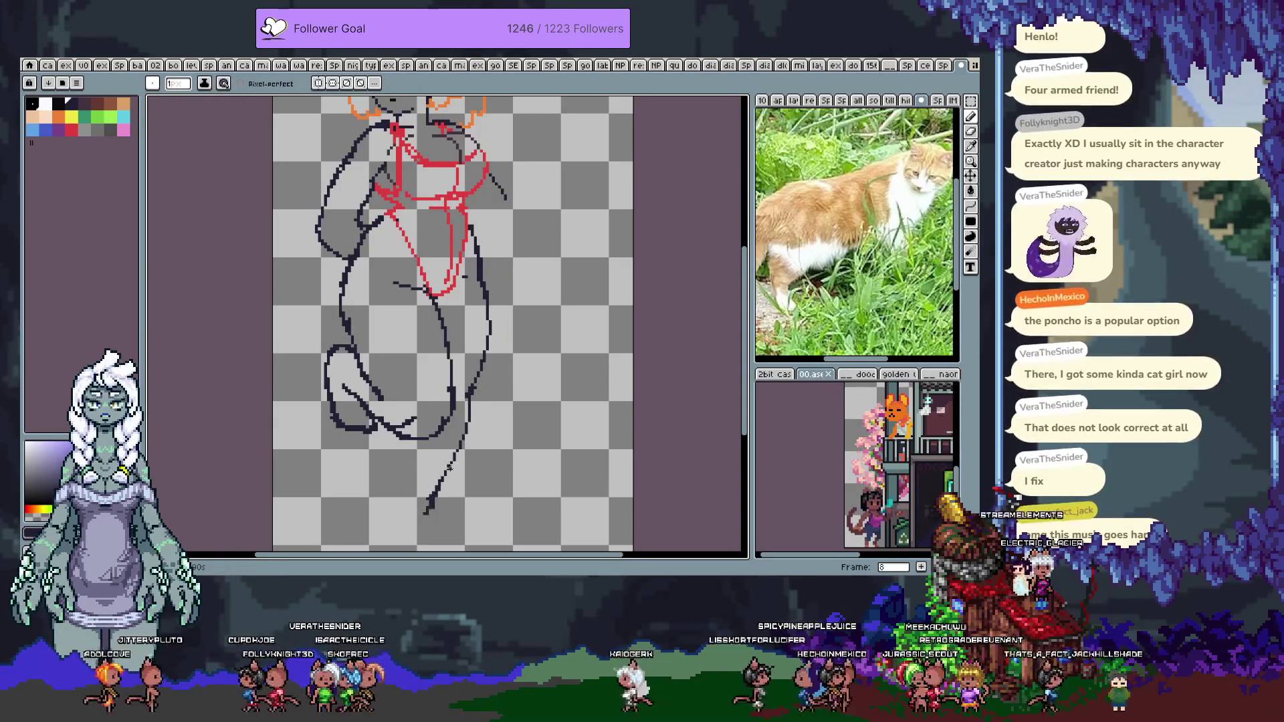
drag(418, 515, 431, 442)
key(ctrl+z)
drag(498, 276, 445, 501)
key(ctrl+z)
drag(482, 359, 471, 398)
drag(455, 471, 477, 383)
key(ctrl+z)
mouse_move(458, 451)
mouse_down()
mouse_move(476, 368)
mouse_move(415, 413)
mouse_up()
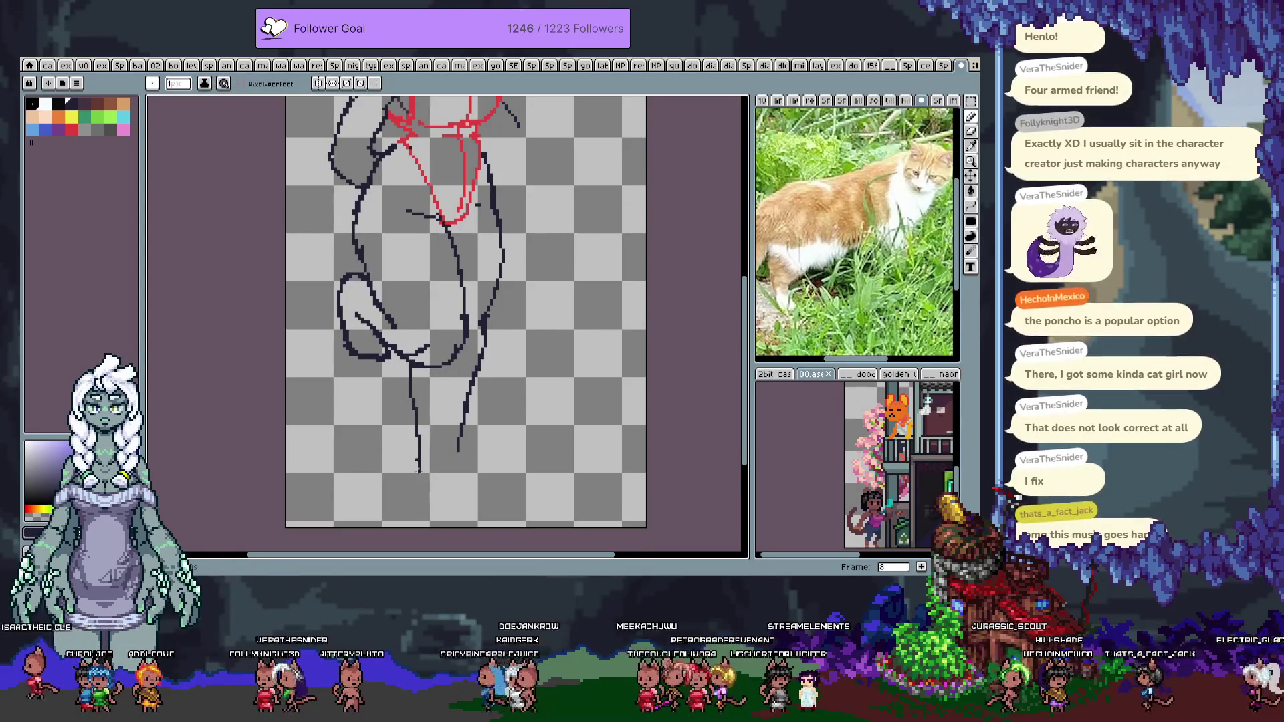
Try a blue vertical line for the post, then undo it
drag(448, 329, 438, 450)
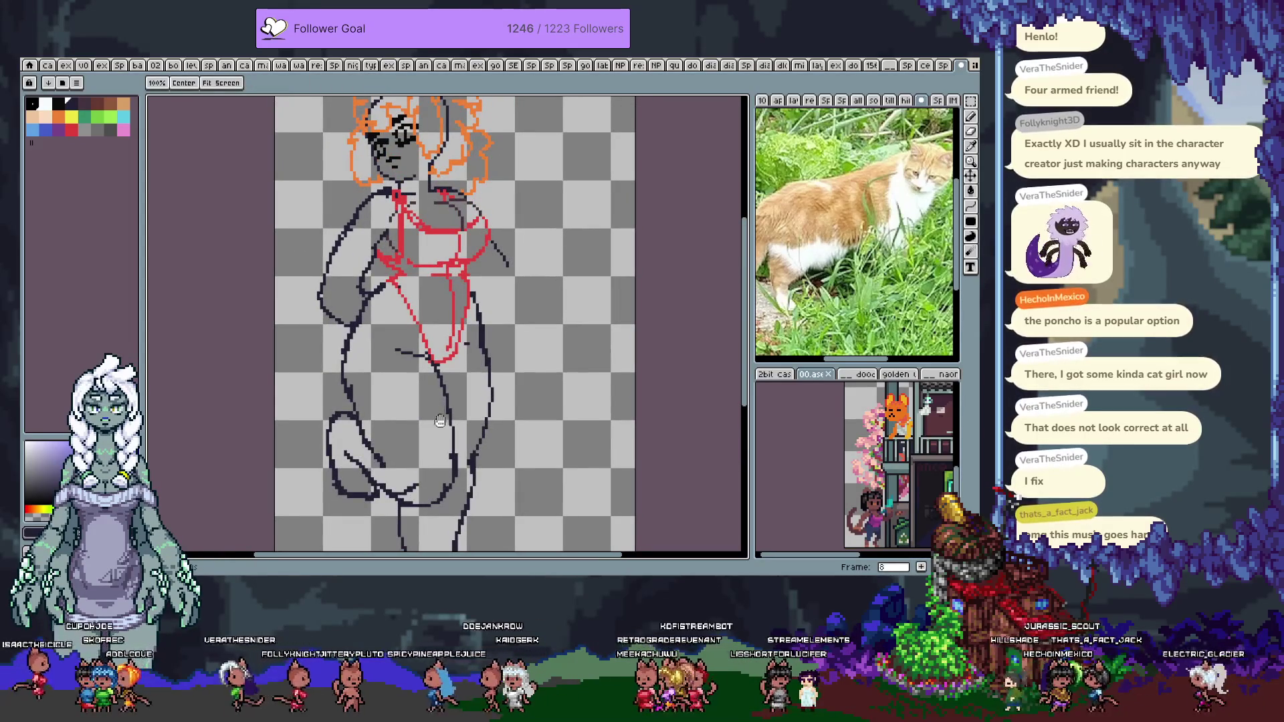
key(b)
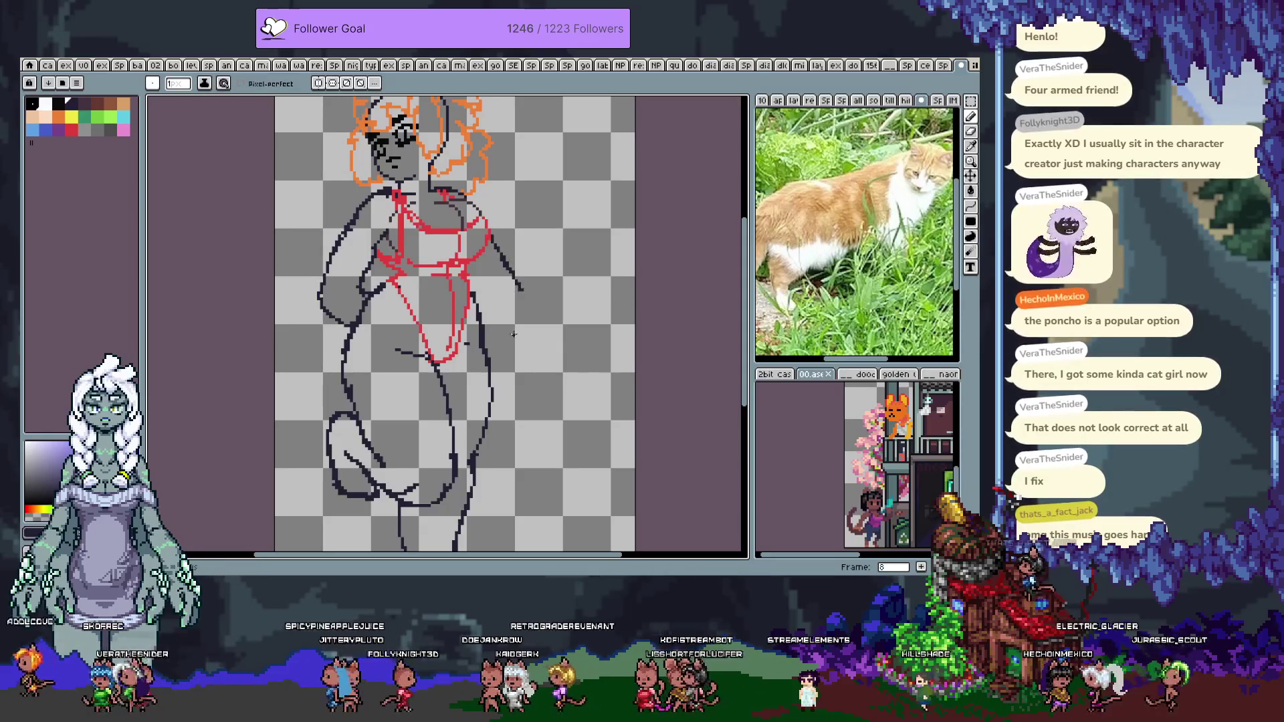
key(Tab)
key(Tab)
drag(499, 345, 495, 317)
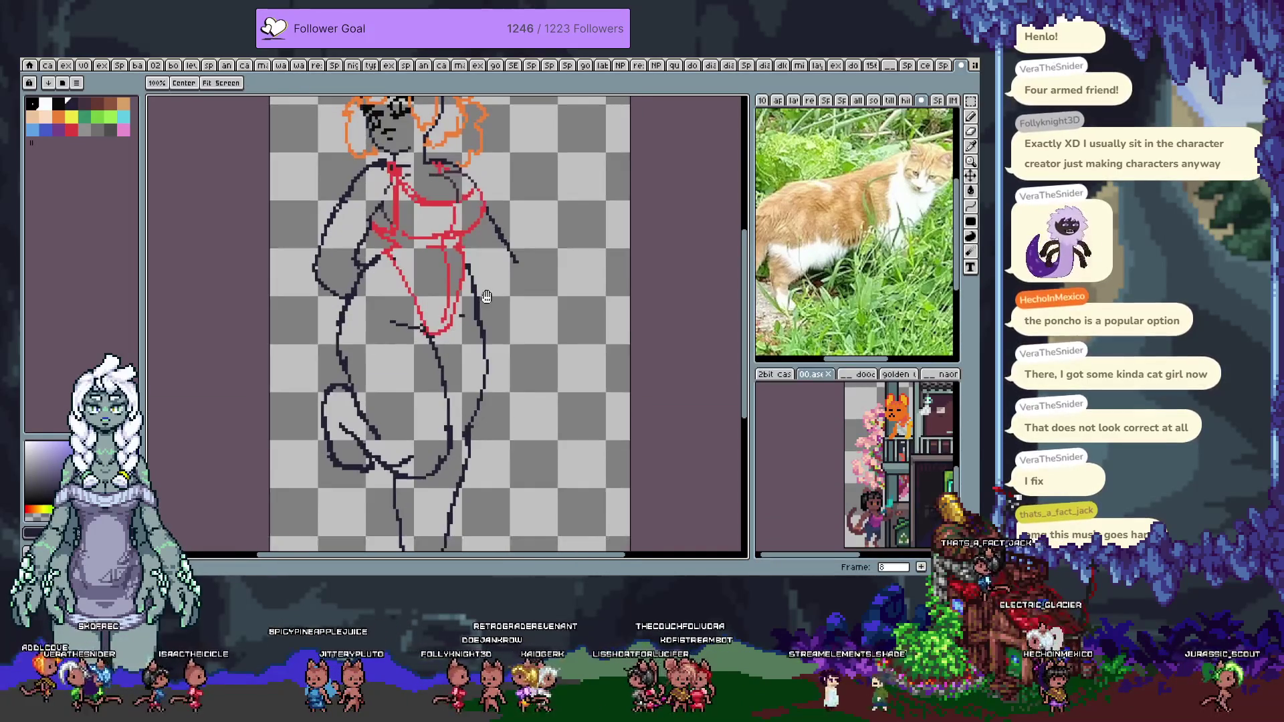
click(50, 128)
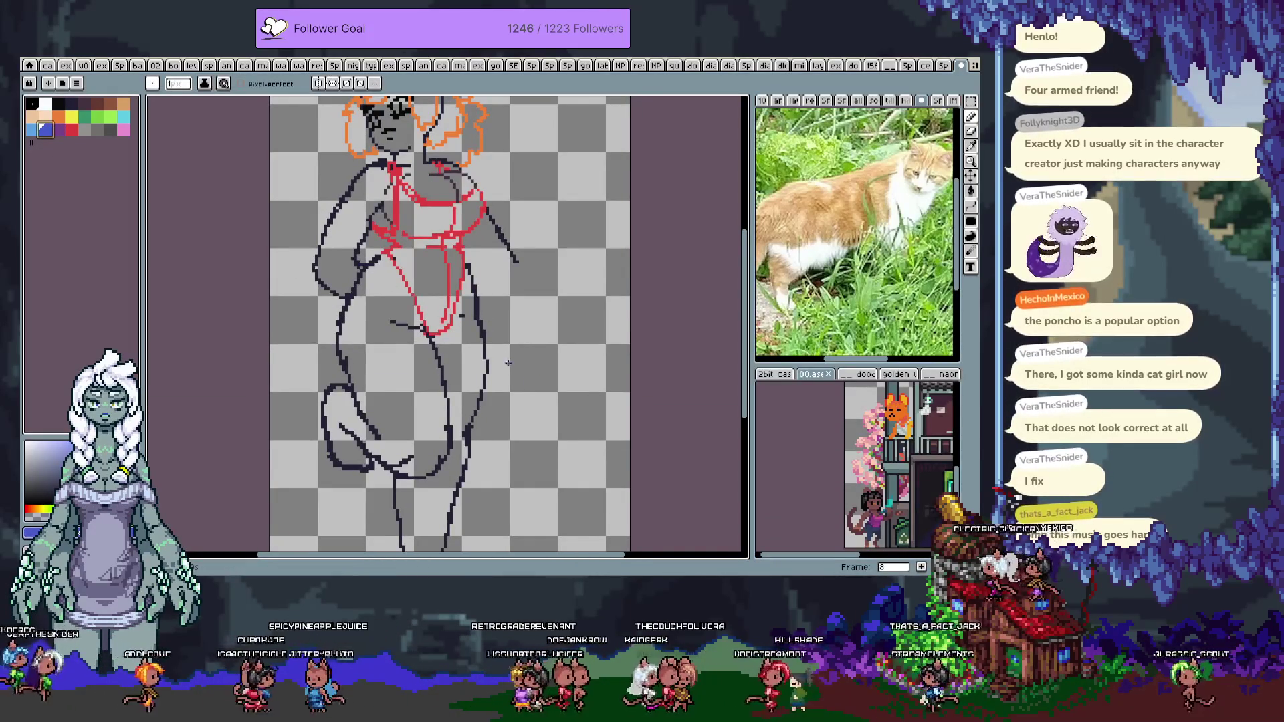
mouse_move(506, 432)
mouse_down()
mouse_move(497, 349)
mouse_move(484, 500)
mouse_up()
key(ctrl+z)
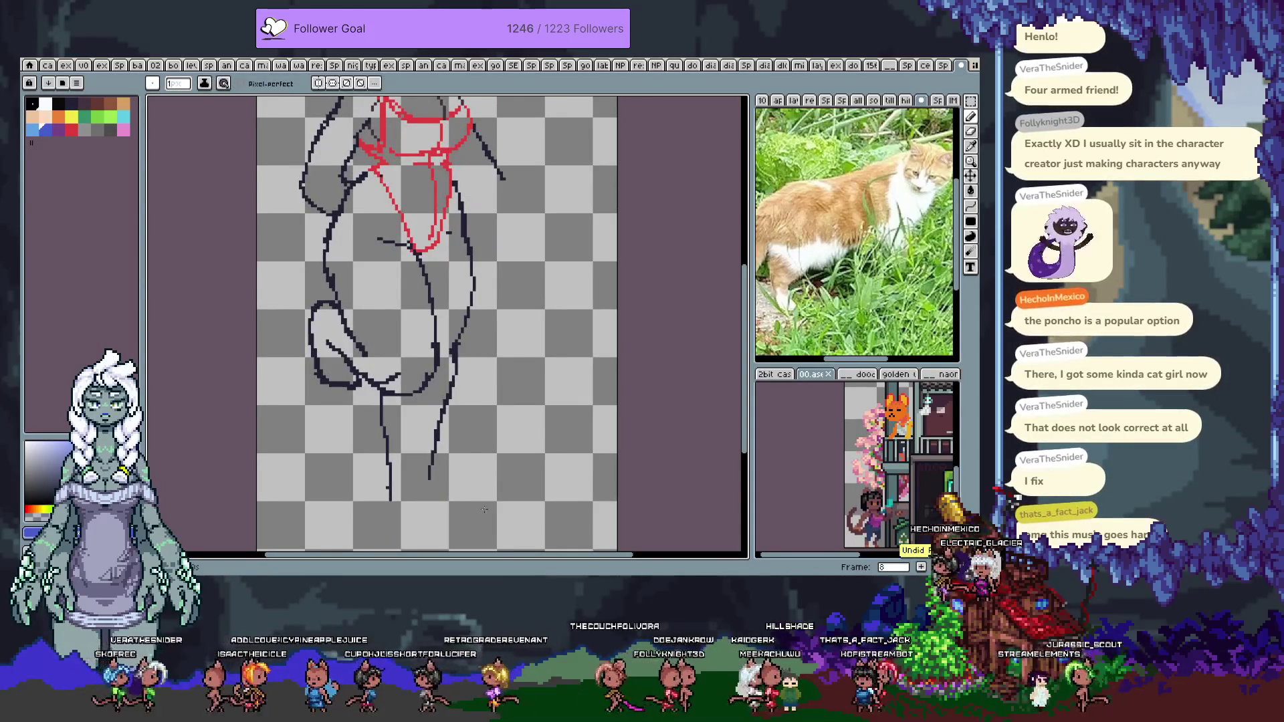
Extend the left and right leg lines downward and add pixels along them
scroll(489, 468, down, 3)
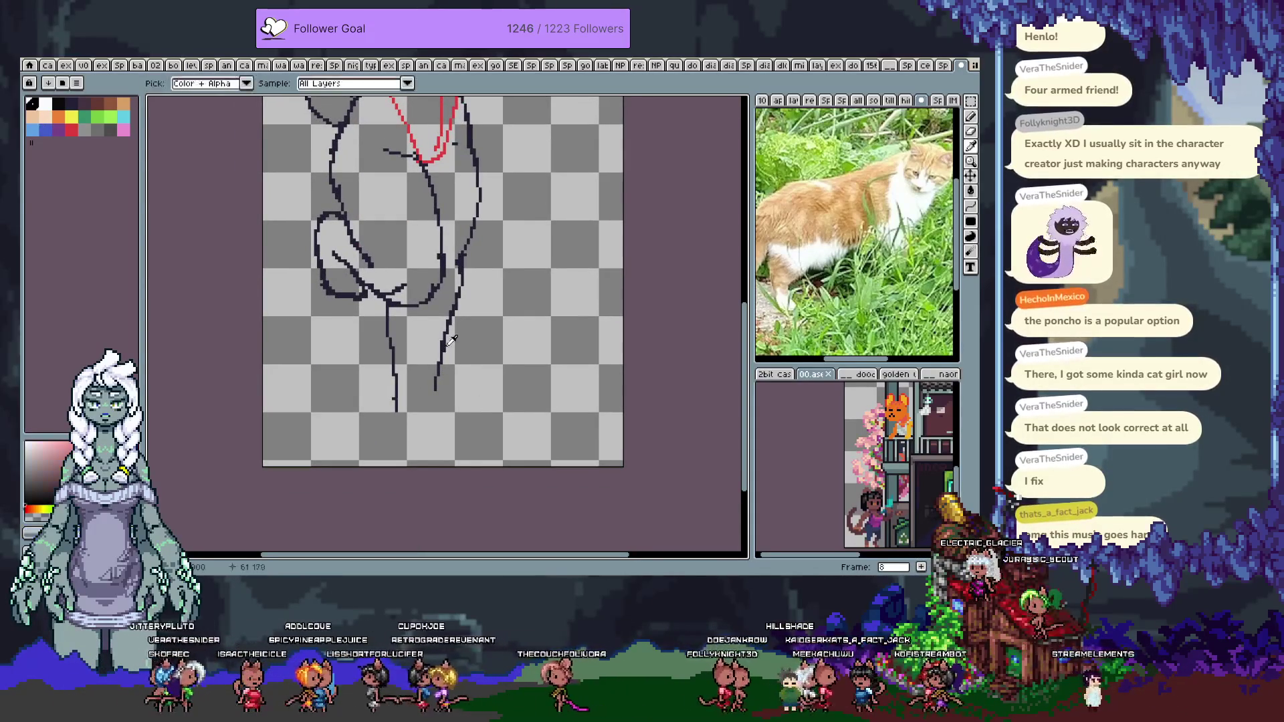
drag(439, 376, 431, 435)
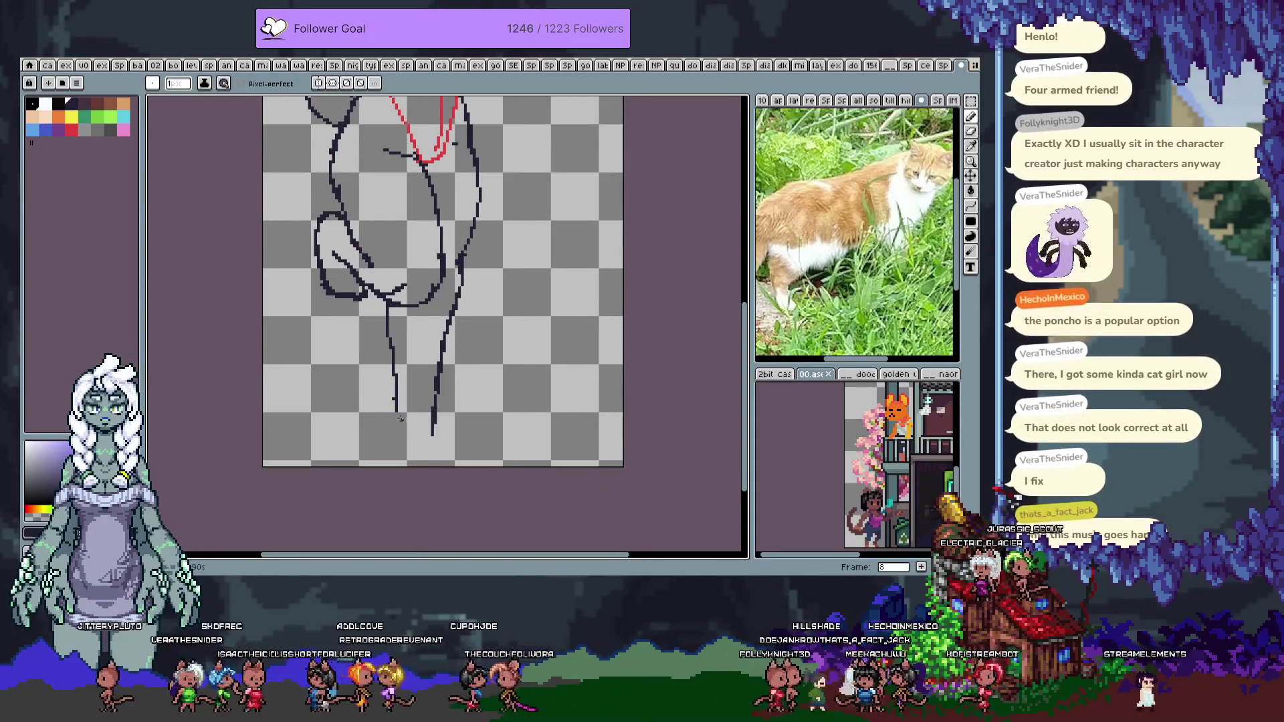
key(ctrl+z)
key(ctrl+z)
key(ctrl+z)
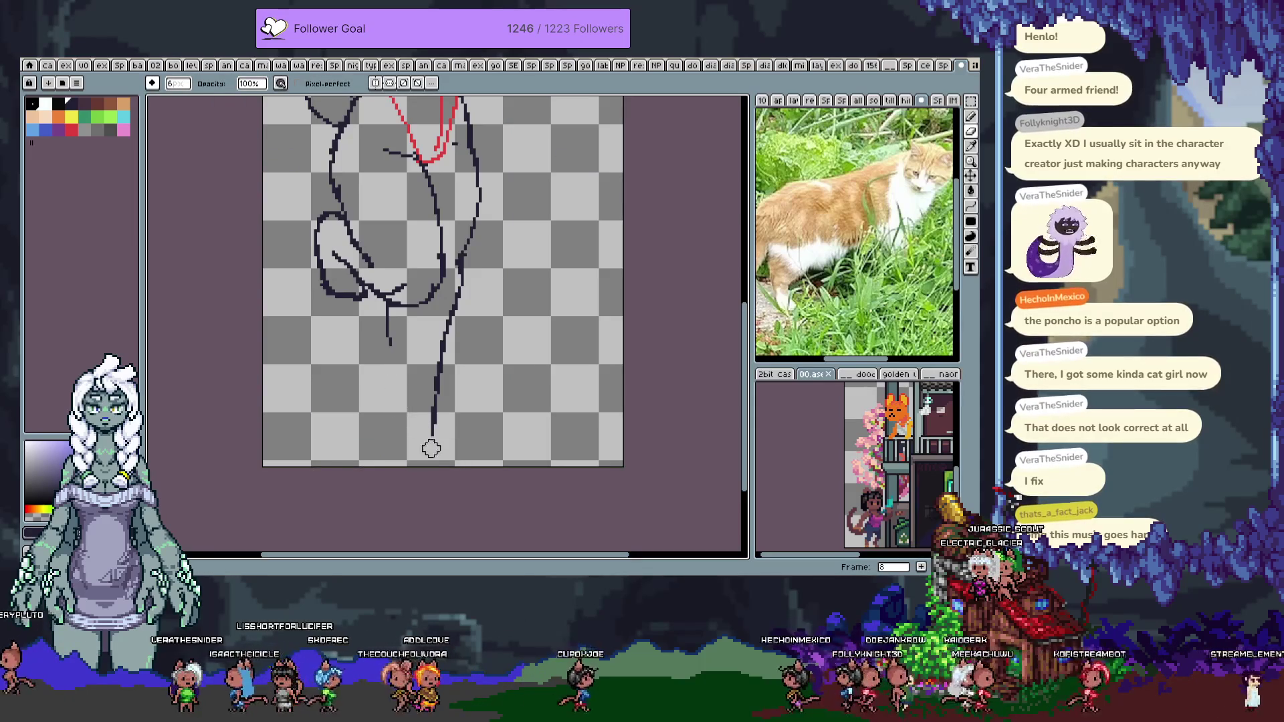
mouse_move(388, 312)
mouse_down()
mouse_move(411, 396)
mouse_move(442, 386)
mouse_move(408, 413)
mouse_move(423, 458)
mouse_move(485, 460)
mouse_up()
click(441, 373)
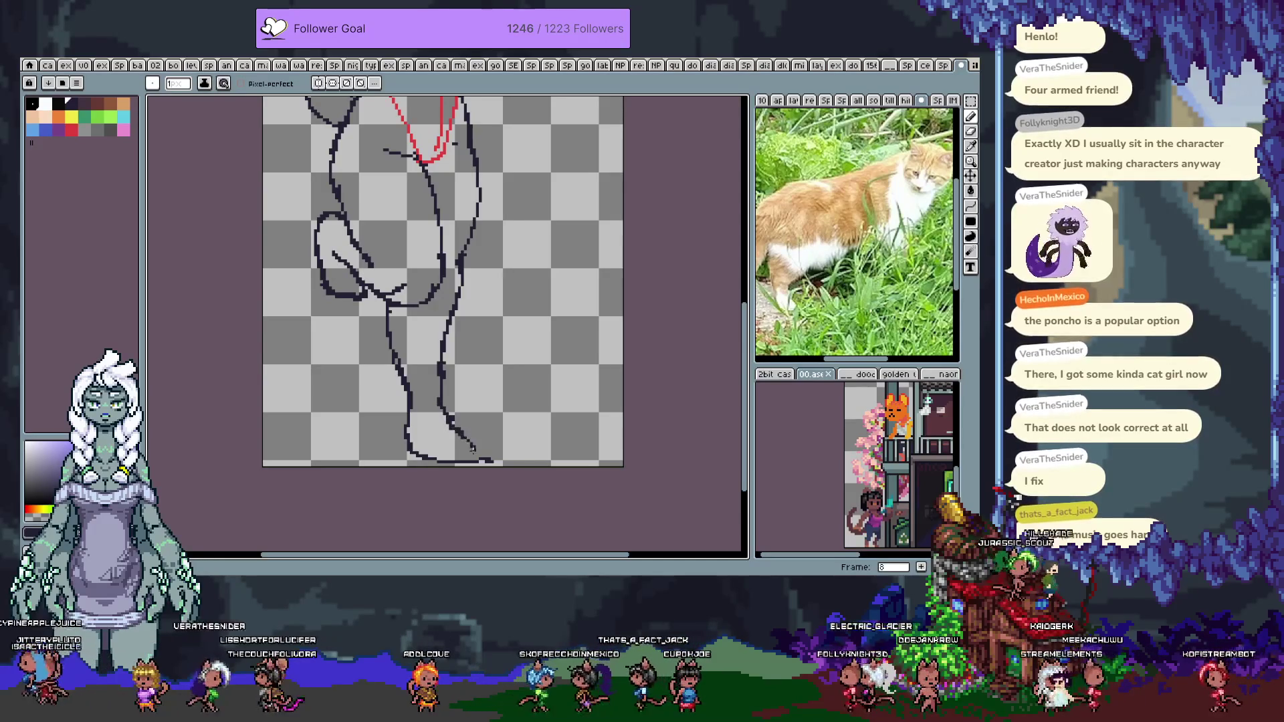
Trim the foot's bottom line and erase the small squiggle inside the foot
key(e)
drag(476, 466, 482, 458)
key(b)
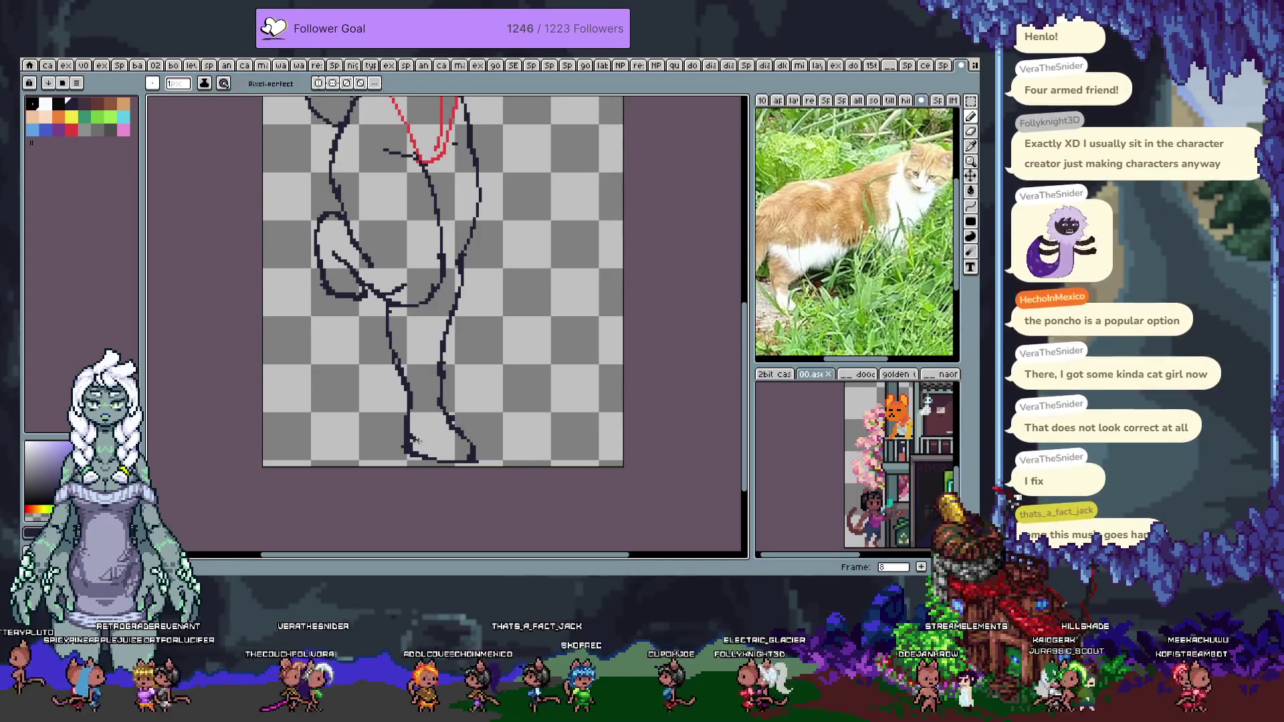
drag(423, 442, 461, 443)
key(b)
key(e)
Erase the long leg contours, leaving only a shorter redrawn right leg line
drag(483, 313, 456, 431)
key(b)
drag(476, 302, 452, 399)
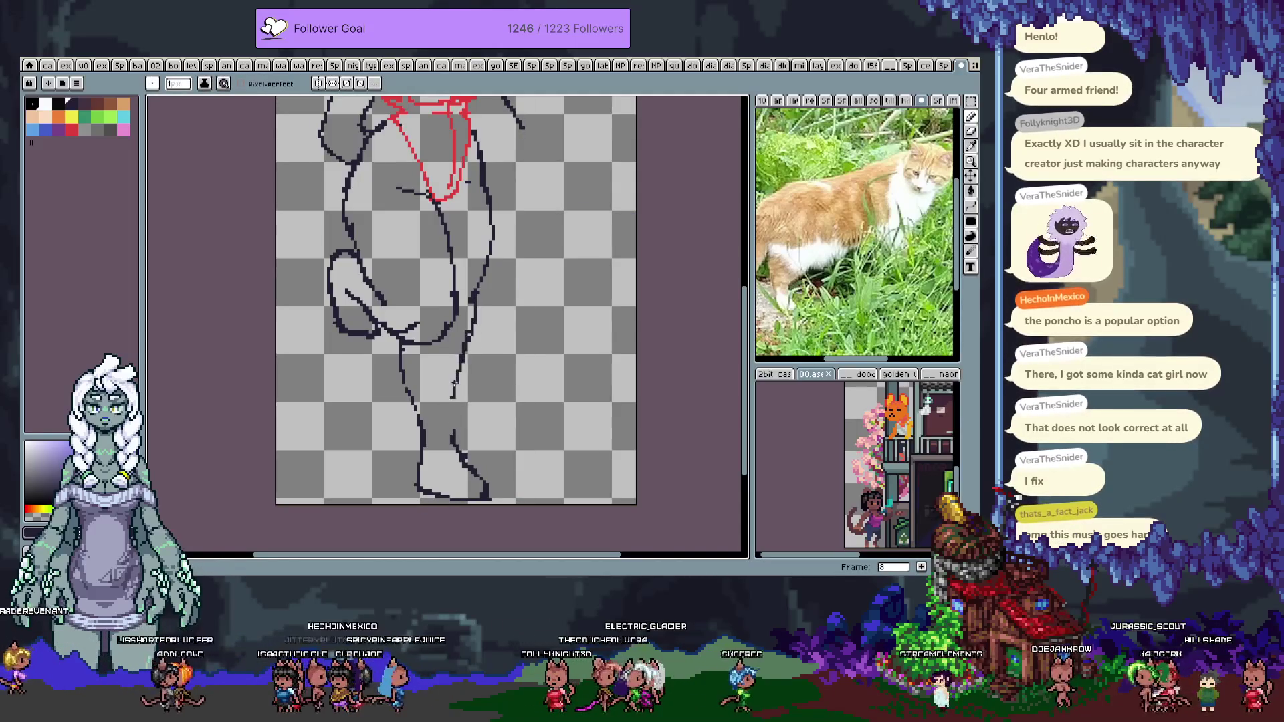
key(e)
drag(402, 347, 420, 458)
key(b)
scroll(423, 412, down, 2)
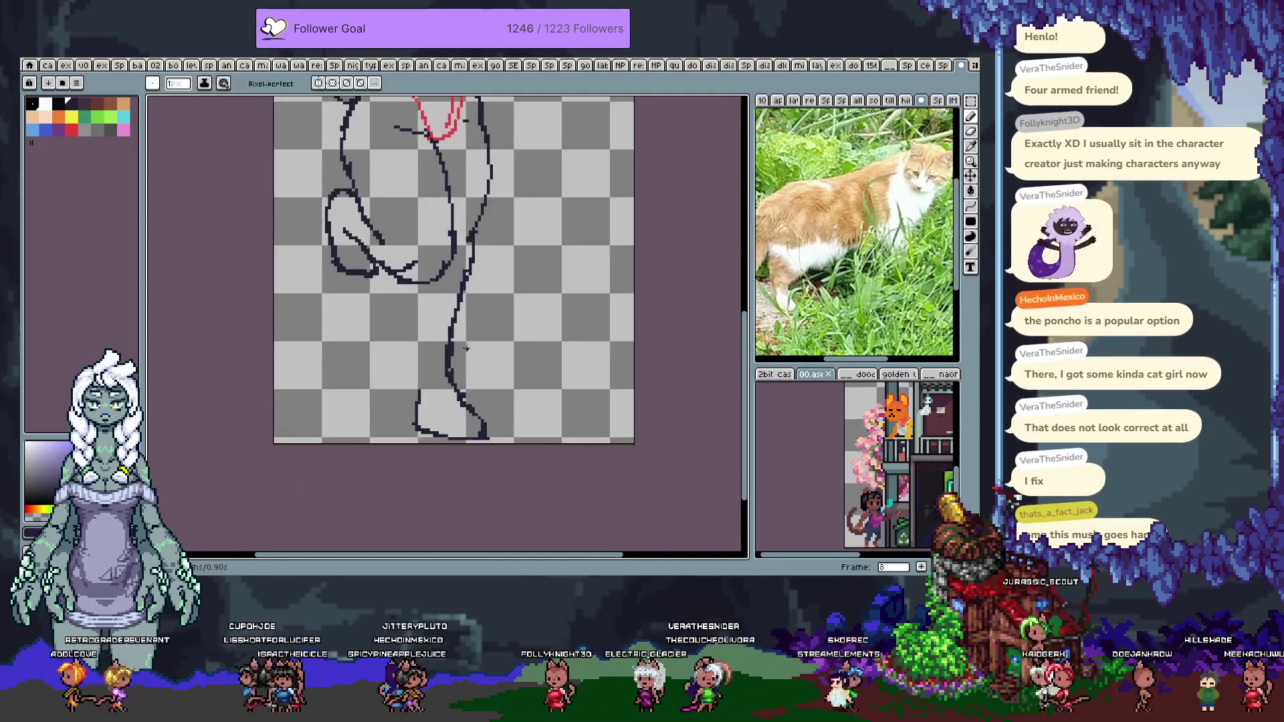
key(e)
mouse_move(476, 244)
mouse_down()
mouse_move(450, 295)
mouse_move(448, 367)
mouse_move(466, 393)
mouse_up()
Marquee-select the lower foot, nudge it left, then delete it and deselect
key(m)
drag(364, 336, 537, 442)
mouse_move(461, 410)
mouse_down()
mouse_move(450, 406)
mouse_move(470, 412)
mouse_up()
key(ctrl+d)
key(b)
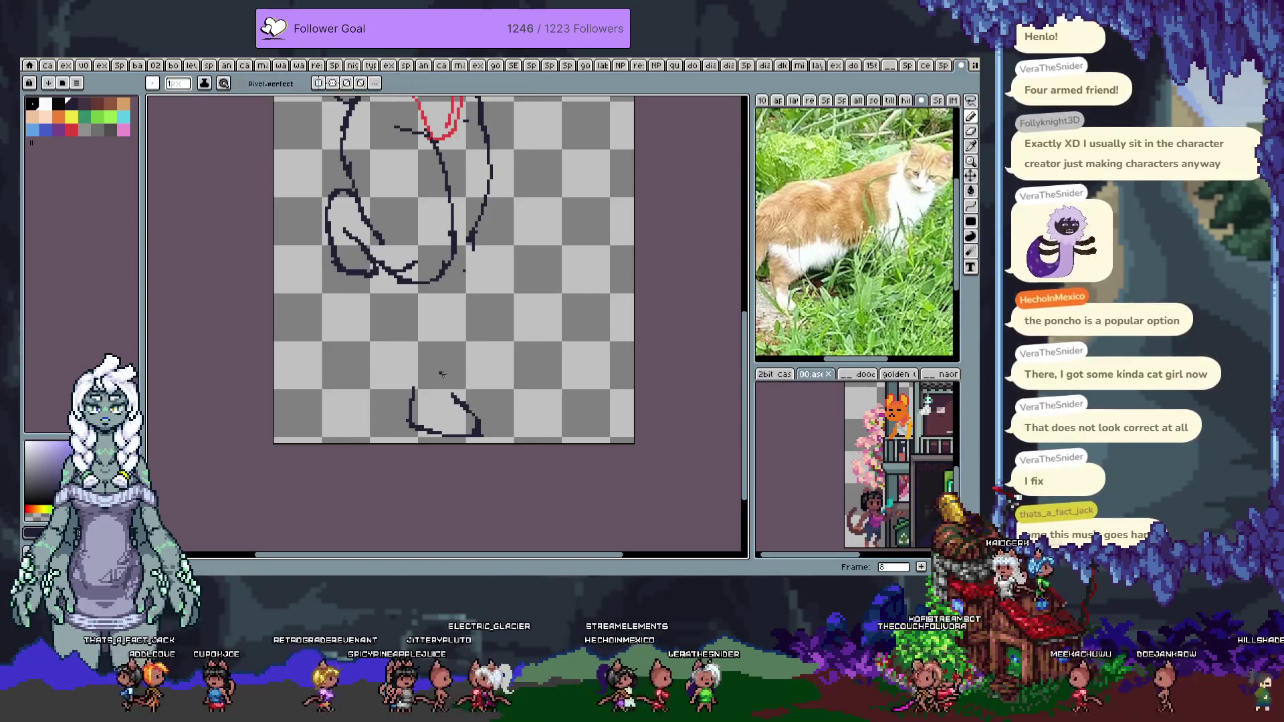
key(ctrl+z)
key(Delete)
key(ctrl+d)
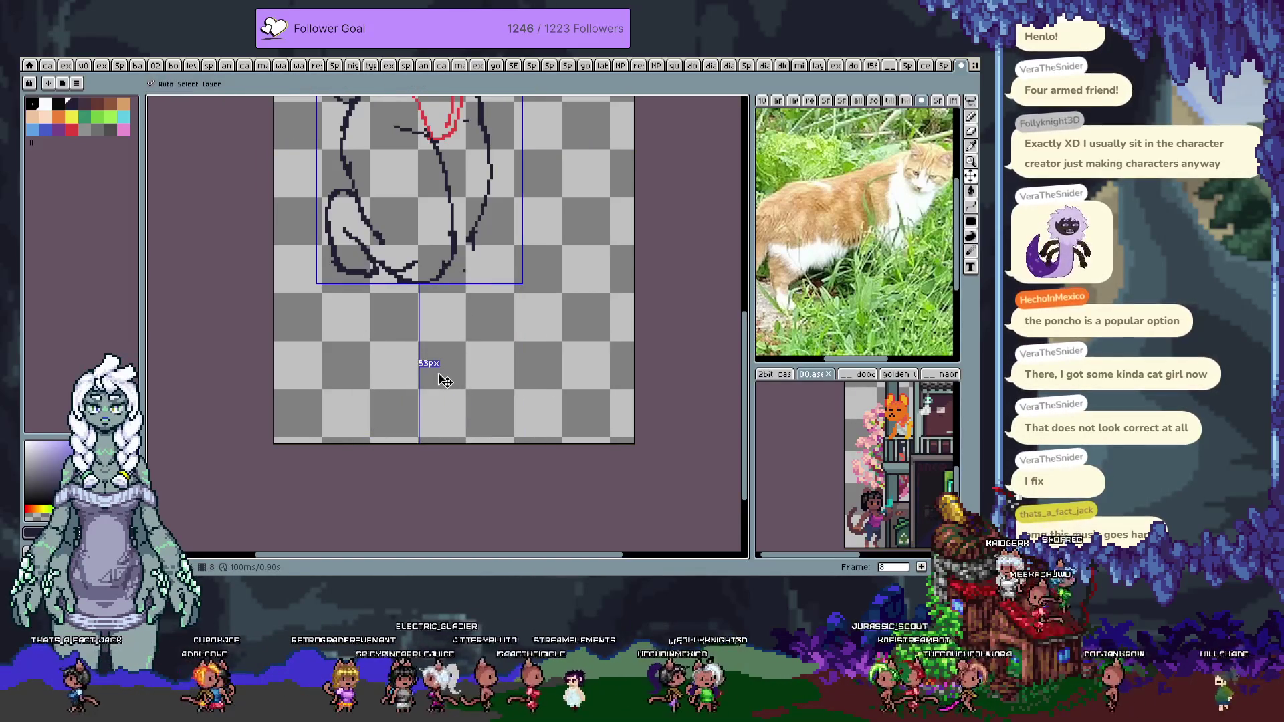
Redraw the right and lower leg lines, trying several lengths and curves
drag(470, 238, 458, 287)
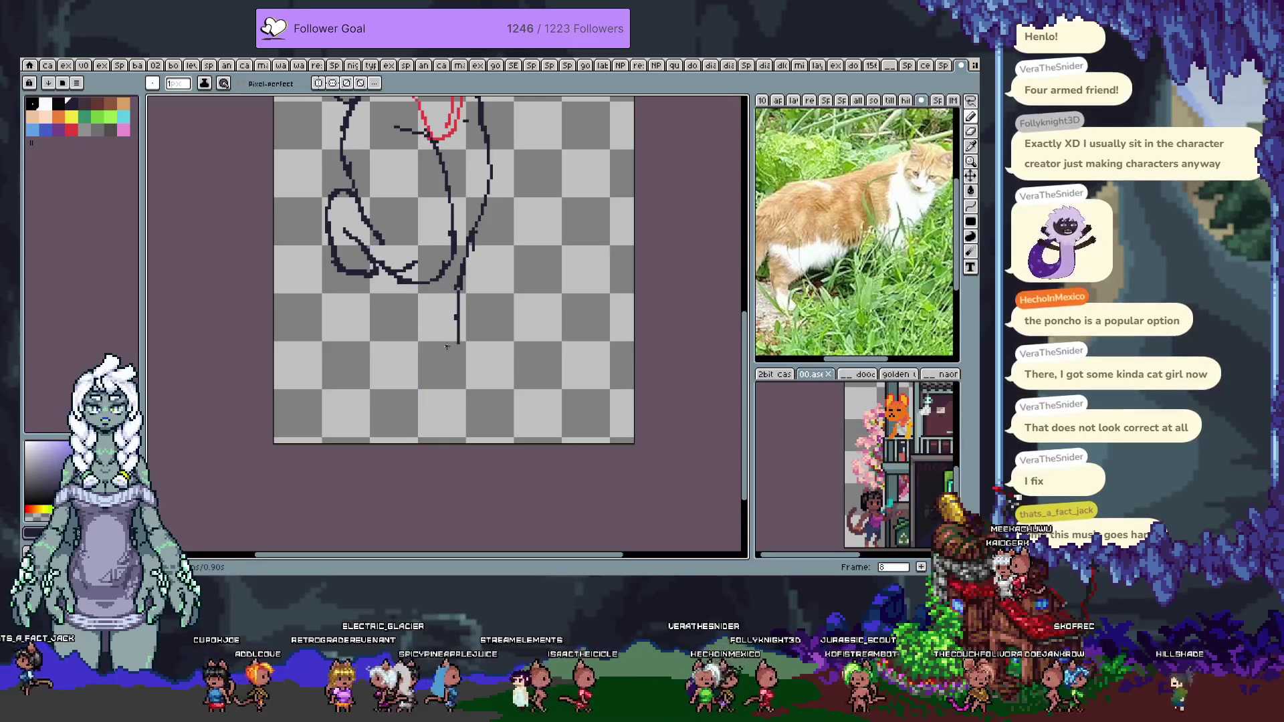
key(ctrl+z)
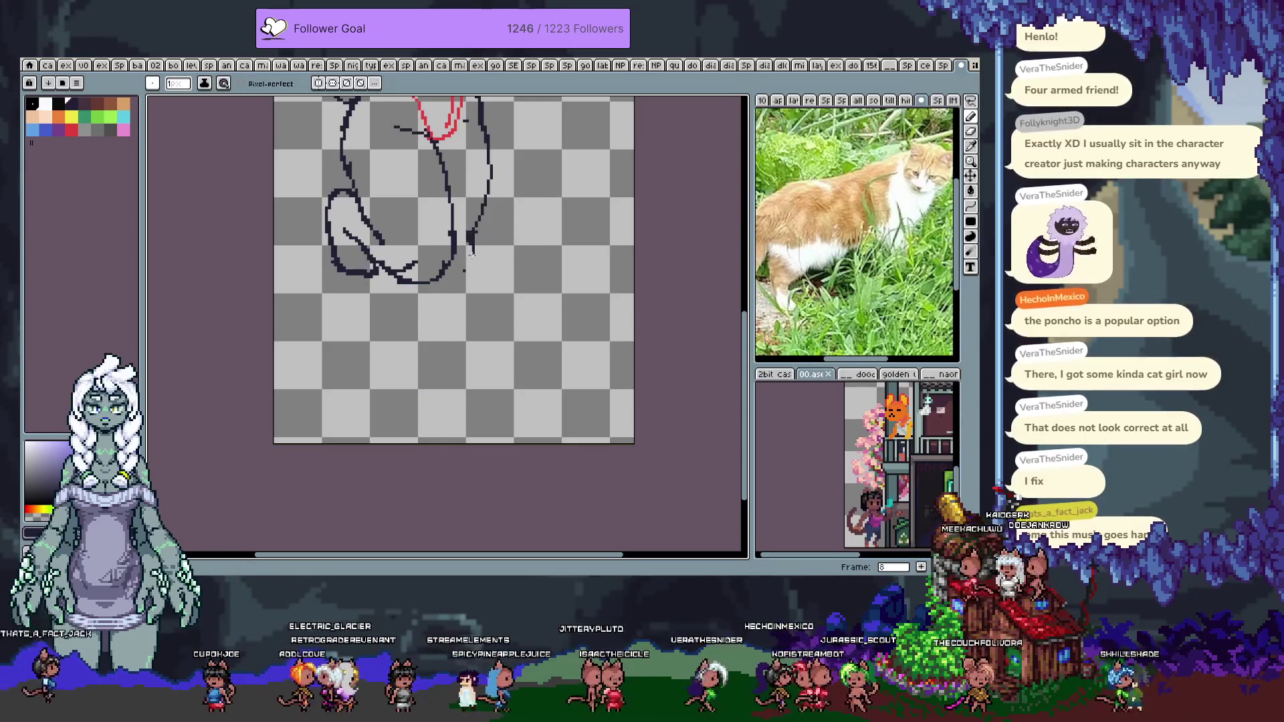
drag(460, 274, 448, 401)
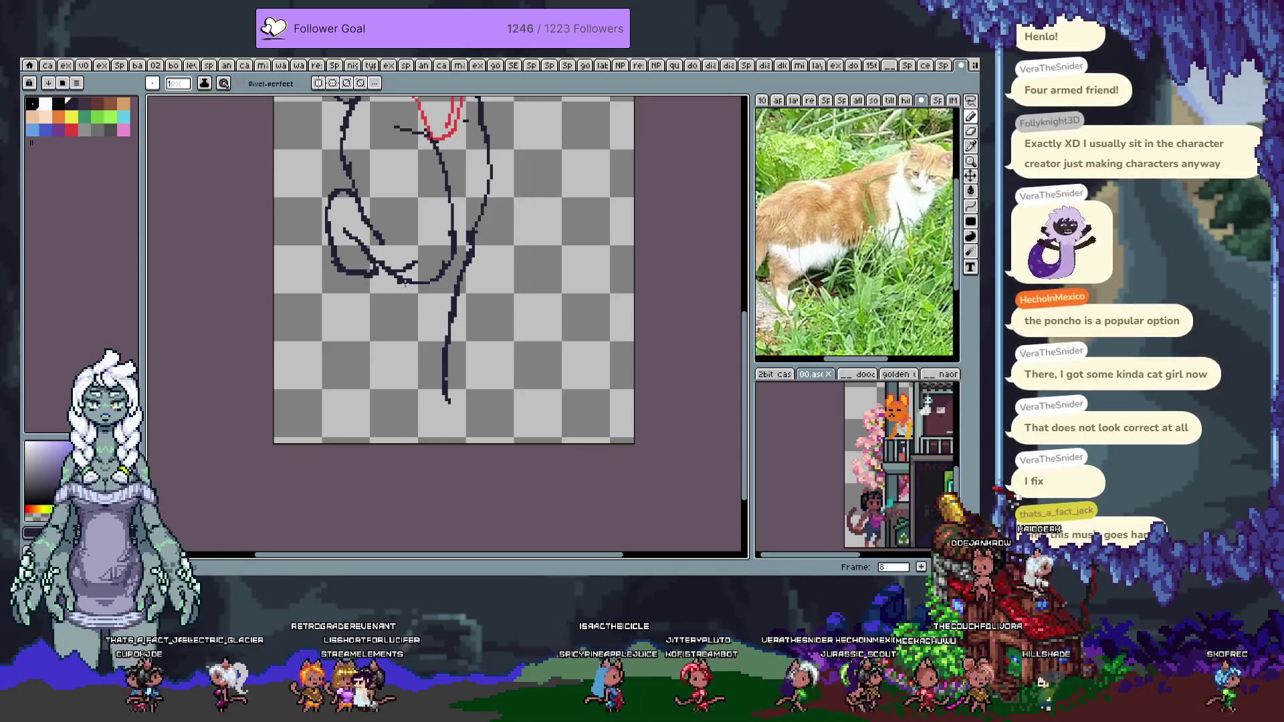
drag(396, 278, 404, 344)
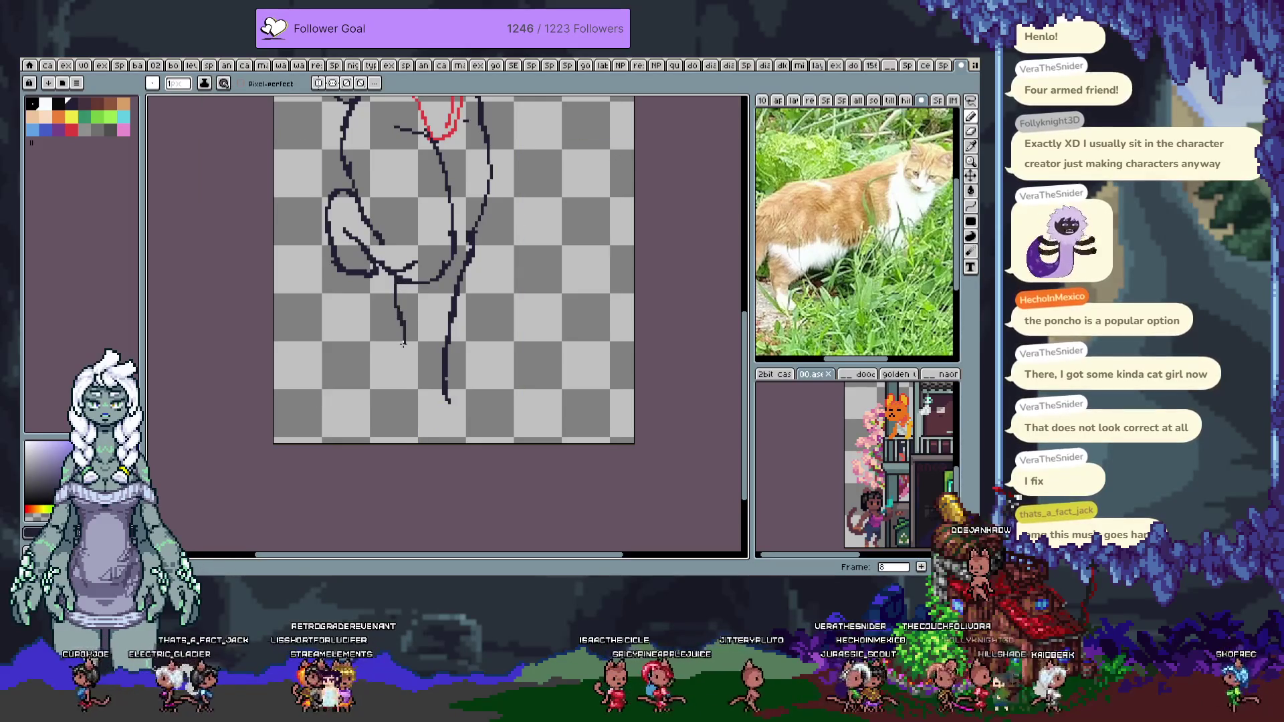
key(ctrl+z)
drag(395, 281, 418, 389)
key(ctrl+z)
mouse_move(396, 287)
mouse_down()
mouse_move(411, 372)
mouse_move(398, 334)
mouse_up()
key(ctrl+z)
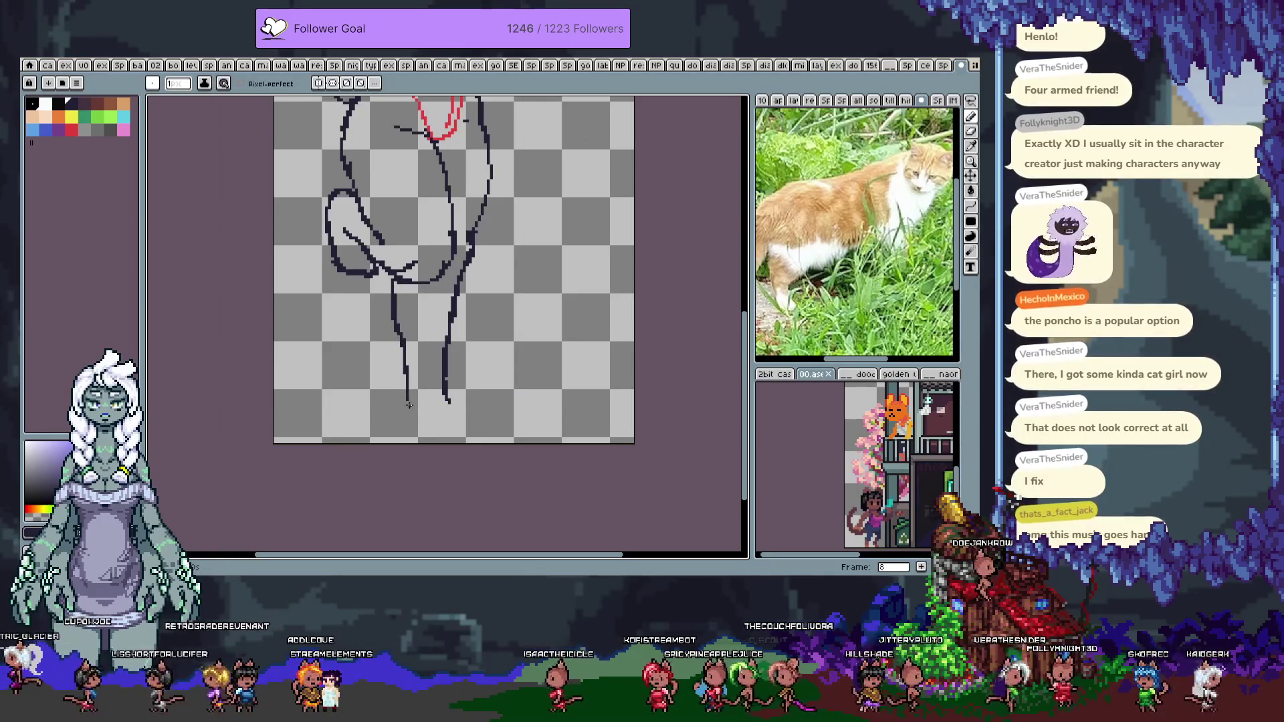
Draw the foot outline along the canvas bottom and erase its toe curve
mouse_move(448, 442)
mouse_down()
mouse_move(466, 438)
mouse_move(464, 410)
mouse_up()
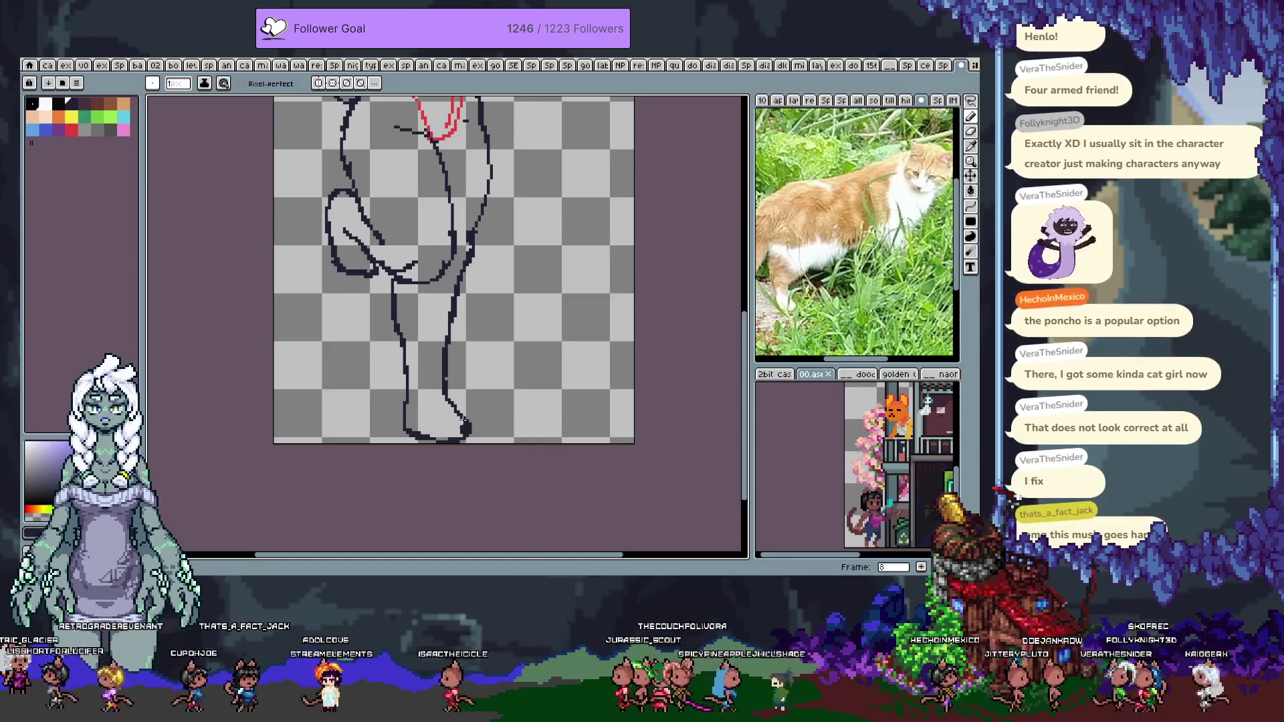
key(e)
drag(466, 417, 450, 453)
key(ctrl+z)
key(b)
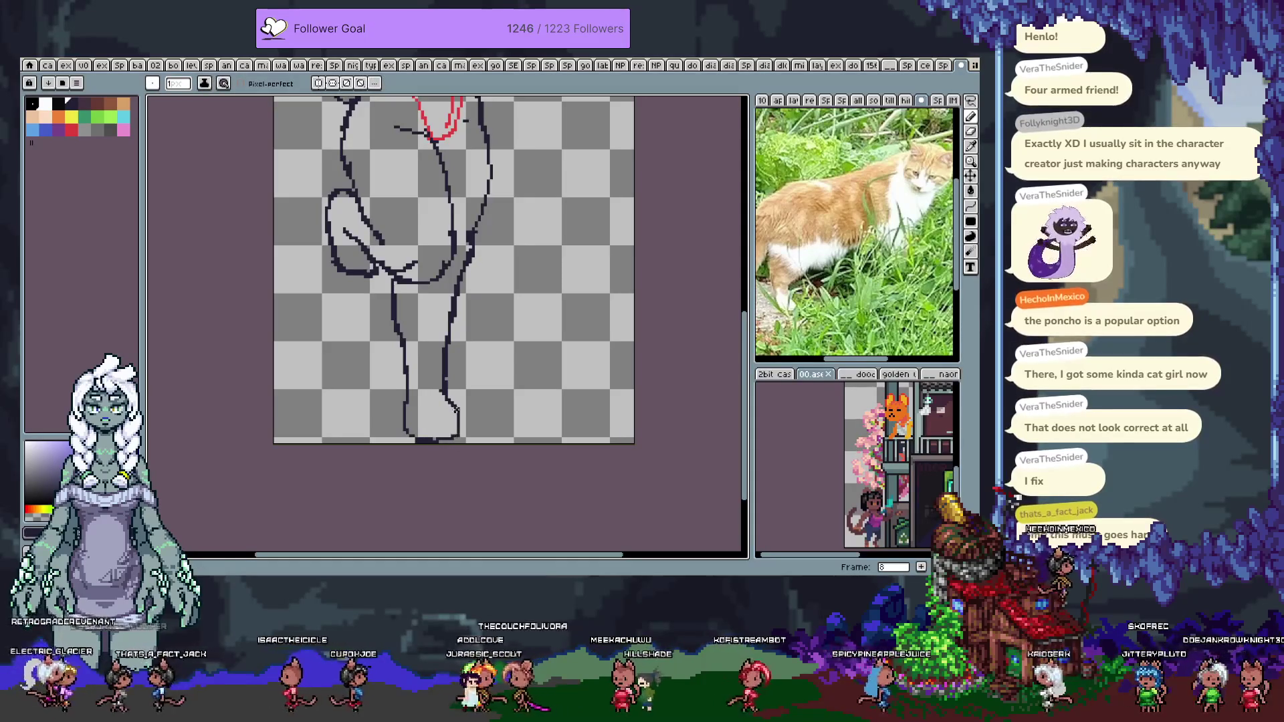
key(e)
key(b)
mouse_move(456, 405)
mouse_down()
mouse_move(446, 389)
mouse_move(451, 410)
mouse_up()
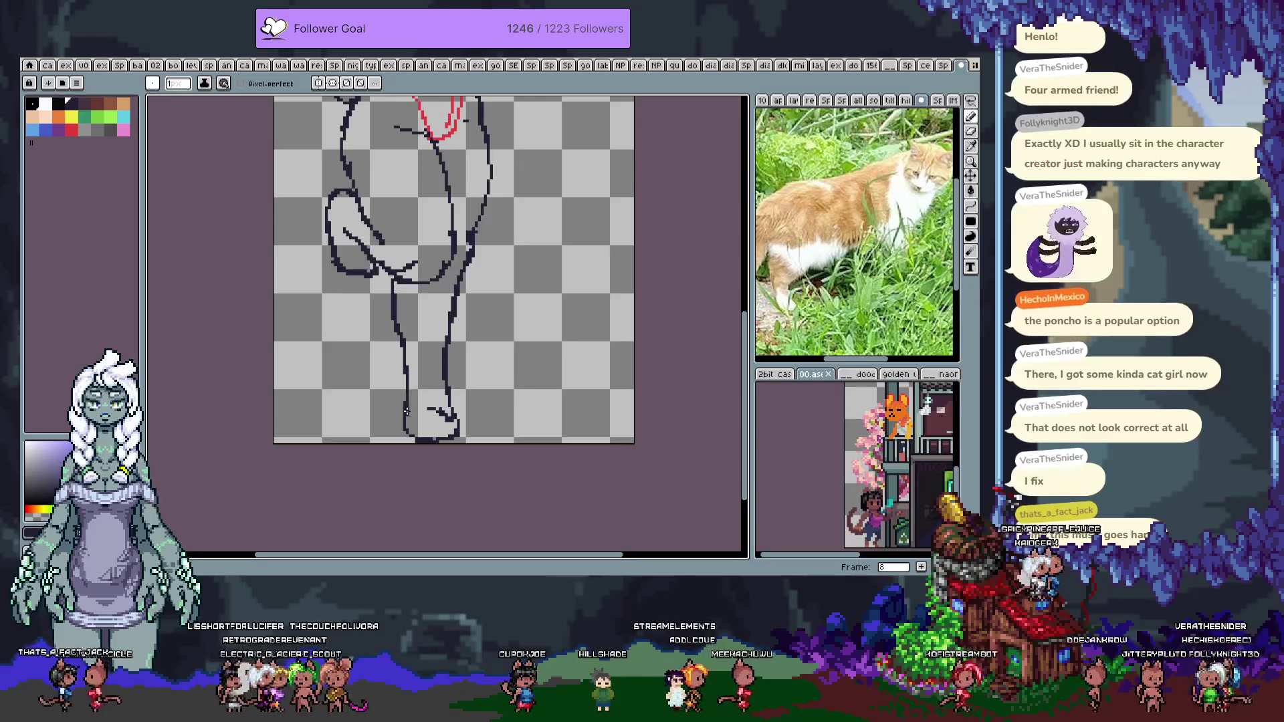
Fix the foot's left line, filling its gap and adding pixels along the lower-left outline
key(e)
mouse_move(404, 420)
mouse_down()
mouse_move(406, 387)
mouse_move(402, 411)
mouse_up()
key(b)
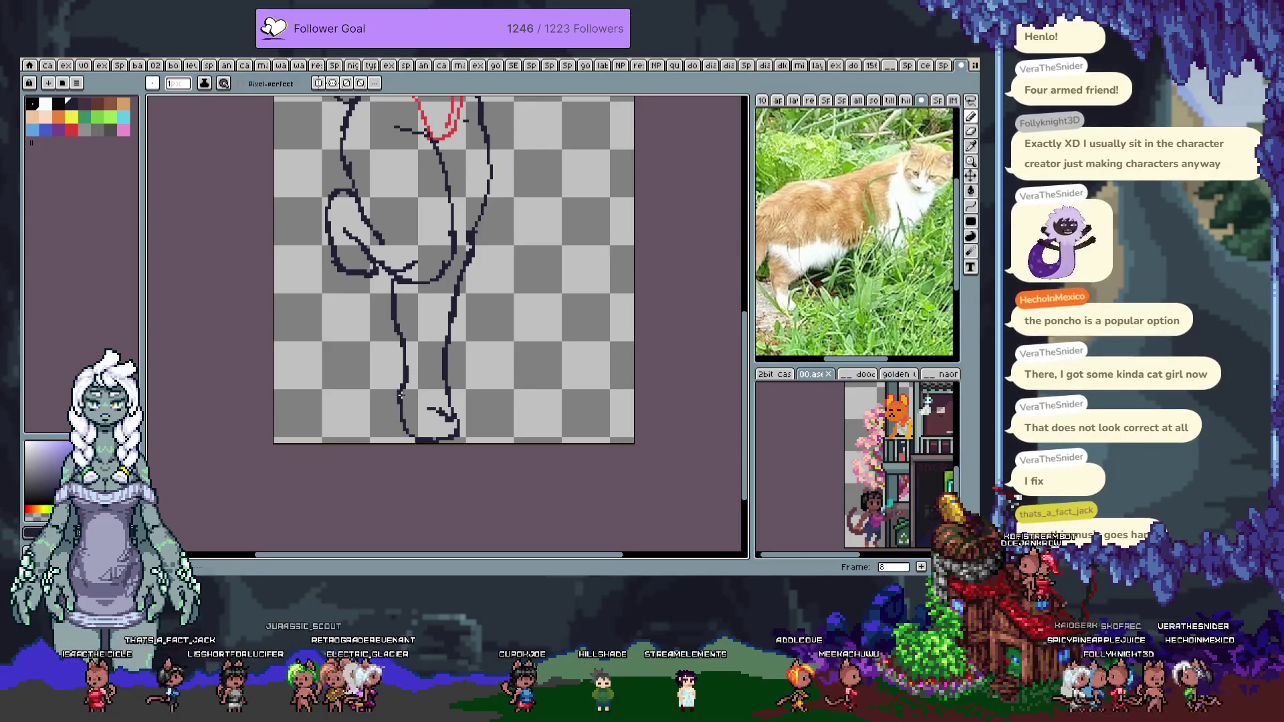
key(ctrl+z)
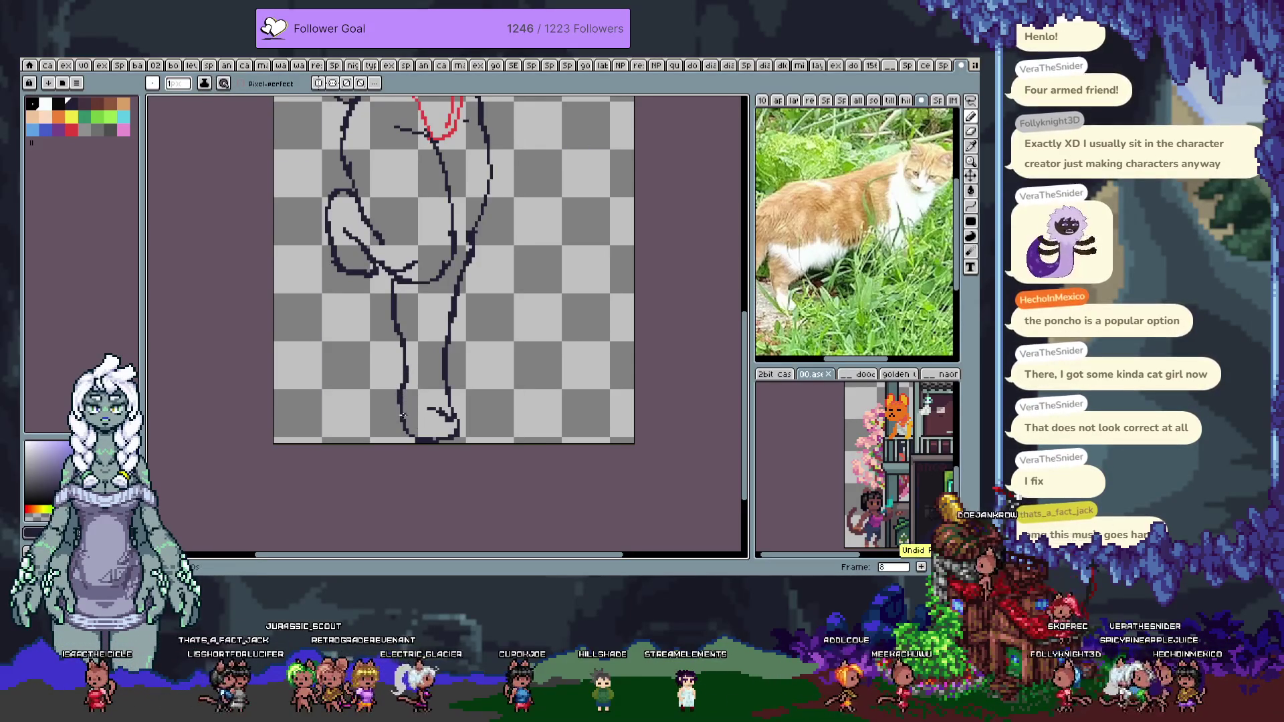
mouse_move(402, 400)
mouse_down()
mouse_move(404, 420)
mouse_move(454, 415)
mouse_up()
key(e)
key(b)
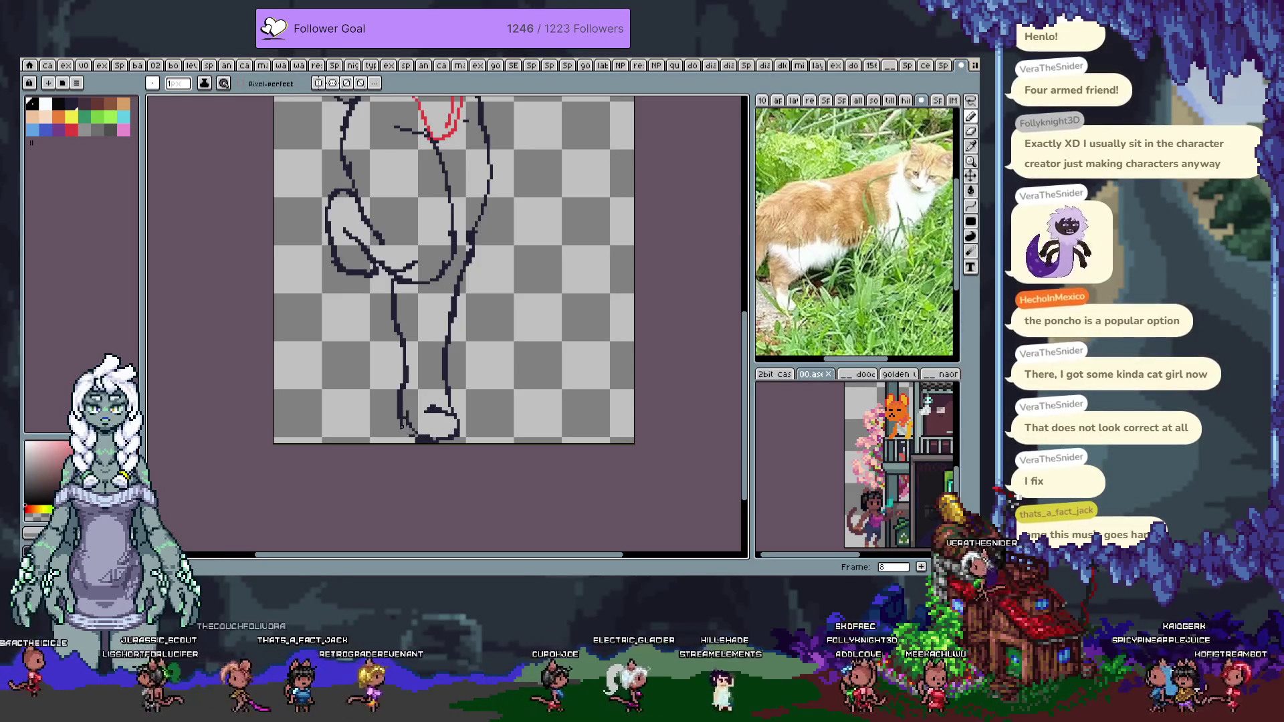
drag(403, 435, 399, 400)
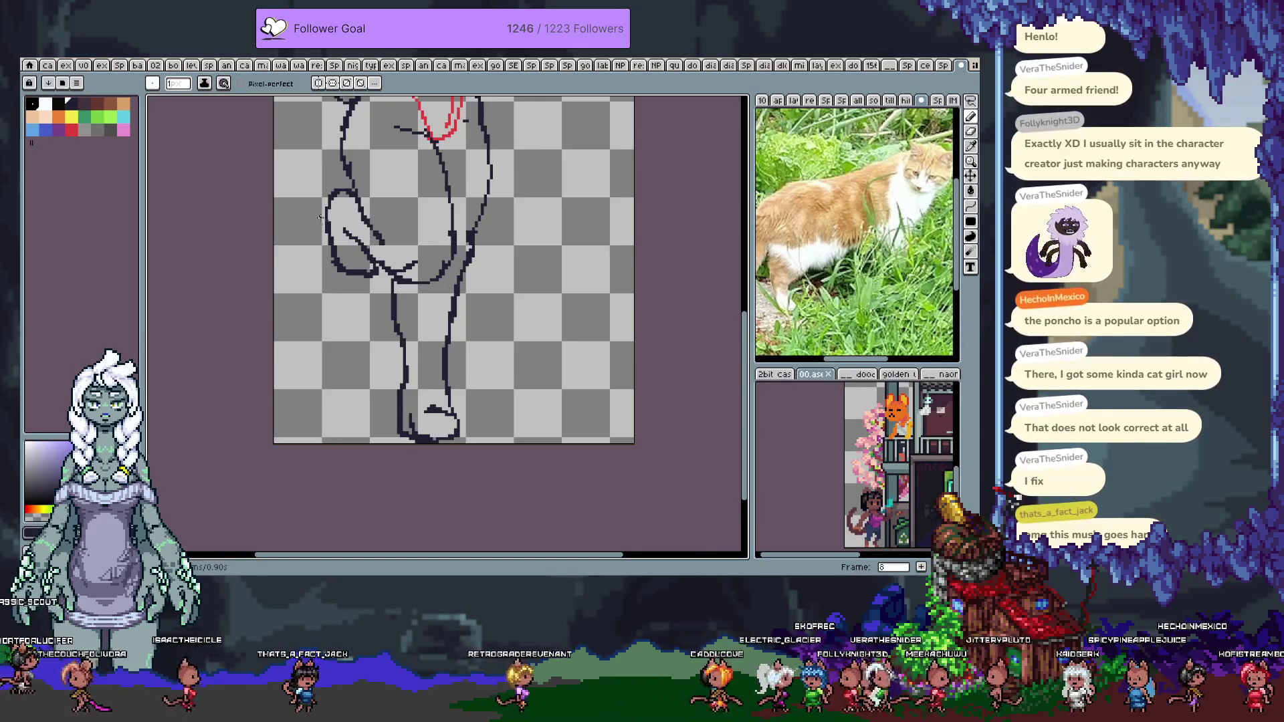
Redraw the left arm's outer outline from its upper-left corner downward
key(e)
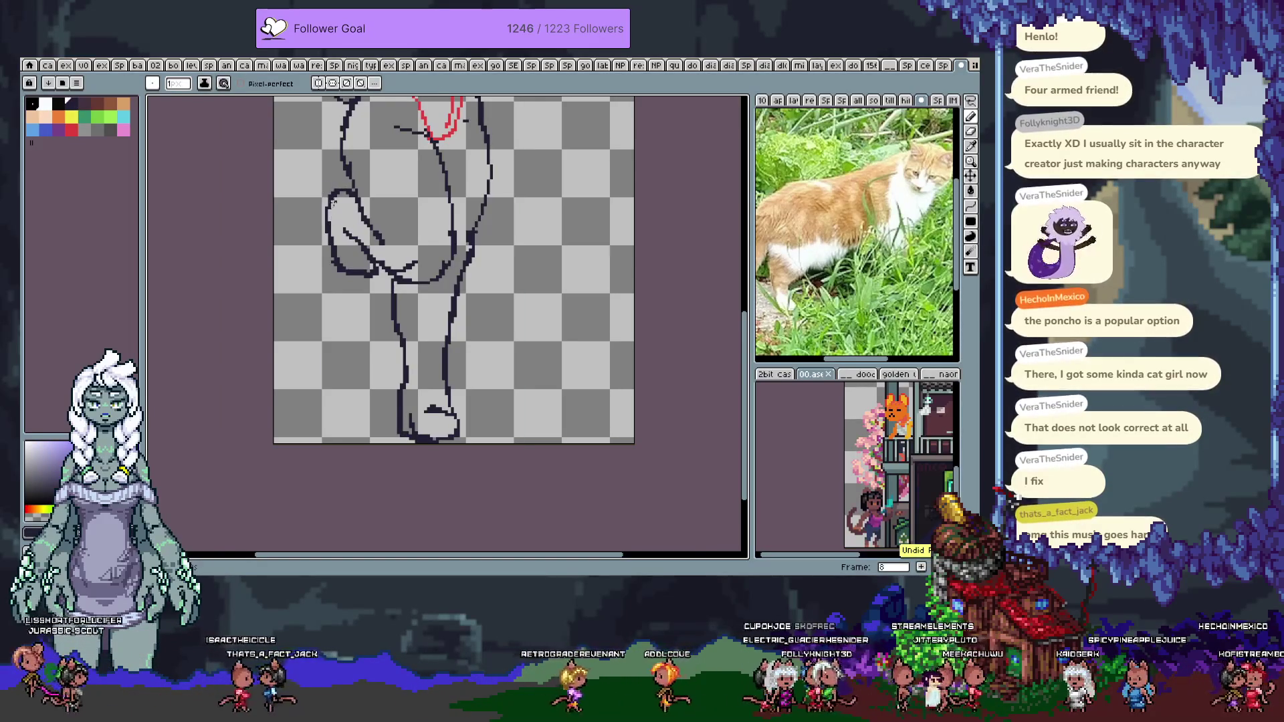
drag(328, 220, 325, 195)
key(b)
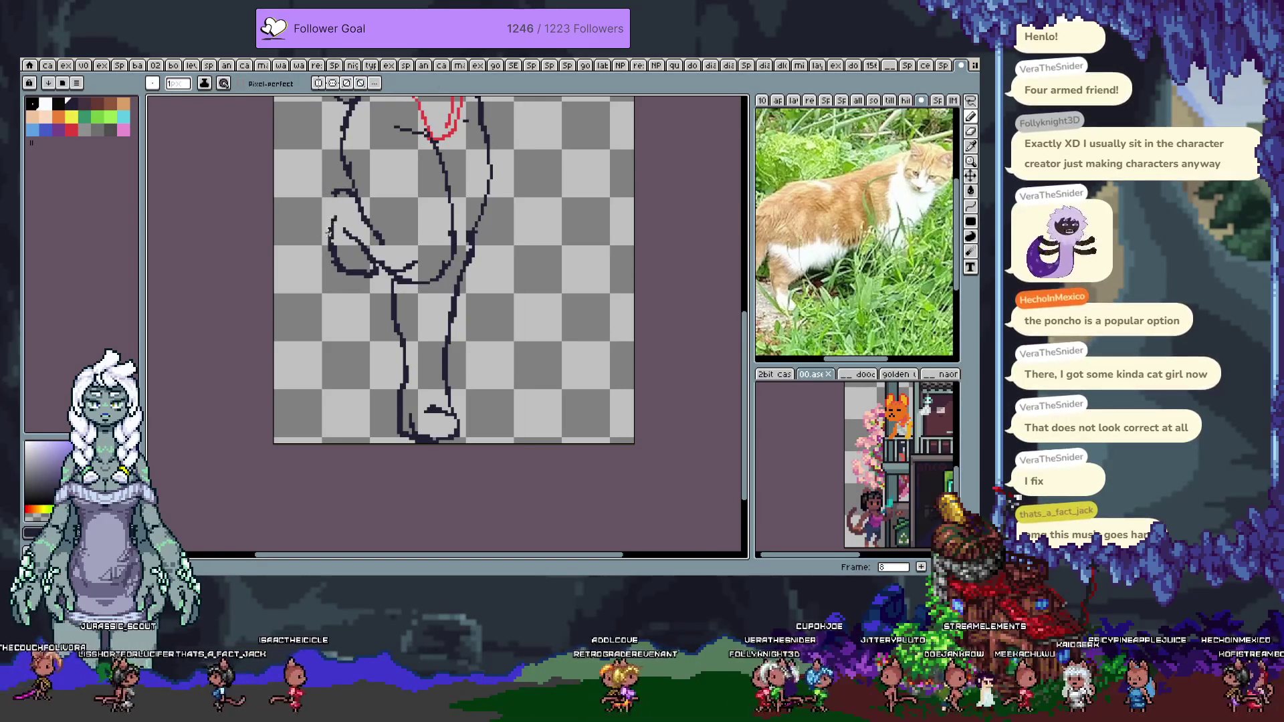
drag(333, 200, 342, 191)
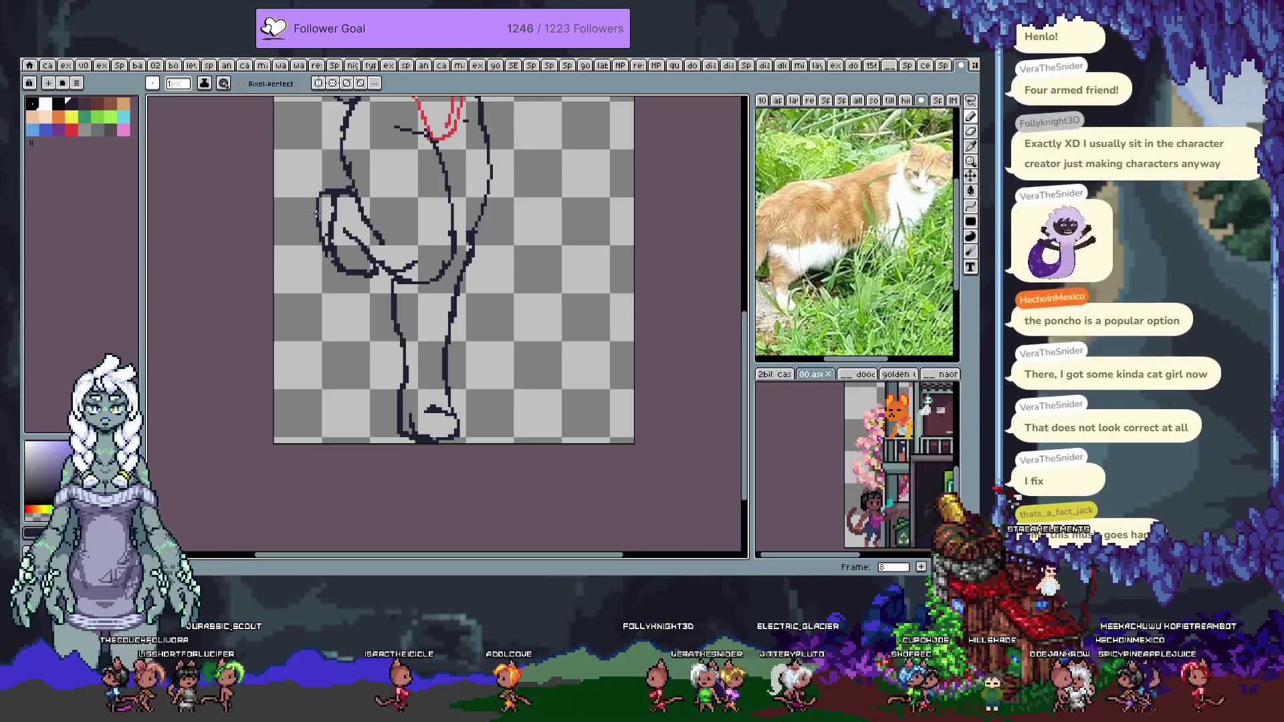
mouse_move(318, 199)
mouse_down()
mouse_move(335, 280)
mouse_move(365, 278)
mouse_up()
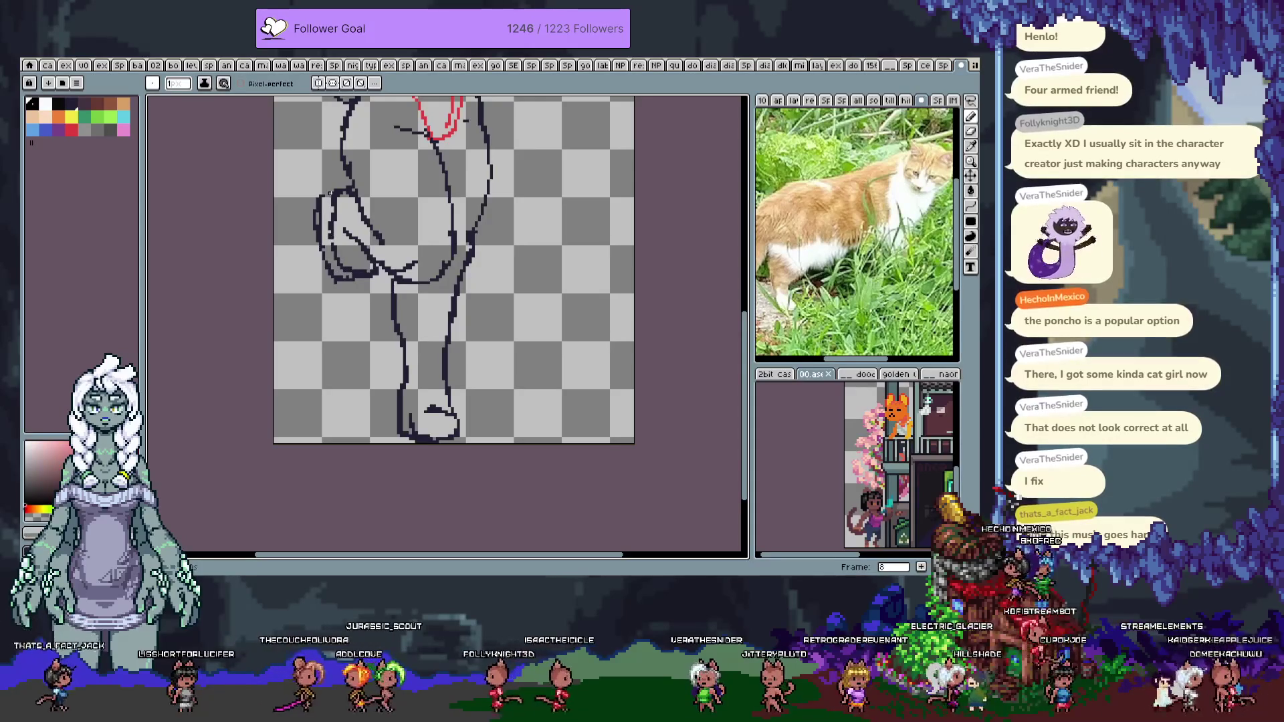
mouse_move(321, 197)
mouse_down()
mouse_move(320, 249)
mouse_move(323, 201)
mouse_up()
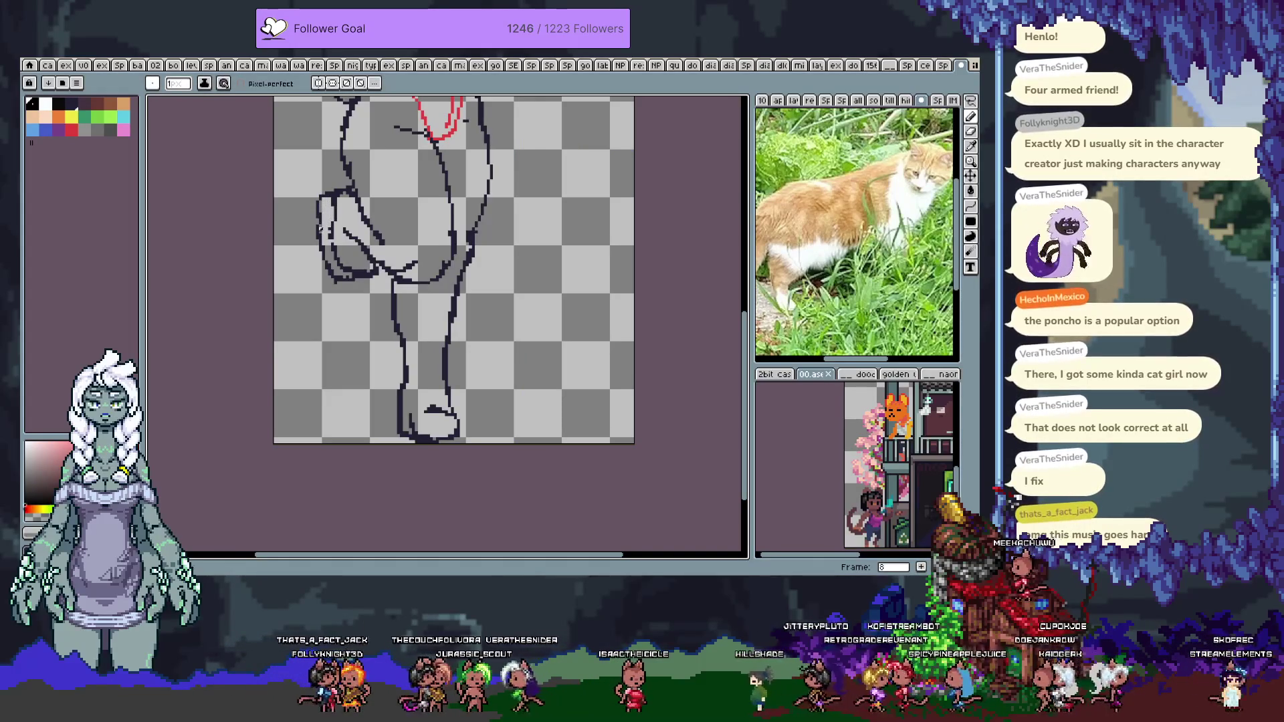
Eyedrop the dark outline colour and add a short stroke inside the foot
alt+click(332, 247)
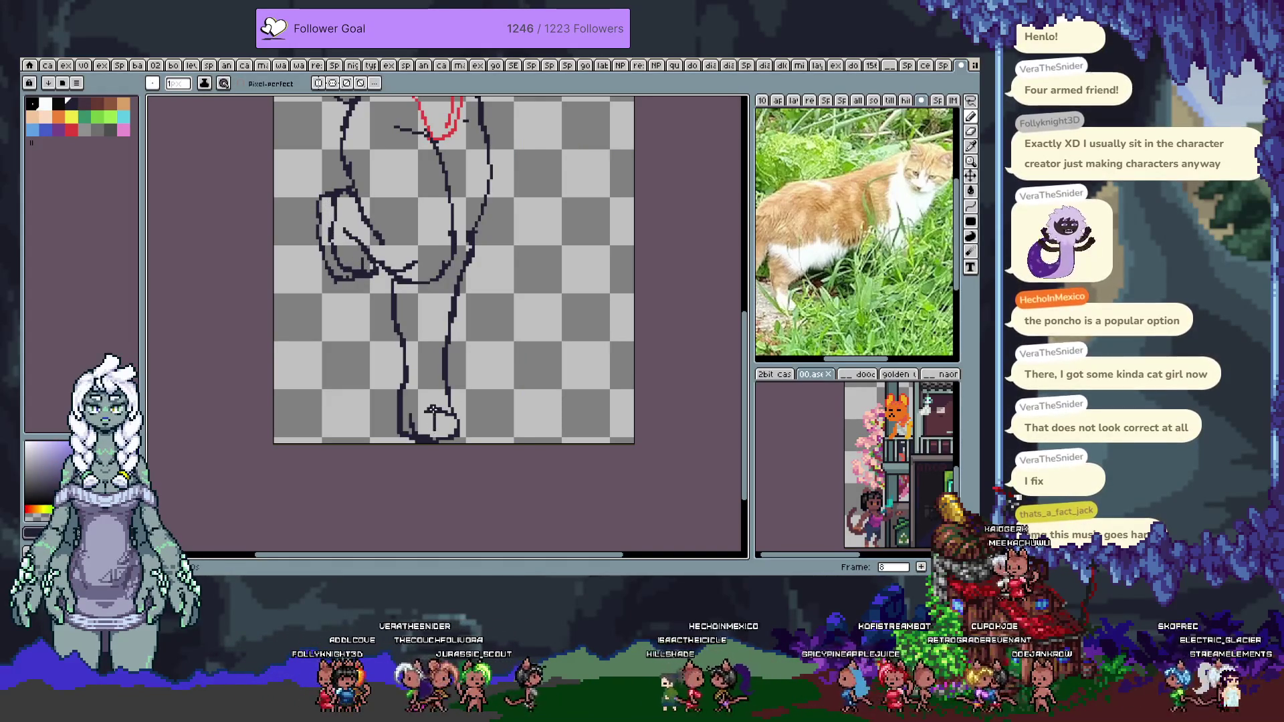
drag(431, 406, 425, 399)
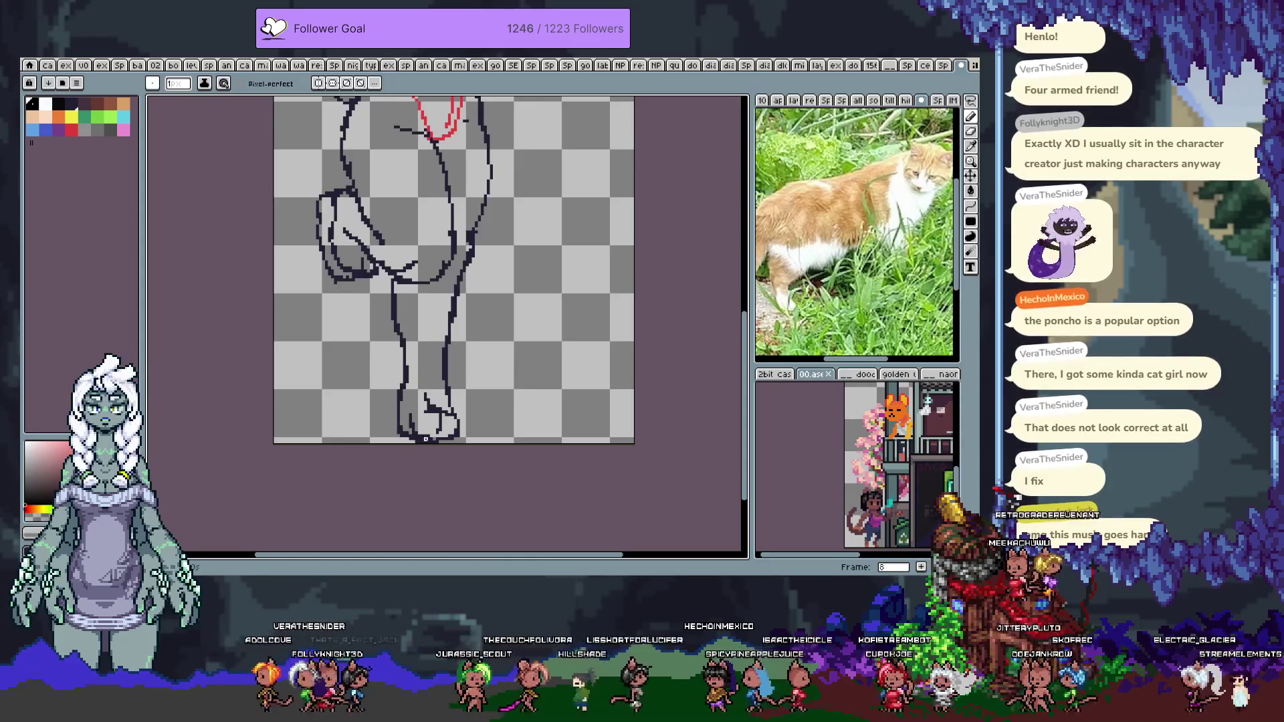
scroll(422, 430, up, 5)
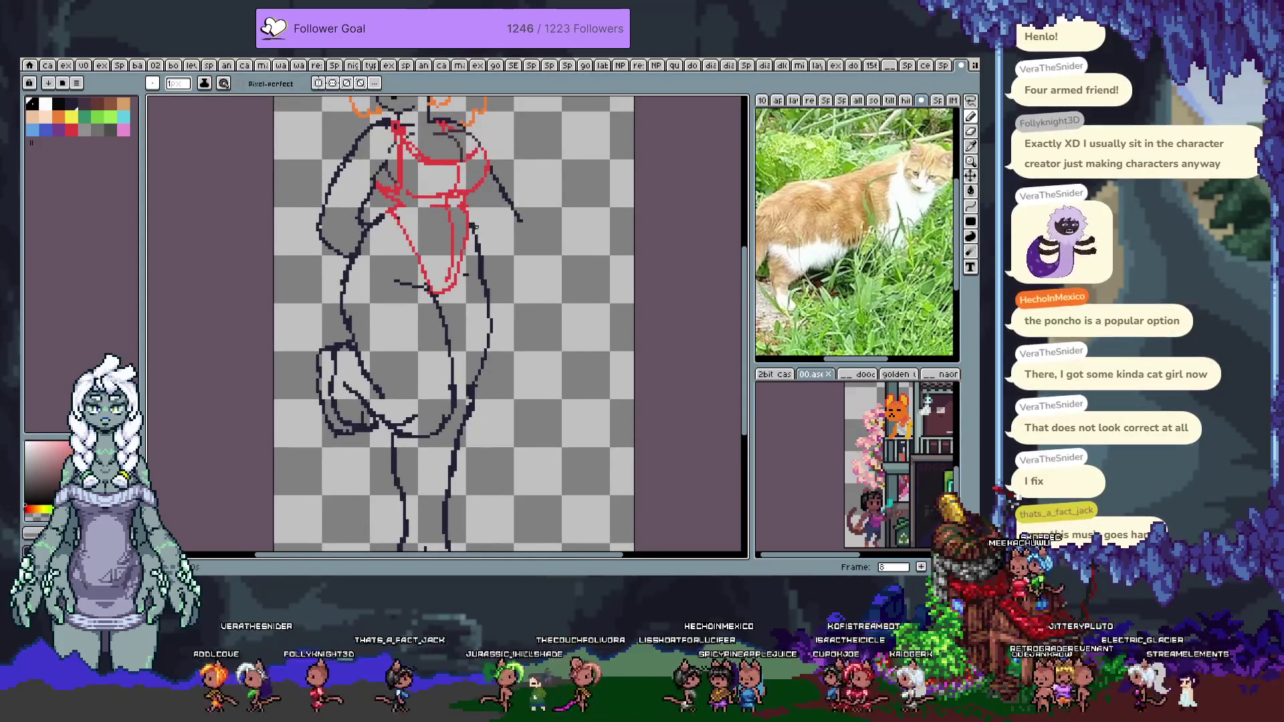
scroll(480, 283, up, 2)
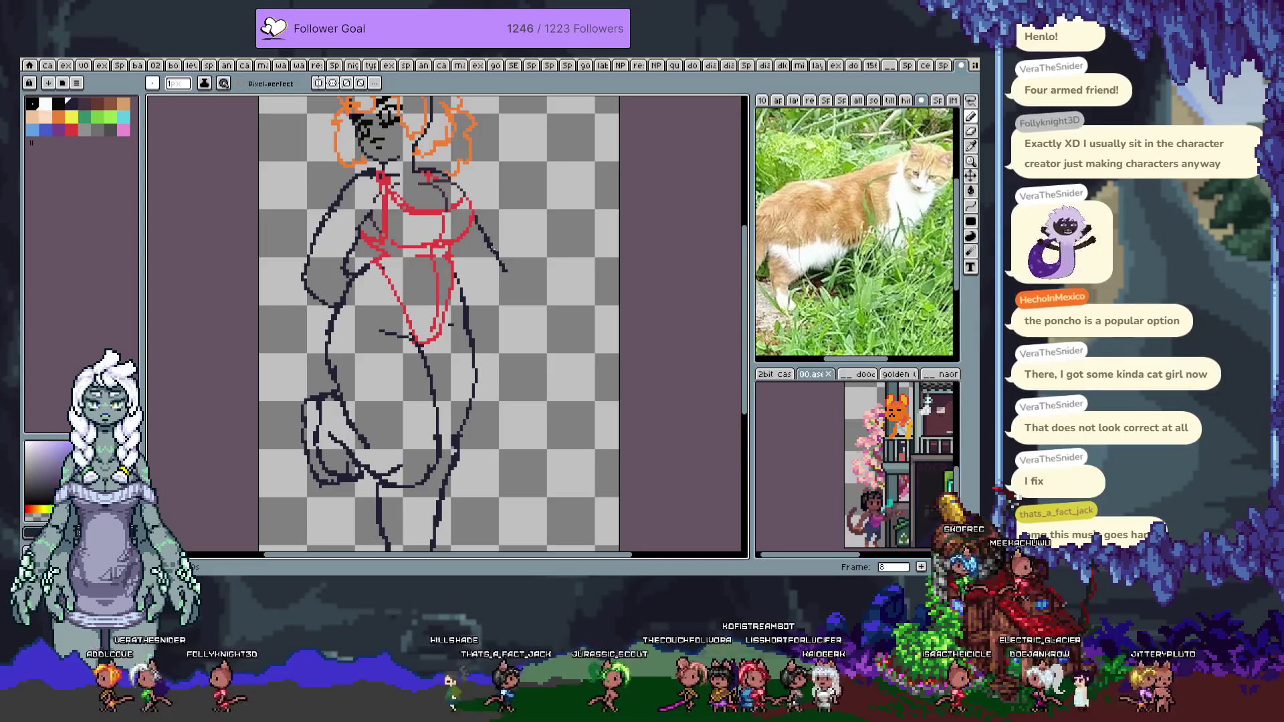
Undo the trial hand strokes beside the right hip until the hand sketch is gone
key(Tab)
mouse_move(486, 281)
mouse_down()
mouse_move(466, 262)
mouse_move(506, 271)
mouse_up()
key(ctrl+z)
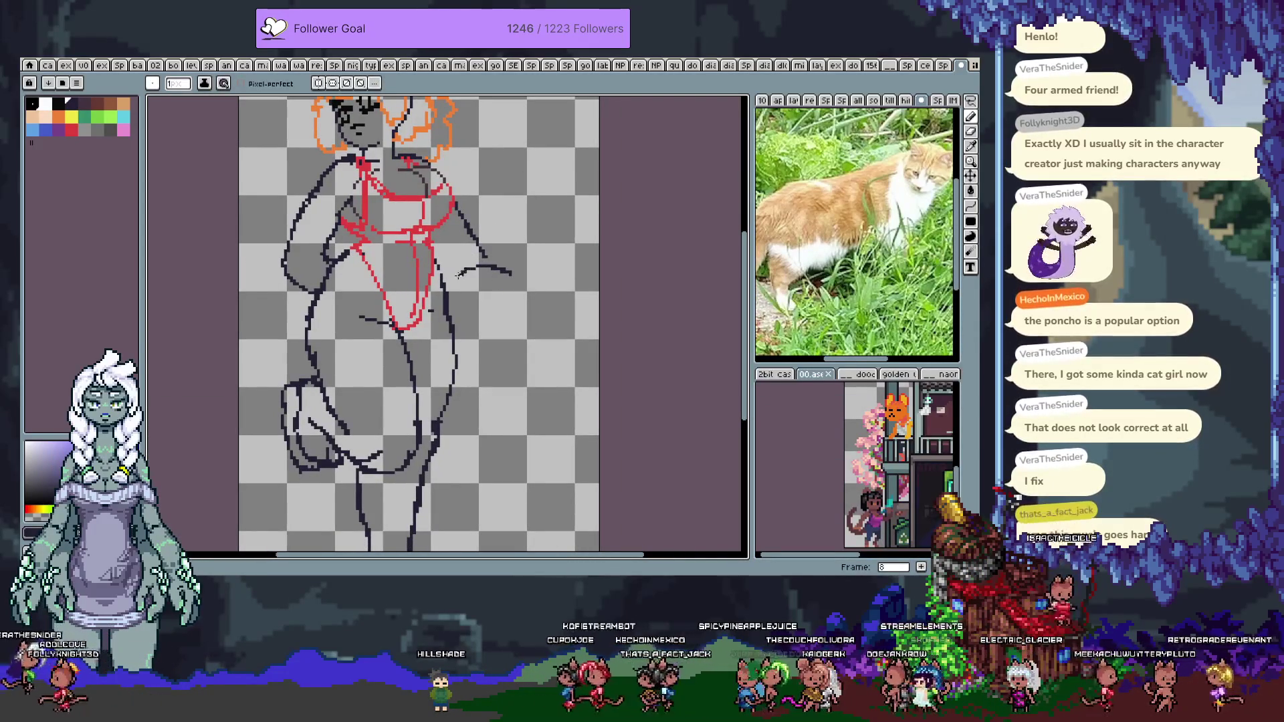
key(ctrl+z)
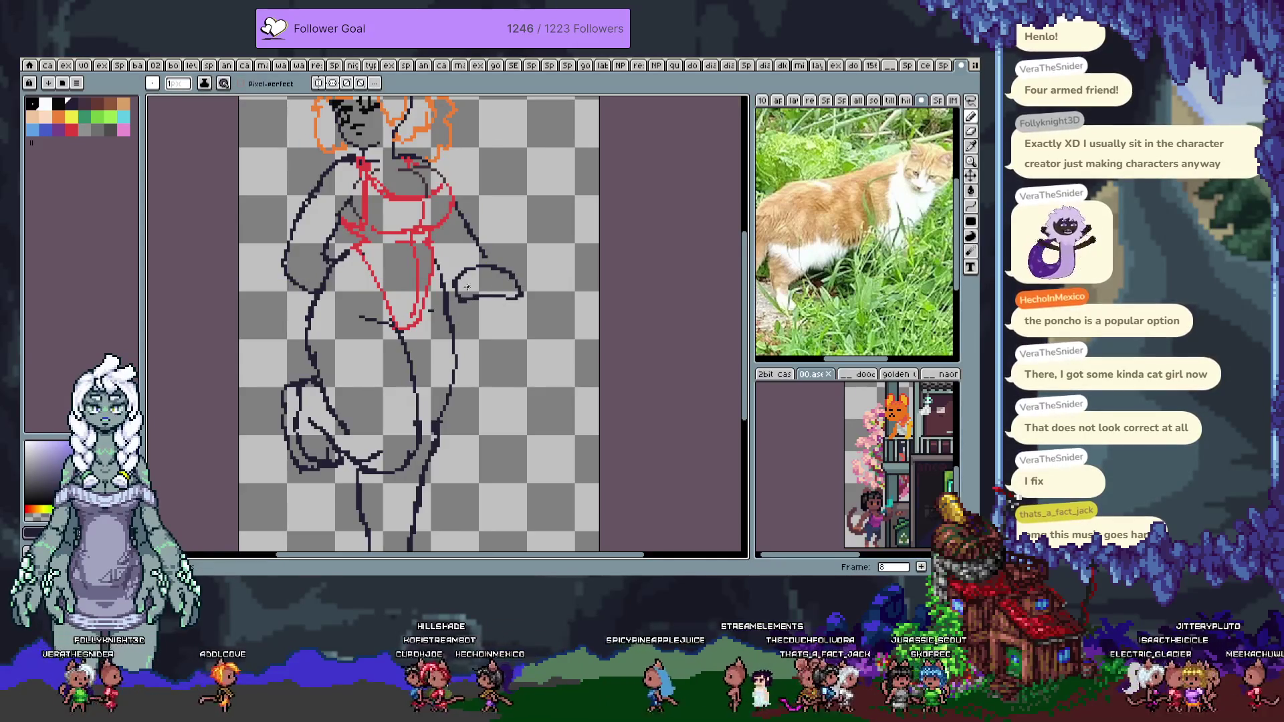
key(ctrl+z)
key(ctrl+z)
key(ctrl+z)
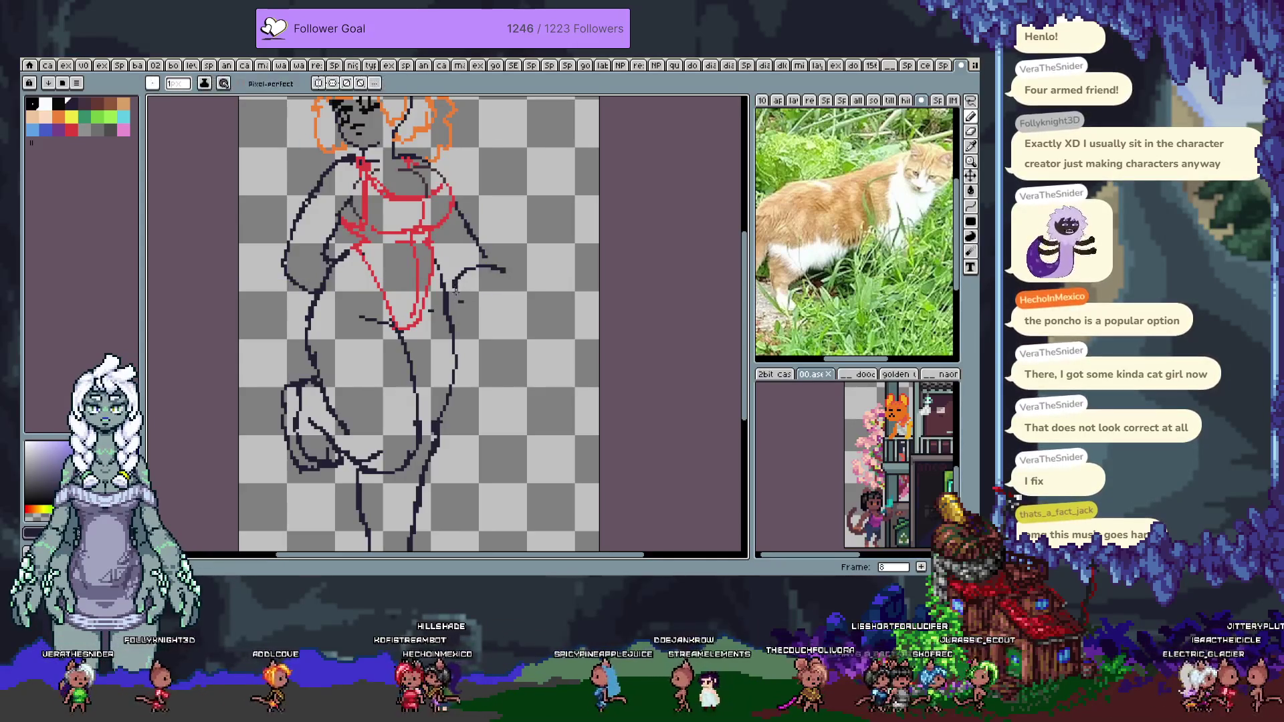
key(ctrl+z)
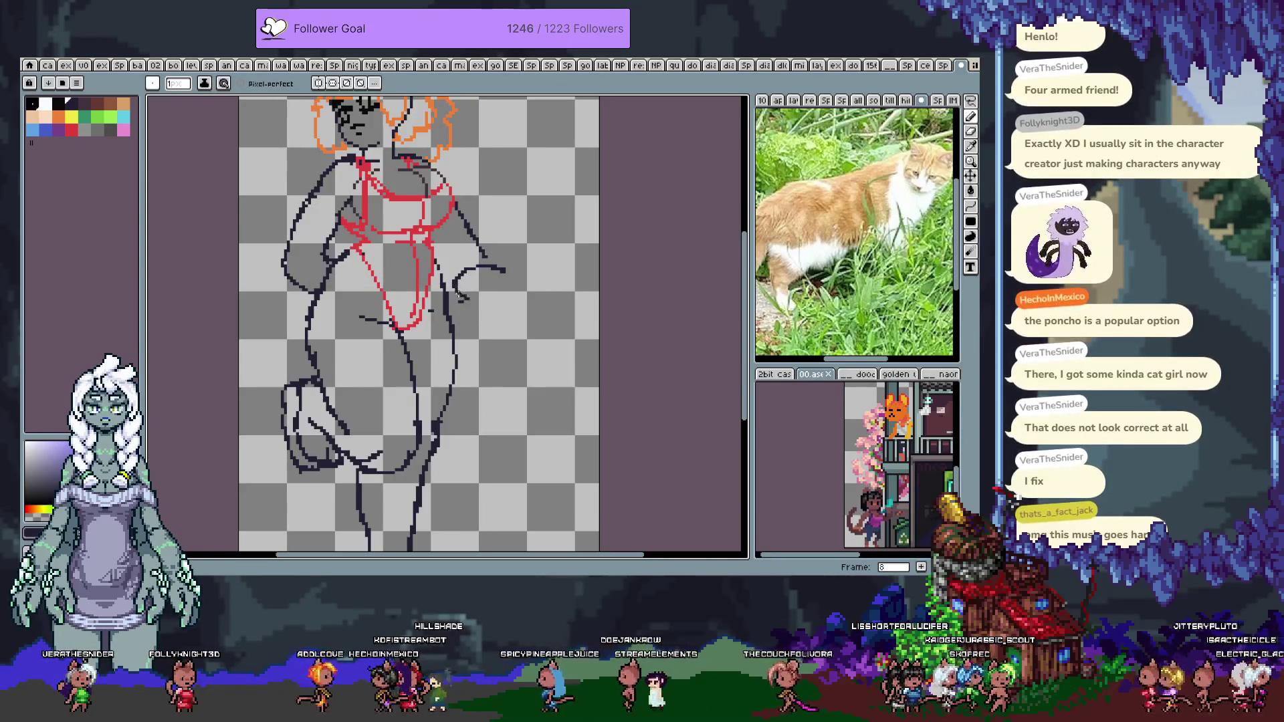
mouse_move(511, 289)
mouse_down()
mouse_move(507, 270)
mouse_move(447, 286)
mouse_move(452, 309)
mouse_up()
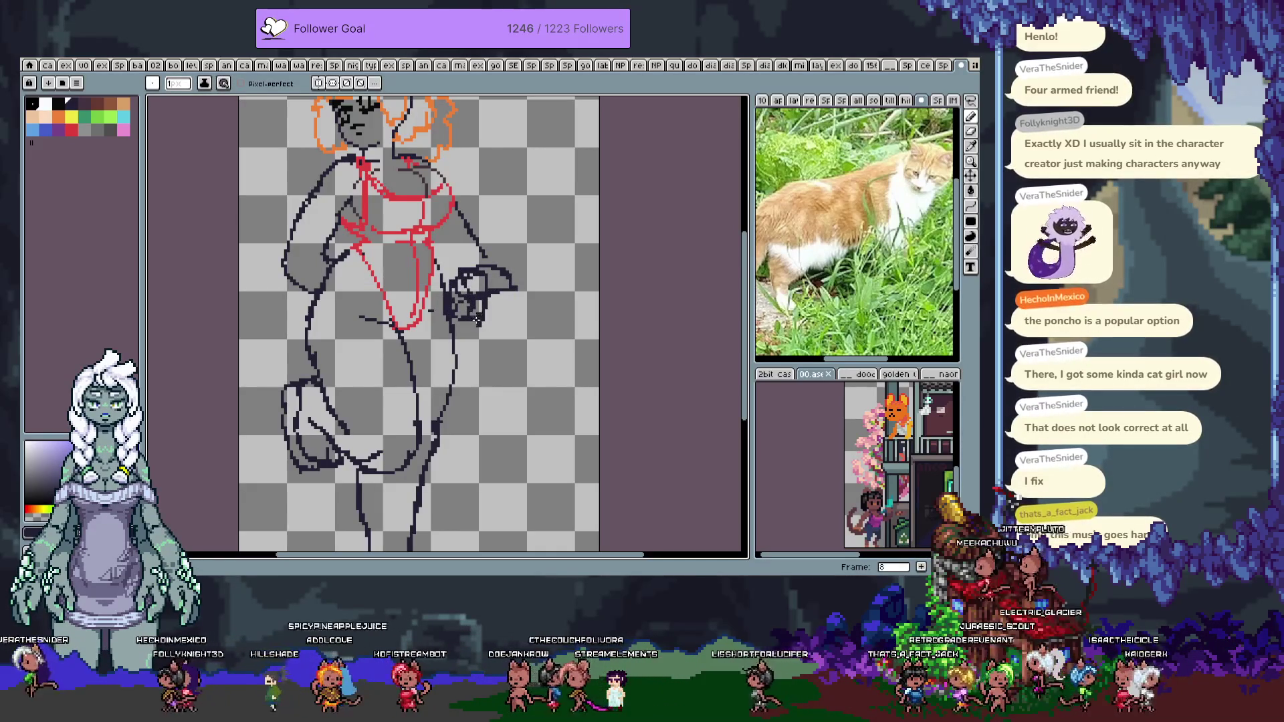
key(e)
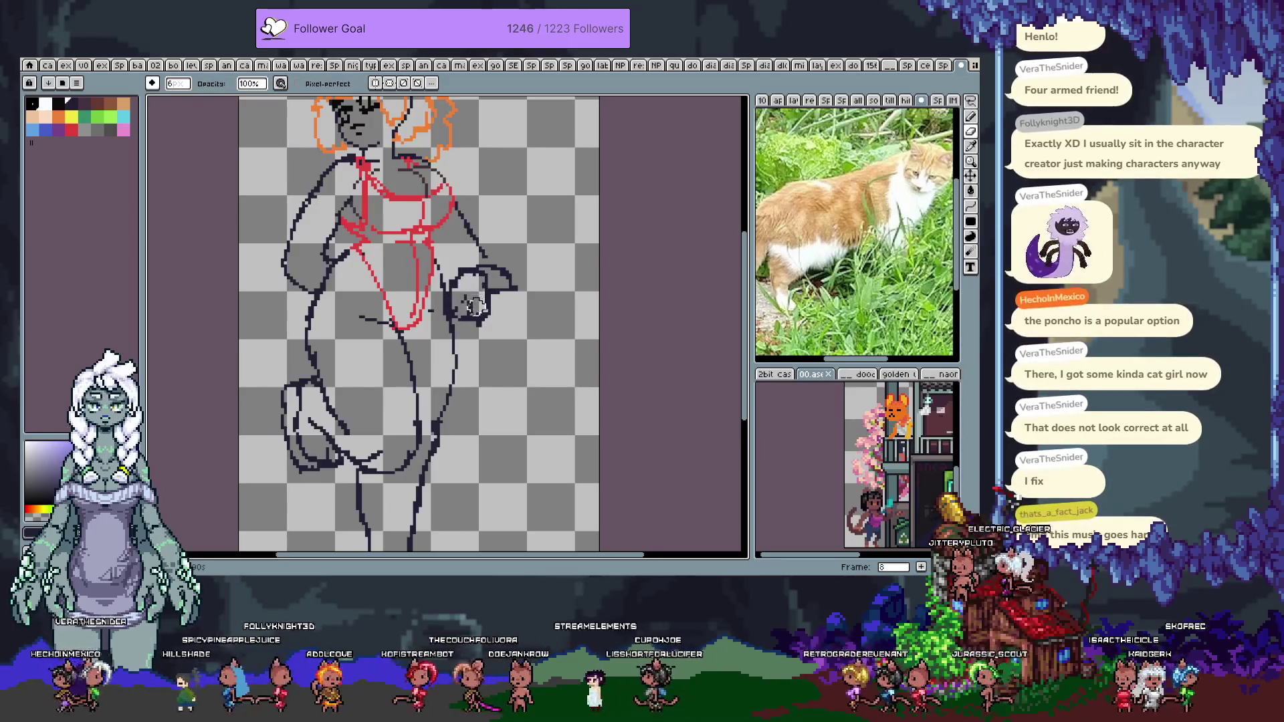
key(b)
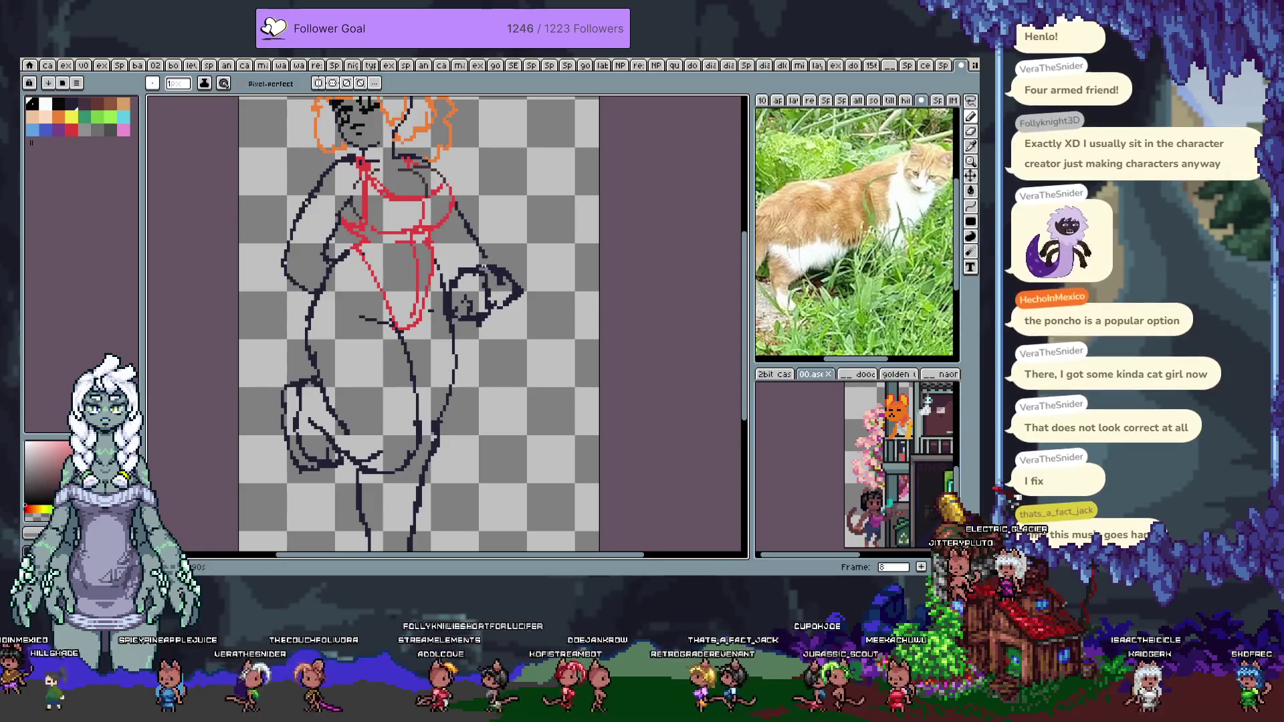
key(ctrl+z)
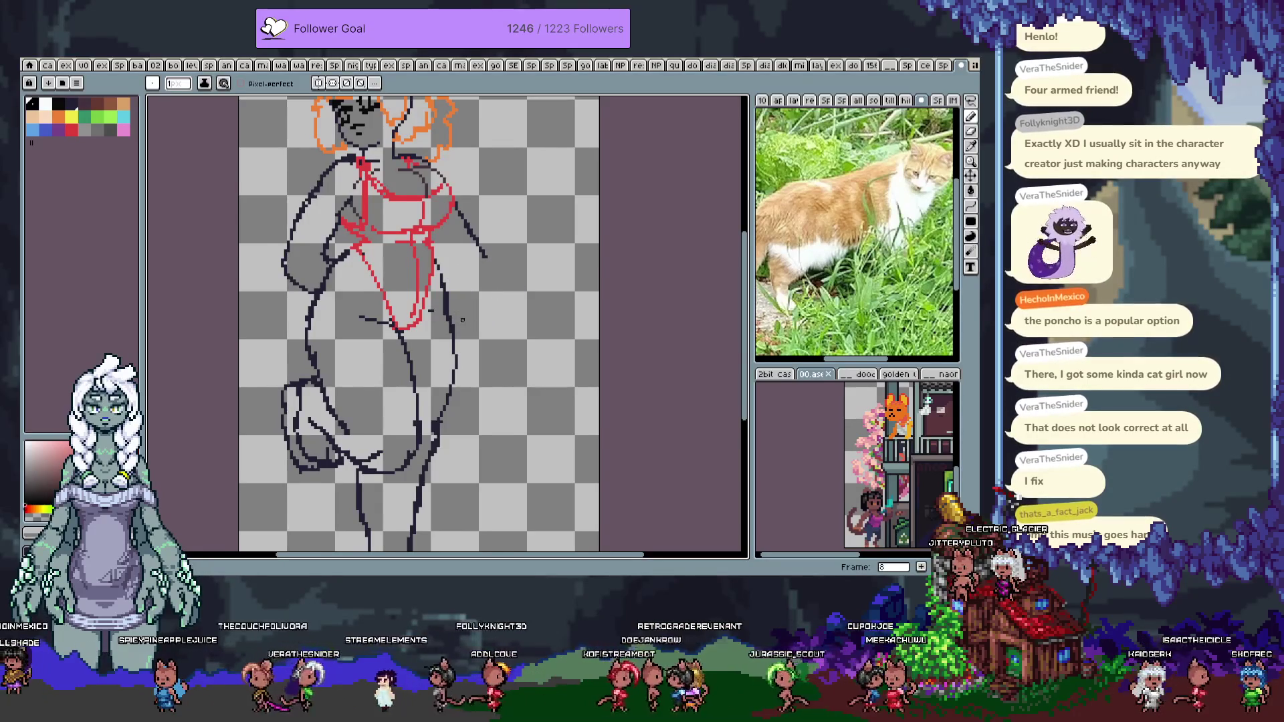
Choose the blue palette swatch as the drawing colour
scroll(468, 321, down, 2)
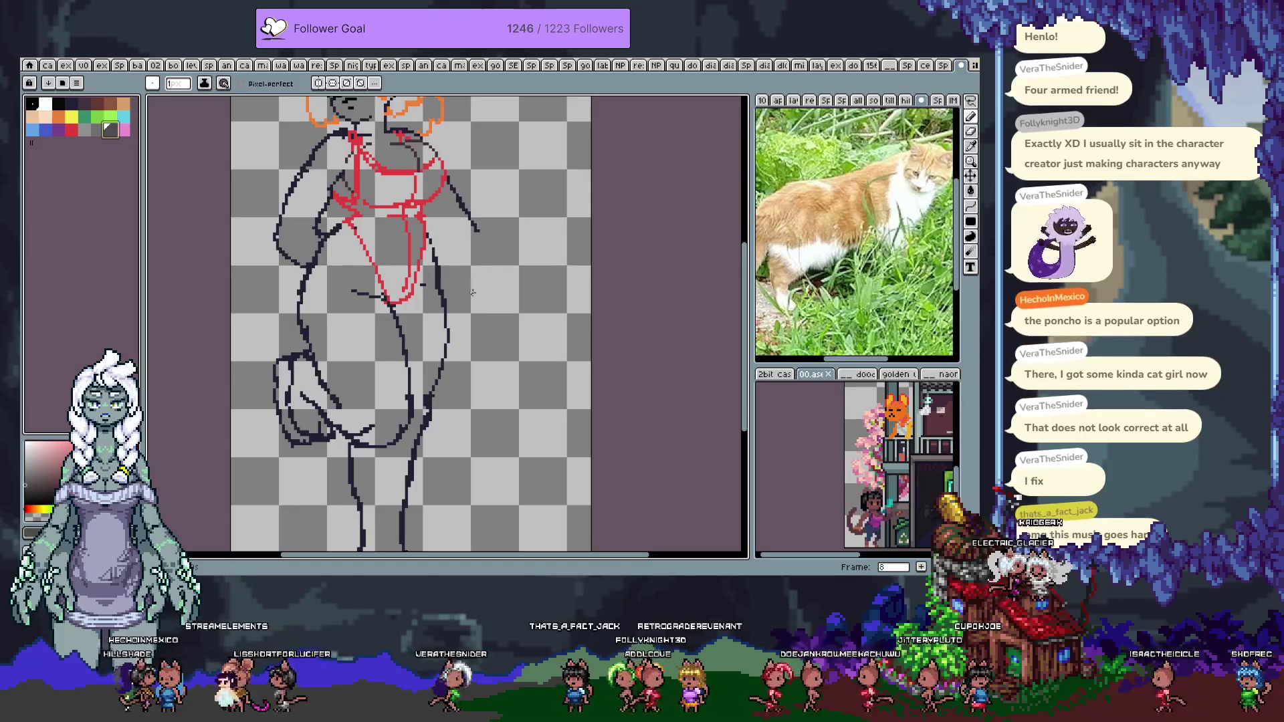
click(45, 129)
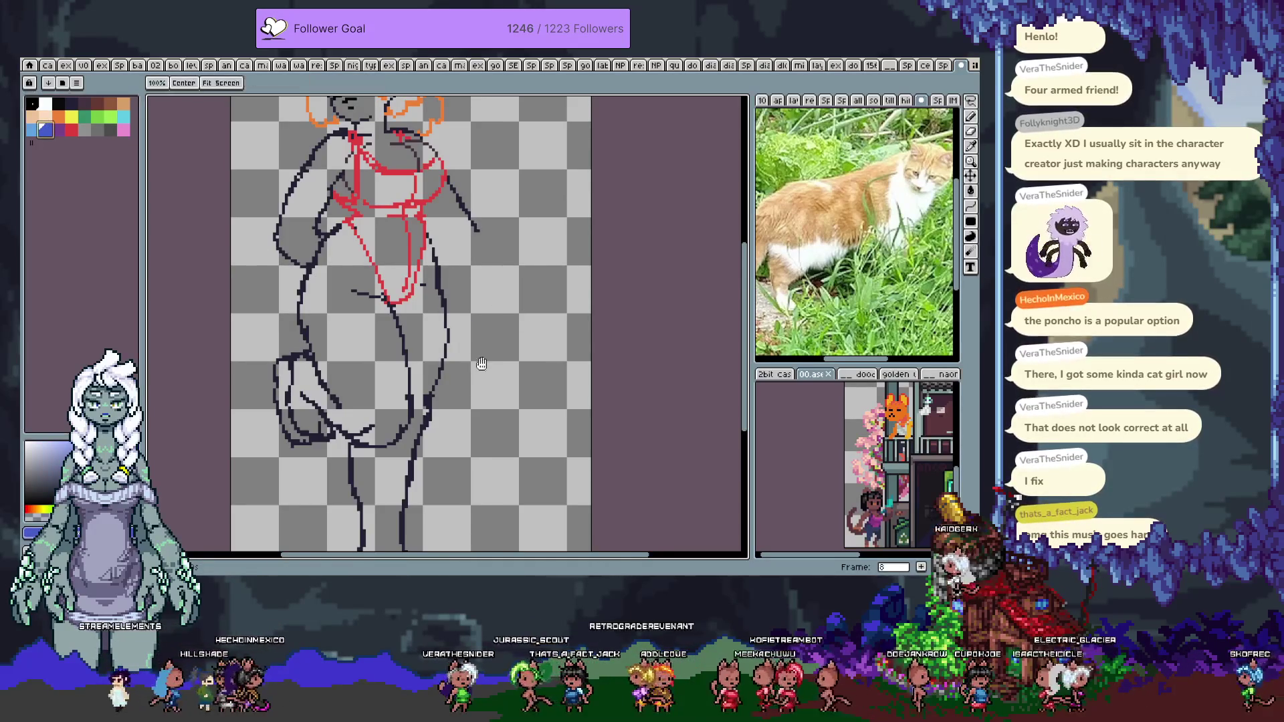
scroll(450, 339, down, 3)
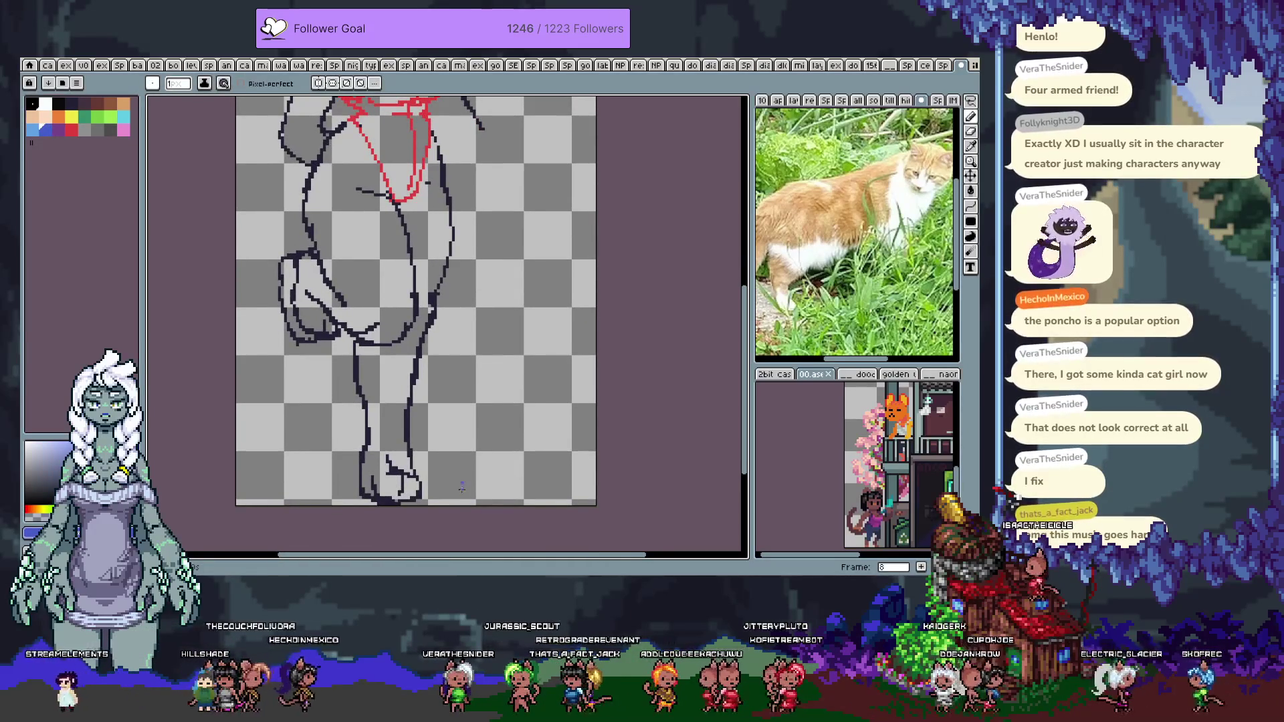
Redraw the wide blue box outline as a tall narrow post rising from a wider base beside the legs
mouse_move(460, 486)
mouse_down()
mouse_move(574, 487)
mouse_move(582, 255)
mouse_move(454, 230)
mouse_move(442, 316)
mouse_move(456, 480)
mouse_up()
key(Tab)
key(Tab)
mouse_move(492, 323)
mouse_down()
mouse_move(495, 449)
mouse_move(493, 348)
mouse_up()
key(ctrl+z)
key(ctrl+z)
key(ctrl+z)
key(b)
mouse_move(447, 520)
mouse_down()
mouse_move(436, 329)
mouse_move(439, 344)
mouse_move(441, 327)
mouse_move(560, 327)
mouse_move(573, 523)
mouse_up()
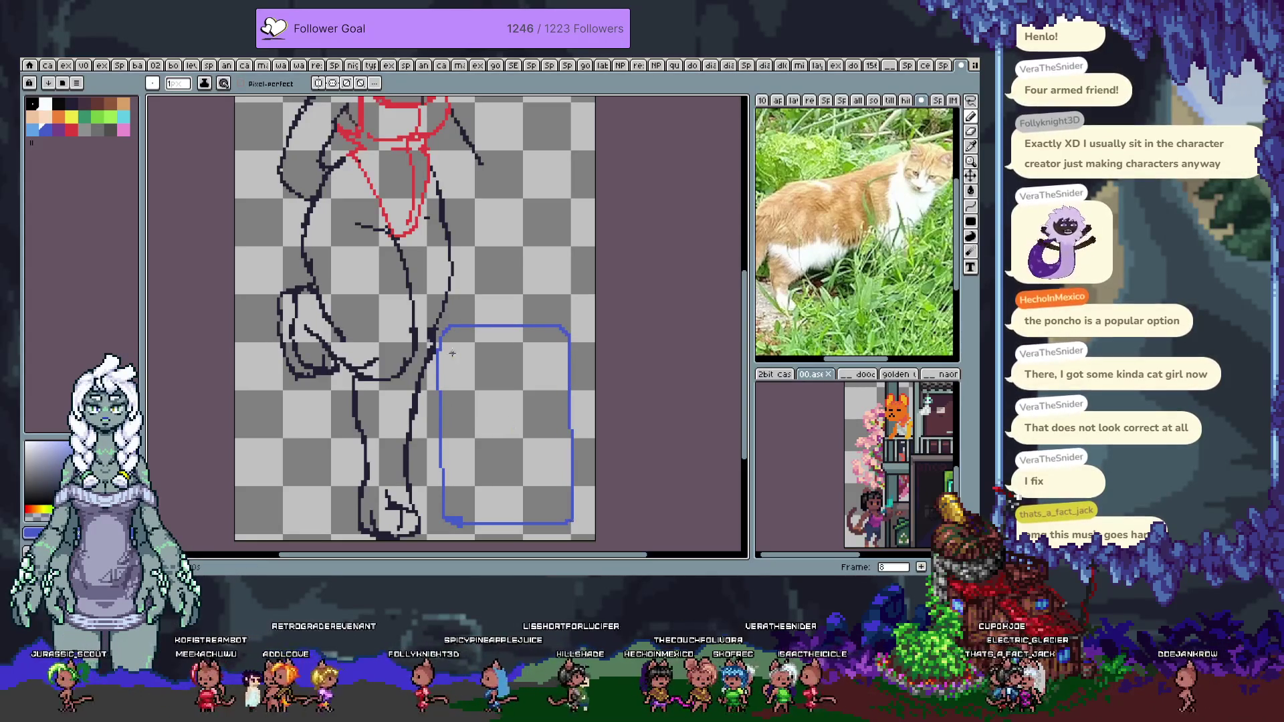
mouse_move(471, 331)
mouse_down()
mouse_move(471, 520)
mouse_move(443, 513)
mouse_move(445, 526)
mouse_up()
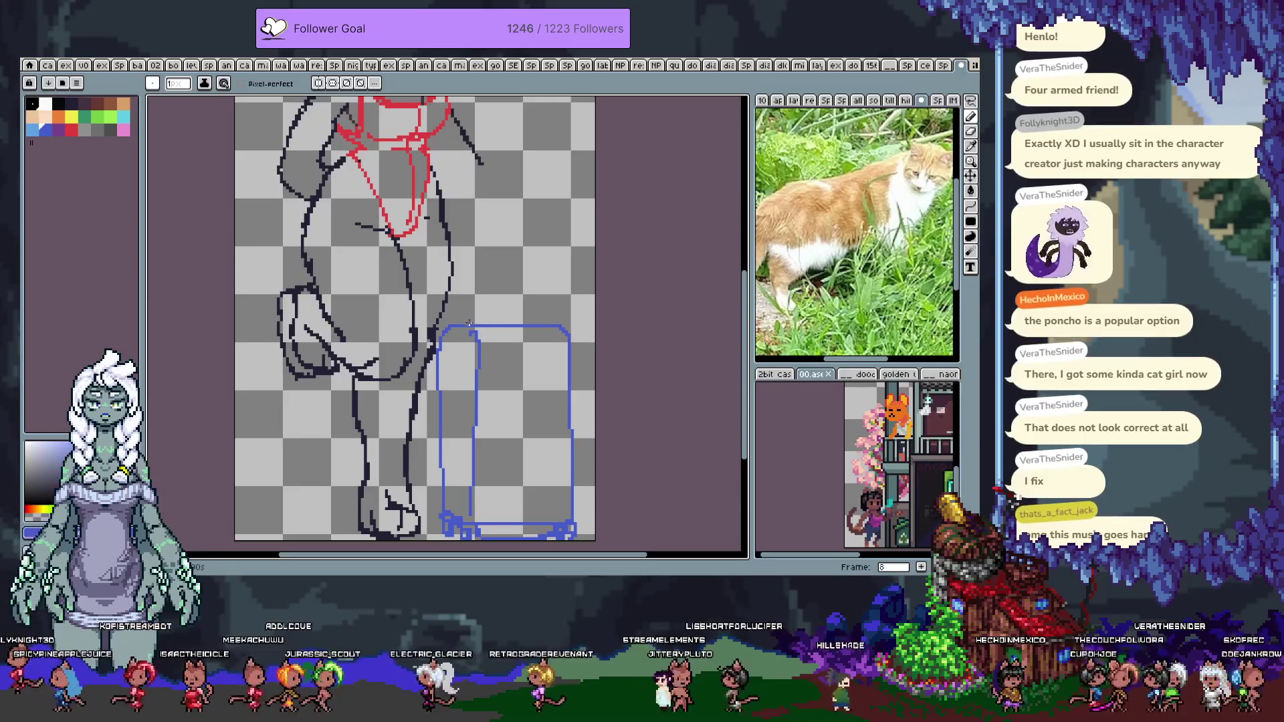
key(ctrl+z)
mouse_move(444, 504)
mouse_down()
mouse_move(497, 521)
mouse_move(568, 515)
mouse_up()
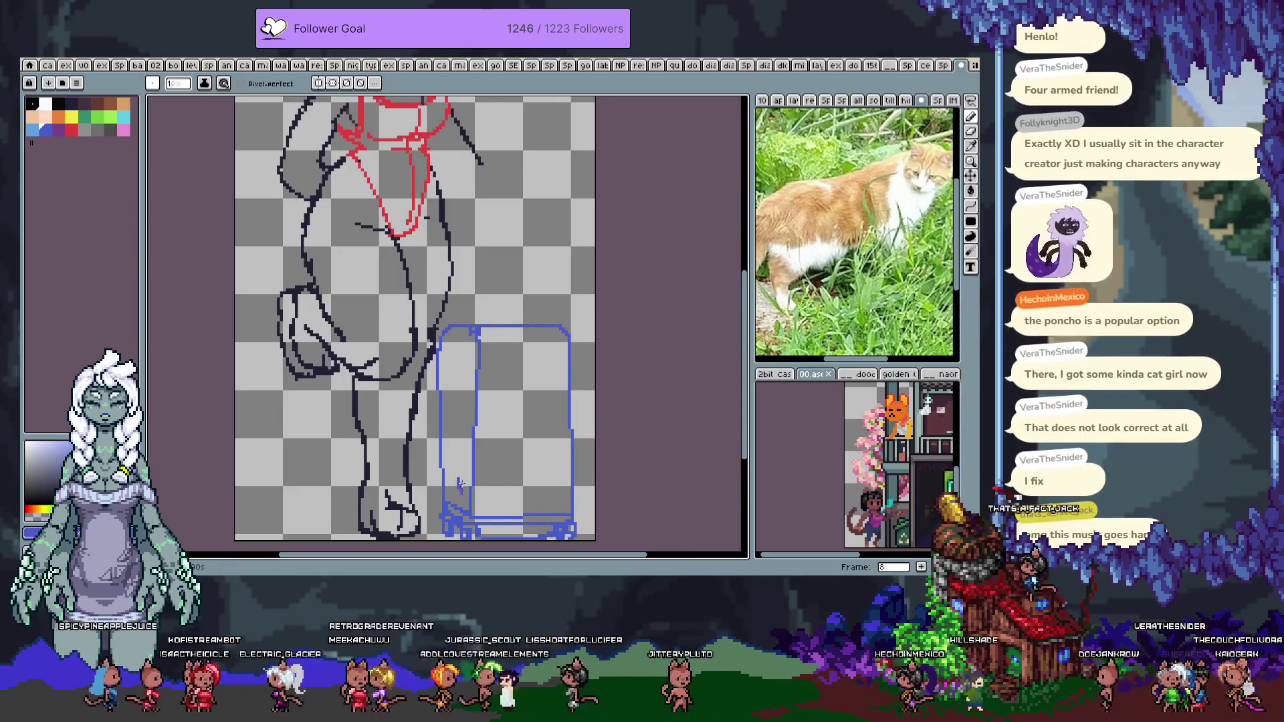
mouse_move(441, 353)
mouse_down()
mouse_move(472, 358)
mouse_move(457, 509)
mouse_up()
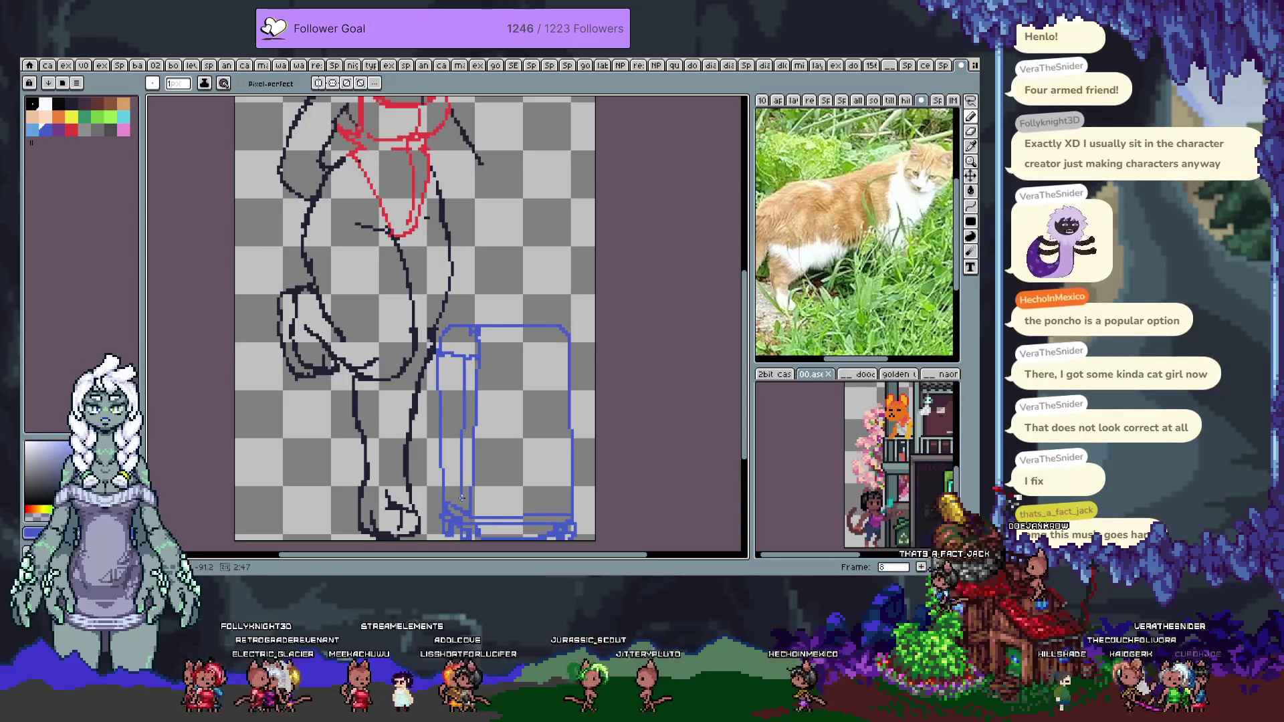
mouse_move(531, 335)
mouse_down()
mouse_move(523, 442)
mouse_move(461, 289)
mouse_move(520, 289)
mouse_move(520, 432)
mouse_move(468, 302)
mouse_move(510, 297)
mouse_move(513, 428)
mouse_up()
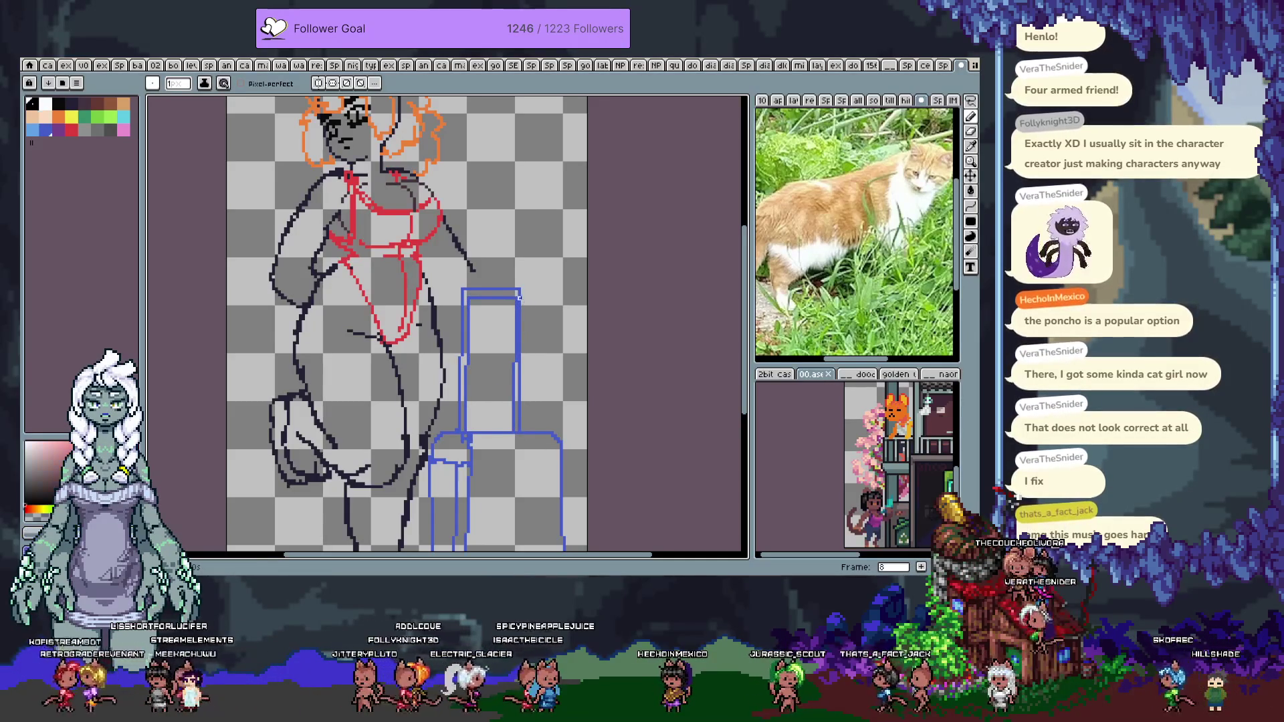
Replace the post's doubled right edge with a single blue line and move to frame 9
drag(516, 297, 513, 364)
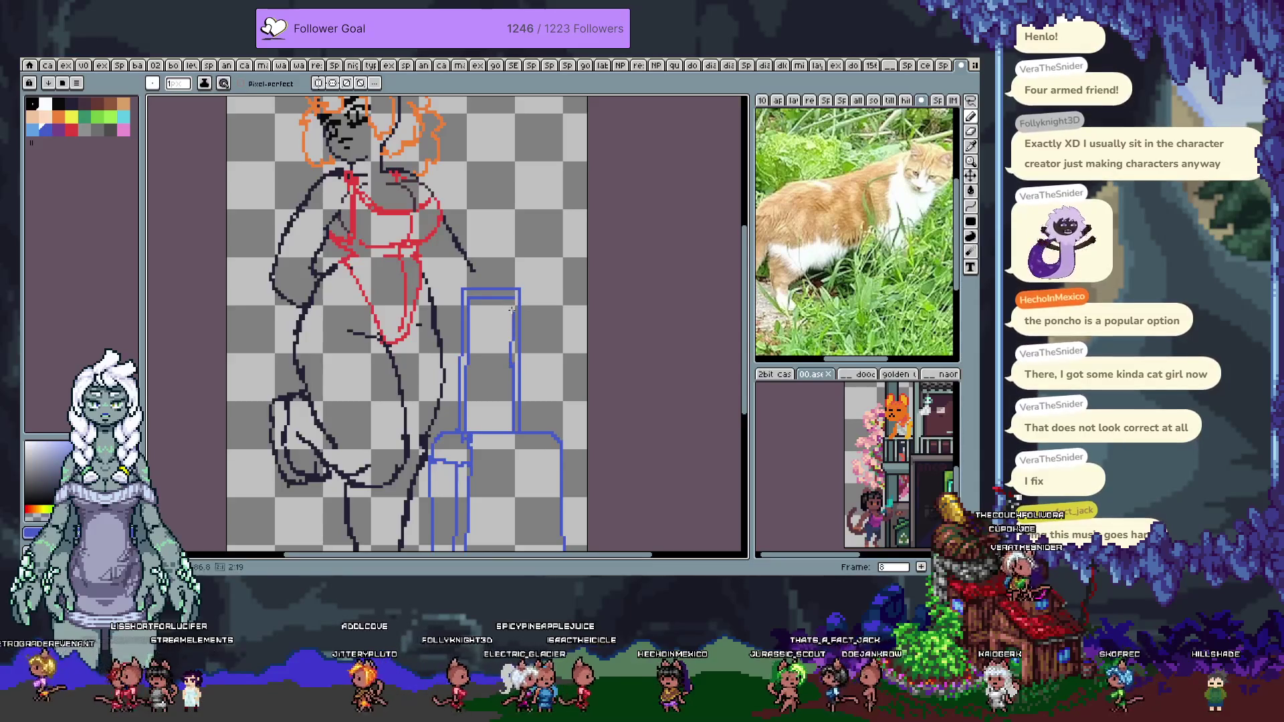
drag(511, 311, 511, 370)
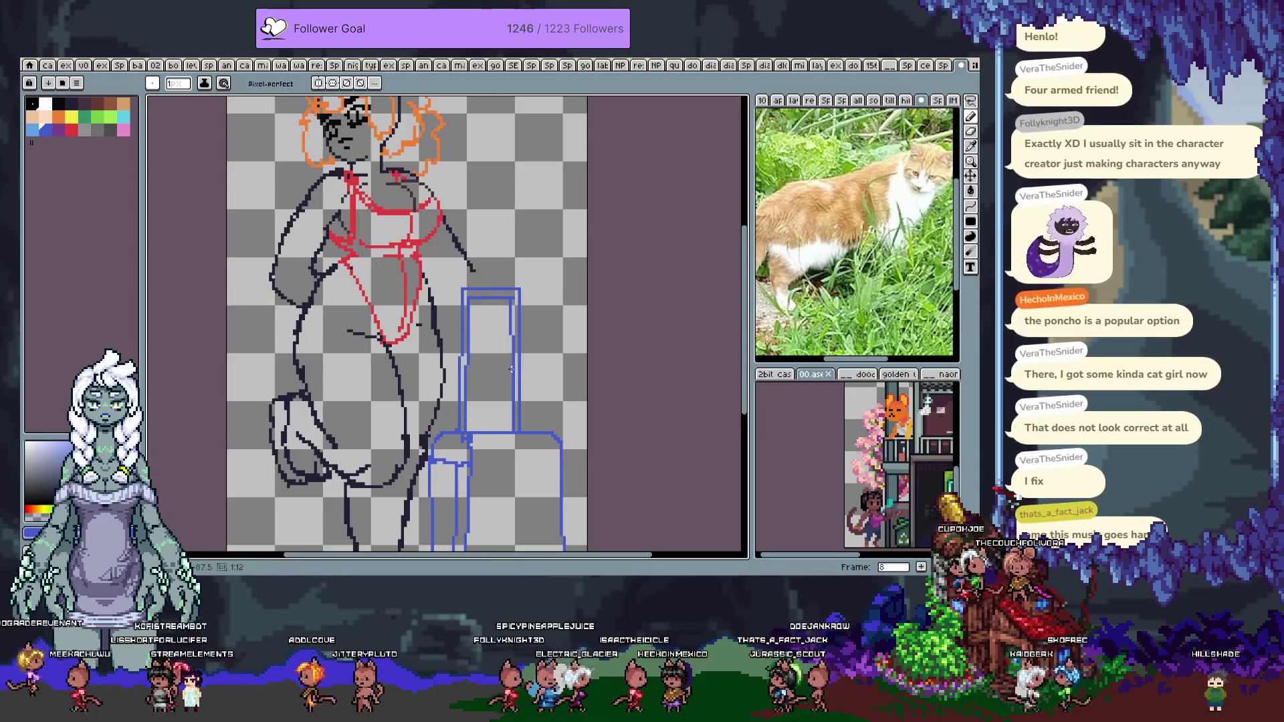
key(period)
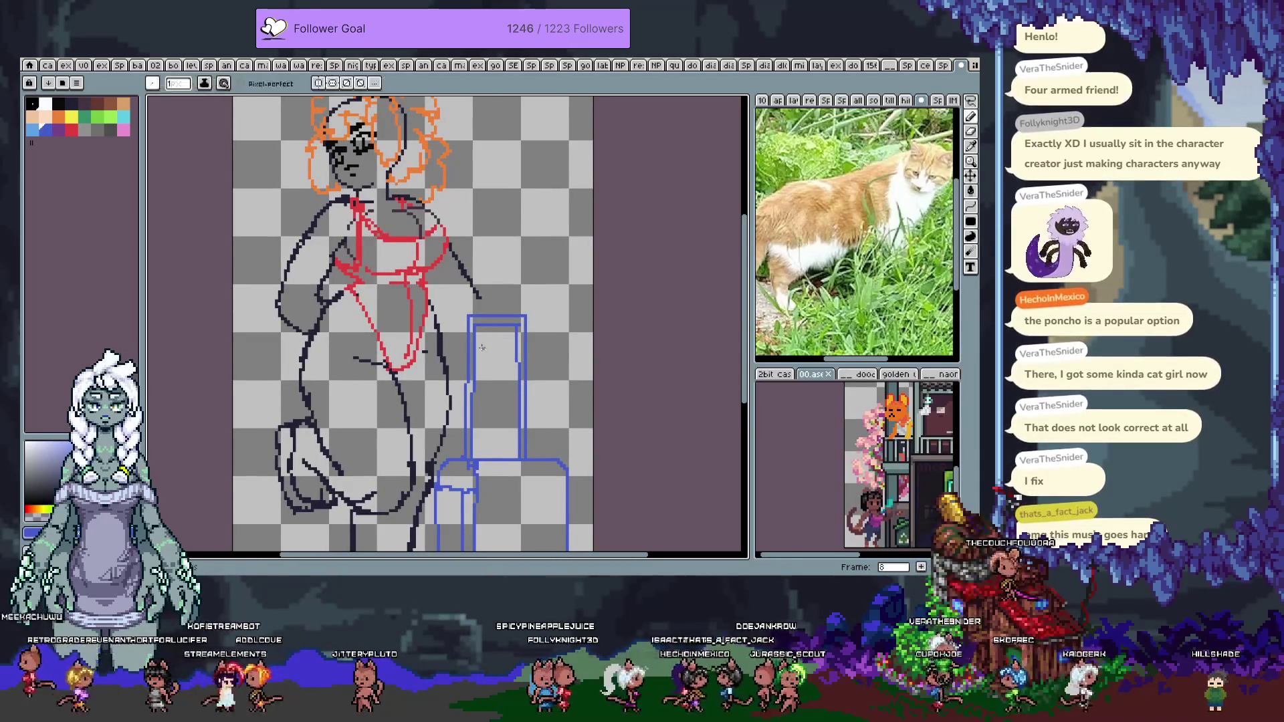
Sketch a rough dark gray arm and hand reaching the post top, erasing stray strokes
key(i)
key(Tab)
key(Tab)
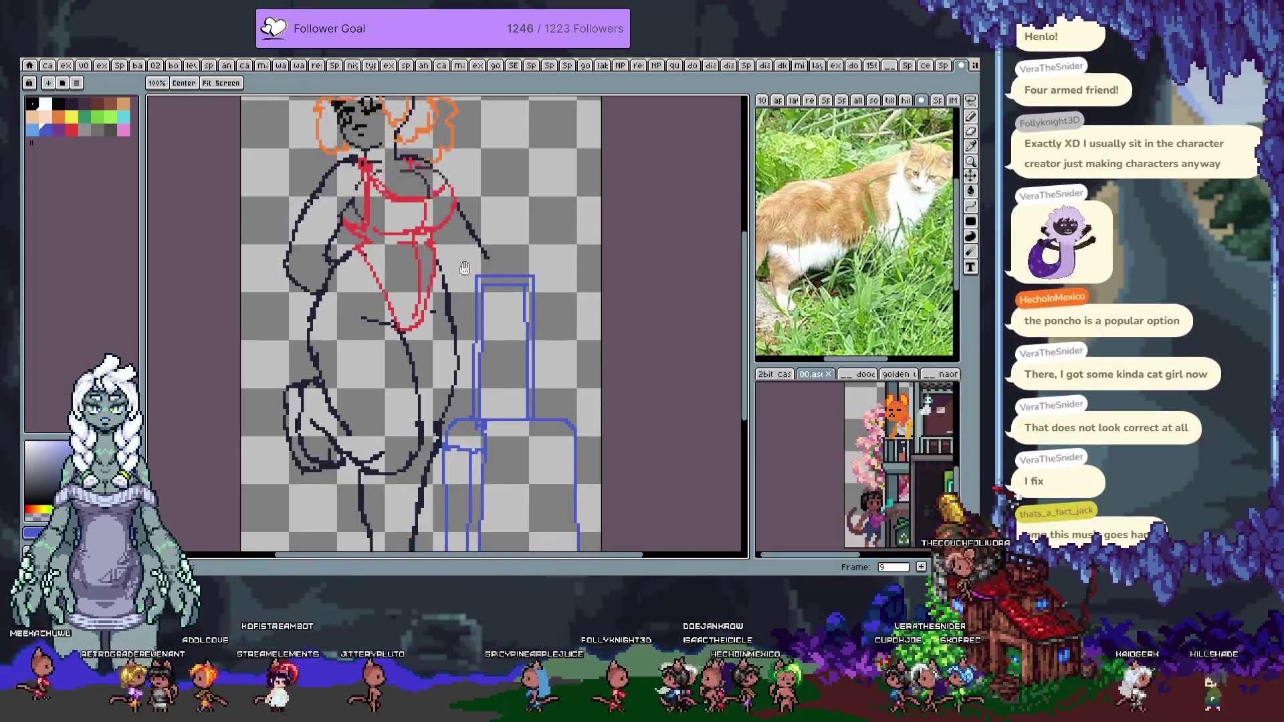
key(b)
key(ctrl+z)
mouse_move(472, 272)
mouse_down()
mouse_move(499, 308)
mouse_move(509, 298)
mouse_up()
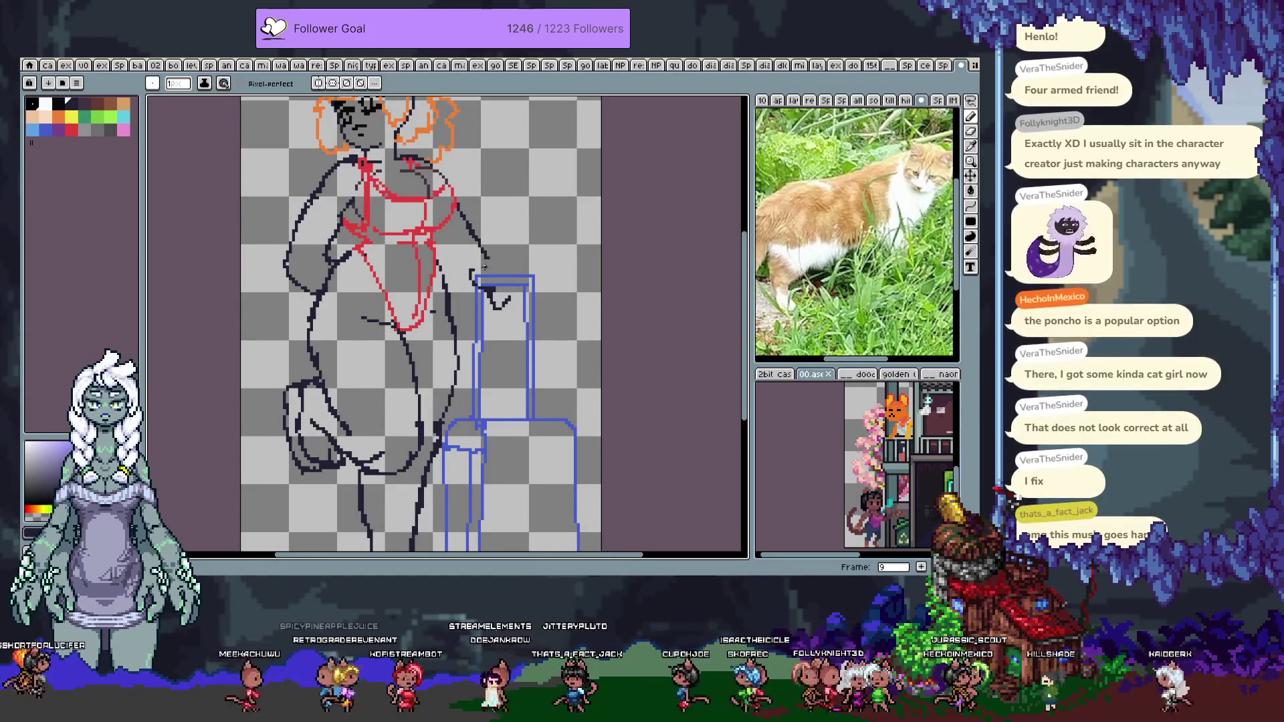
mouse_move(490, 256)
mouse_down()
mouse_move(515, 257)
mouse_move(495, 290)
mouse_up()
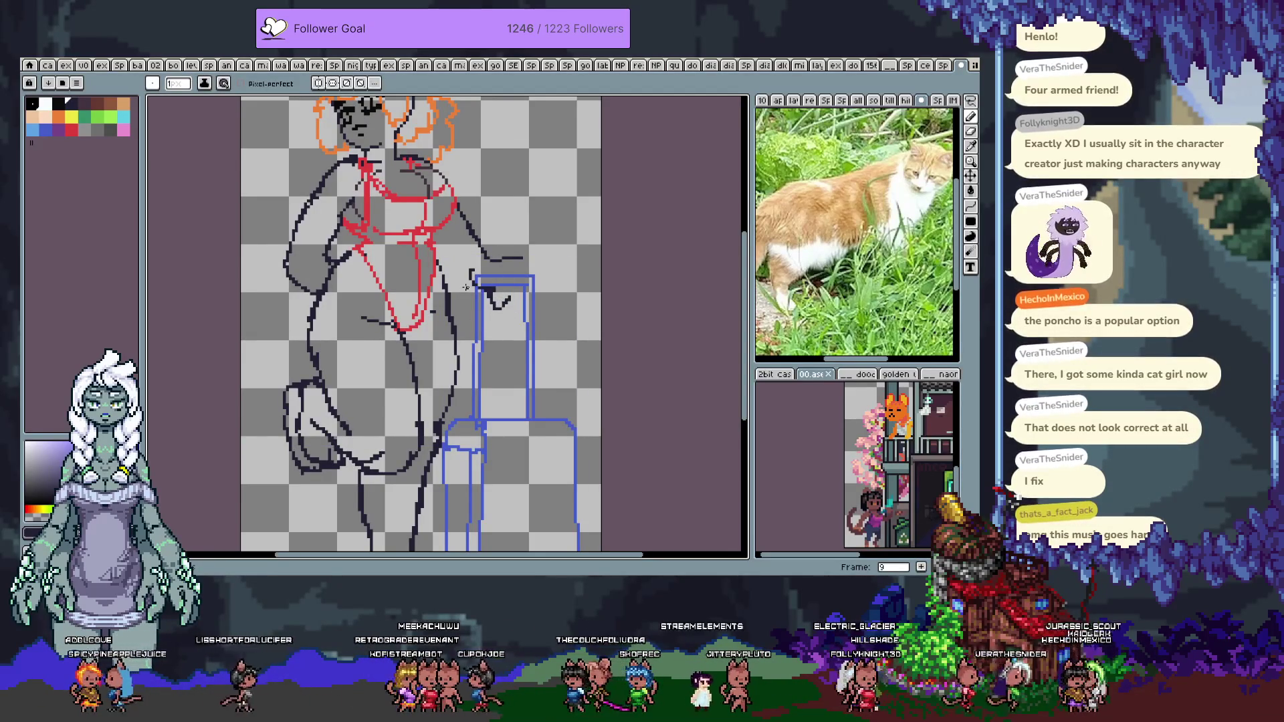
key(e)
drag(525, 258, 488, 258)
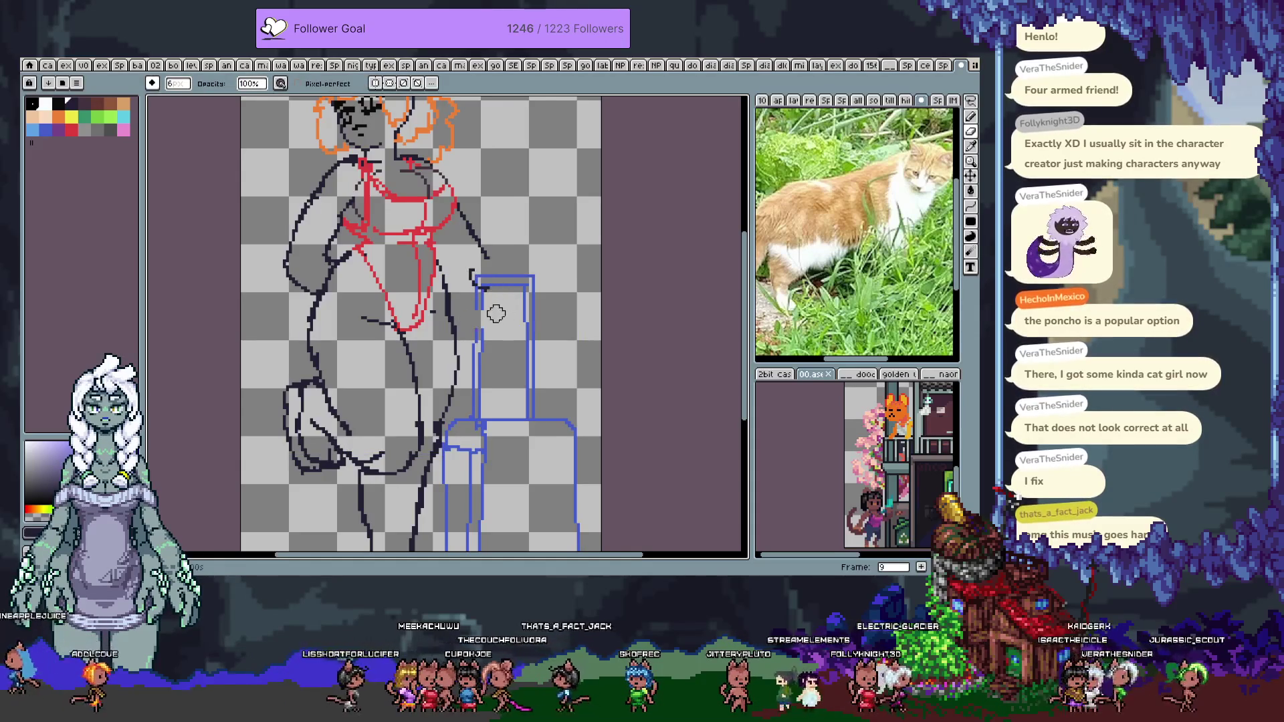
key(b)
drag(503, 289, 506, 295)
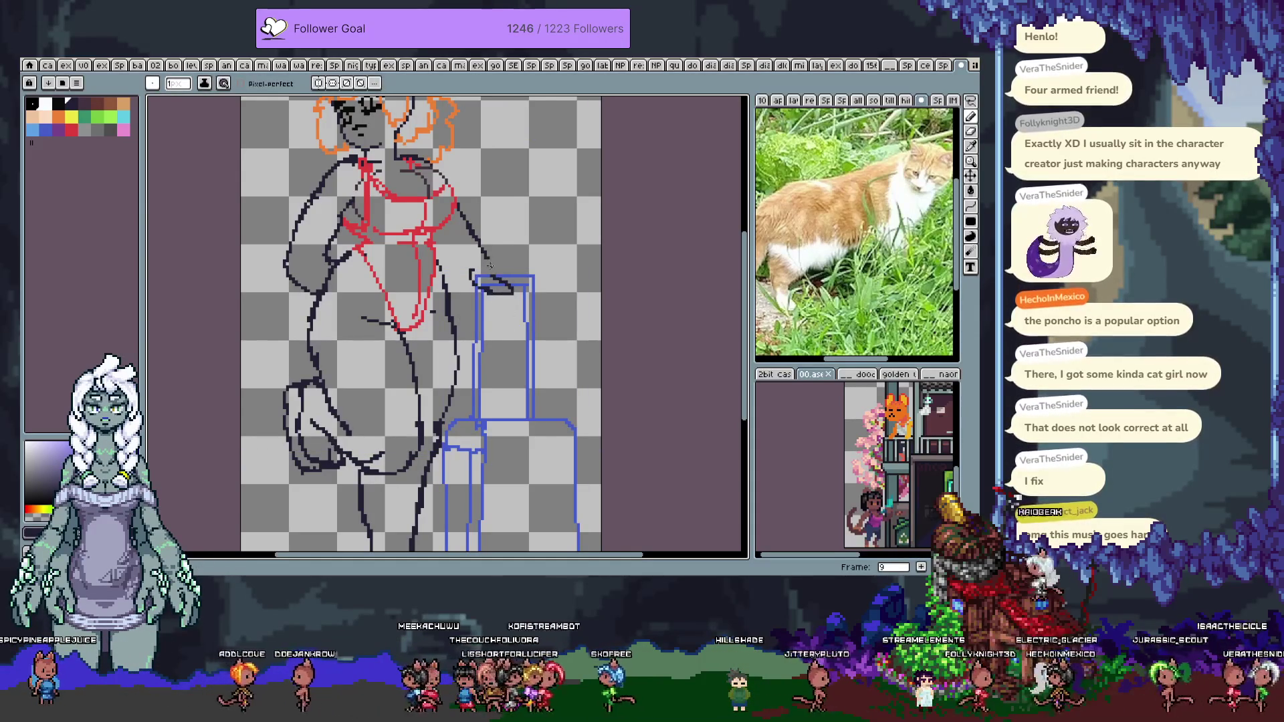
key(ctrl+z)
Redraw the short arm stroke and add fingers above the post, undoing a rough blob
key(v)
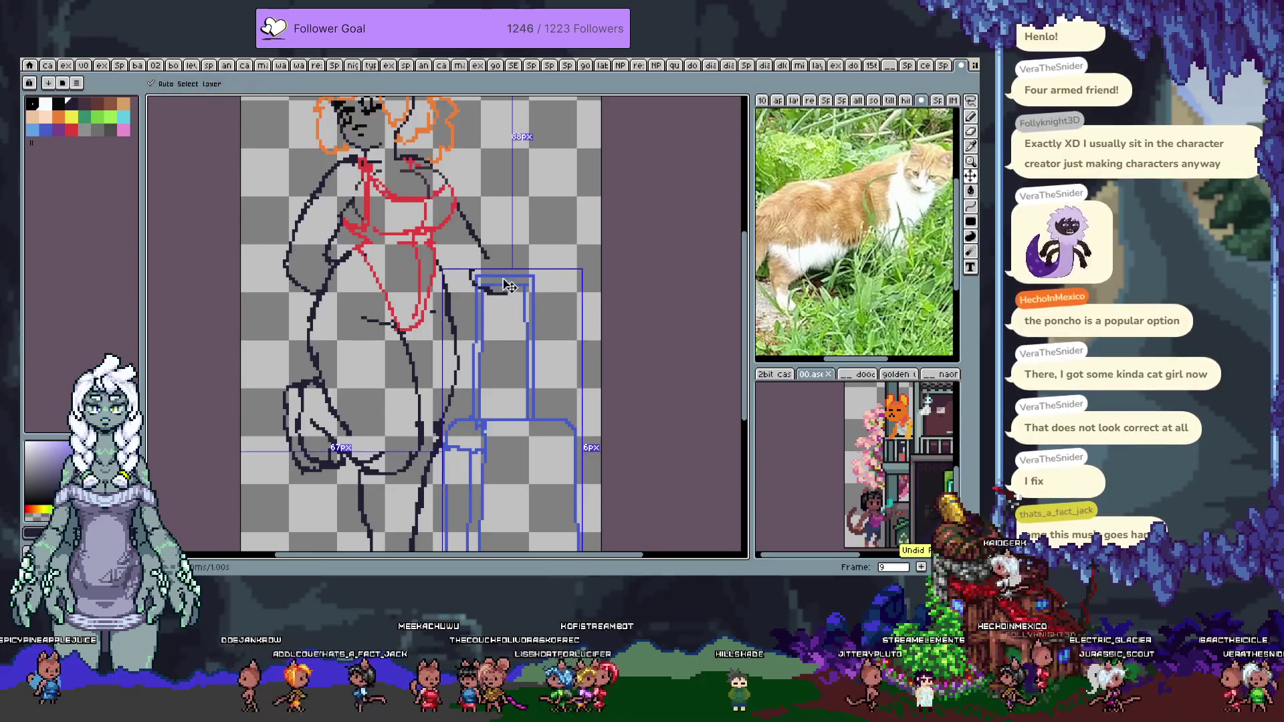
key(b)
drag(476, 281, 485, 256)
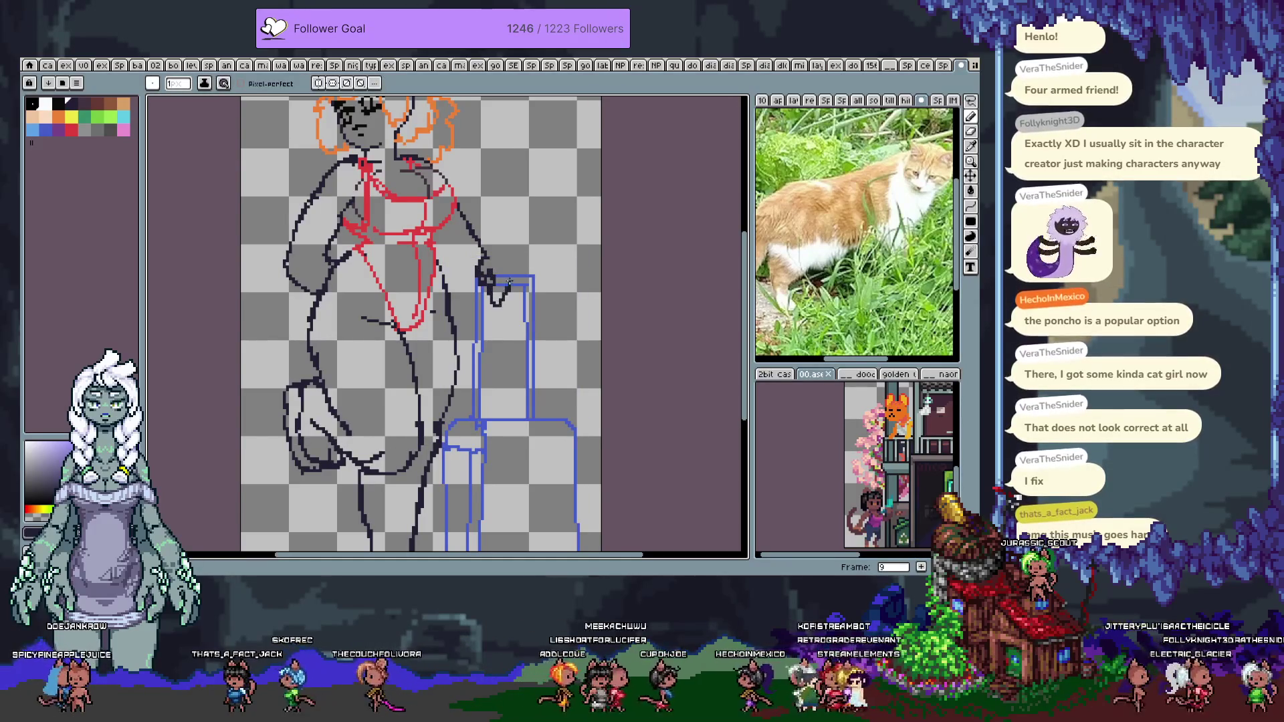
mouse_move(503, 259)
mouse_down()
mouse_move(525, 269)
mouse_move(531, 255)
mouse_move(532, 269)
mouse_up()
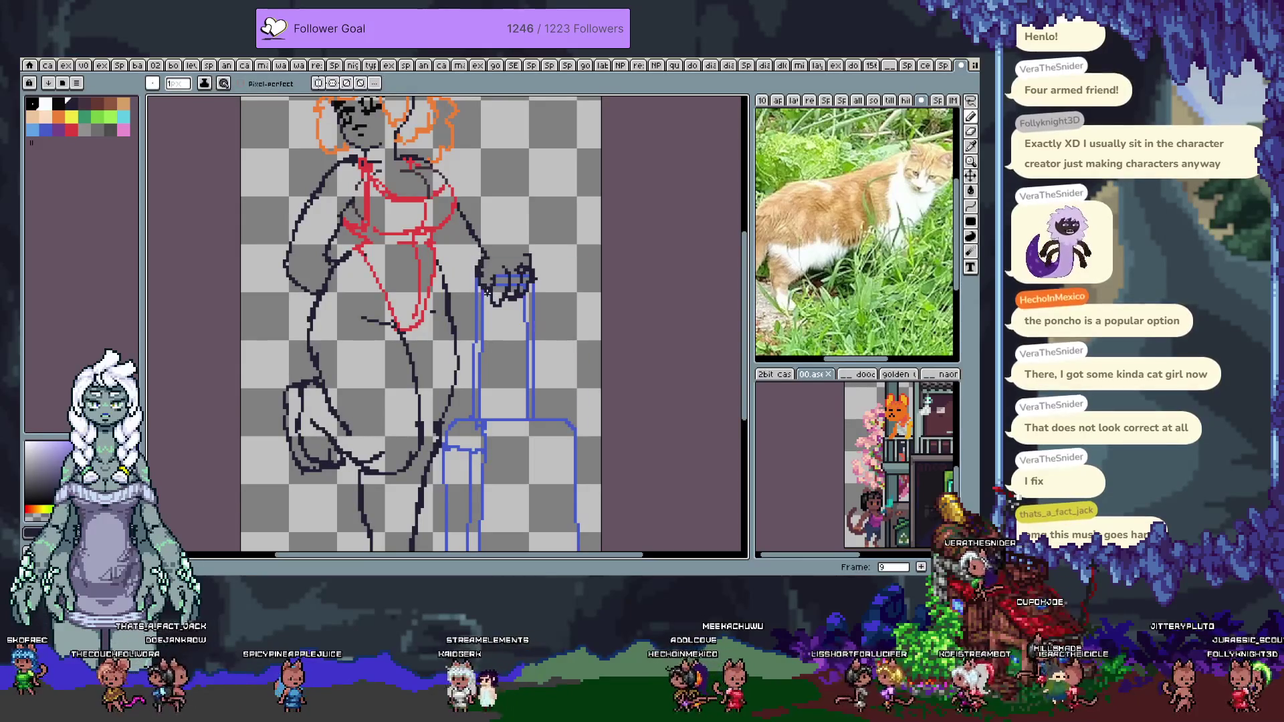
key(e)
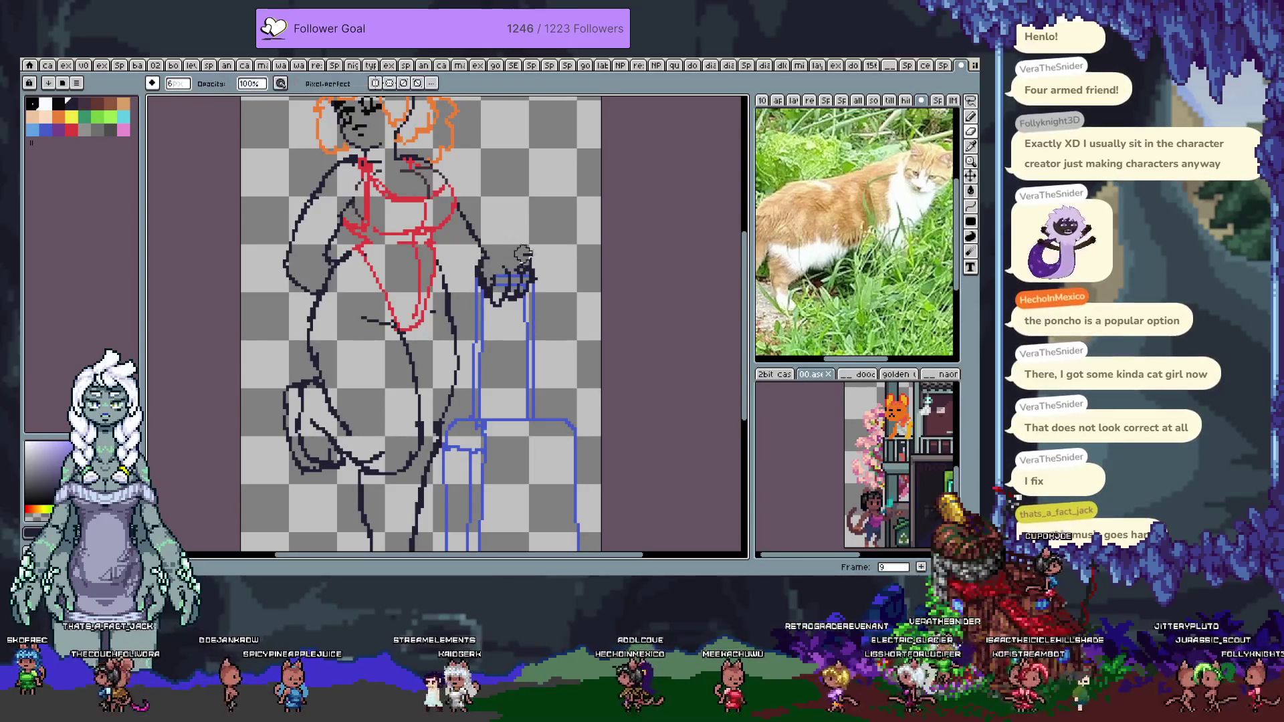
key(ctrl)
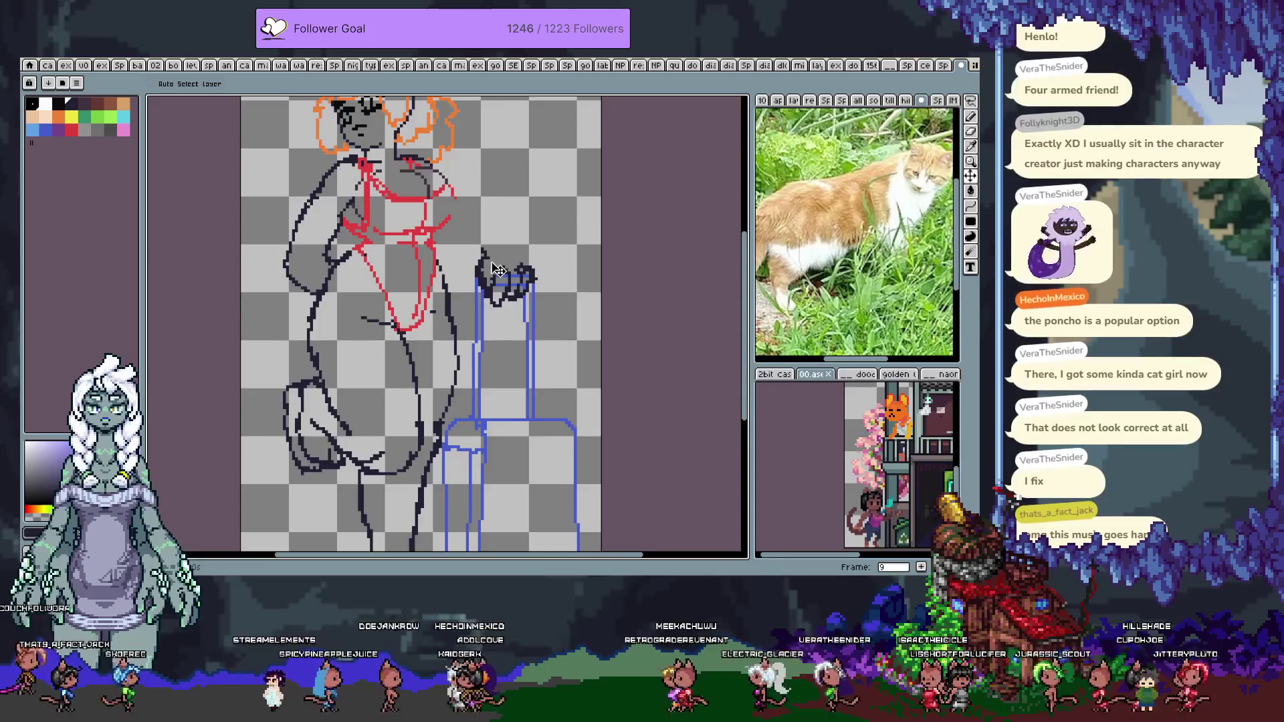
key(e)
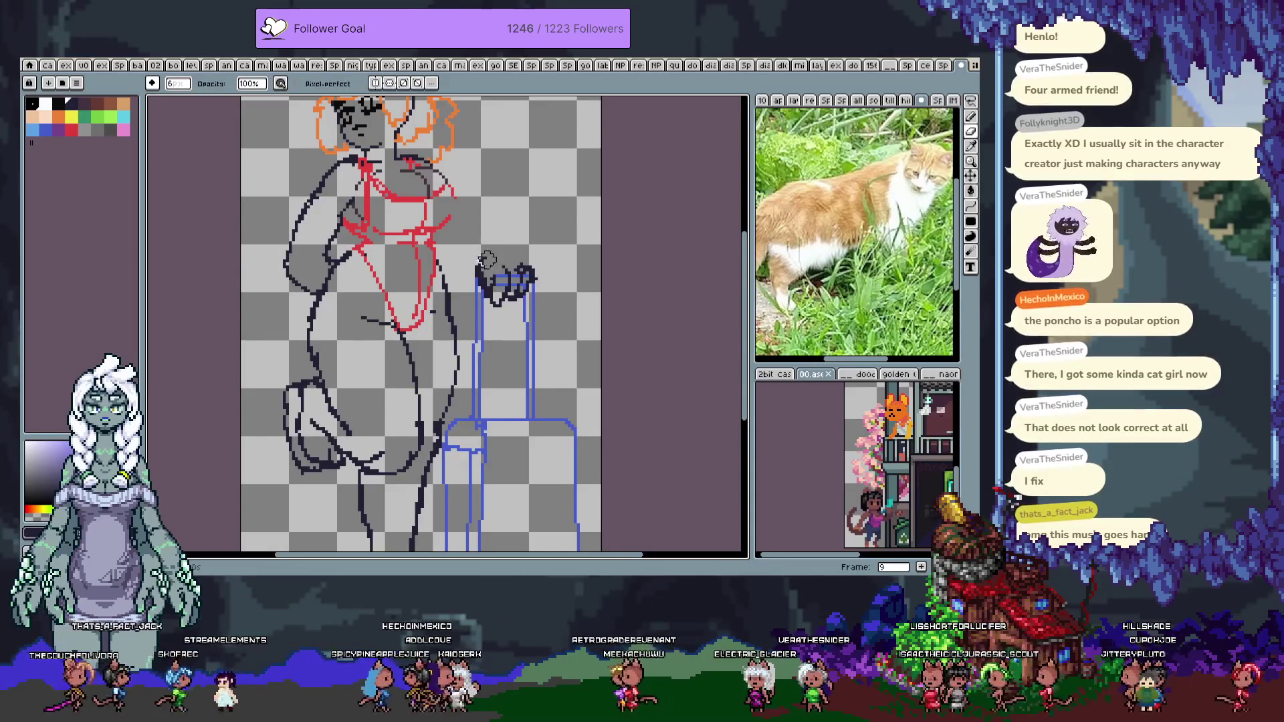
key(b)
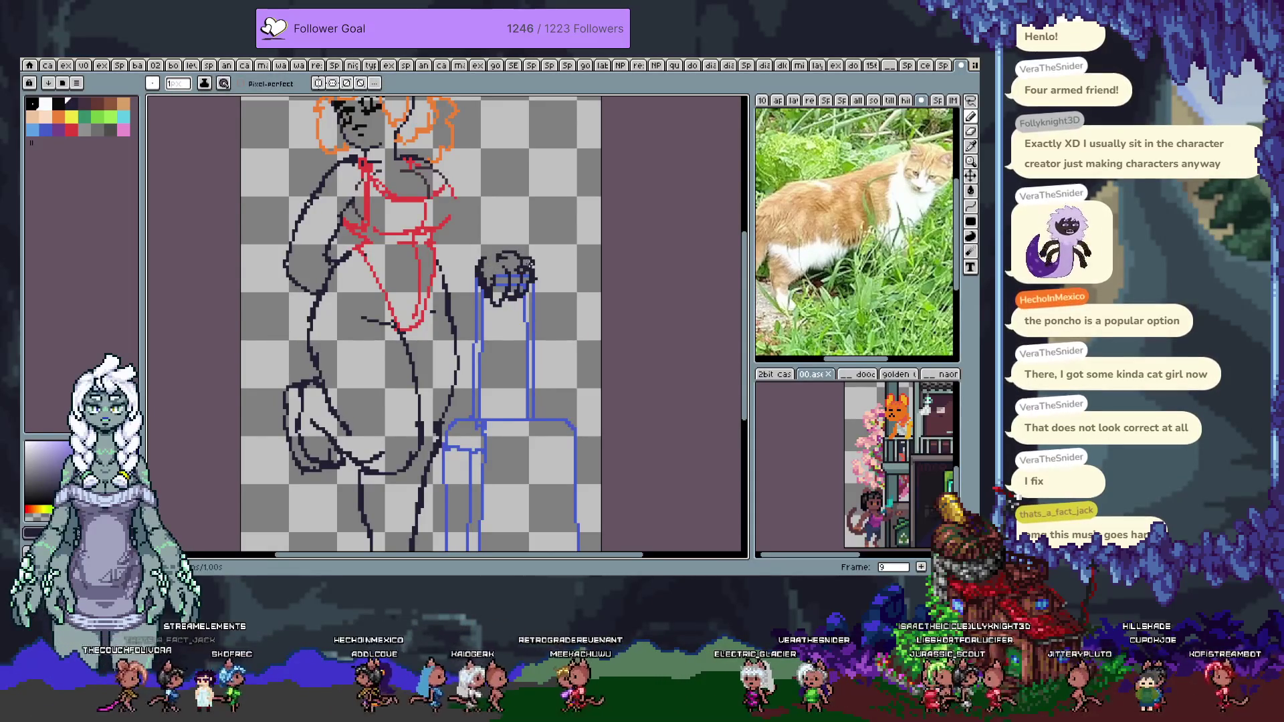
key(ctrl+z)
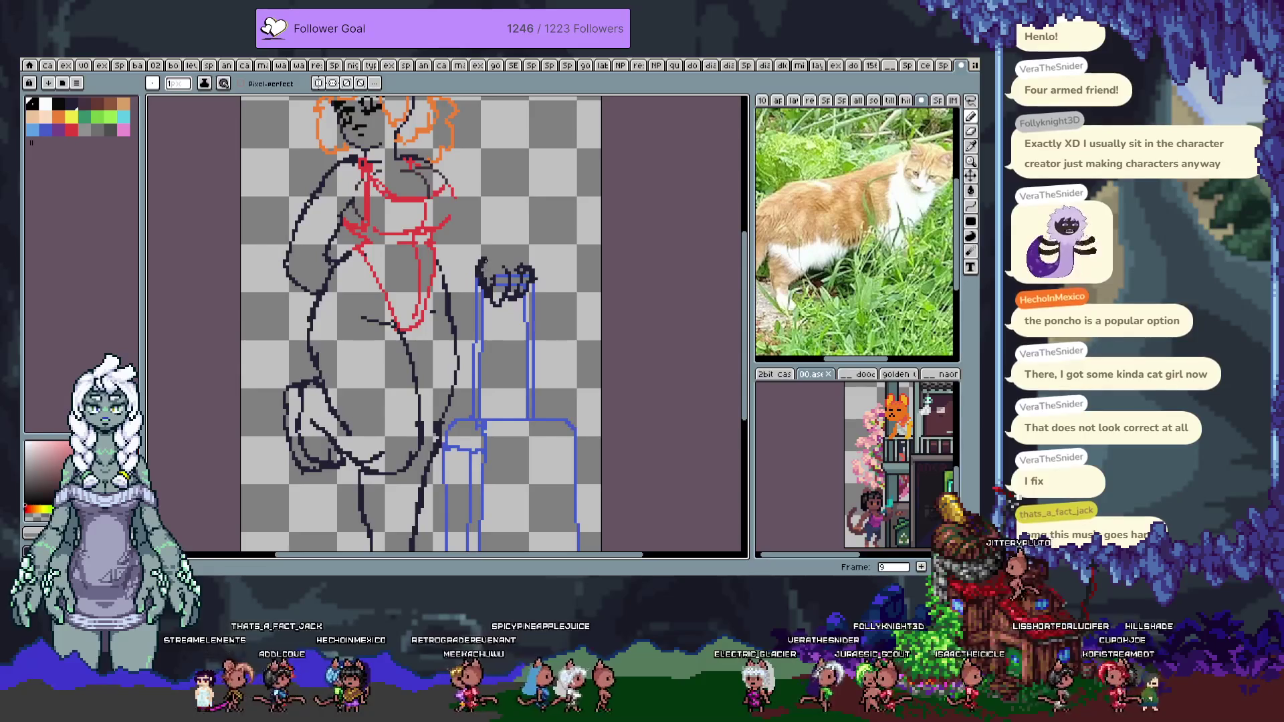
Draw the hand's top outline across the top of the blue post
key(ctrl)
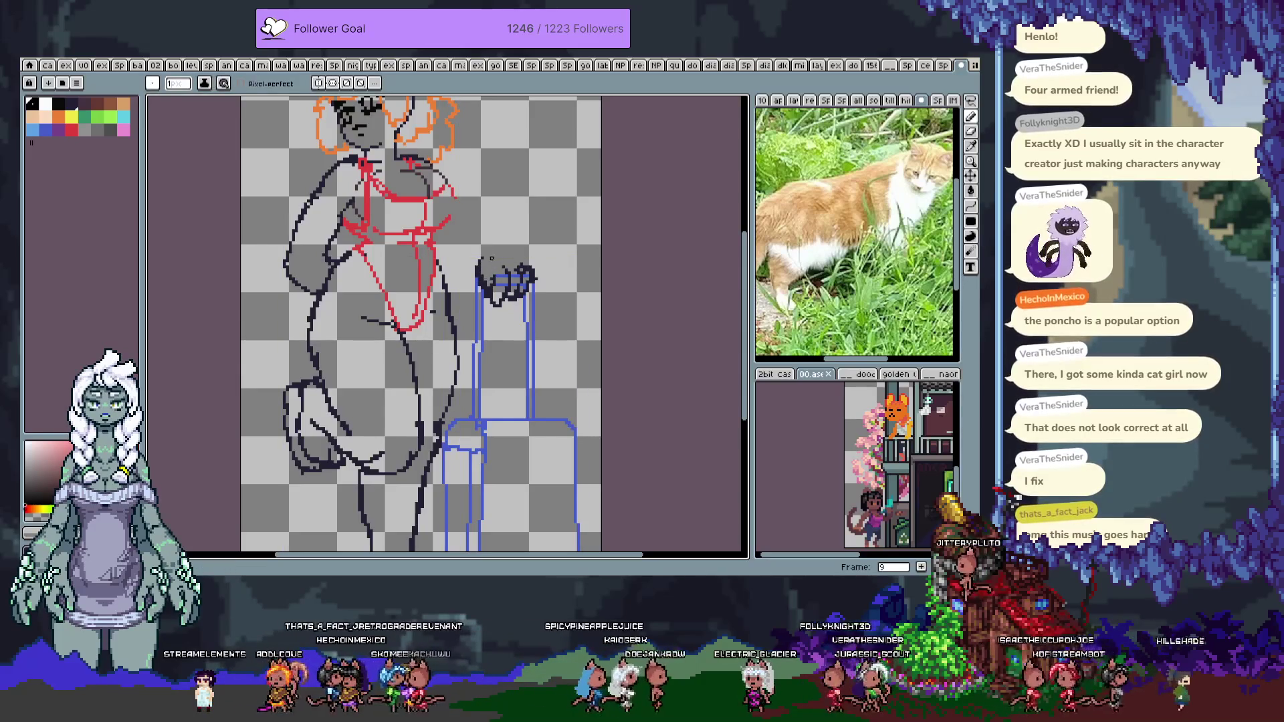
key(v)
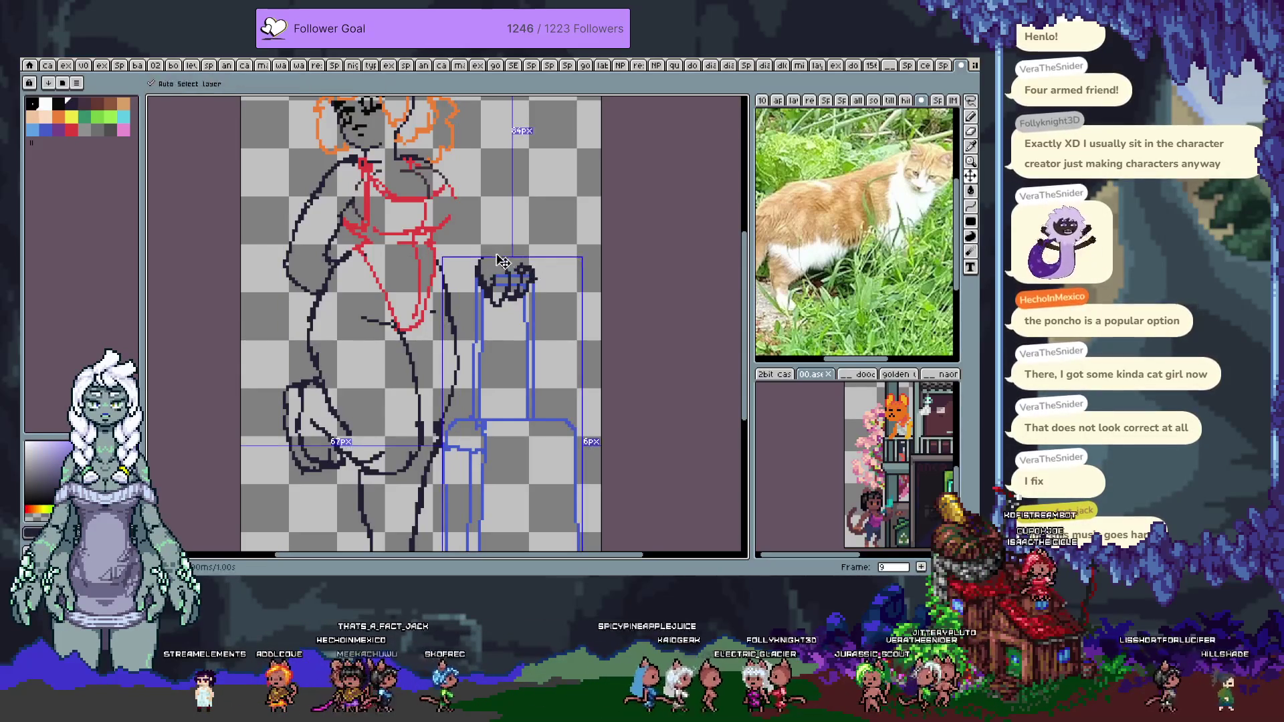
key(b)
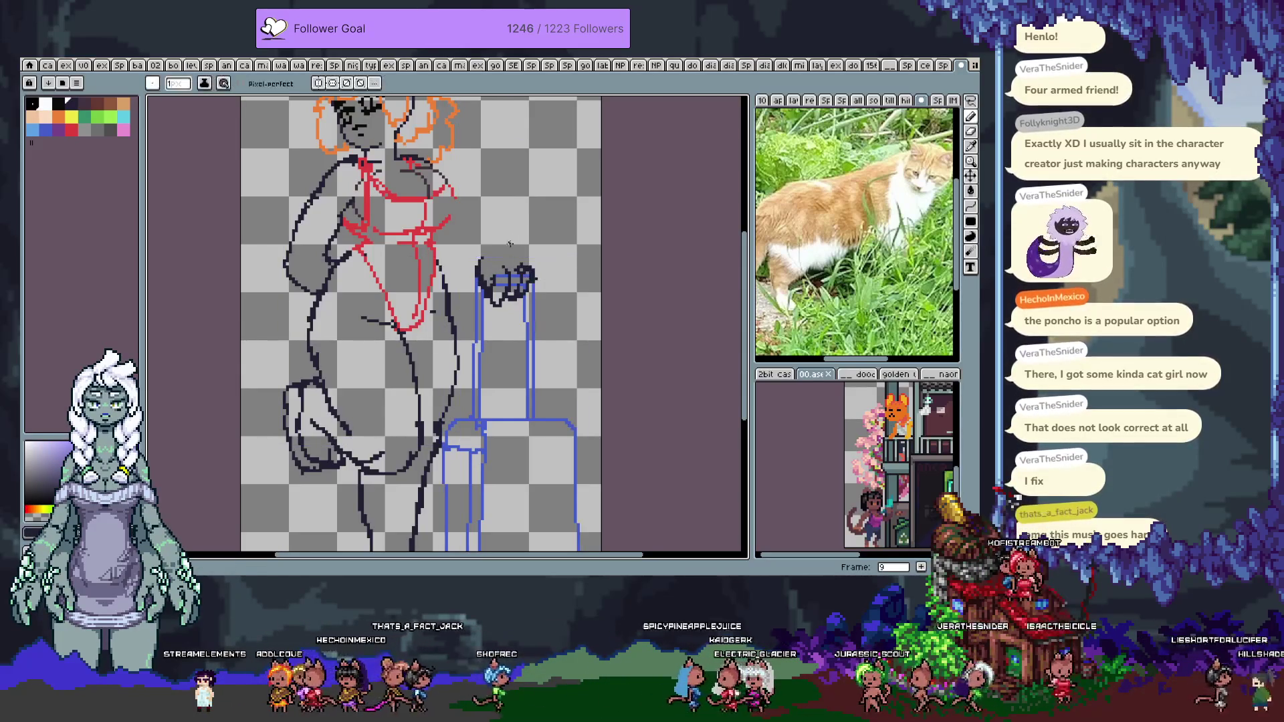
drag(485, 251, 511, 253)
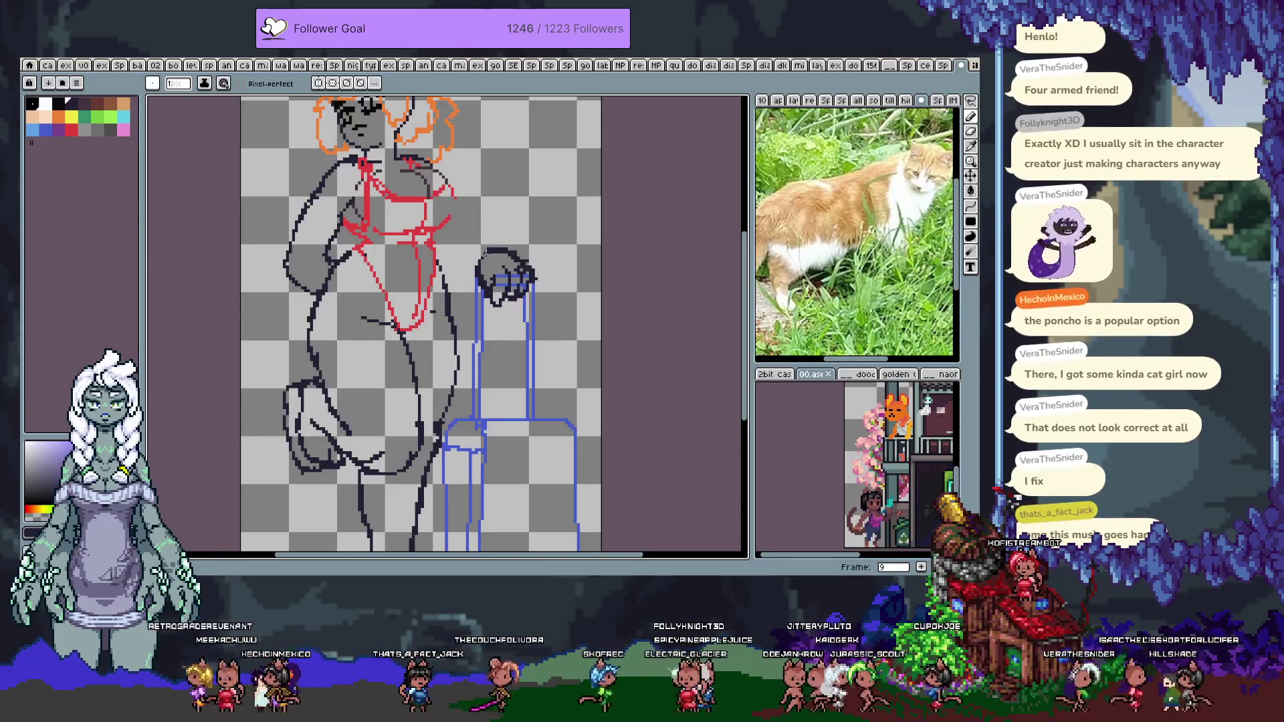
key(ctrl+z)
drag(492, 256, 519, 255)
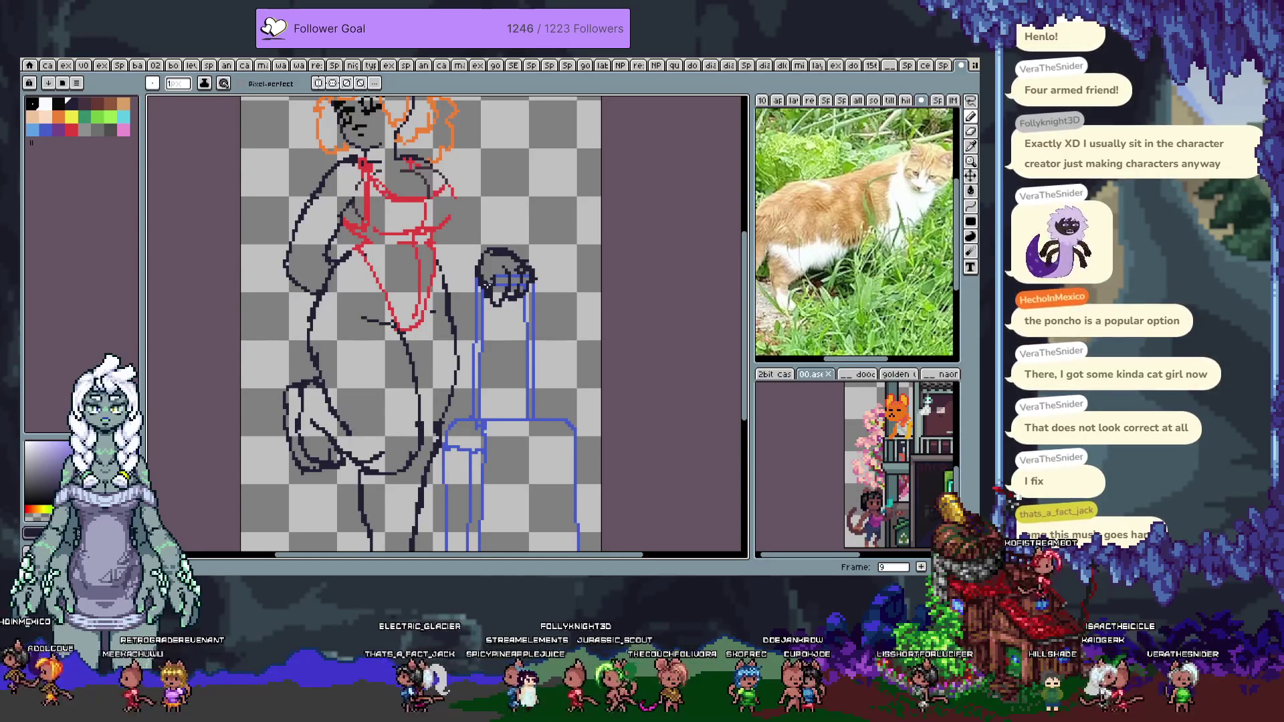
scroll(475, 269, up, 2)
key(ctrl)
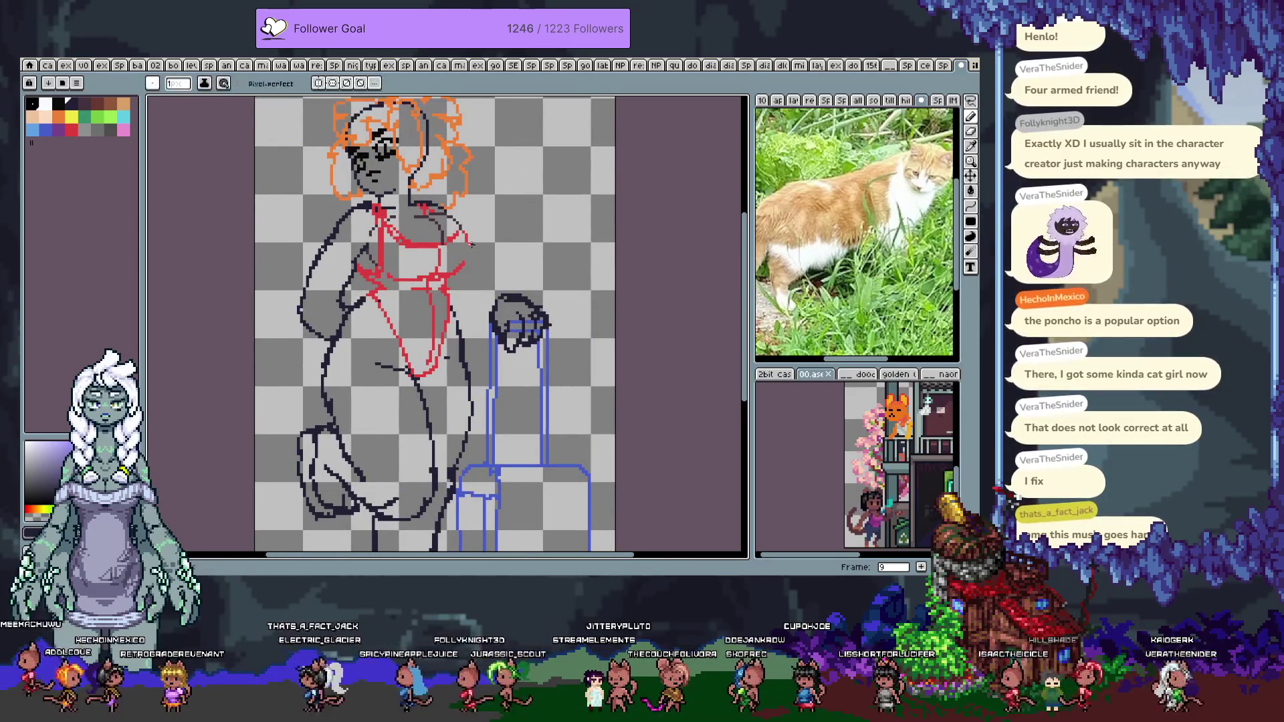
Redraw the red swimsuit line down the right side of the chest, undoing stray marks
drag(469, 243, 462, 267)
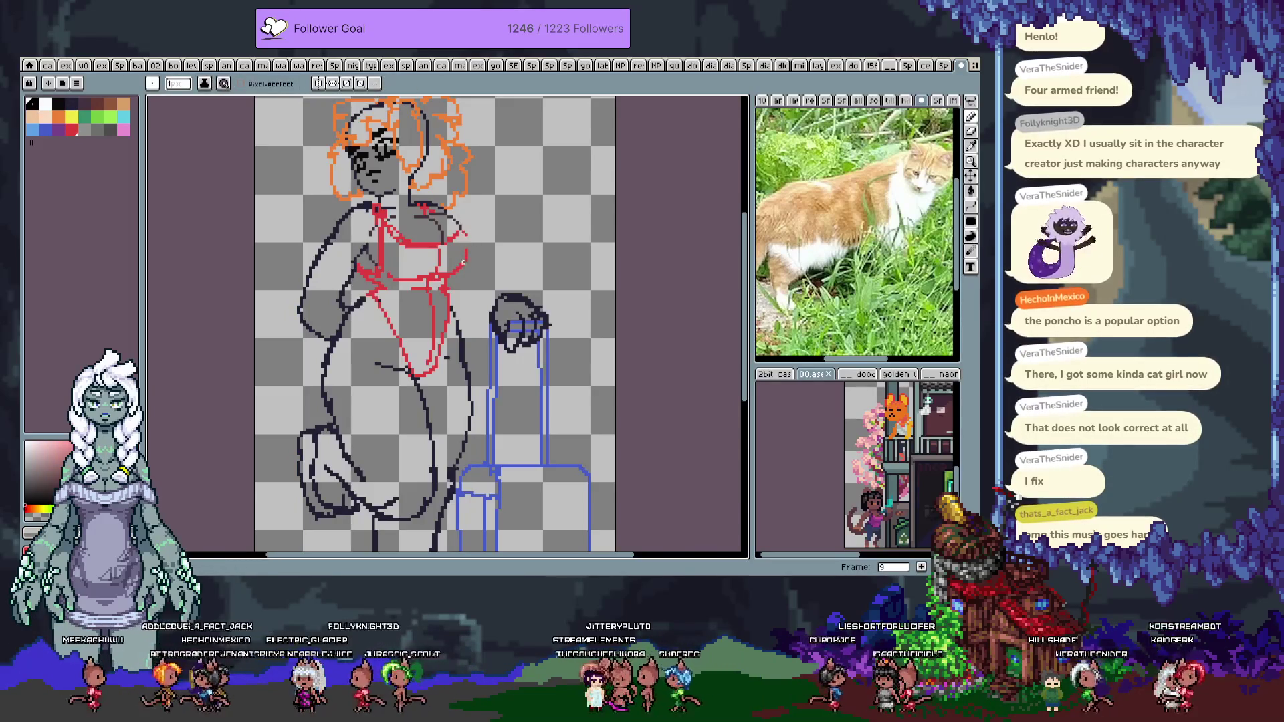
key(ctrl+z)
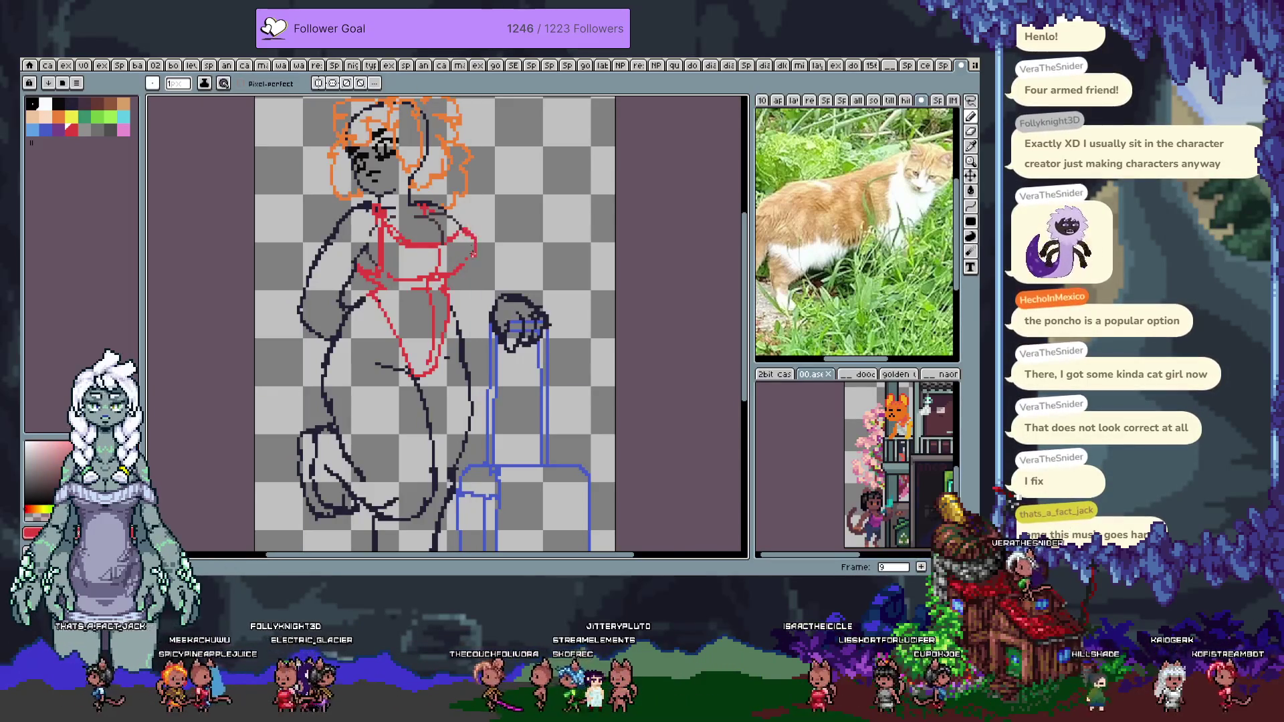
drag(466, 233, 461, 270)
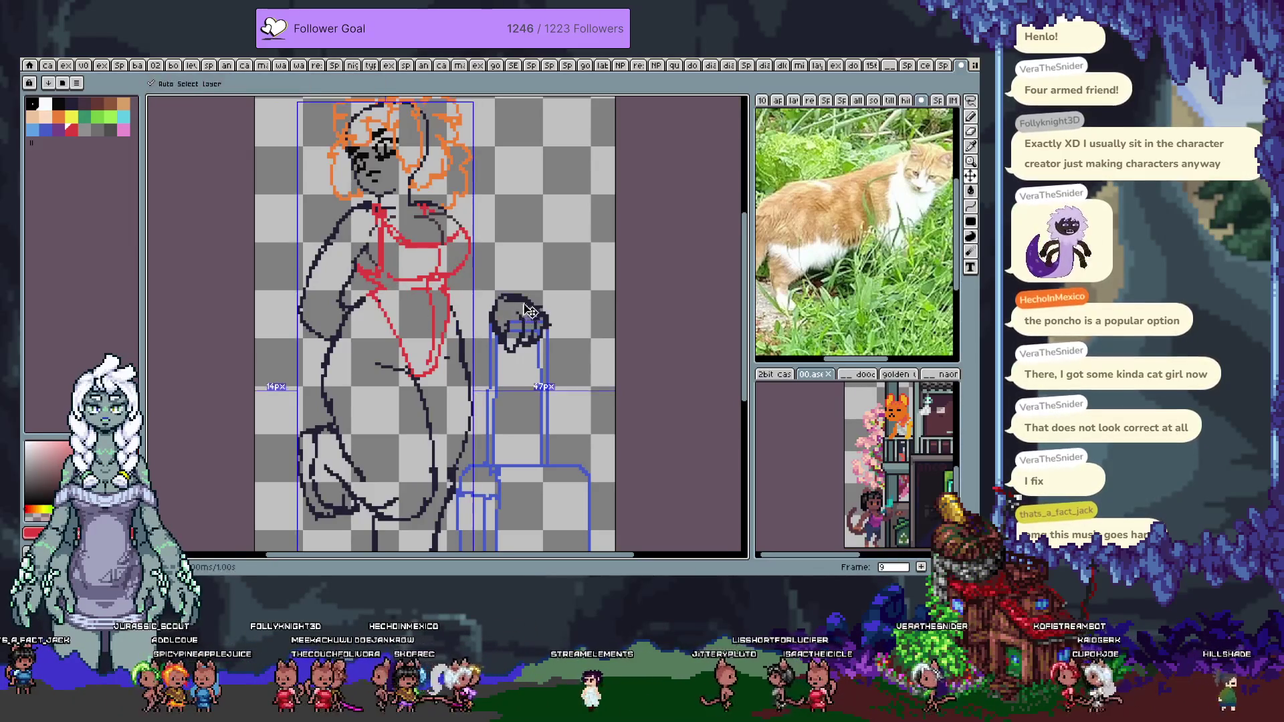
key(ctrl+z)
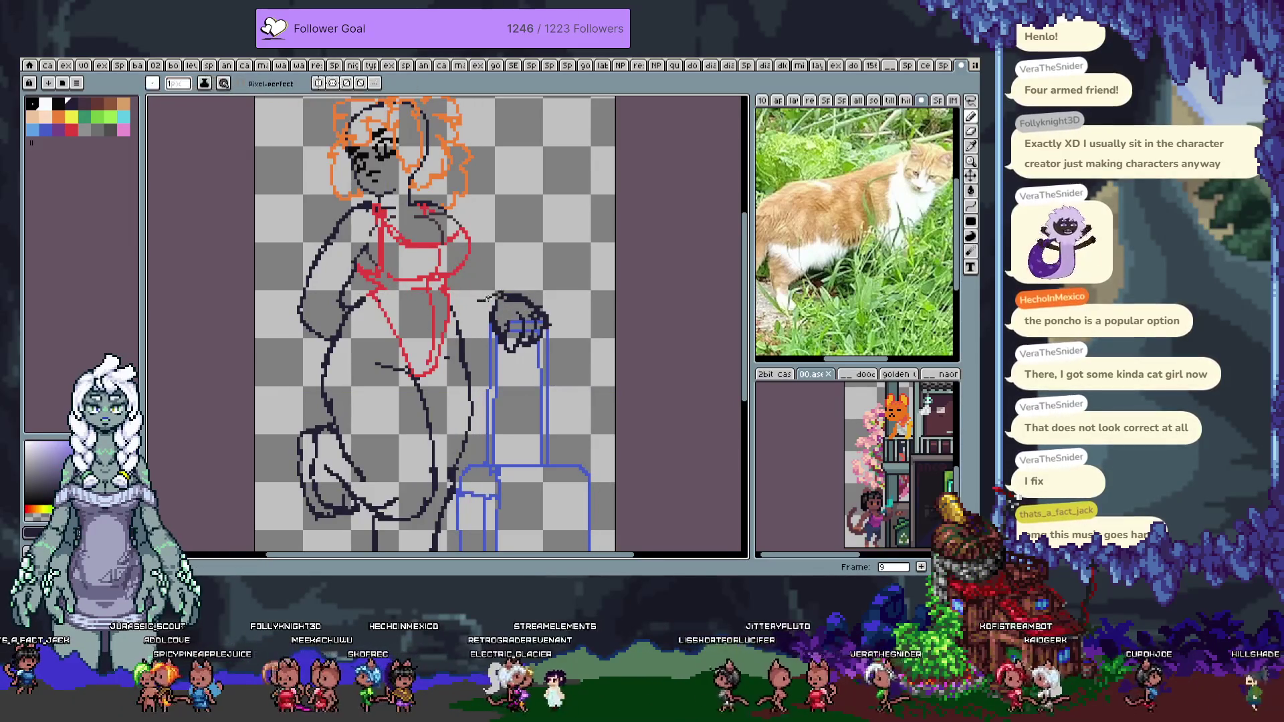
mouse_move(510, 328)
mouse_down()
mouse_move(484, 171)
mouse_move(492, 312)
mouse_up()
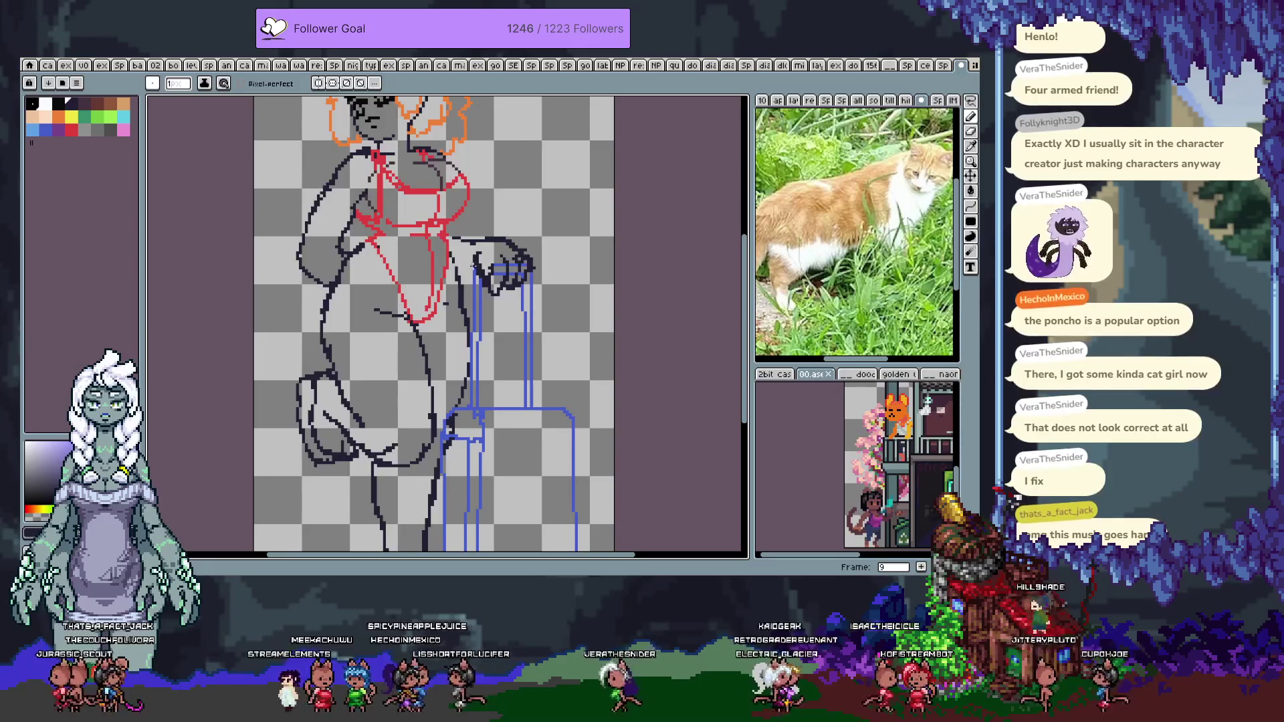
key(ctrl+z)
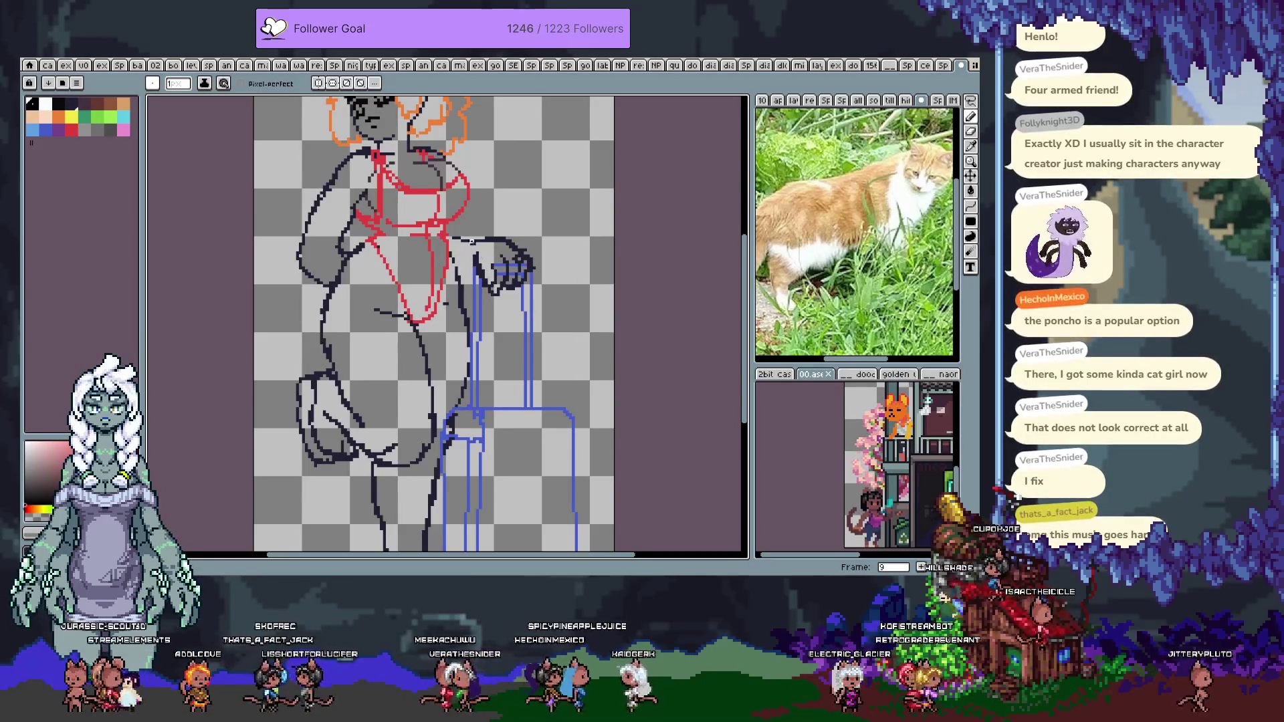
drag(453, 224, 480, 321)
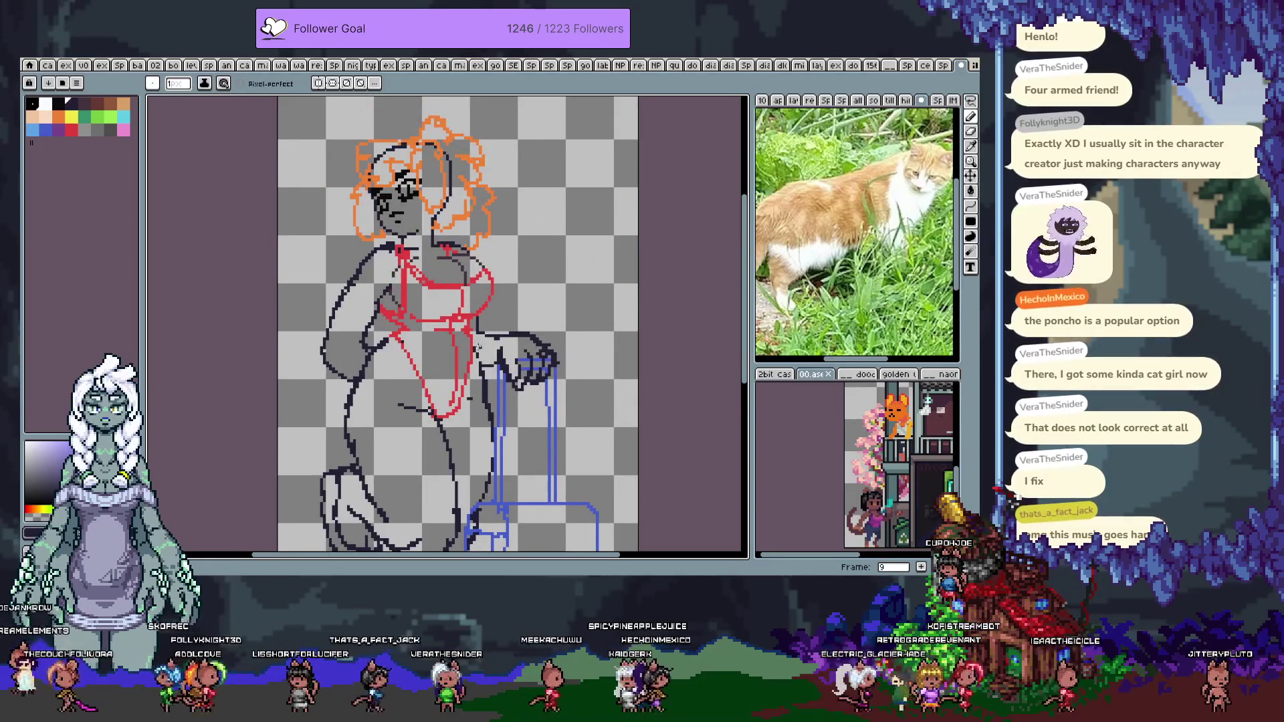
Turn the yellow sketch layer's visibility back on in the timeline
key(Tab)
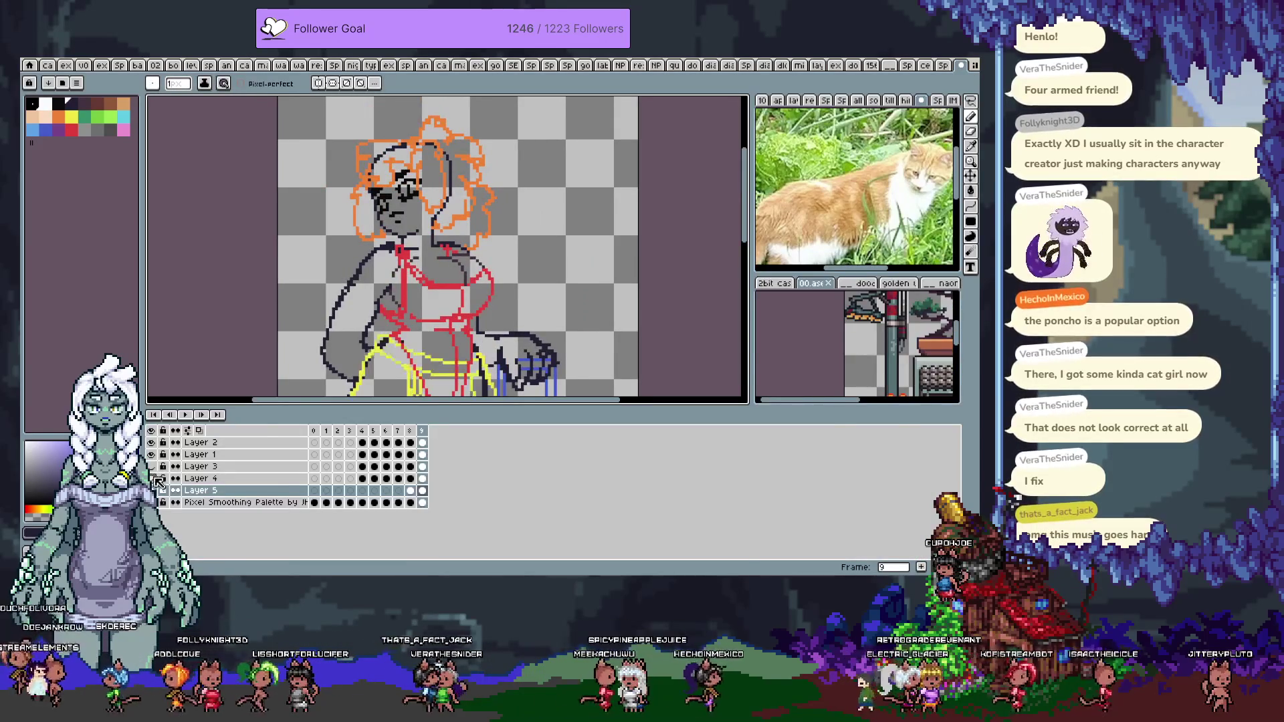
click(158, 482)
key(Tab)
drag(451, 352, 443, 295)
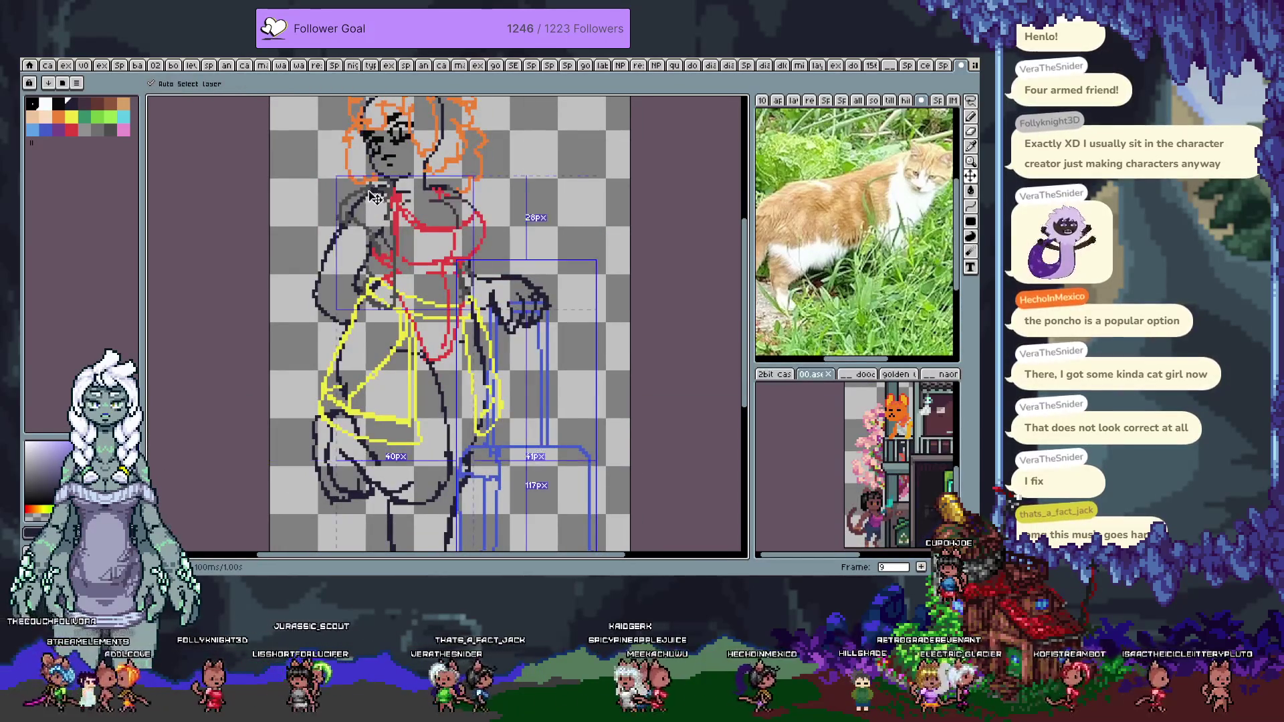
Add a new frame after frame 9 and move onto frame 10
key(i)
drag(377, 184, 361, 210)
key(b)
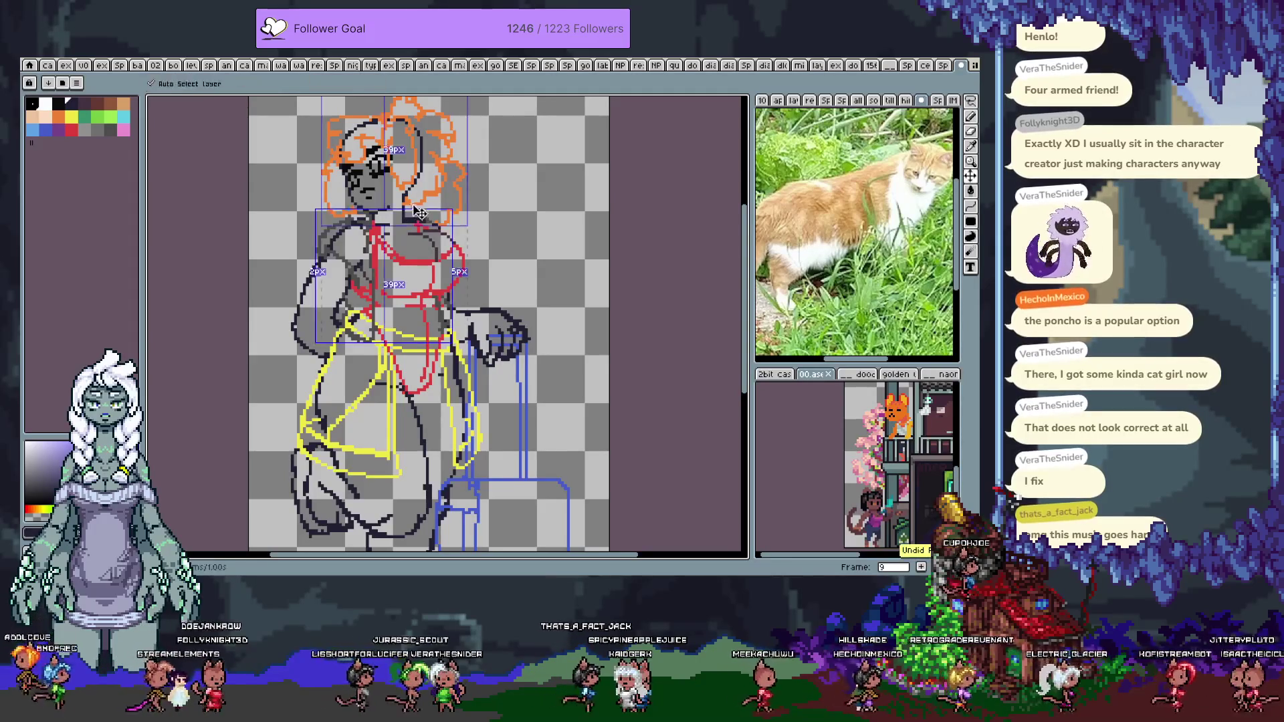
key(v)
key(b)
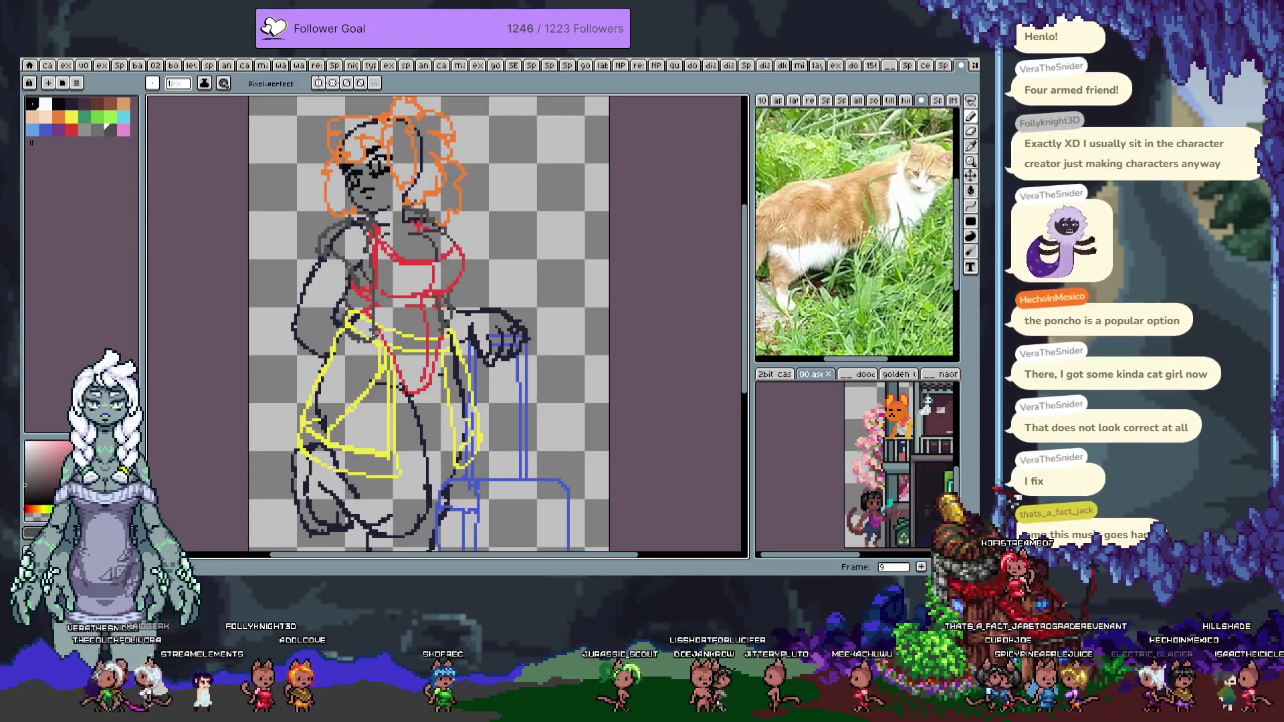
key(Tab)
key(Tab)
key(Right)
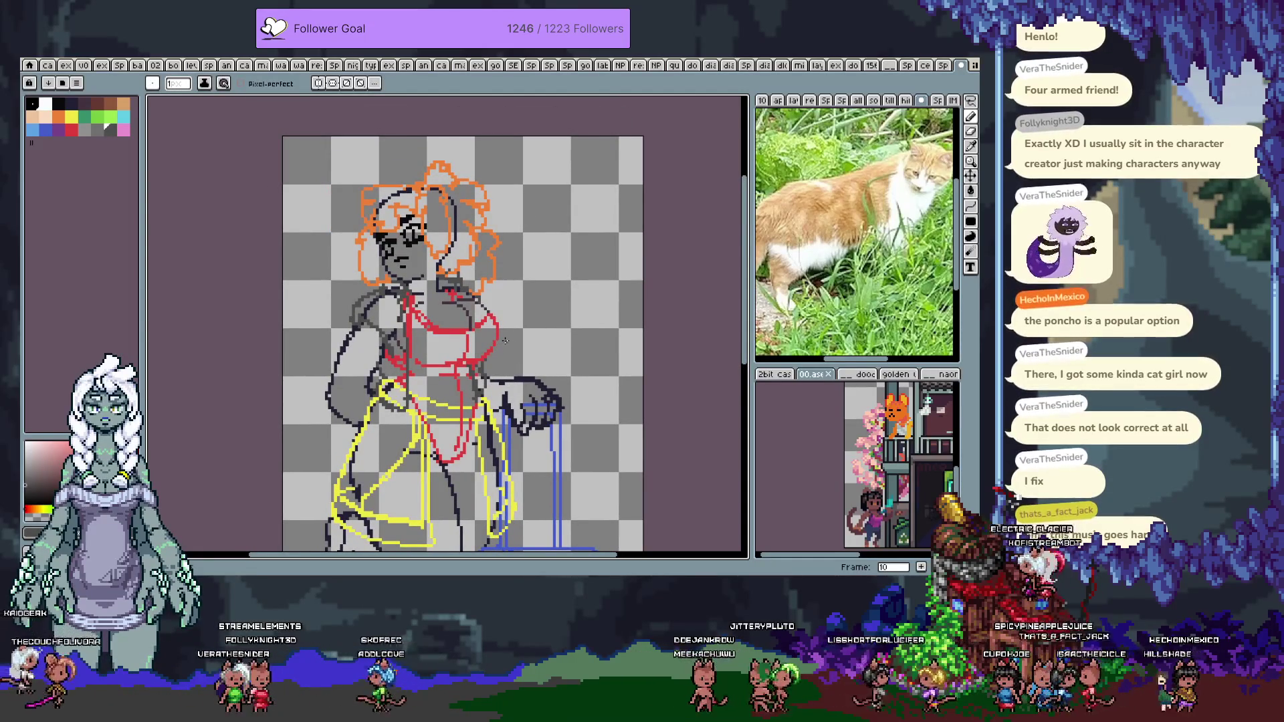
Select the grey body-outline lines with the Magic Wand and fill them with the dark swatch
key(w)
click(348, 374)
key(ctrl+d)
key(b)
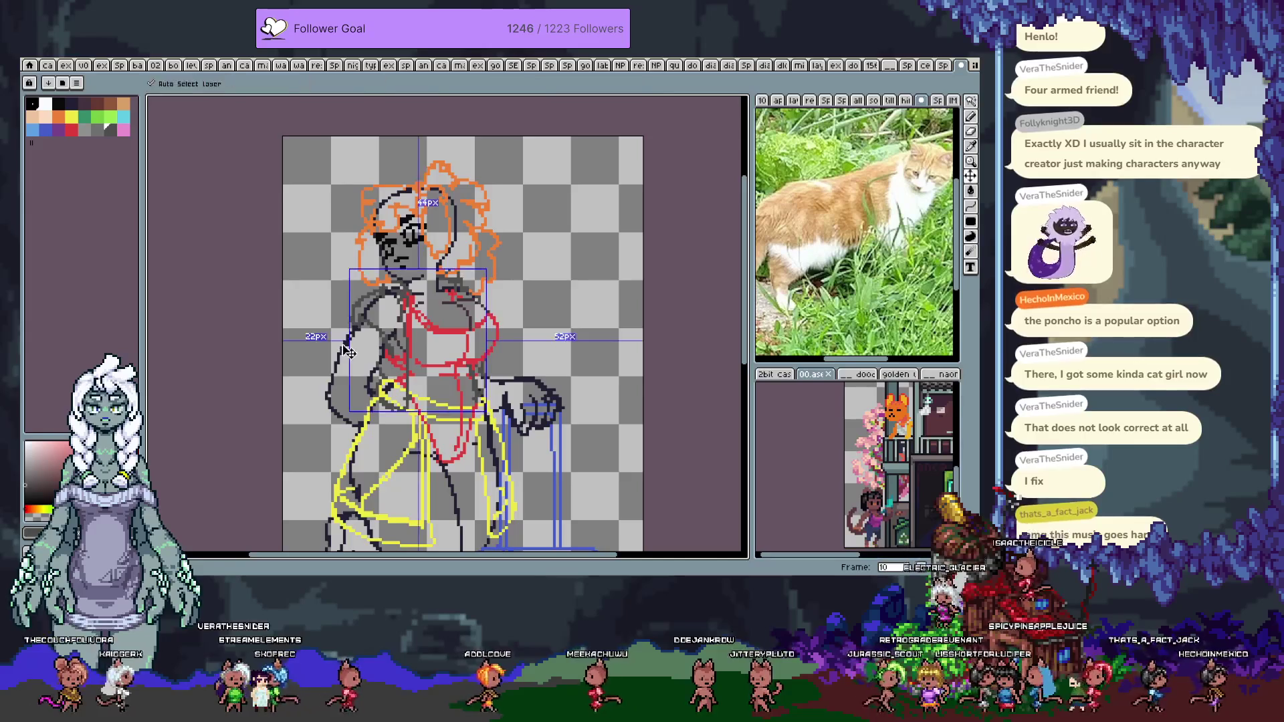
key(w)
click(348, 374)
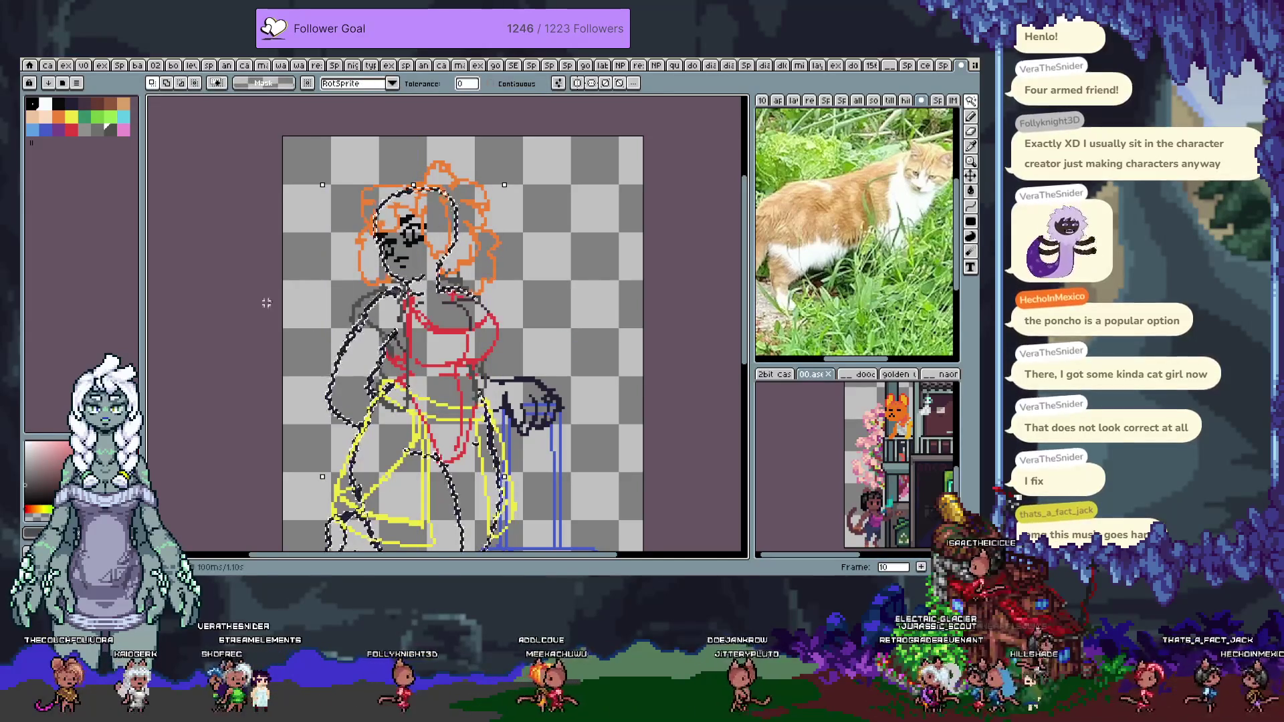
click(83, 102)
key(f)
key(ctrl+d)
Review the darkened lines, undo the last fill, and deselect the dark line art
key(space)
mouse_move(377, 344)
mouse_down()
mouse_move(373, 306)
mouse_move(372, 319)
mouse_up()
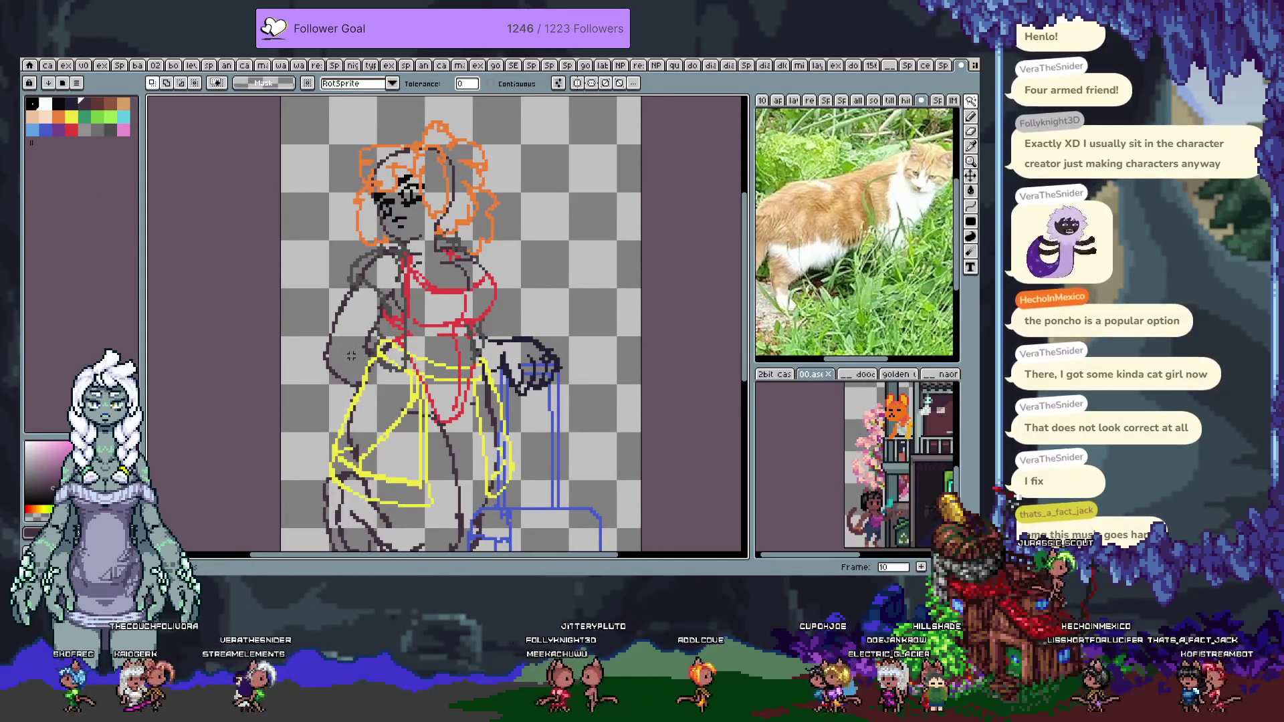
key(ctrl+z)
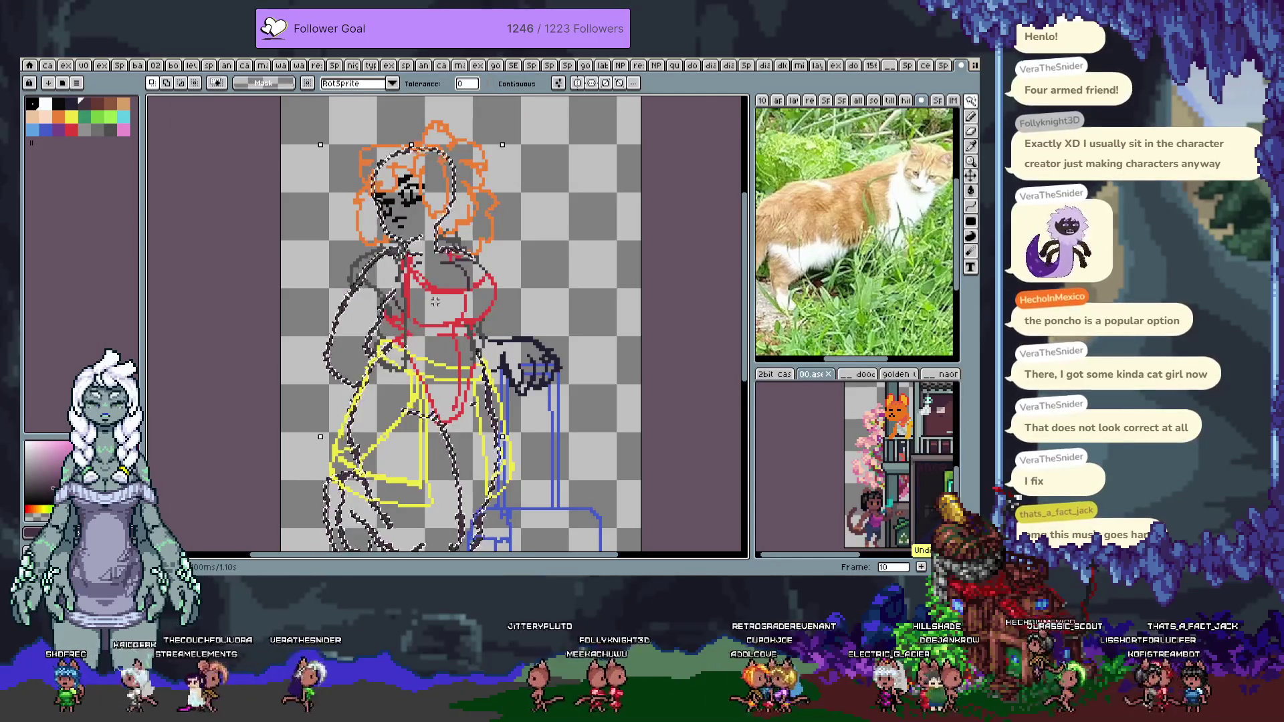
scroll(444, 298, up, 4)
key(alt)
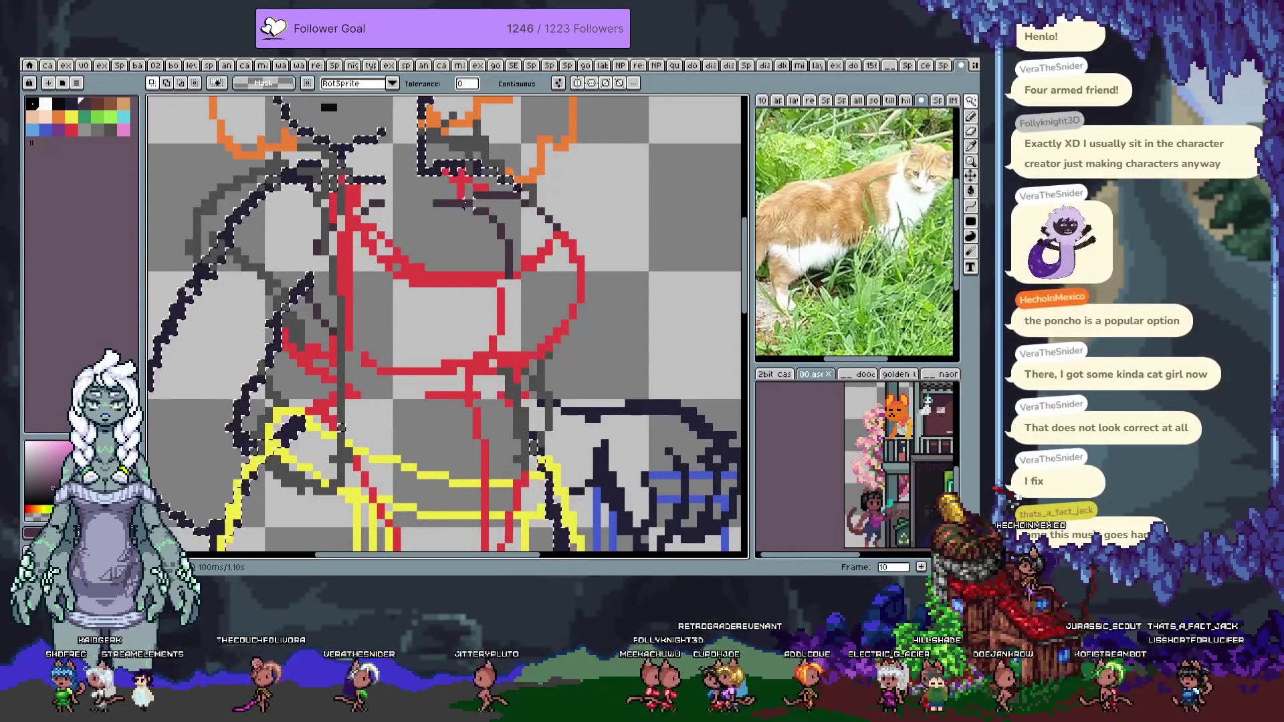
key(space)
scroll(358, 252, down, 2)
drag(358, 252, 364, 300)
key(ctrl+z)
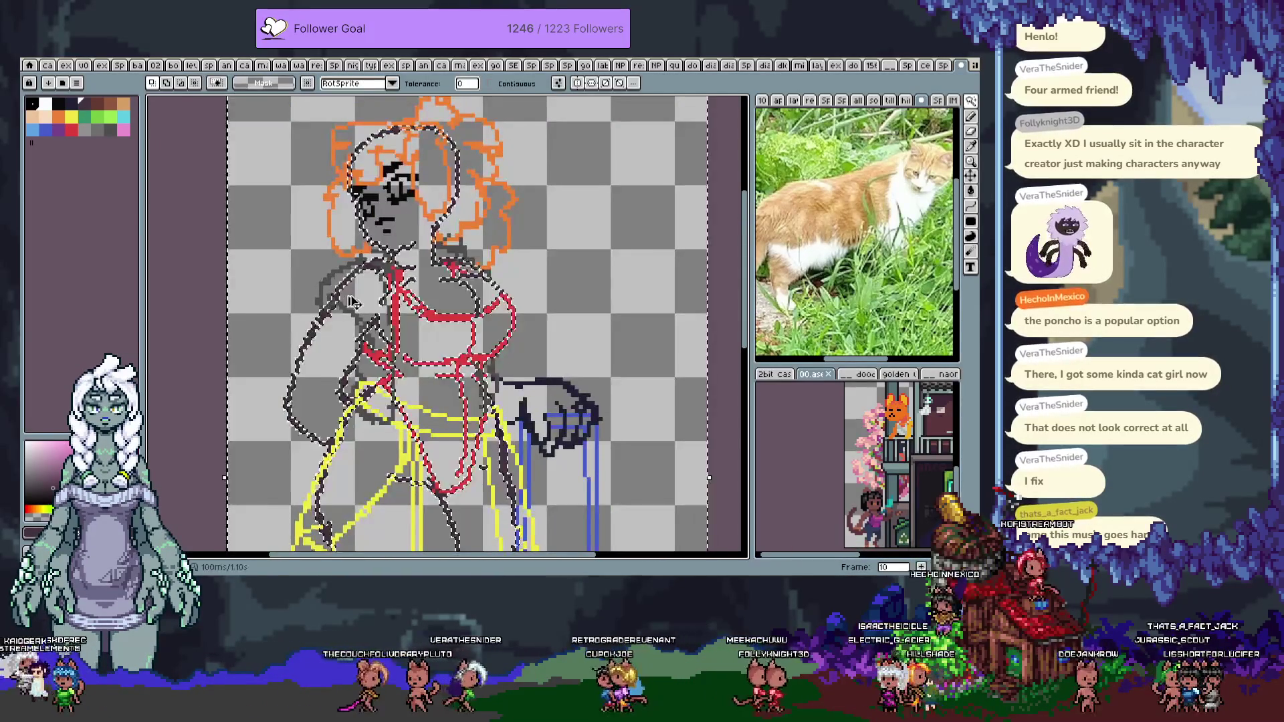
key(ctrl+d)
key(b)
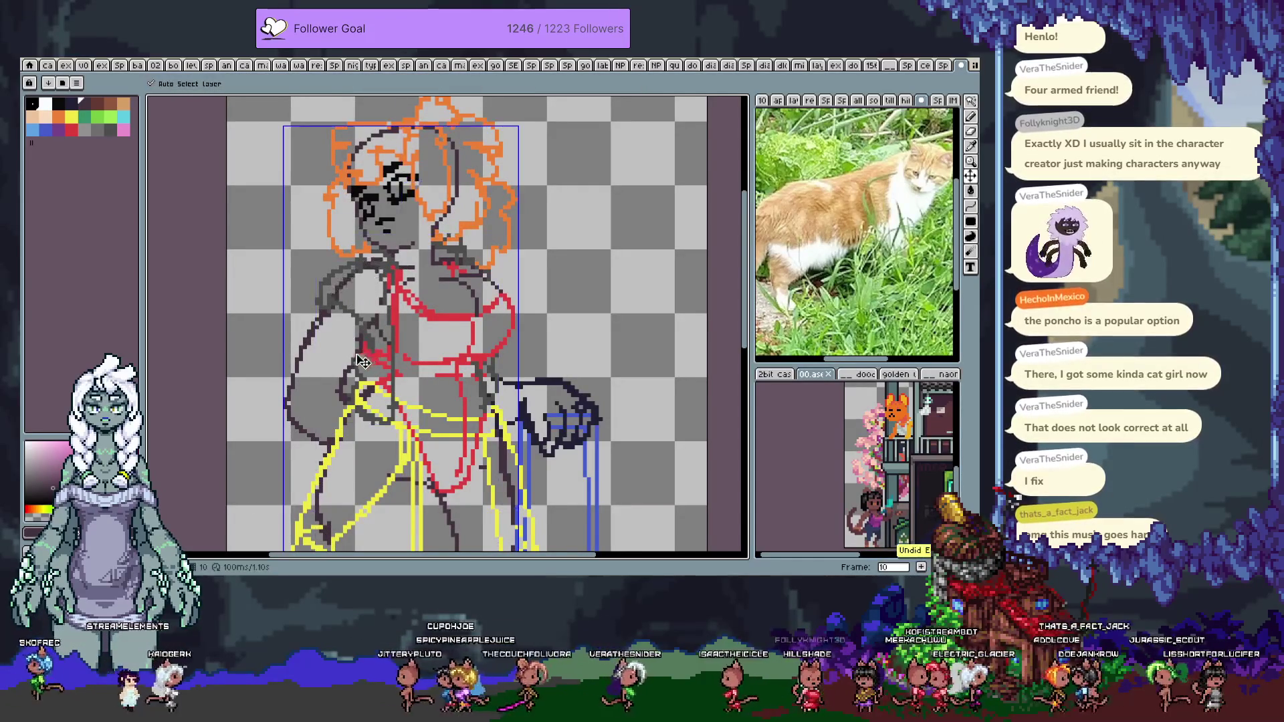
key(Tab)
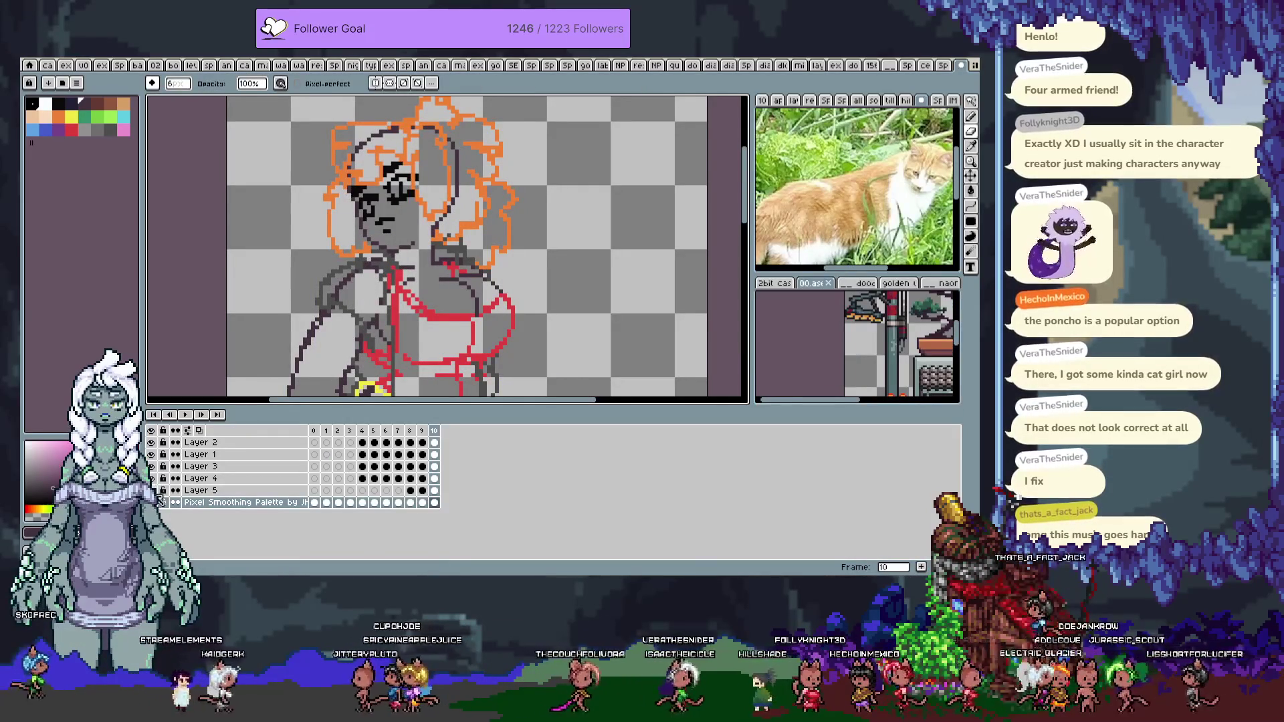
Hide the grey arm layer and bucket-fill a grey sketch line with a dark colour
click(154, 468)
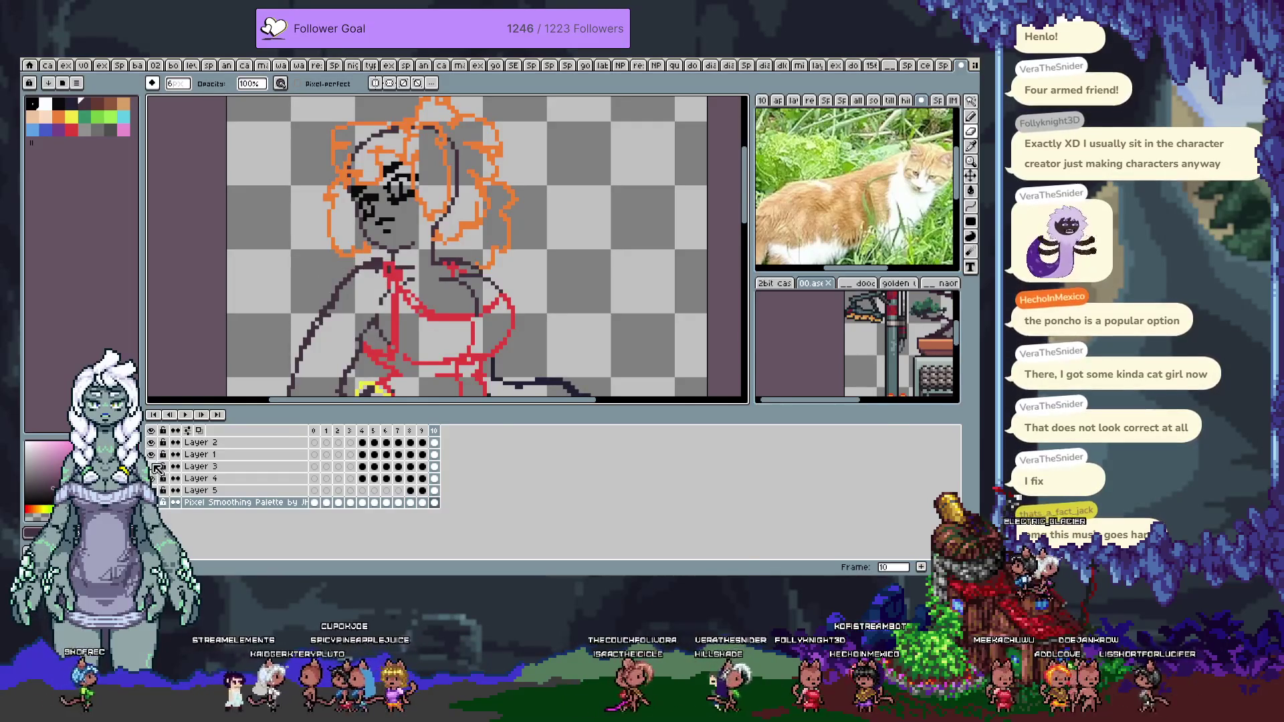
key(Tab)
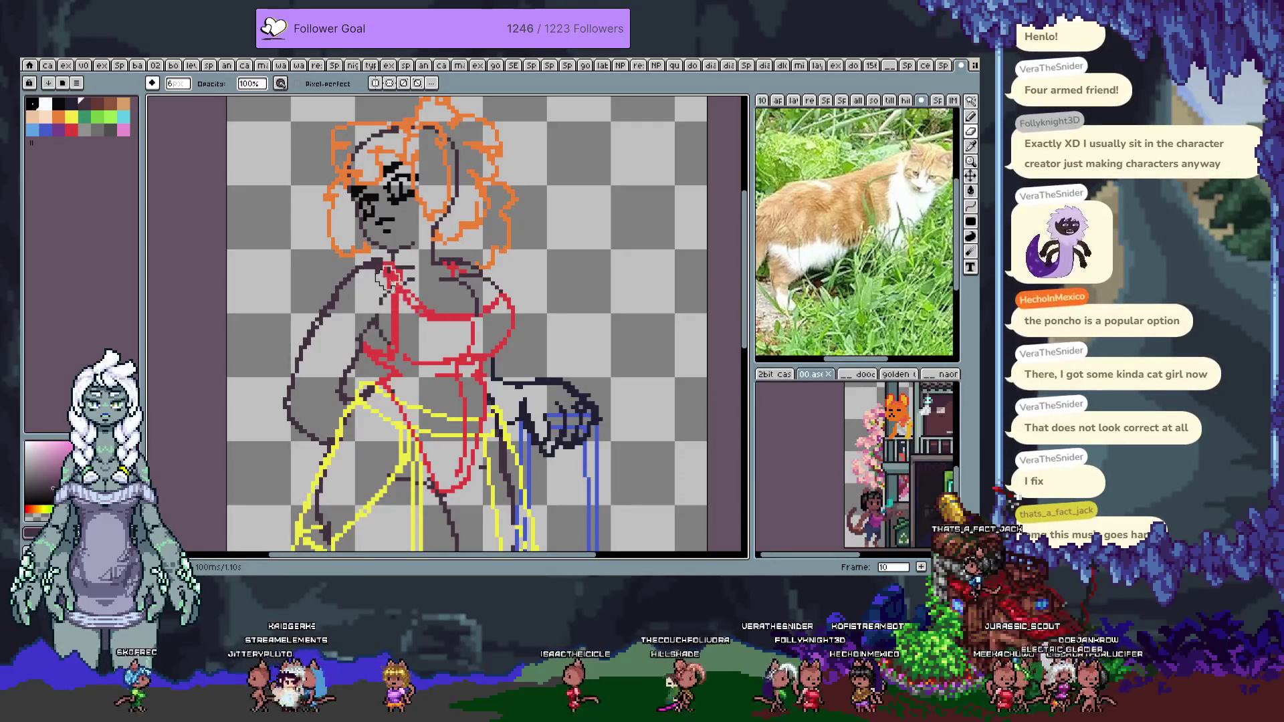
mouse_move(367, 385)
mouse_down()
mouse_move(334, 220)
mouse_move(375, 298)
mouse_up()
click(74, 105)
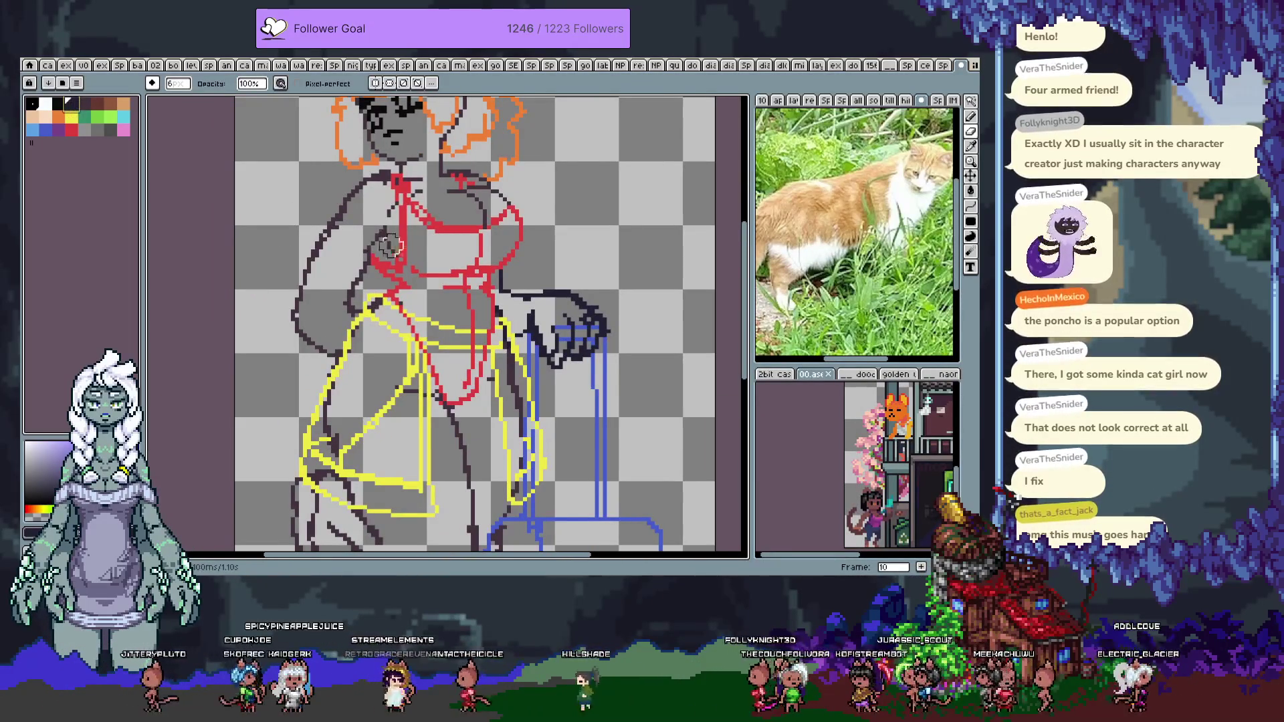
key(g)
click(372, 220)
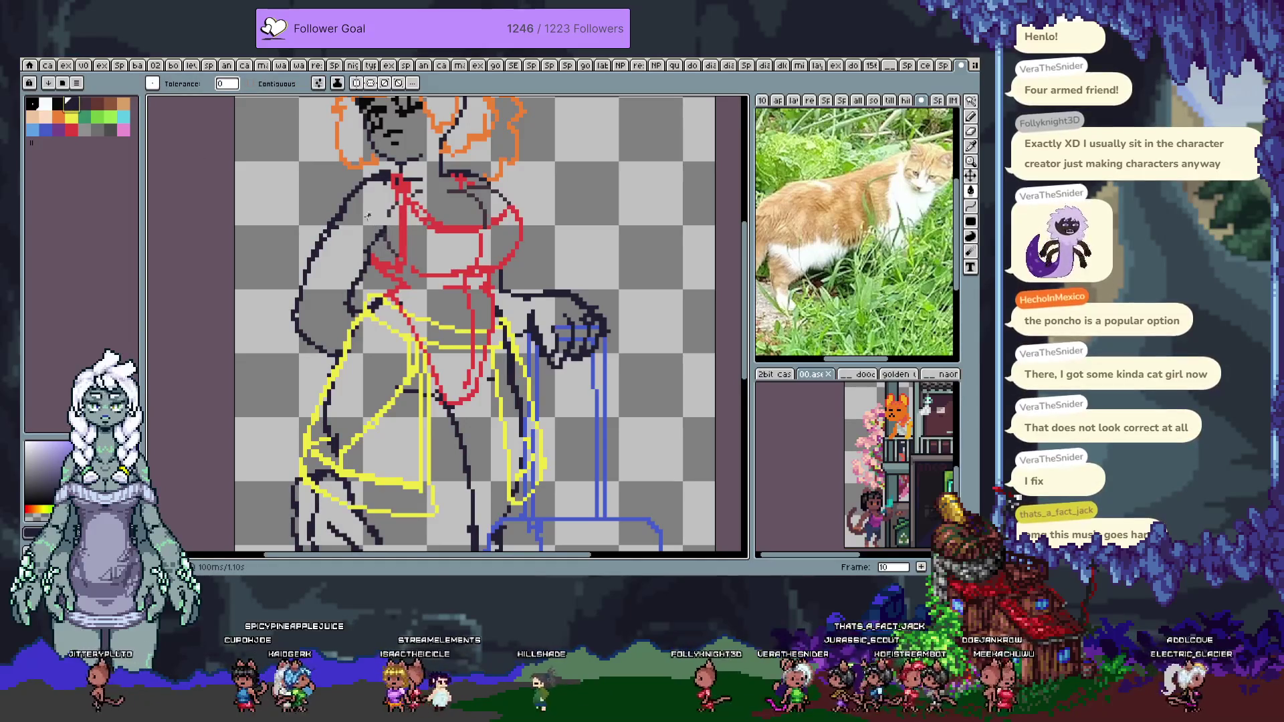
Hide the orange, yellow and blue sketch layers and fill the arm dark purple with Contiguous on
click(85, 103)
key(Tab)
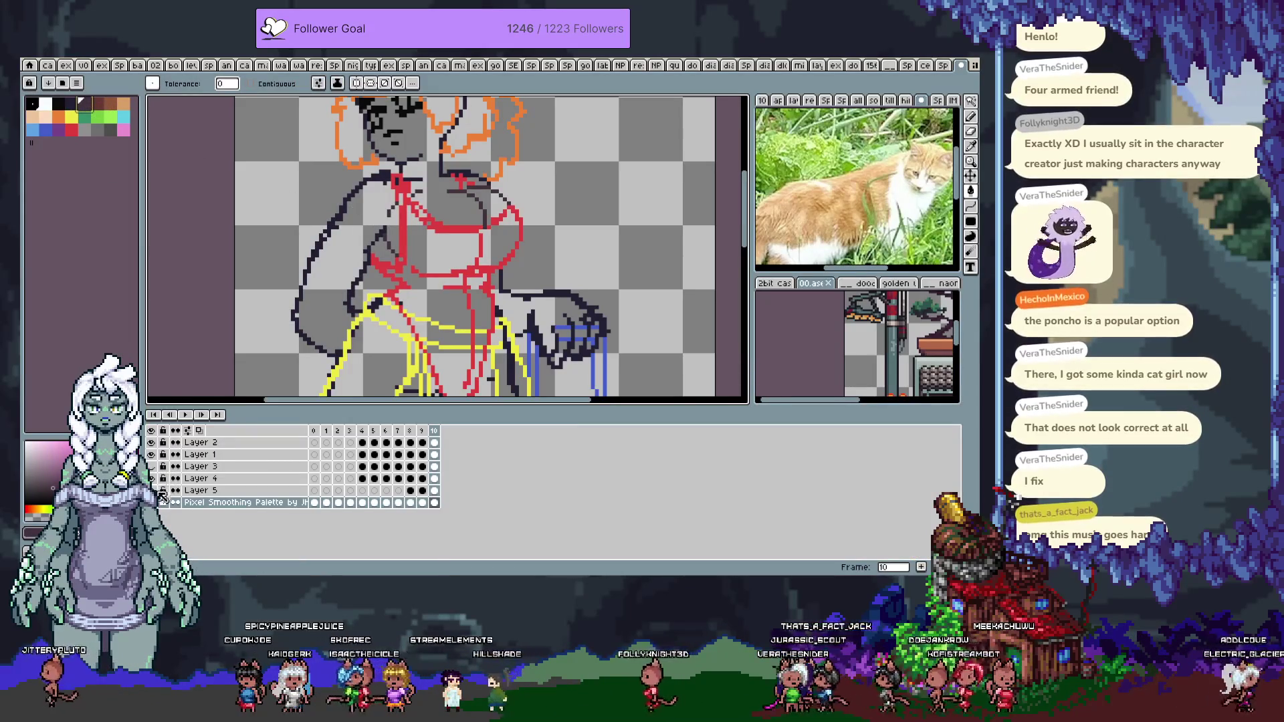
click(152, 490)
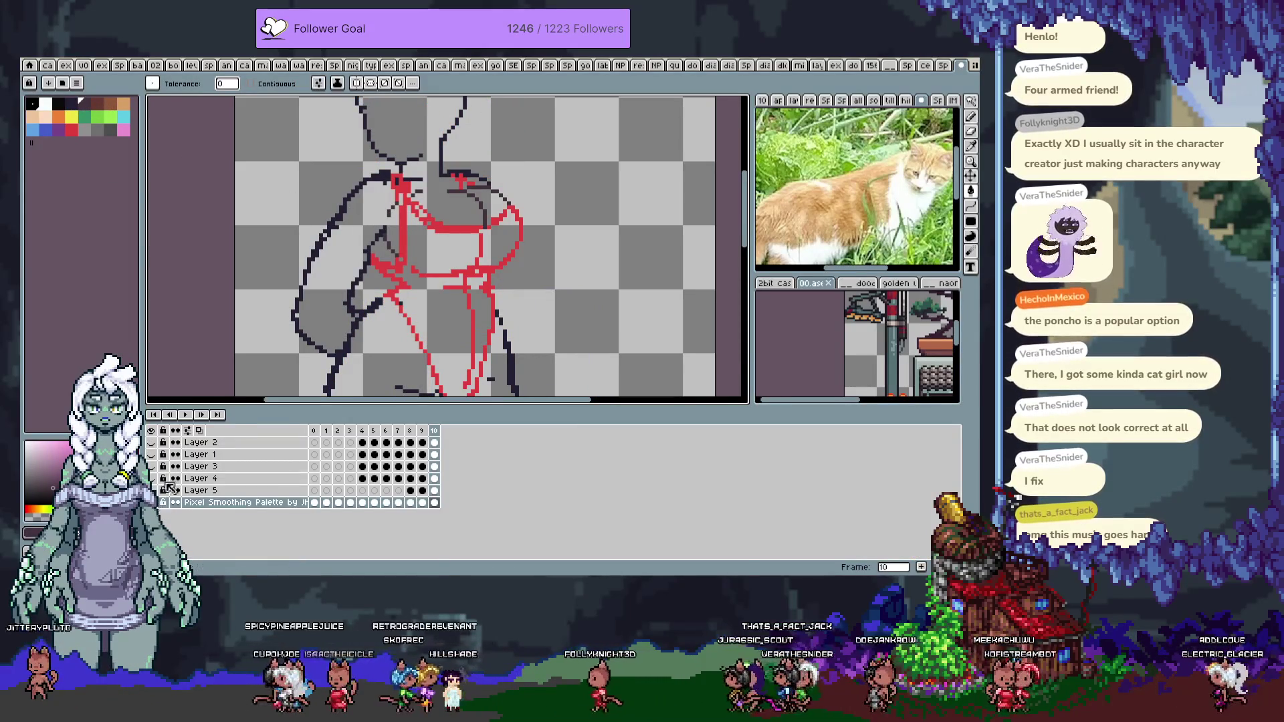
key(Tab)
click(349, 275)
key(ctrl+z)
click(251, 84)
click(348, 263)
Bucket-fill the arm, head and right shoulder dark purple
mouse_move(348, 263)
mouse_down()
mouse_move(364, 292)
mouse_move(355, 309)
mouse_move(389, 281)
mouse_up()
click(398, 134)
key(ctrl+z)
drag(453, 209, 430, 303)
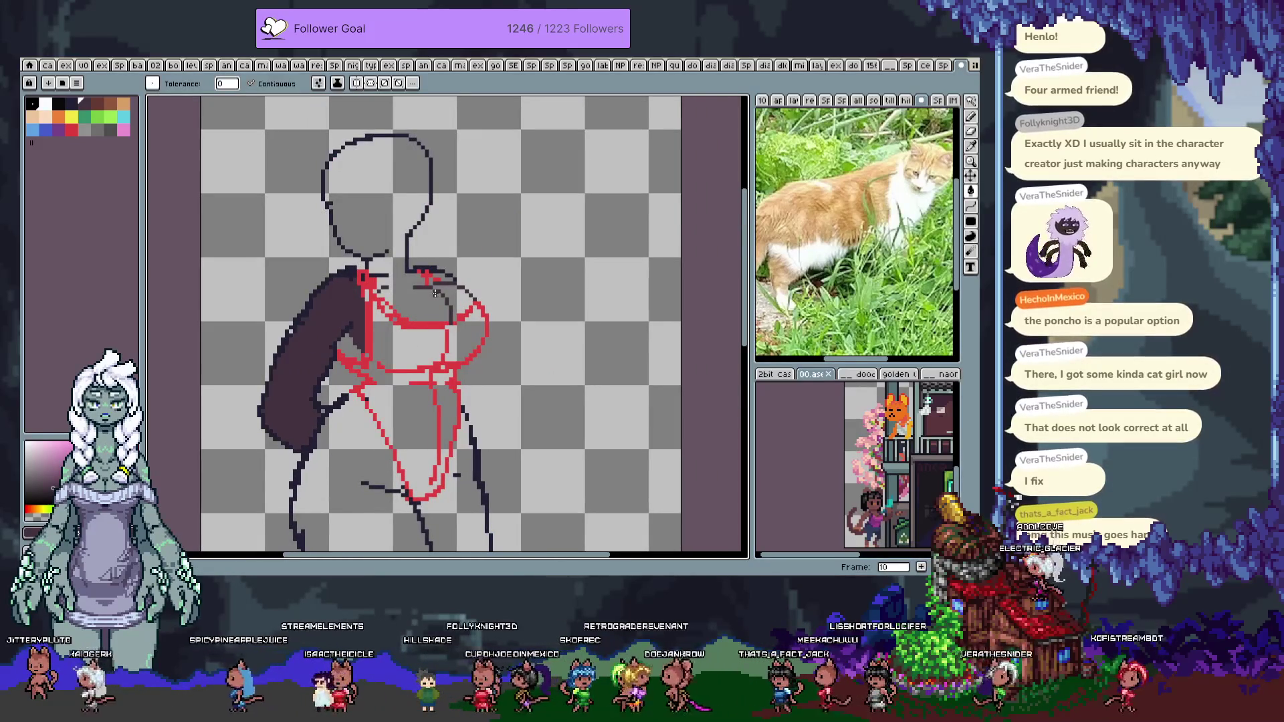
key(ctrl+z)
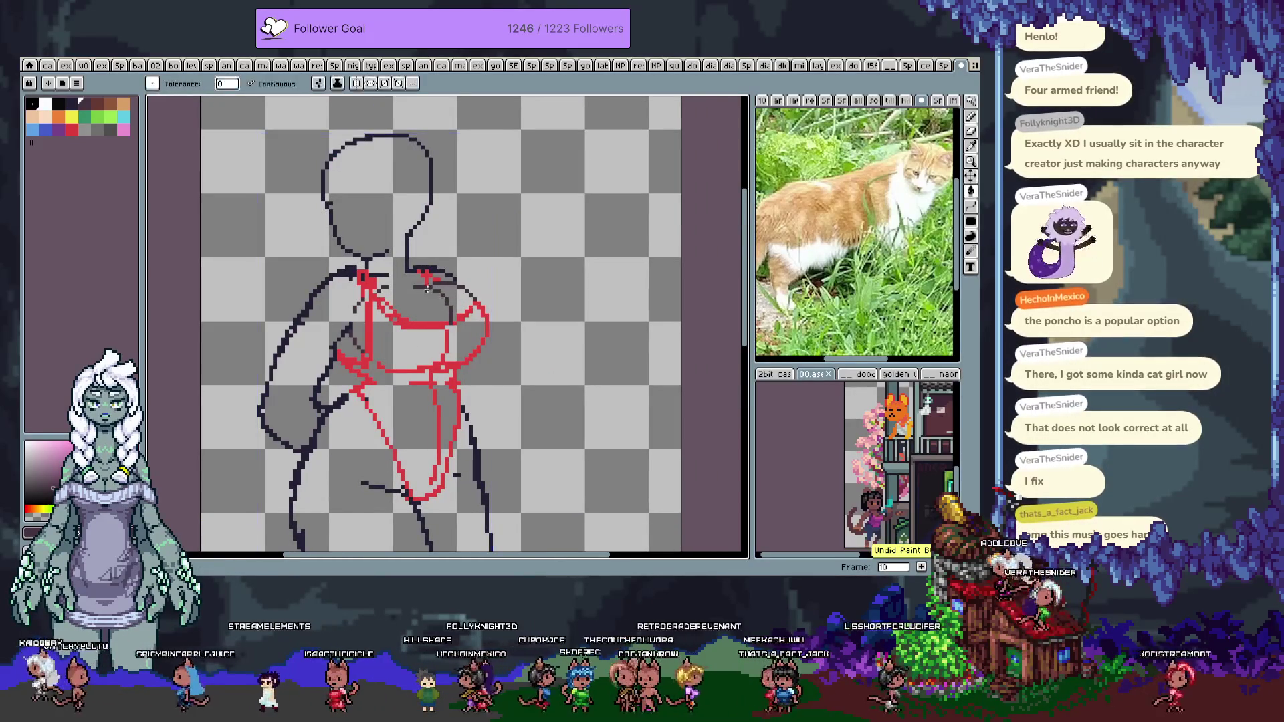
key(i)
key(g)
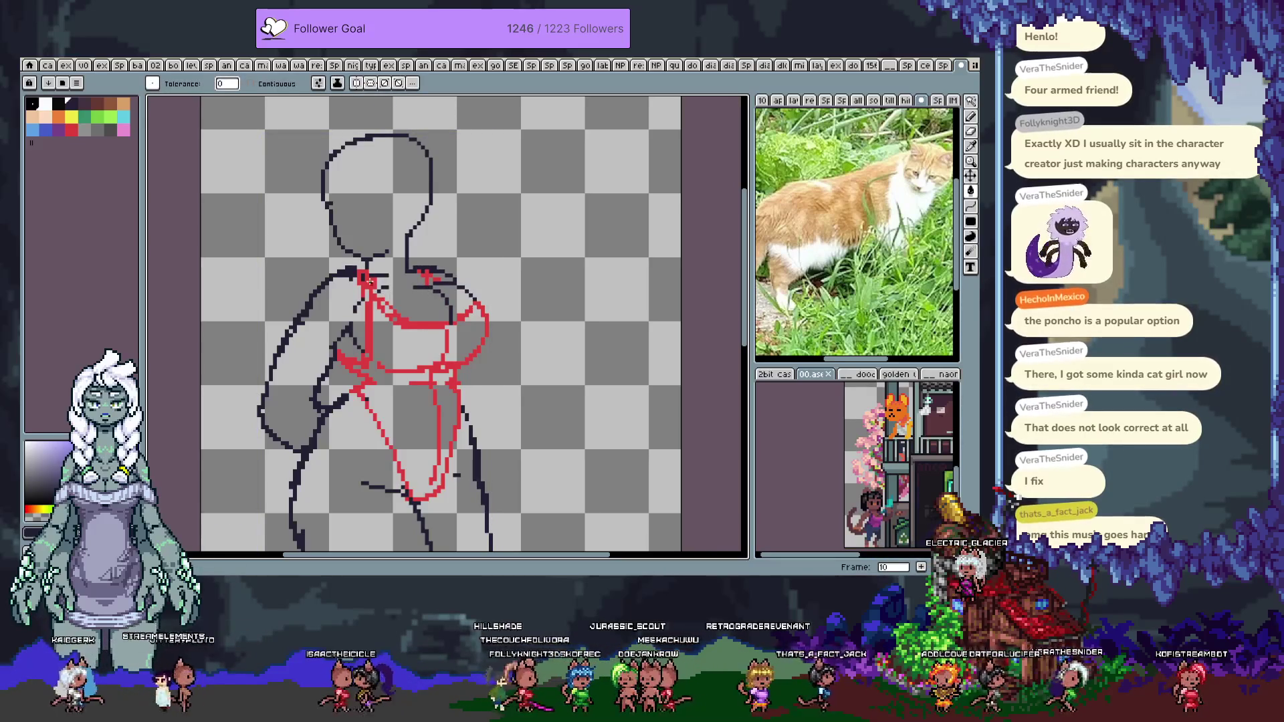
click(351, 327)
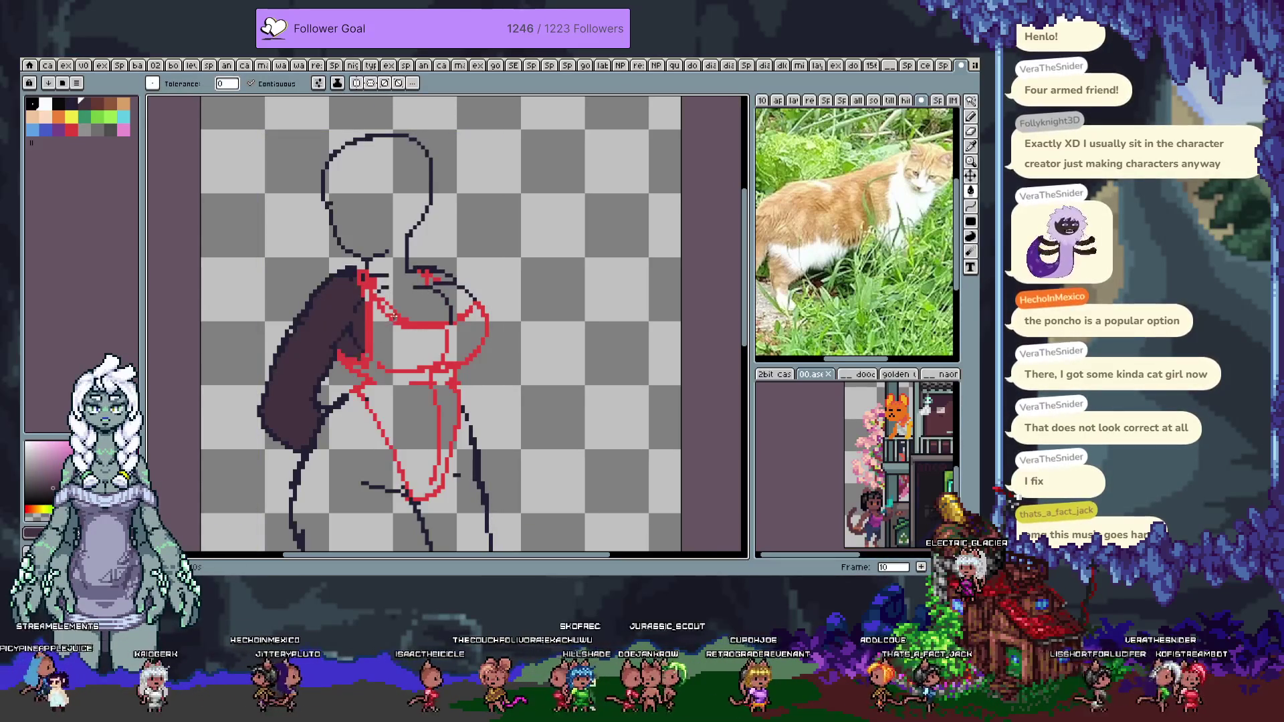
click(378, 200)
click(445, 295)
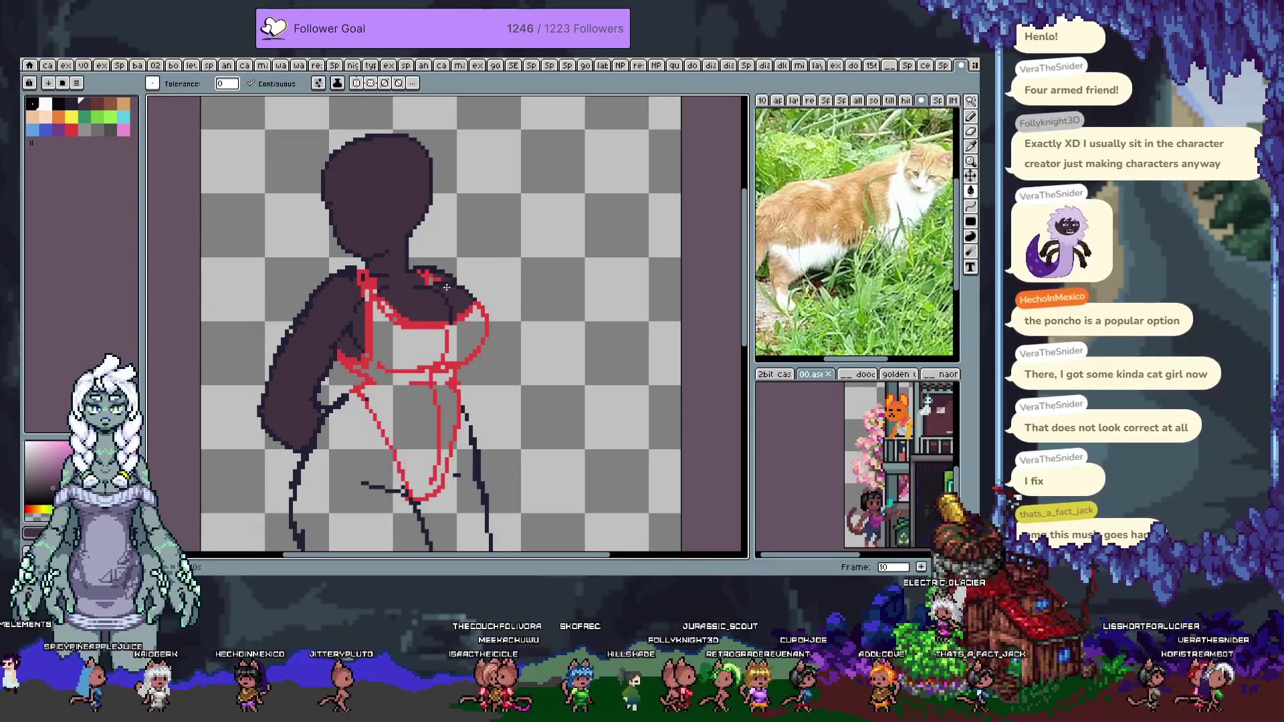
Close the body outline gap with a pencil line, then fill the torso and right side dark purple
drag(385, 455, 379, 297)
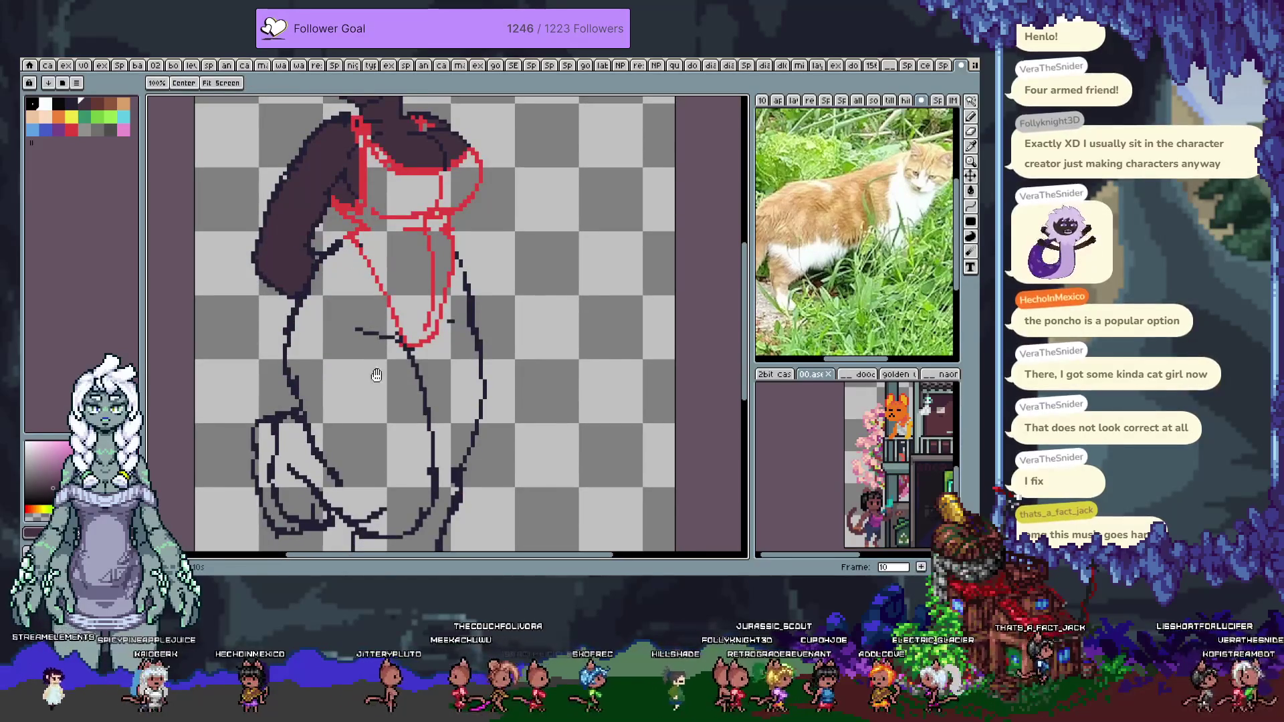
key(b)
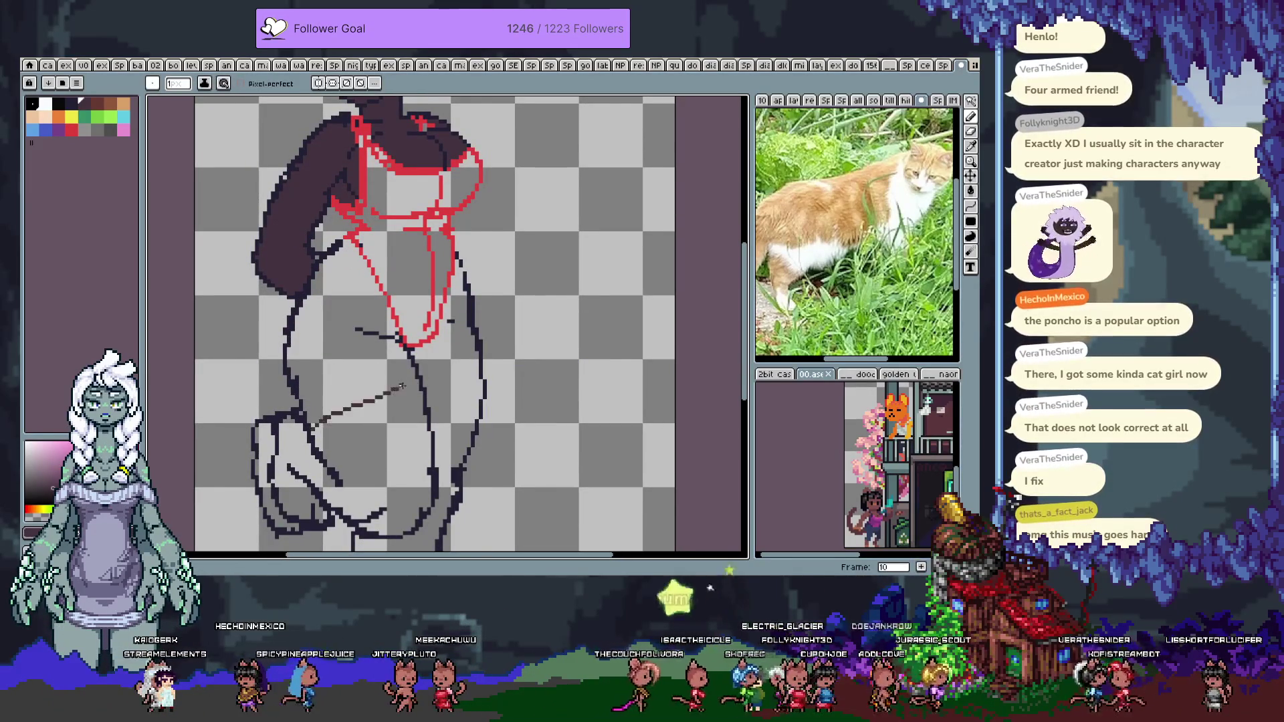
mouse_move(312, 425)
mouse_down()
mouse_move(381, 400)
mouse_move(428, 405)
mouse_up()
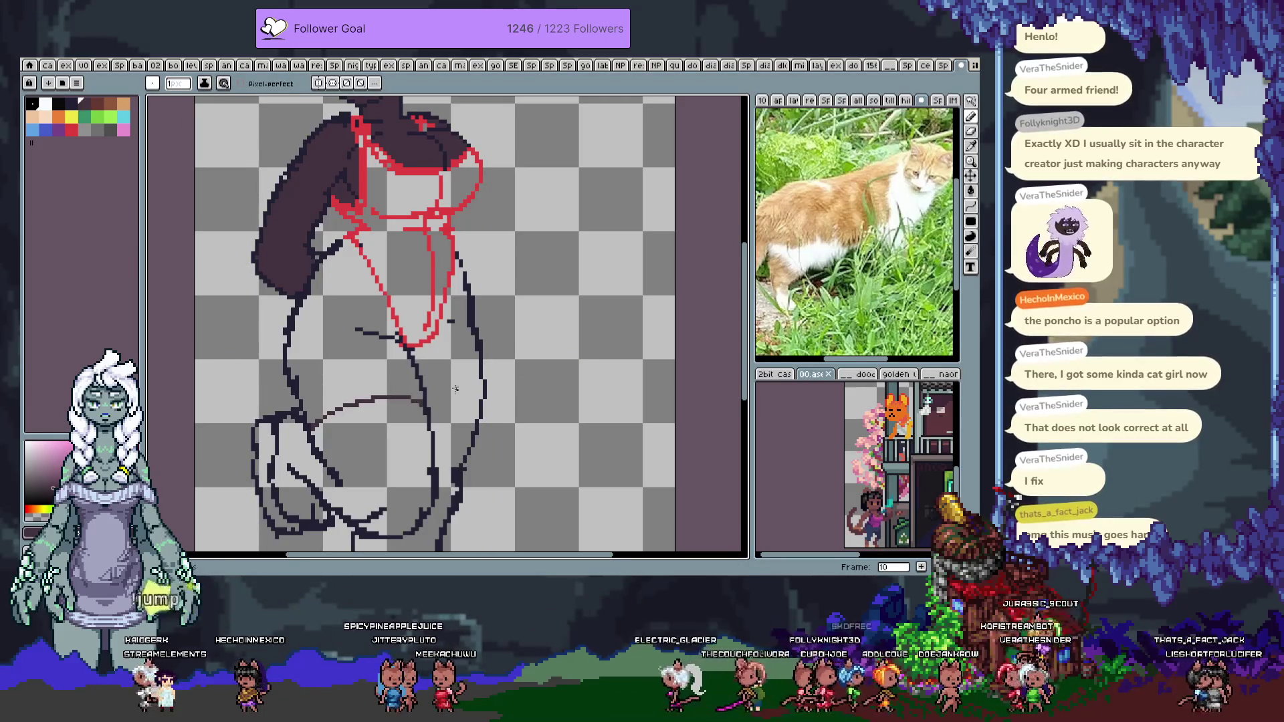
key(g)
click(374, 374)
click(475, 381)
key(ctrl+z)
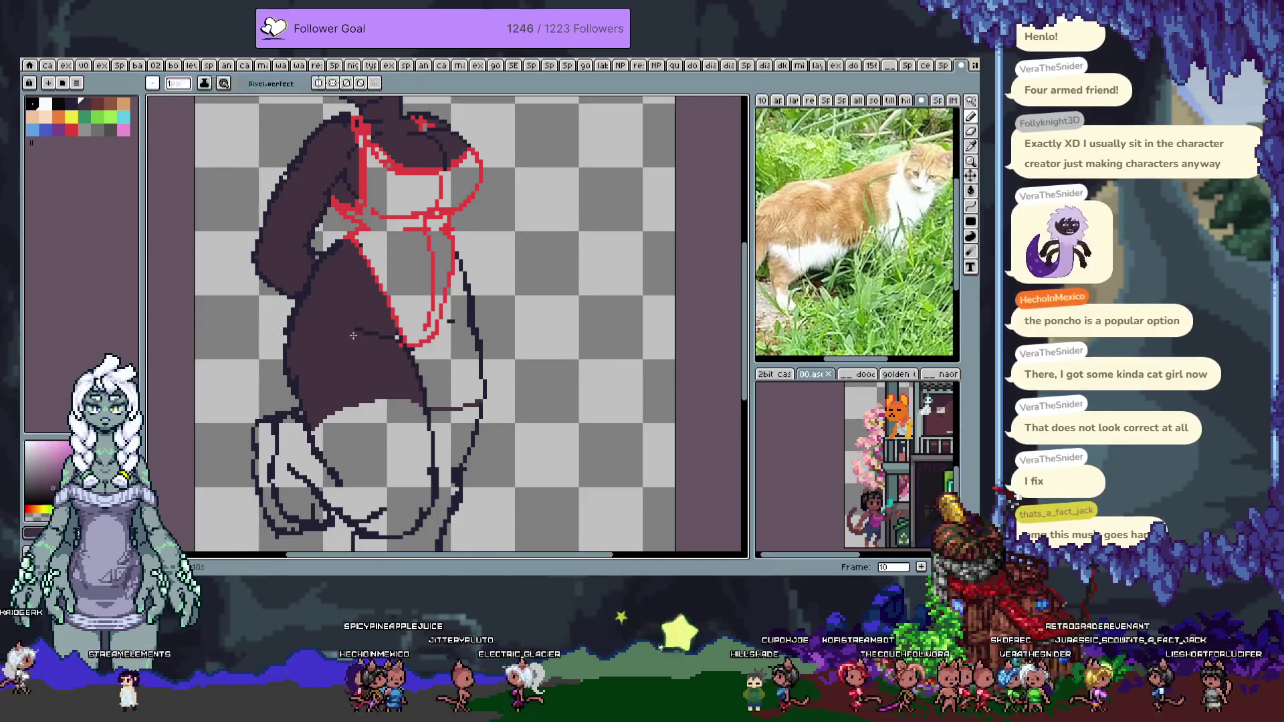
click(474, 333)
mouse_move(474, 333)
mouse_down()
mouse_move(375, 188)
mouse_move(423, 433)
mouse_move(389, 440)
mouse_up()
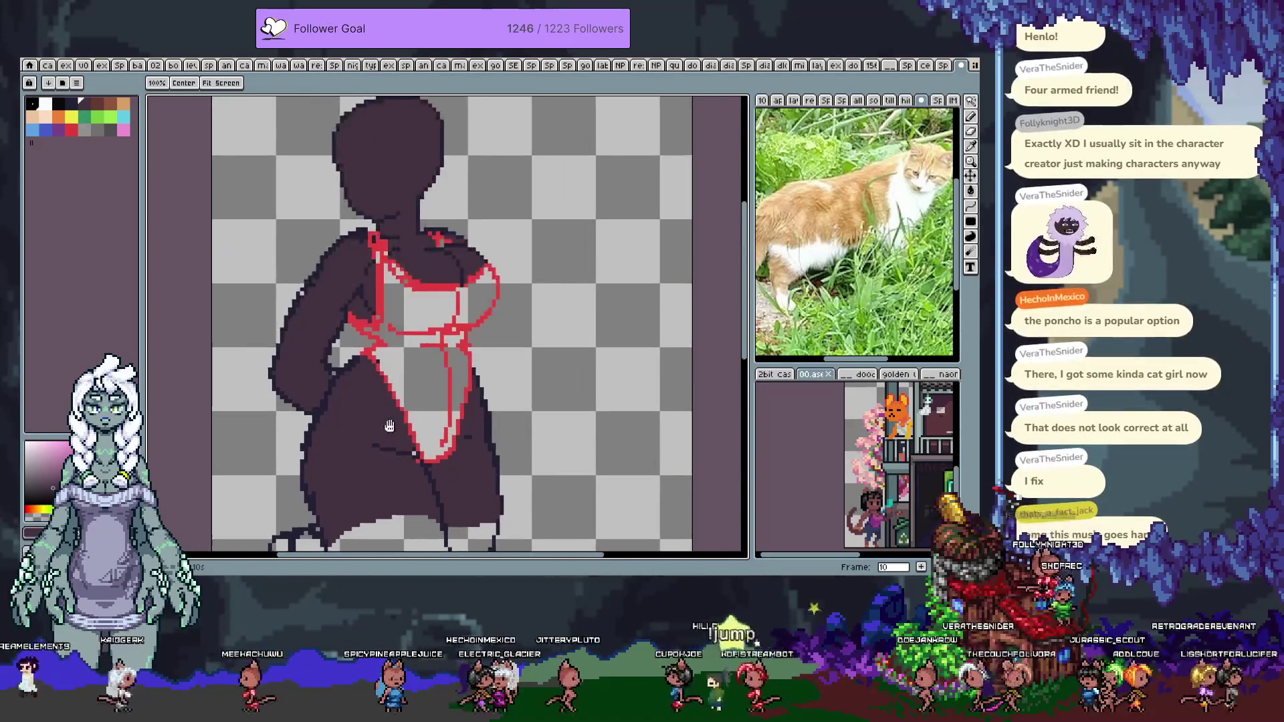
Try recolouring the red outline purple and filling the swimsuit red, then undo both
alt+click(426, 288)
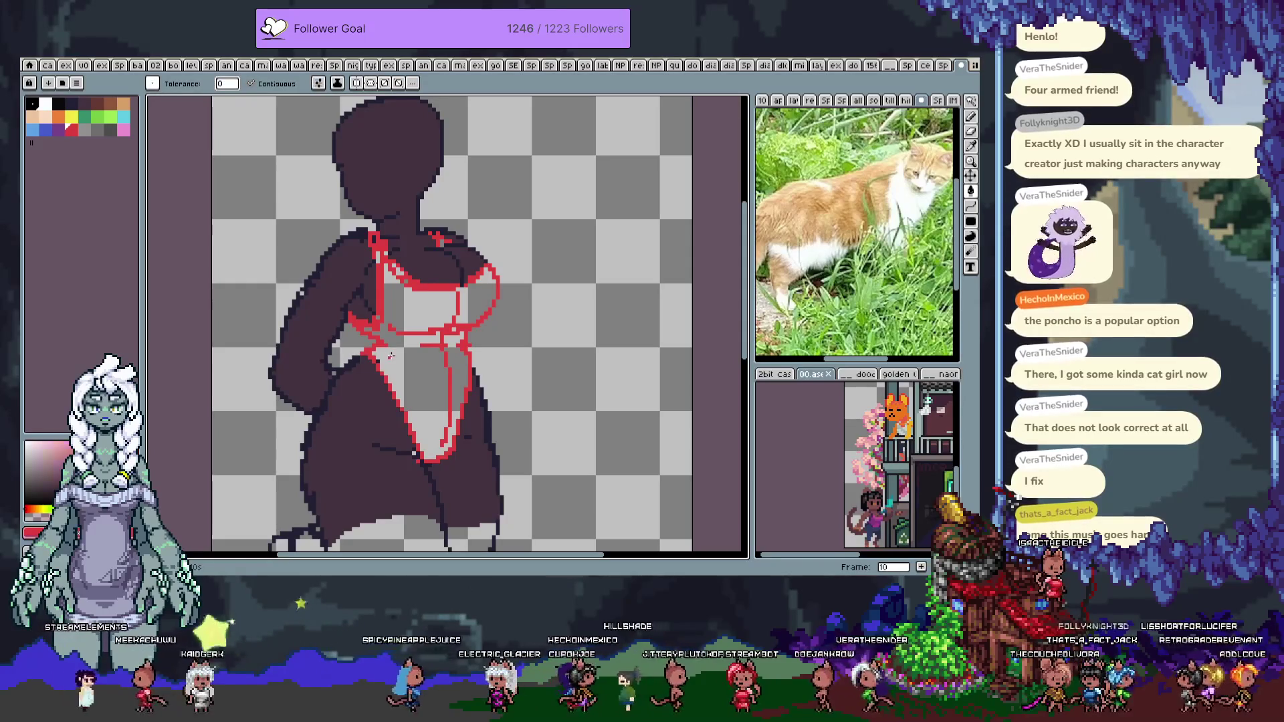
shift+click(428, 289)
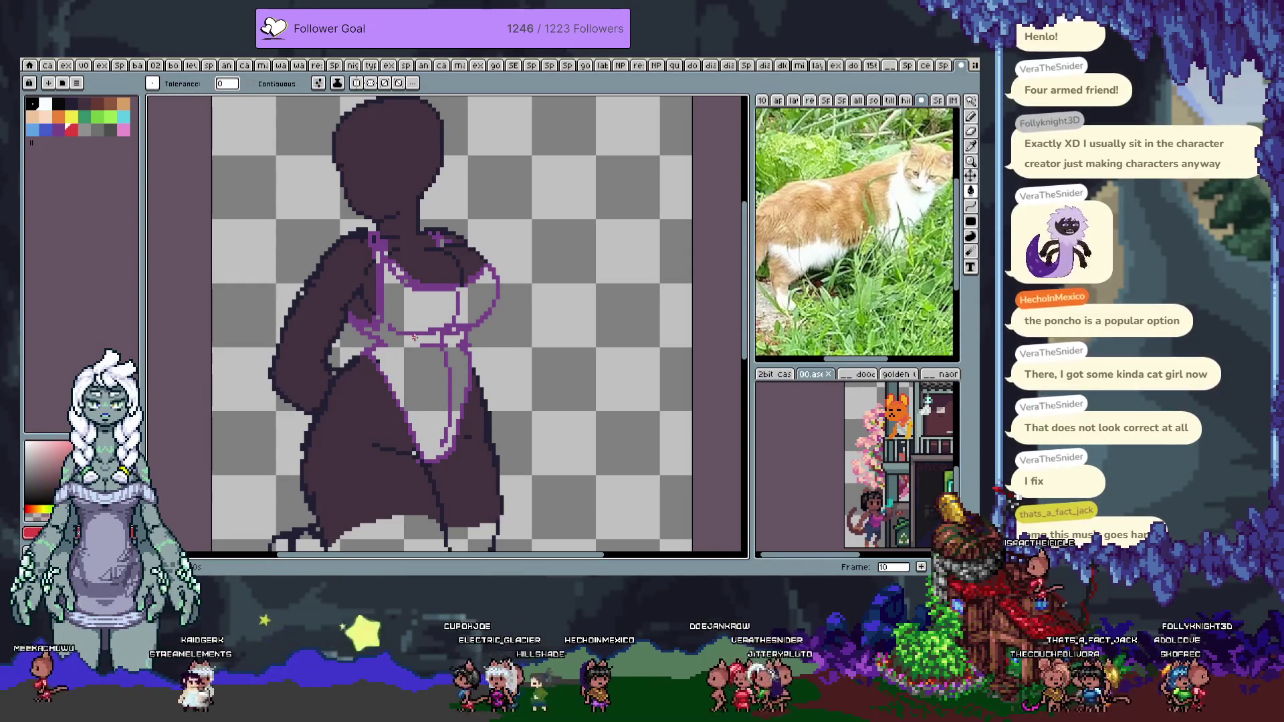
click(420, 316)
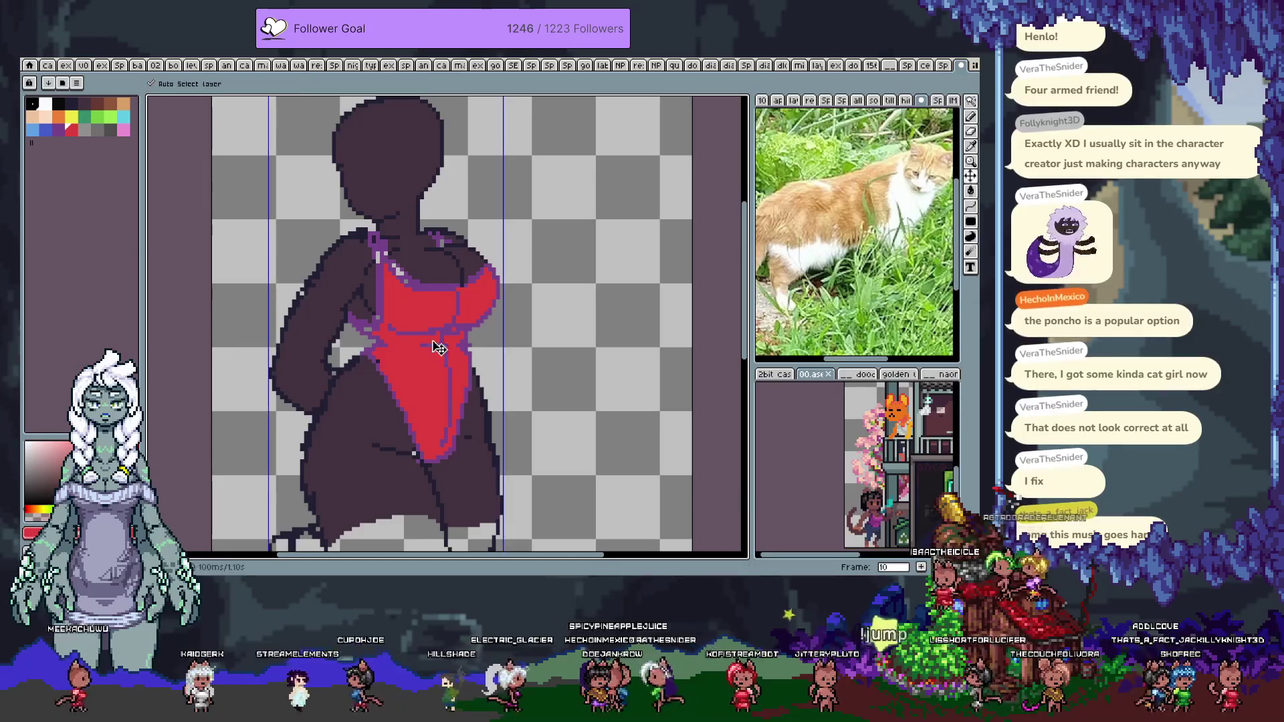
key(ctrl+z)
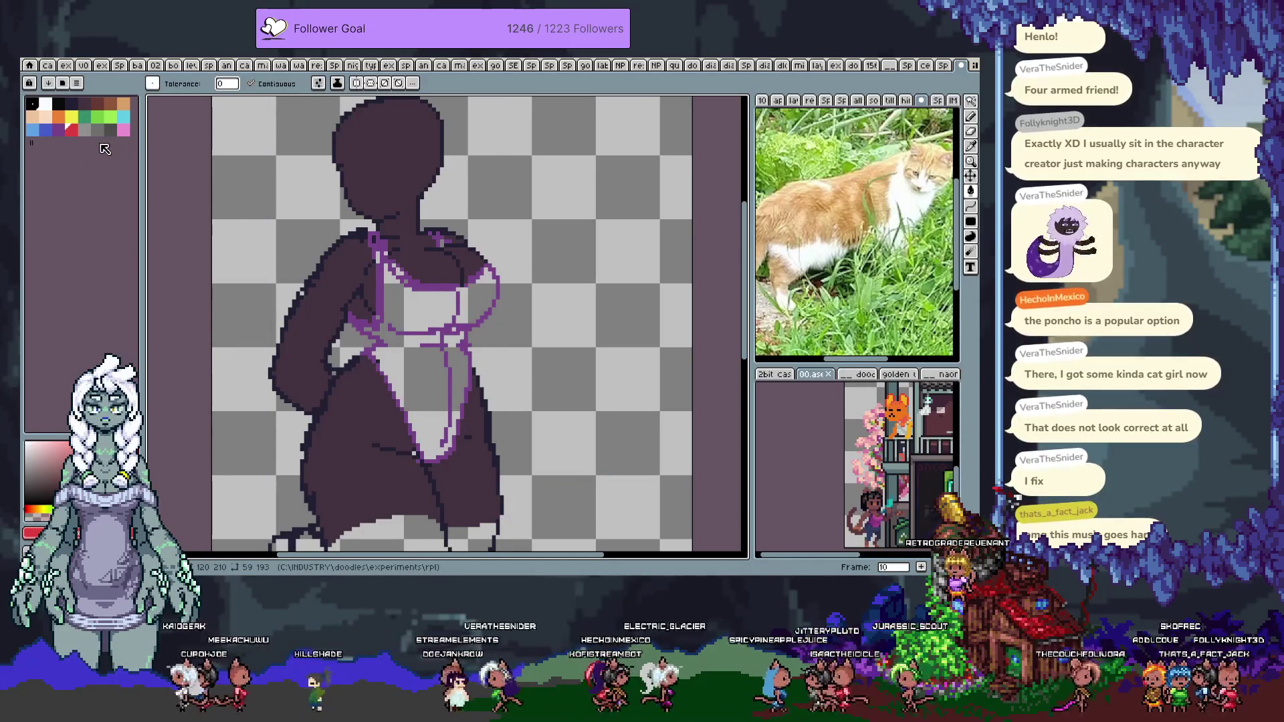
key(ctrl+z)
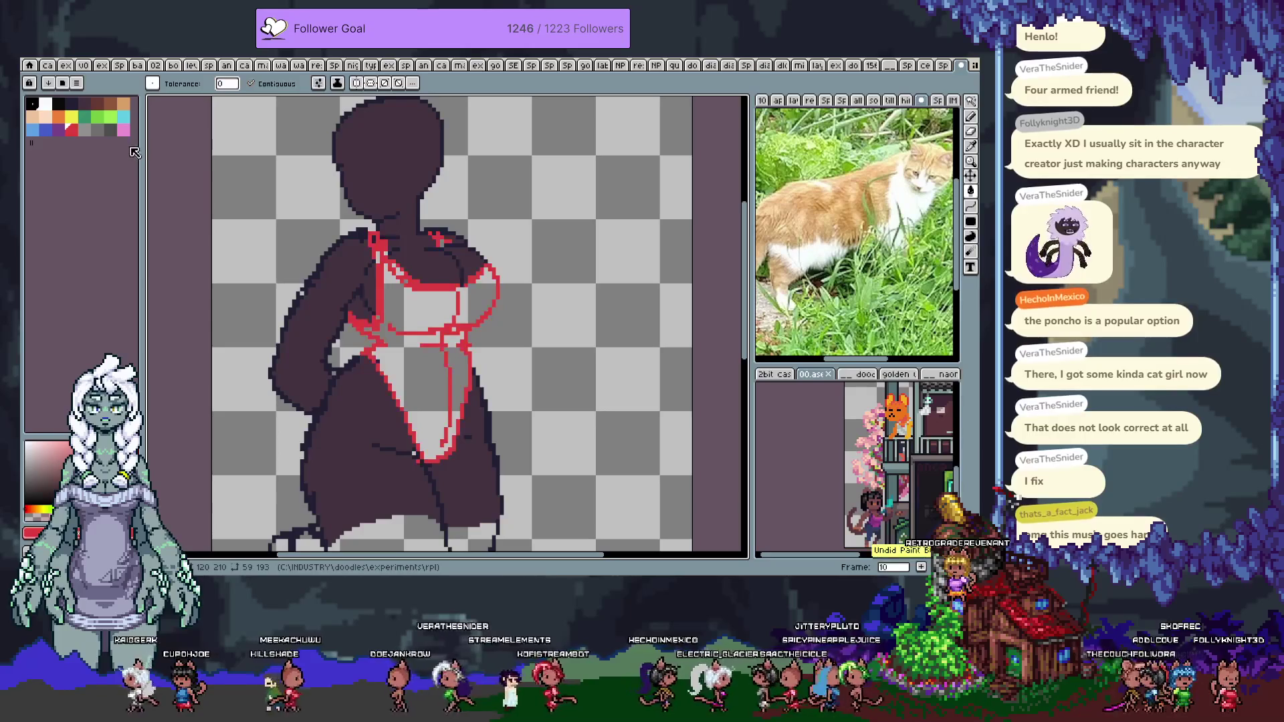
Fill the swimsuit pink, then recolour its outline blue and its fill light blue
click(124, 130)
click(412, 310)
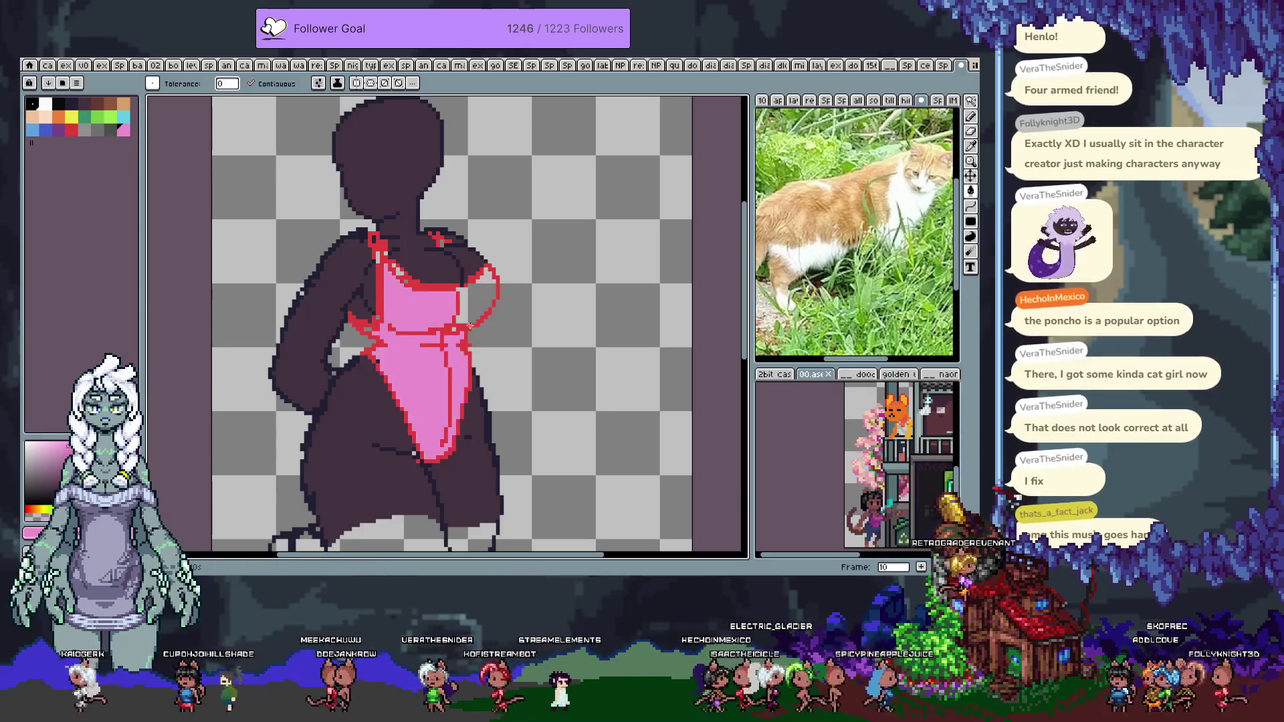
click(476, 297)
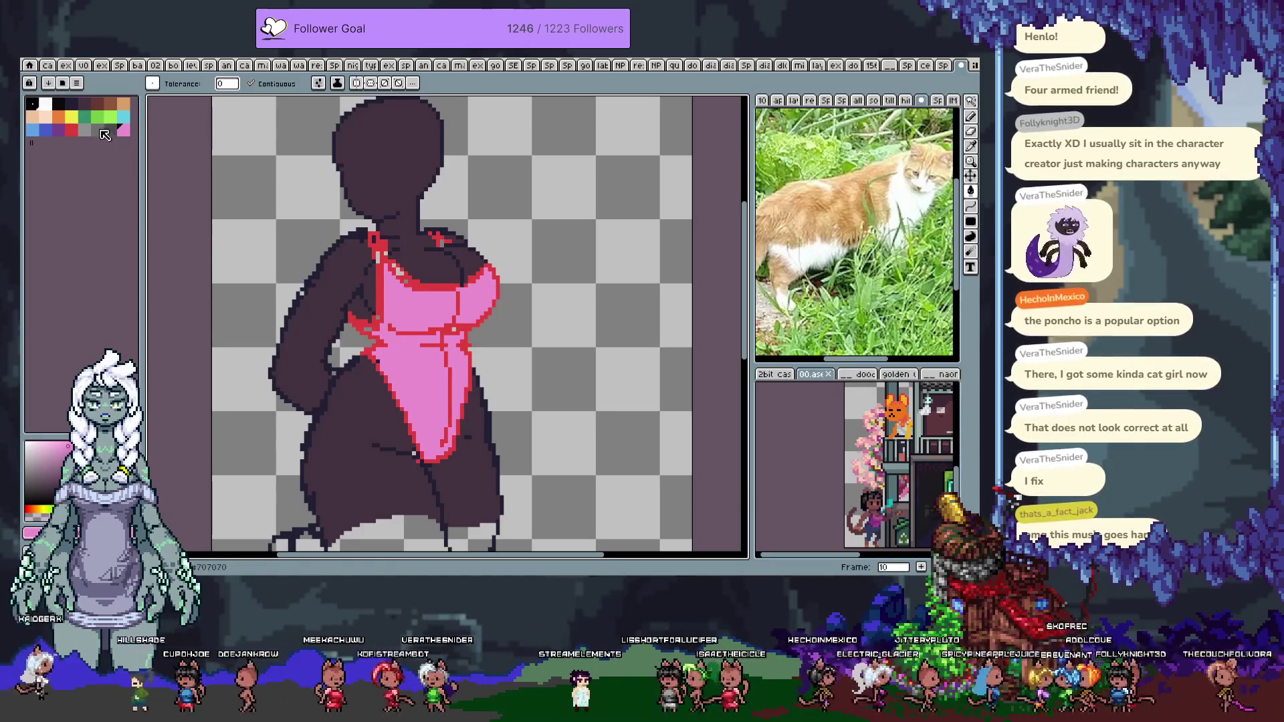
click(45, 130)
shift+click(376, 286)
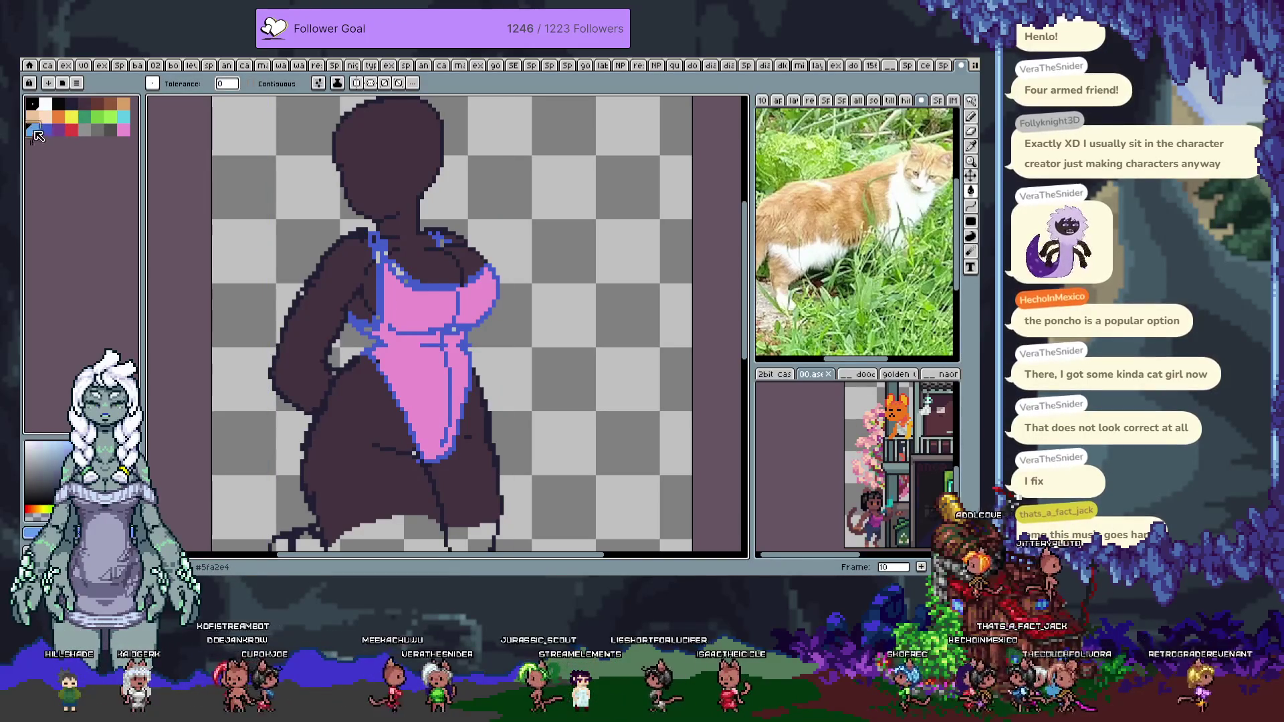
click(394, 339)
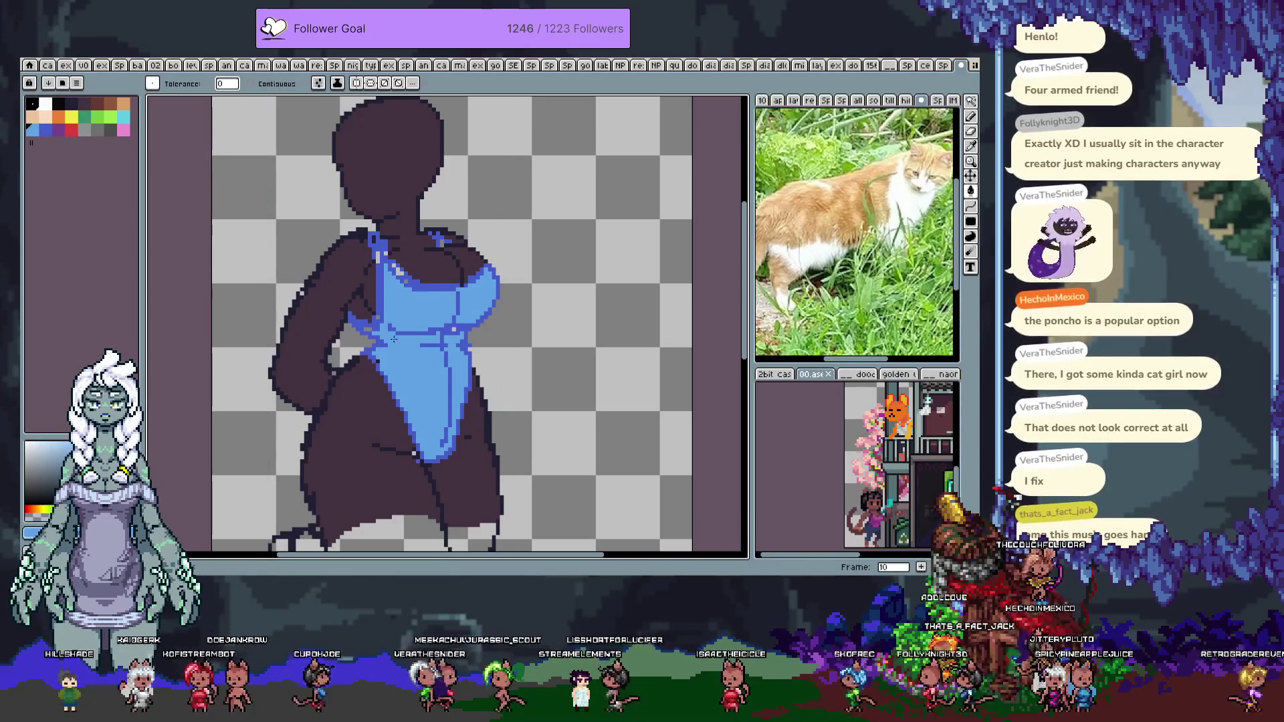
key(Tab)
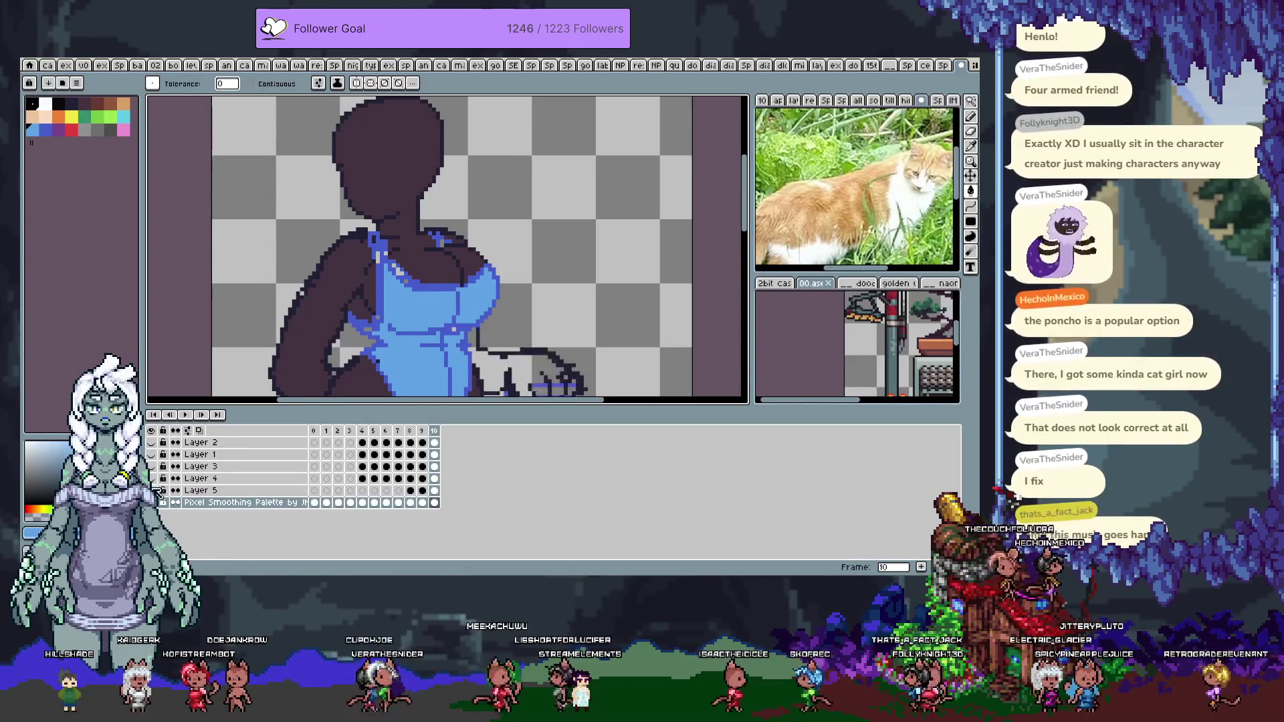
Fill the body and the hand on the post with dark skin colour using contiguous Paint Bucket
drag(508, 393, 512, 221)
key(g)
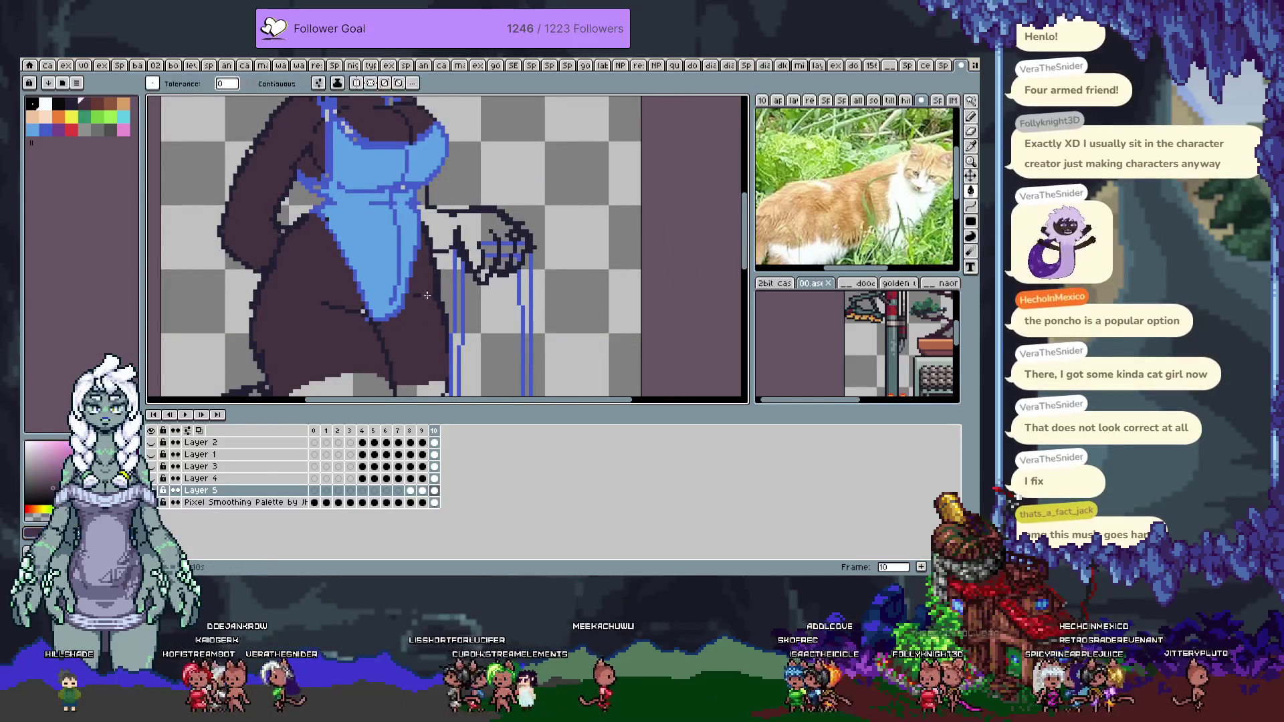
click(457, 221)
key(ctrl+z)
click(251, 84)
click(301, 301)
click(481, 245)
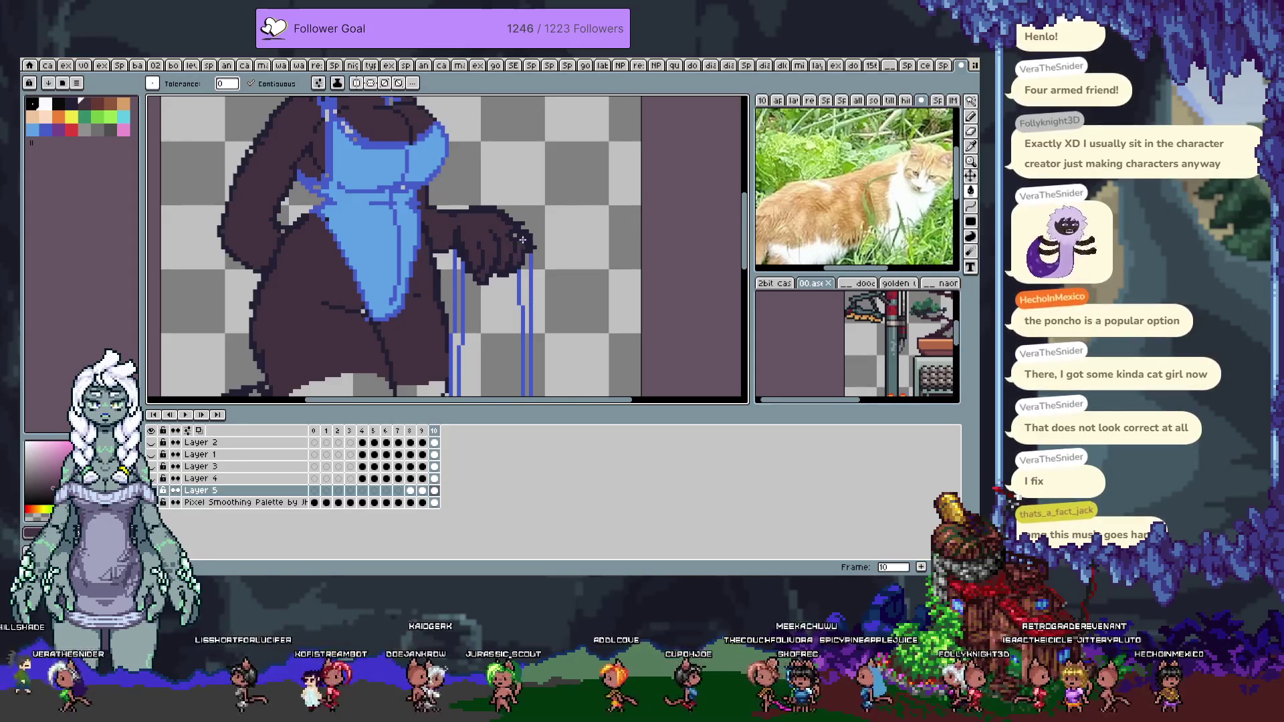
Return to the Pencil and undo an accidental rectangle selection
key(b)
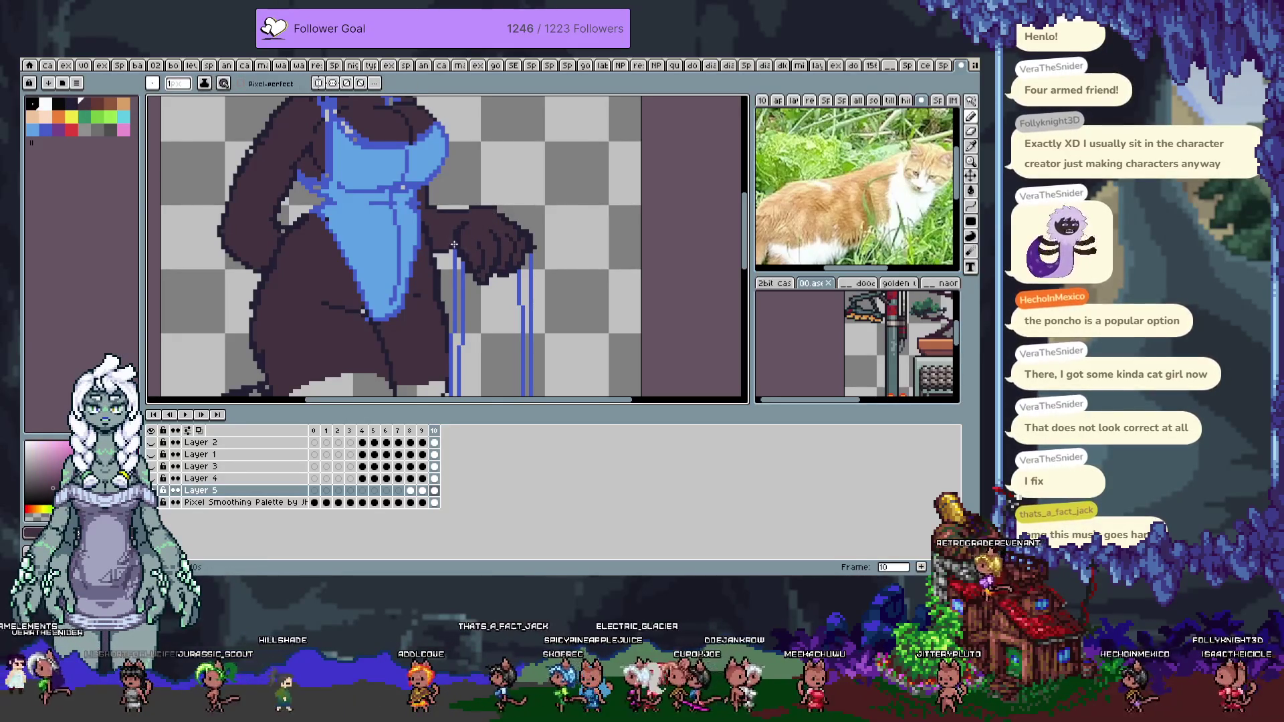
key(i)
key(b)
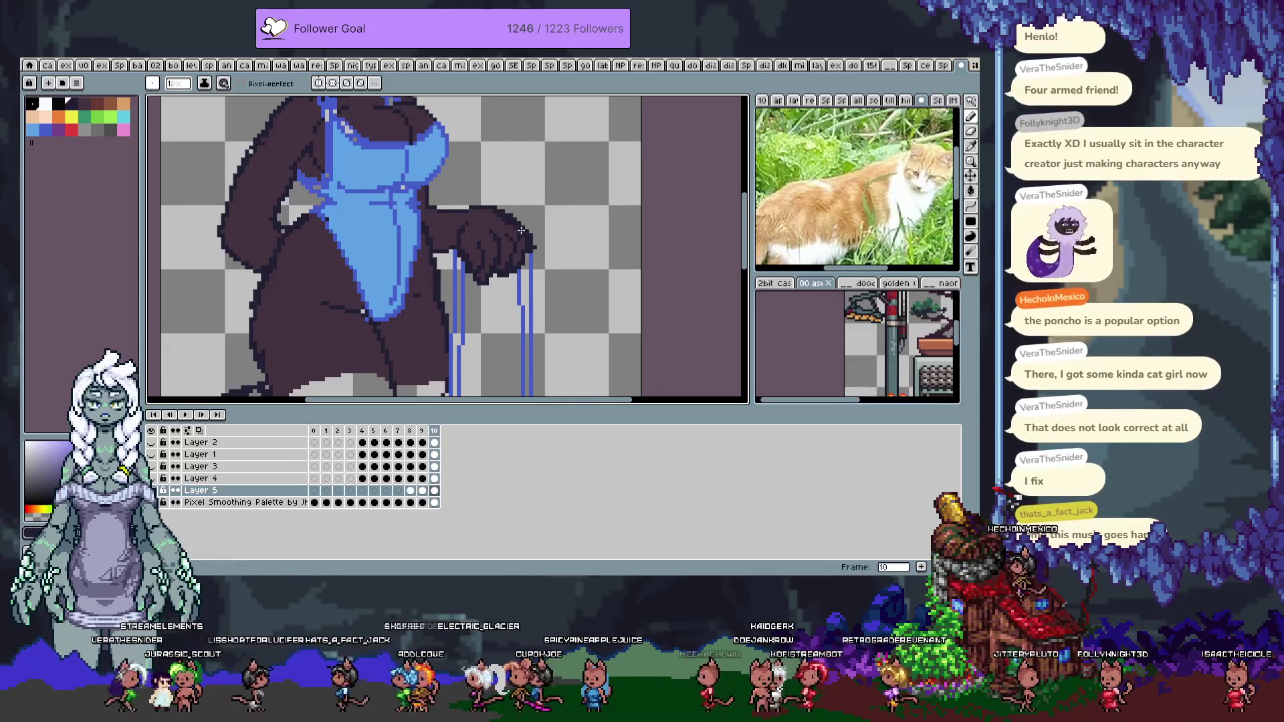
scroll(406, 264, up, 3)
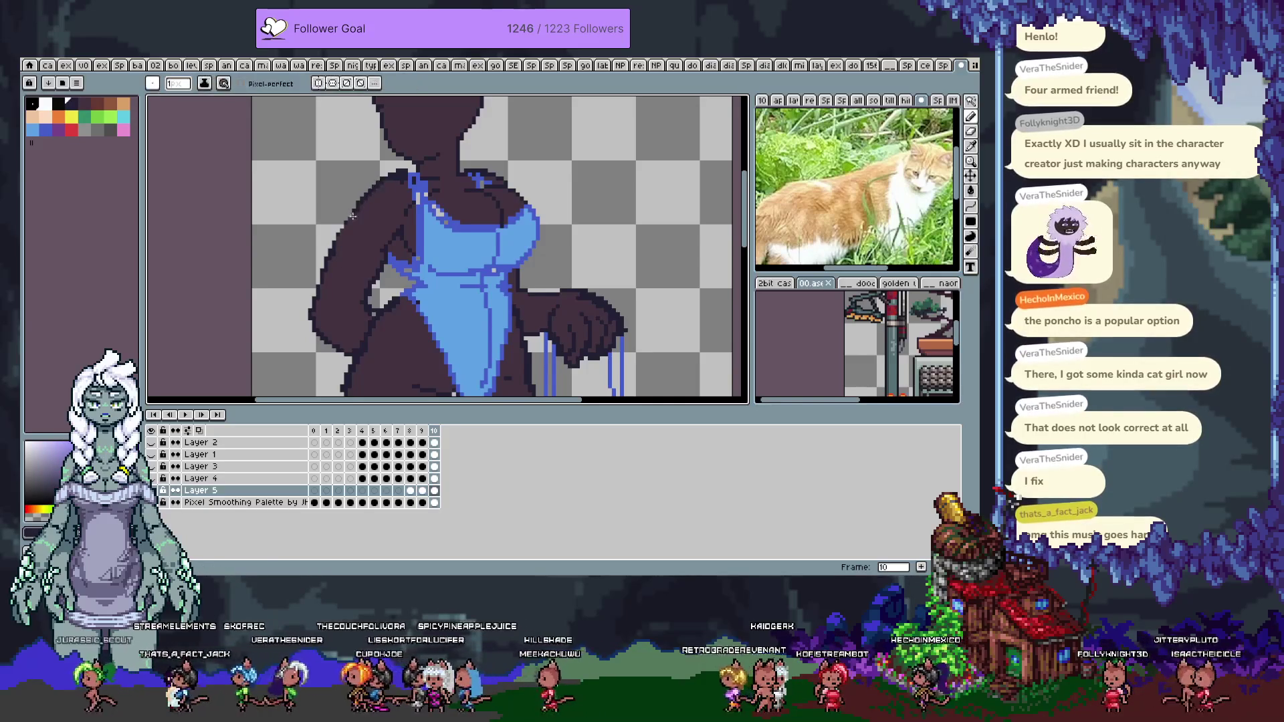
key(ctrl+z)
key(ctrl+z)
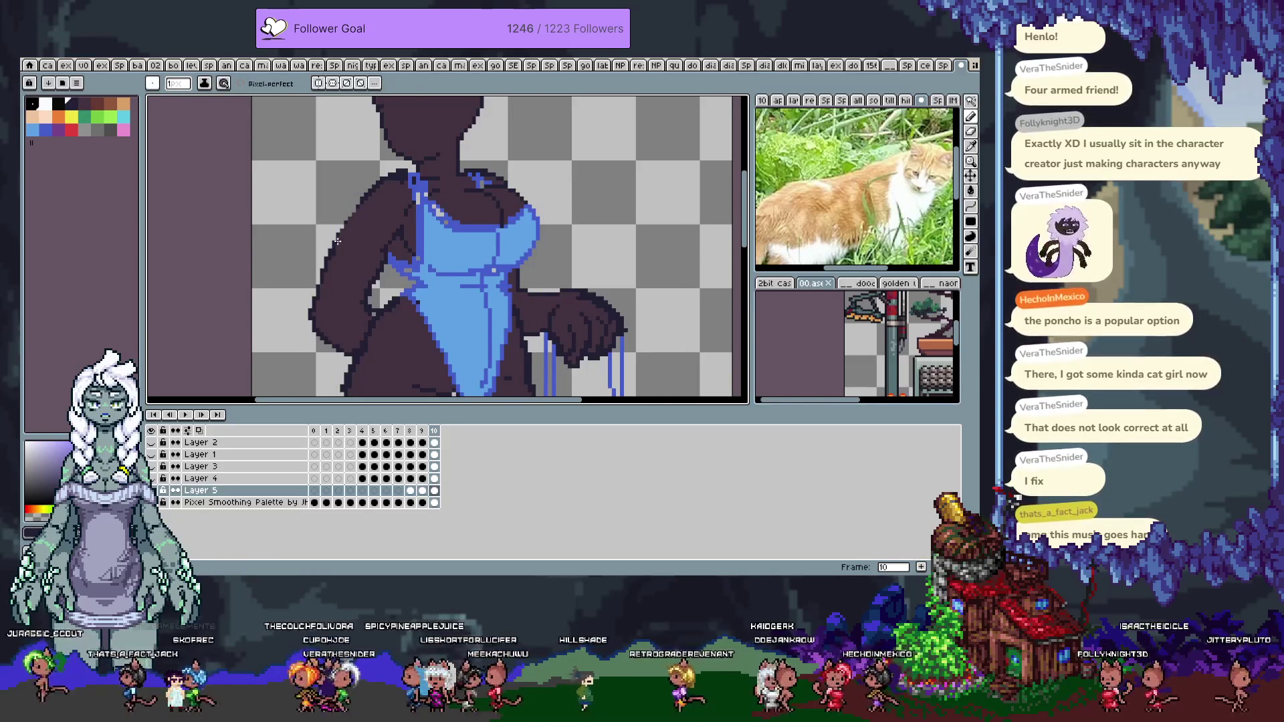
Pan around the canvas to view the post and the silhouette
scroll(384, 237, down, 4)
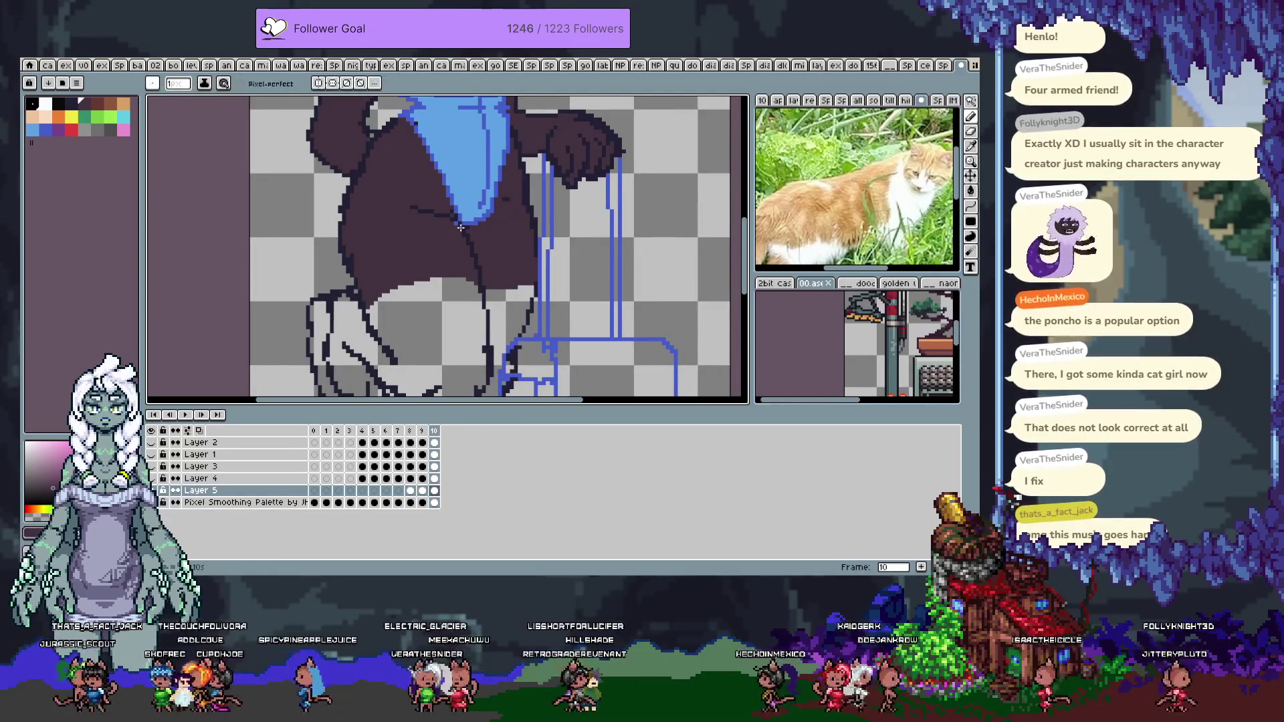
key(space)
scroll(401, 224, down, 3)
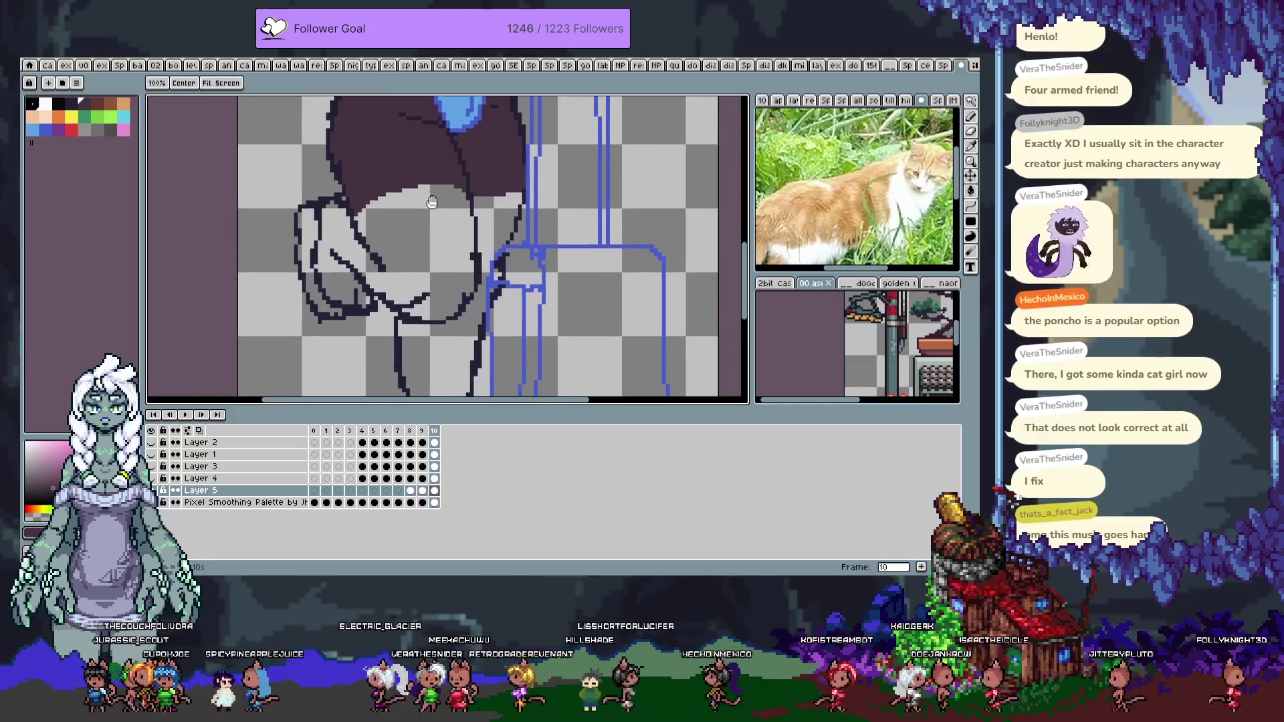
scroll(365, 225, right, 2)
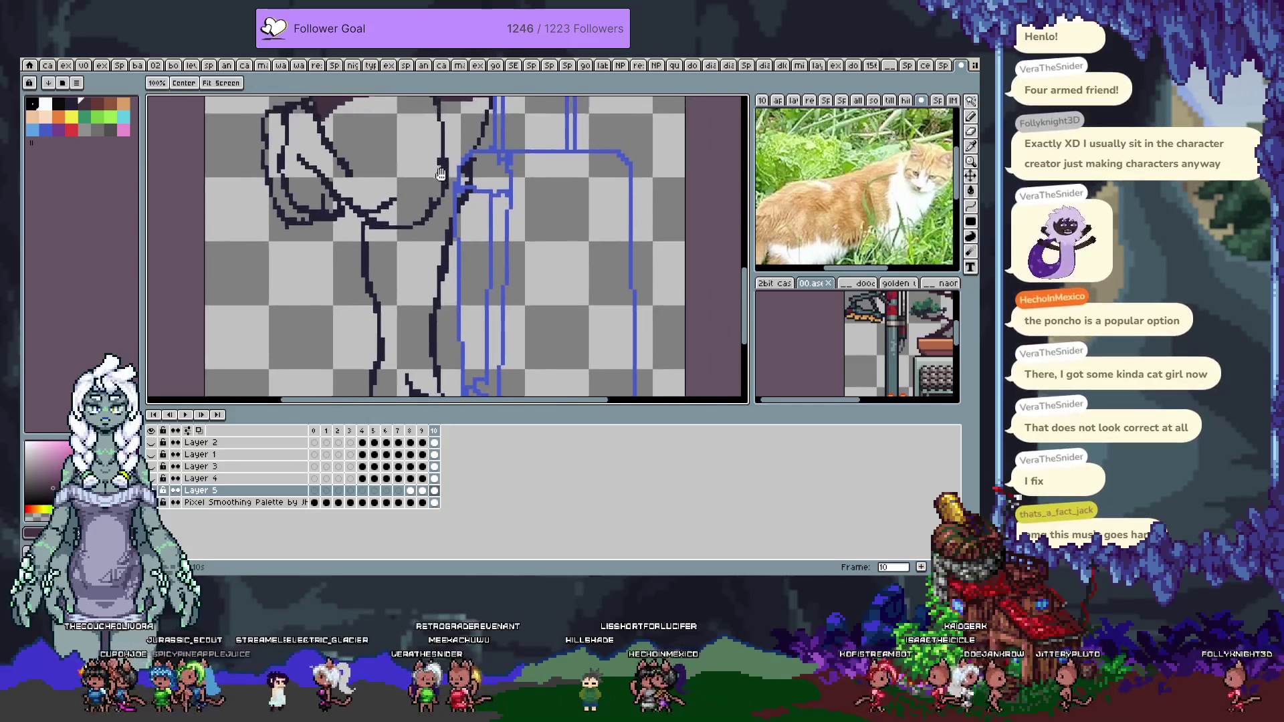
scroll(406, 231, left, 2)
scroll(411, 232, up, 5)
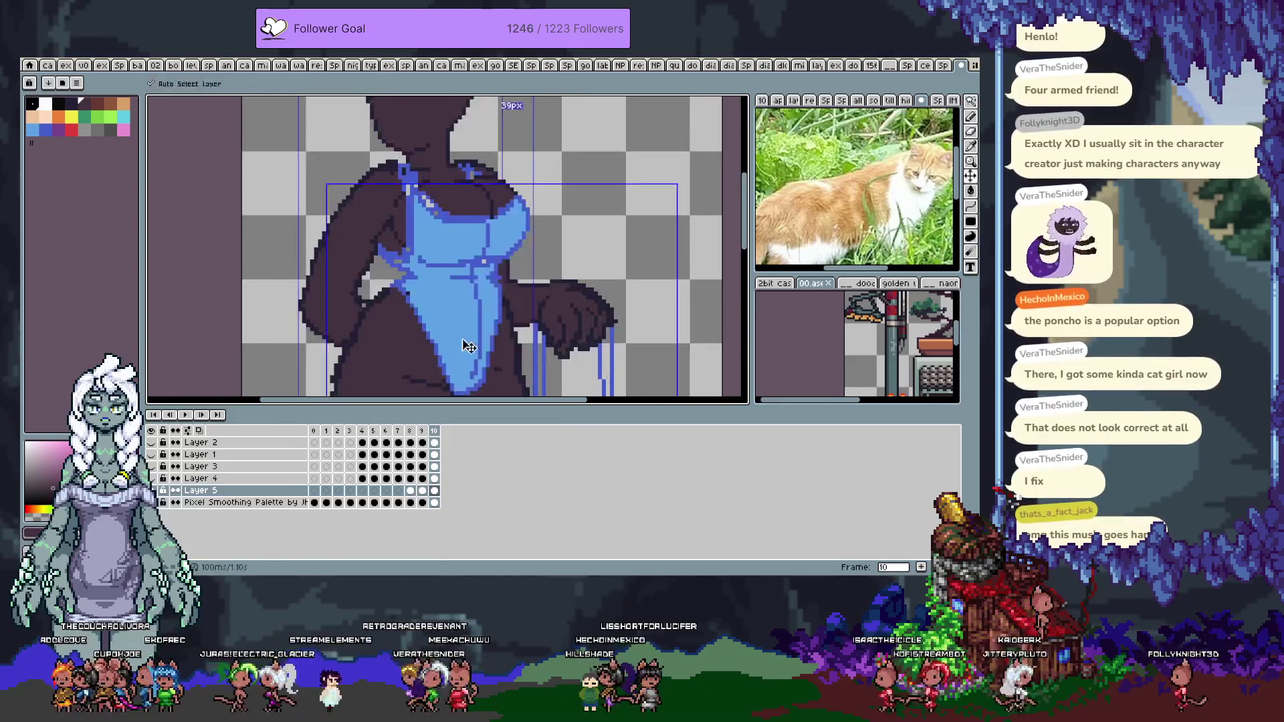
Paint a pink highlight down the left swimsuit strap, undoing stray strokes
scroll(421, 255, up, 2)
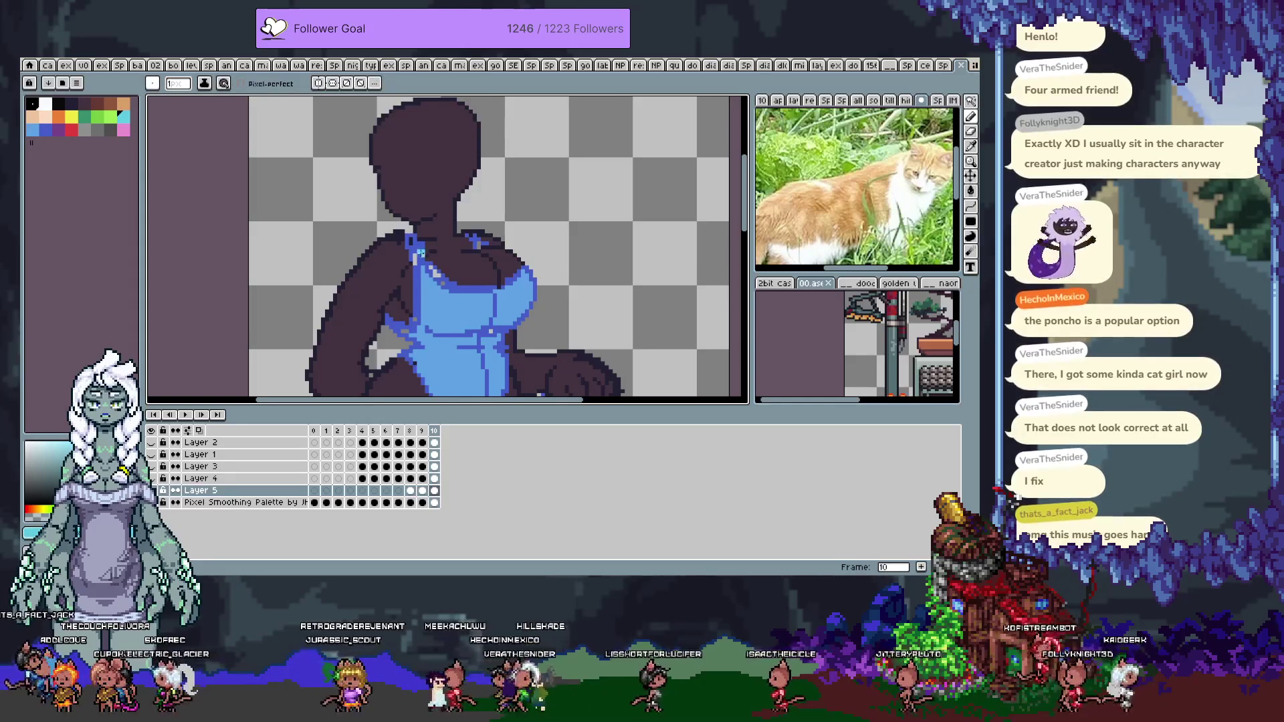
key(ctrl+z)
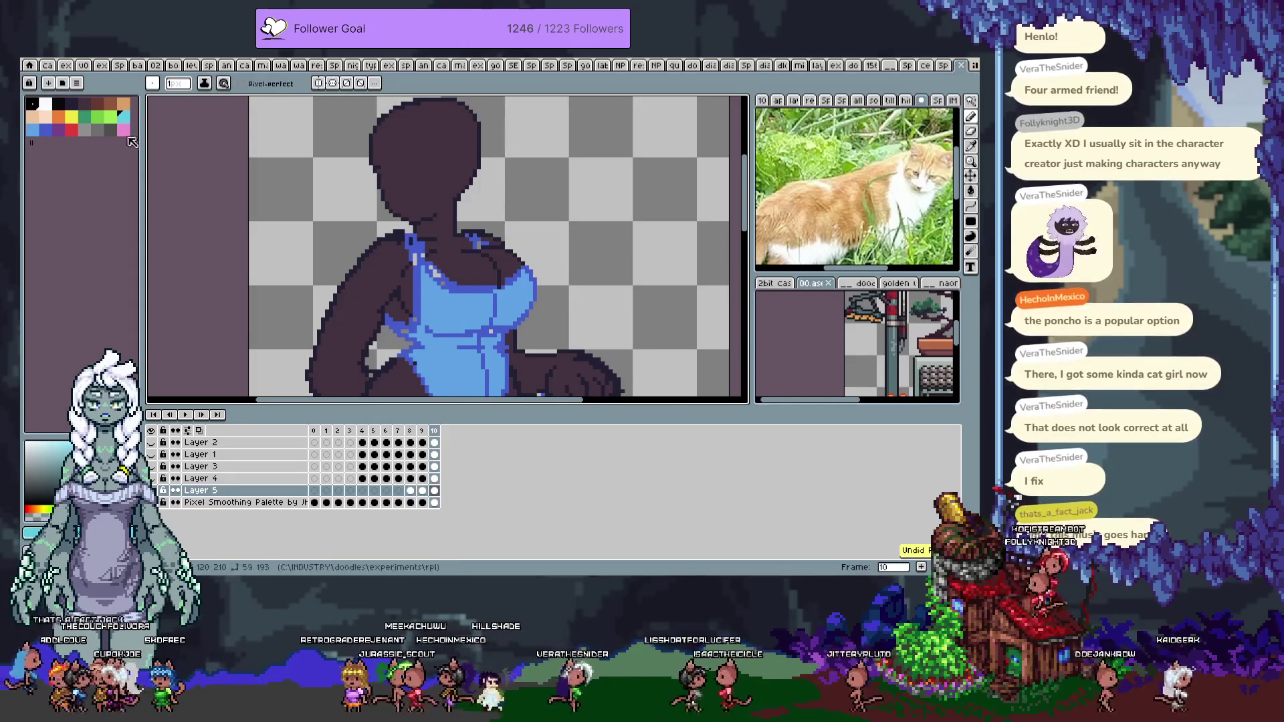
drag(416, 249, 352, 209)
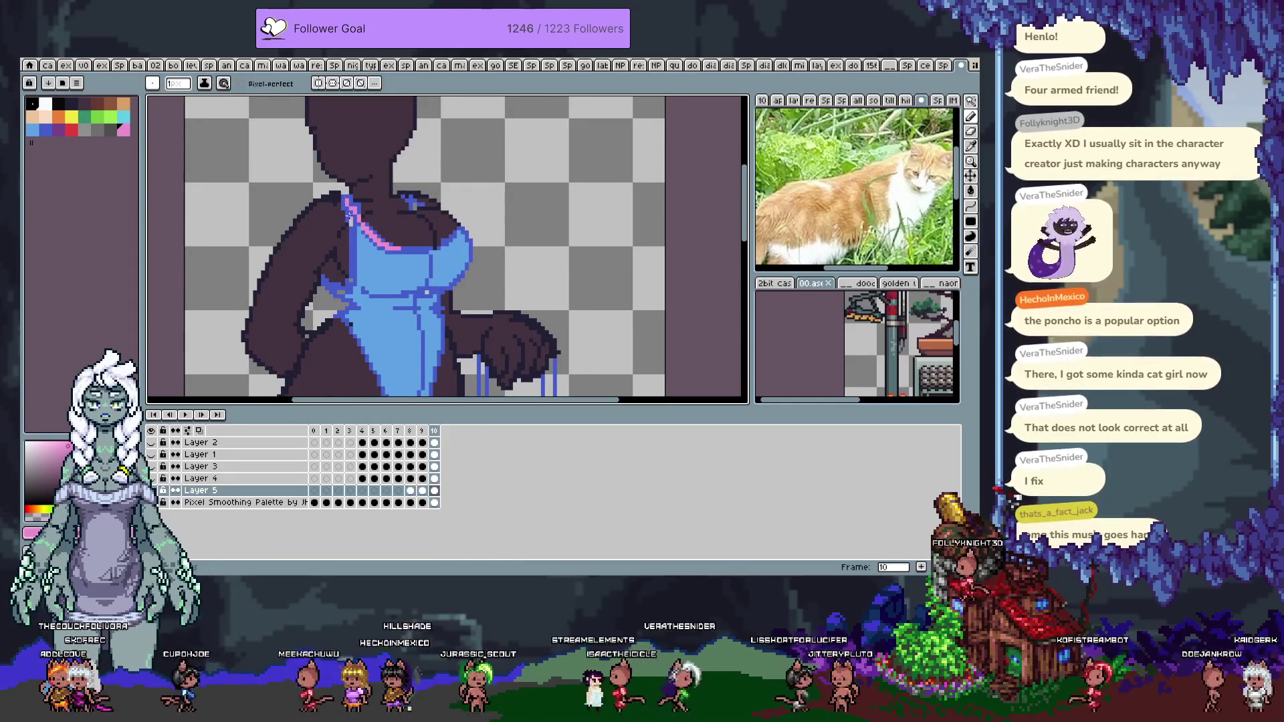
key(ctrl+z)
drag(346, 200, 353, 235)
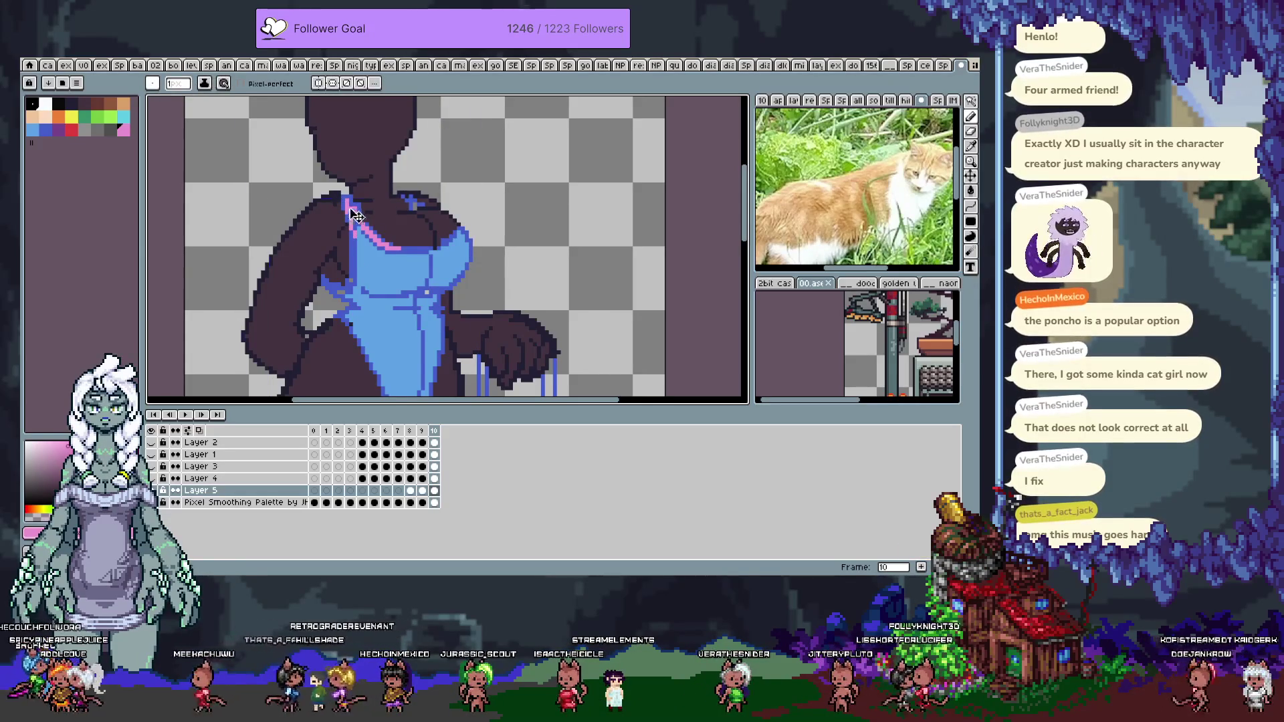
drag(347, 201, 347, 243)
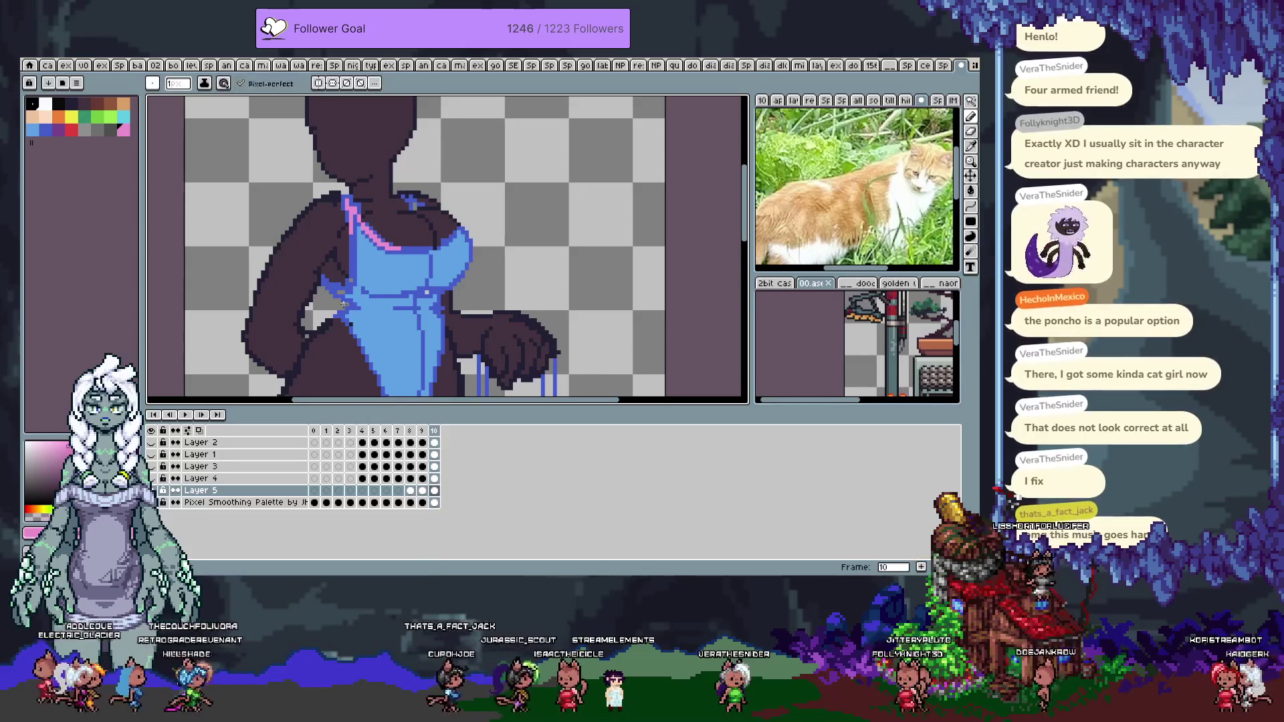
key(ctrl+z)
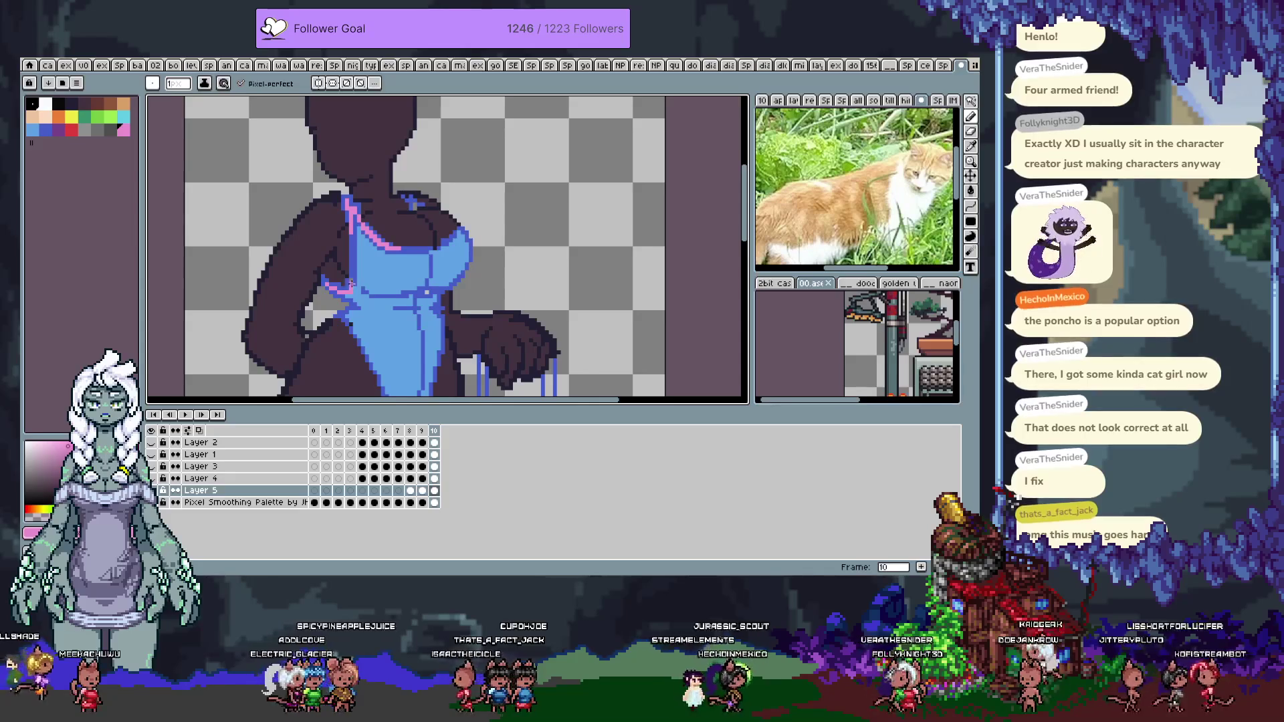
Extend the pink highlight from the strap along the neckline, sampling pink and blue from the canvas
click(69, 131)
click(346, 290)
alt+click(353, 238)
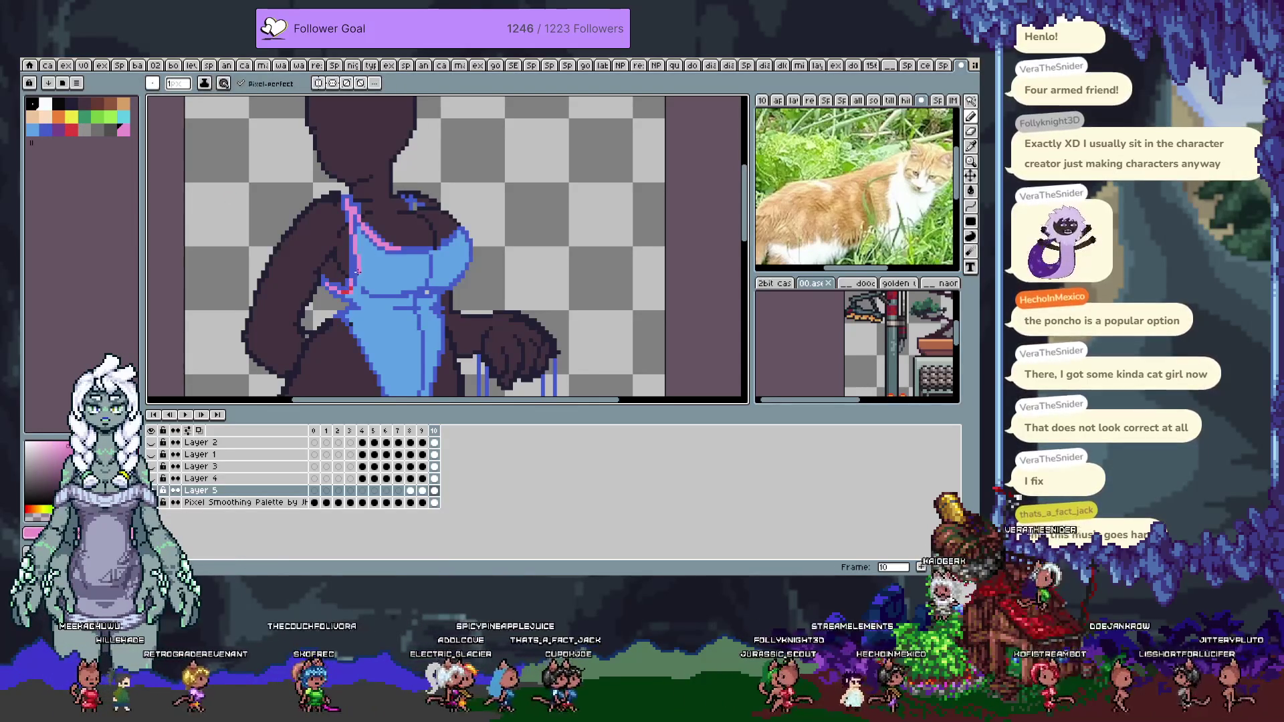
alt+click(358, 269)
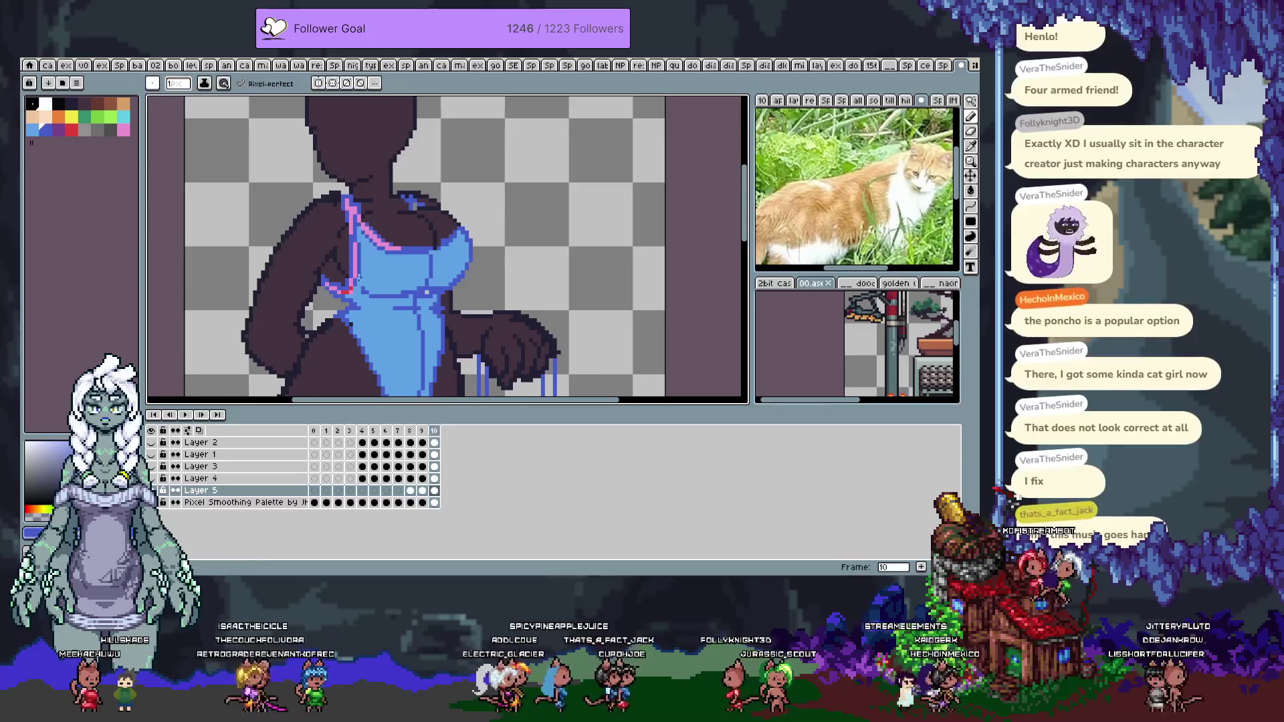
alt+click(403, 250)
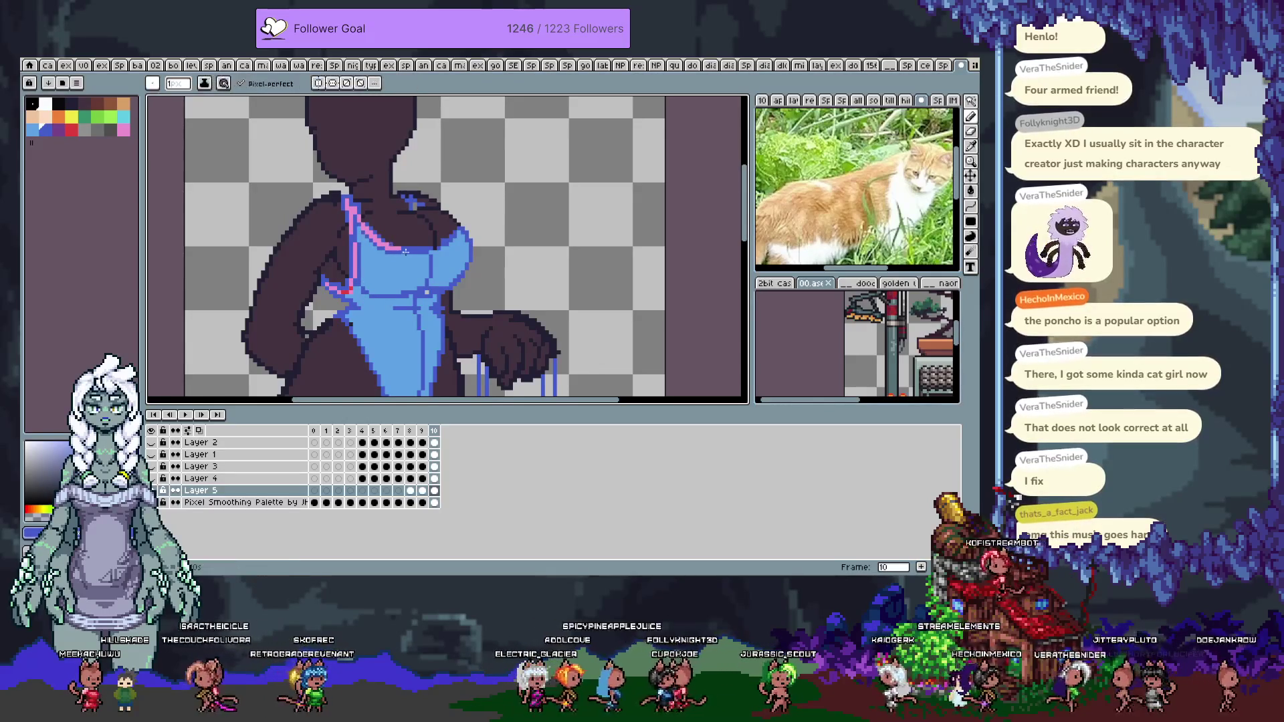
alt+click(404, 250)
drag(404, 250, 439, 250)
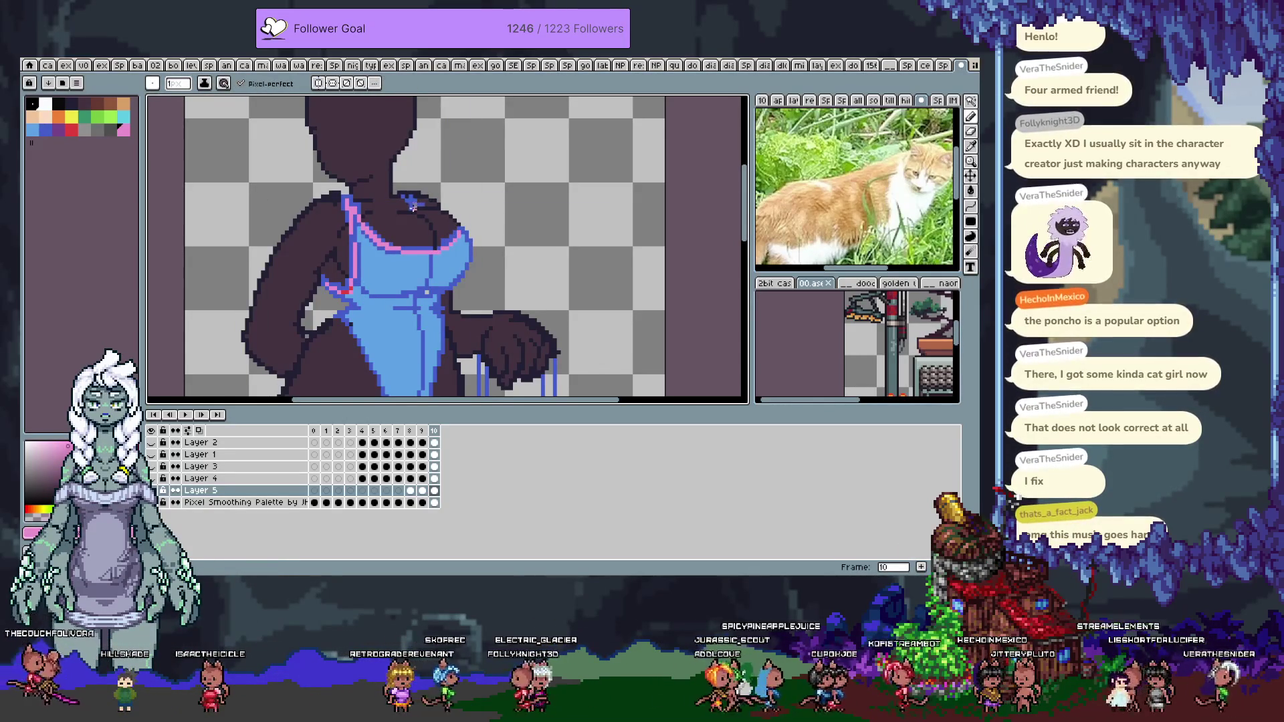
key(ctrl+z)
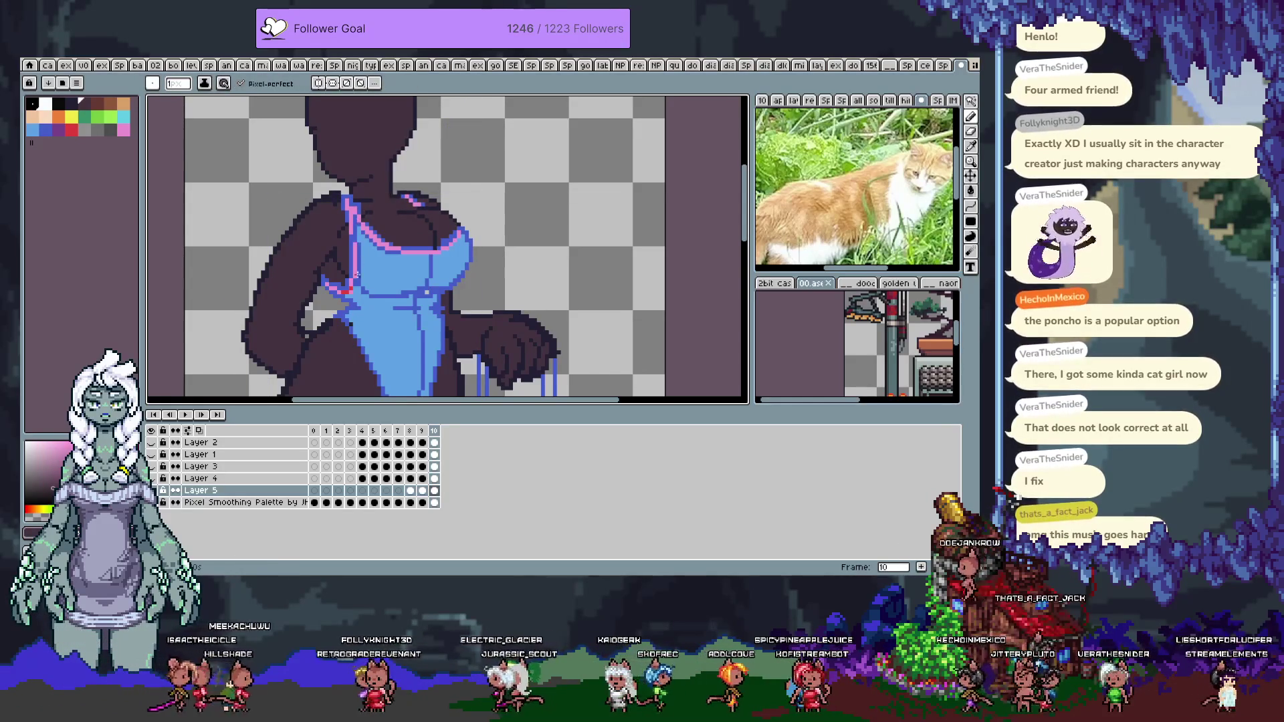
alt+click(349, 288)
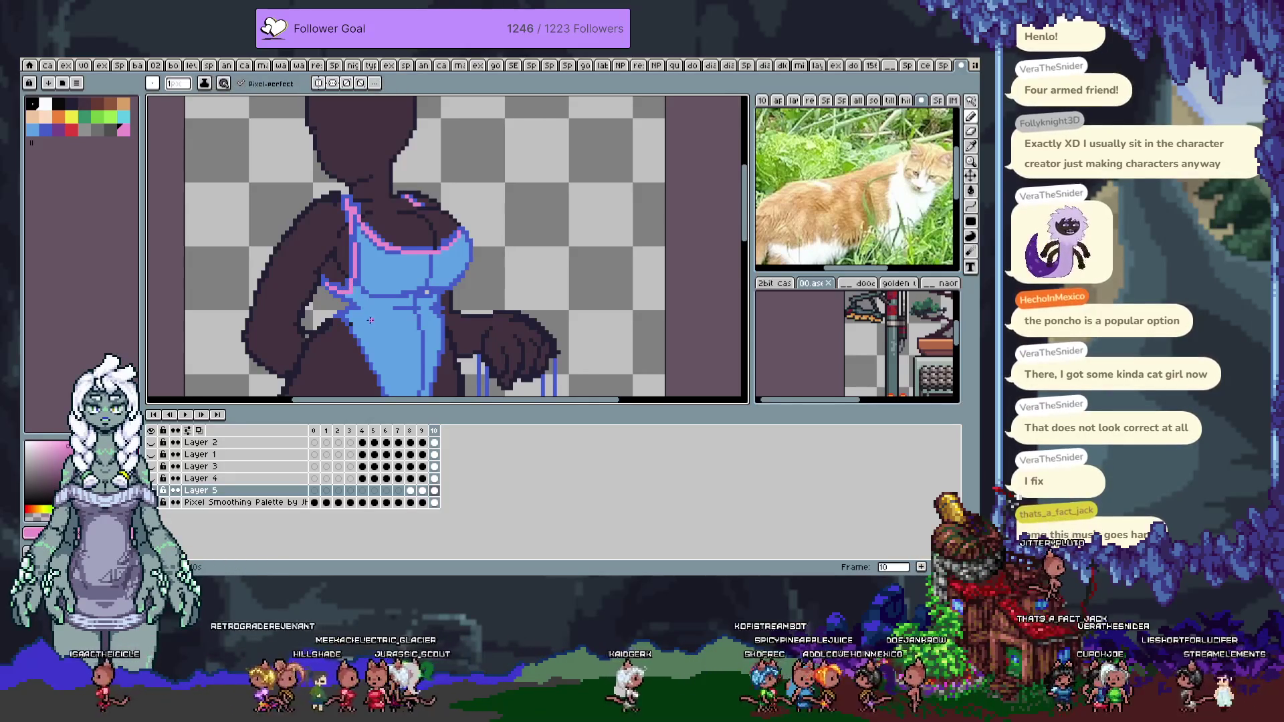
mouse_move(370, 319)
mouse_down()
mouse_move(323, 217)
mouse_move(351, 286)
mouse_up()
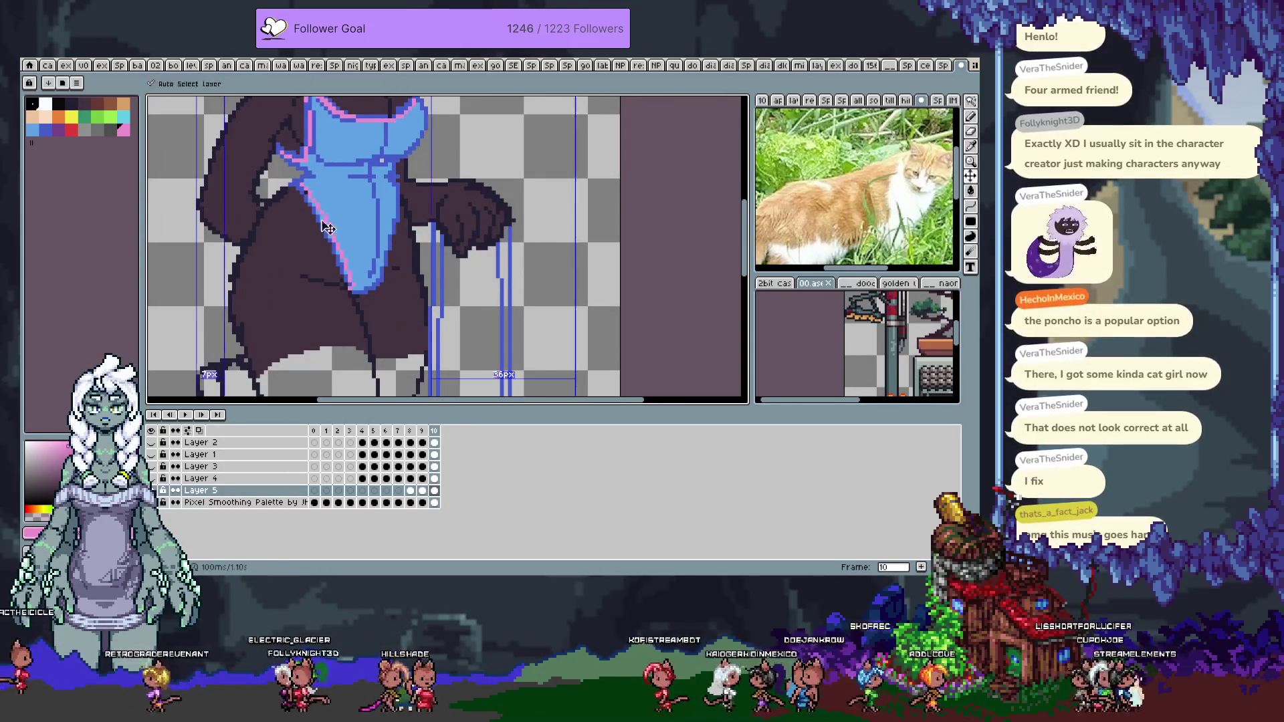
Draw a pink rim up the swimsuit's right edge, then pick the swimsuit blue and a dark grey palette colour
drag(350, 286, 395, 233)
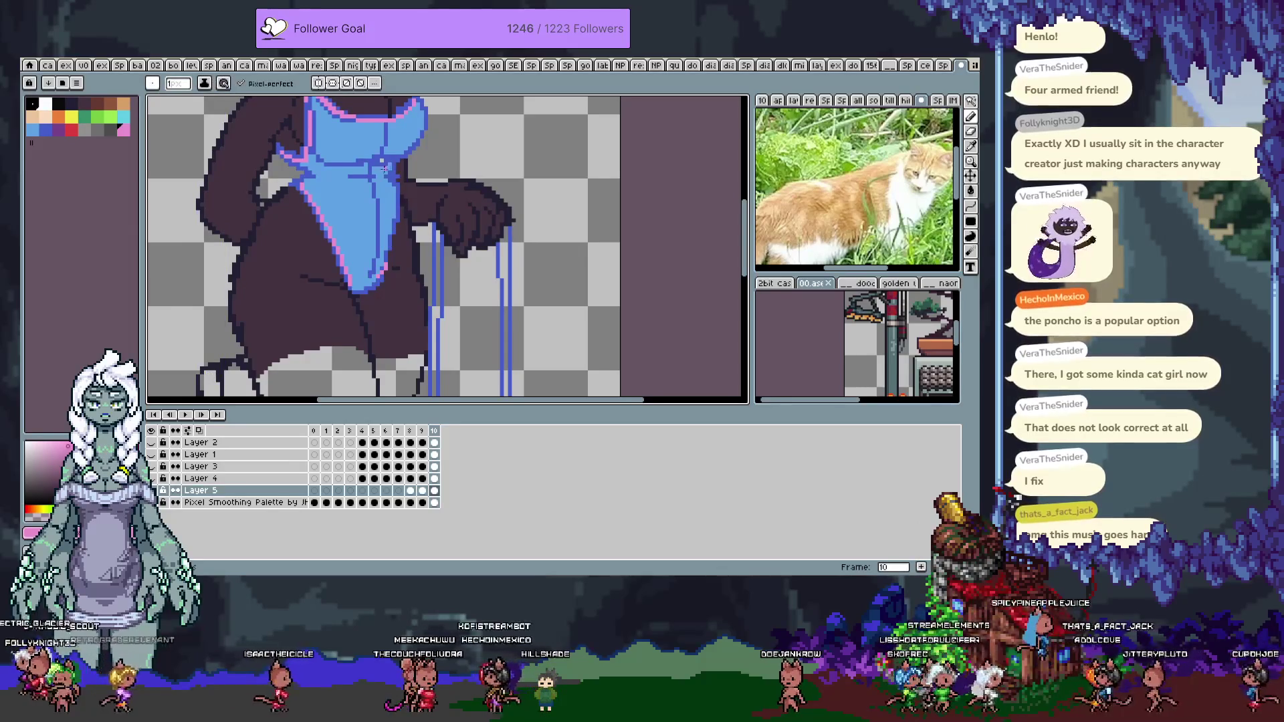
drag(386, 169, 394, 153)
drag(388, 270, 364, 353)
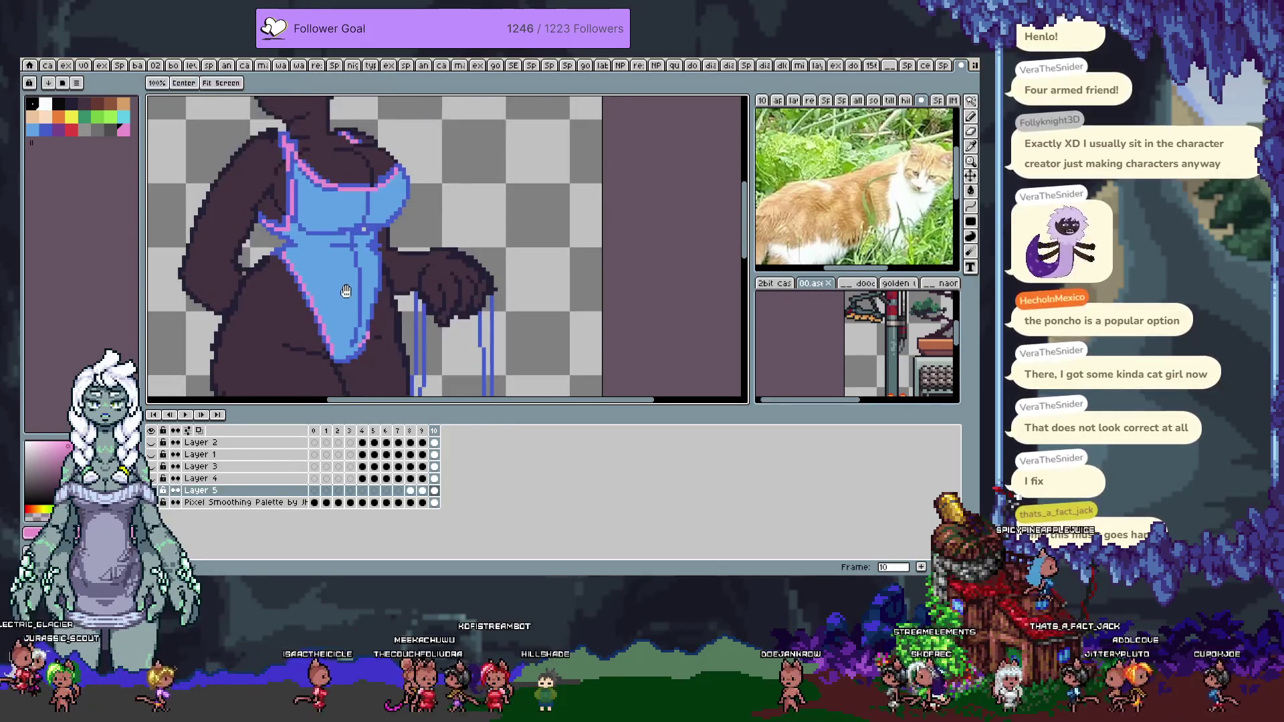
alt+click(371, 326)
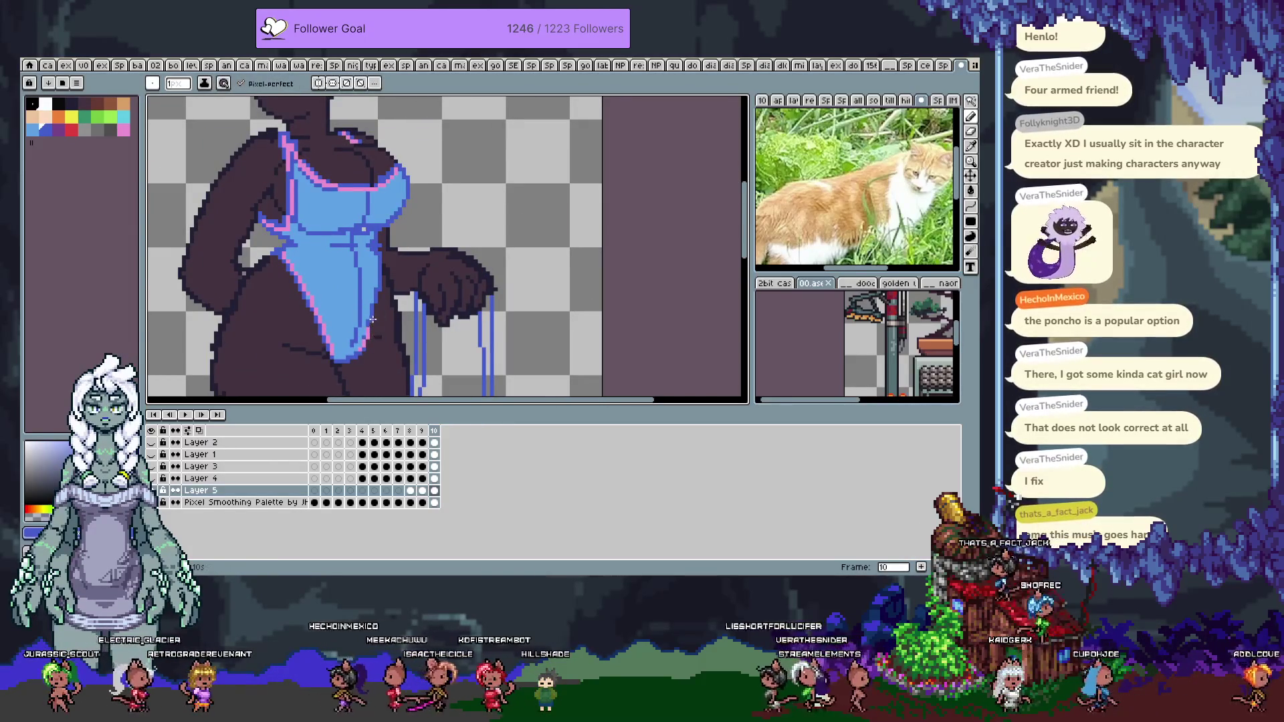
drag(368, 348, 372, 390)
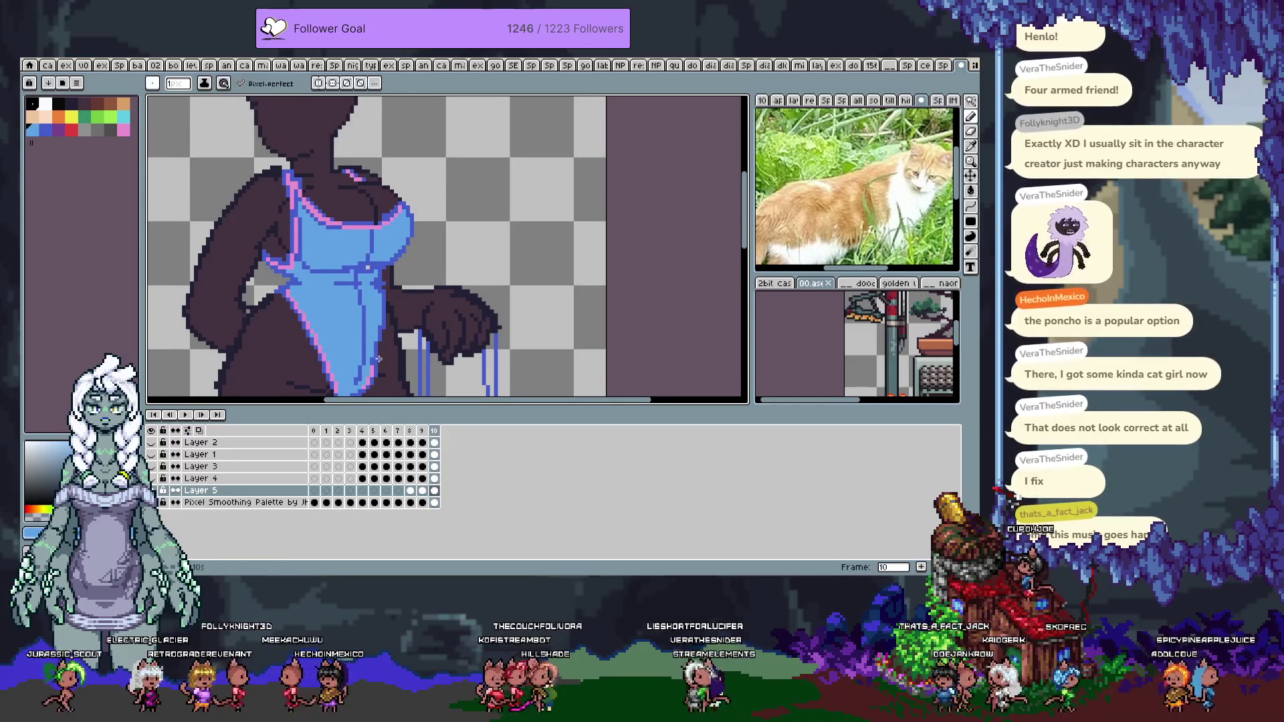
alt+click(234, 212)
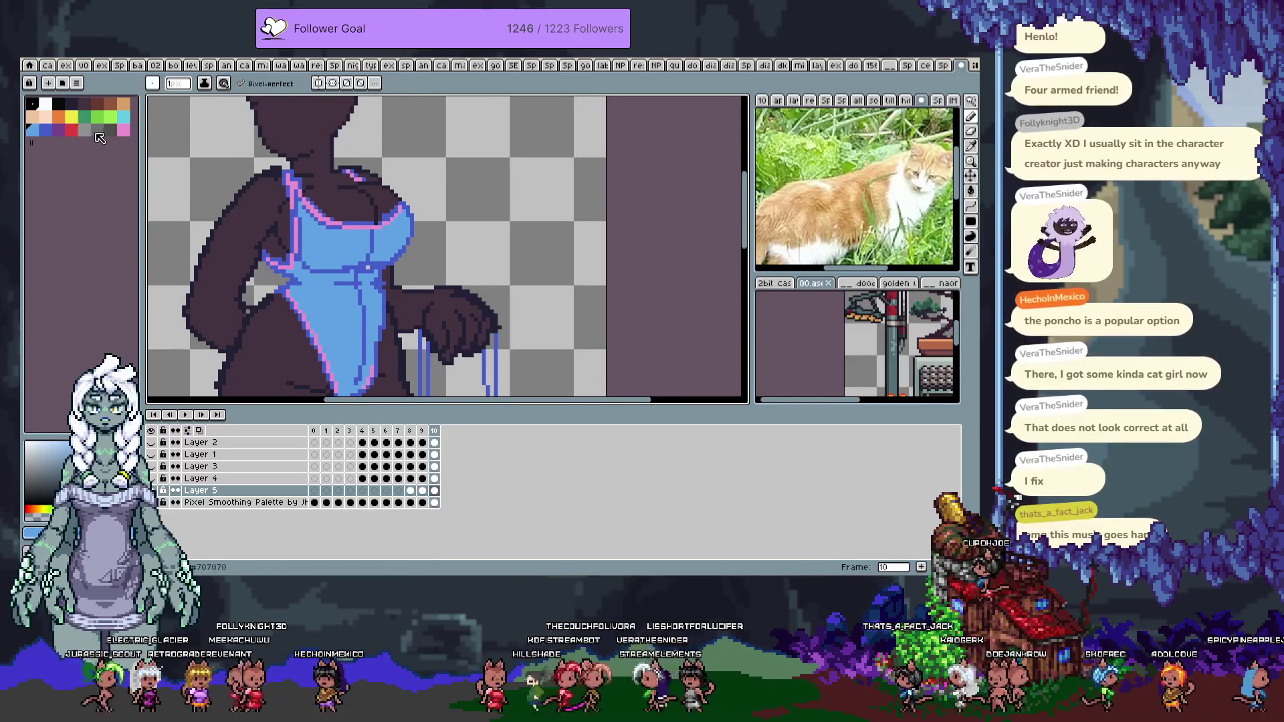
key(bracketright)
key(bracketright)
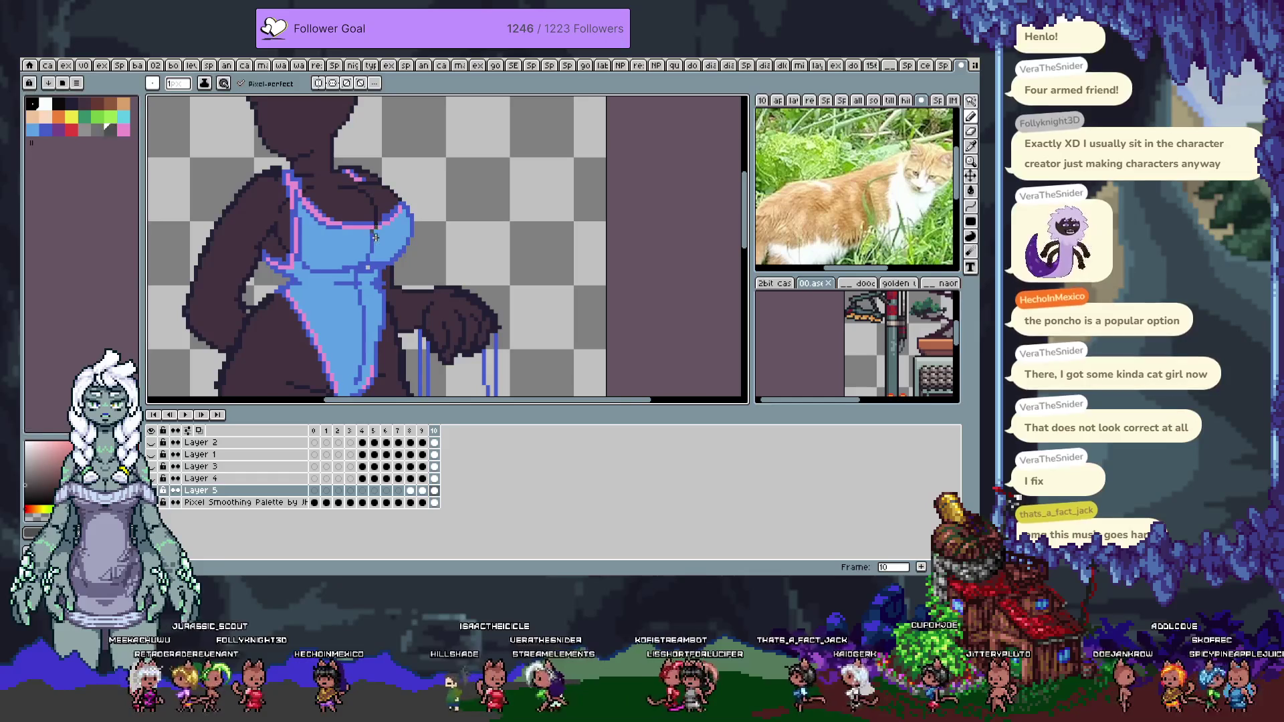
key(ctrl+z)
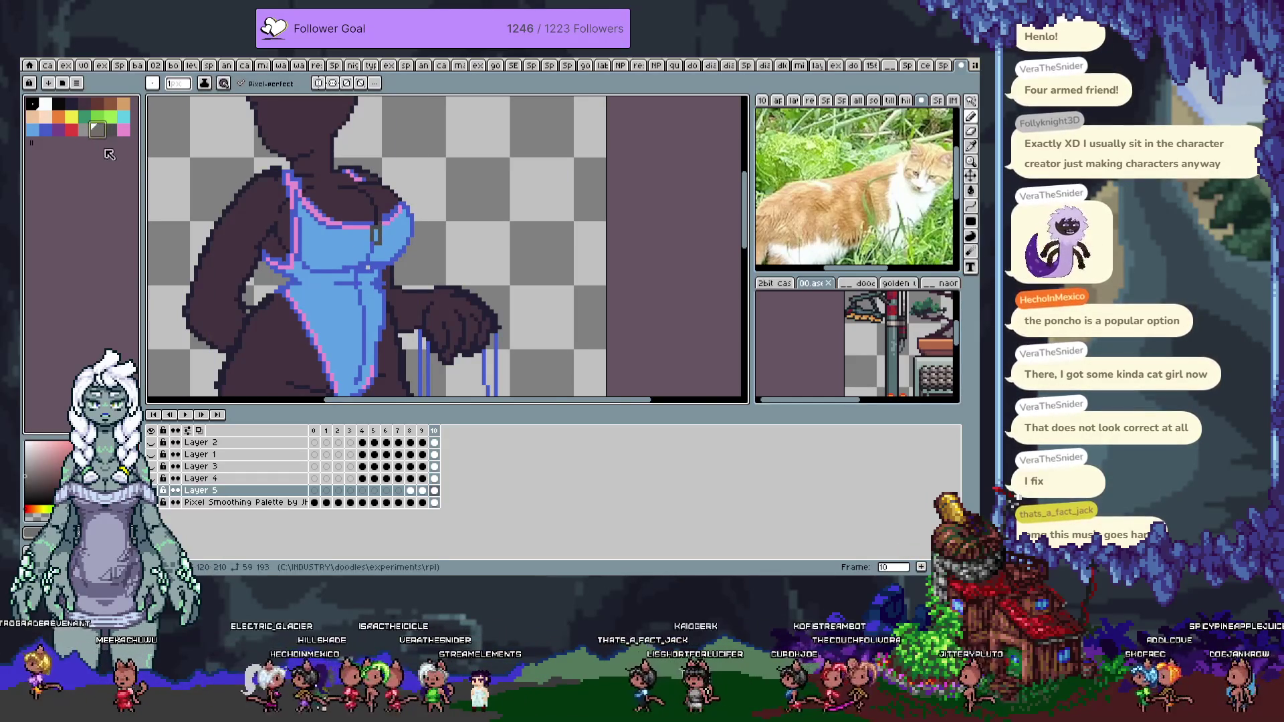
Zoom into the neckline, draw the zipper column and a dark blue row under the pink neckline
scroll(389, 224, up, 4)
drag(450, 236, 552, 266)
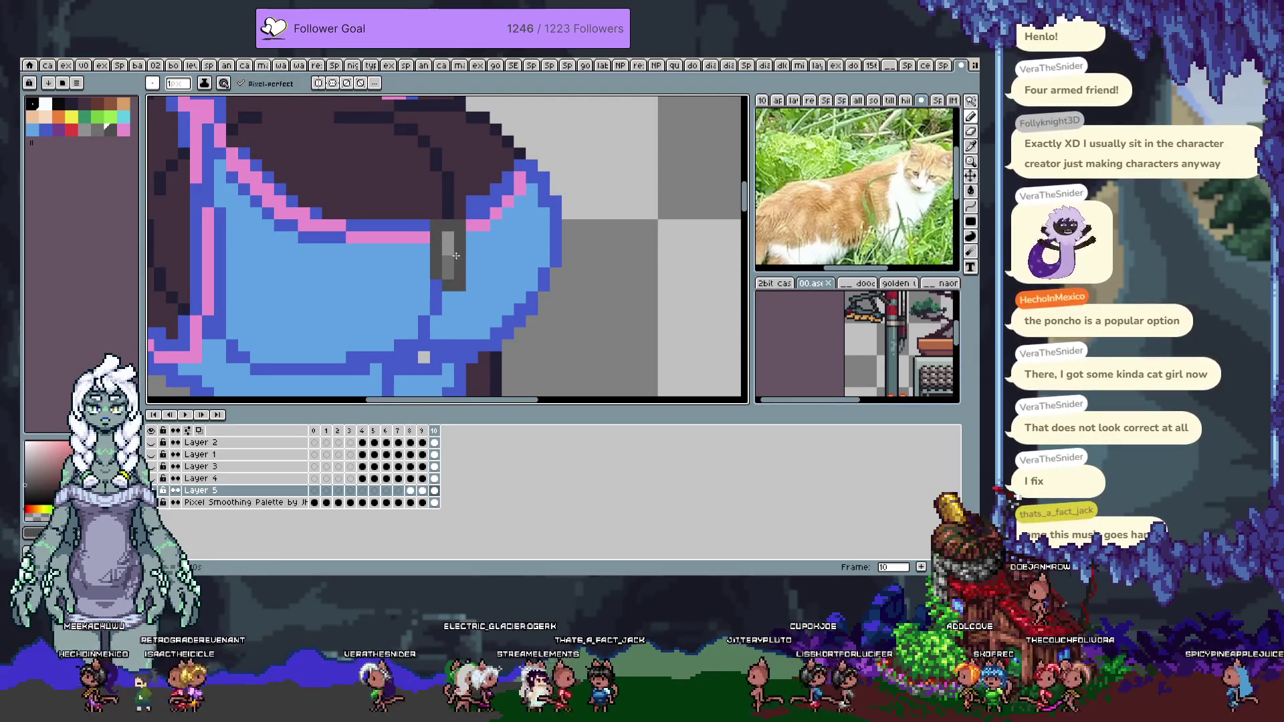
drag(447, 226, 447, 257)
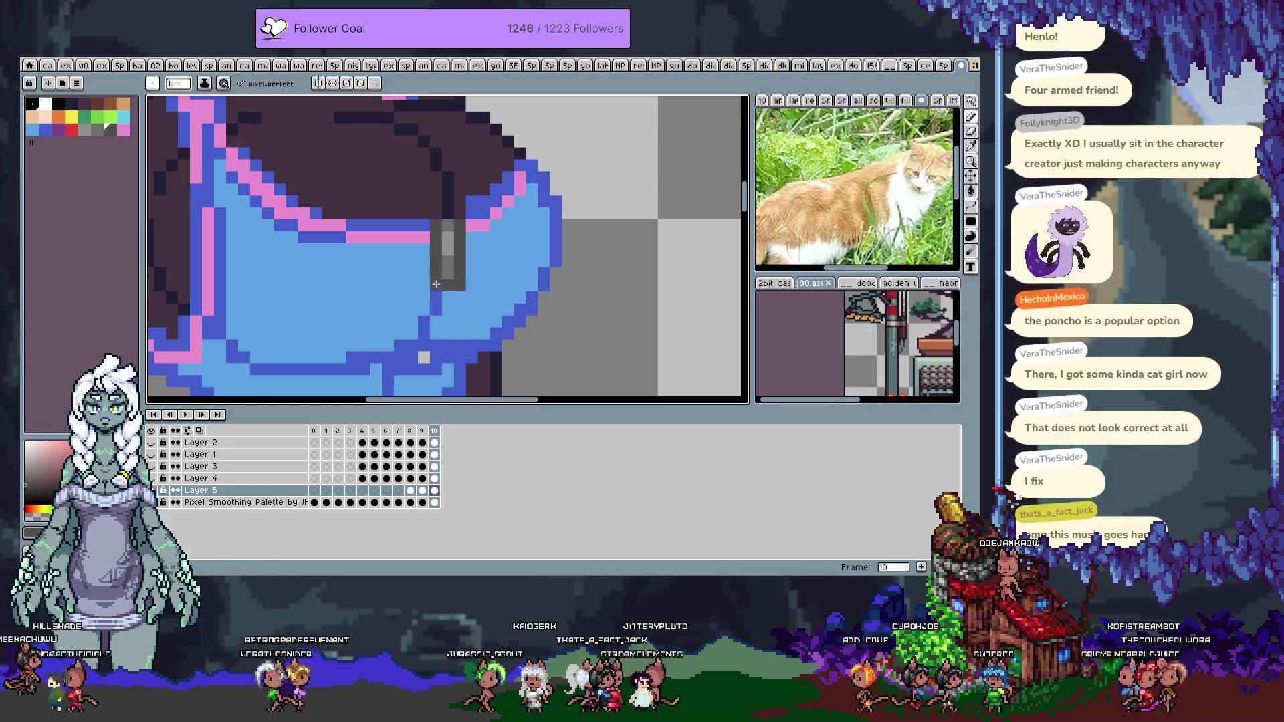
drag(438, 236, 458, 271)
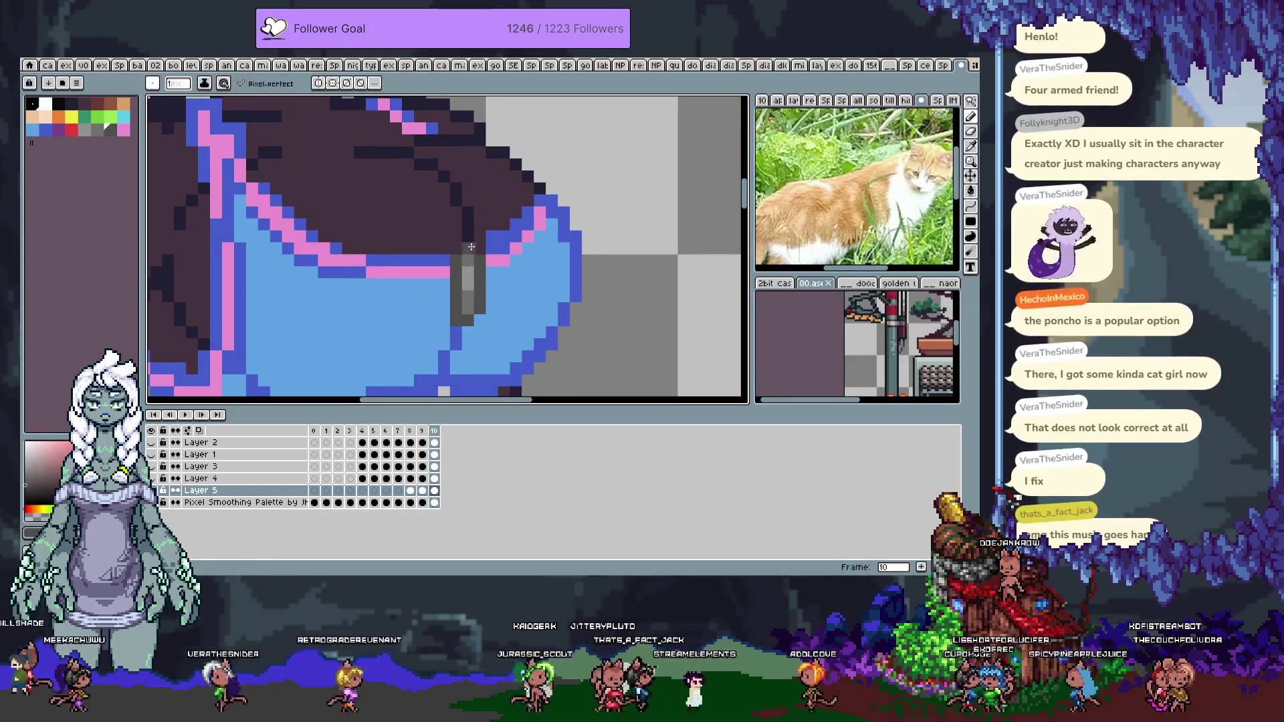
alt+click(456, 262)
drag(371, 284, 492, 272)
Tidy the trim around the zipper with skin, pink and dark blue outline pixels
key(alt)
alt+click(503, 242)
drag(493, 246, 506, 242)
key(ctrl)
alt+click(528, 234)
click(528, 213)
click(515, 237)
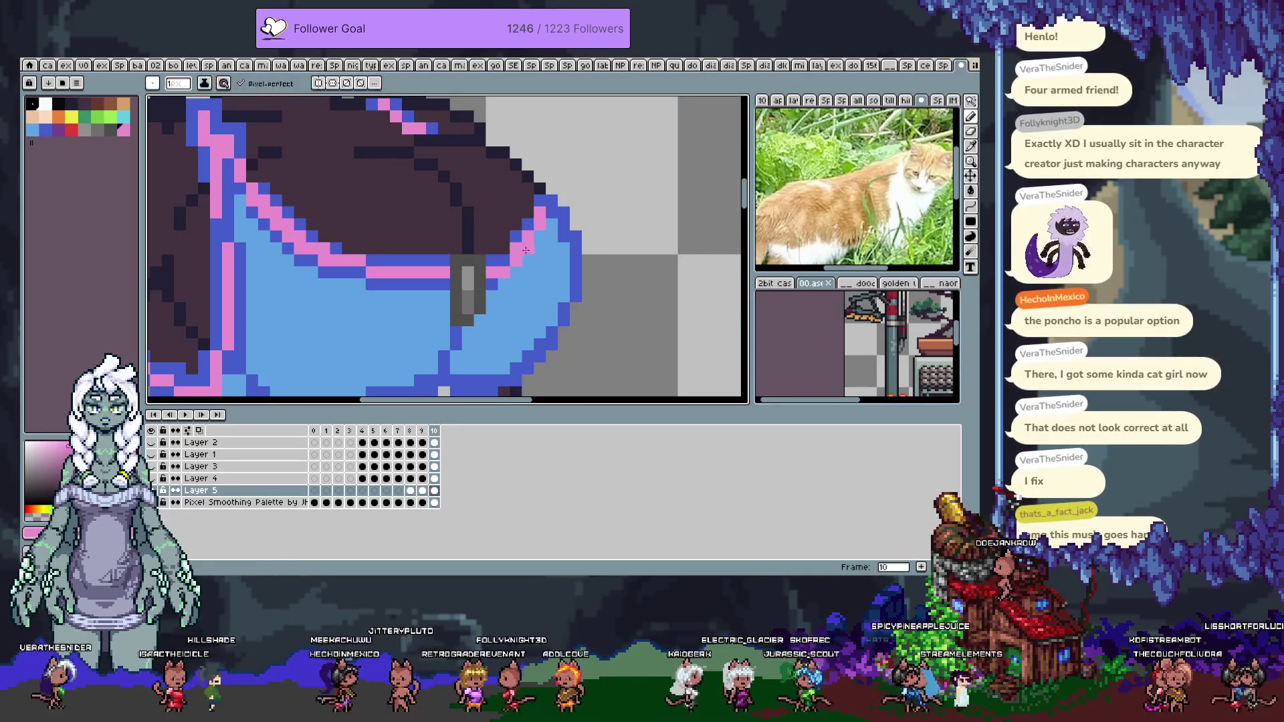
alt+click(516, 269)
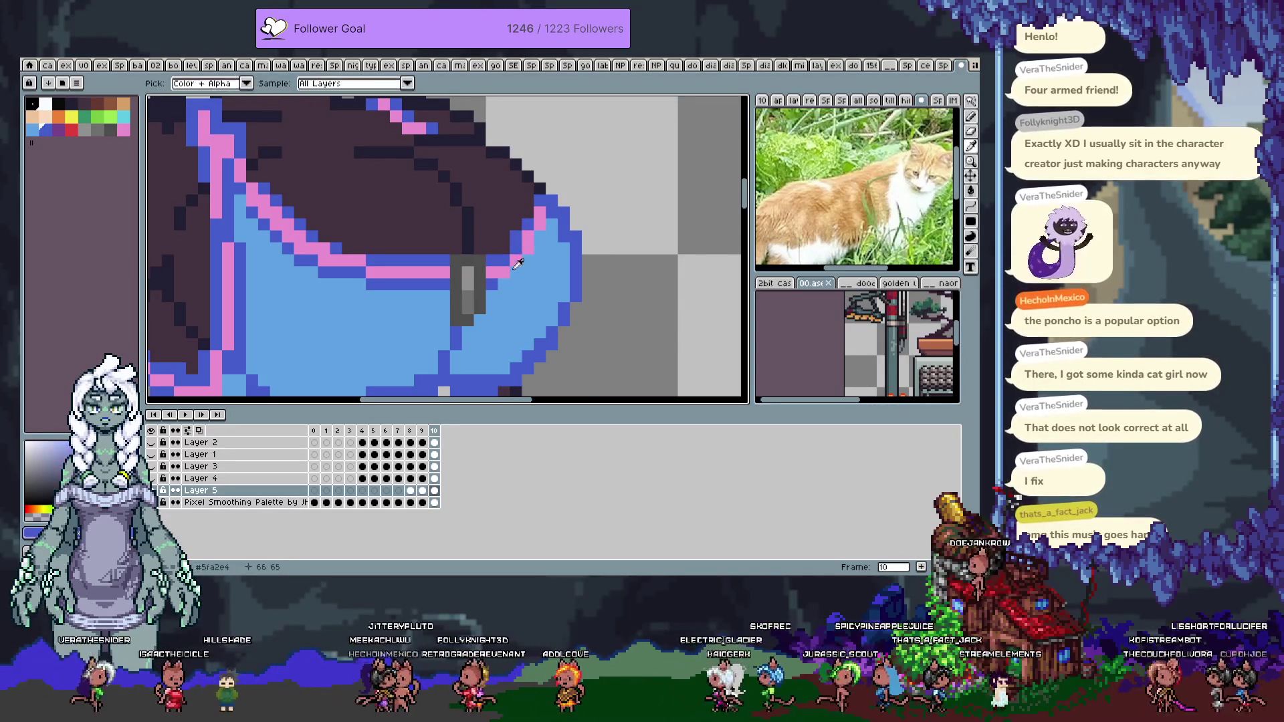
alt+click(521, 232)
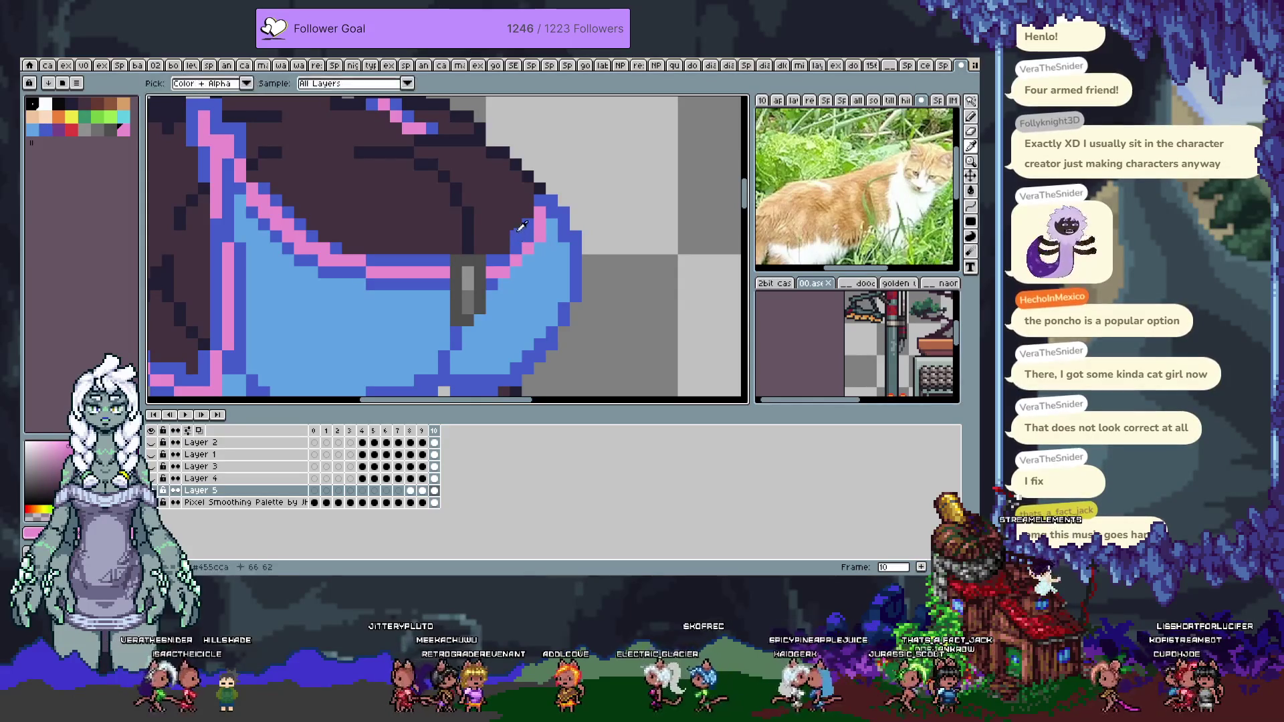
alt+click(515, 234)
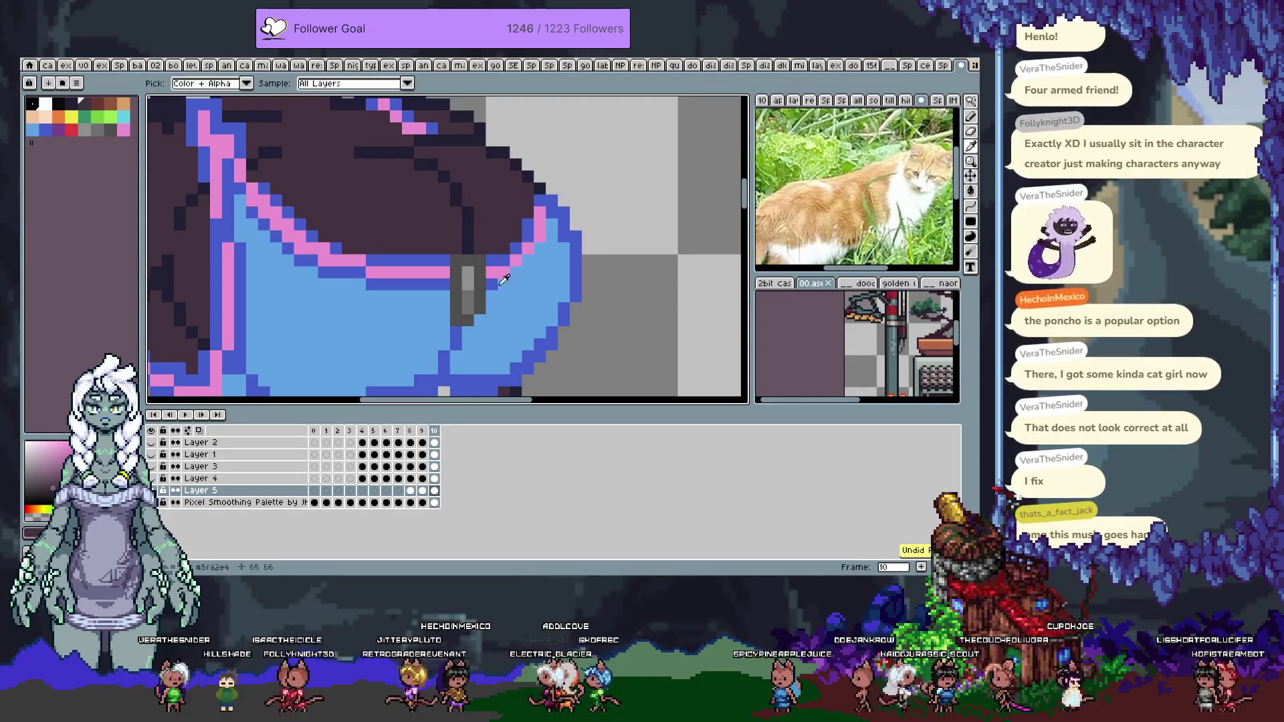
alt+click(519, 268)
drag(532, 258, 534, 262)
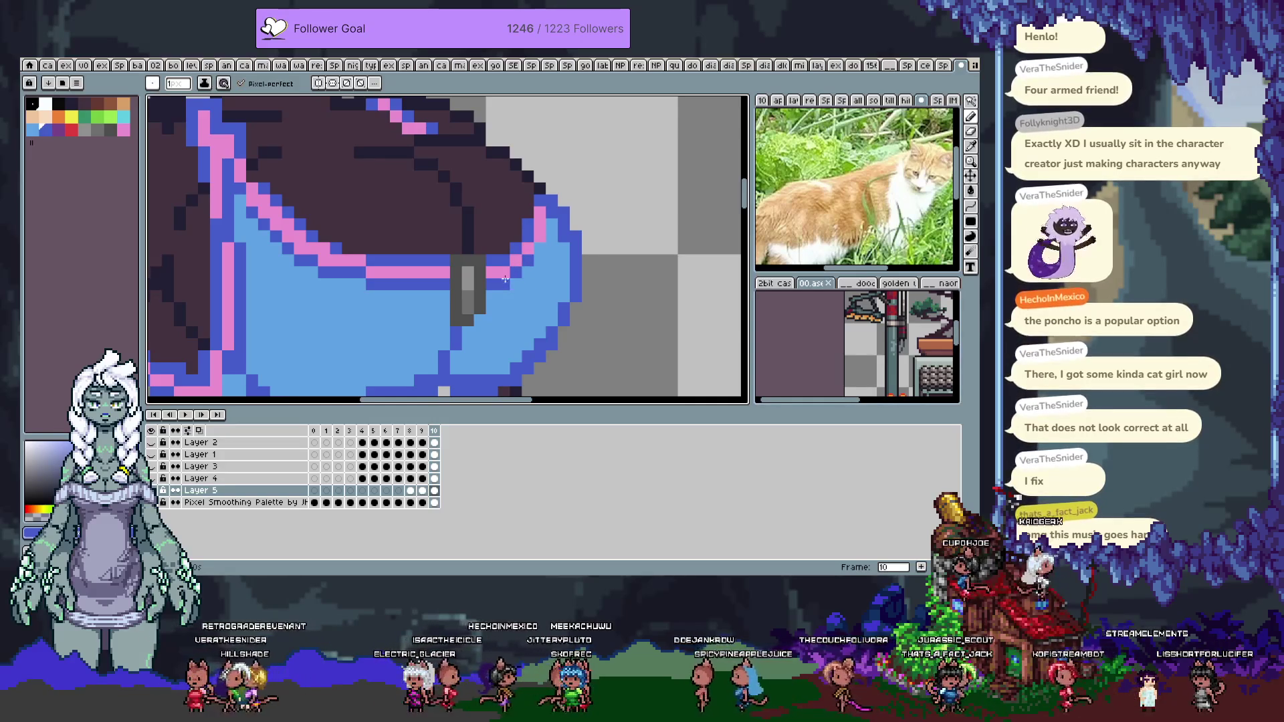
Save the drawing and zoom out to show the whole figure
key(ctrl+s)
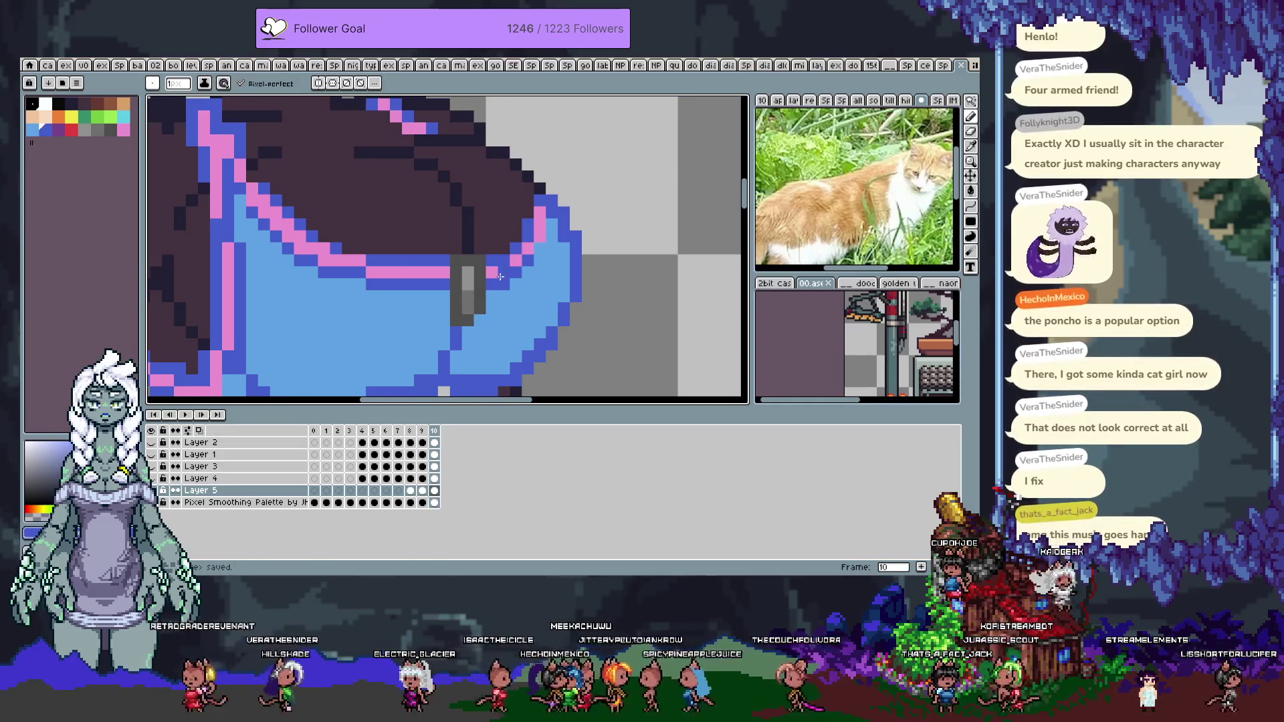
scroll(500, 276, down, 4)
key(Tab)
key(Tab)
Make Layer 1 active, zoom on the head and paint green irises into the eyes
click(151, 455)
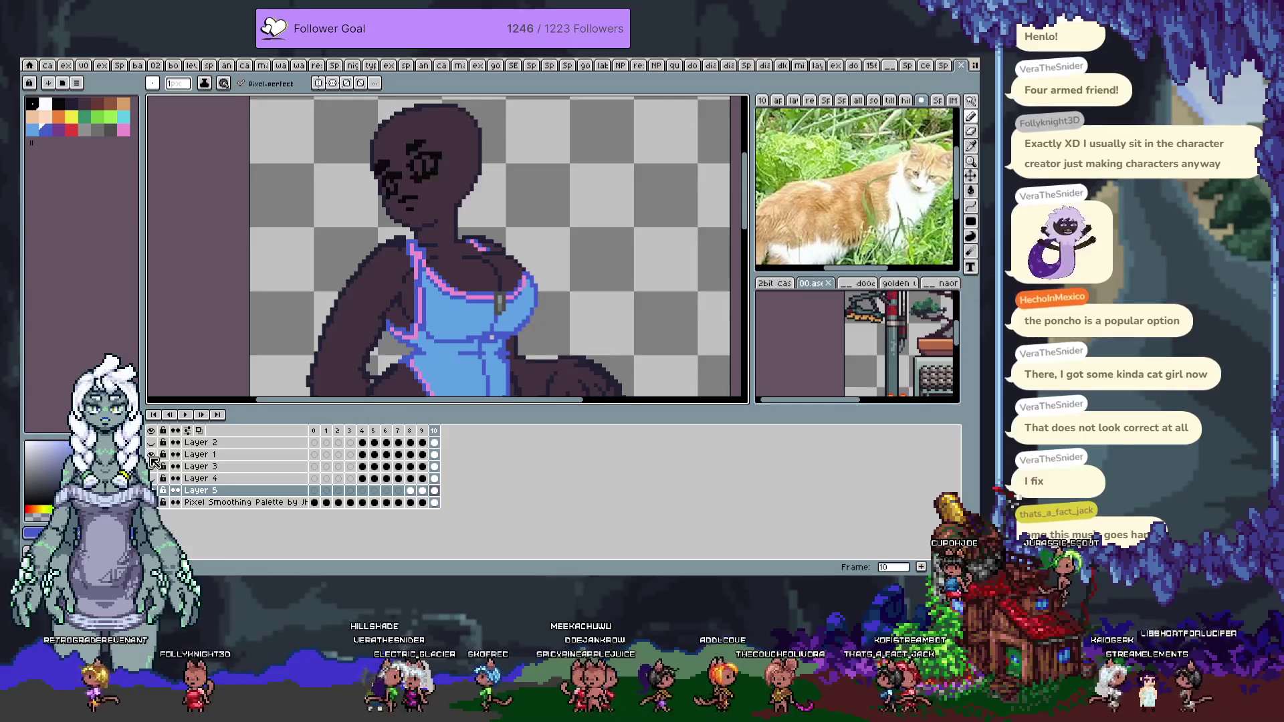
click(447, 163)
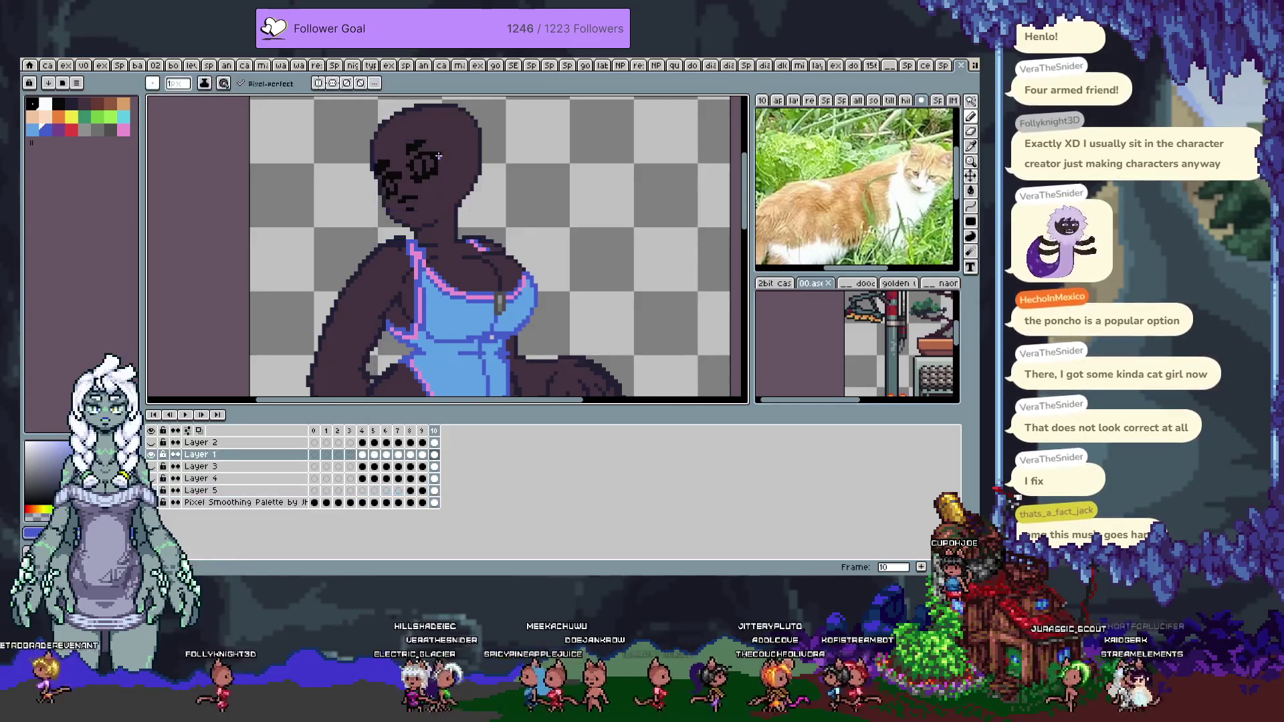
scroll(446, 163, up, 2)
key(b)
scroll(428, 174, up, 1)
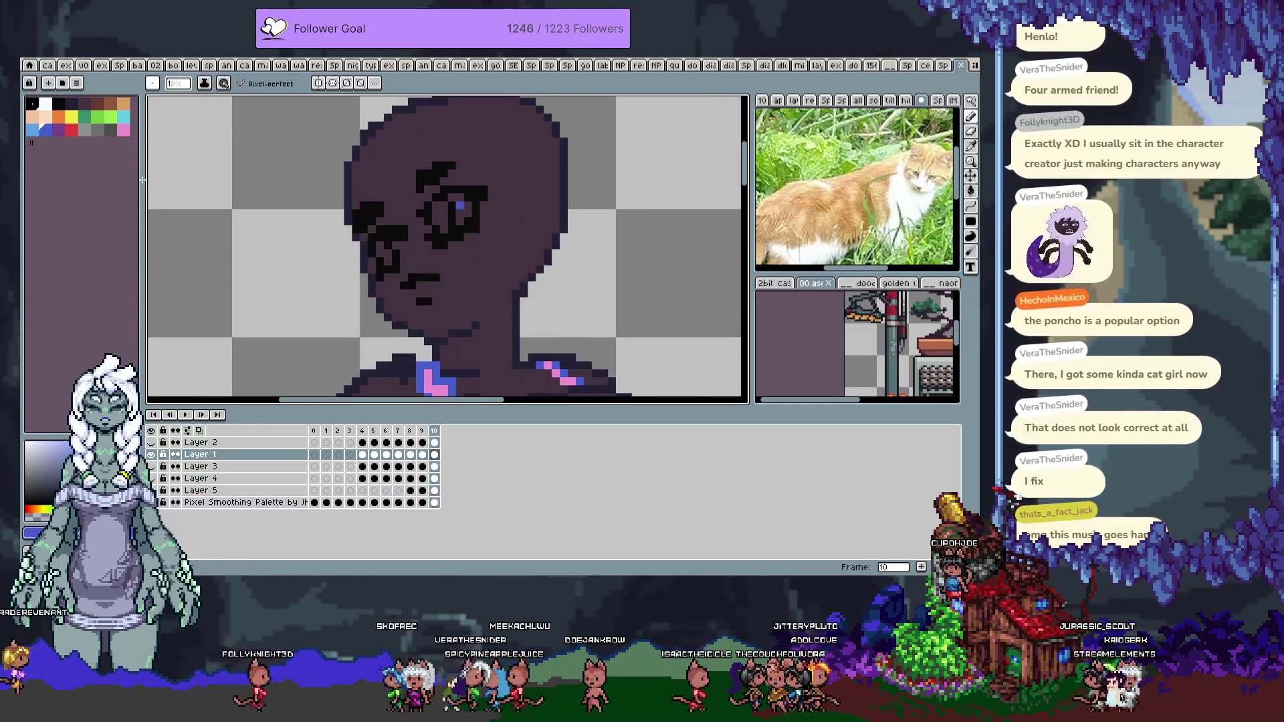
click(85, 129)
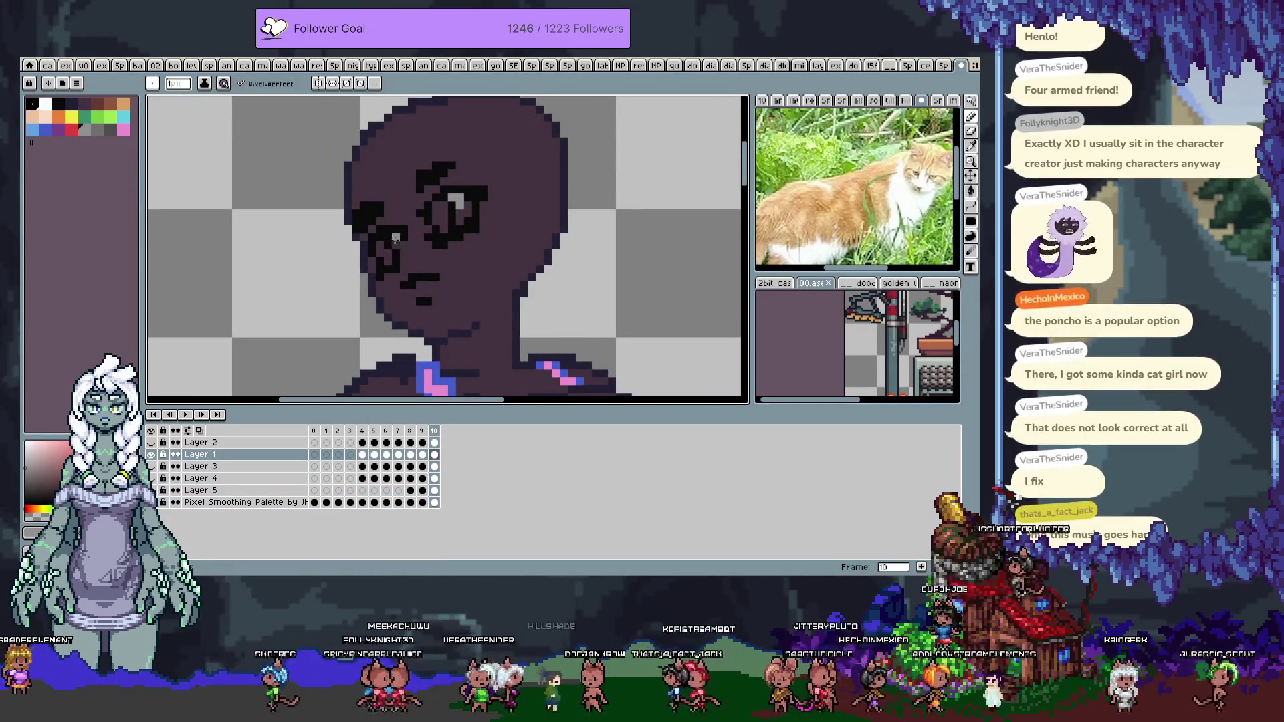
key(x)
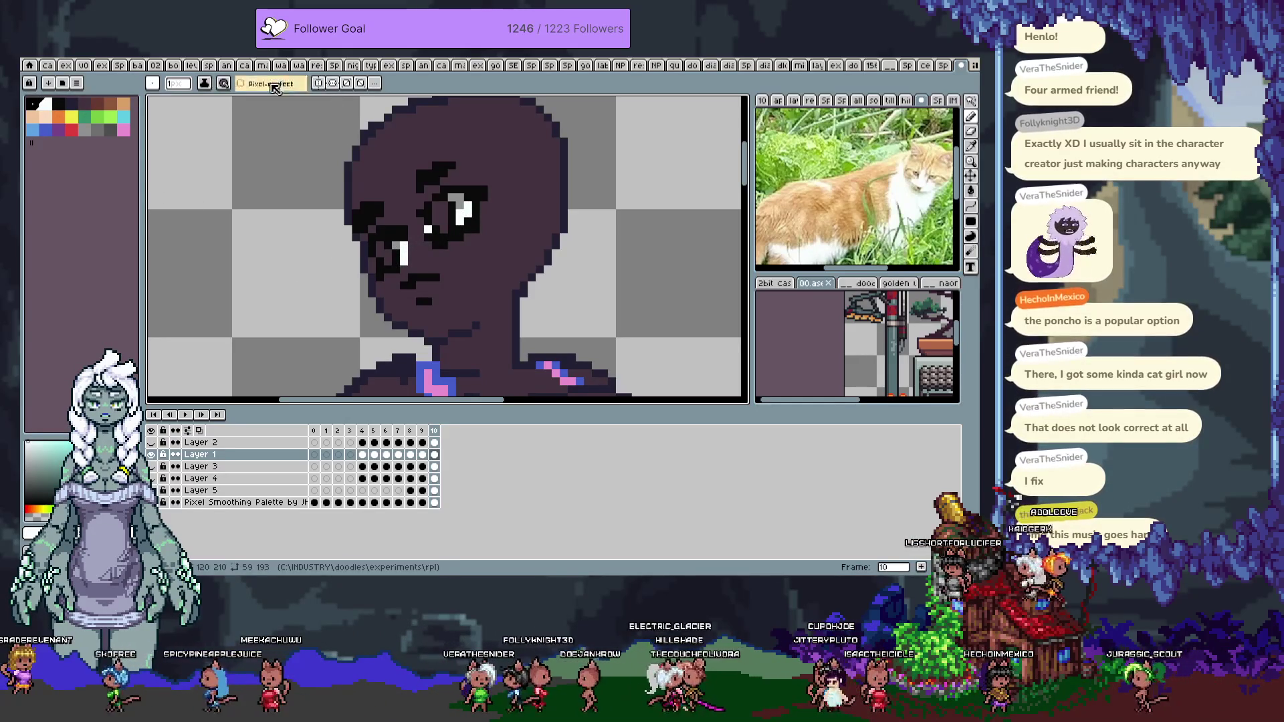
click(84, 117)
drag(379, 246, 388, 266)
Add white highlight pixels to both eyes, undoing two unwanted eye edits
key(v)
key(b)
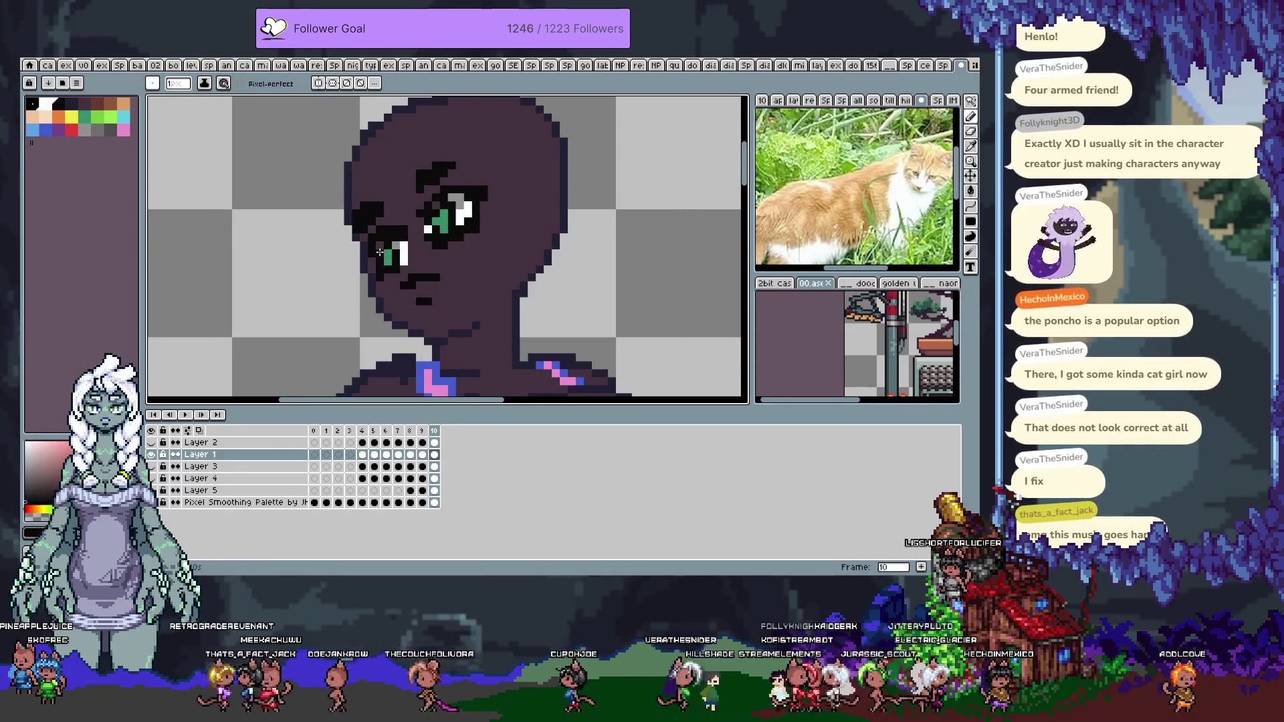
alt+click(468, 213)
click(435, 205)
click(380, 246)
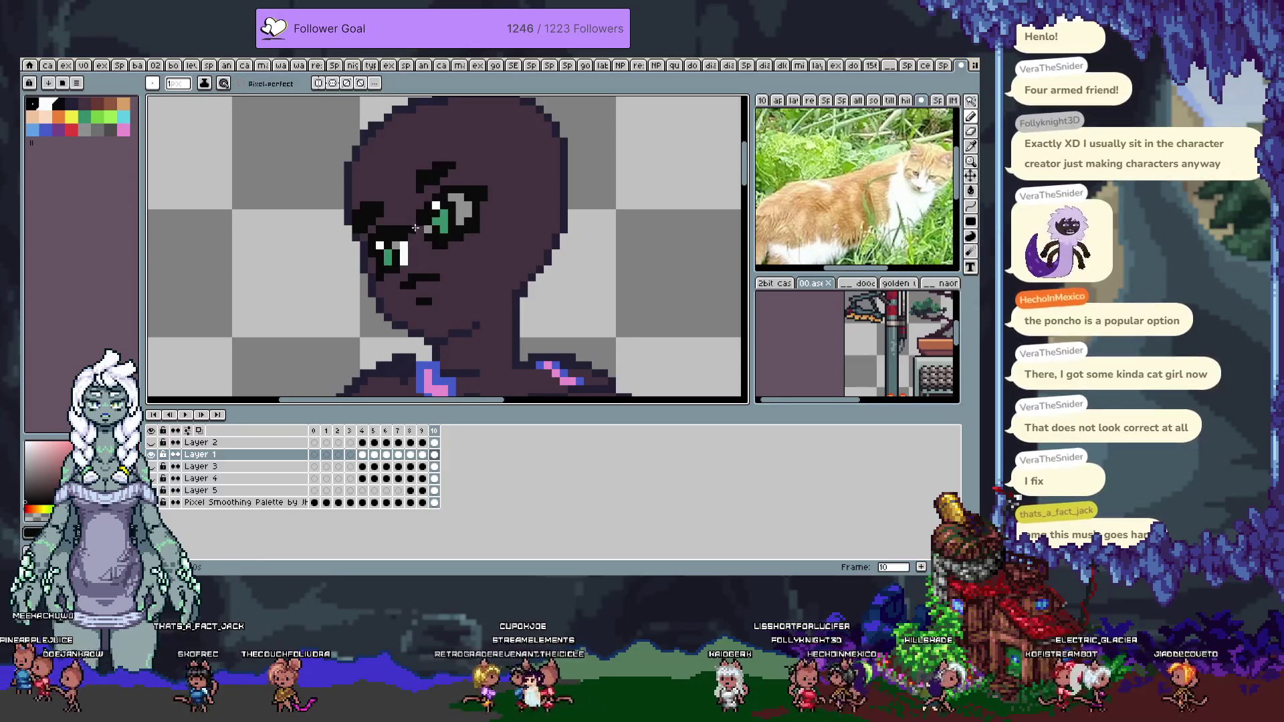
key(alt)
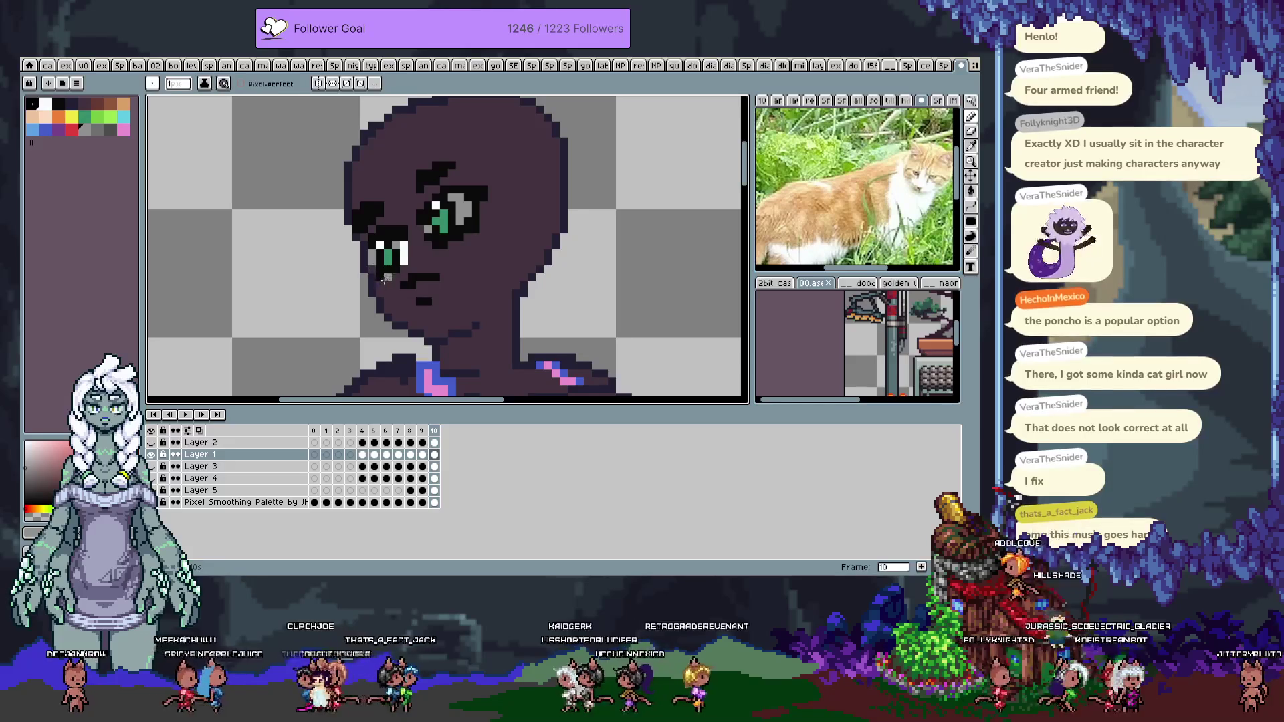
alt+click(364, 262)
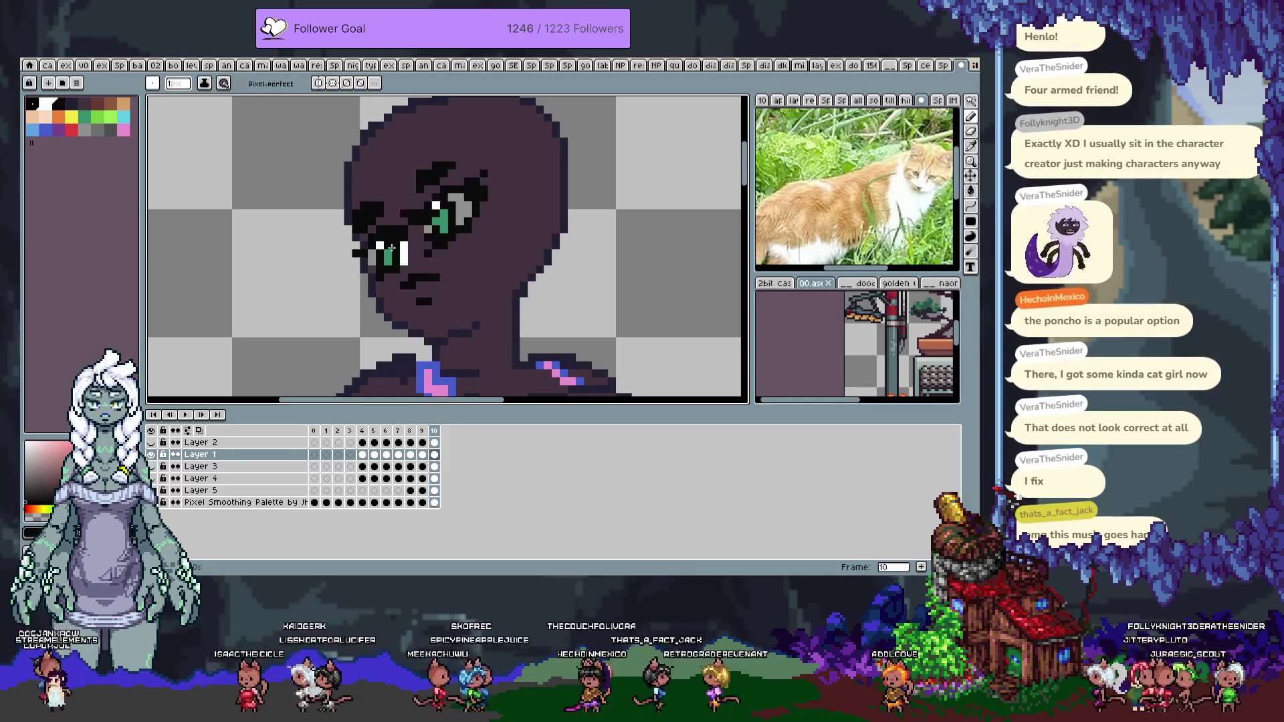
key(ctrl+z)
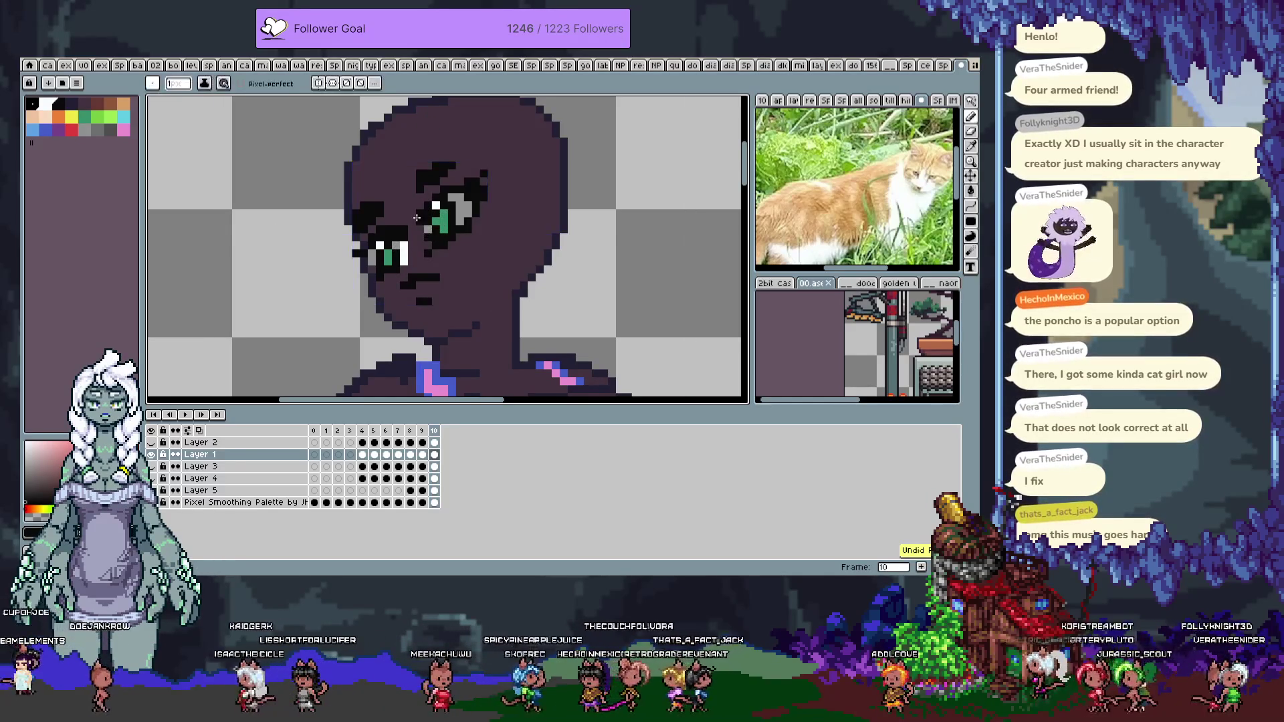
key(ctrl+z)
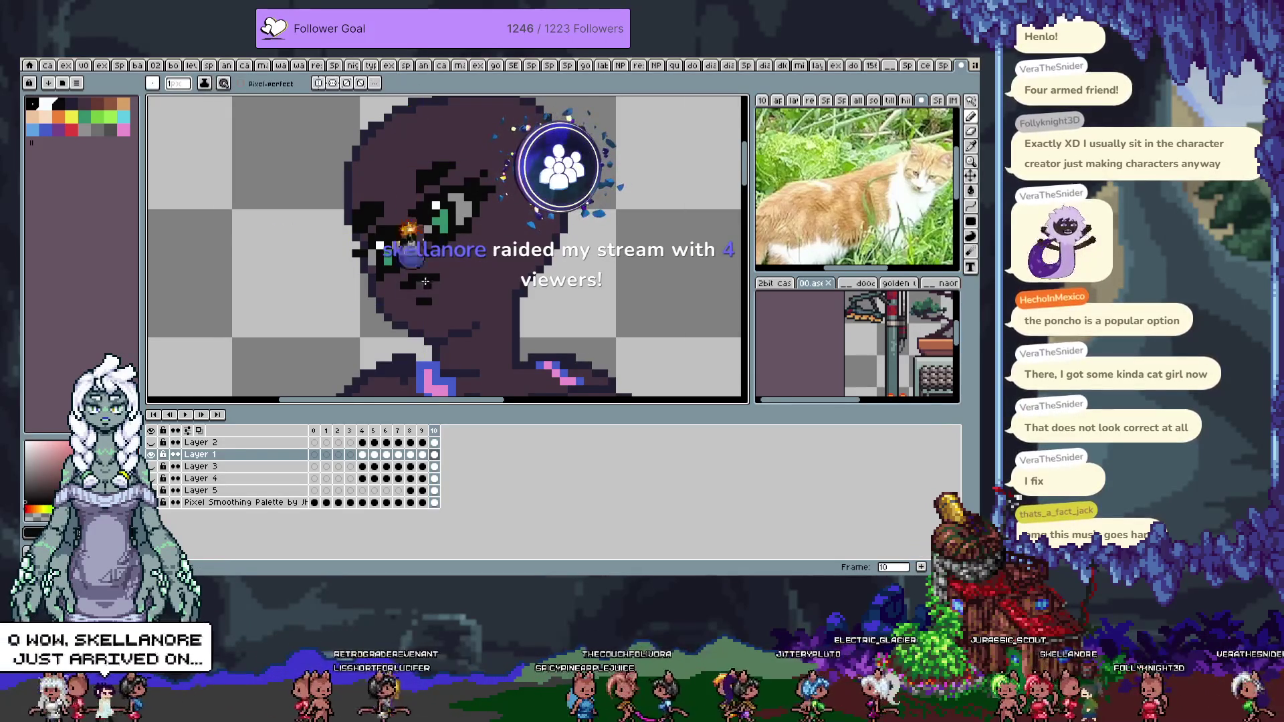
key(v)
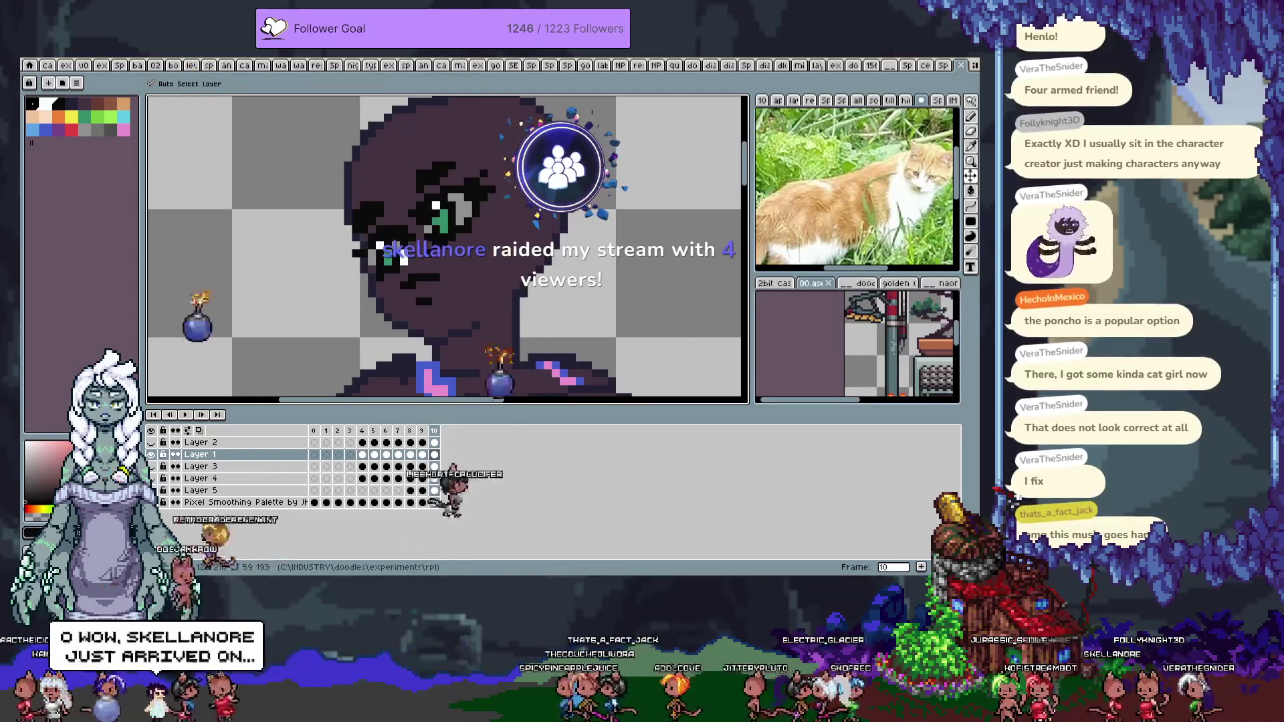
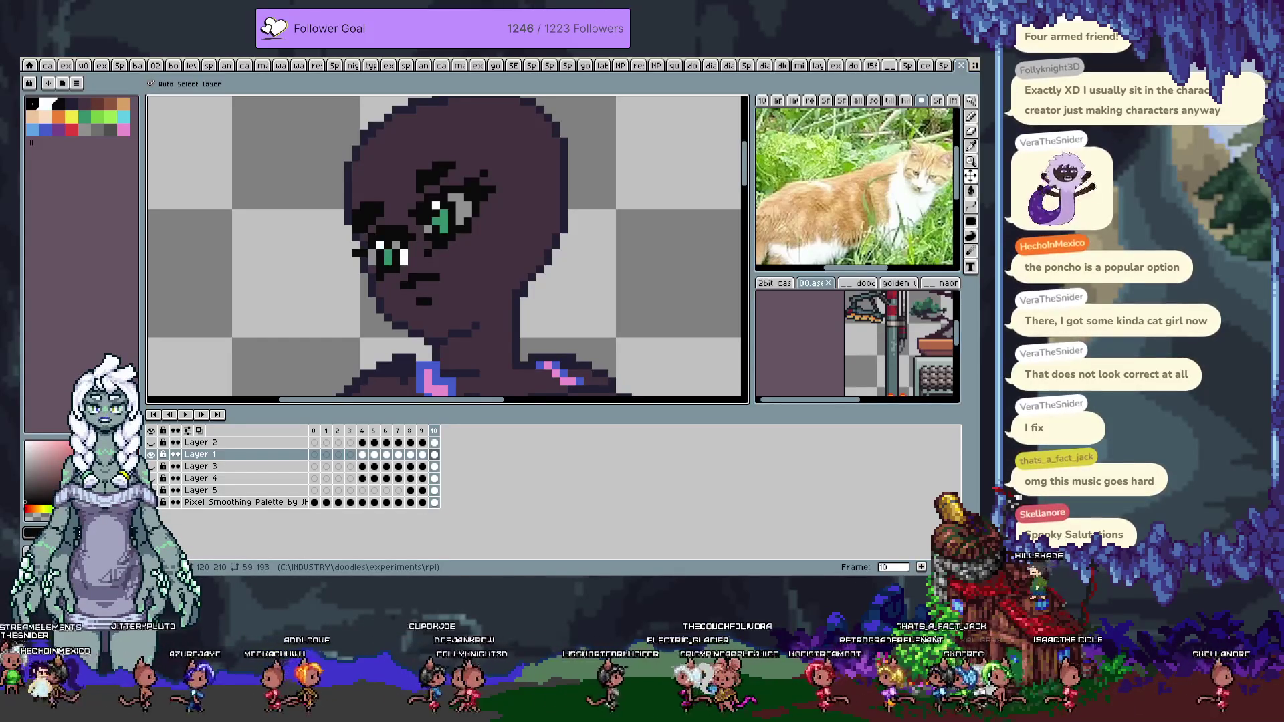
Centre the face and try dark shading under the mouth, then undo it
key(space)
drag(426, 321, 438, 326)
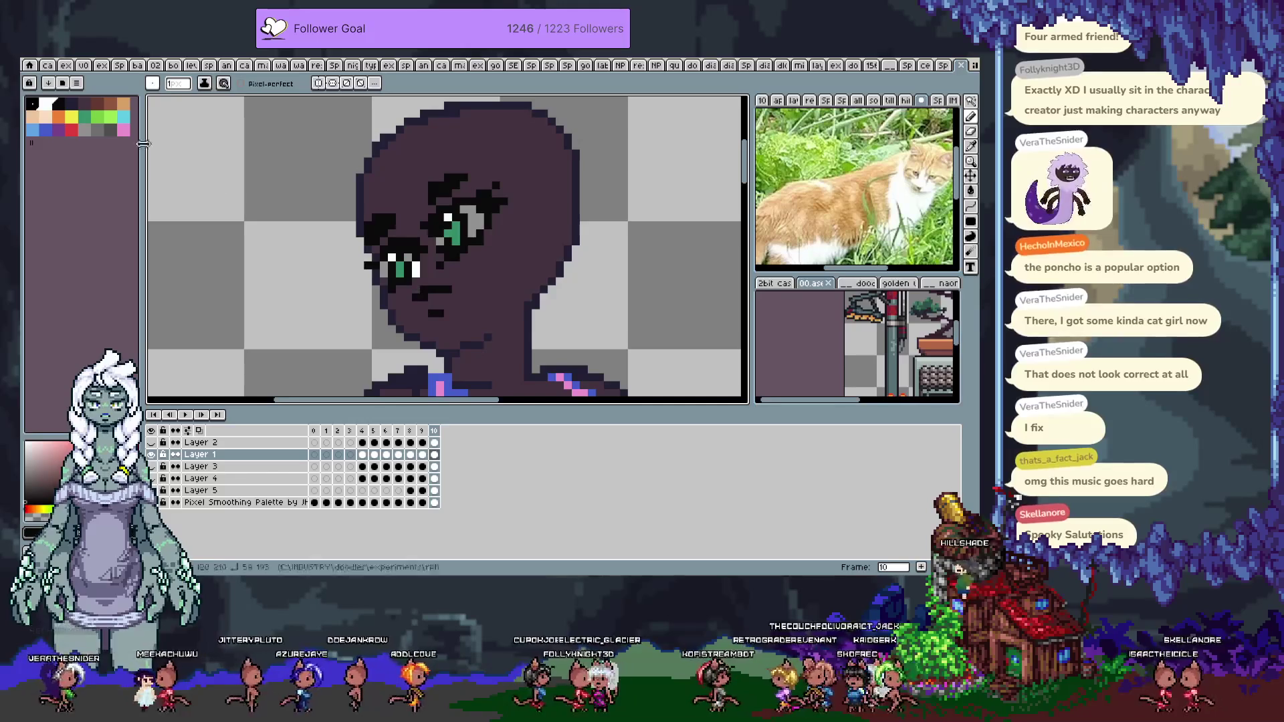
click(95, 104)
drag(445, 295, 430, 294)
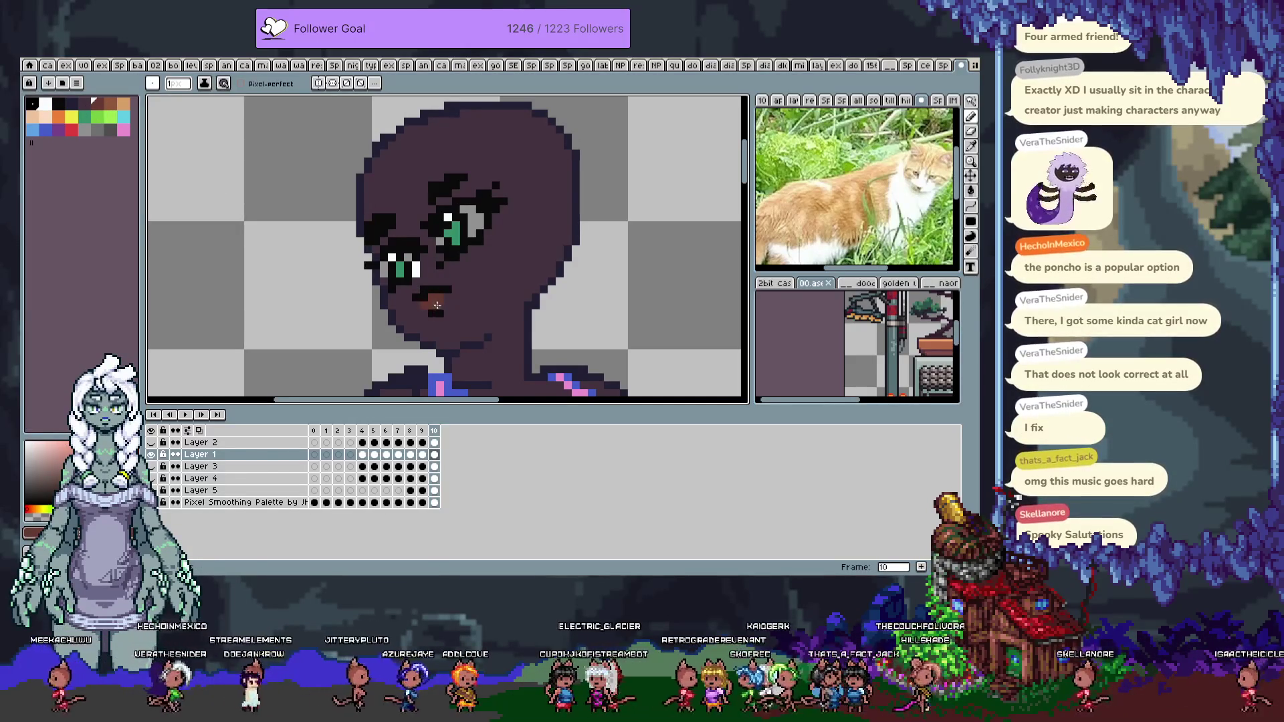
key(ctrl+z)
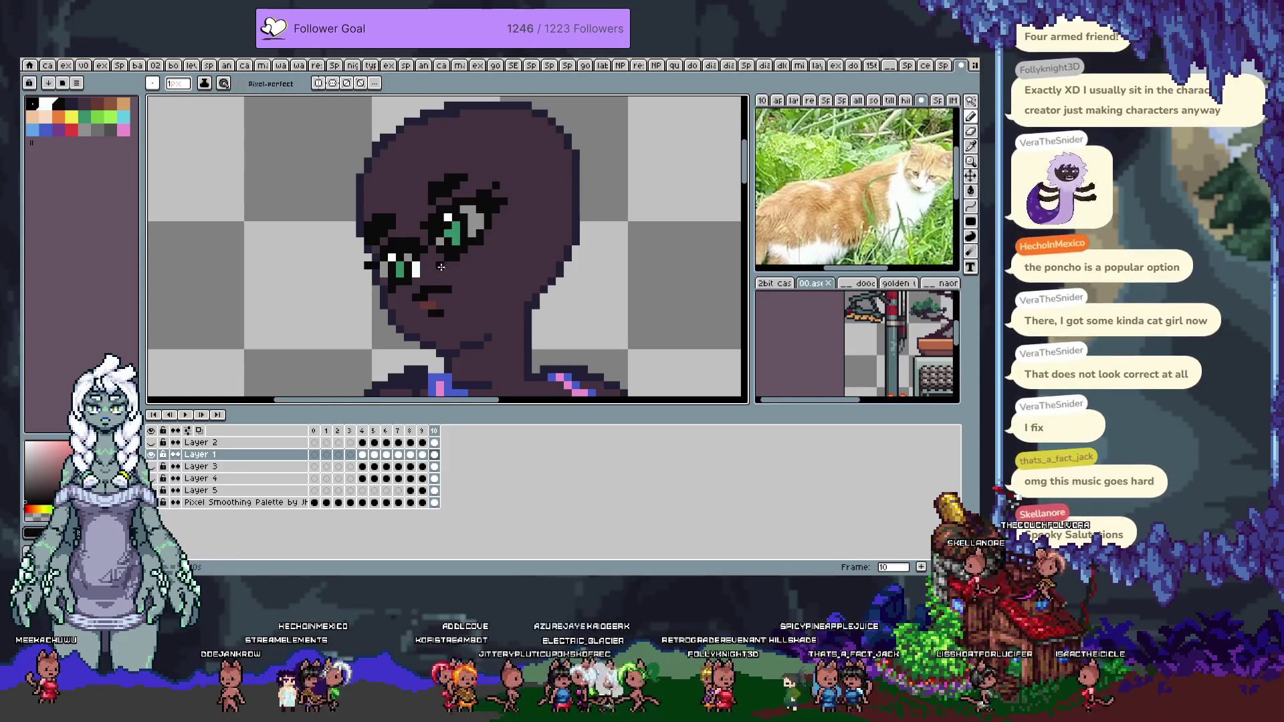
Paint peach pixels beside the right-hand eye, then cover them with the eye's white
click(49, 117)
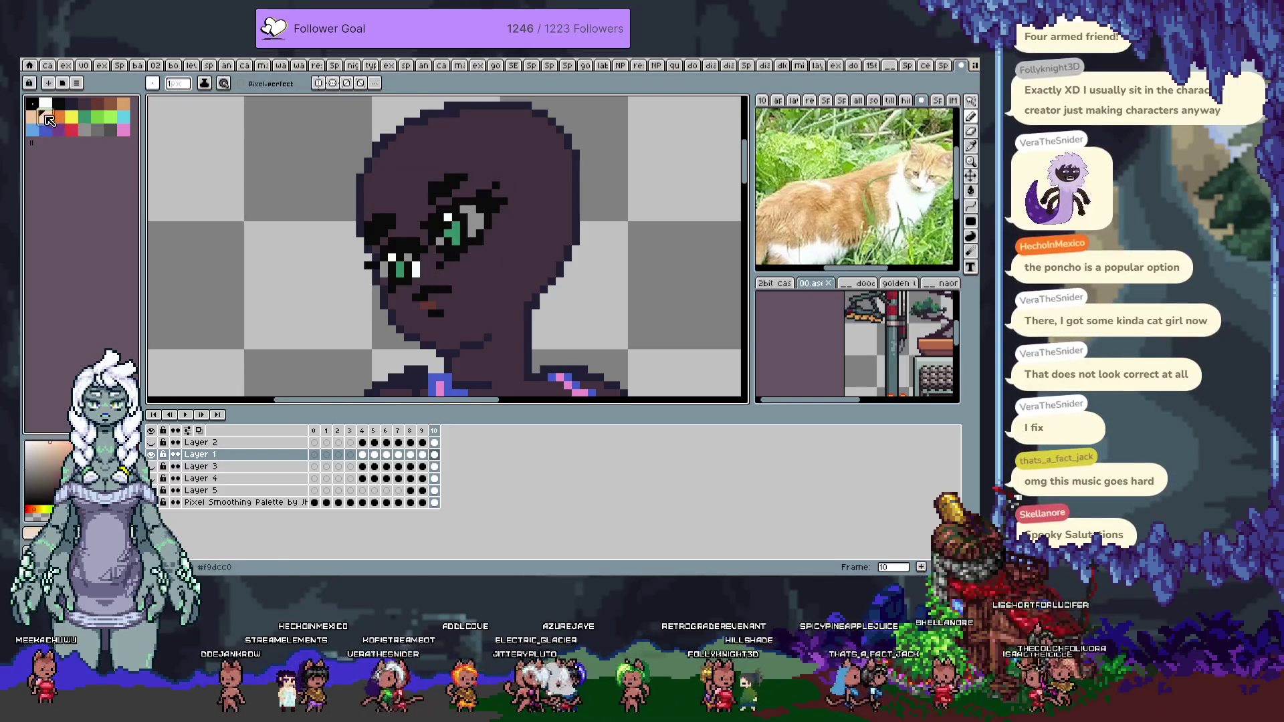
drag(475, 218, 472, 233)
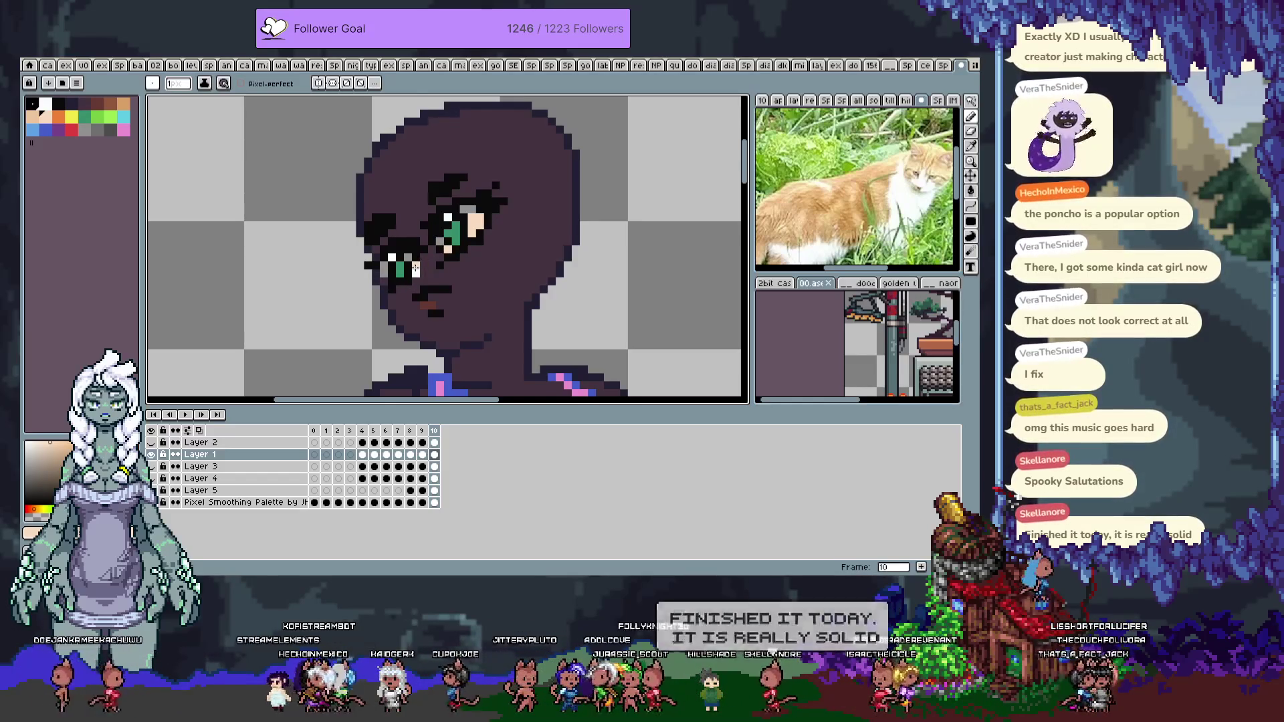
alt+click(415, 267)
drag(480, 218, 479, 228)
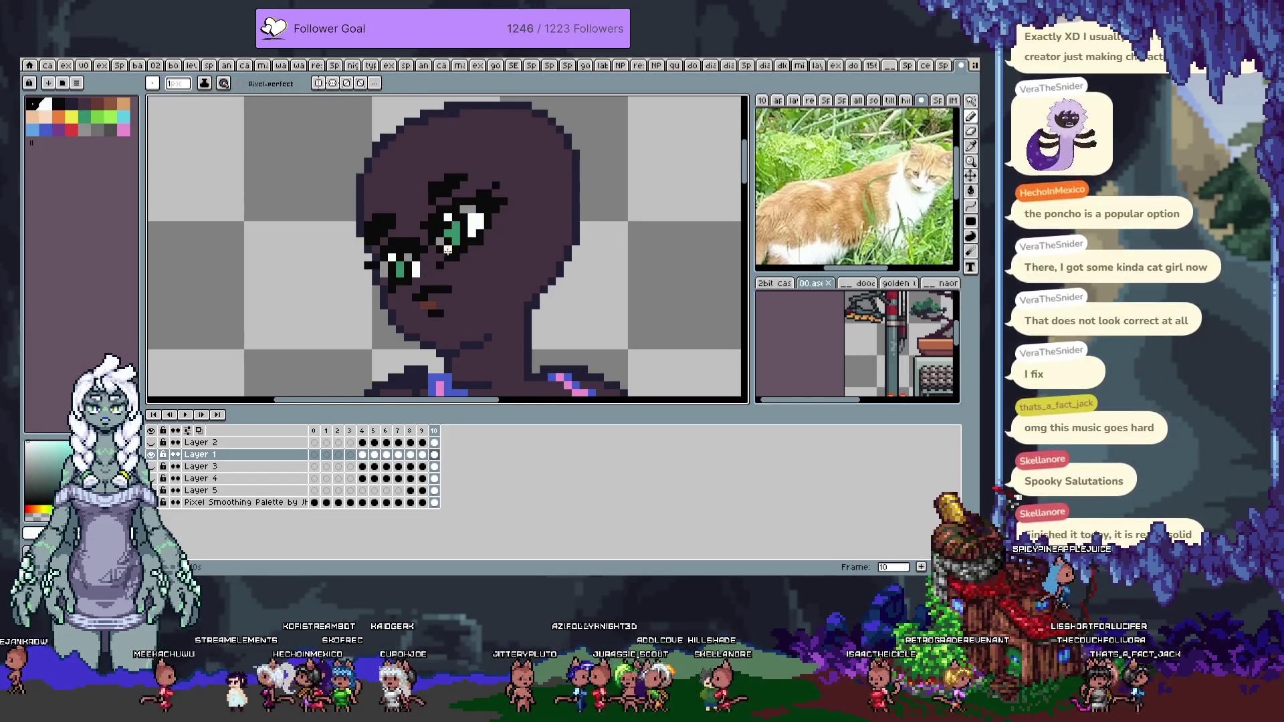
Try a brownish pixel at the mouth's left end and undo the change
alt+click(426, 305)
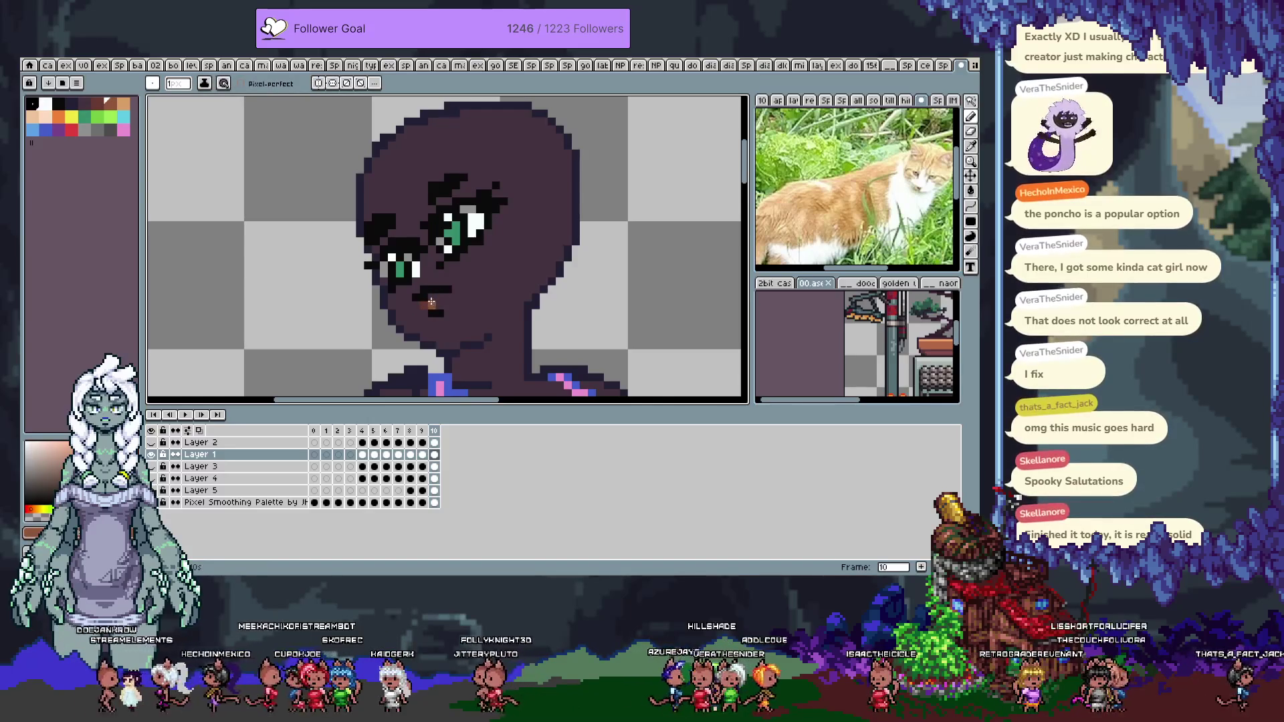
click(415, 290)
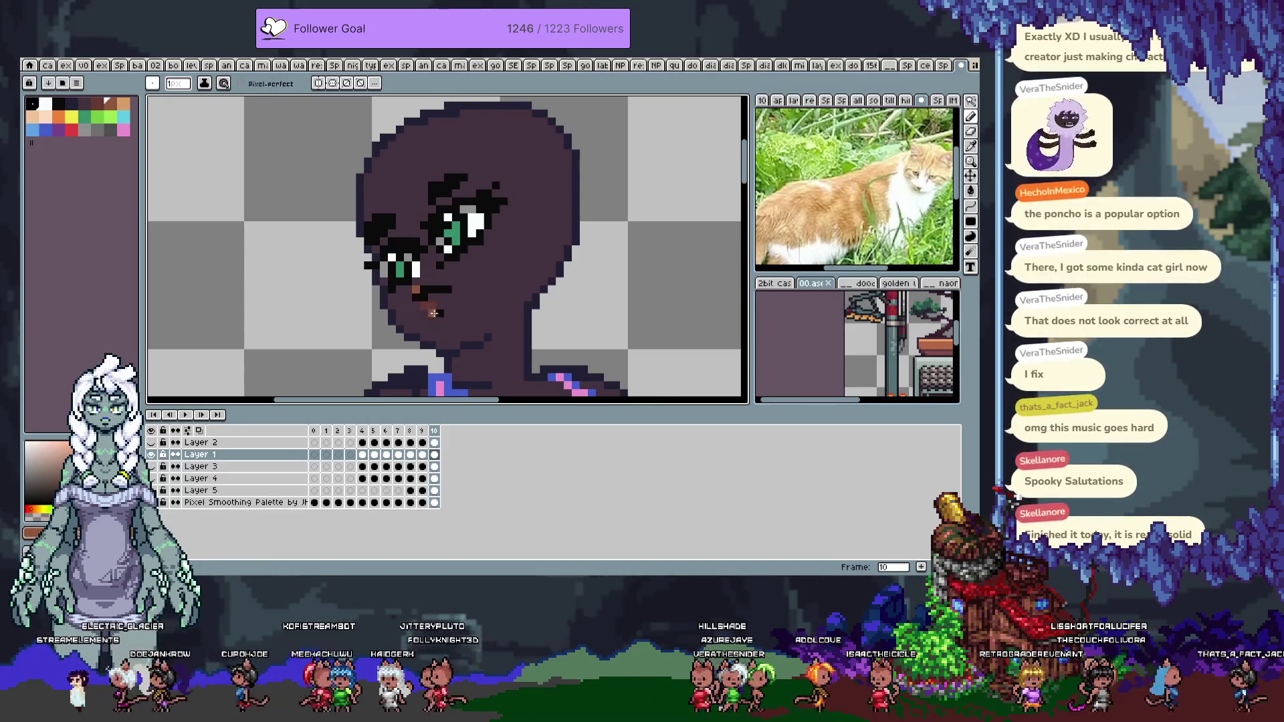
key(ctrl+z)
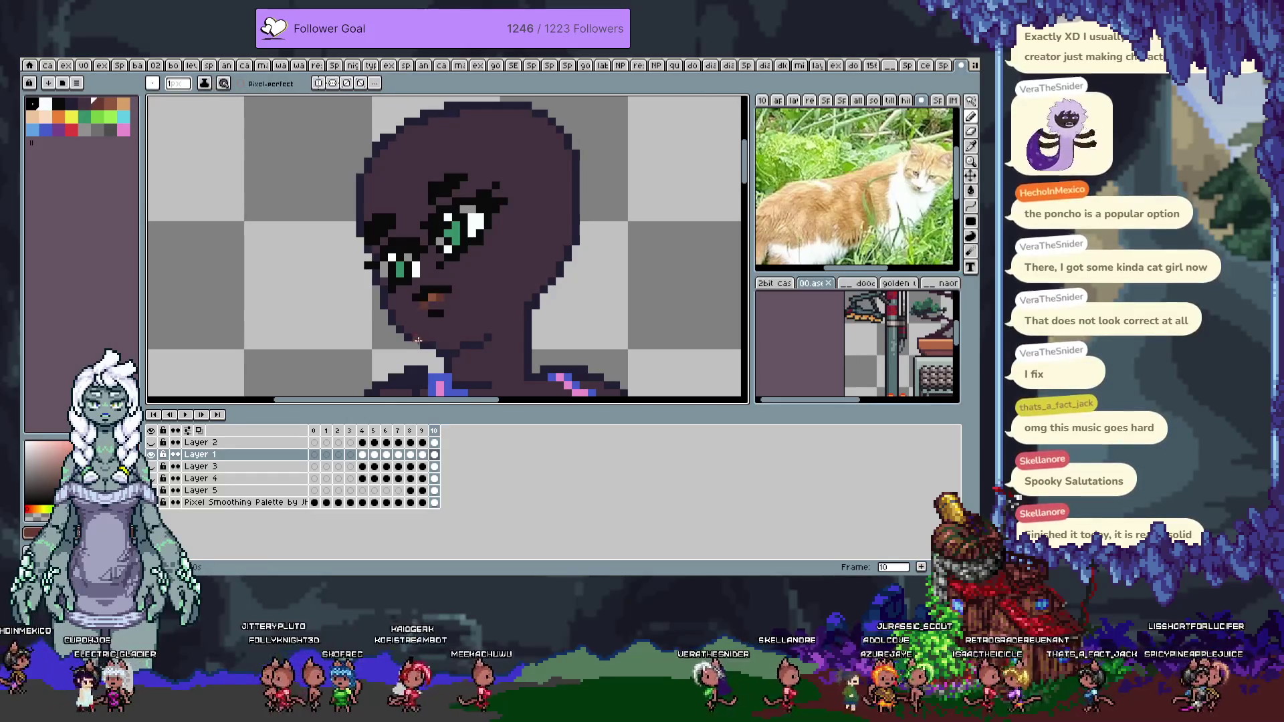
alt+click(436, 306)
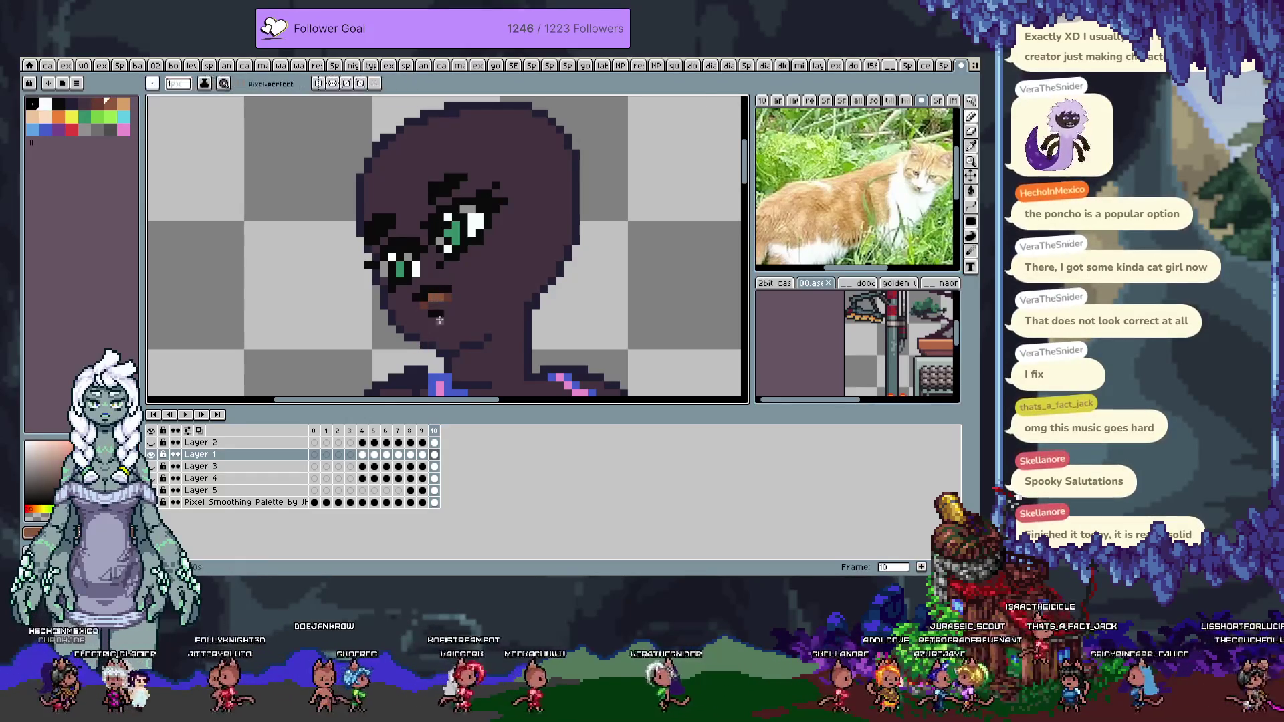
key(ctrl+z)
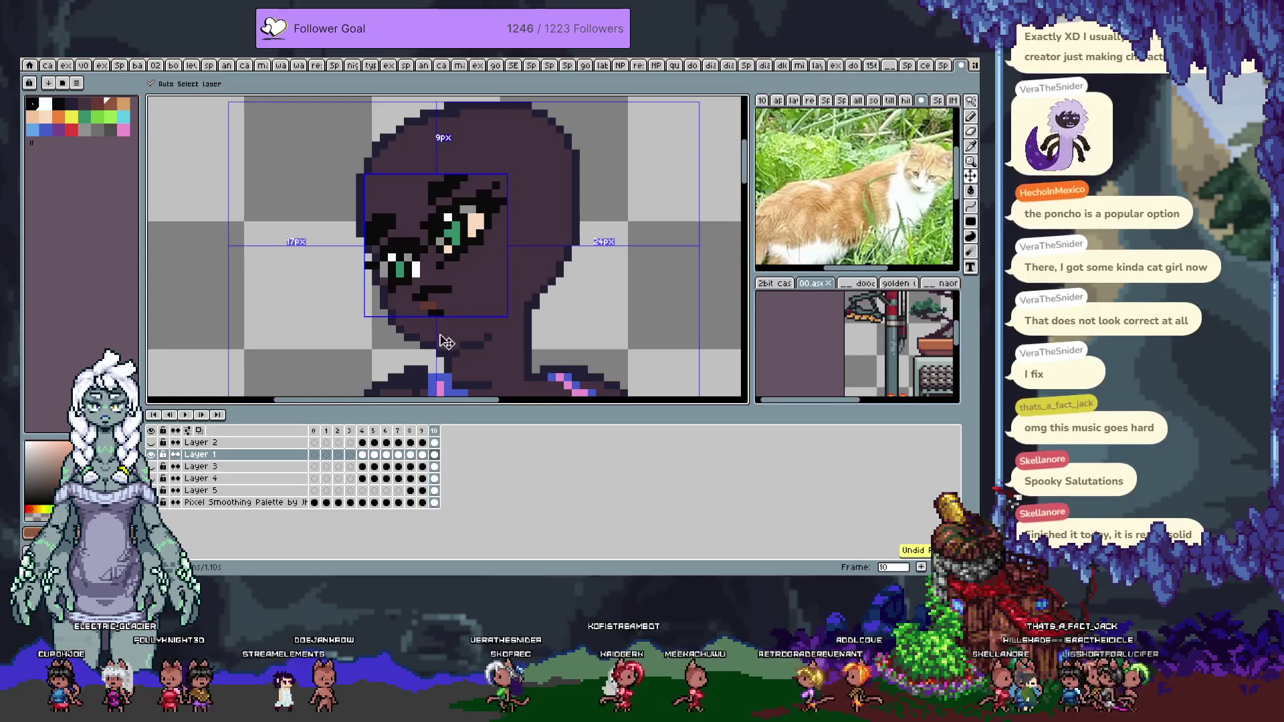
Restore the undone eye edit, save the sprite, and pick the eye's green
key(ctrl+y)
key(ctrl+s)
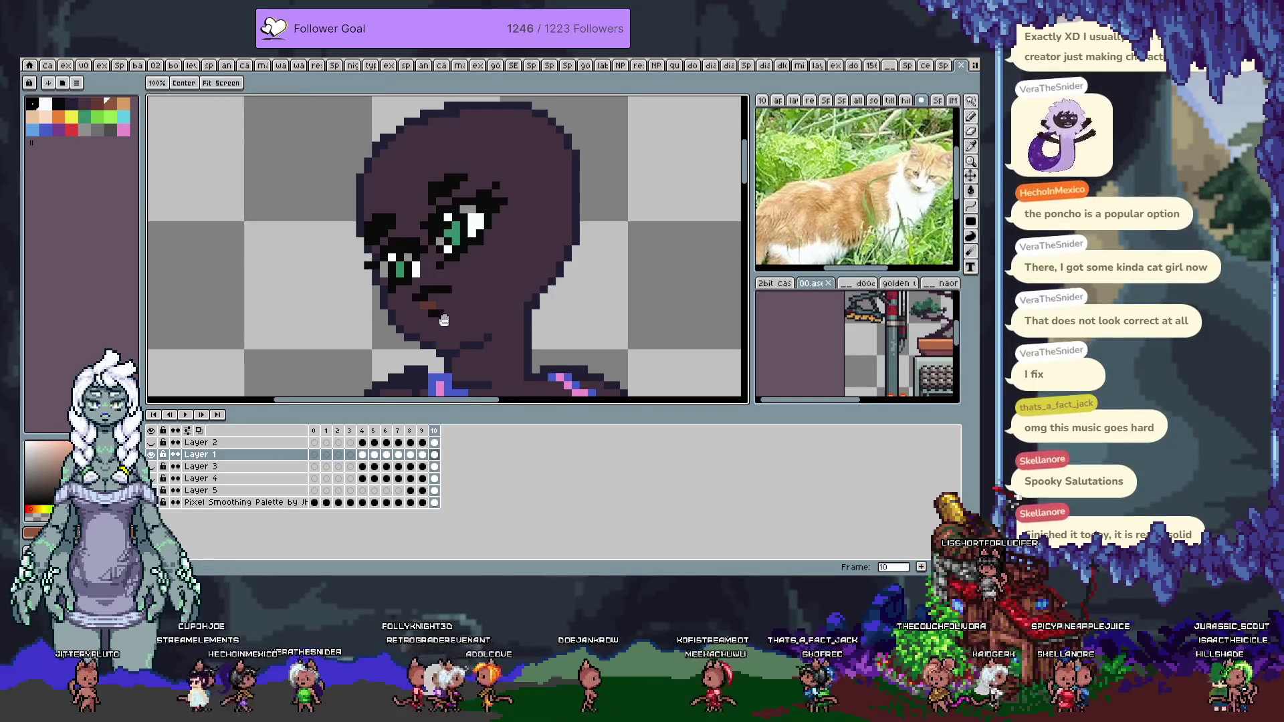
drag(440, 343, 442, 329)
key(i)
click(397, 246)
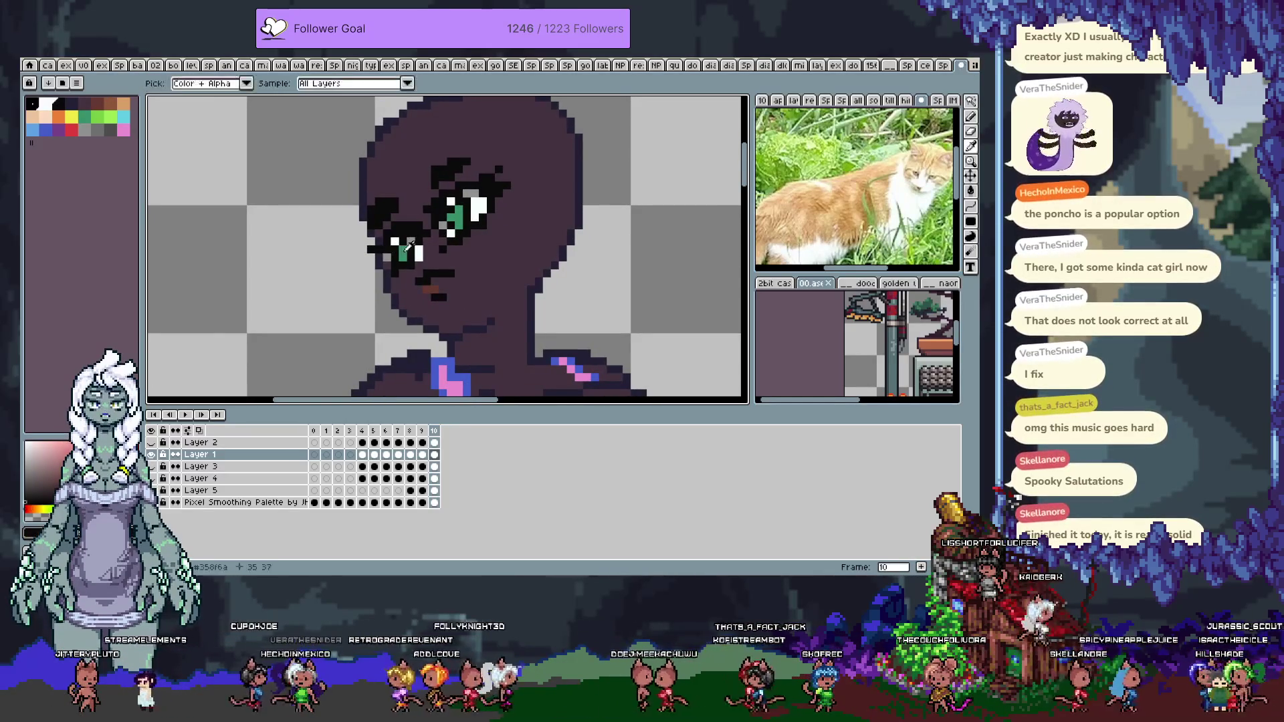
key(b)
Repaint pixels of the left-hand eye in green, sampling skin and eye colours
alt+click(403, 242)
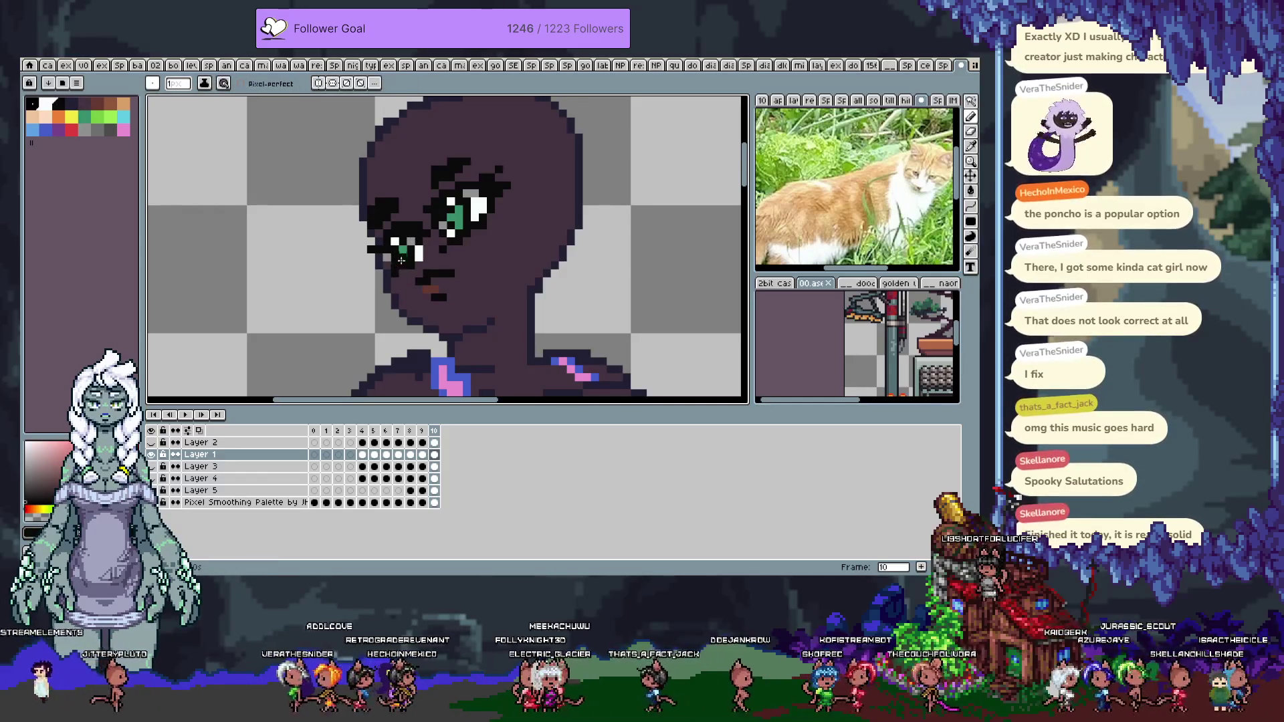
alt+click(401, 260)
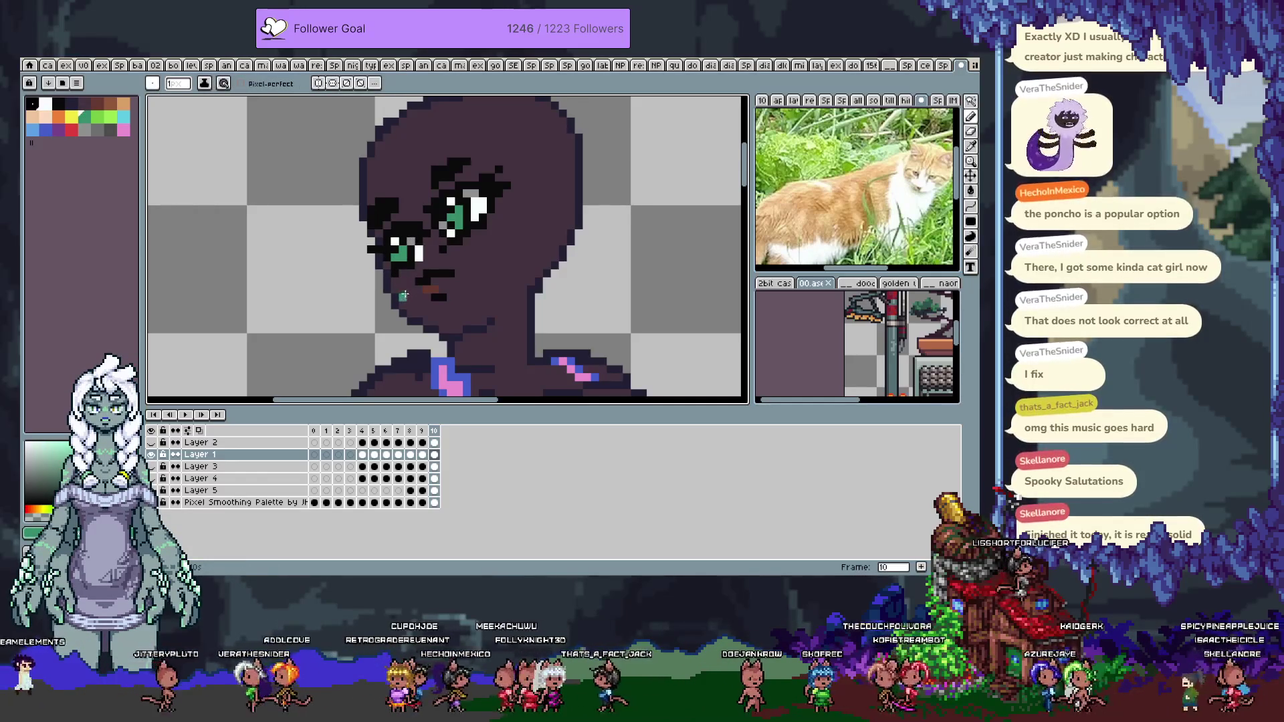
alt+click(450, 226)
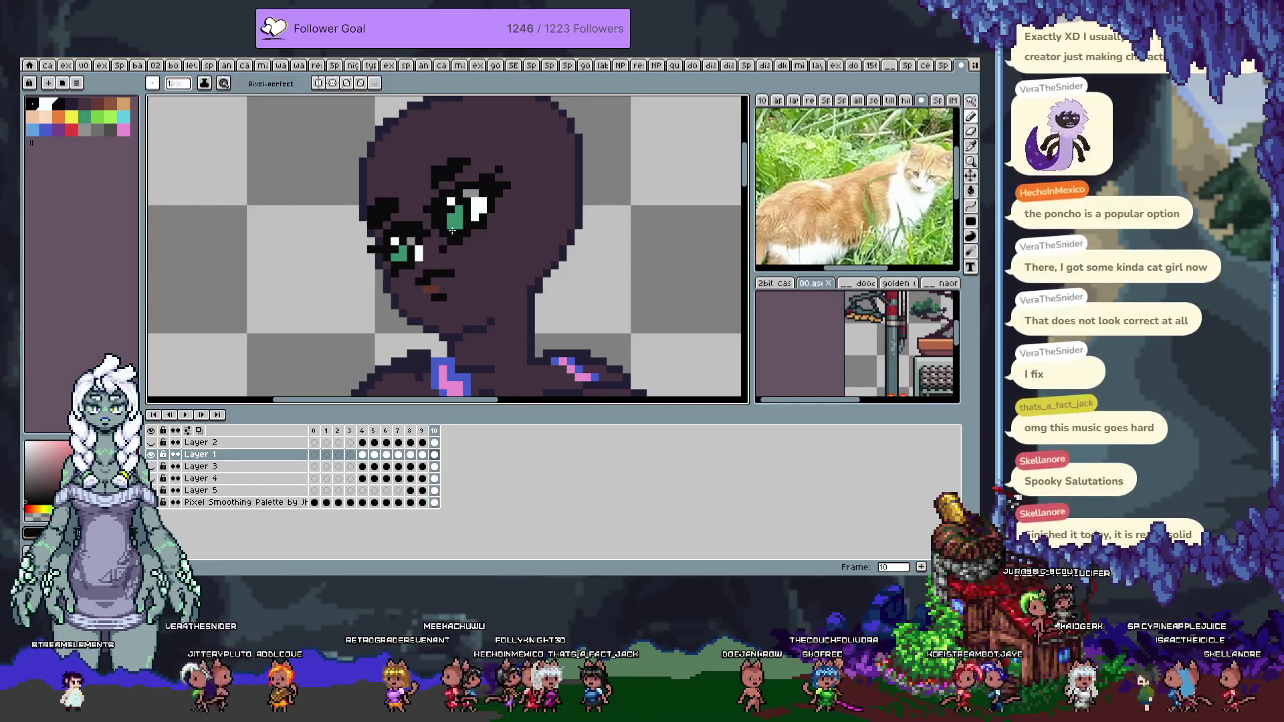
key(ctrl)
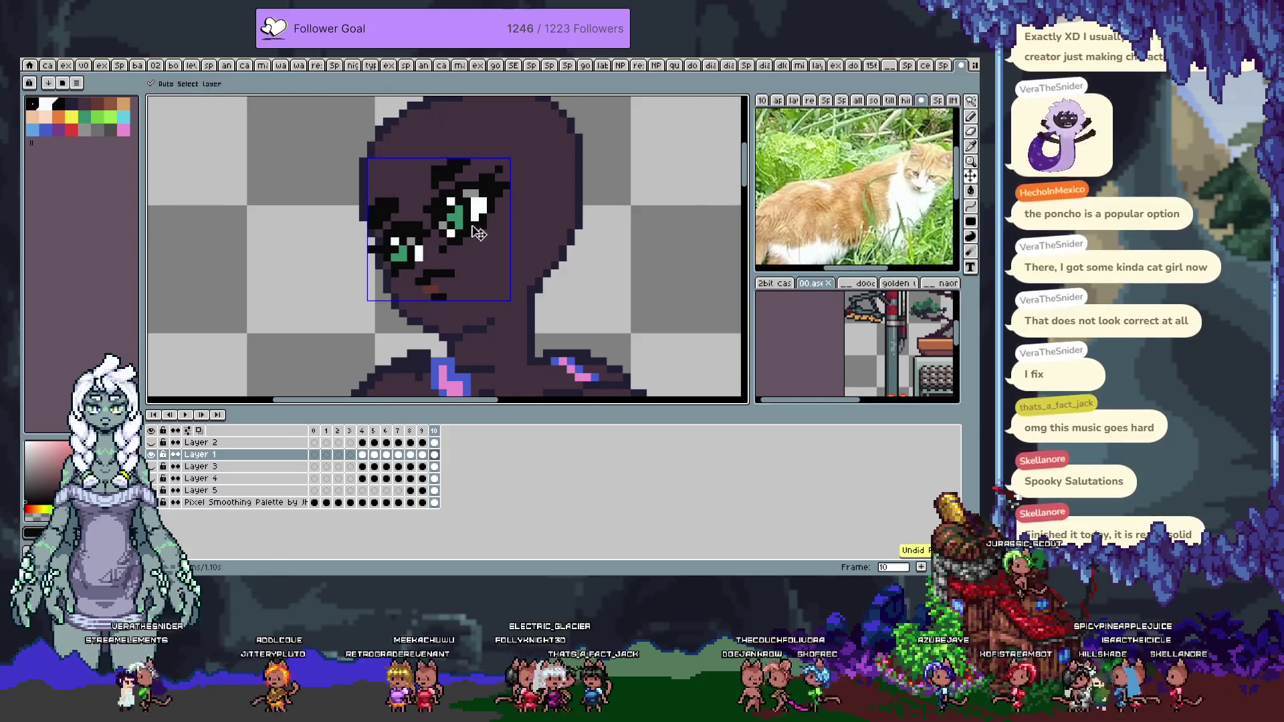
key(alt)
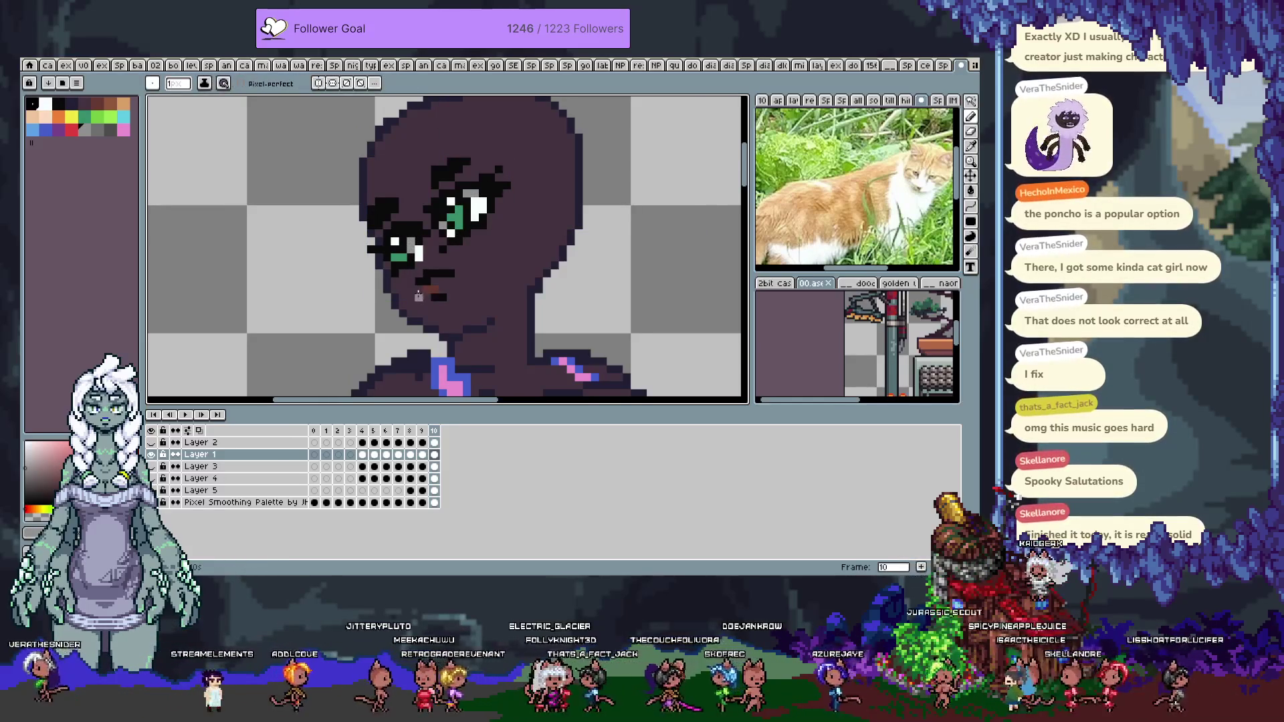
alt+click(394, 242)
alt+click(391, 248)
click(395, 242)
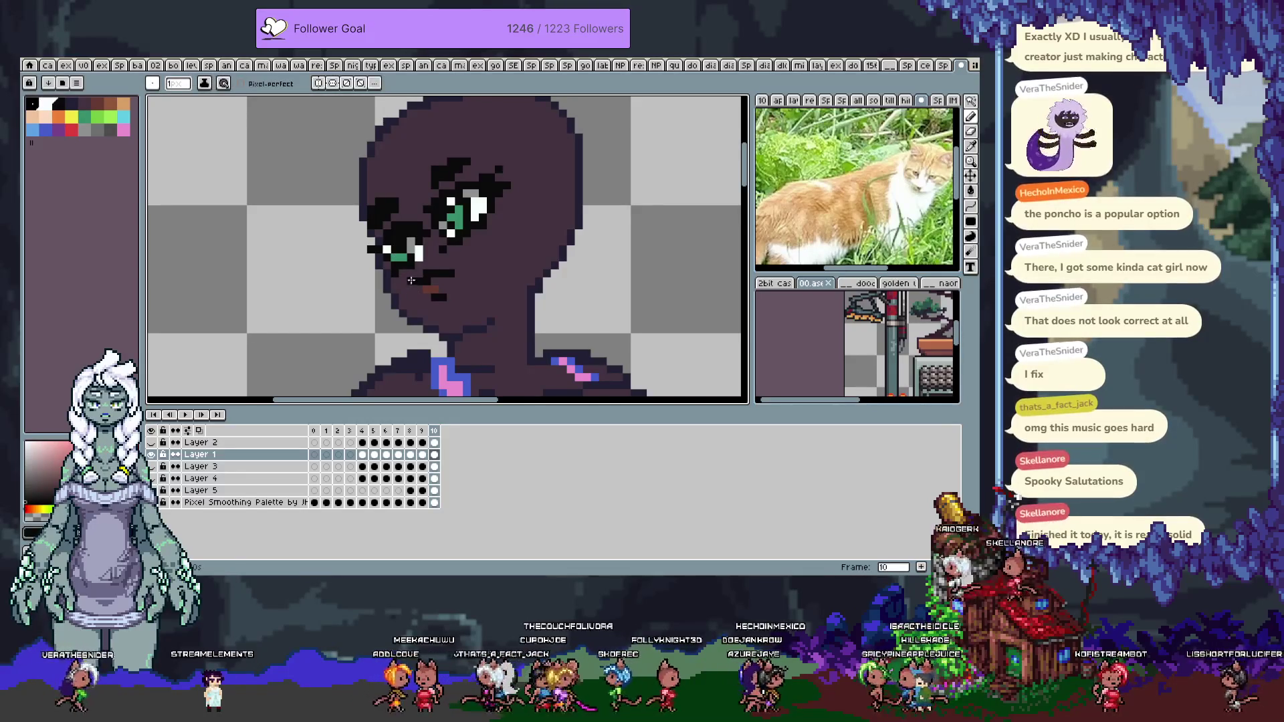
Refine the left eye's highlights using sampled skin, green, grey and dark face colours, then save
key(v)
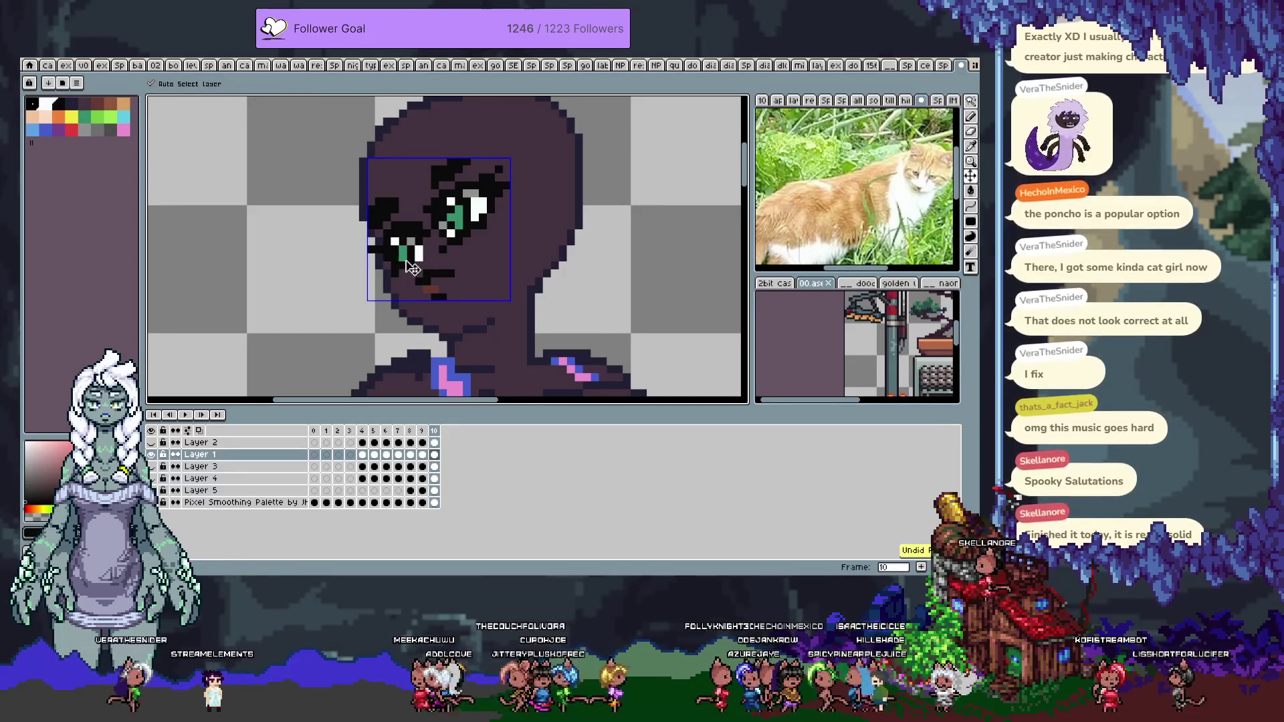
key(b)
alt+click(394, 248)
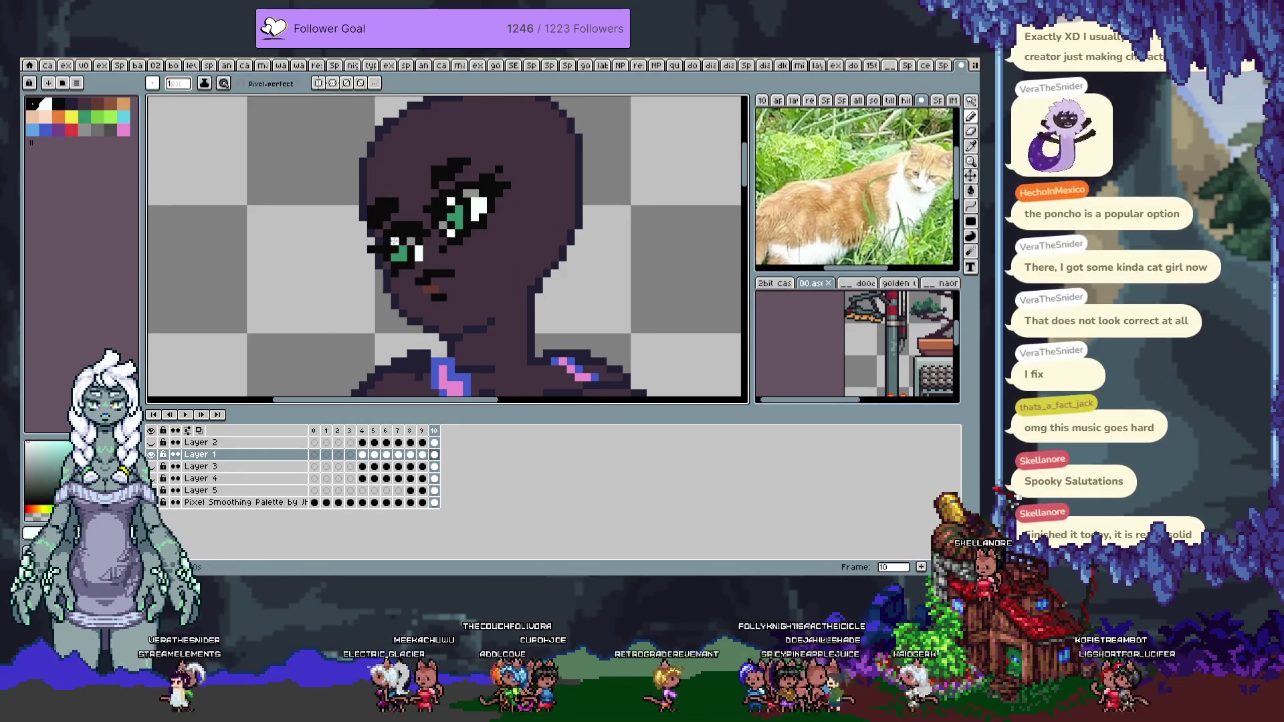
alt+click(398, 269)
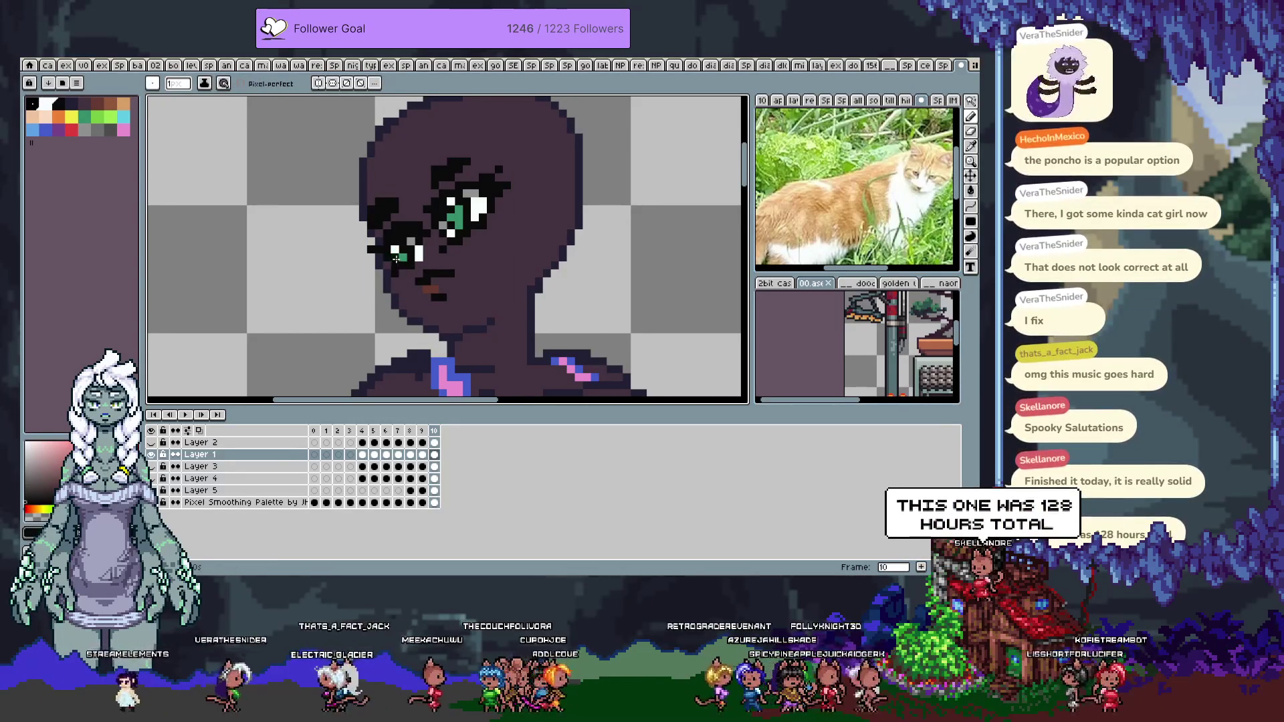
alt+click(395, 243)
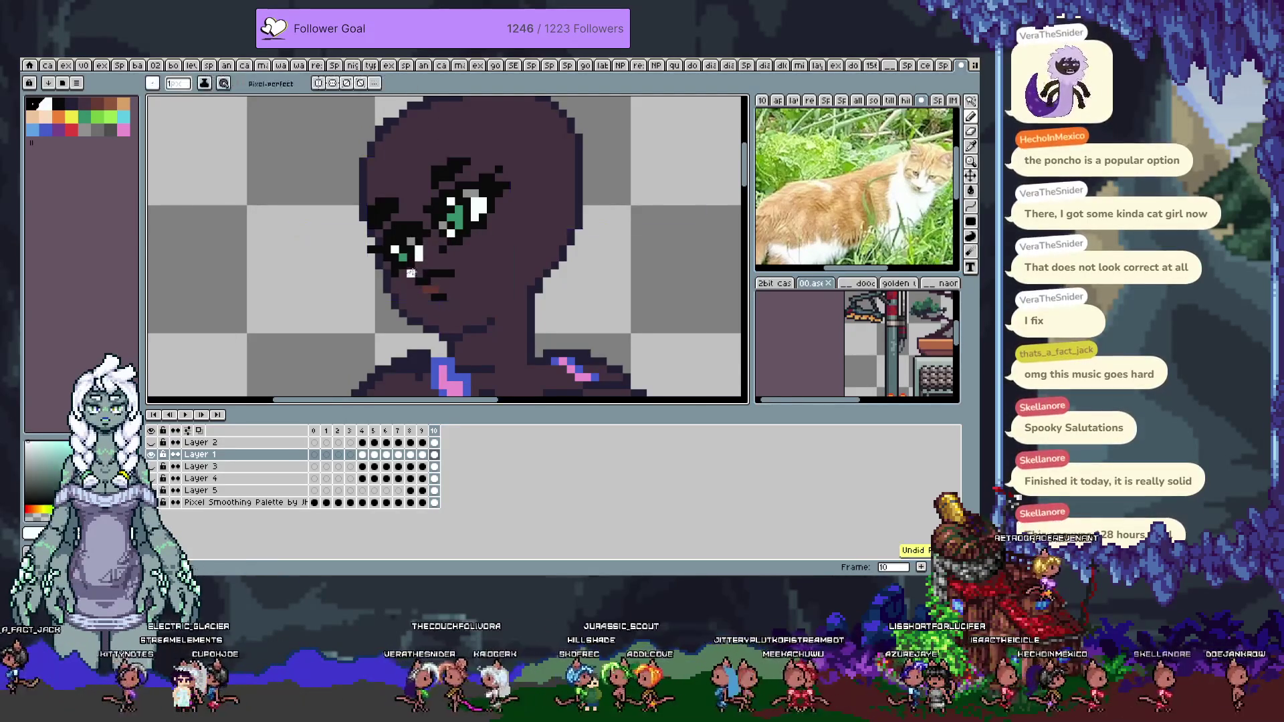
key(alt)
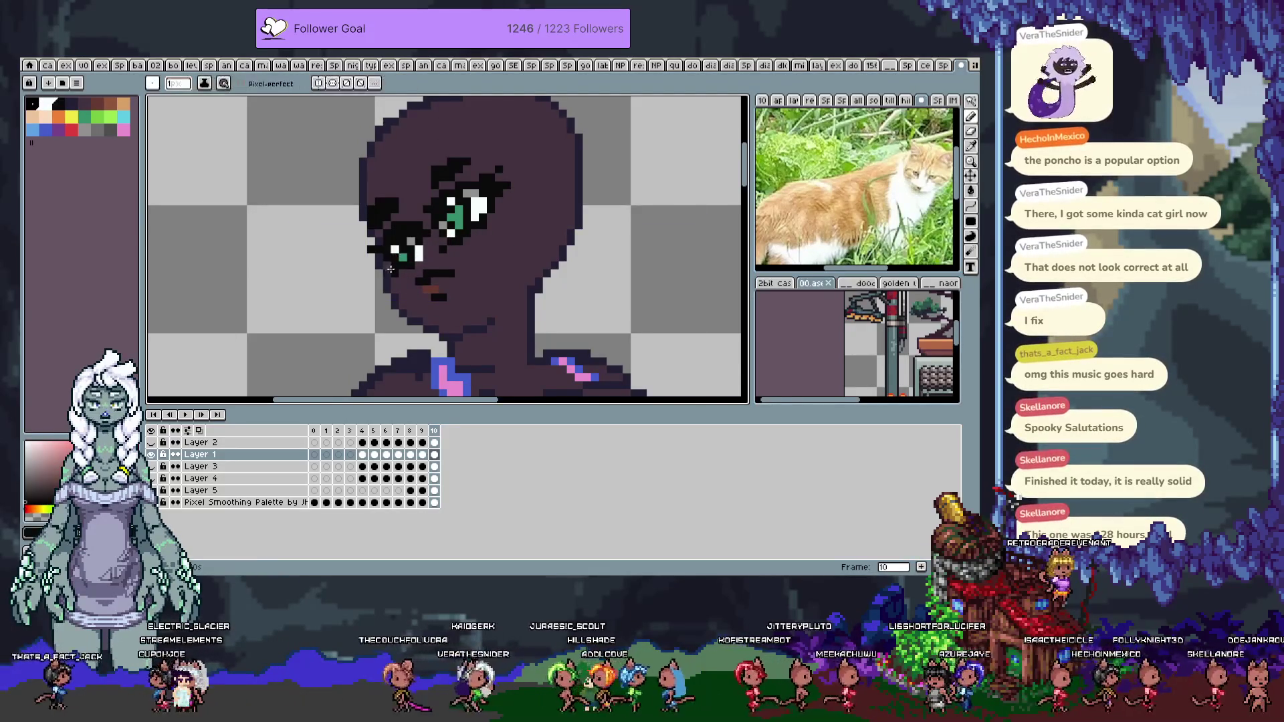
click(412, 241)
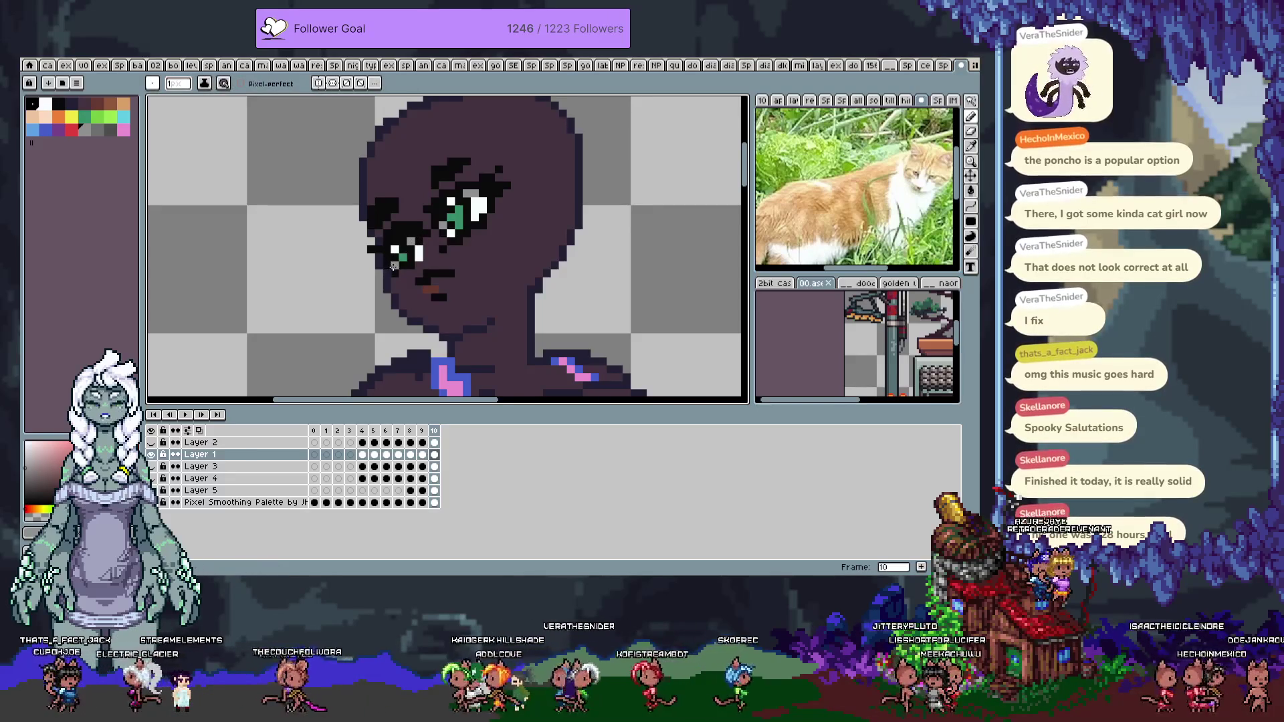
alt+click(394, 266)
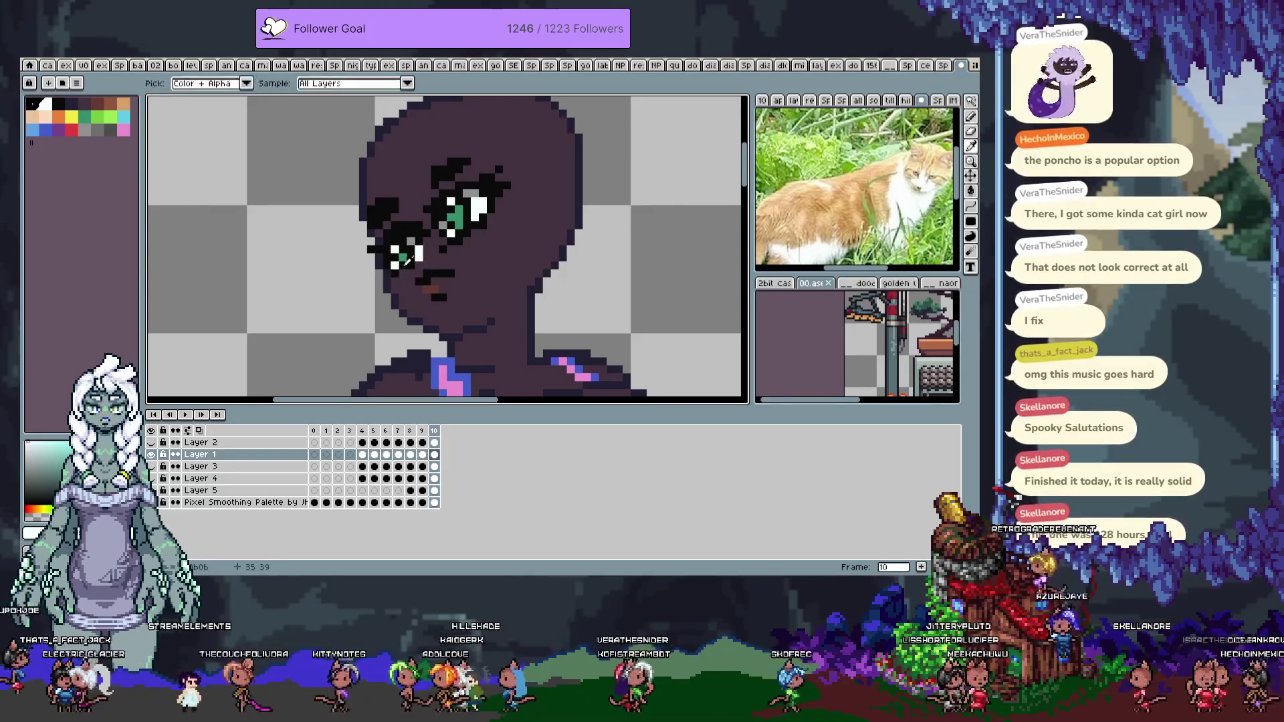
alt+click(398, 301)
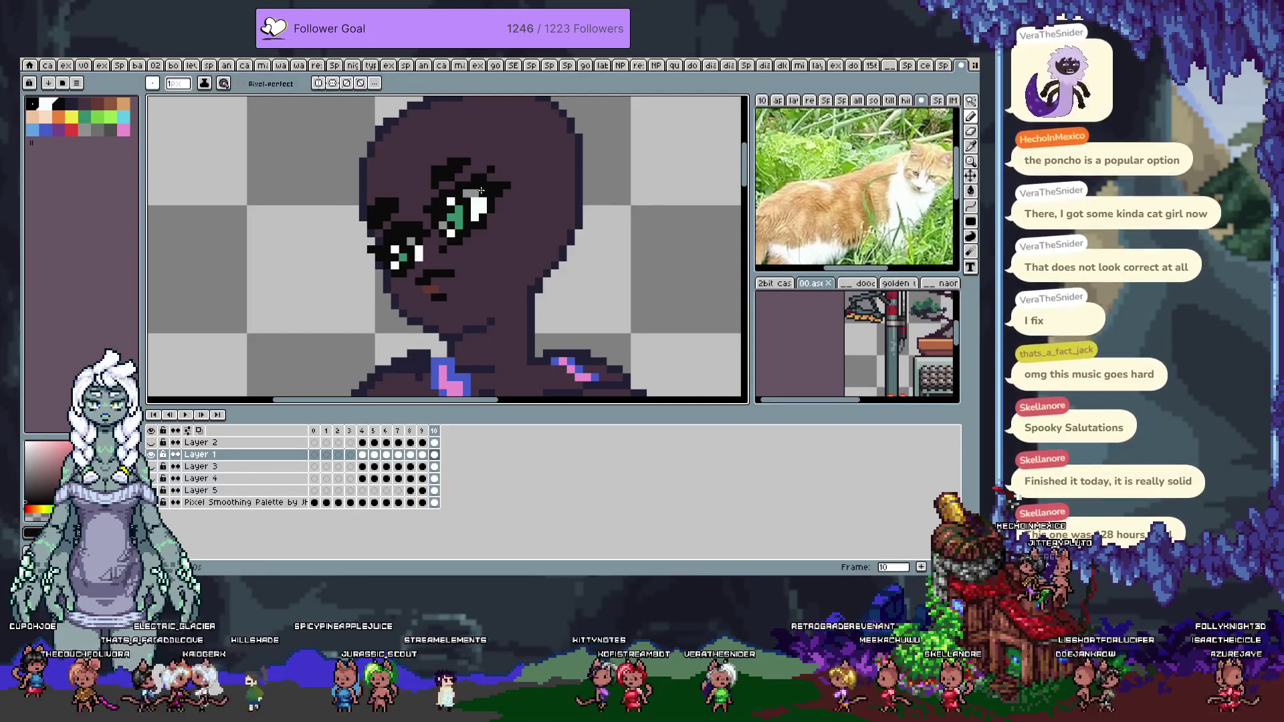
key(ctrl+s)
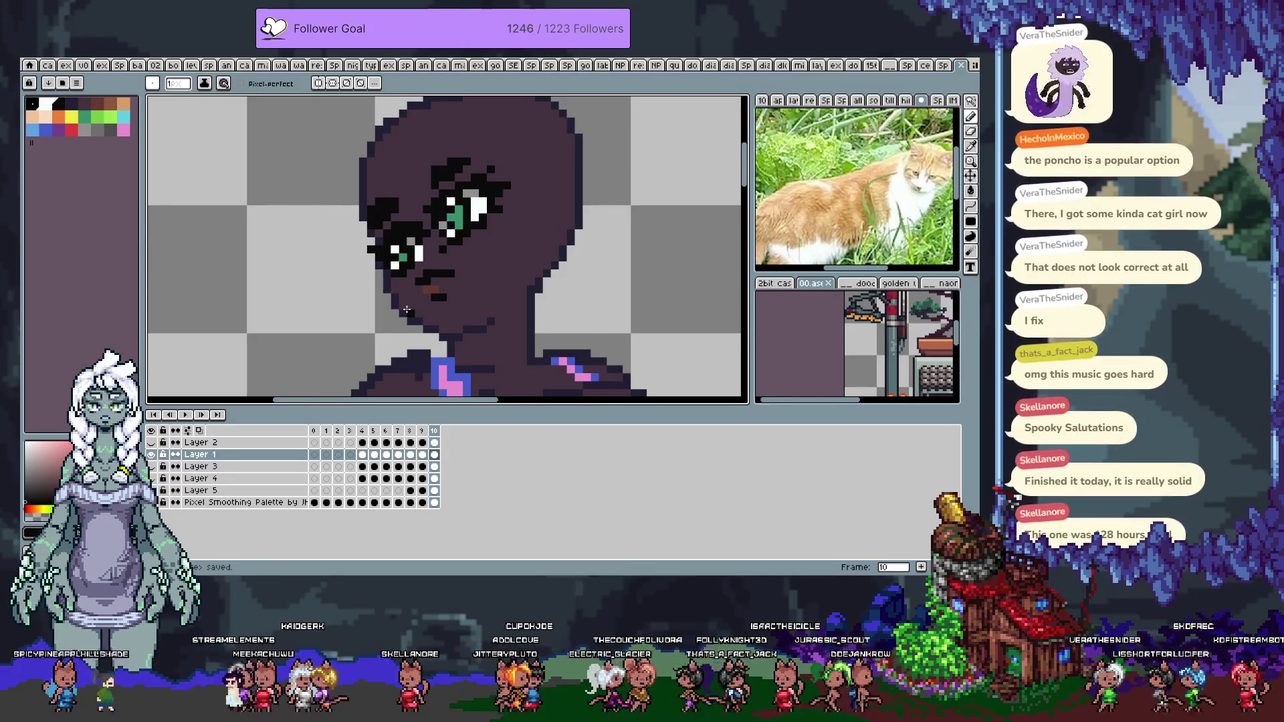
Pan the view toward the figure's body
mouse_move(407, 309)
mouse_down()
mouse_move(494, 246)
mouse_move(493, 204)
mouse_up()
Go to frame 11 and erase the dark fist shape to the right of the figure
key(Tab)
scroll(494, 248, down, 3)
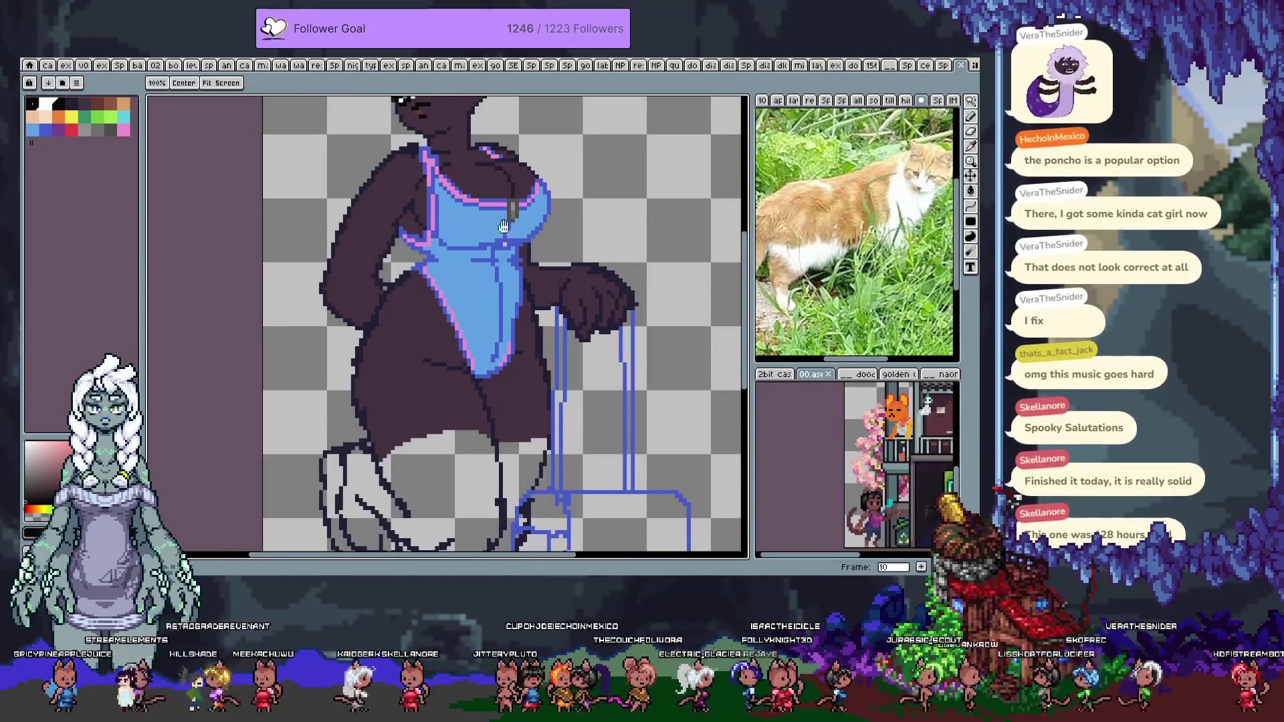
scroll(601, 266, up, 3)
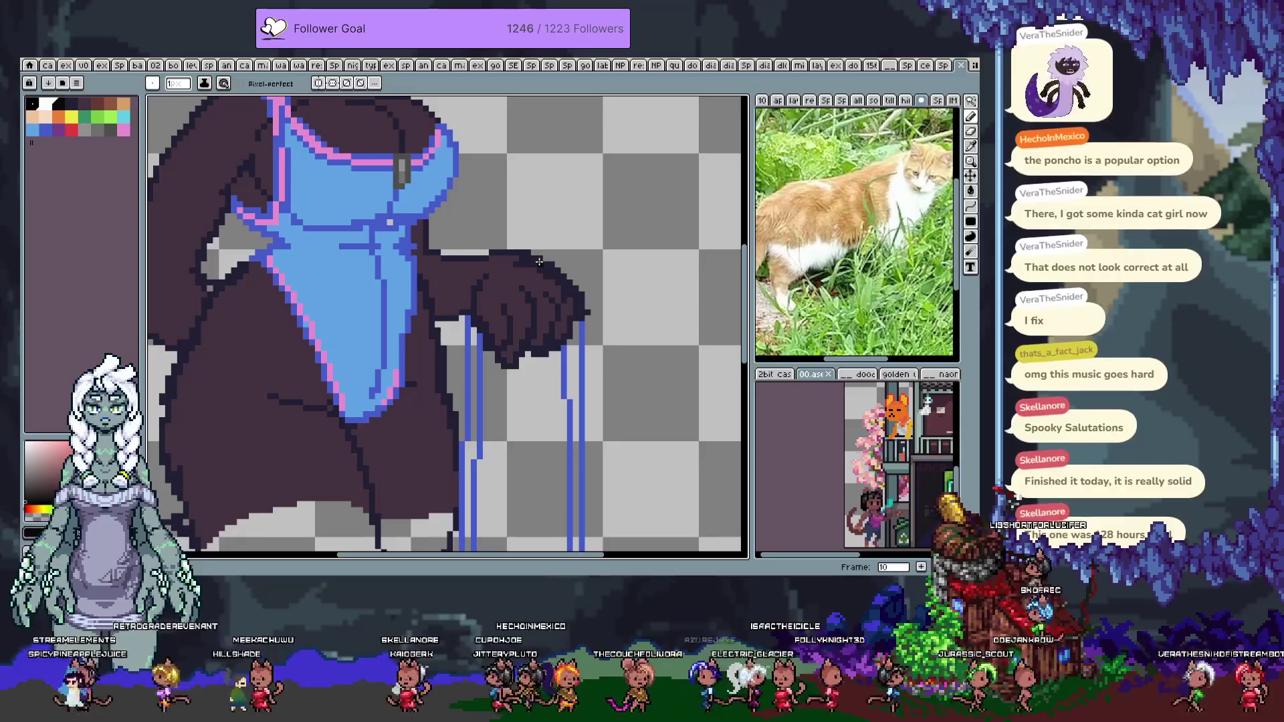
key(Tab)
key(Tab)
key(period)
key(comma)
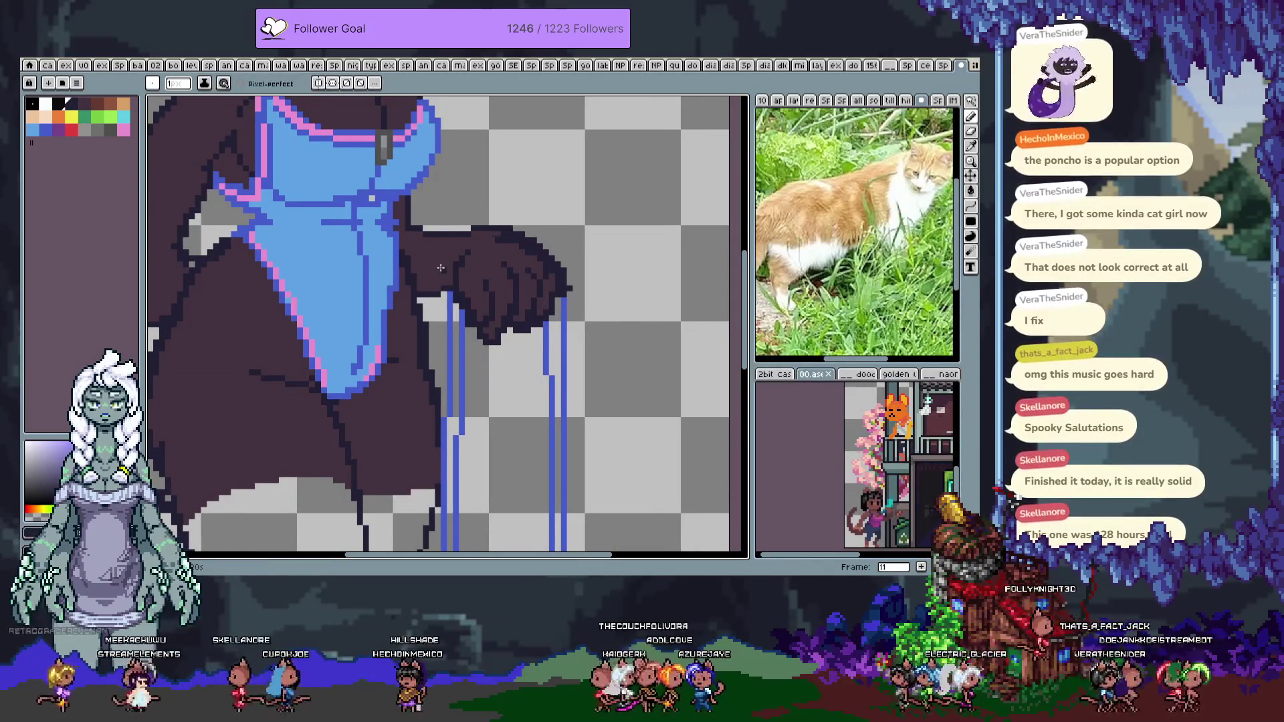
key(e)
mouse_move(440, 268)
mouse_down()
mouse_move(422, 276)
mouse_move(471, 288)
mouse_move(522, 261)
mouse_move(517, 299)
mouse_move(536, 281)
mouse_up()
key(b)
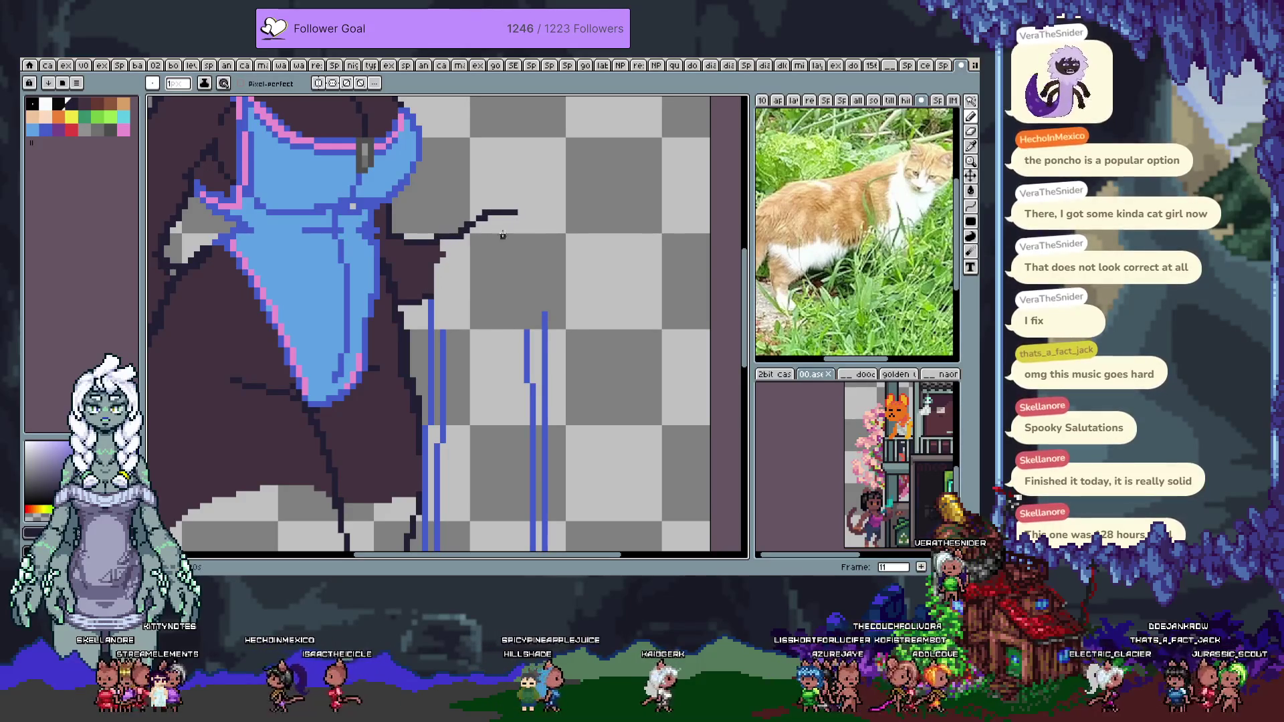
Draw dark outline strokes to the right of the figure, undoing the failed tries
drag(428, 290, 464, 290)
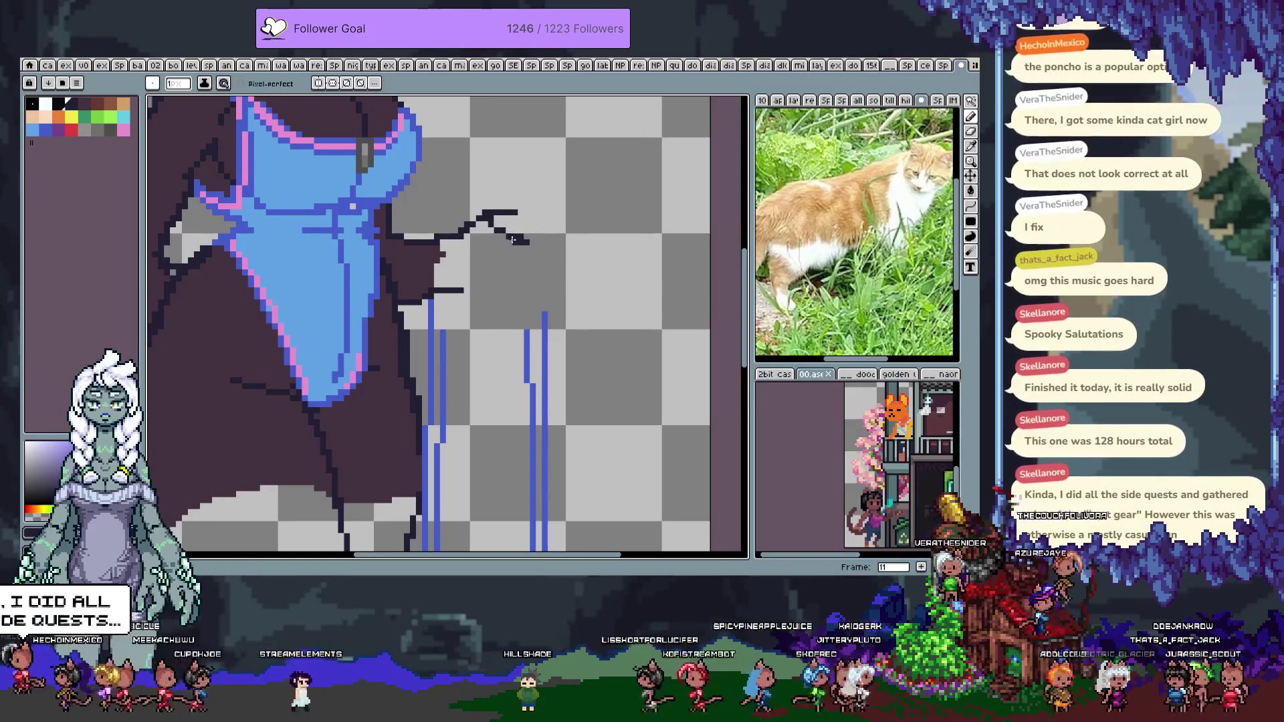
key(ctrl+z)
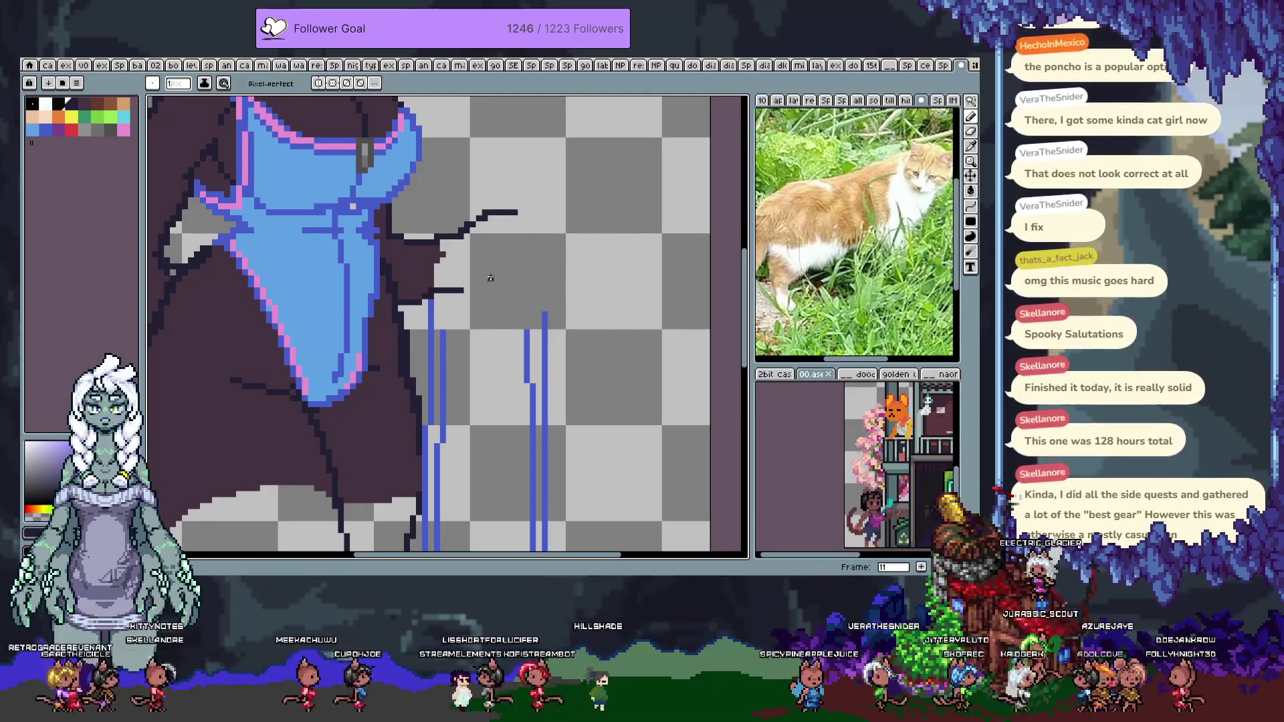
scroll(474, 277, down, 3)
scroll(481, 264, up, 3)
drag(505, 271, 535, 261)
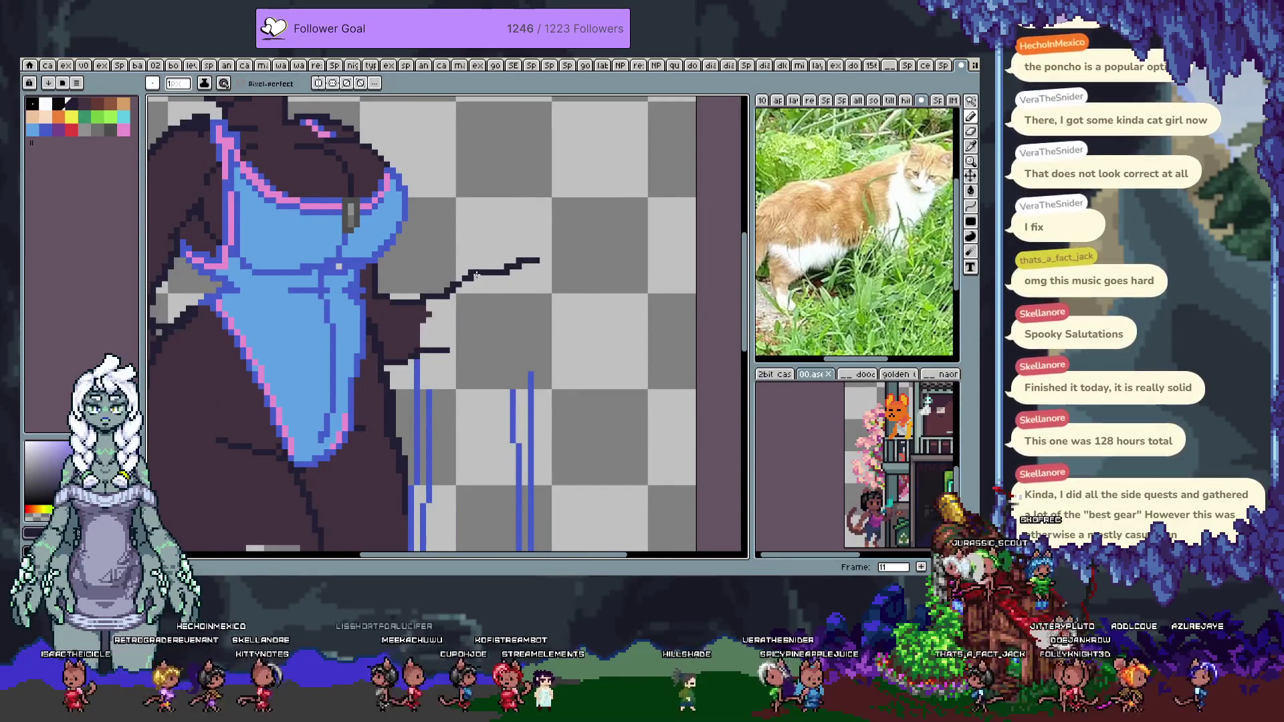
drag(532, 253, 488, 277)
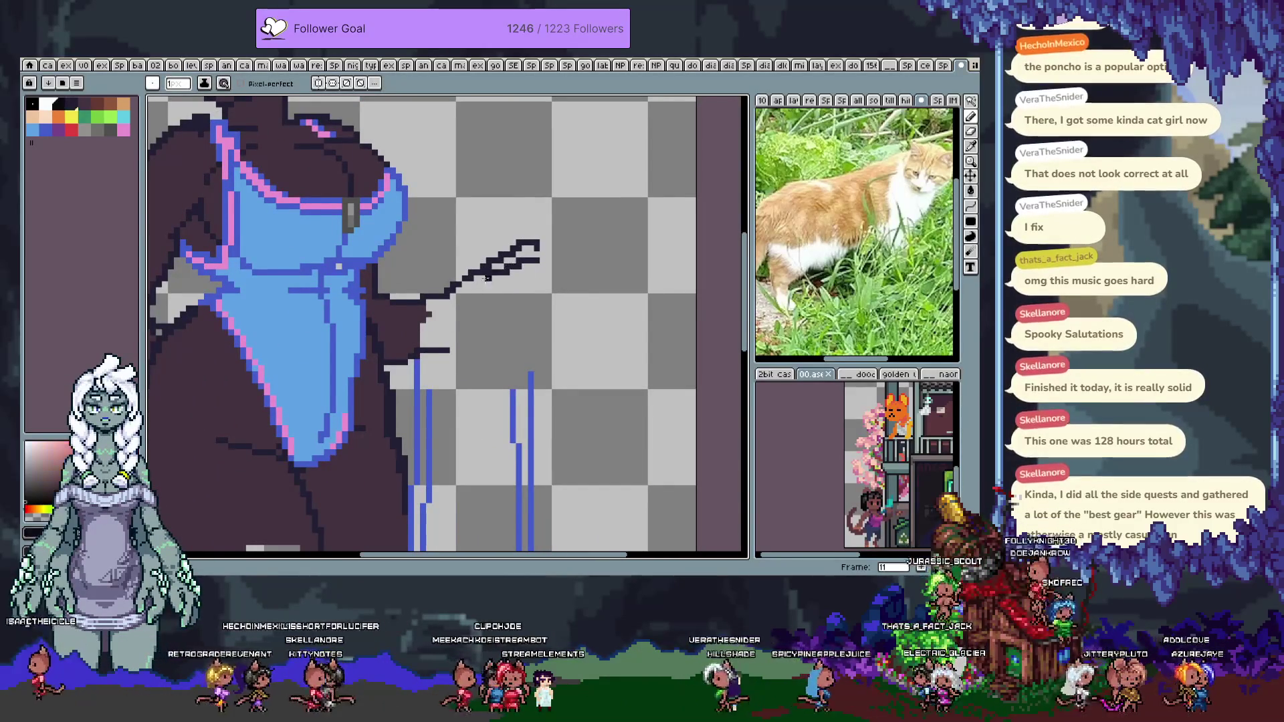
key(ctrl+z)
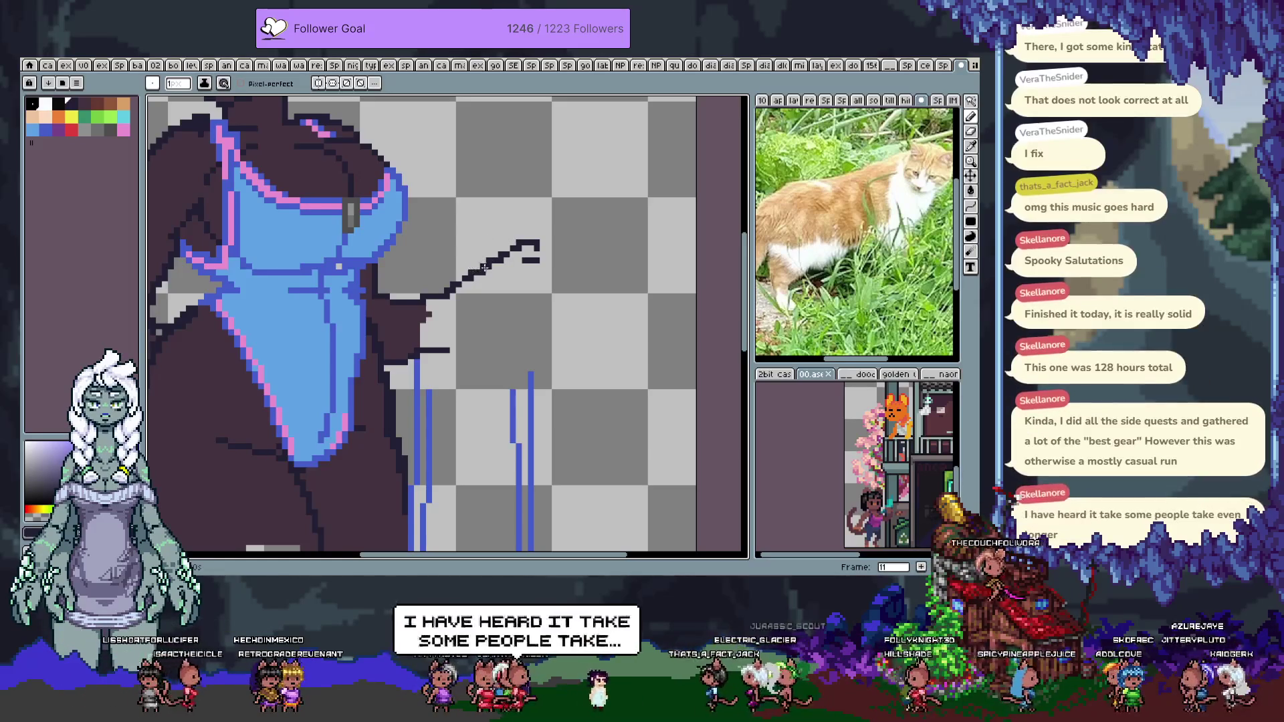
Pick the black outline colour and draw a short diagonal handle line up-right
alt+click(379, 201)
drag(488, 284, 554, 209)
key(ctrl+z)
drag(495, 279, 554, 200)
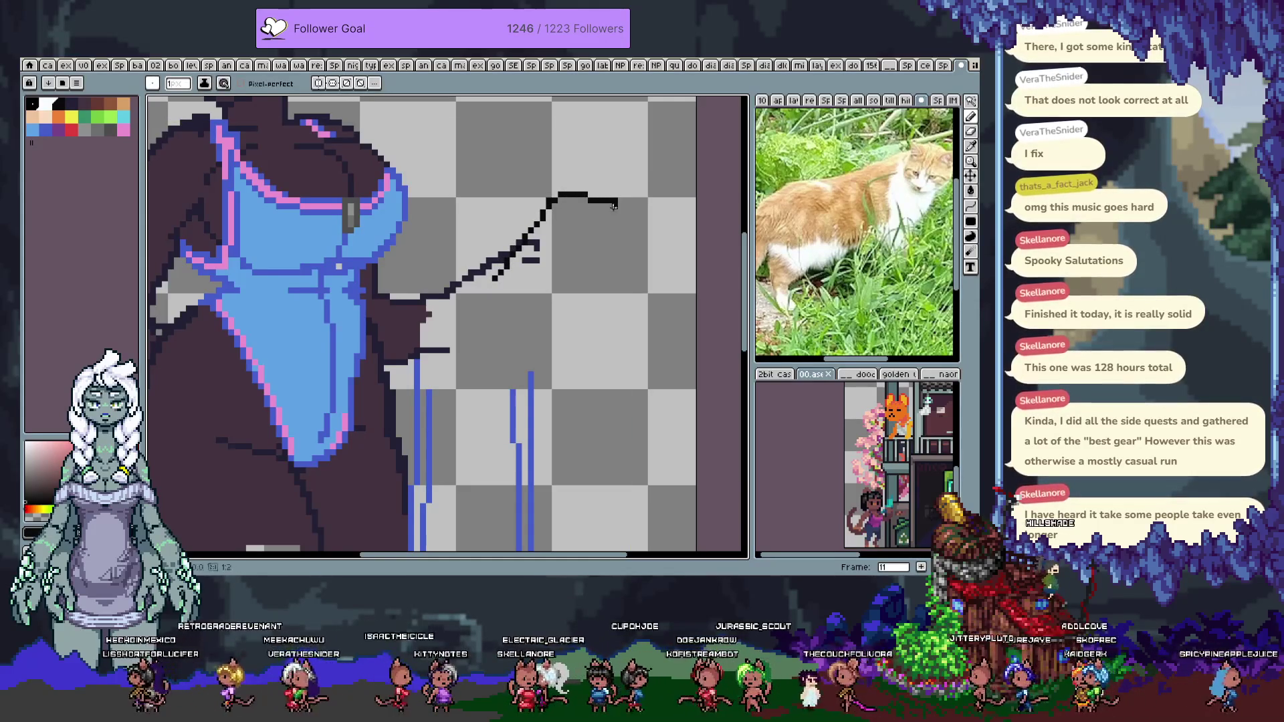
key(ctrl+z)
key(ctrl+z)
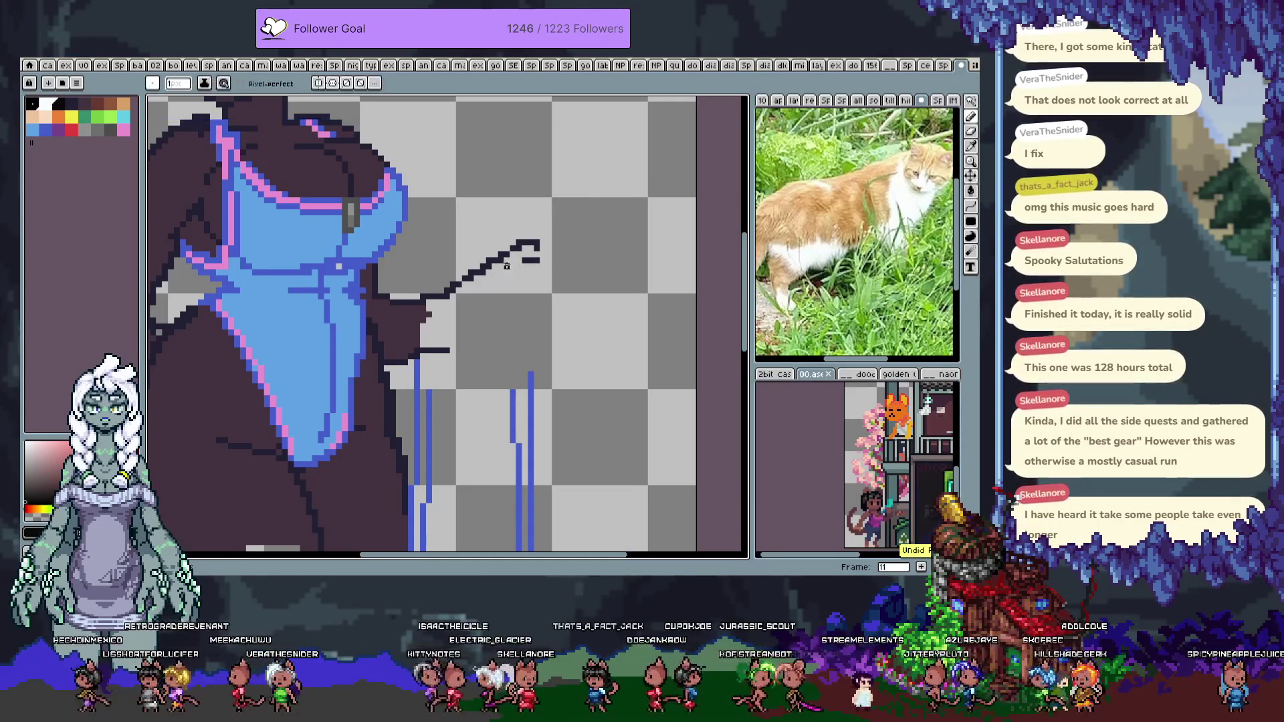
drag(506, 264, 533, 226)
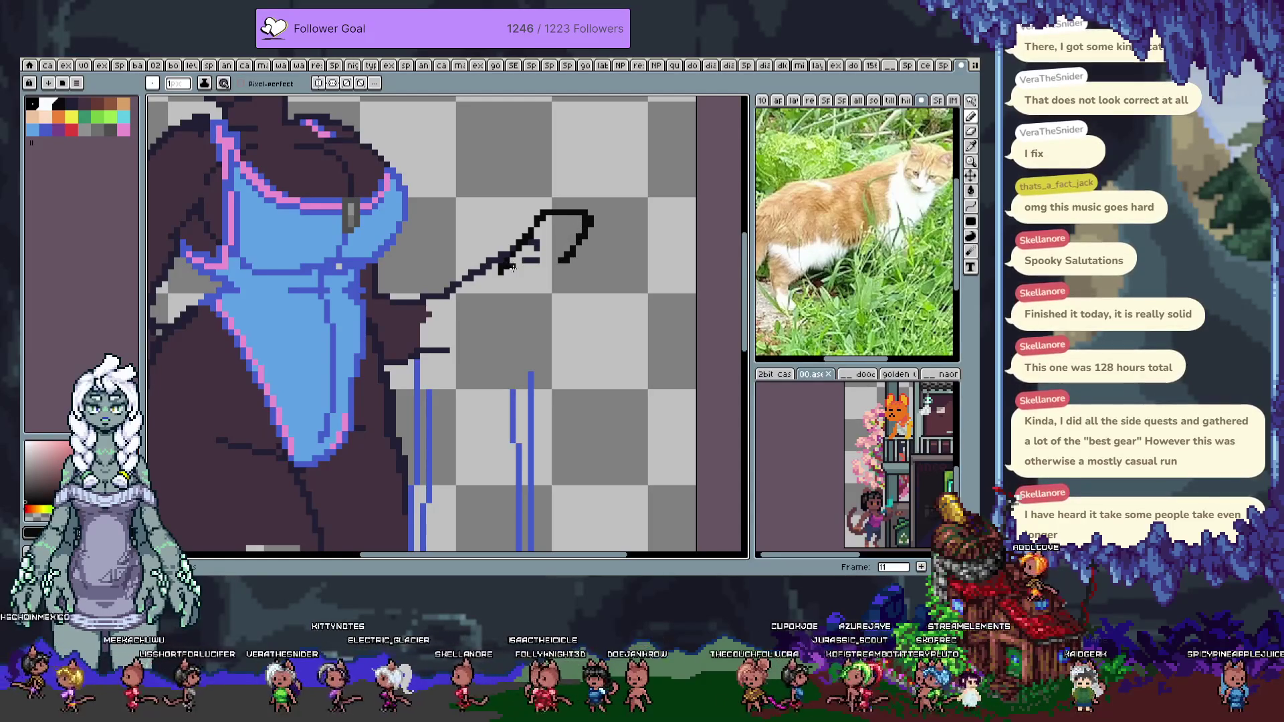
Fill the feather shape with dark grey and add black detail lines inside it
key(x)
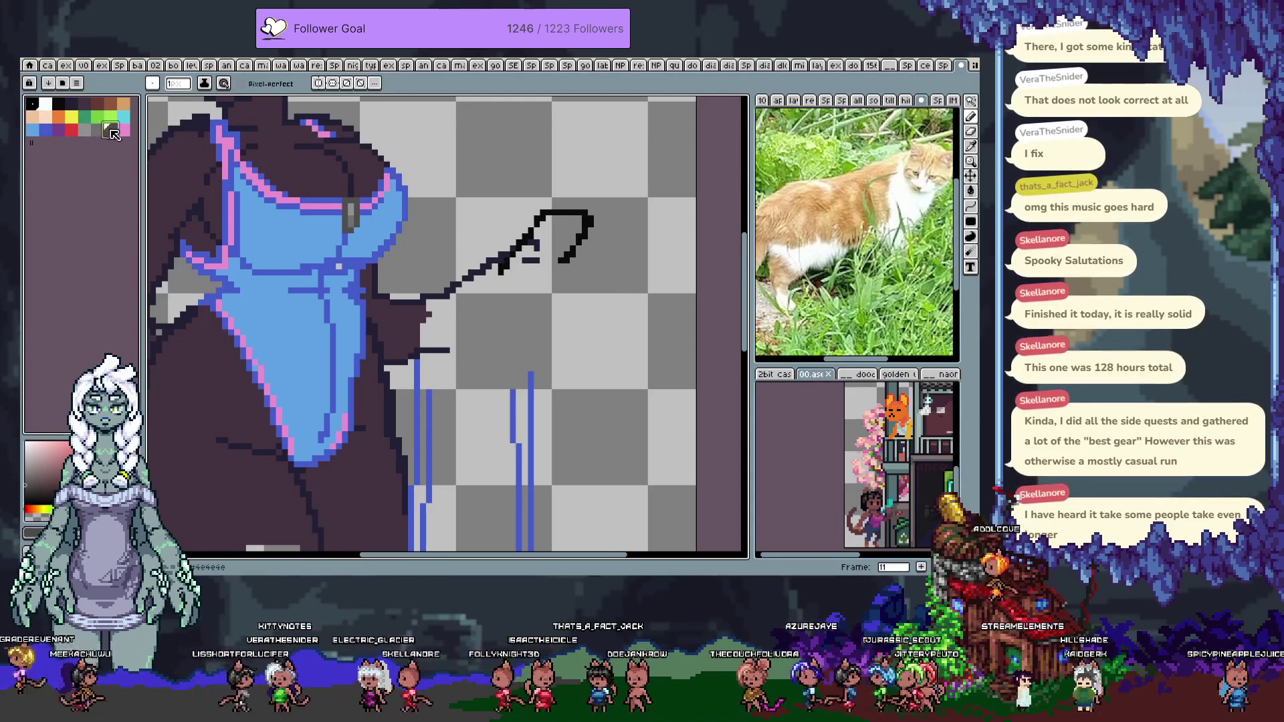
mouse_move(521, 258)
mouse_down()
mouse_move(562, 227)
mouse_move(576, 235)
mouse_move(542, 251)
mouse_up()
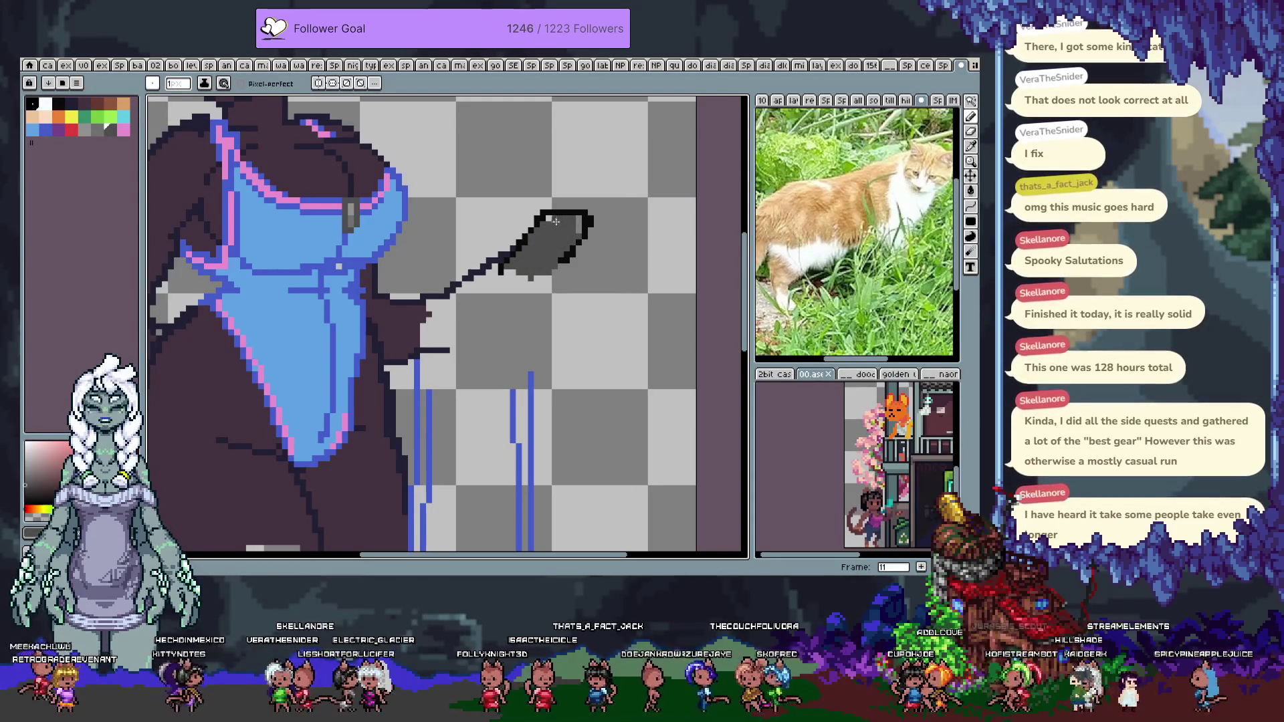
key(x)
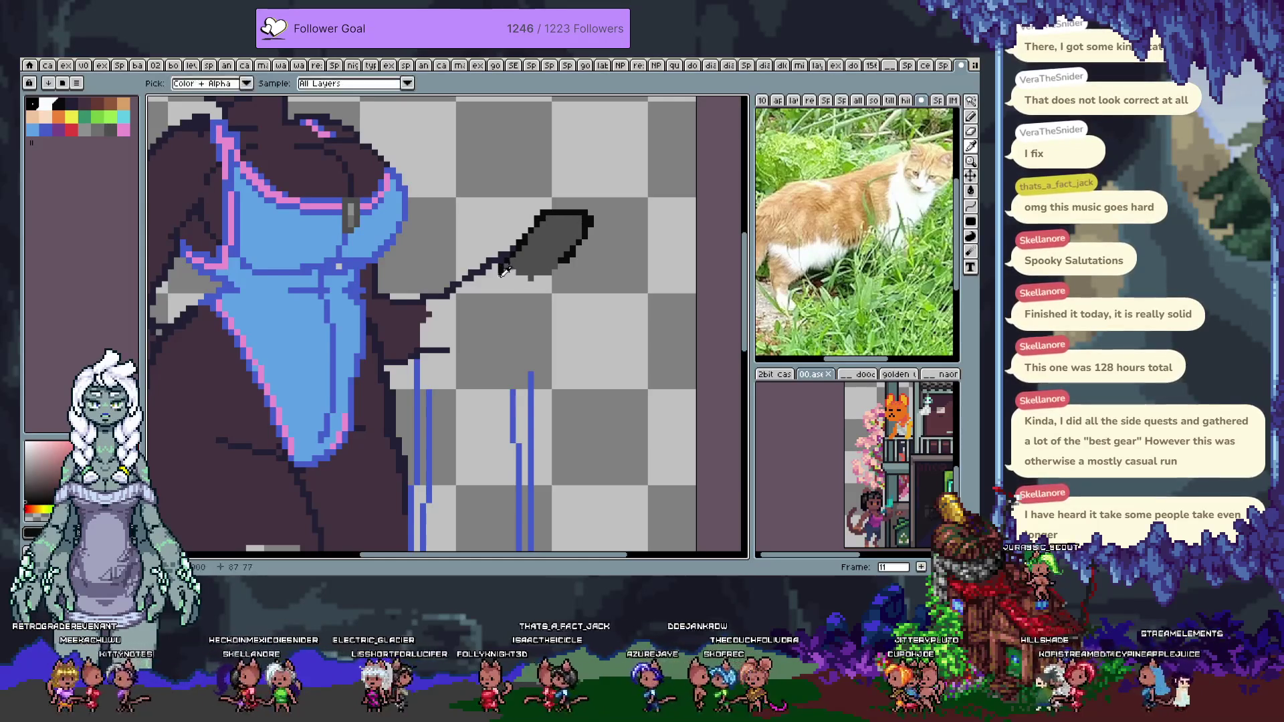
mouse_move(584, 217)
mouse_down()
mouse_move(569, 228)
mouse_move(567, 256)
mouse_move(599, 250)
mouse_move(605, 219)
mouse_up()
mouse_move(549, 259)
mouse_down()
mouse_move(533, 286)
mouse_move(663, 264)
mouse_move(533, 366)
mouse_up()
key(space)
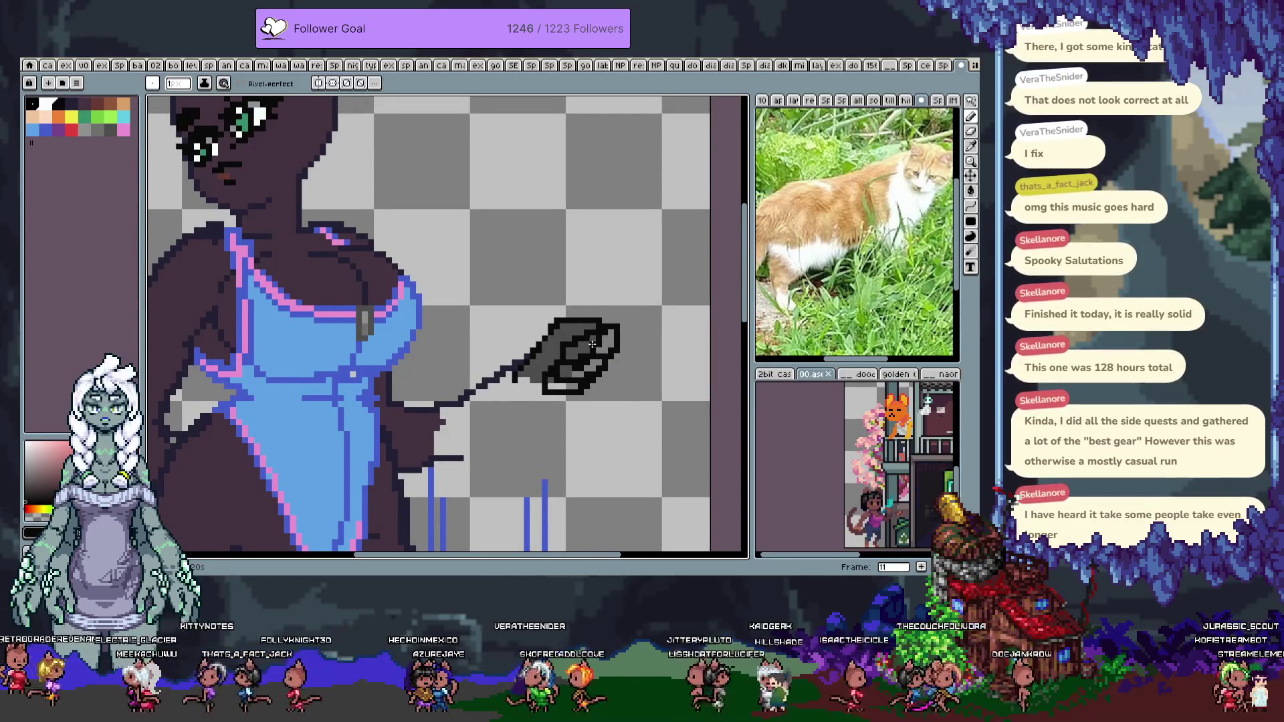
On frame 12, erase the feather and handle and draw a new outline line from the arm
key(e)
key(Tab)
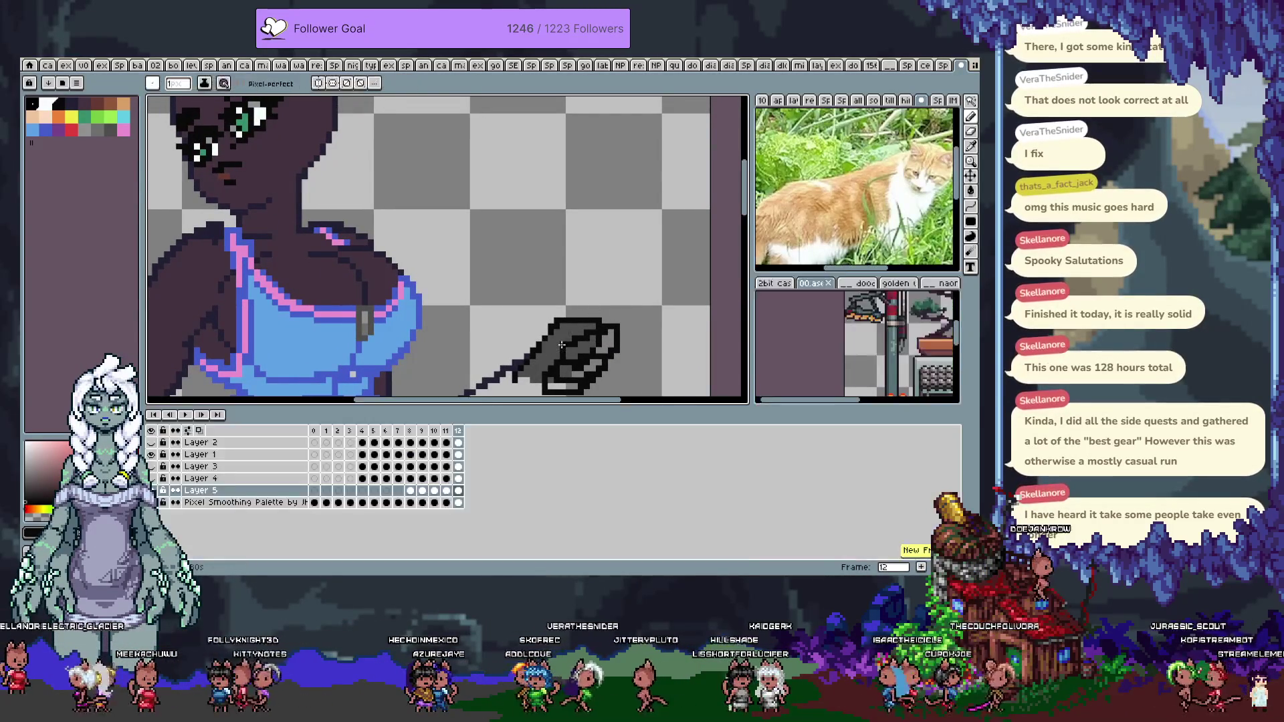
key(Tab)
mouse_move(552, 387)
mouse_down()
mouse_move(578, 335)
mouse_move(616, 335)
mouse_move(554, 329)
mouse_up()
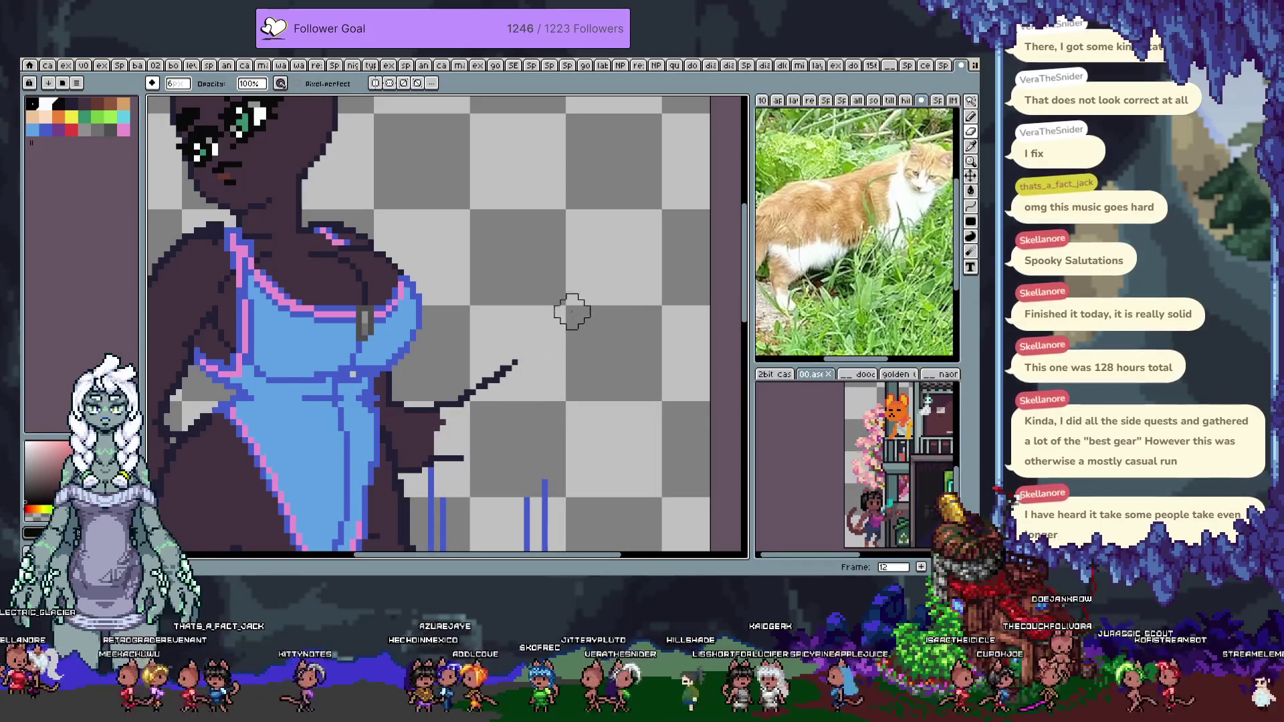
key(b)
key(ctrl+z)
key(e)
drag(501, 367, 464, 432)
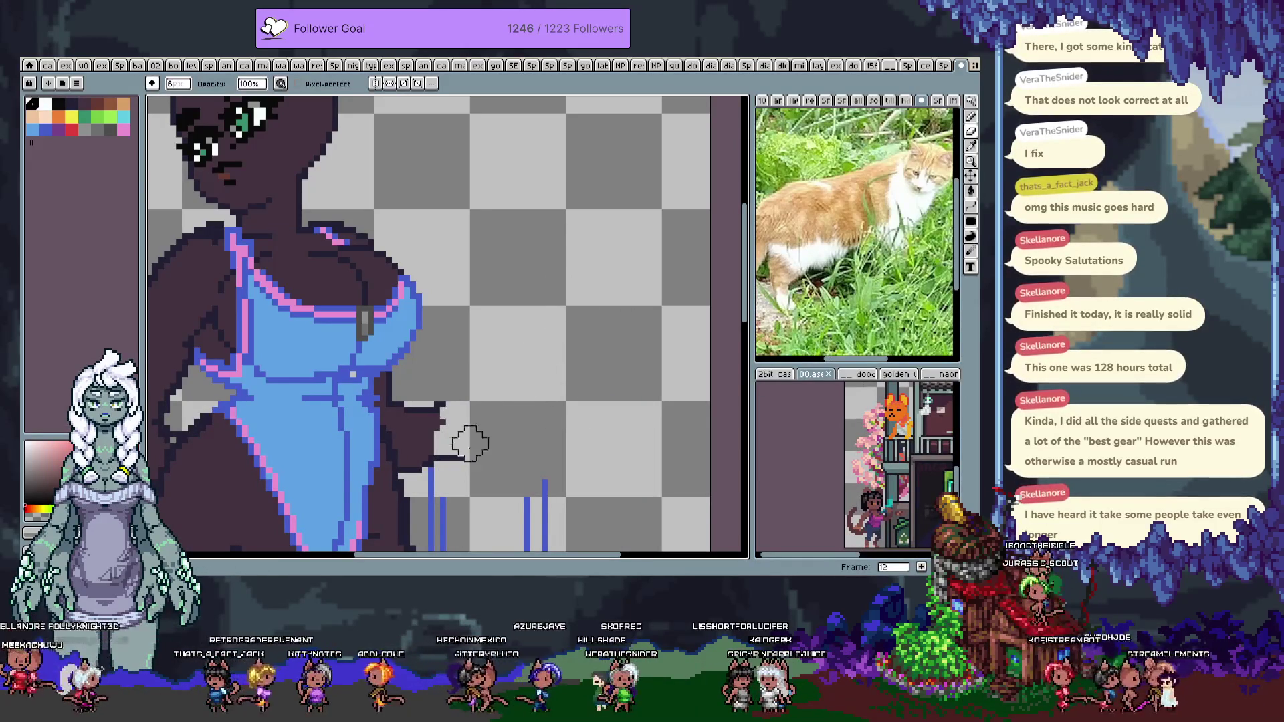
key(b)
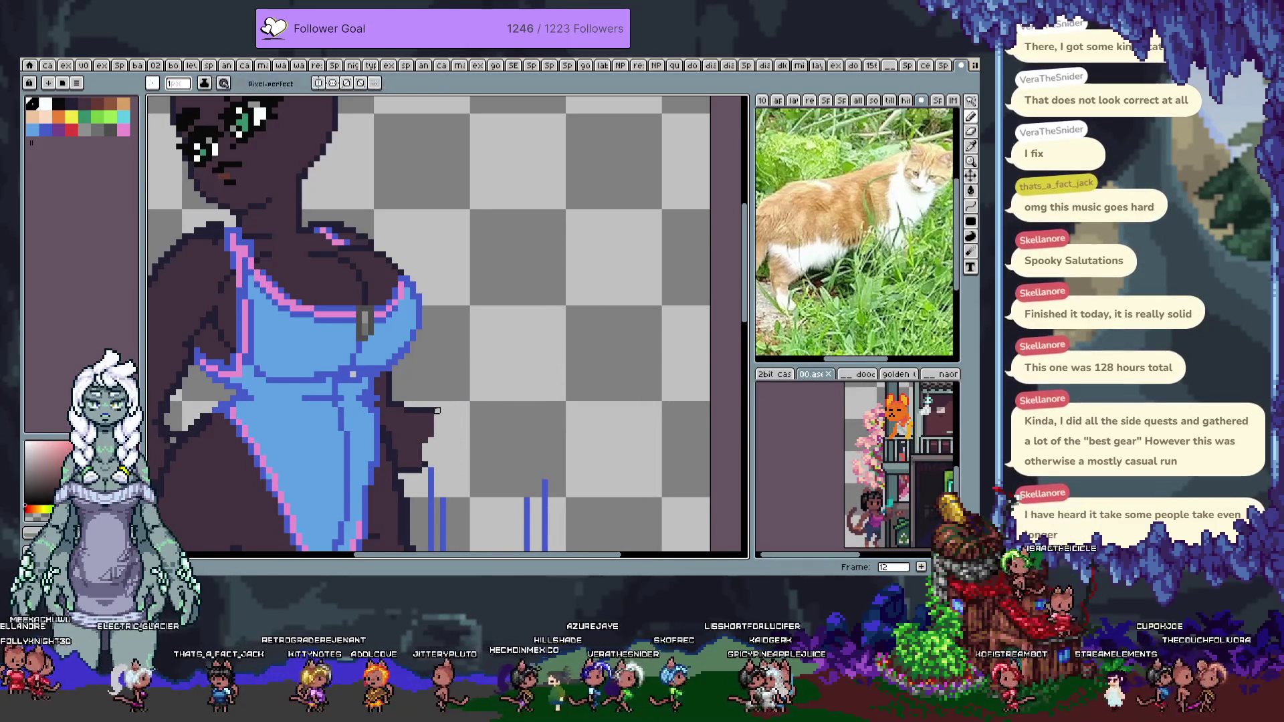
mouse_move(453, 421)
mouse_down()
mouse_move(492, 322)
mouse_move(566, 331)
mouse_move(529, 312)
mouse_up()
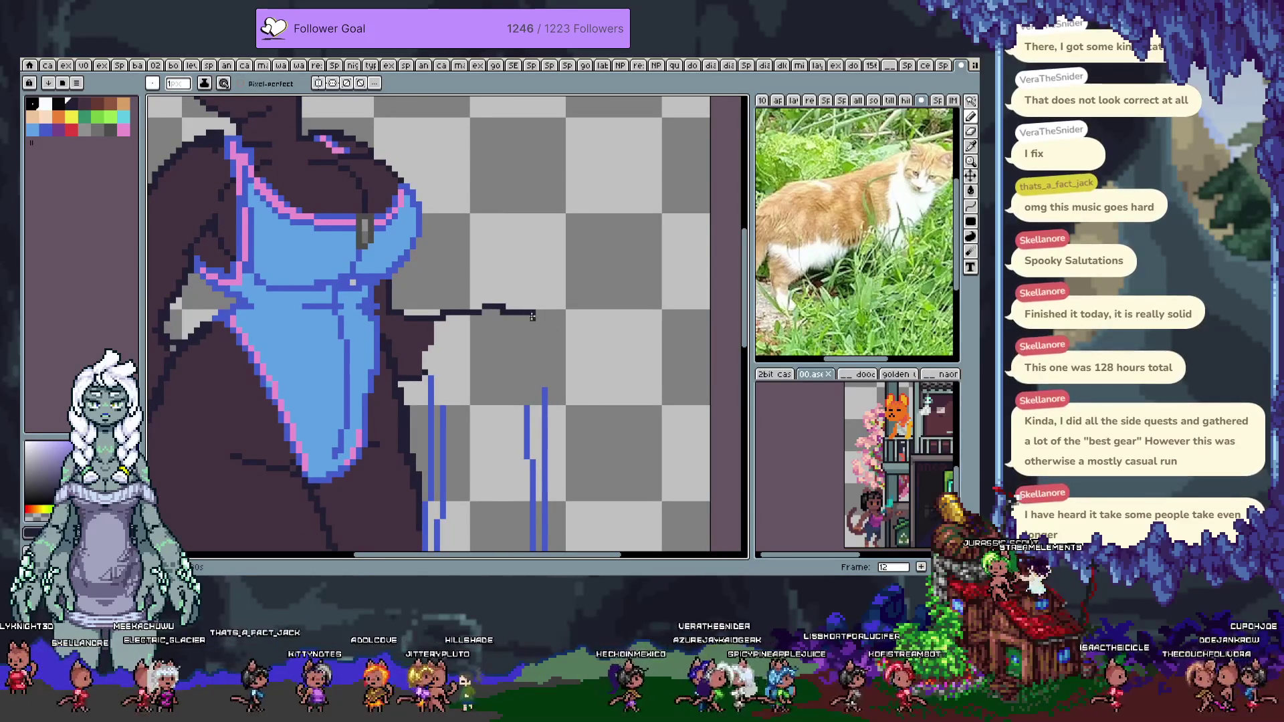
Undo the last line segment and shift the view to the right
key(ctrl+z)
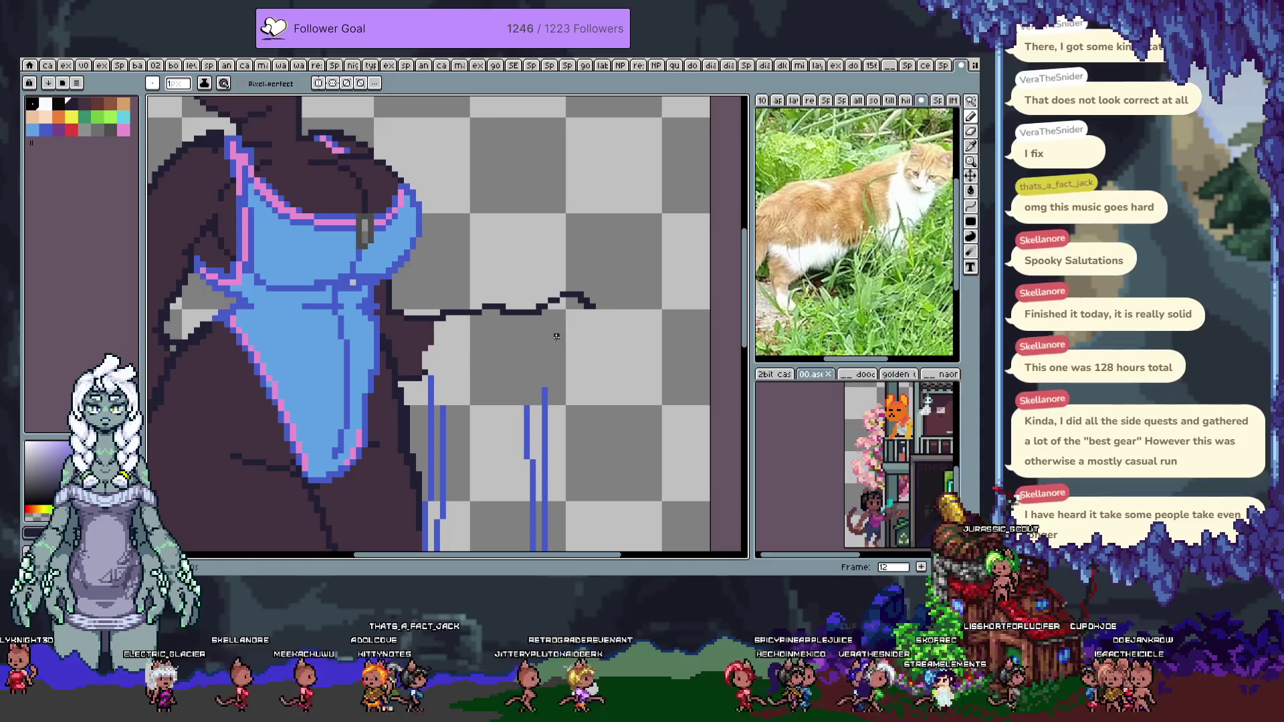
mouse_move(551, 324)
mouse_down()
mouse_move(592, 271)
mouse_move(642, 271)
mouse_move(614, 301)
mouse_up()
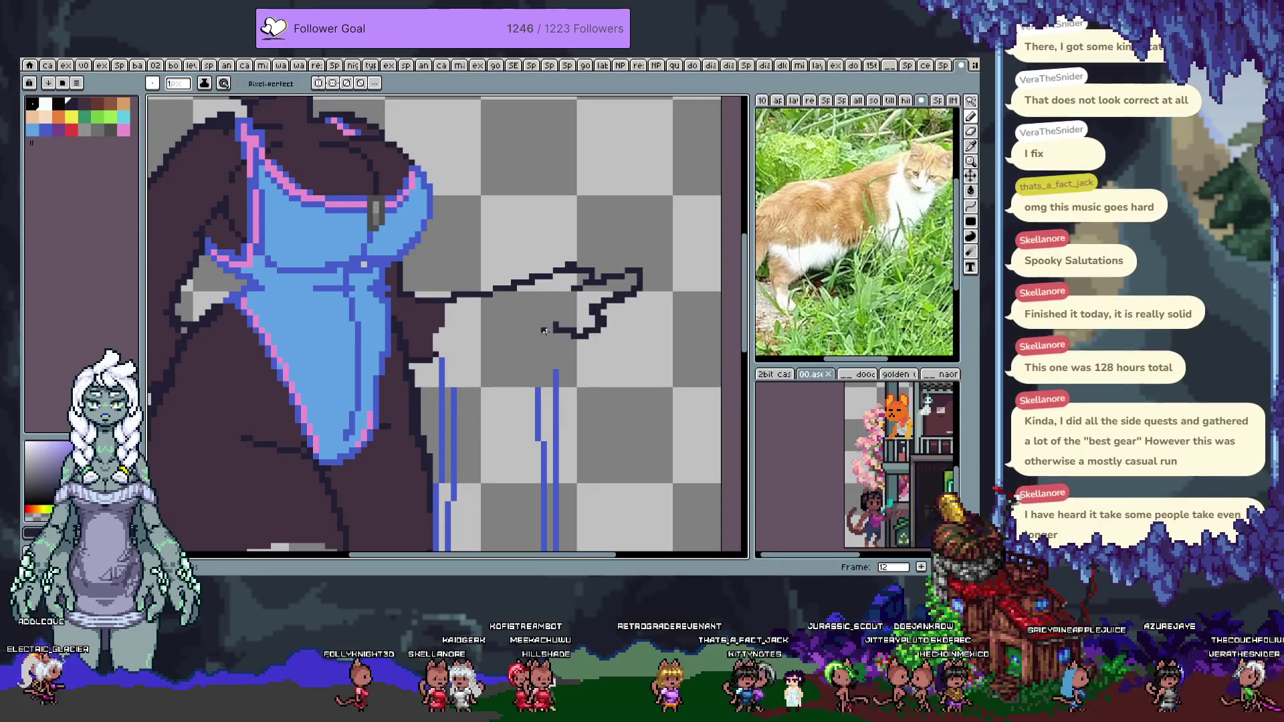
key(v)
key(ctrl+z)
key(b)
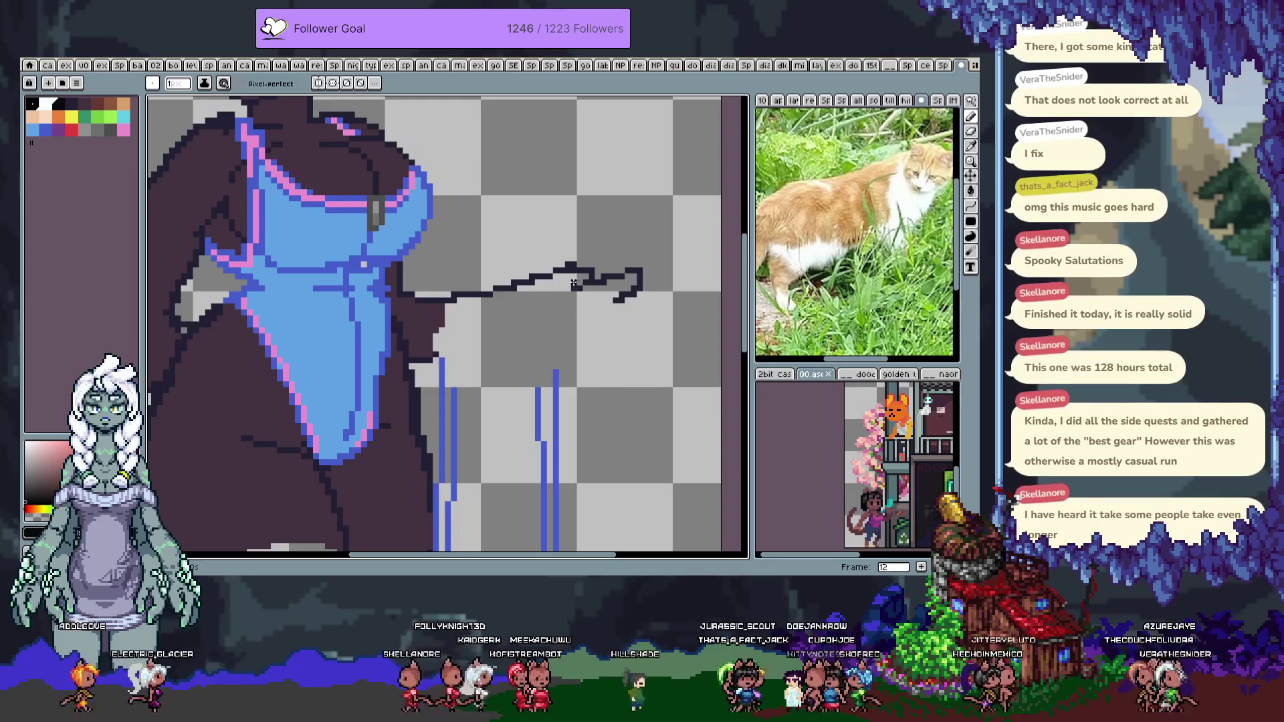
Draw a black diagonal line up-right from the outline, retrying the angle, and extend it
drag(555, 300, 647, 234)
key(ctrl+z)
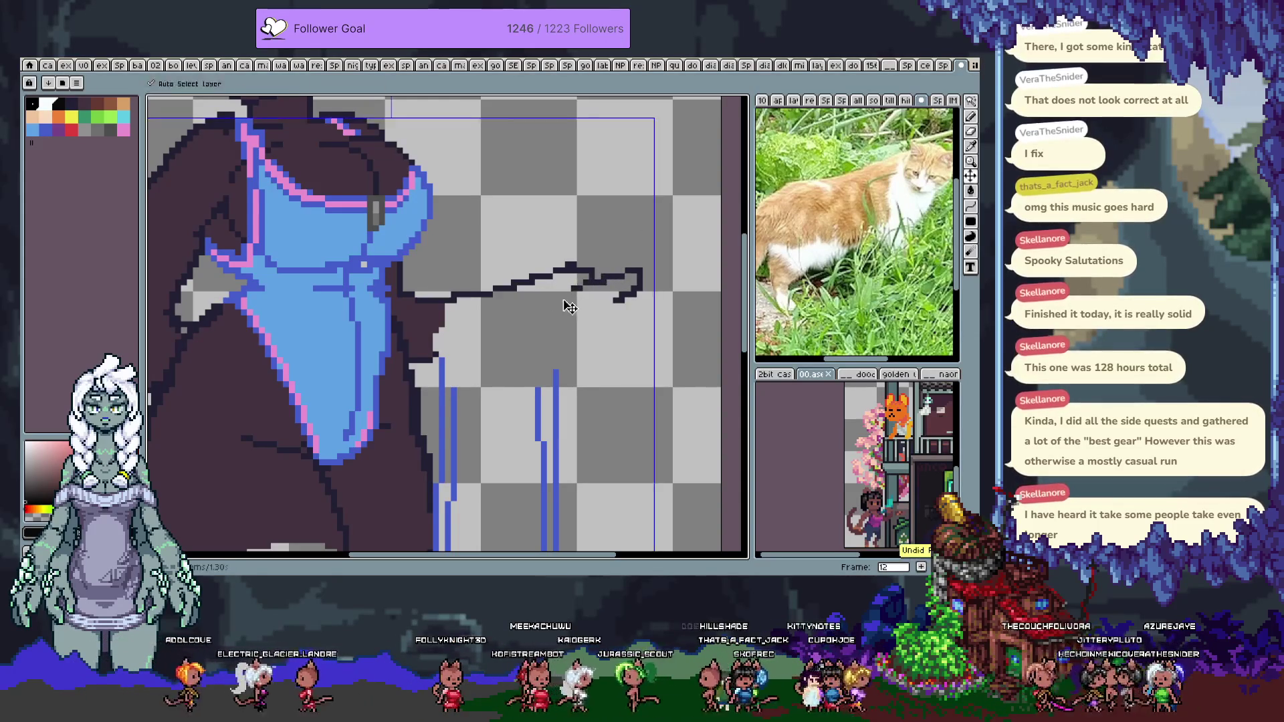
drag(549, 312, 658, 257)
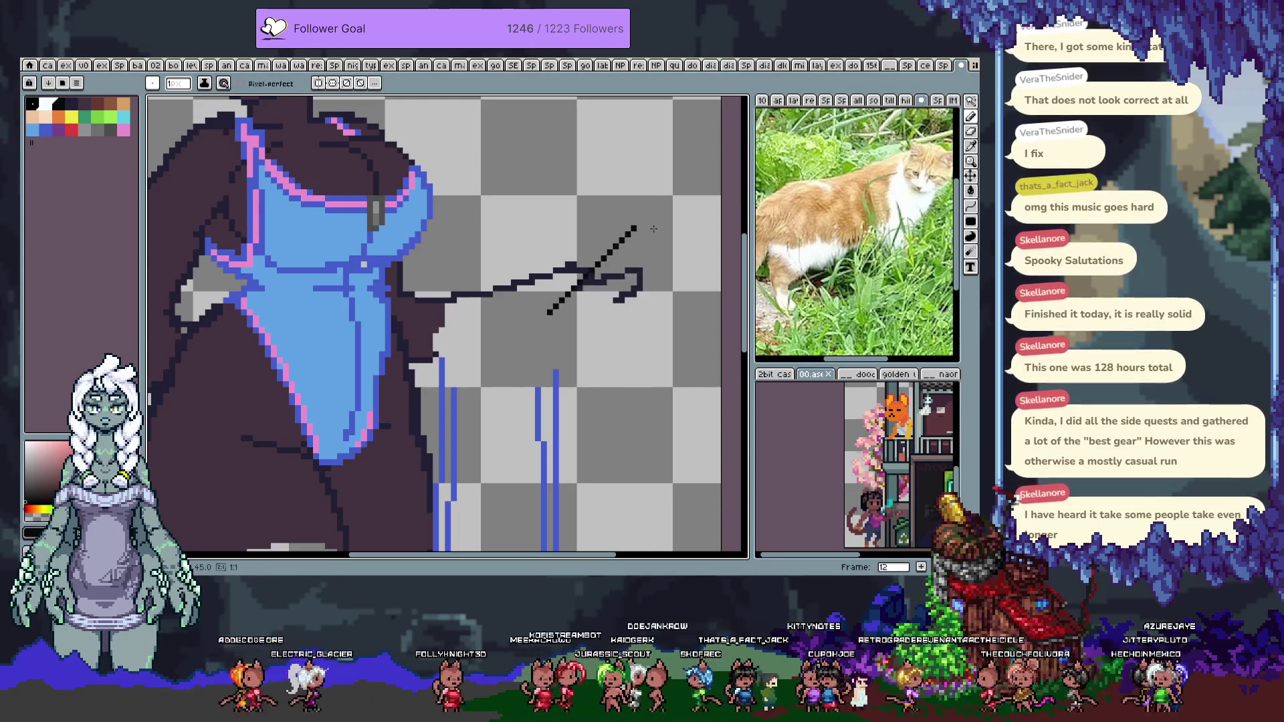
key(ctrl+z)
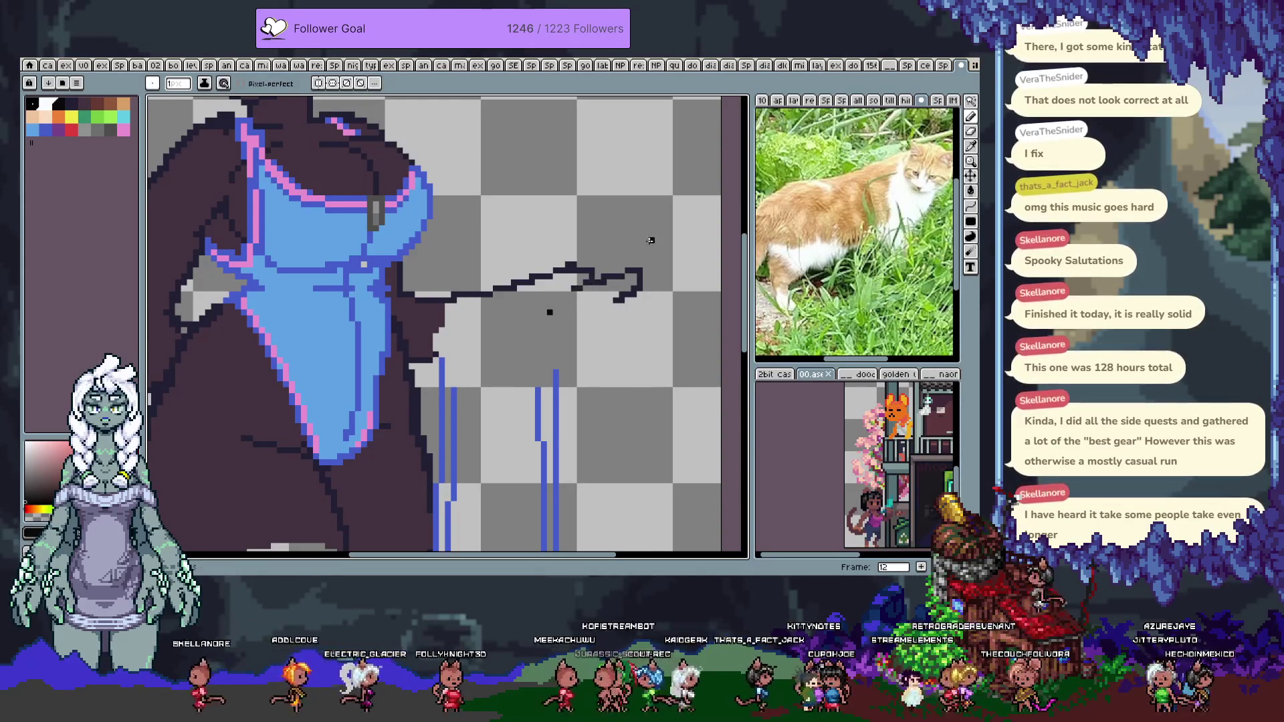
key(ctrl+z)
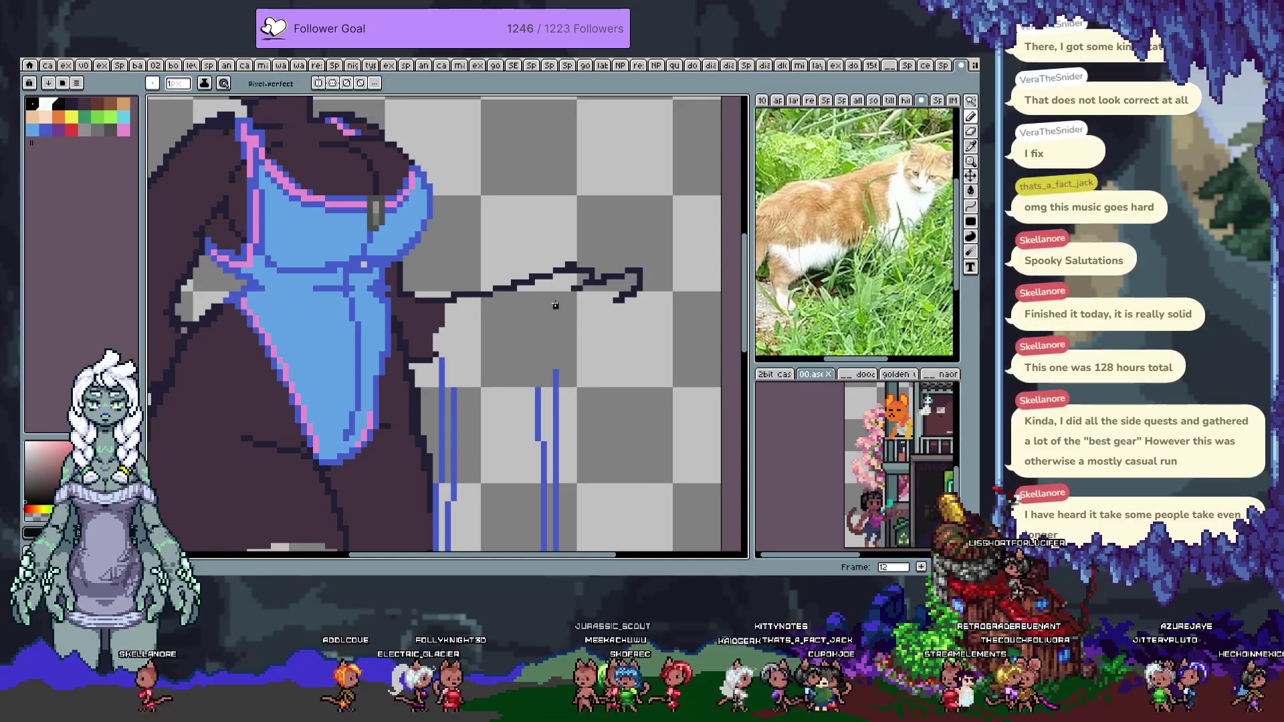
drag(549, 294, 657, 244)
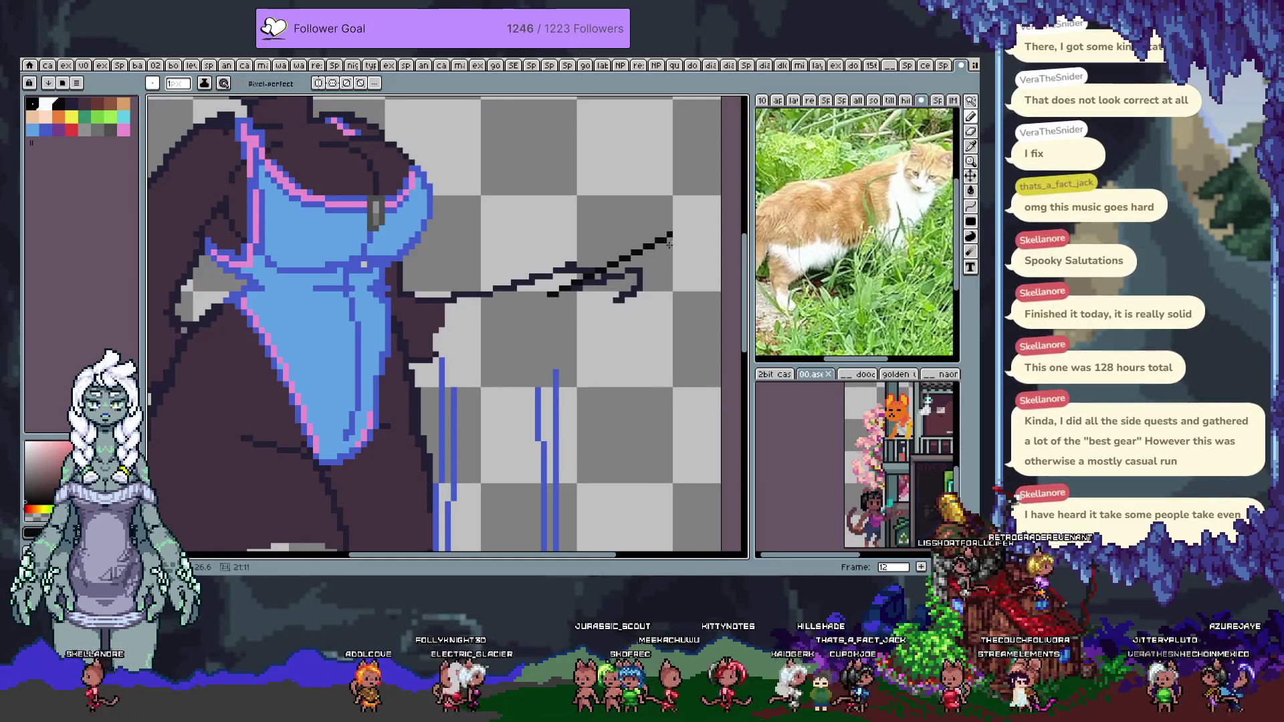
drag(659, 241, 694, 234)
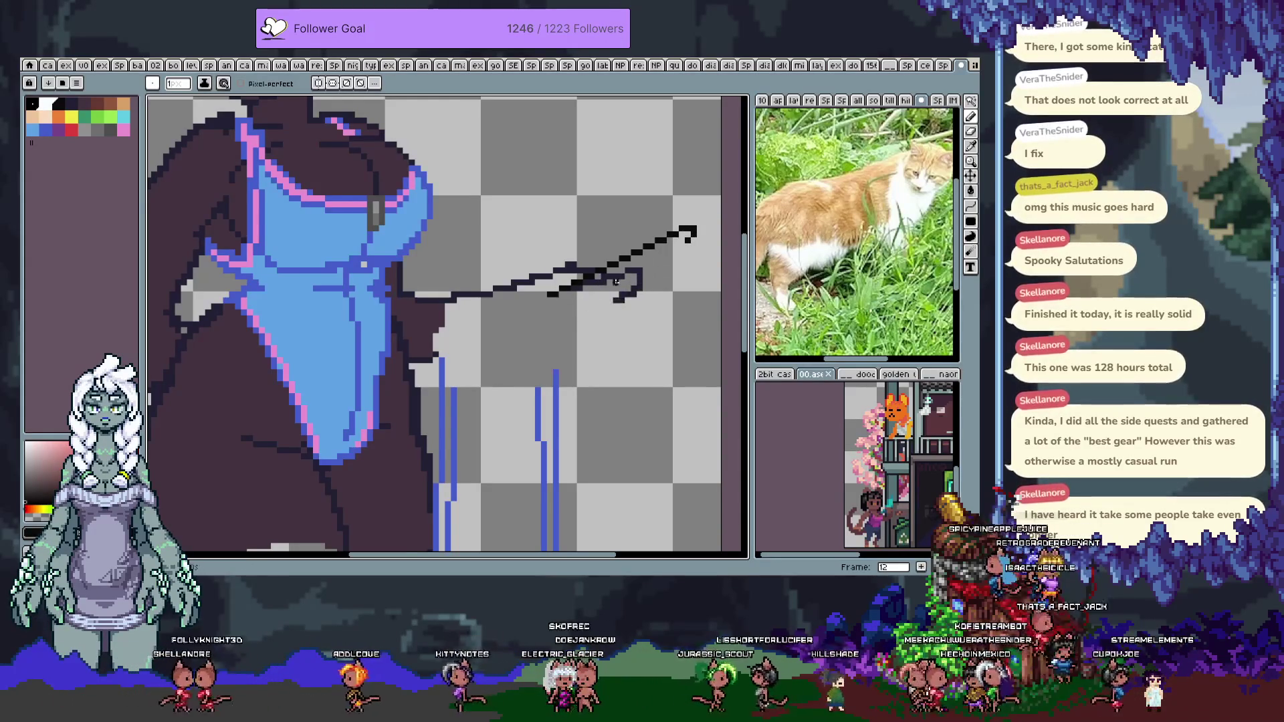
Add a second straight line beside the diagonal to thicken it
key(v)
key(b)
shift+click(576, 292)
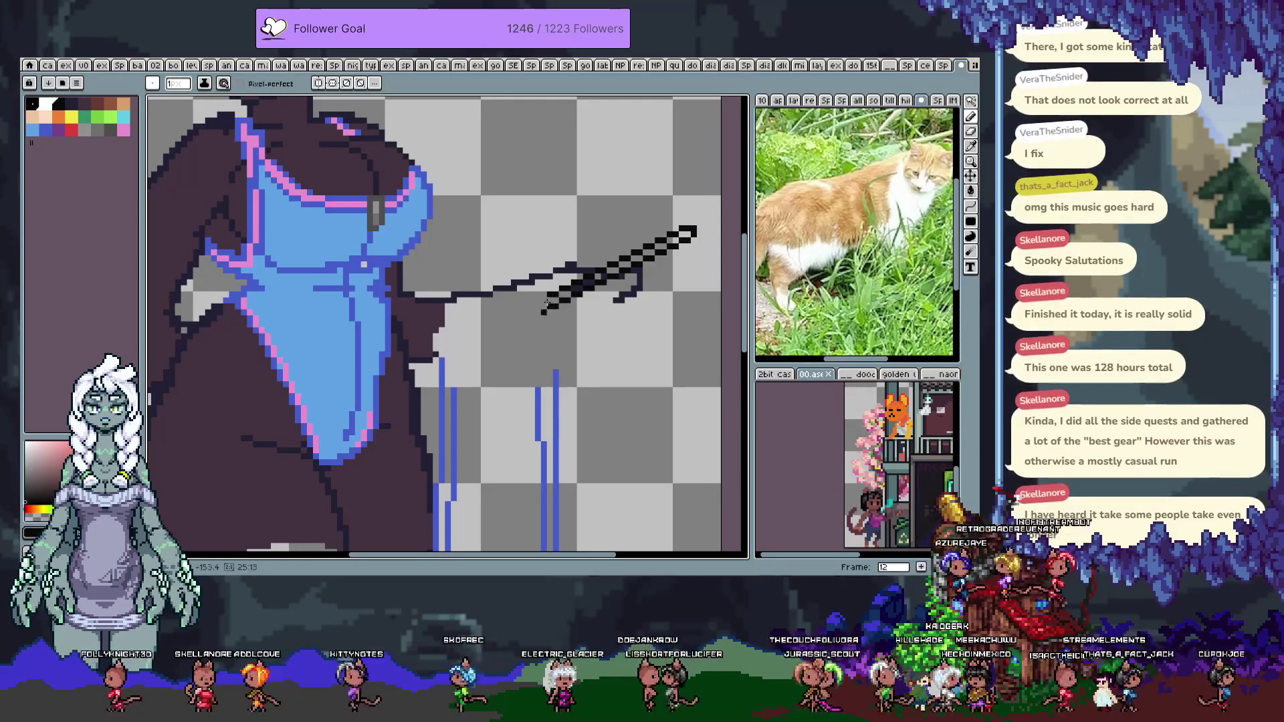
Try thickening the diagonal stroke toward the lower left, undoing the stray marks
drag(575, 292, 538, 309)
key(space)
mouse_move(604, 286)
mouse_down()
mouse_move(585, 348)
mouse_move(600, 294)
mouse_up()
key(ctrl+z)
shift+click(597, 297)
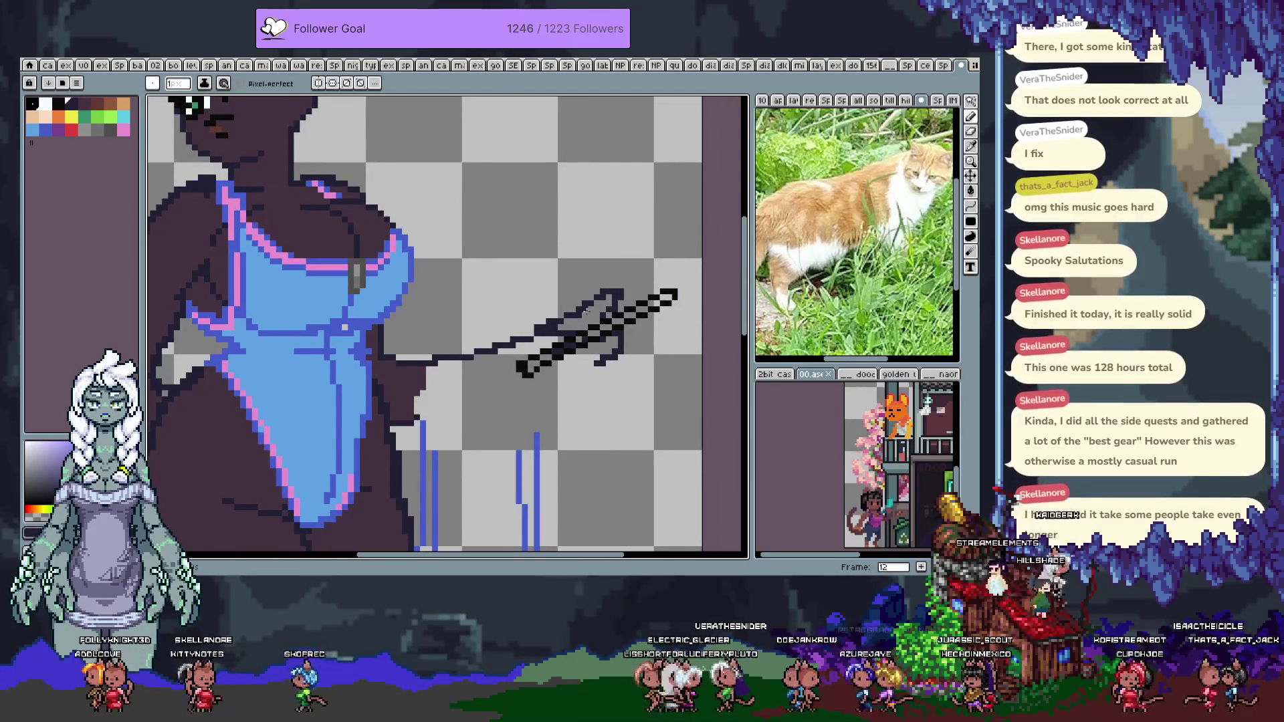
key(ctrl+z)
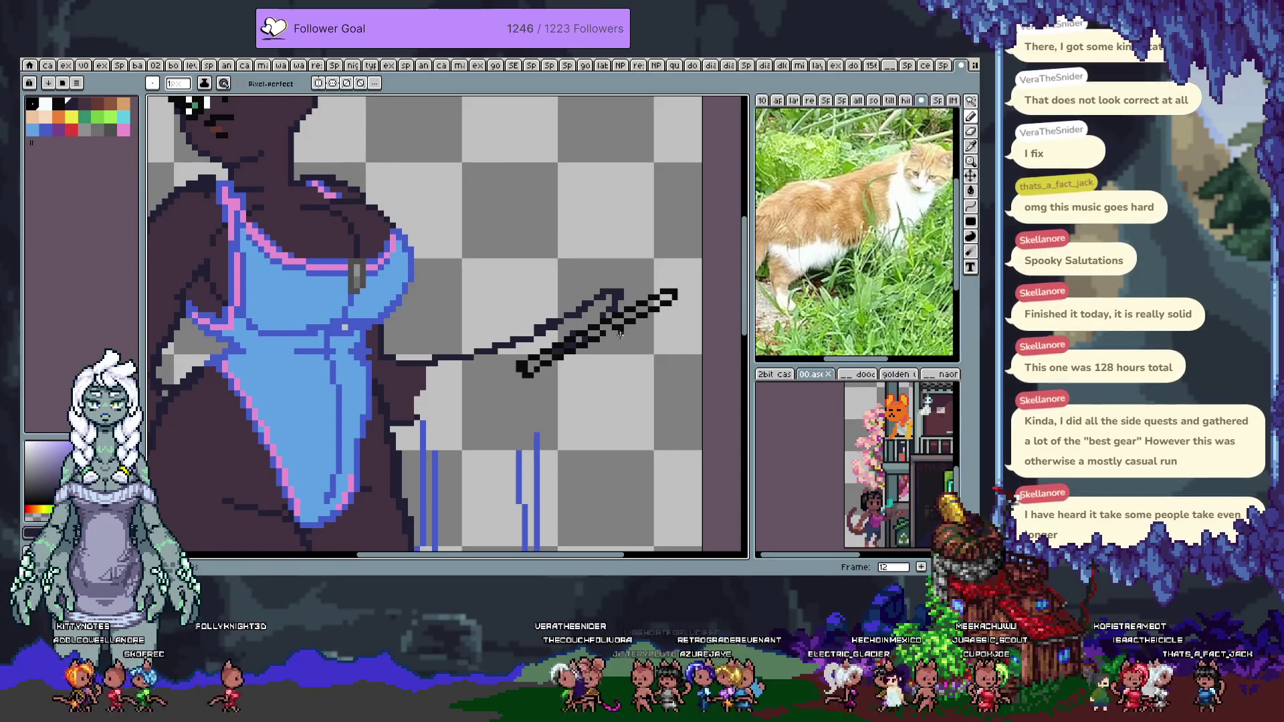
Redraw the blade's lower-right end and its upper and lower edges
drag(631, 341, 565, 375)
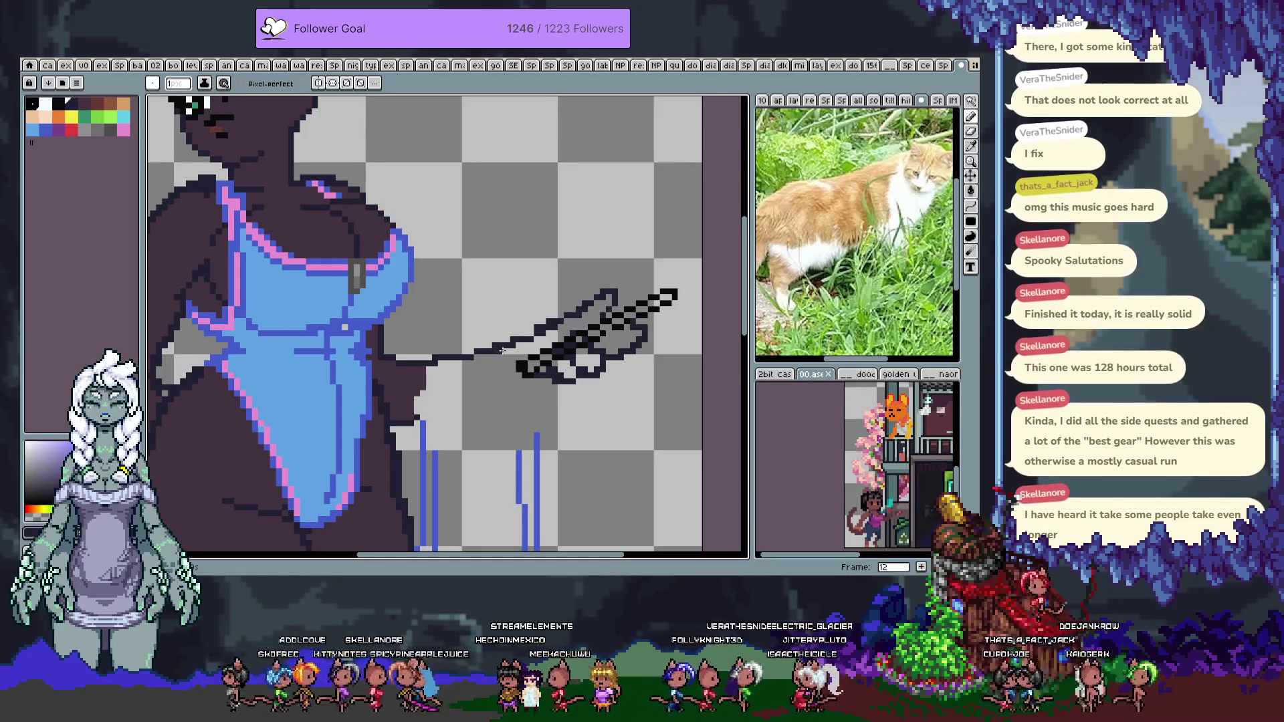
drag(519, 333, 566, 314)
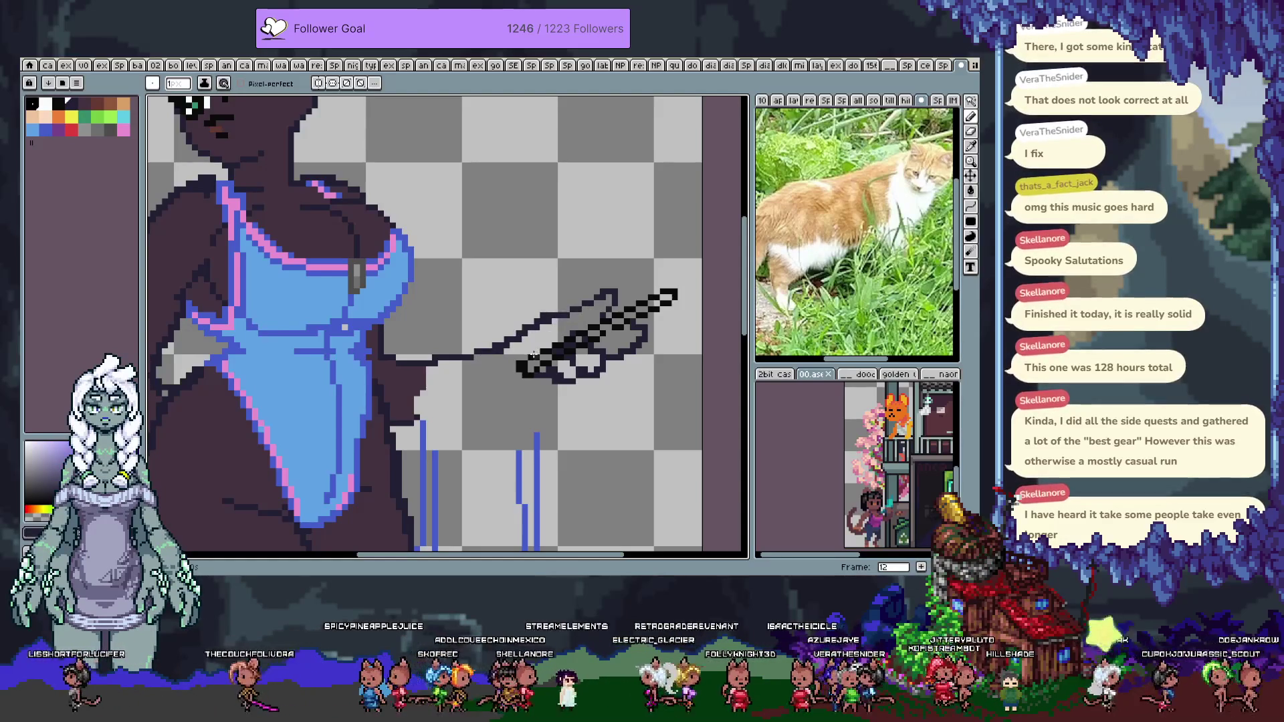
drag(419, 424, 547, 372)
key(ctrl+z)
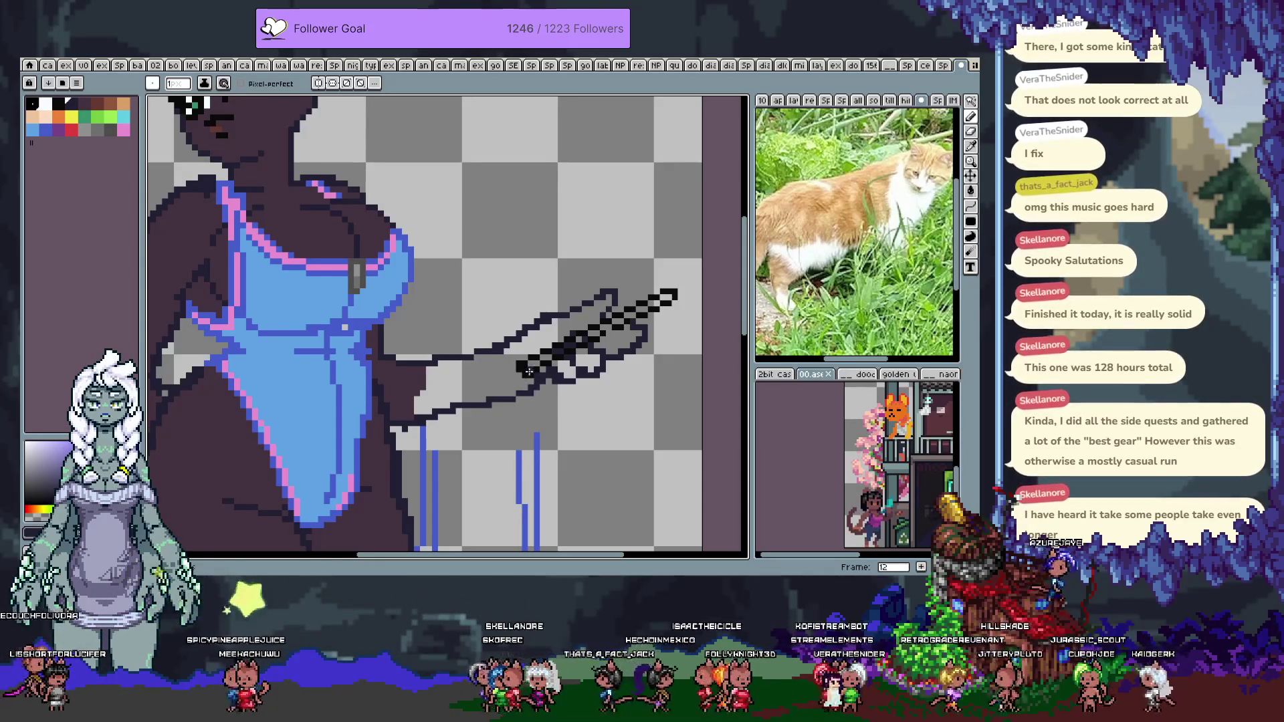
Fill the arm's interior with the dark skin colour sampled from the canvas
key(i)
click(412, 393)
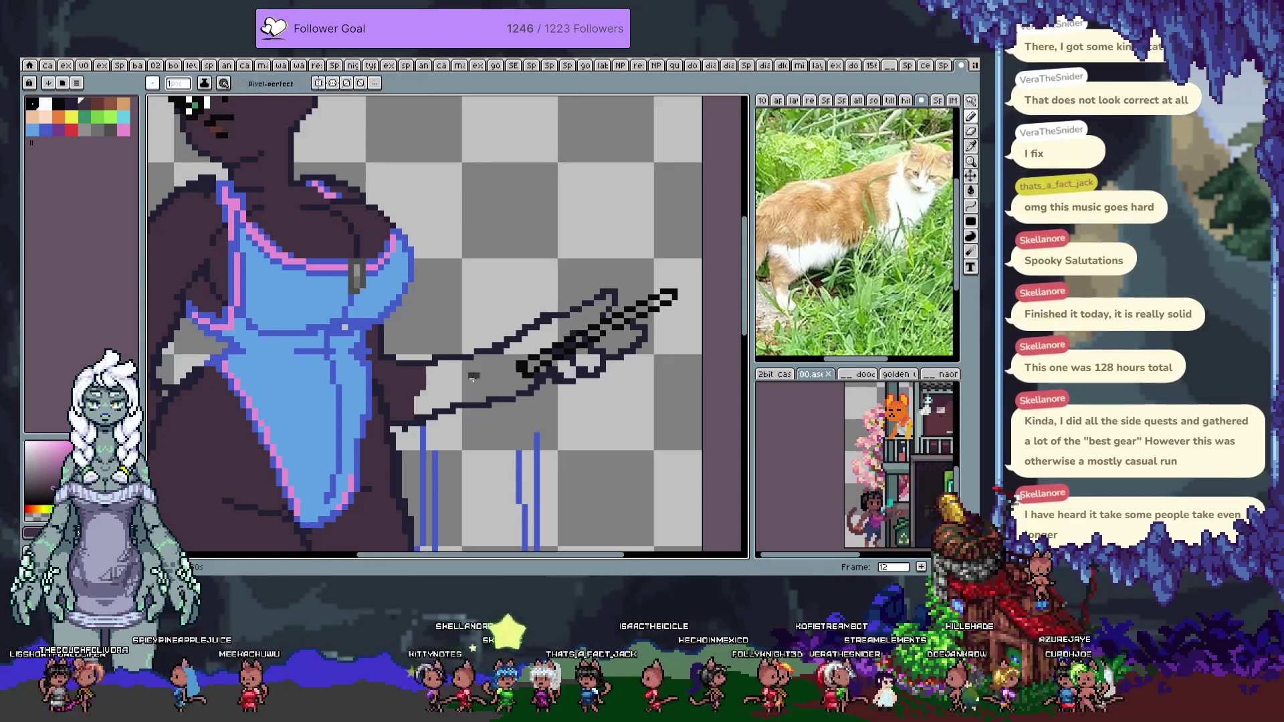
key(g)
click(481, 379)
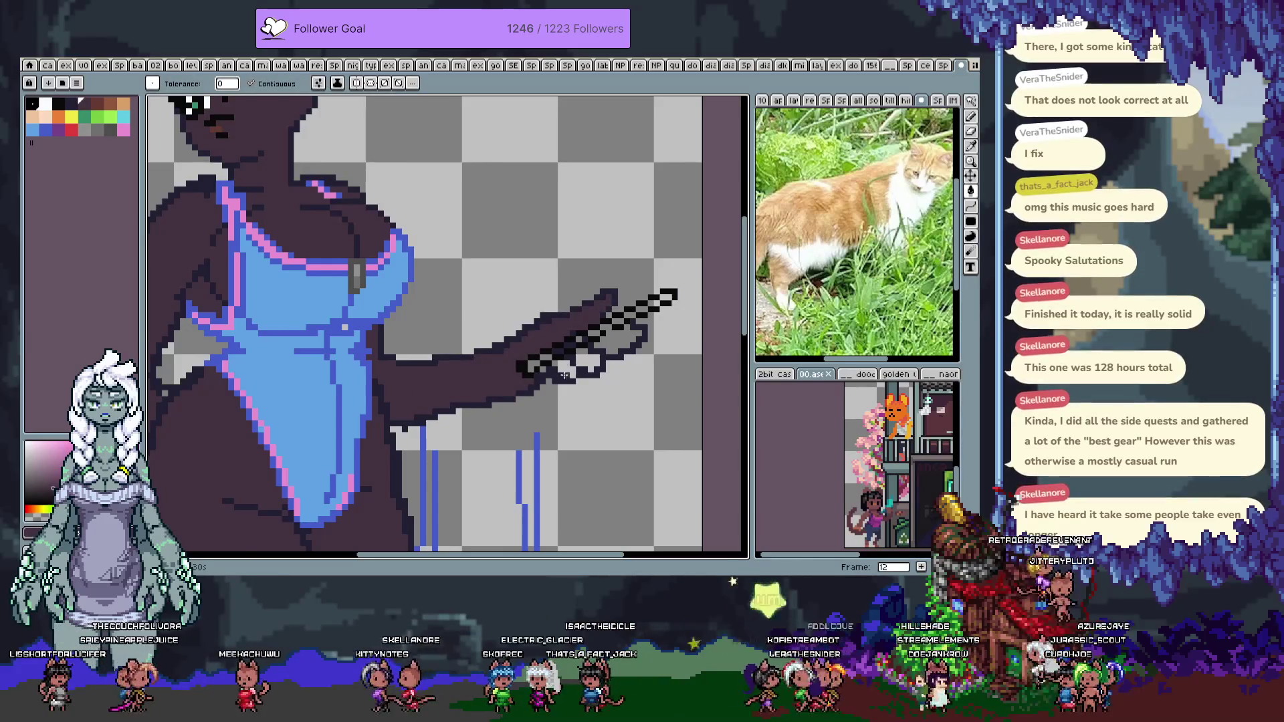
Bucket-fill the light gaps in the blade, under and inside the hand dark purple, then save
click(585, 363)
key(b)
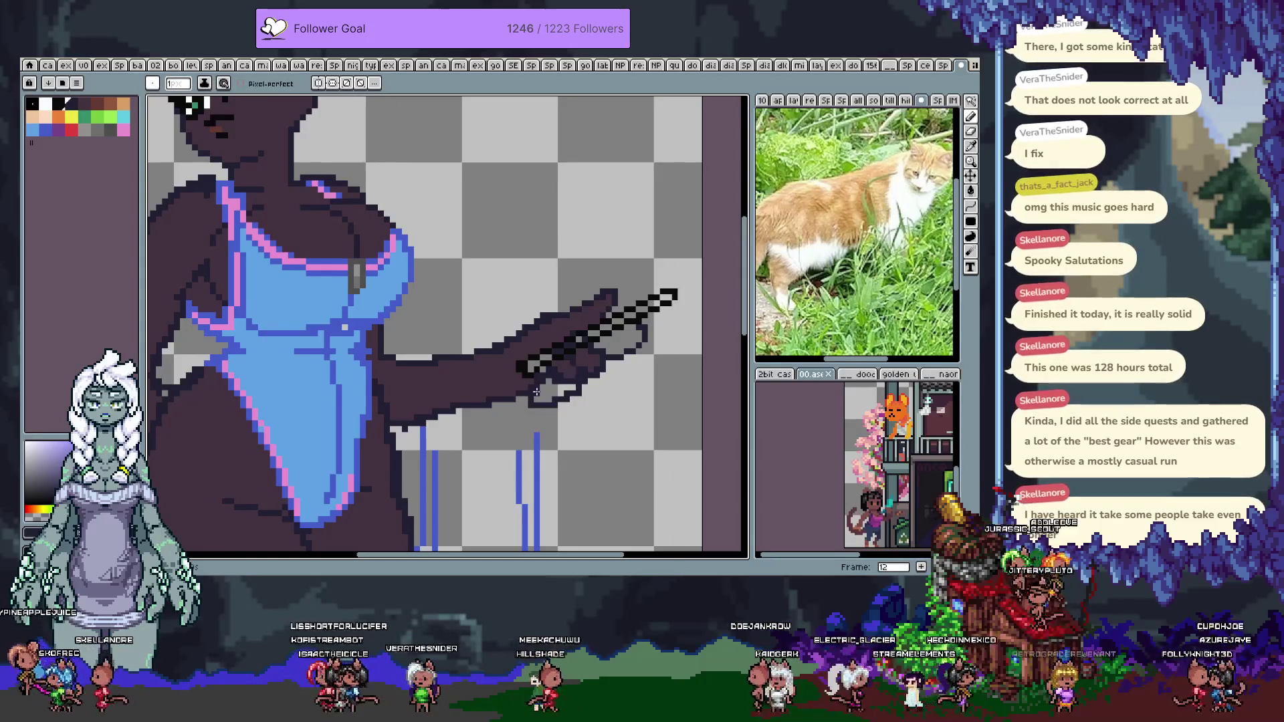
key(g)
click(558, 395)
click(616, 347)
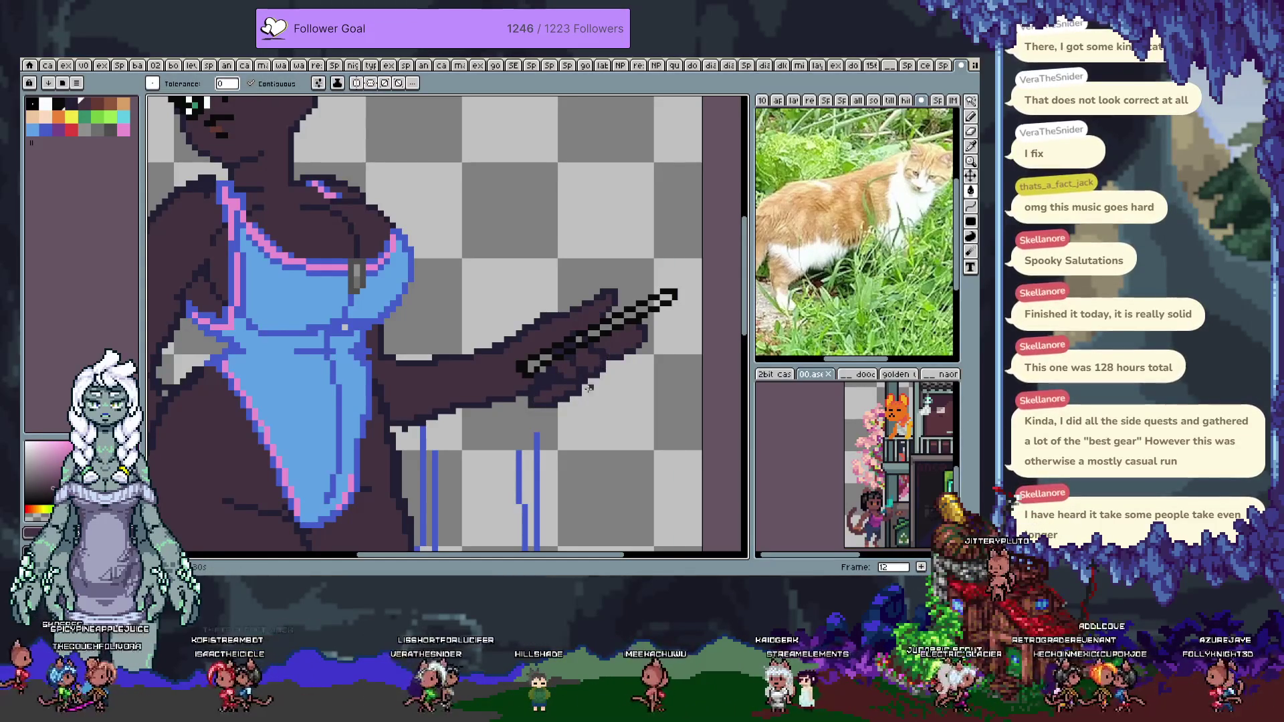
key(ctrl+s)
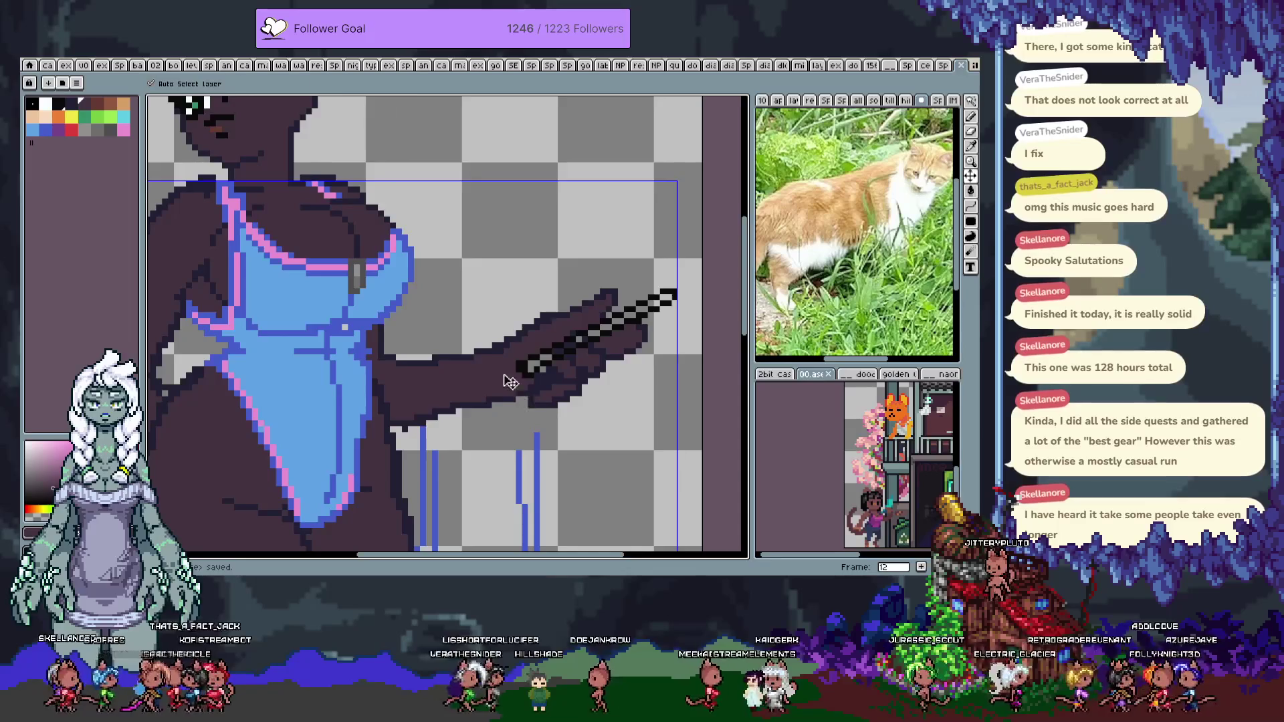
scroll(495, 356, down, 3)
Make the orange hair sketch layer visible, checking it by toggling Layer 1
drag(495, 356, 567, 364)
key(Tab)
click(151, 442)
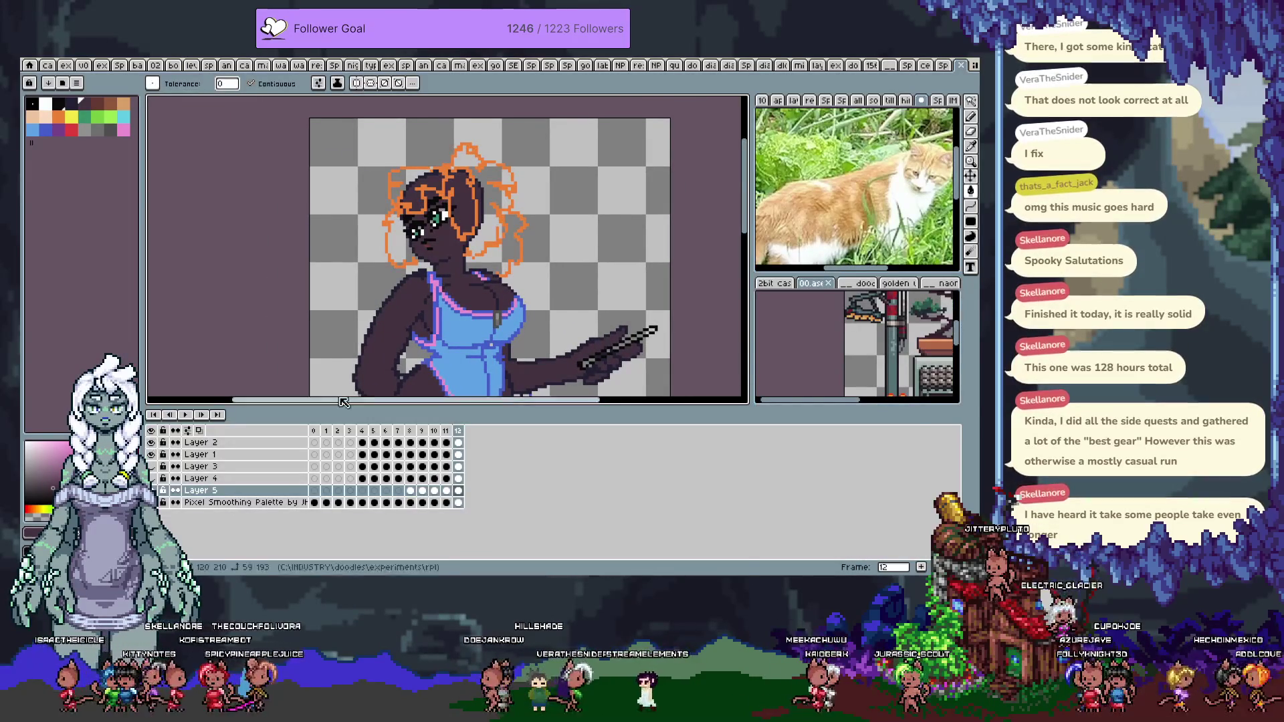
key(Tab)
mouse_move(440, 216)
mouse_down()
mouse_move(475, 253)
mouse_move(498, 252)
mouse_move(477, 261)
mouse_up()
scroll(475, 252, up, 1)
key(w)
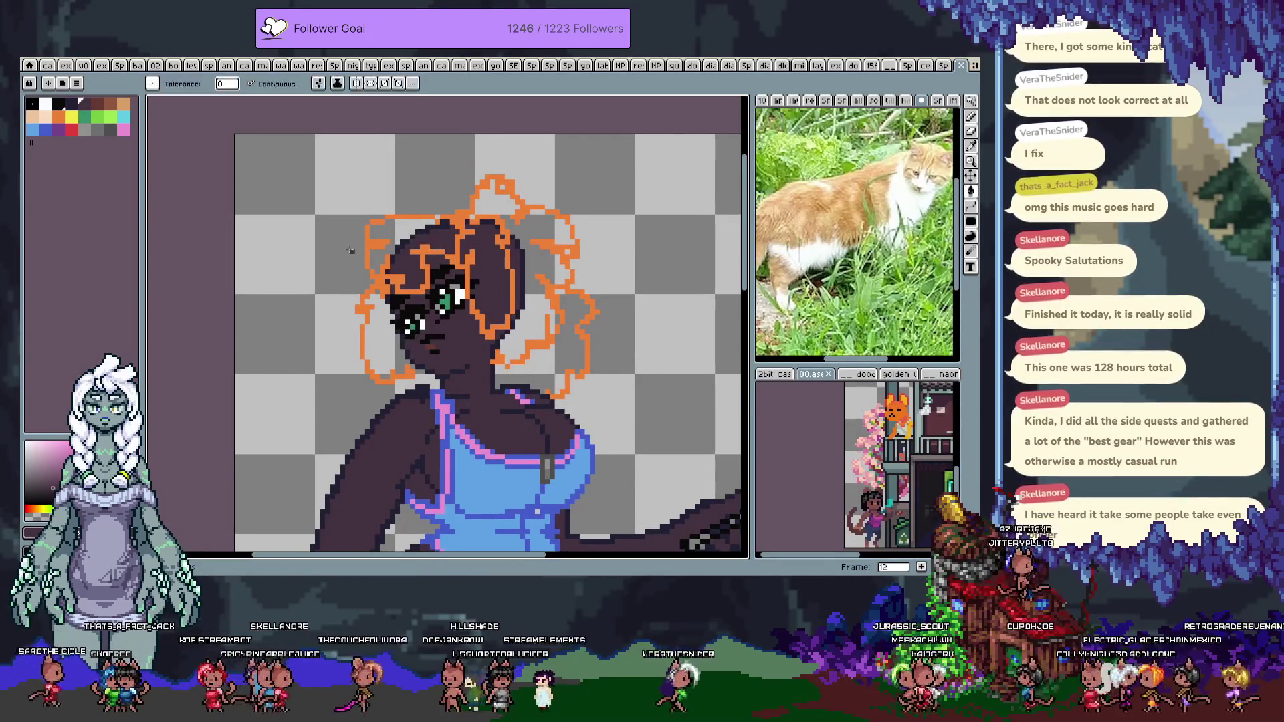
key(Tab)
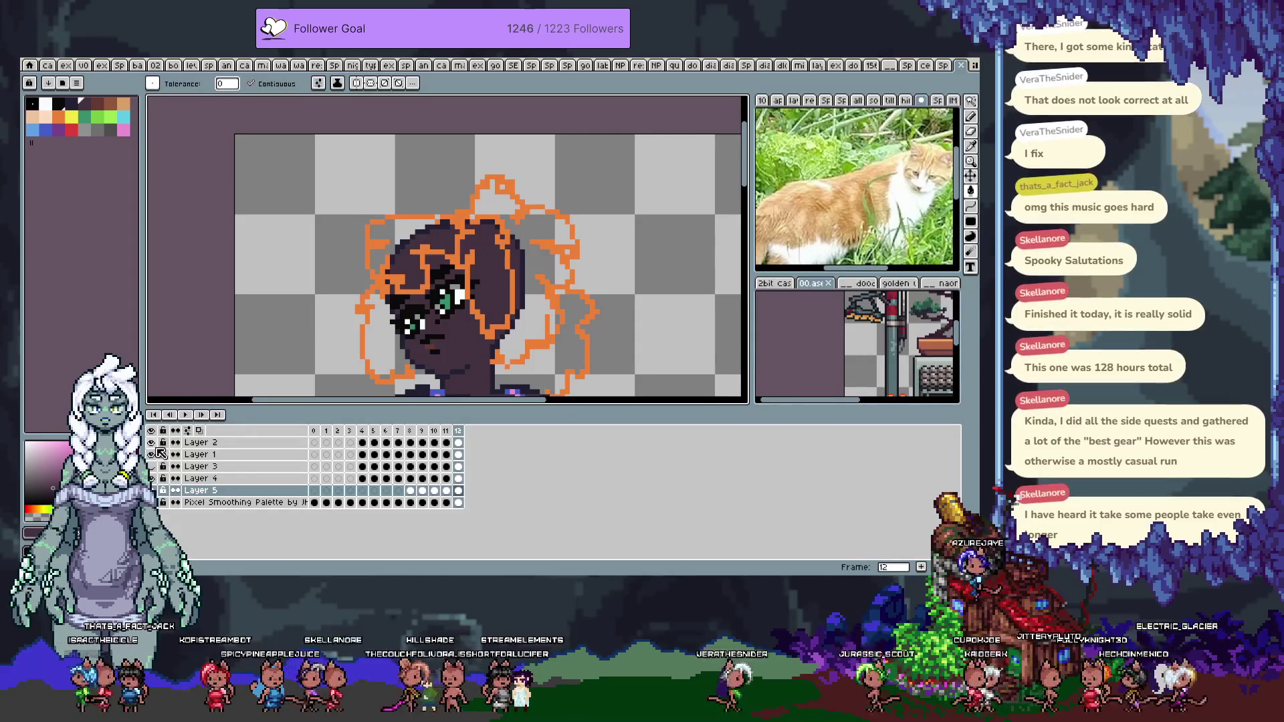
click(154, 453)
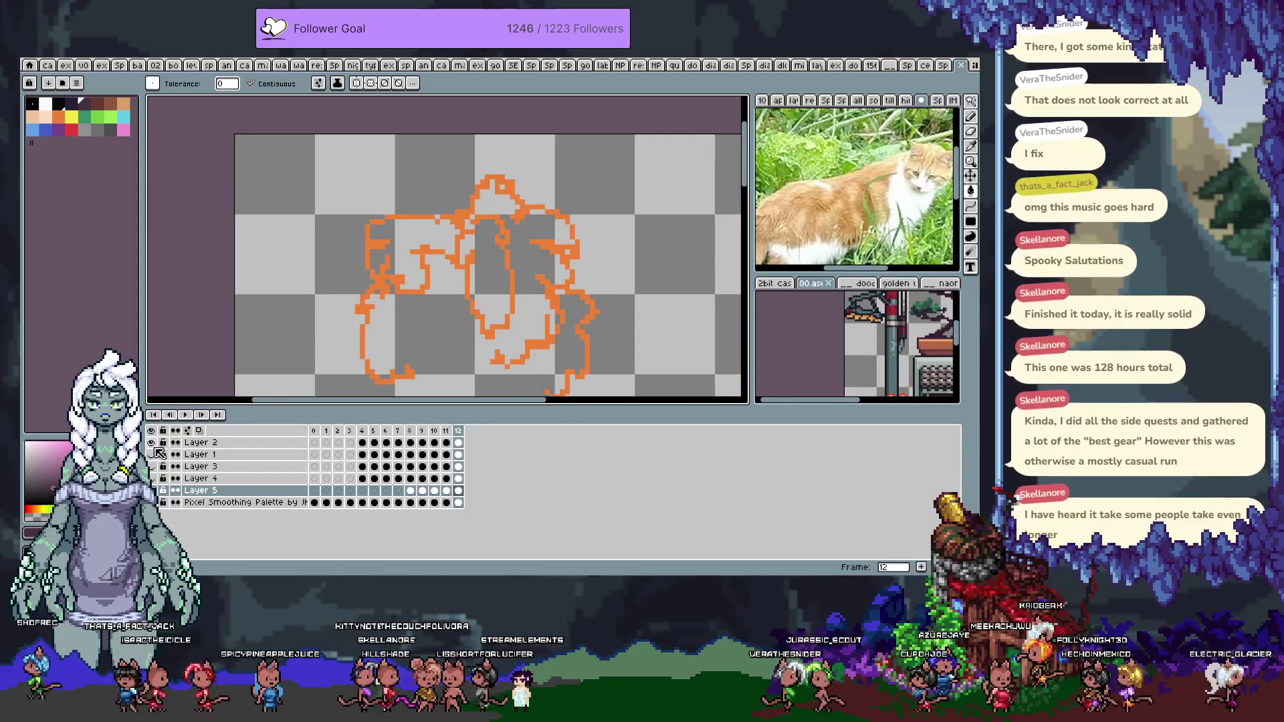
click(156, 452)
key(Tab)
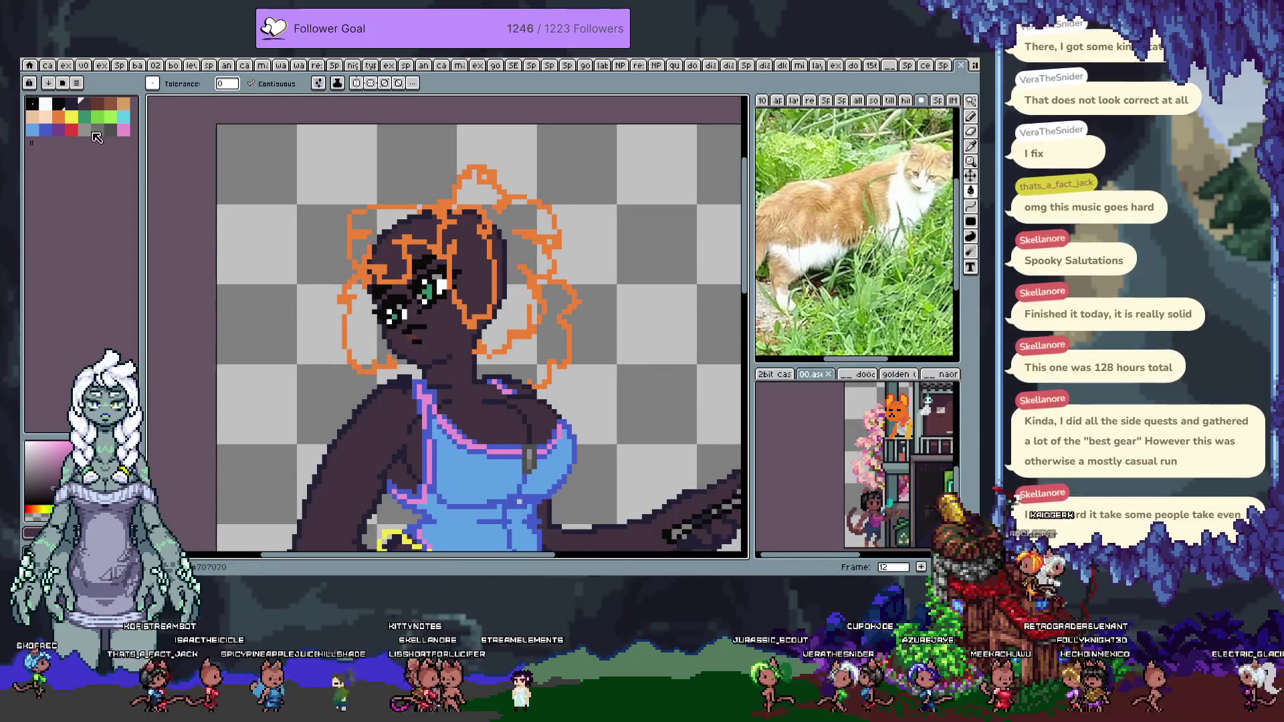
Fill the upper and lower left hair areas with tan
click(119, 107)
click(373, 323)
click(380, 225)
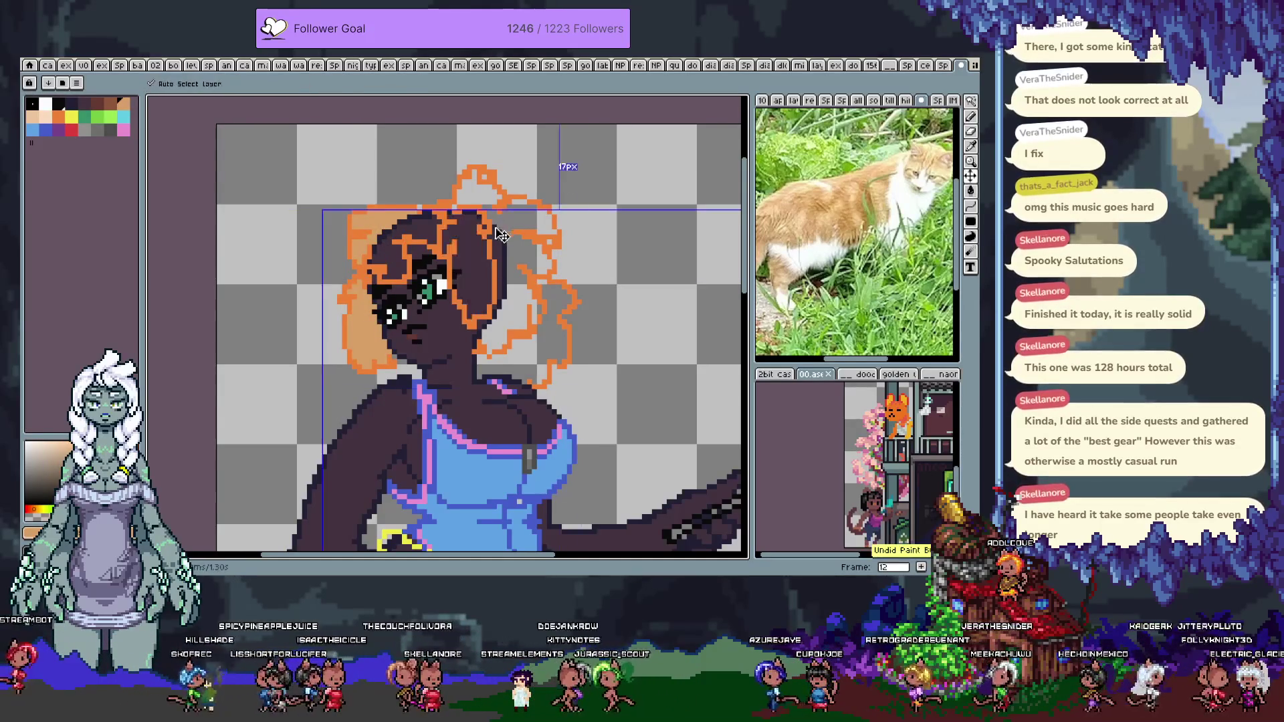
Undo the tan fills made on Layer 5 and solo Layer 2's orange sketch
key(Tab)
alt+click(151, 490)
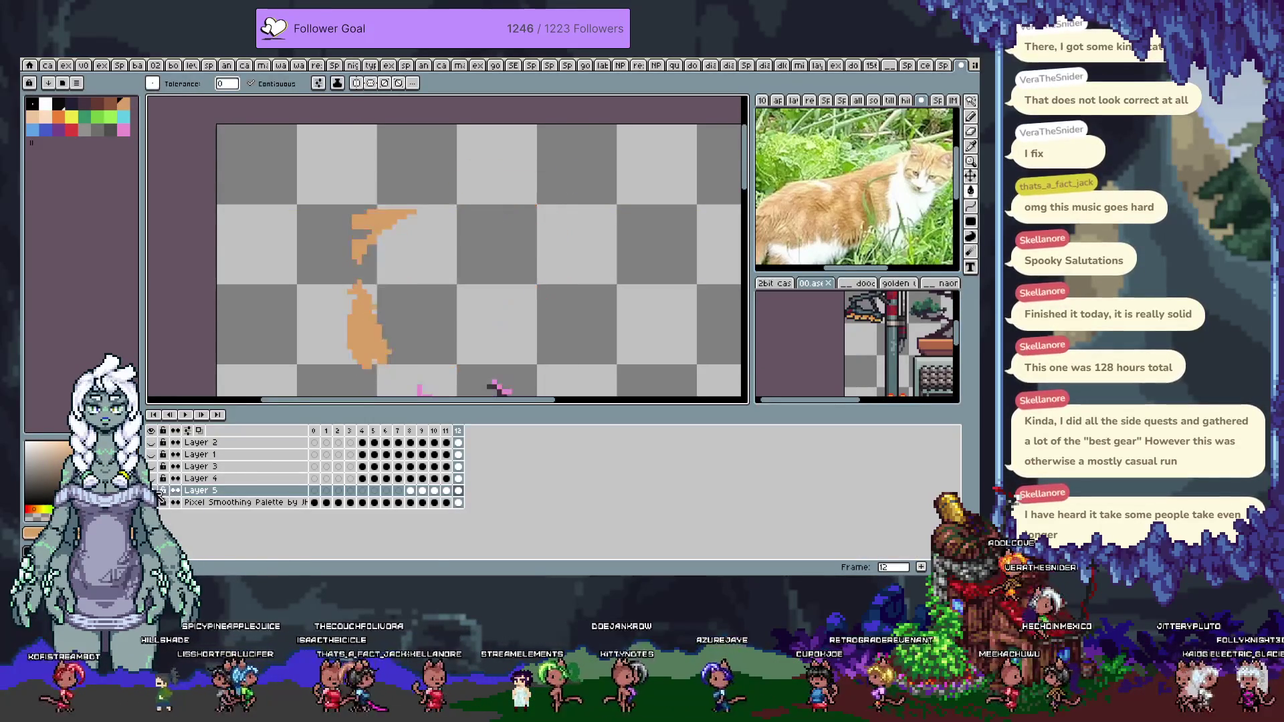
key(ctrl+z)
key(ctrl+z)
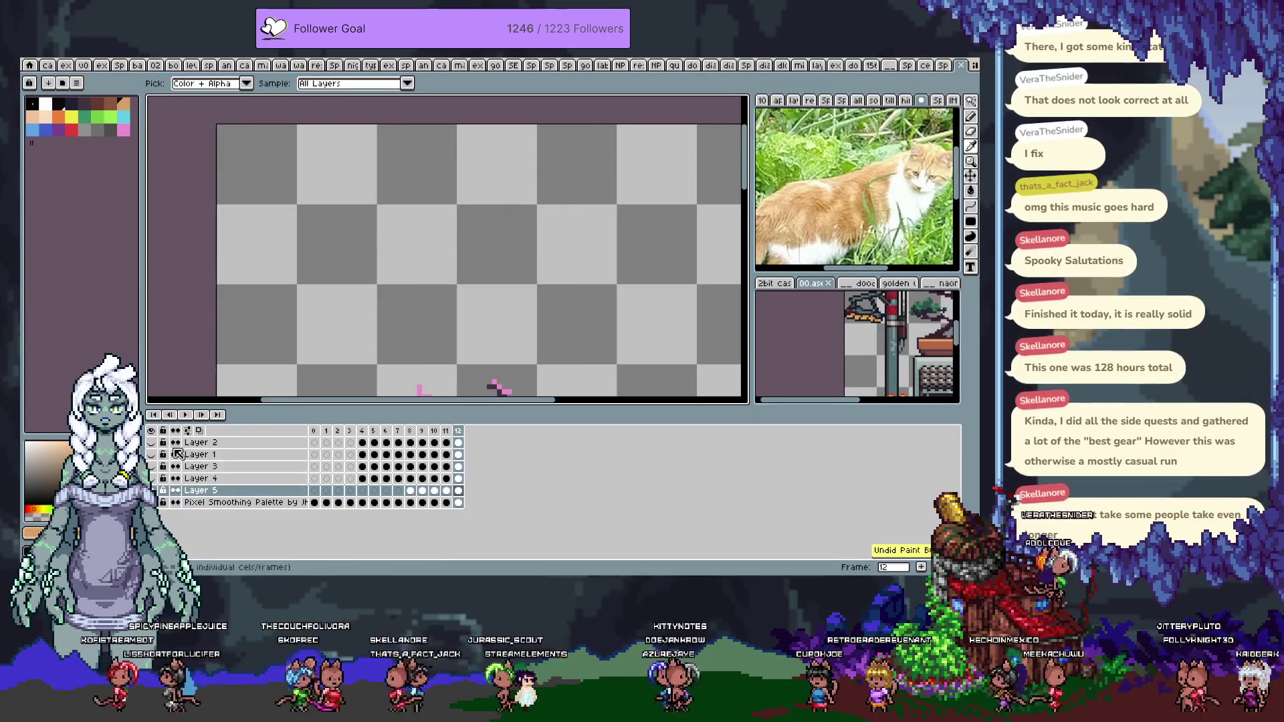
alt+click(152, 490)
alt+click(152, 442)
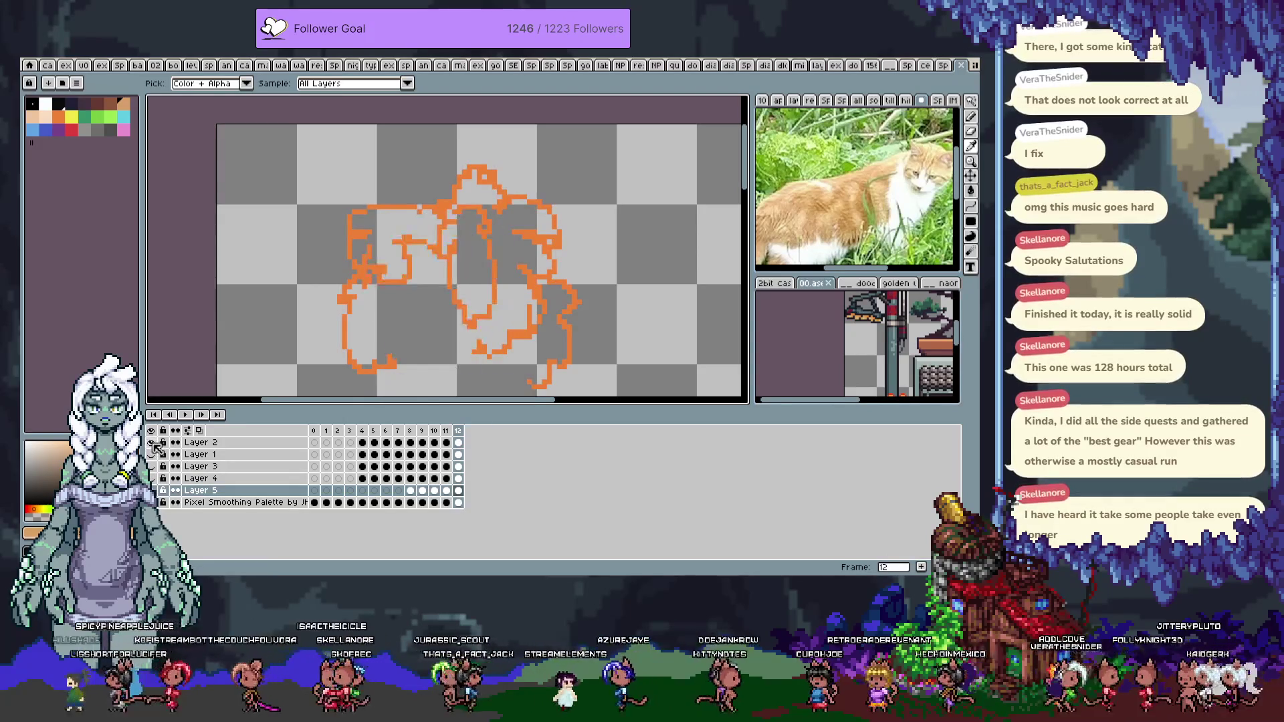
Show all layers, make Layer 2 active, and fill the upper-left and lower-left hair areas tan
alt+click(151, 442)
click(197, 442)
key(g)
click(354, 257)
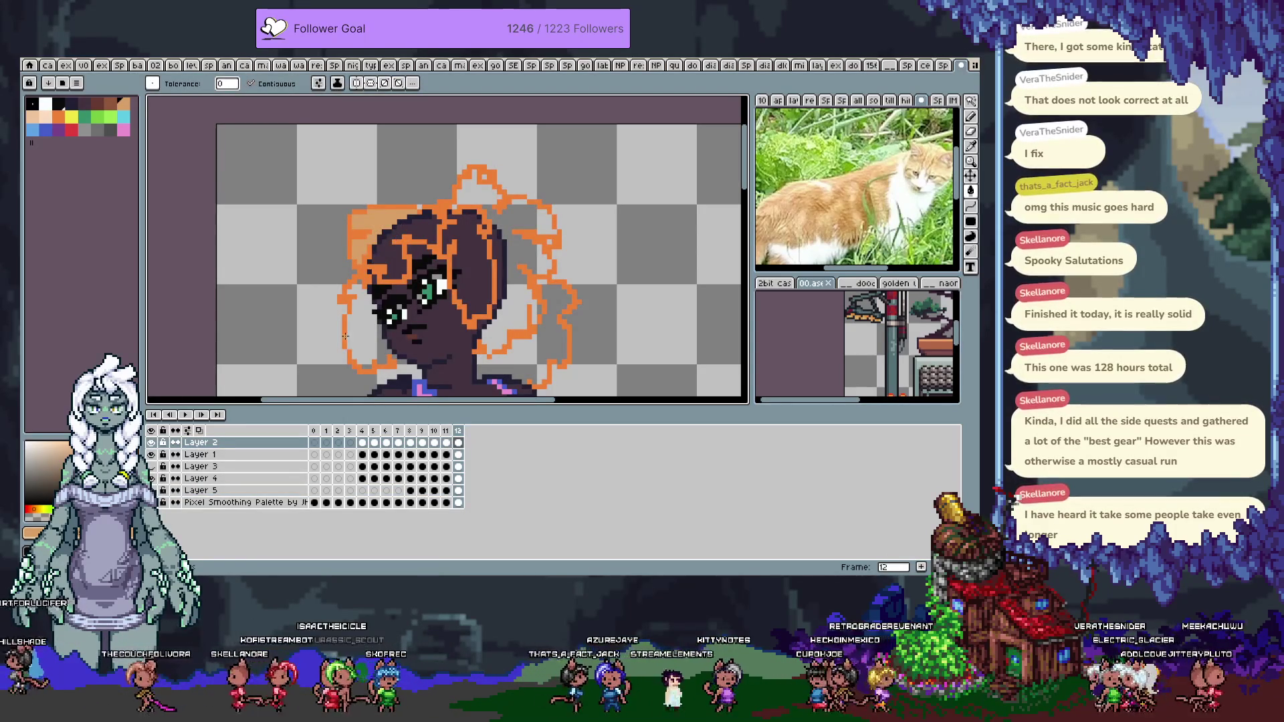
click(347, 321)
View Layer 2 alone and fill more hair sections tan, undoing the accidental background fill
alt+click(151, 442)
click(386, 267)
click(395, 263)
click(468, 265)
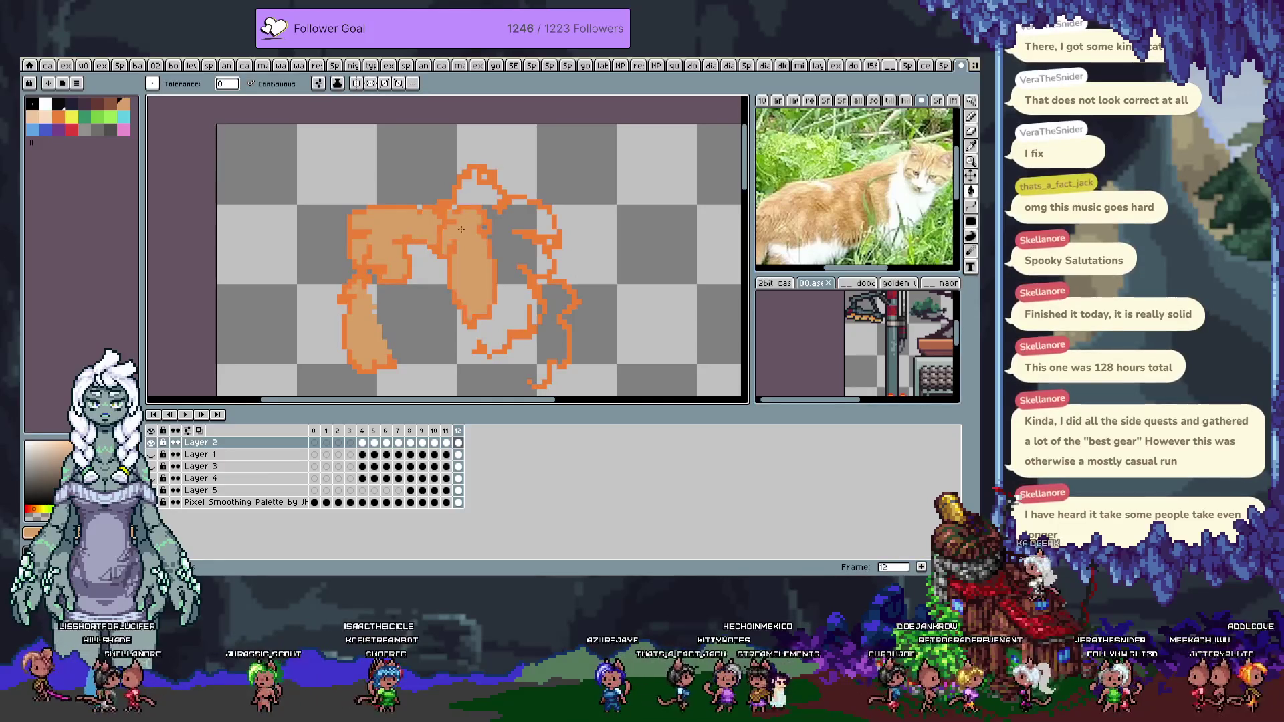
click(477, 196)
key(ctrl+z)
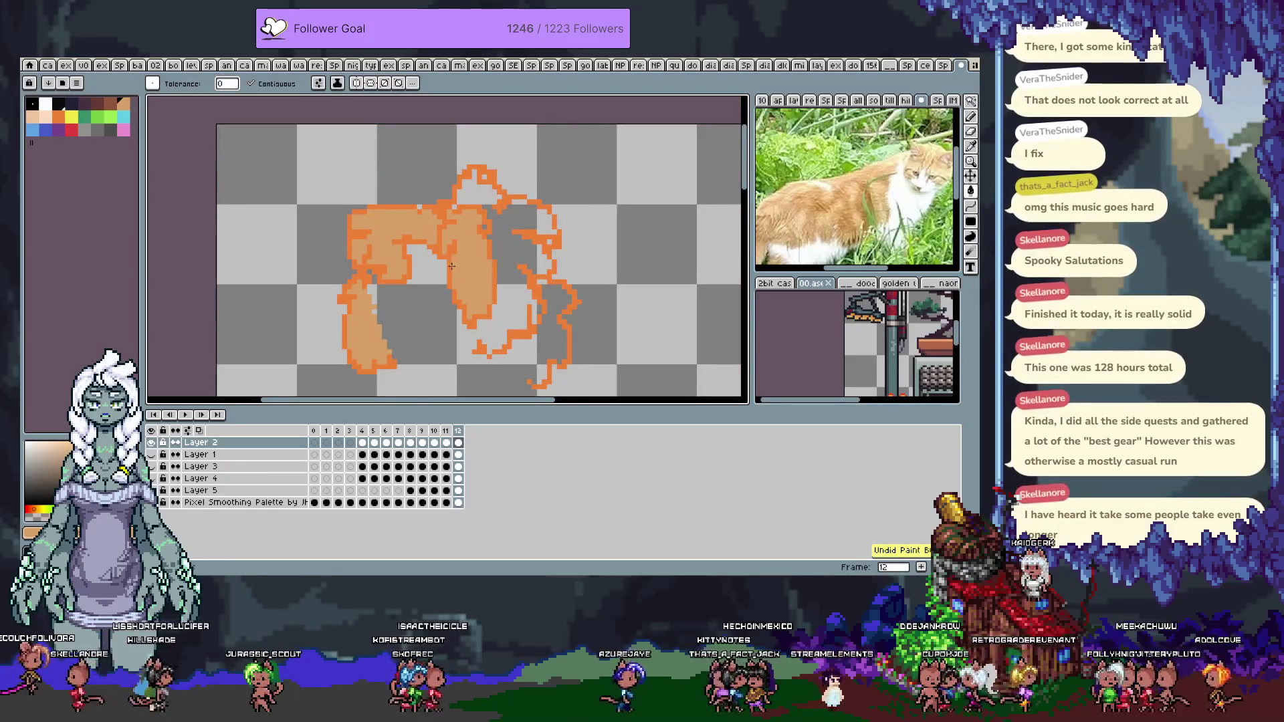
Fill the middle and upper-right hair regions tan with the Paint Bucket
key(b)
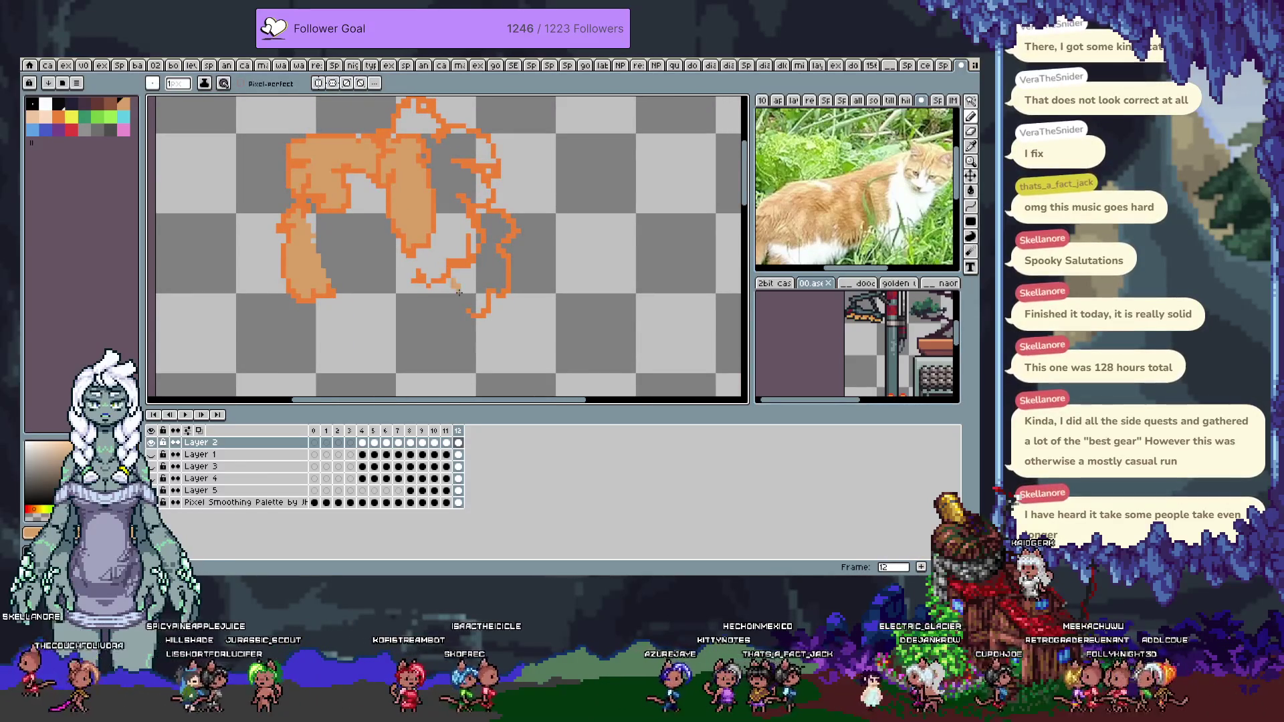
key(g)
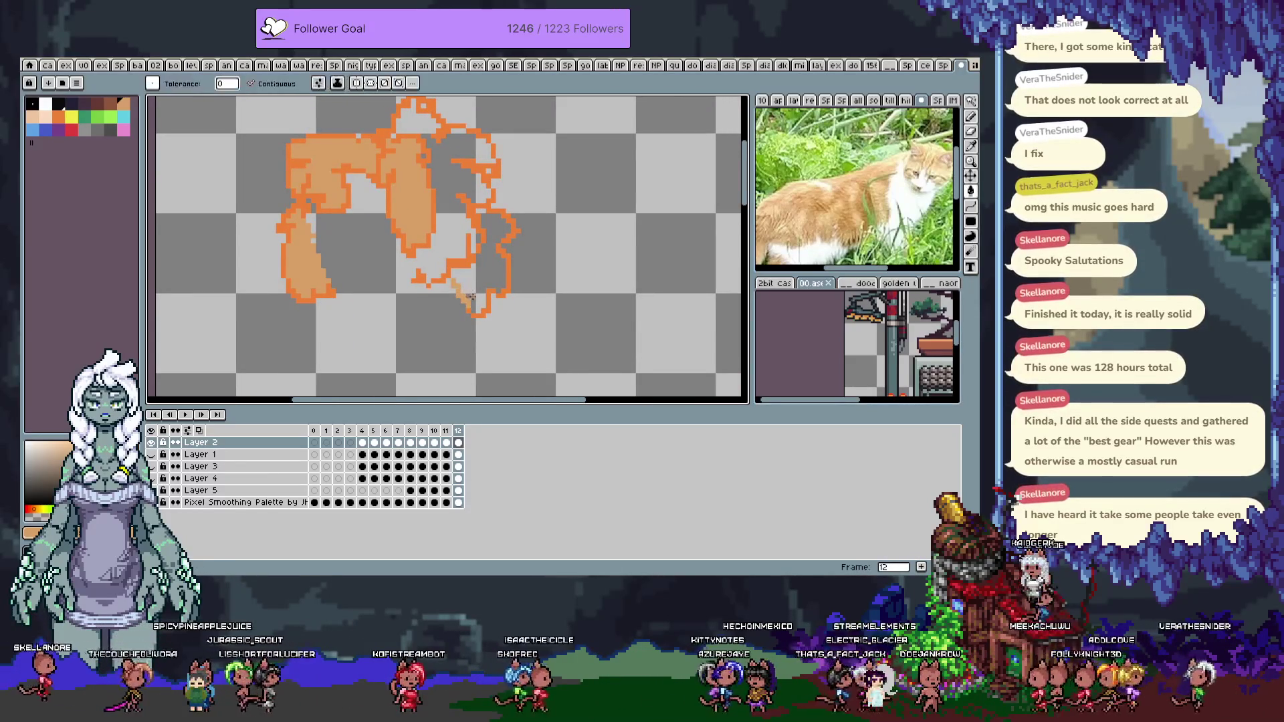
click(479, 286)
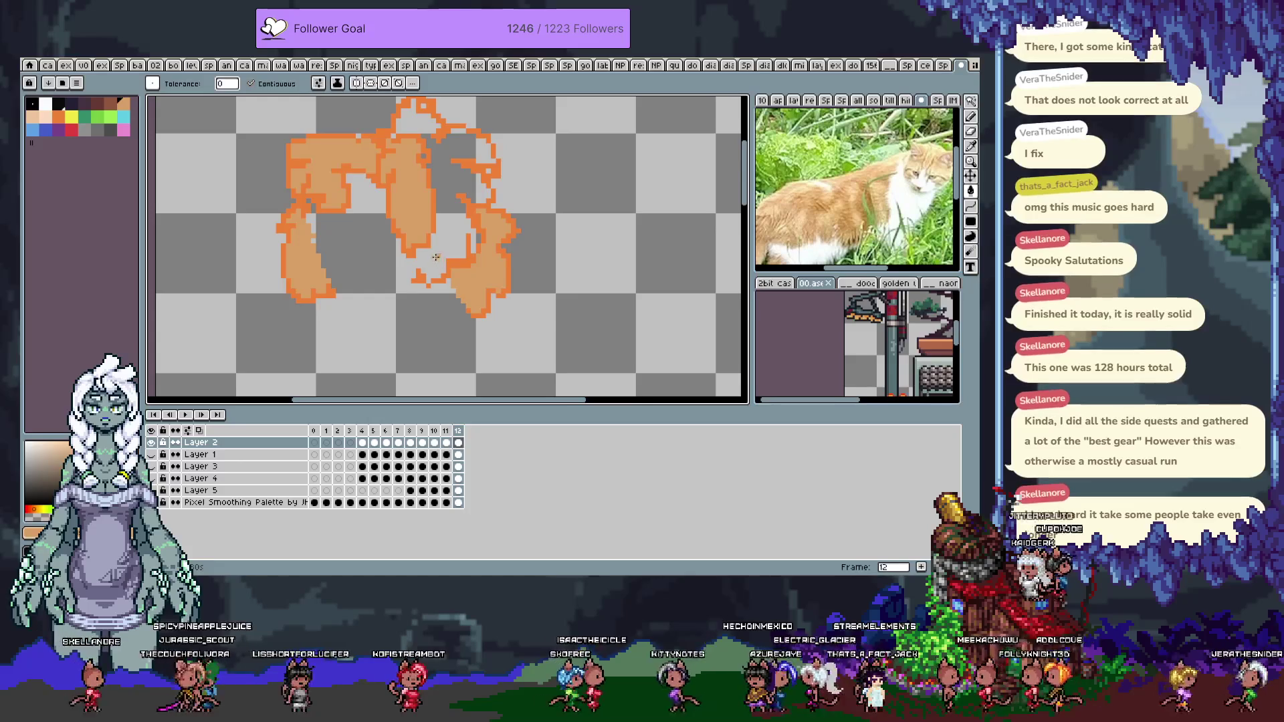
key(b)
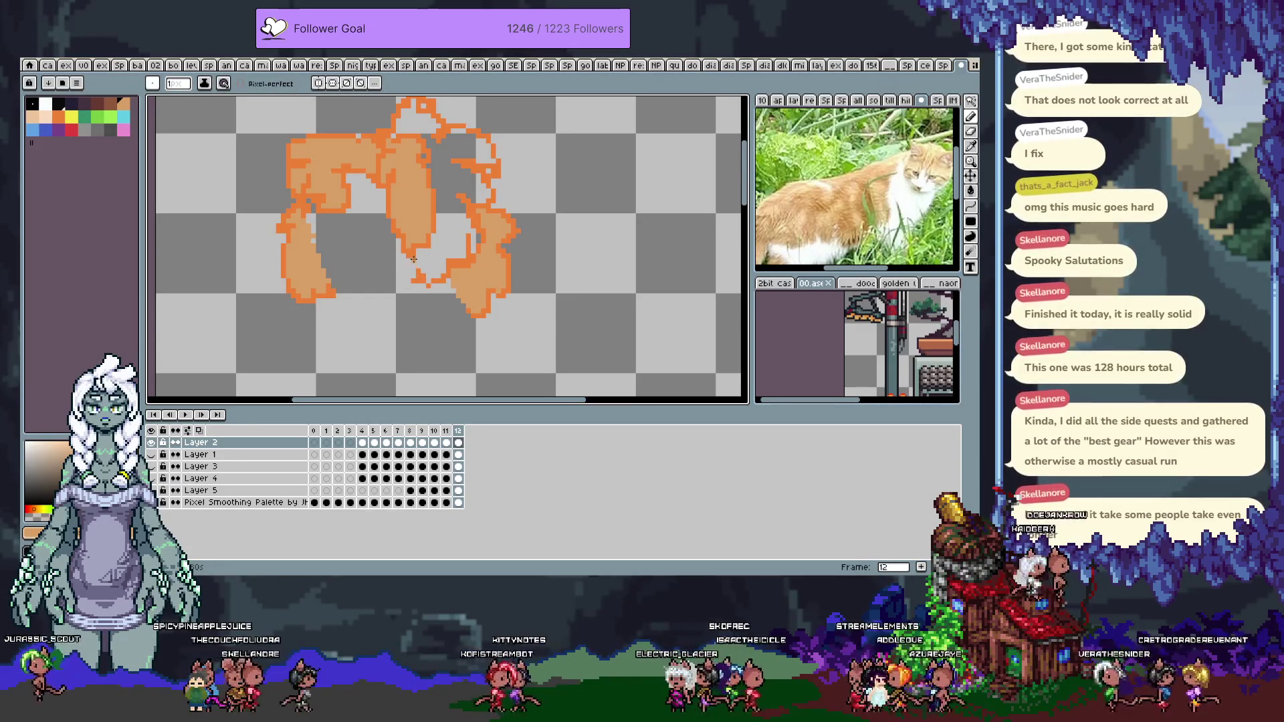
key(g)
click(438, 264)
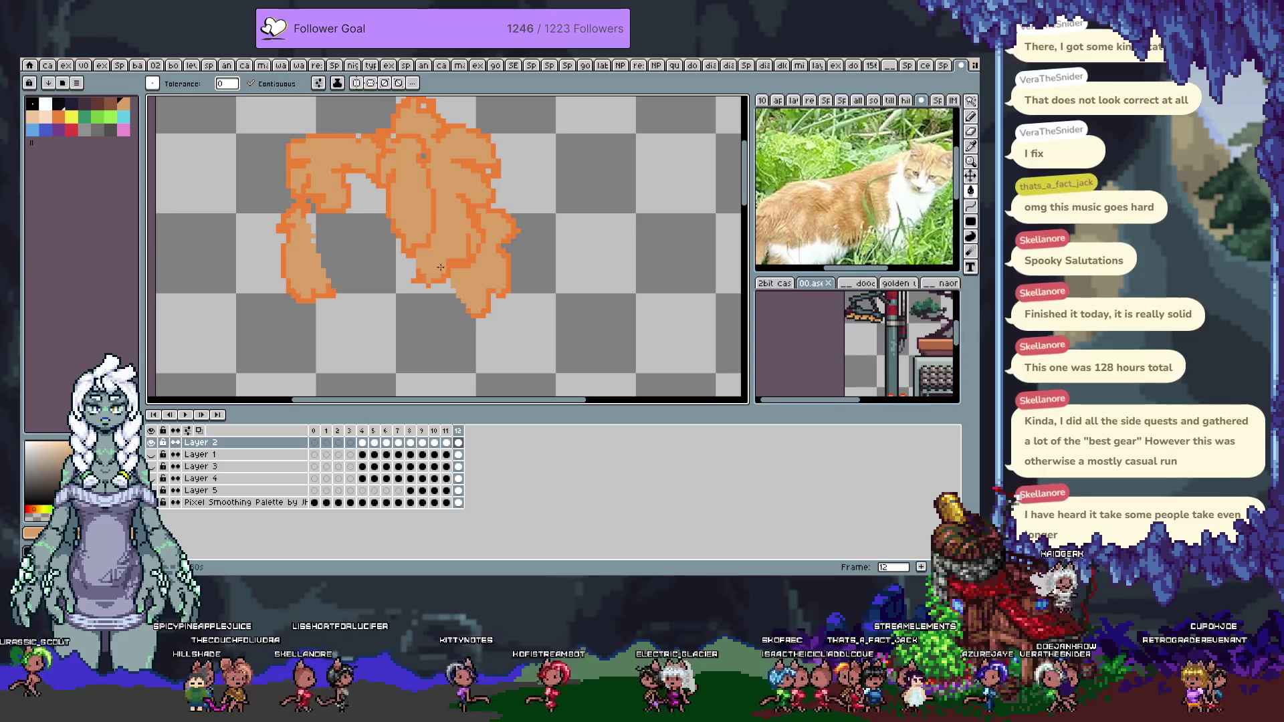
Select the tan hair with the Magic Wand, then reveal the body and outline layers
key(w)
click(574, 201)
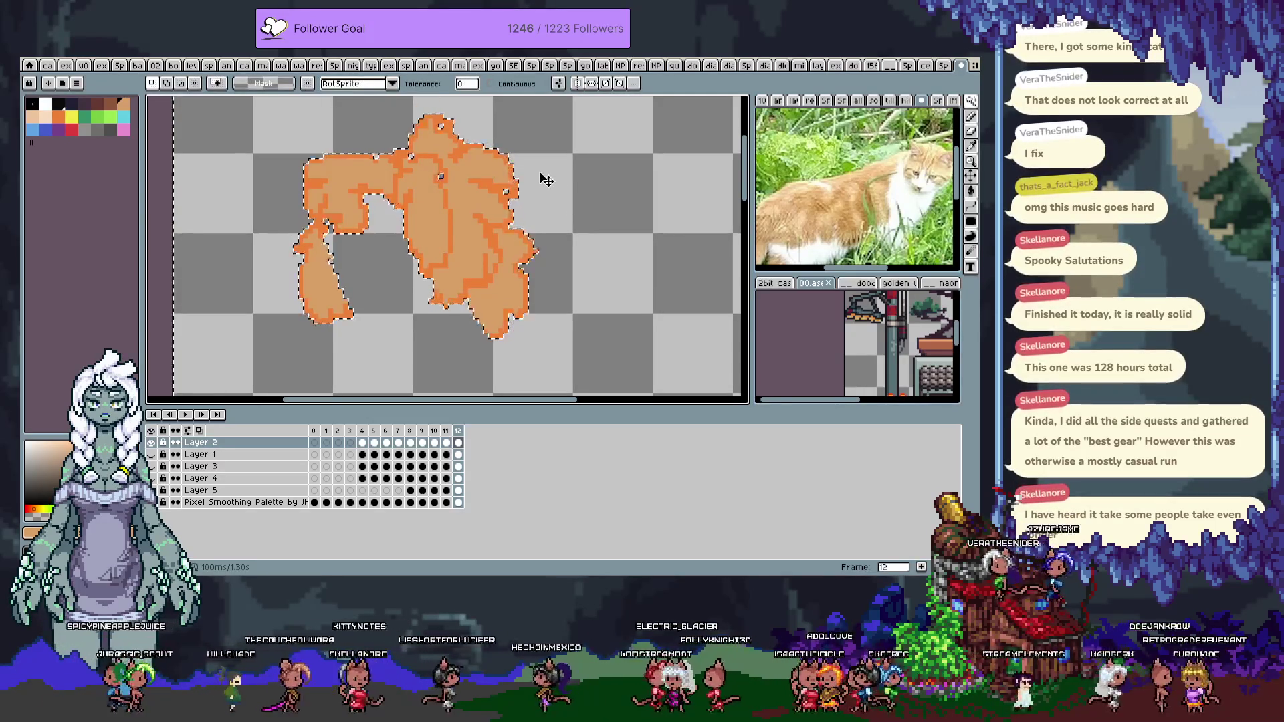
click(480, 172)
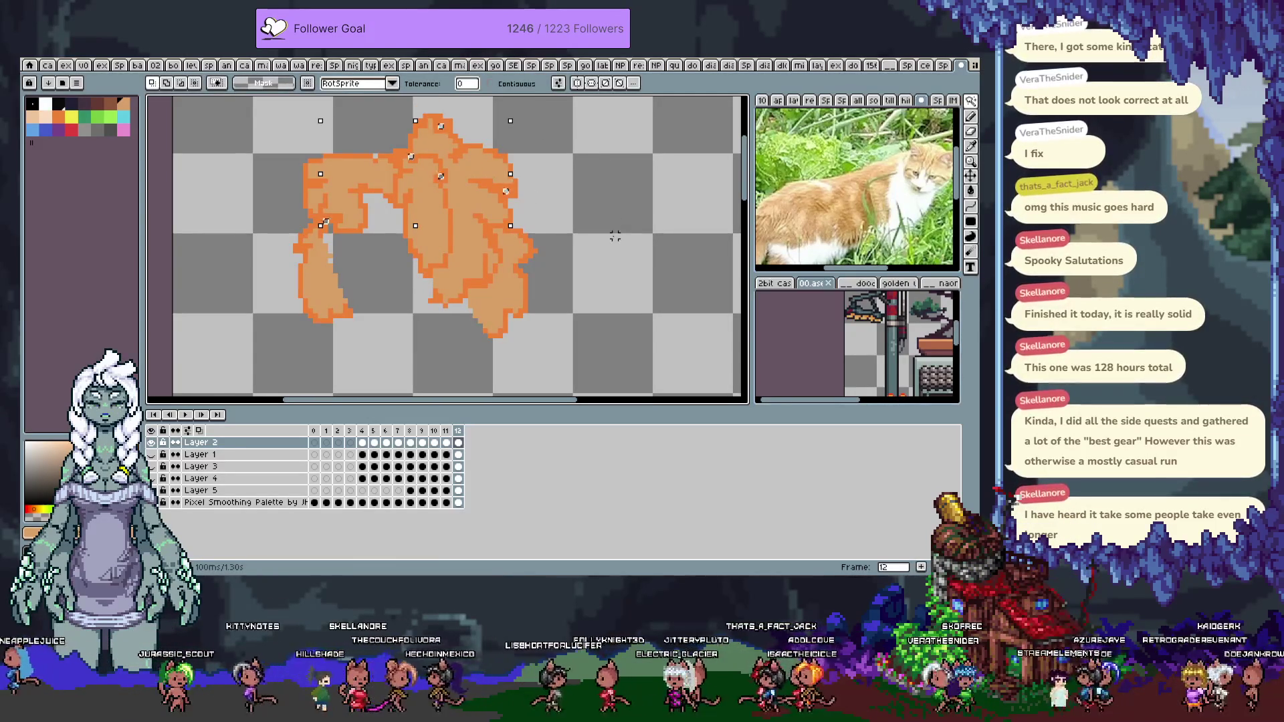
scroll(525, 226, down, 2)
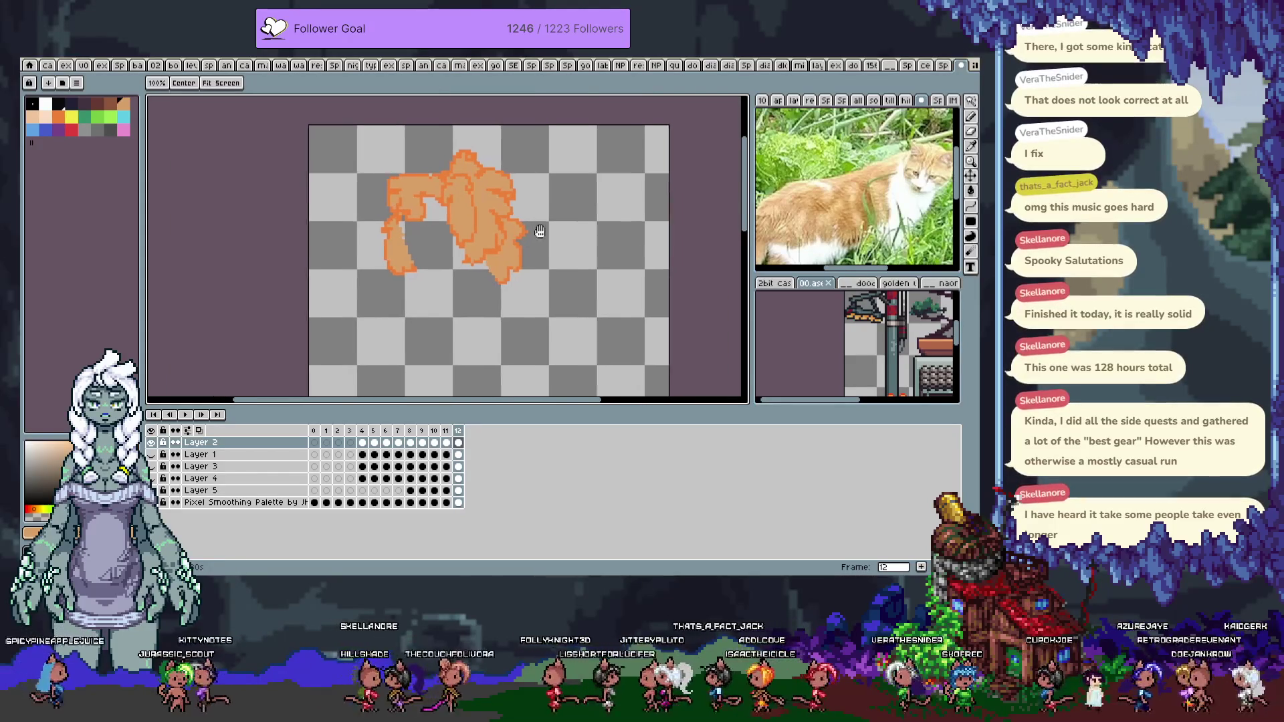
click(151, 454)
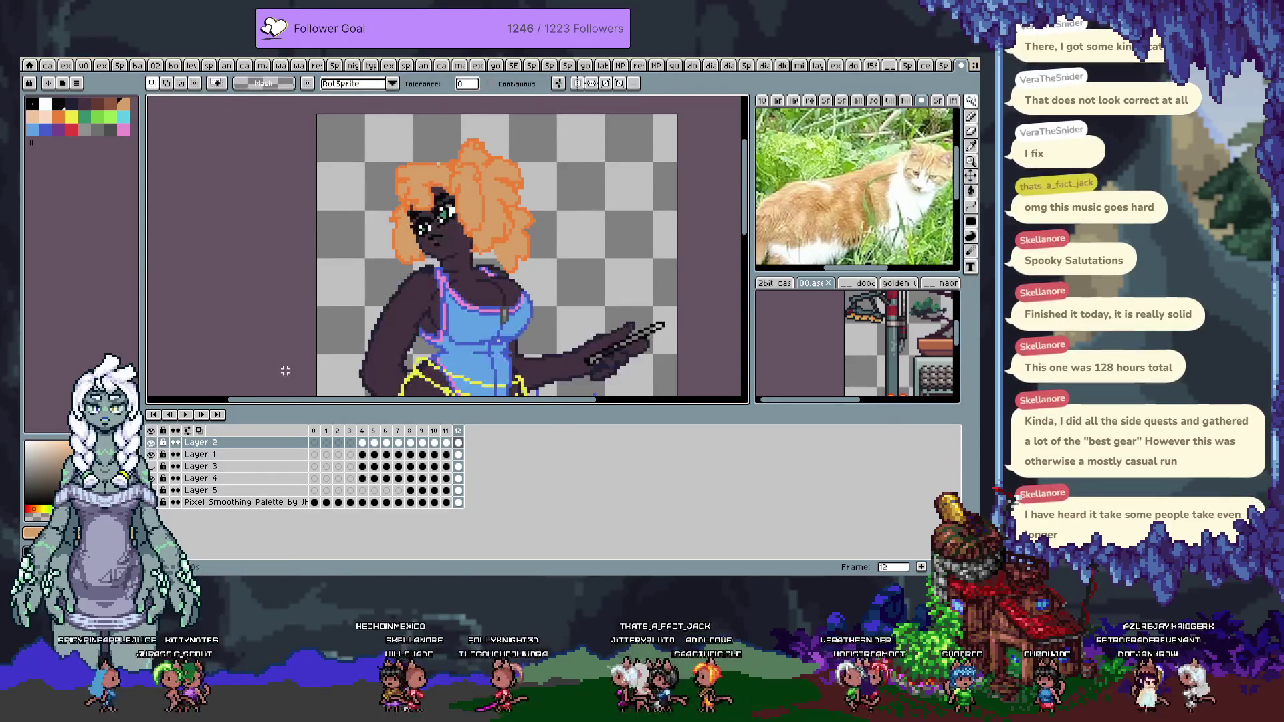
key(Tab)
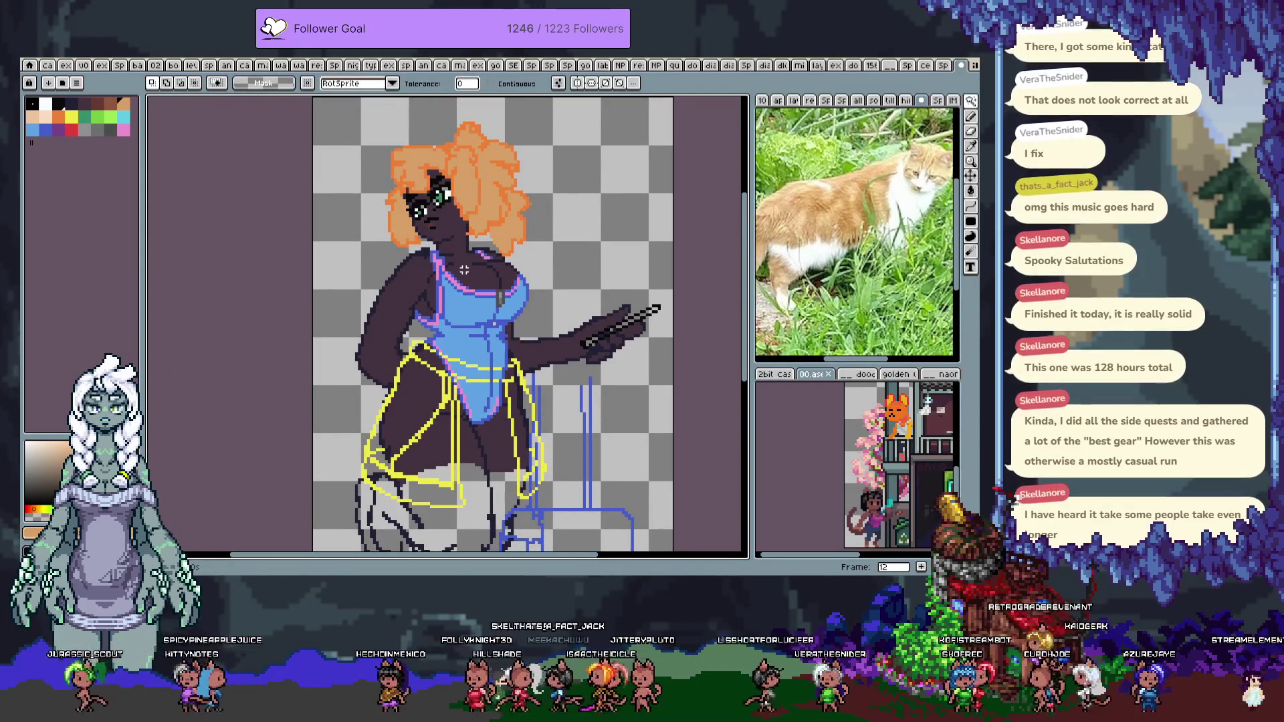
Hide the yellow outline layer and fill the upper leg regions grey
drag(491, 365, 499, 198)
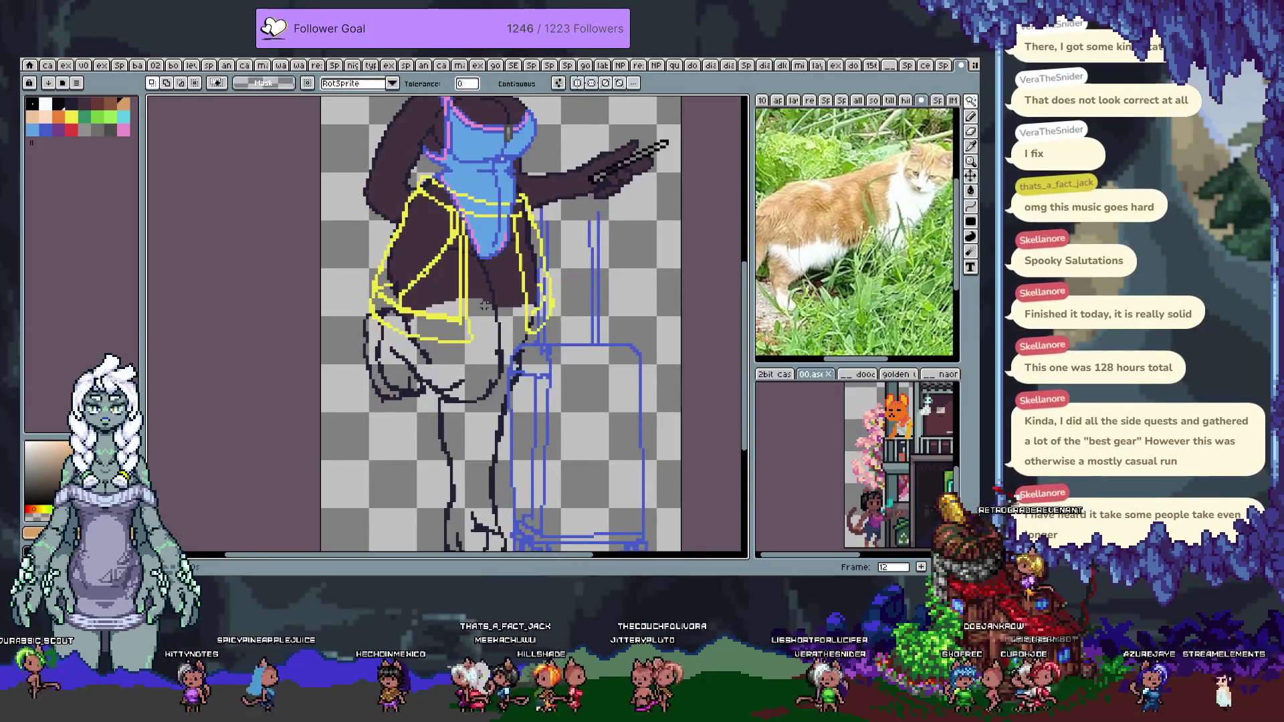
scroll(479, 280, up, 1)
key(Tab)
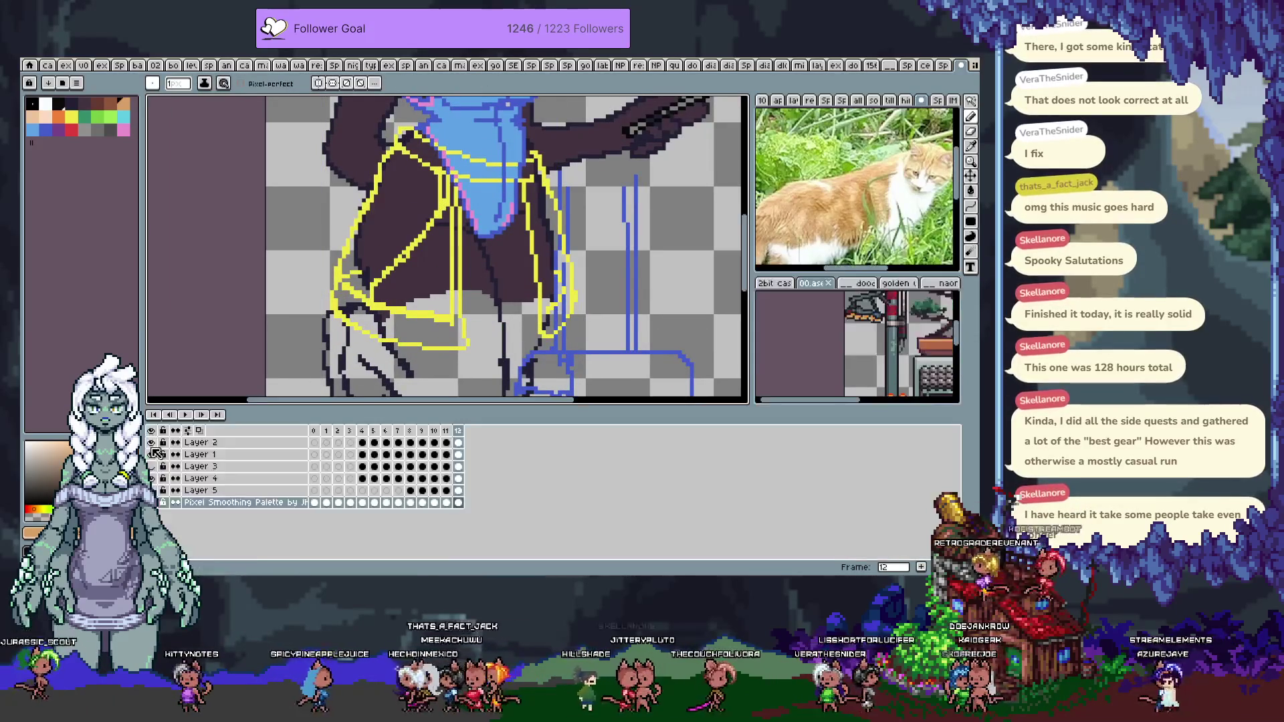
click(151, 466)
drag(419, 342, 435, 274)
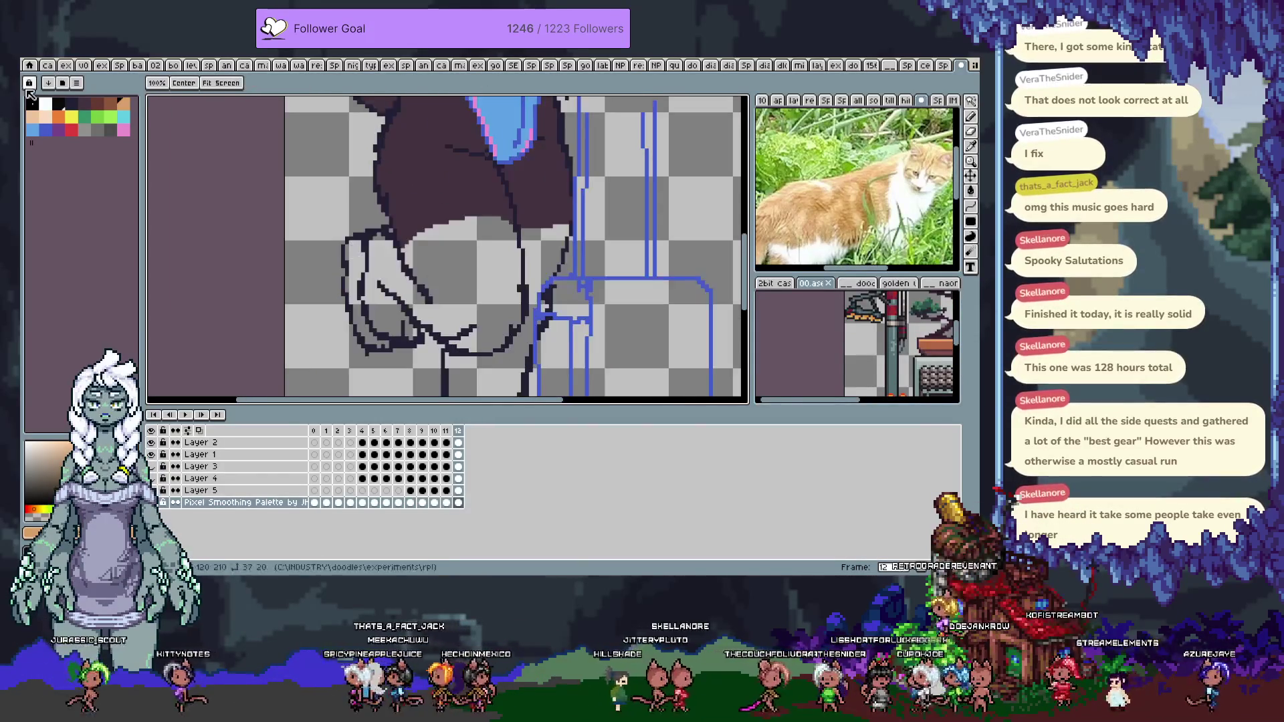
key(g)
click(476, 275)
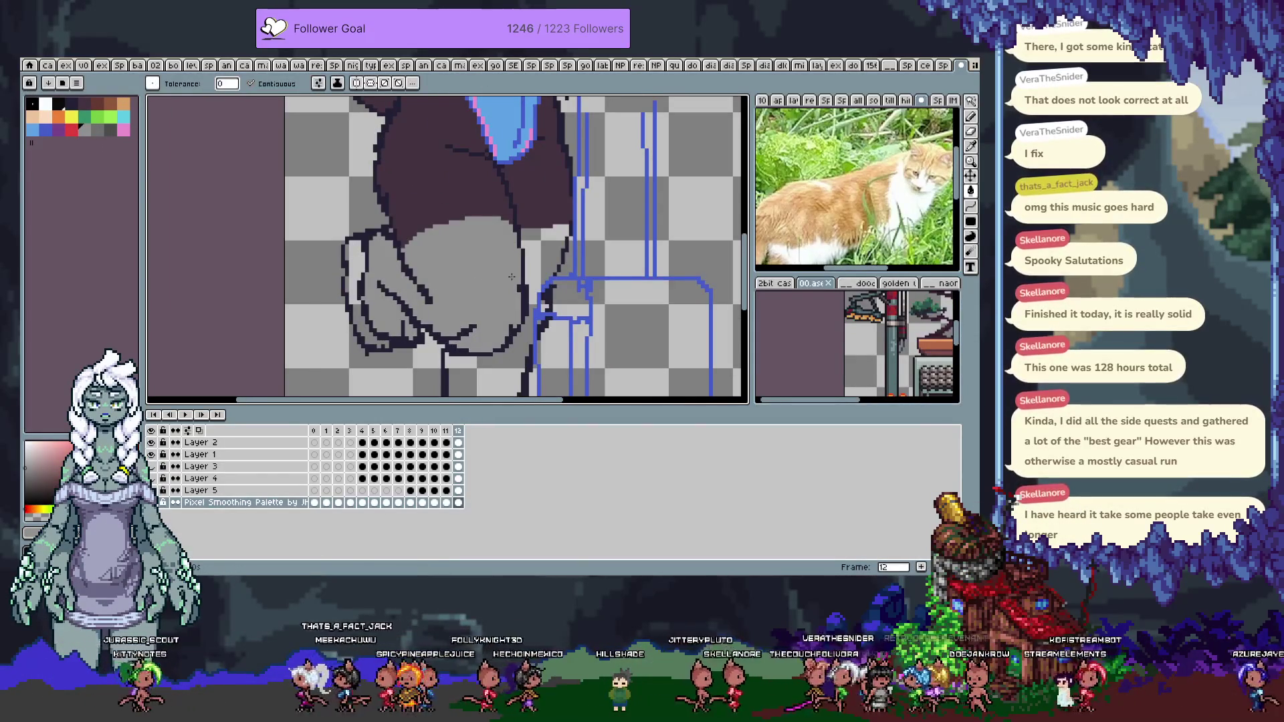
click(536, 262)
Undo the two stray leg fills, then zoom out and recentre the whole figure
key(h)
mouse_move(493, 331)
mouse_down()
mouse_move(506, 182)
mouse_move(482, 214)
mouse_up()
key(g)
key(ctrl+z)
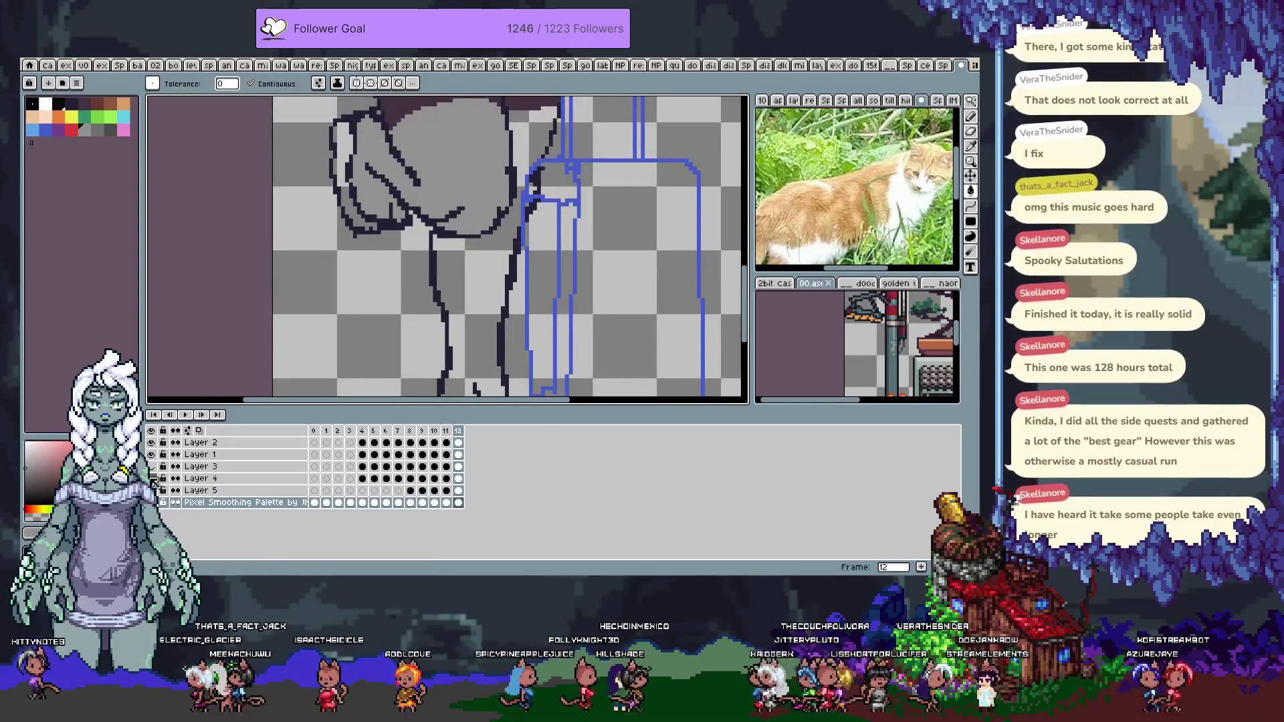
key(ctrl+z)
mouse_move(518, 332)
mouse_down()
mouse_move(513, 218)
mouse_move(504, 321)
mouse_move(501, 209)
mouse_move(508, 361)
mouse_move(486, 387)
mouse_up()
key(Tab)
scroll(588, 359, down, 2)
drag(588, 359, 593, 350)
key(Tab)
Unhide guide layers 3–5, add frame 13 with Alt+N, and zoom into the foot on frame 13
key(w)
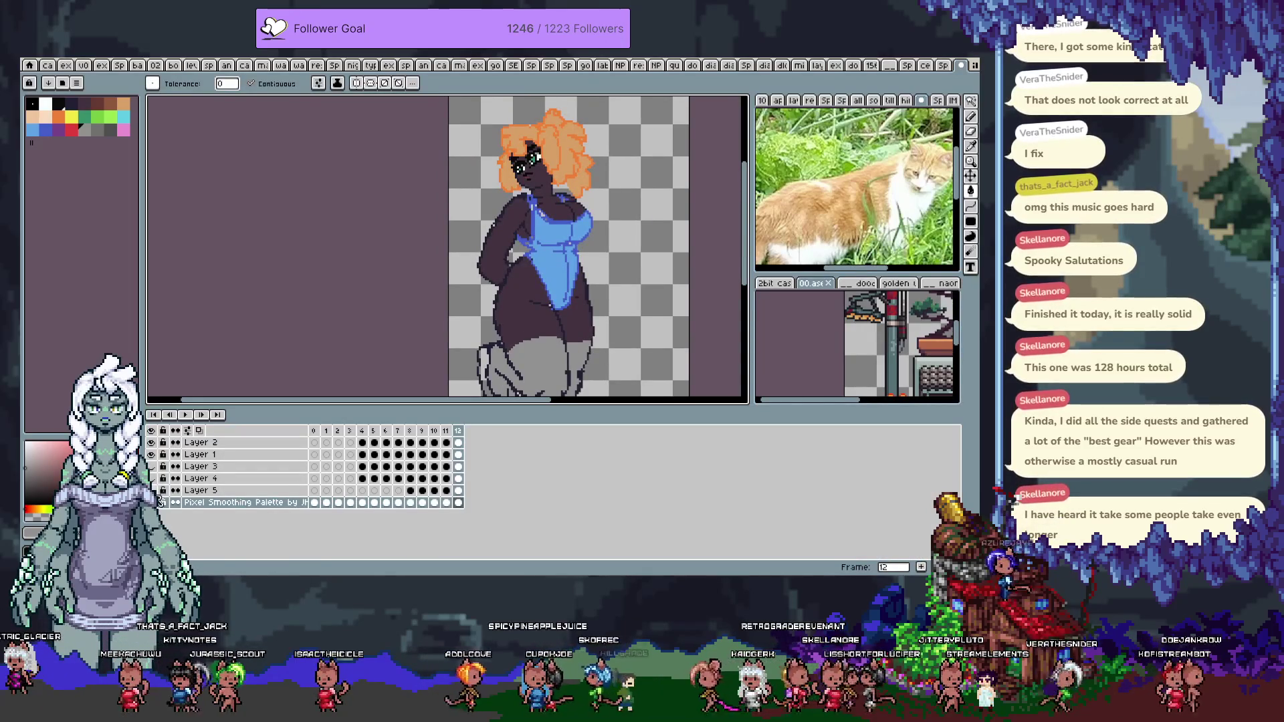
drag(162, 491, 162, 468)
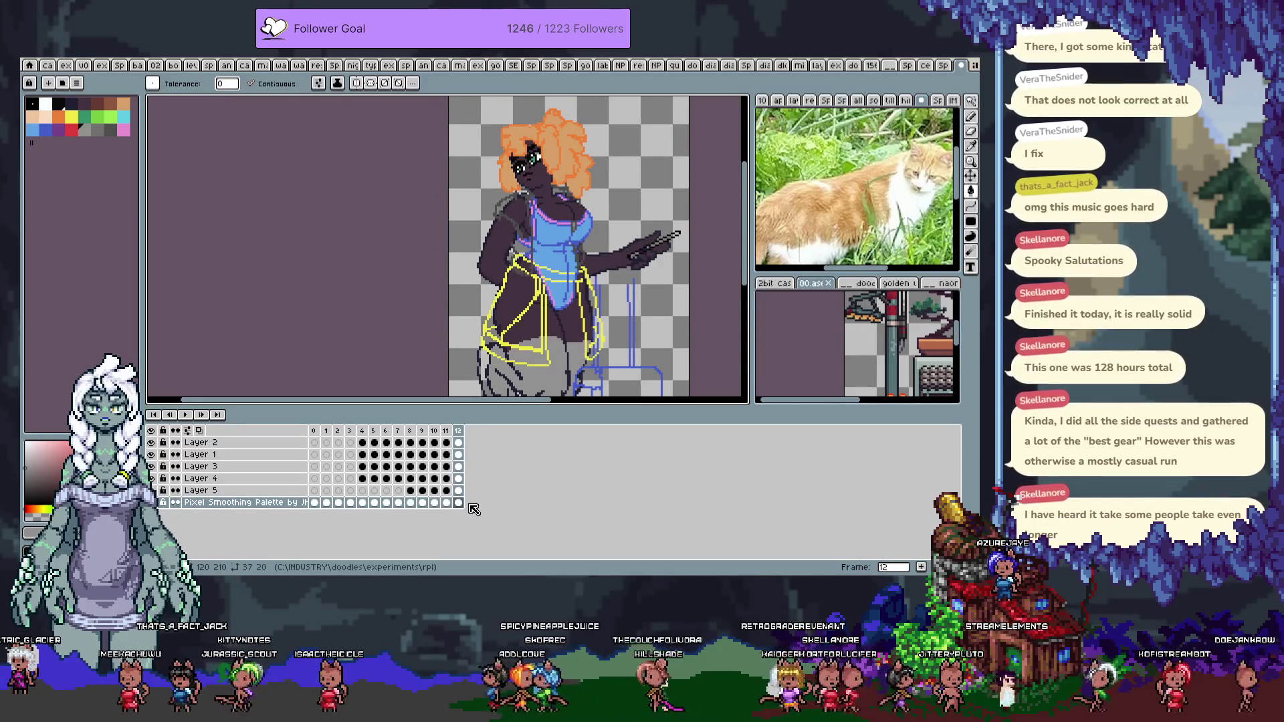
key(alt+n)
drag(458, 431, 463, 420)
click(470, 454)
key(Tab)
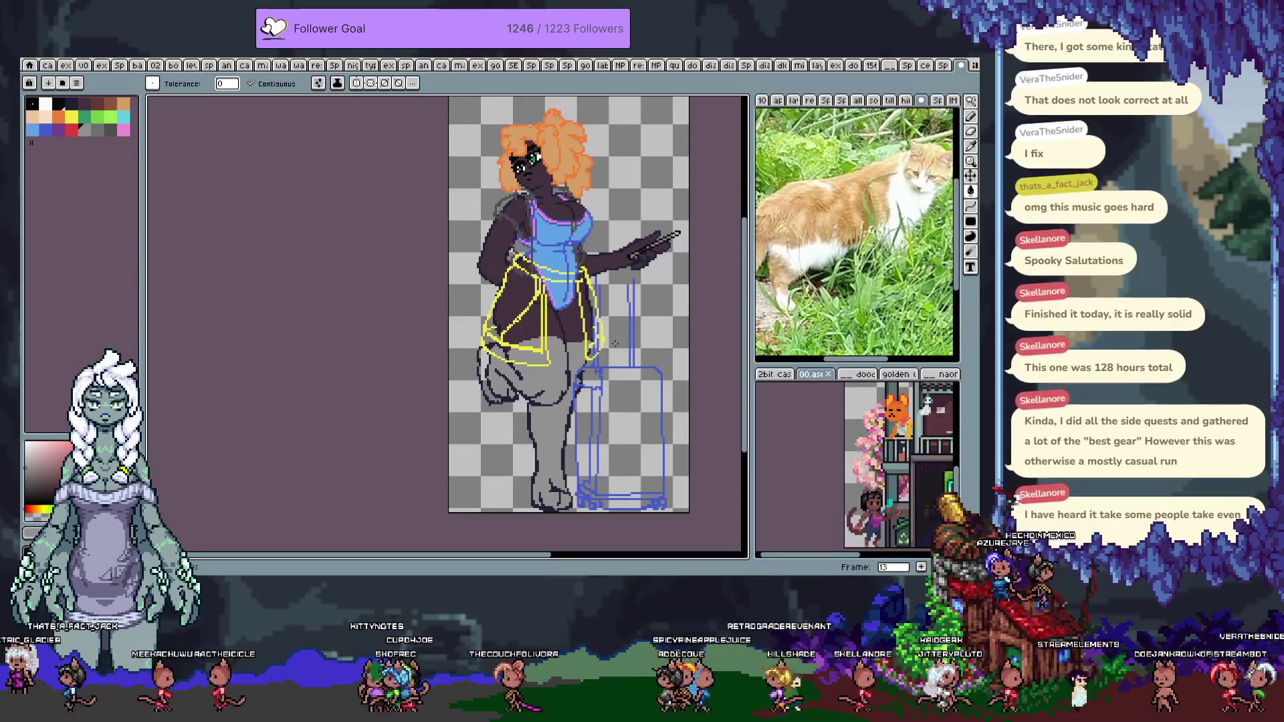
key(v)
key(Return)
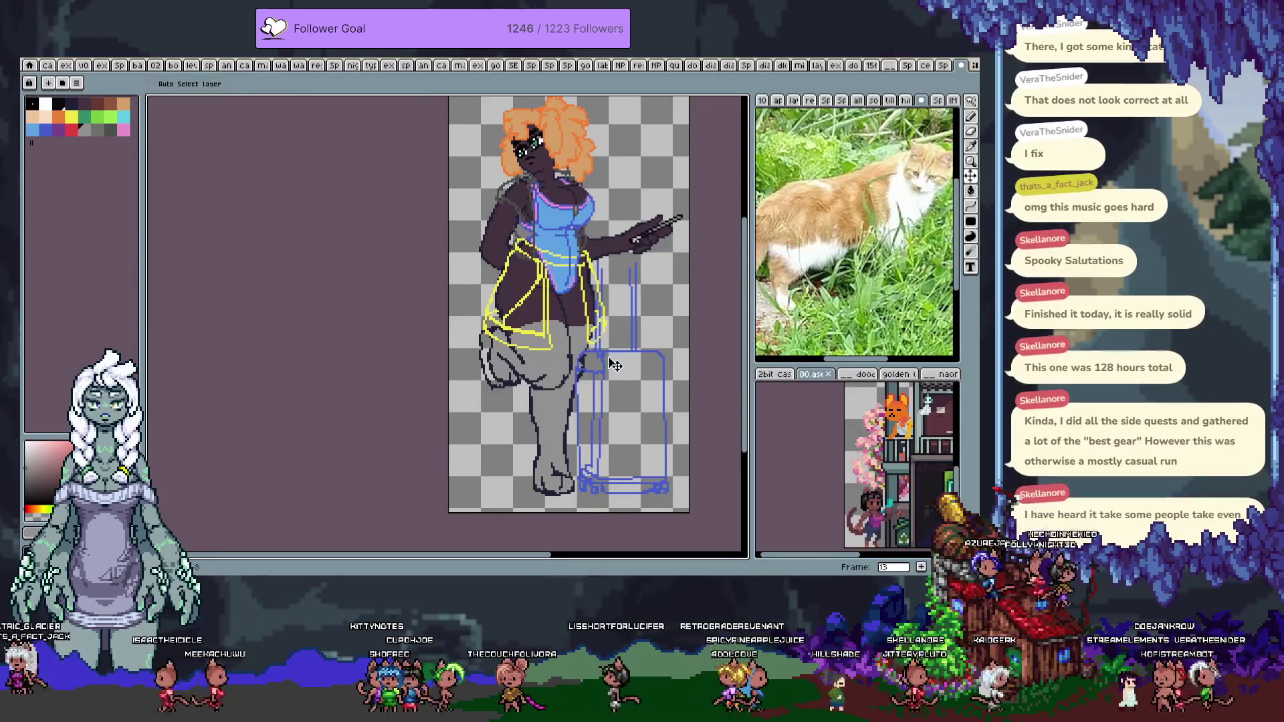
mouse_move(606, 309)
mouse_down()
mouse_move(589, 369)
mouse_move(584, 273)
mouse_up()
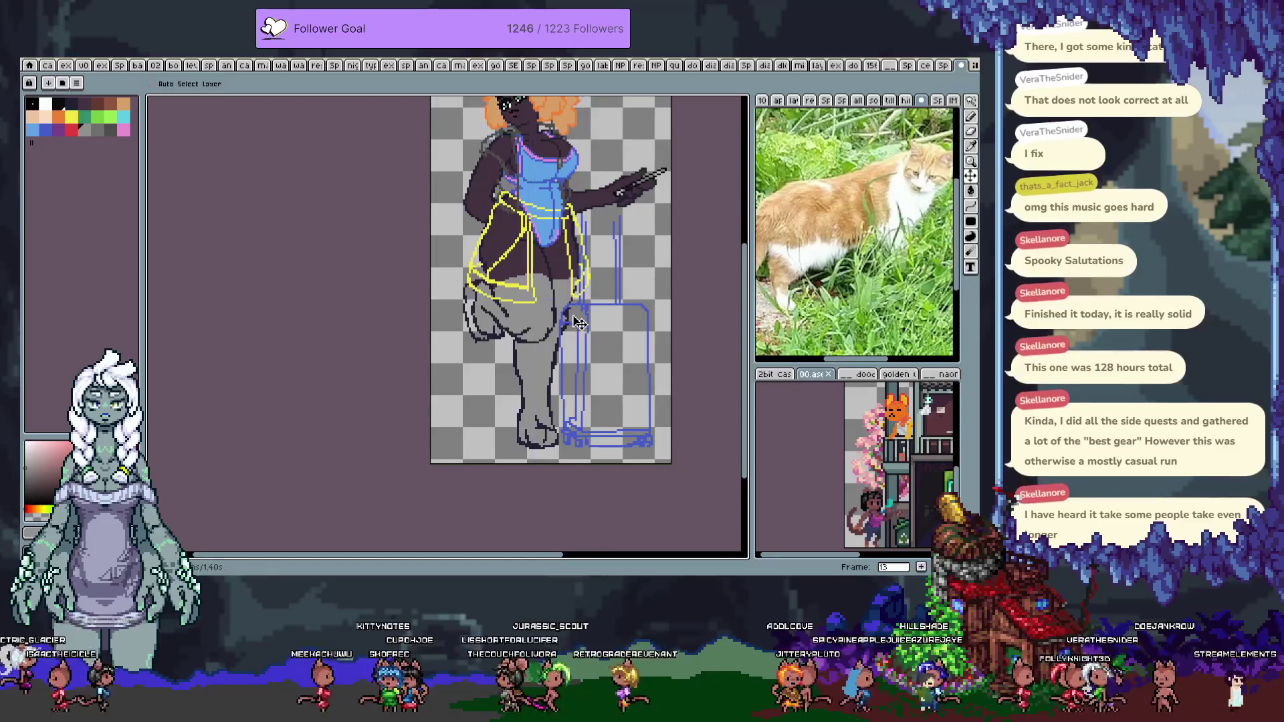
scroll(580, 321, up, 2)
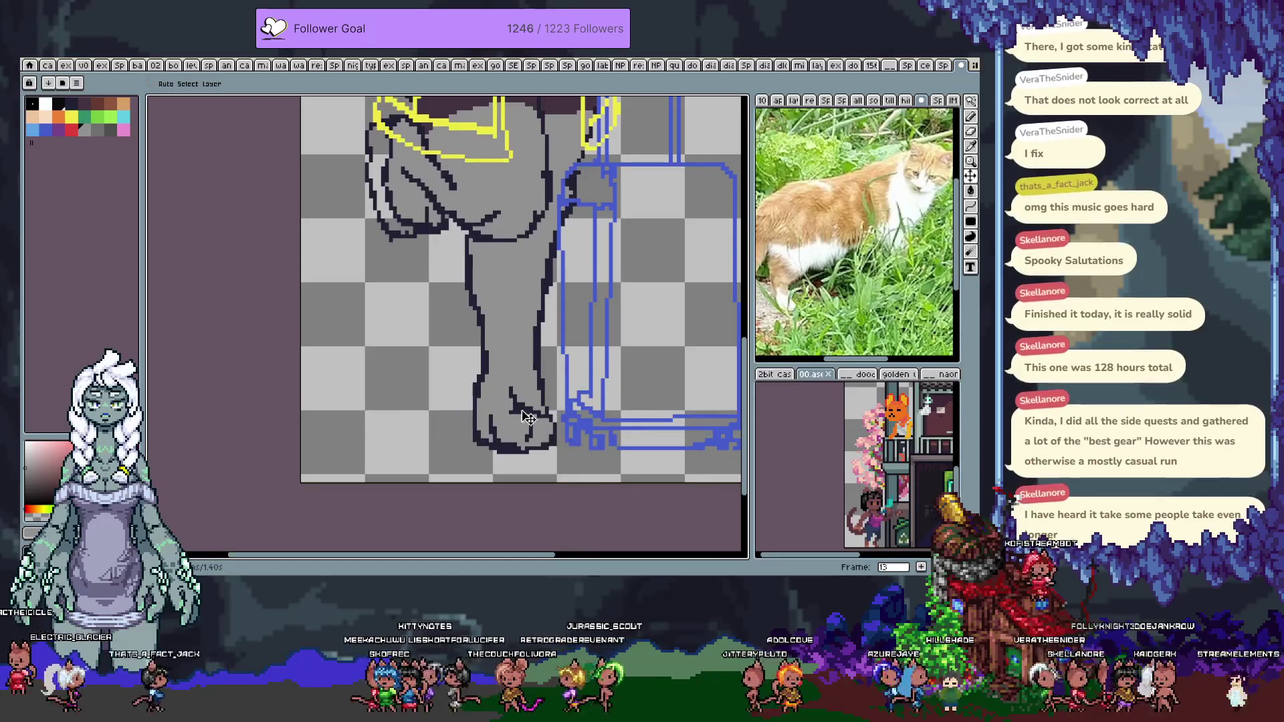
Zoom to the foot and redraw its outline around the sole and right side
key(Tab)
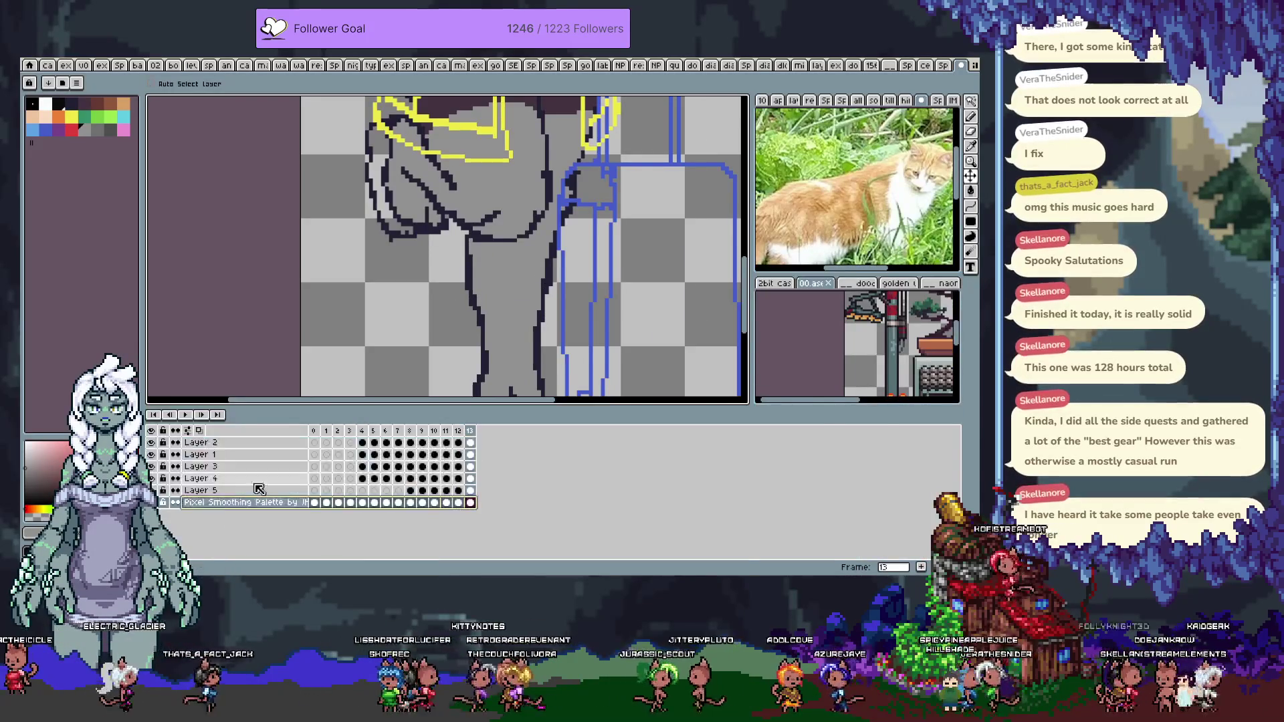
key(Tab)
drag(574, 413, 574, 372)
scroll(532, 396, up, 1)
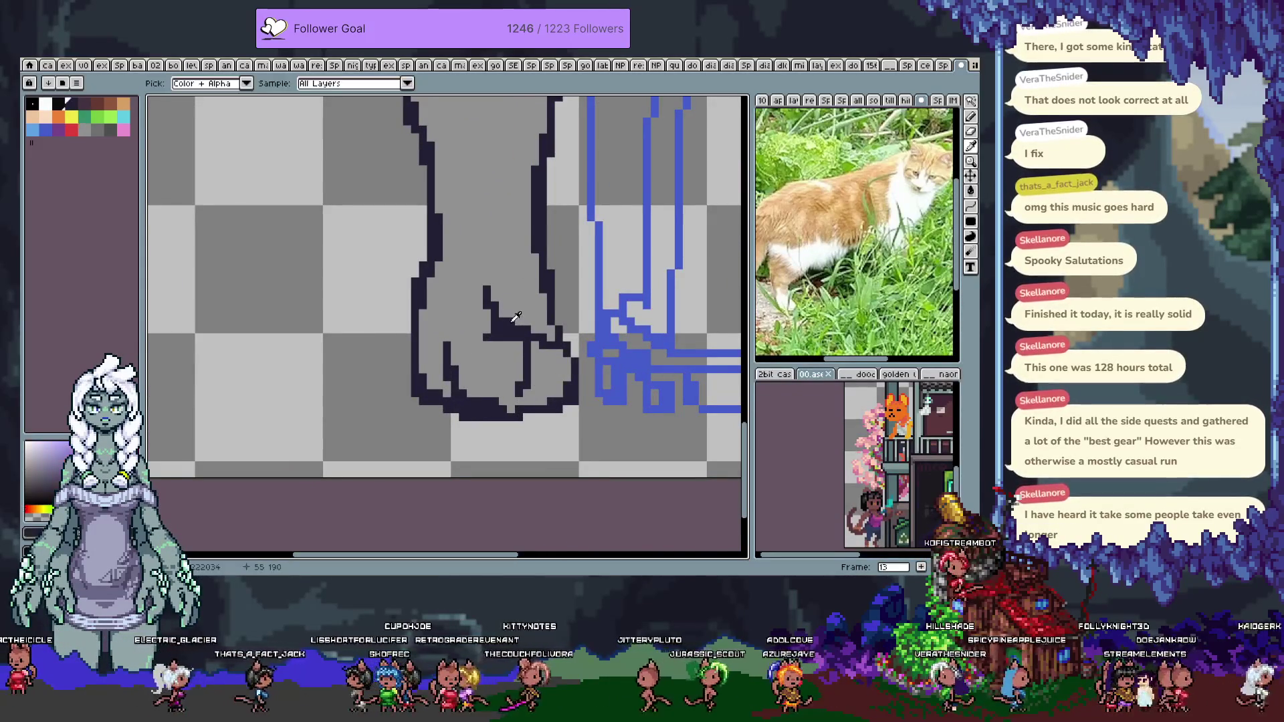
drag(416, 381, 414, 343)
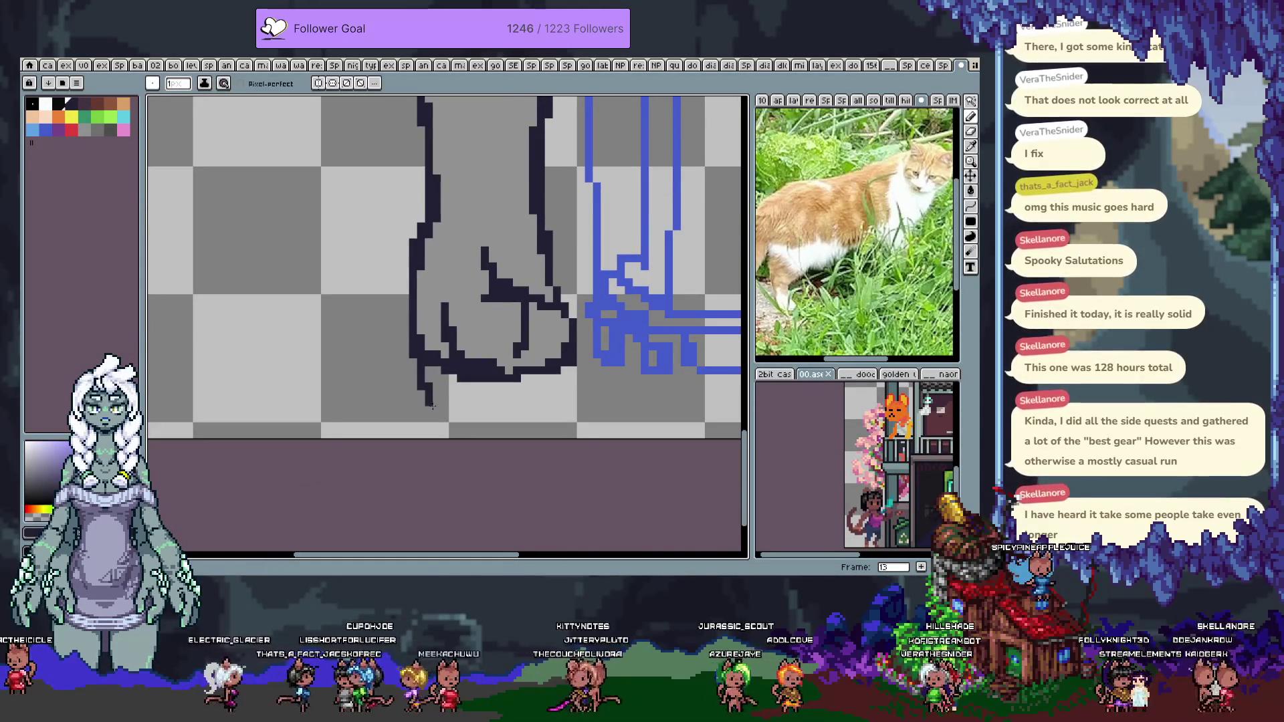
drag(430, 402, 518, 415)
key(ctrl+z)
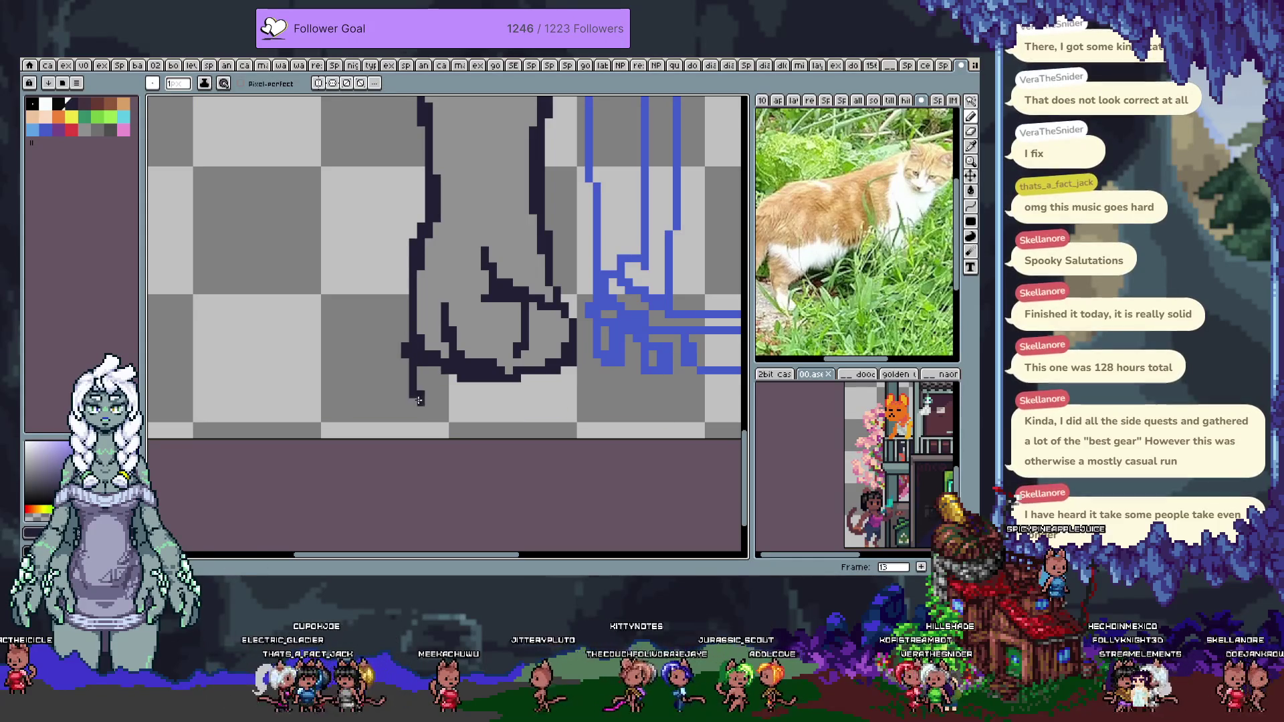
mouse_move(420, 402)
mouse_down()
mouse_move(535, 413)
mouse_move(569, 393)
mouse_up()
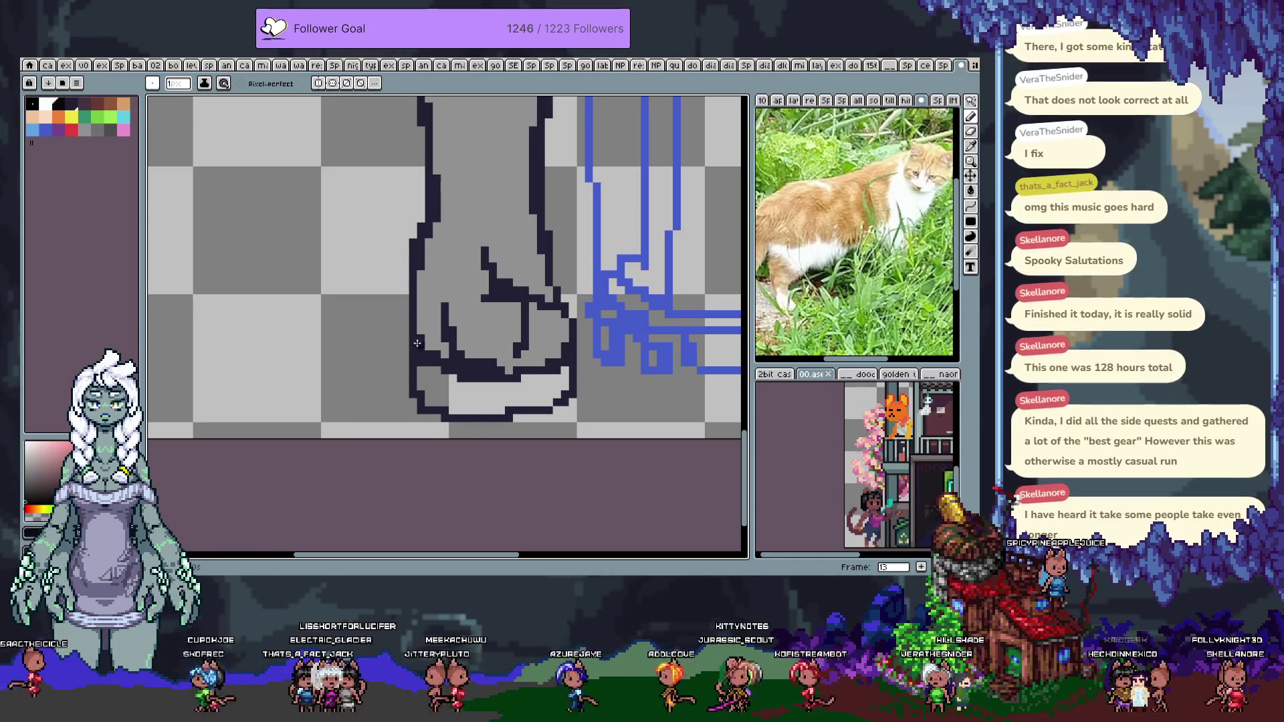
Paint over the inner toe, left-edge and stray outline pixels with the foot's mid-grey
drag(436, 367, 435, 401)
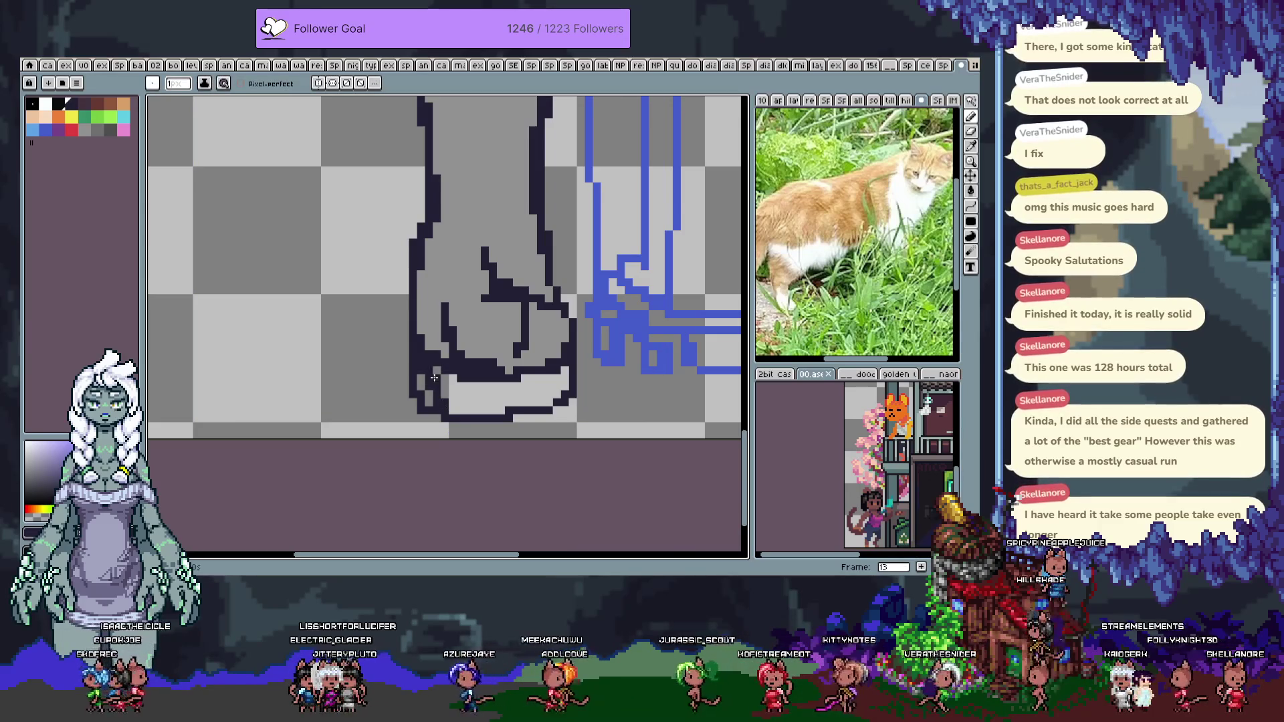
drag(431, 324, 428, 394)
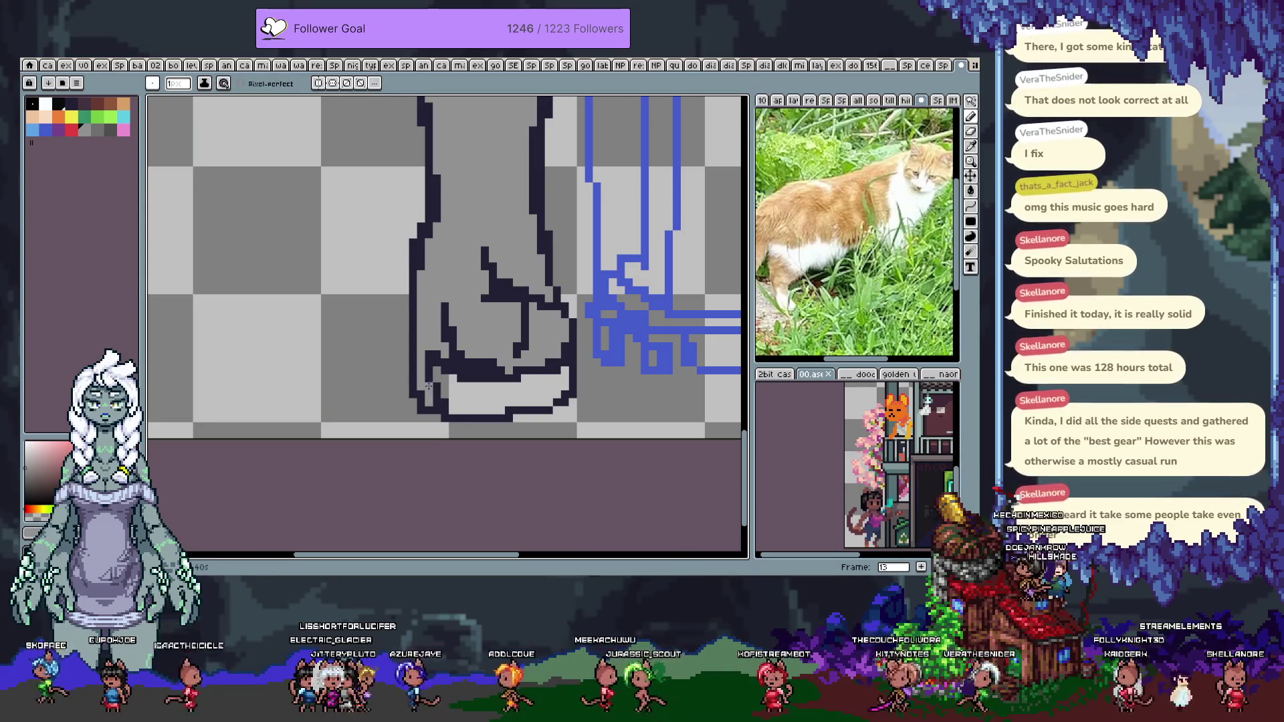
click(481, 398)
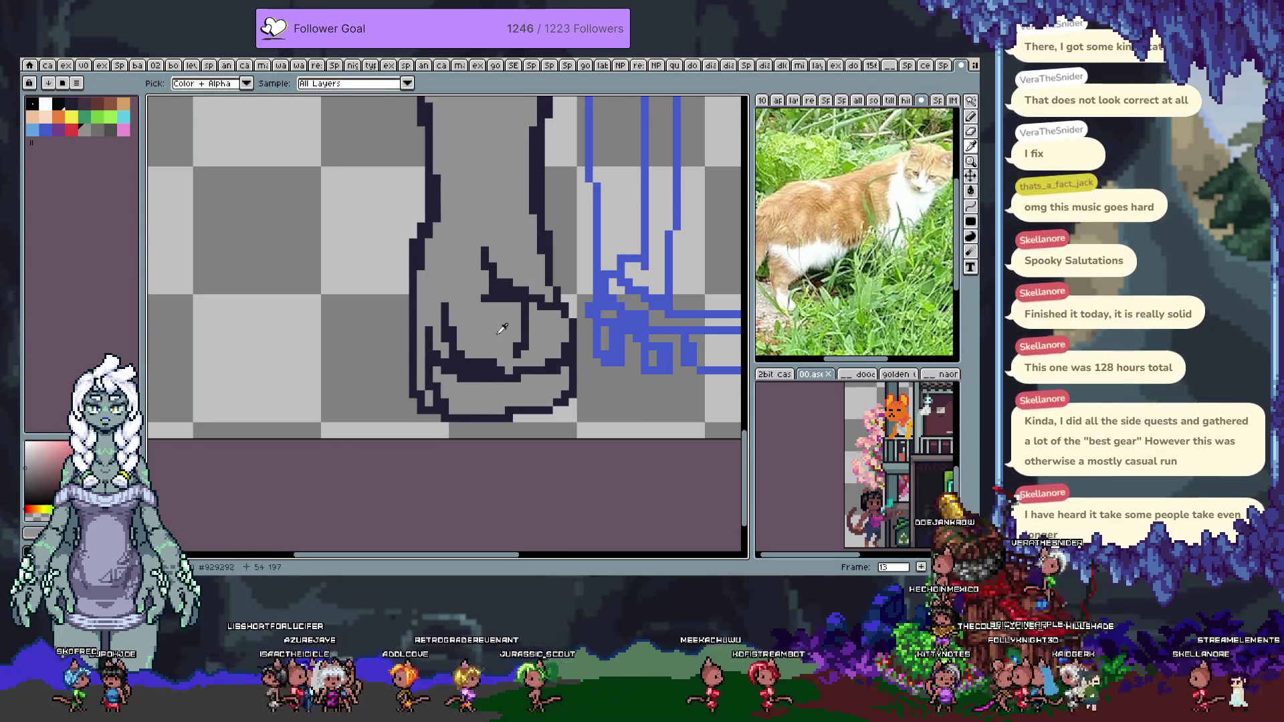
mouse_move(523, 354)
mouse_down()
mouse_move(521, 311)
mouse_move(485, 259)
mouse_up()
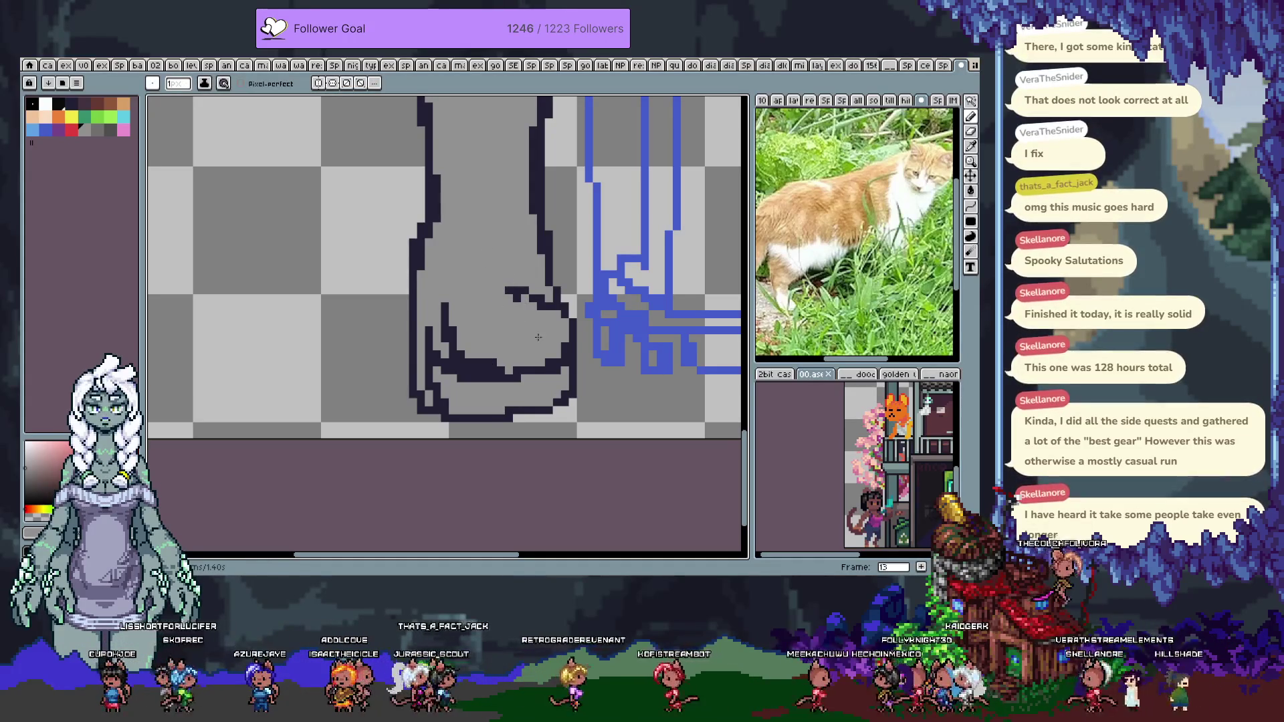
Pick the dark outline colour, tweak the inner foot outline, then undo three strokes
key(alt)
alt+click(543, 305)
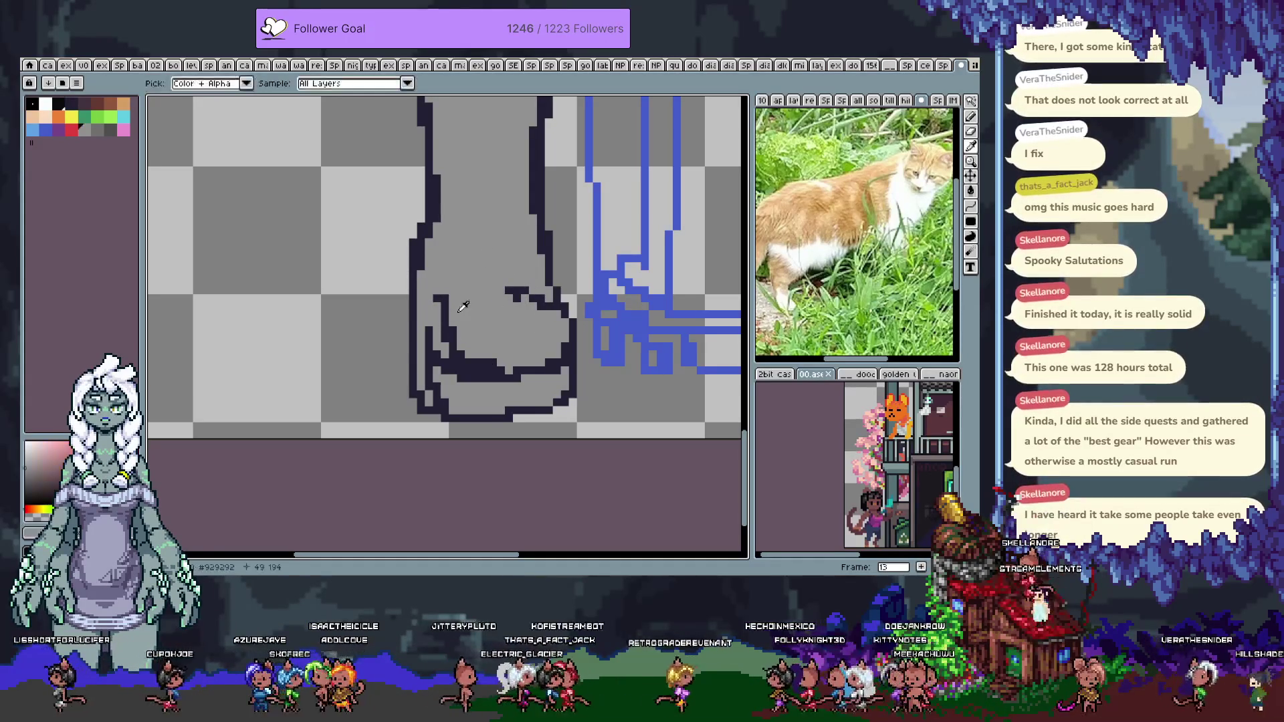
drag(443, 297, 444, 333)
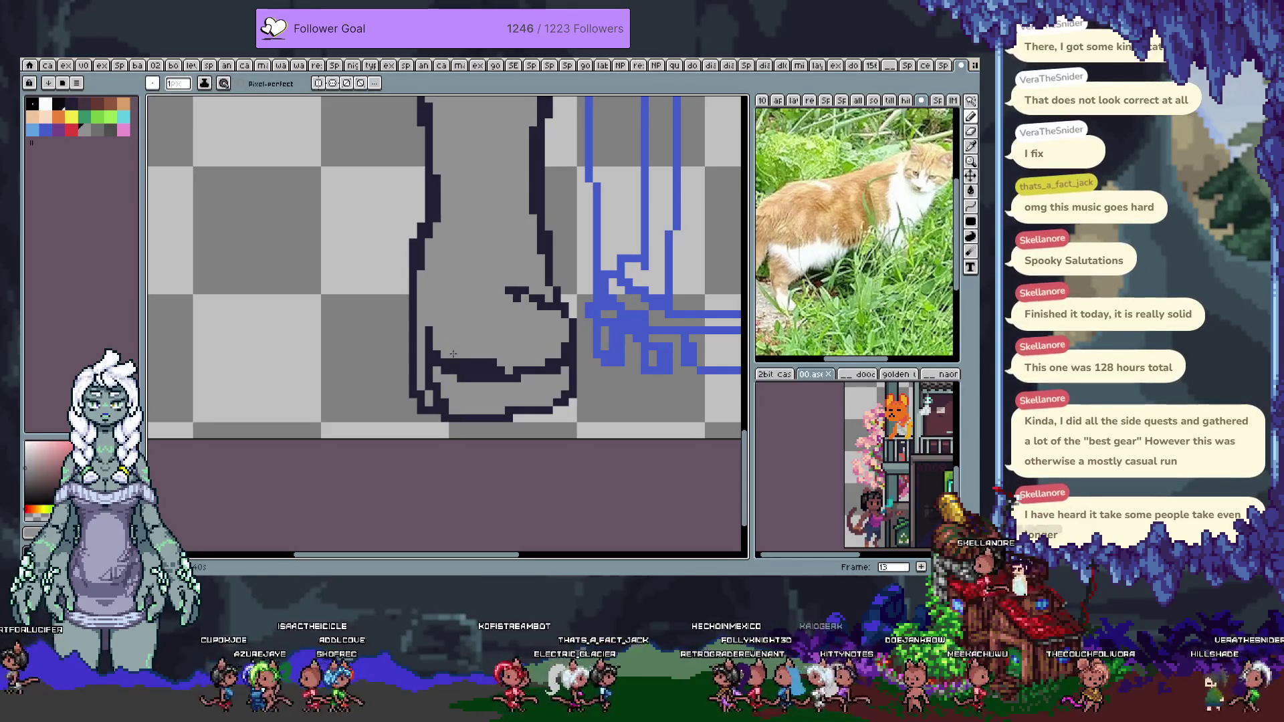
click(428, 323)
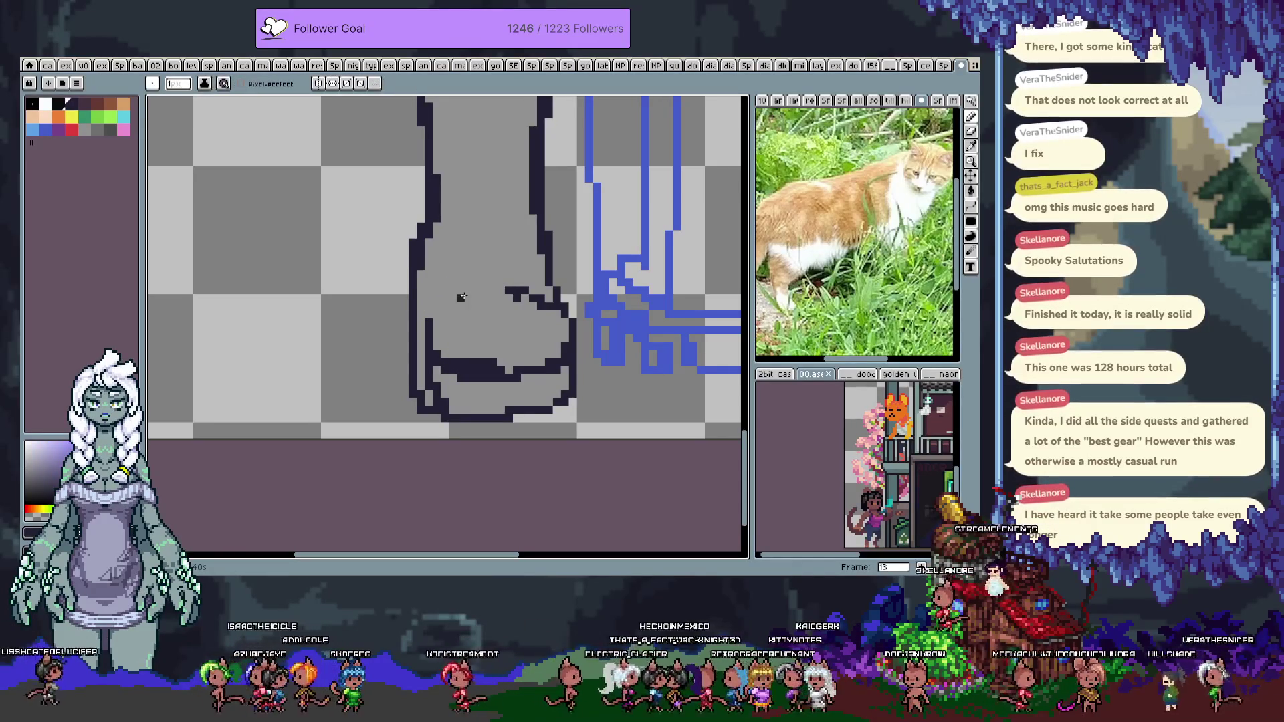
drag(520, 295, 509, 300)
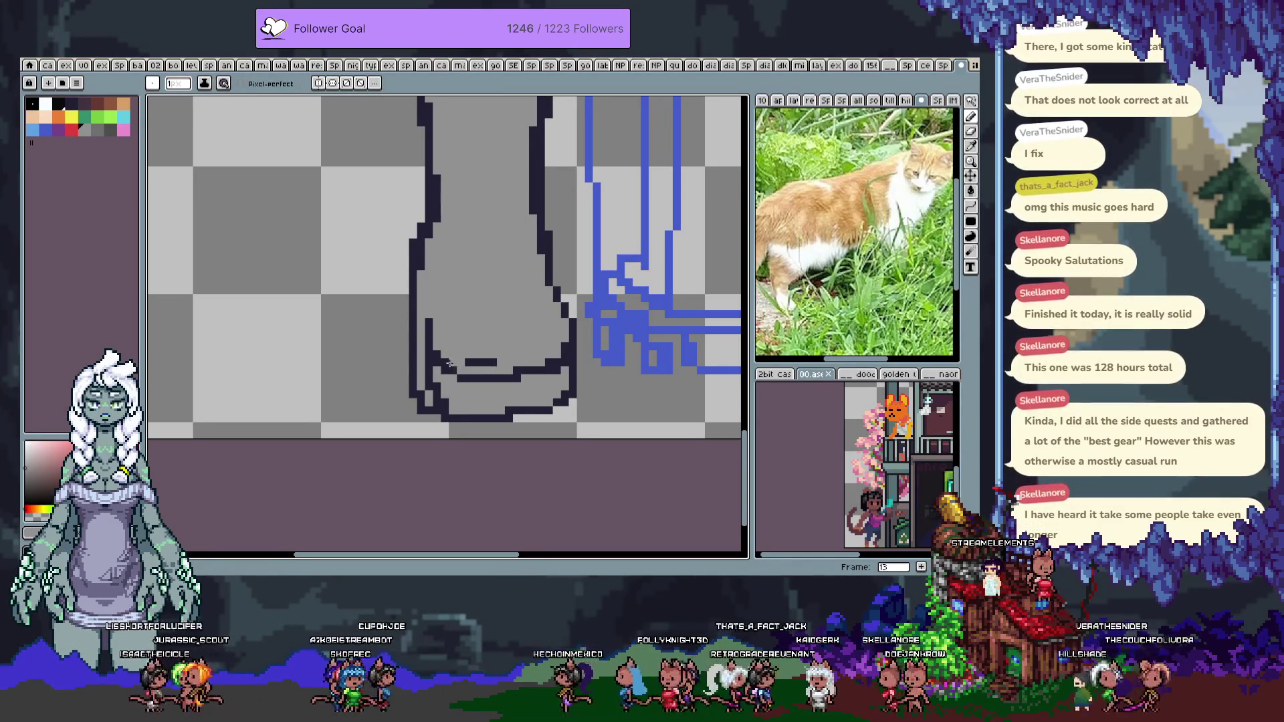
key(ctrl+z)
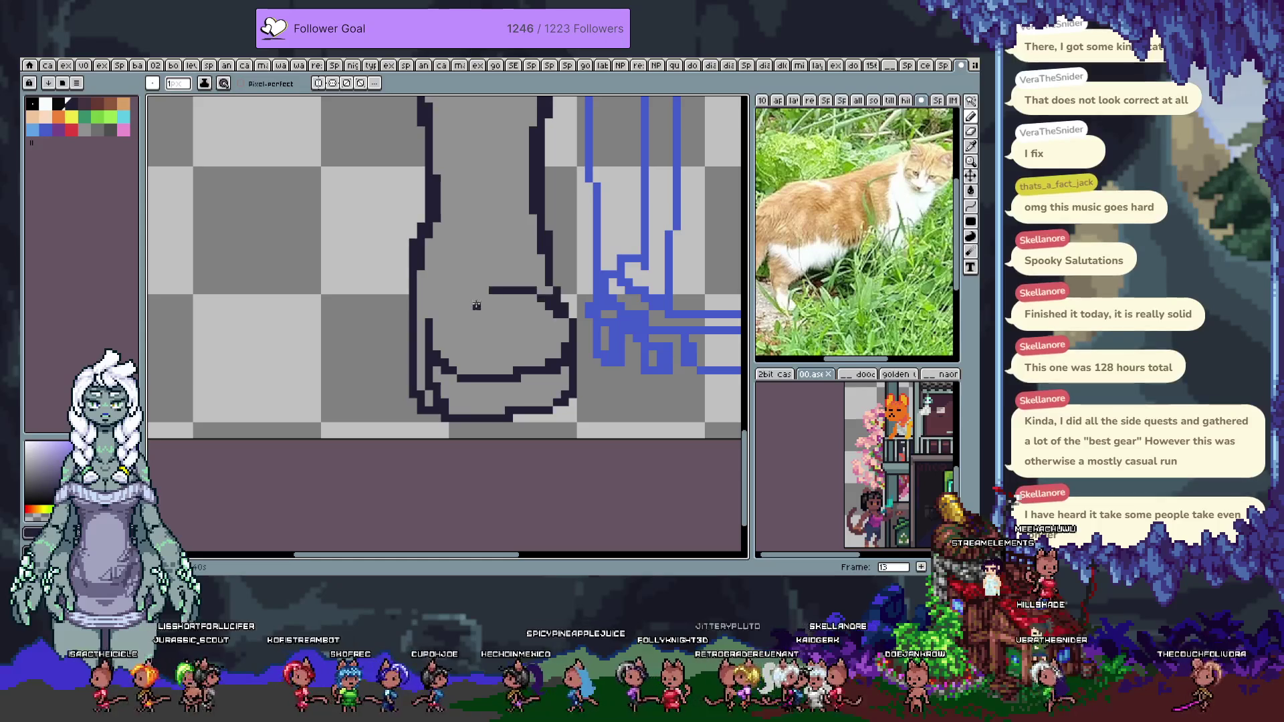
key(ctrl+z)
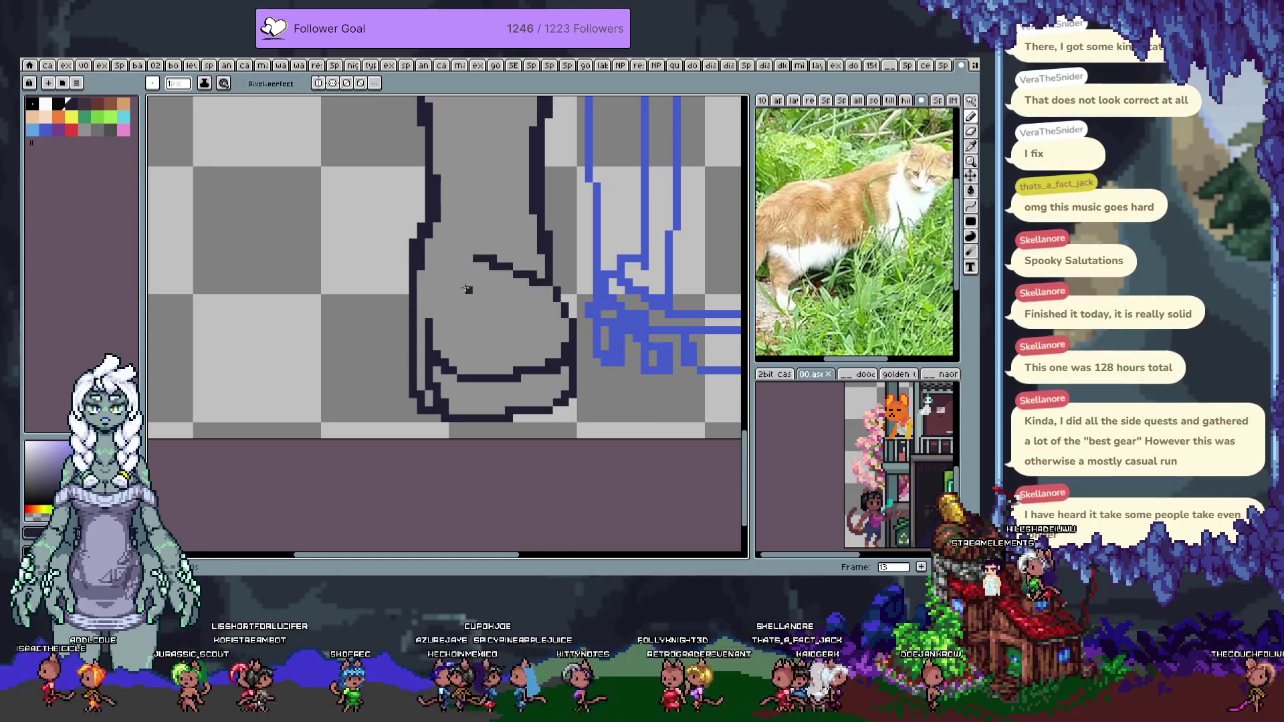
key(ctrl+z)
Draw a curved line across the foot and a vertical outline, undoing the diagonal stroke
drag(441, 300, 531, 280)
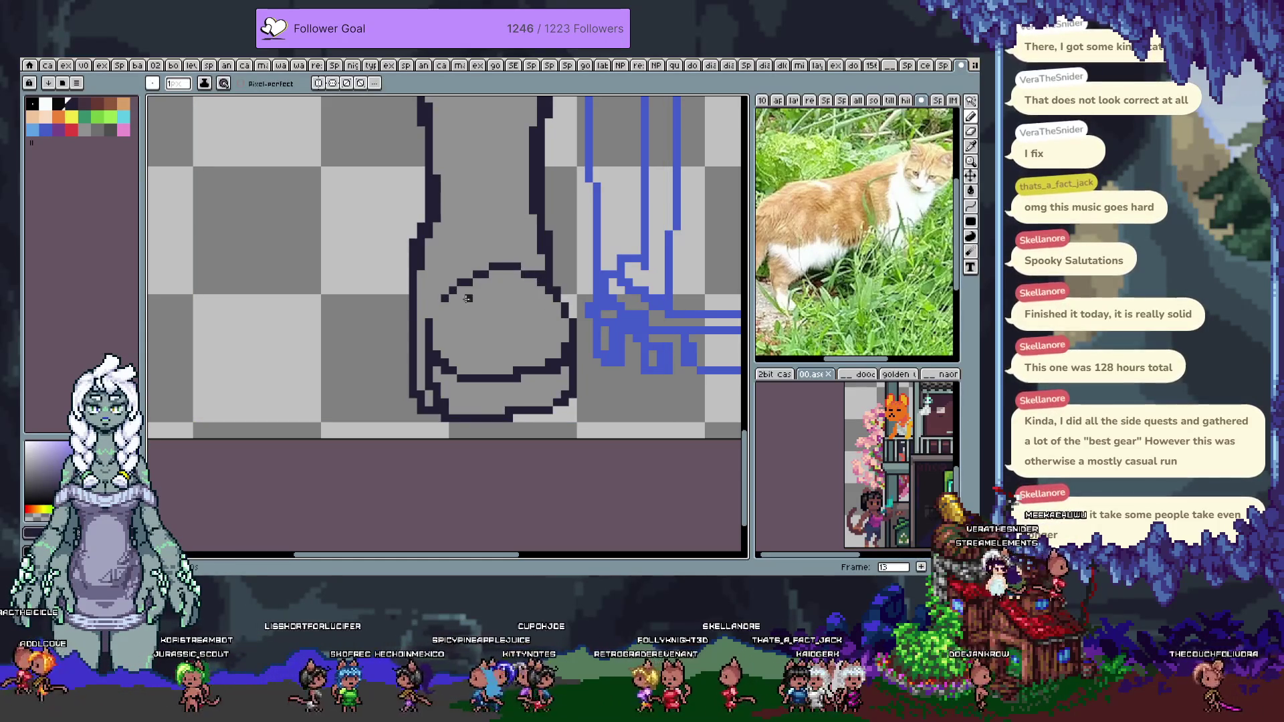
scroll(502, 200, up, 3)
mouse_move(531, 155)
mouse_down()
mouse_move(516, 447)
mouse_move(529, 427)
mouse_up()
scroll(527, 401, down, 2)
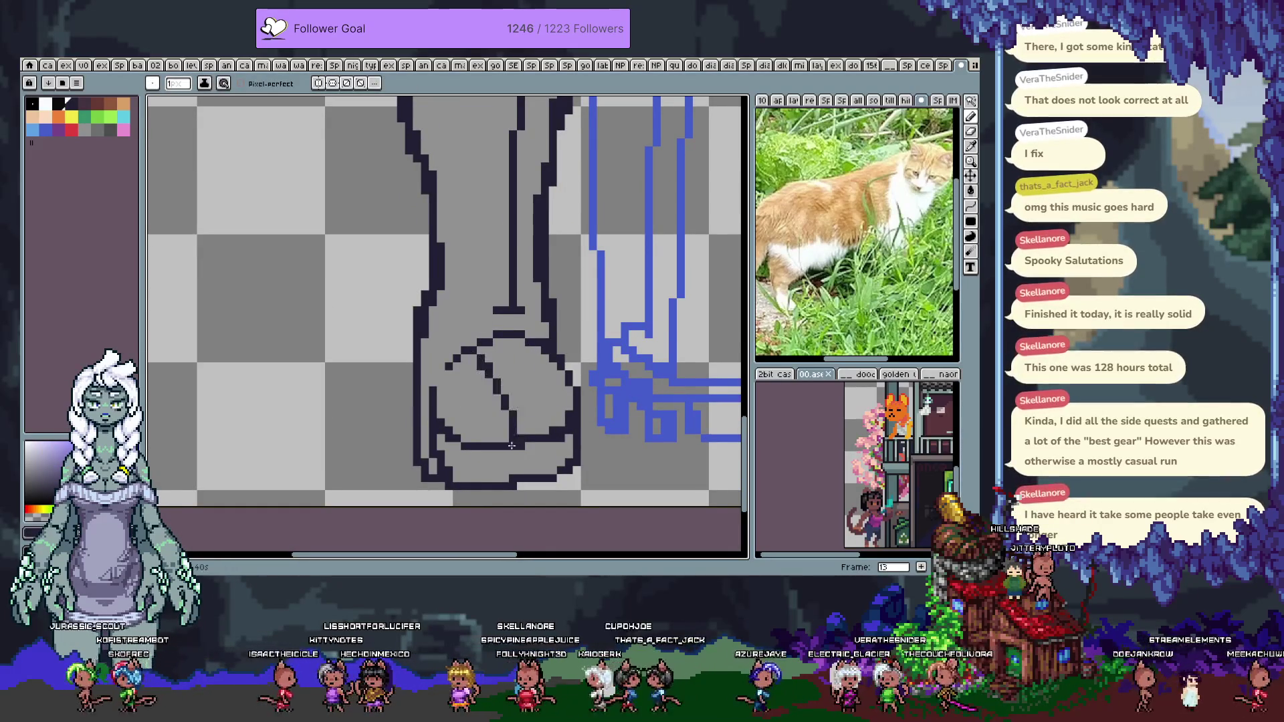
key(ctrl+z)
Fill the gap inside the foot's left lobe with grey
mouse_move(517, 447)
mouse_down()
mouse_move(424, 315)
mouse_move(524, 230)
mouse_move(446, 296)
mouse_move(506, 367)
mouse_up()
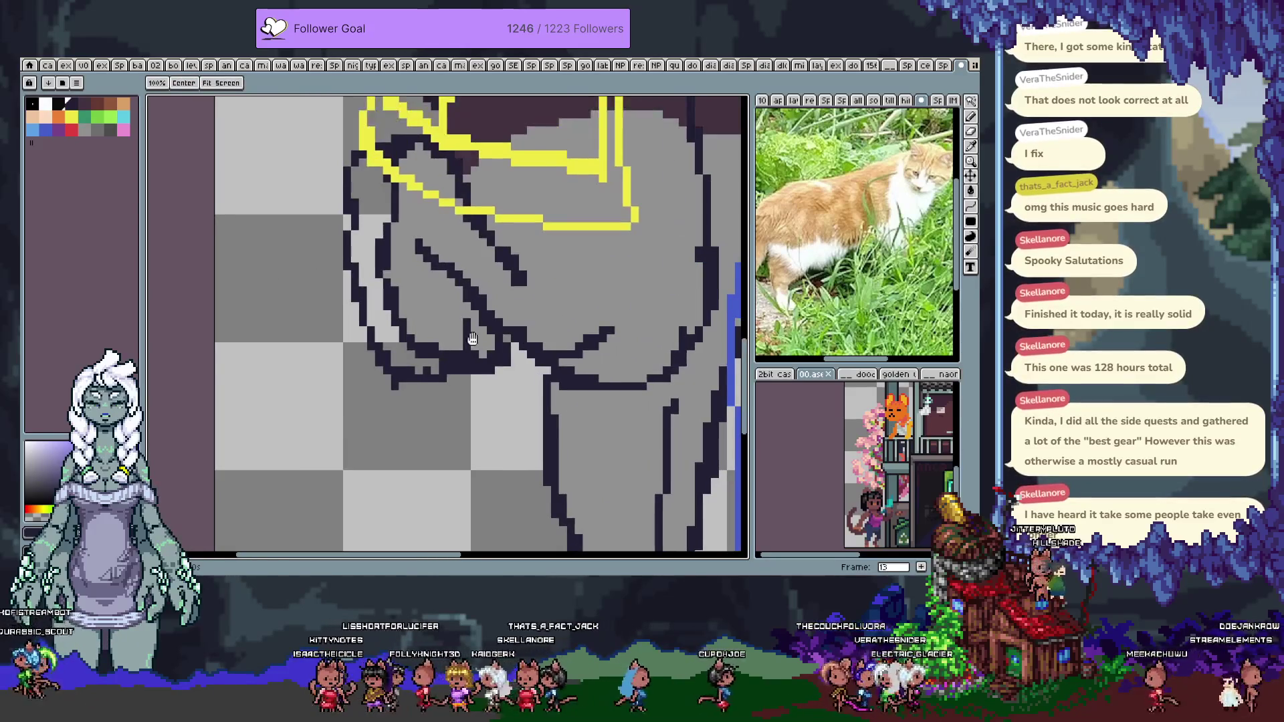
click(381, 262)
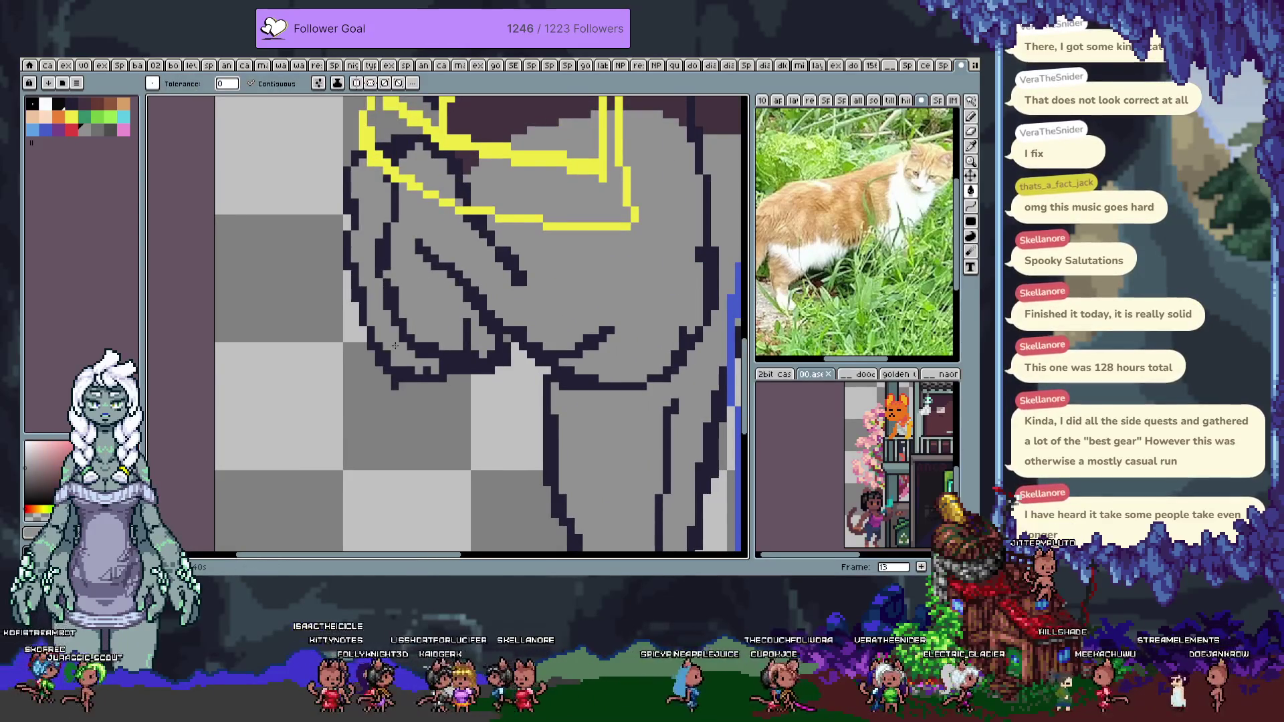
scroll(395, 345, down, 2)
mouse_move(395, 345)
mouse_down()
mouse_move(474, 254)
mouse_move(477, 230)
mouse_up()
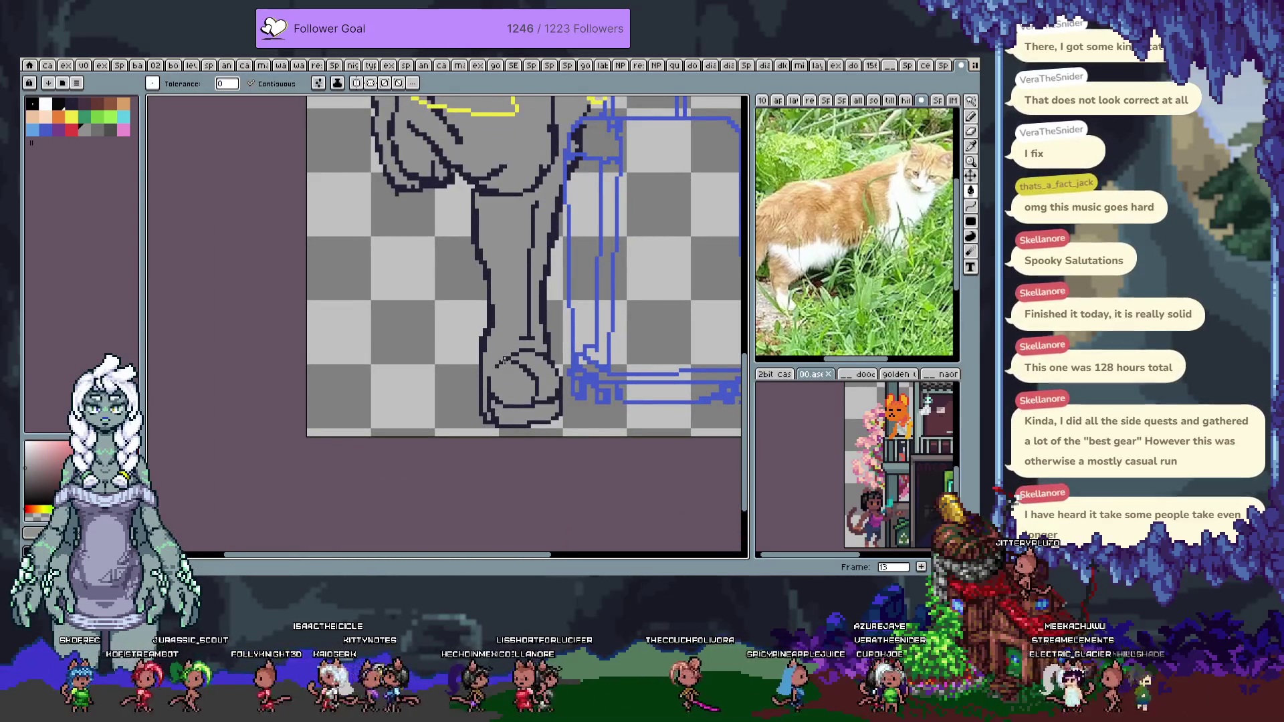
Try a lighter stroke down the leg and a dark foot line, undoing both
key(b)
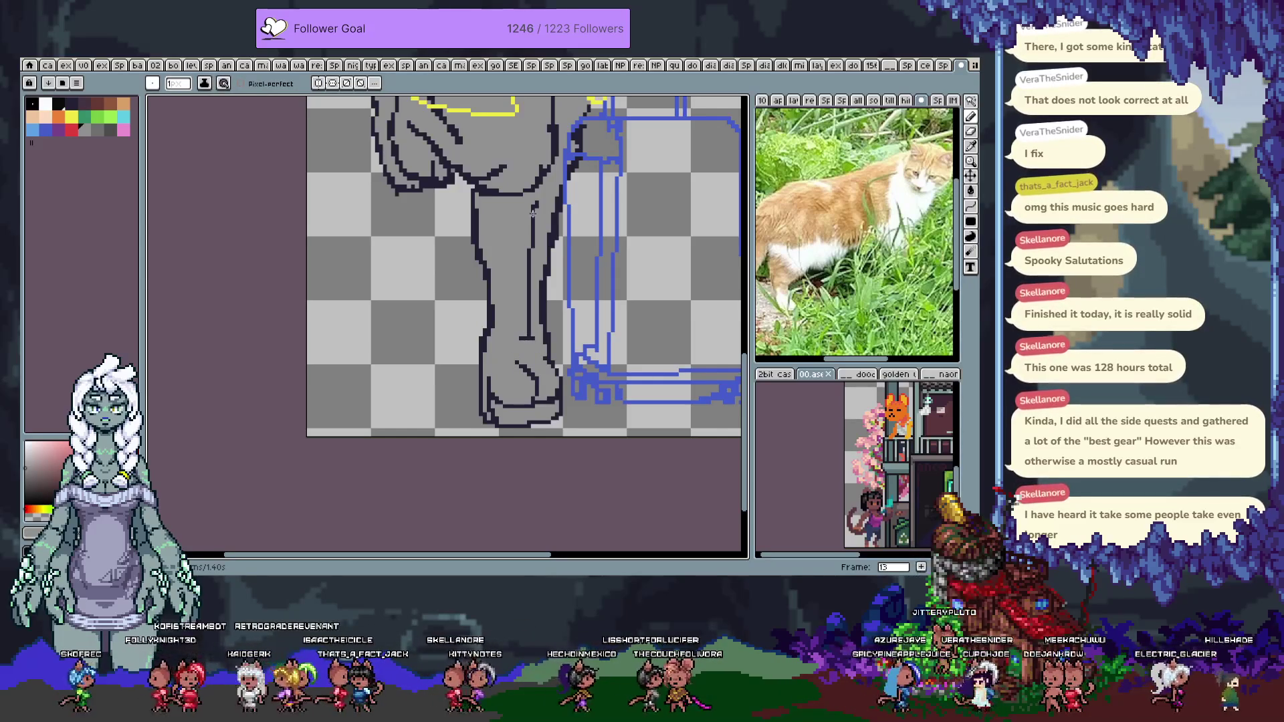
key(e)
drag(535, 201, 530, 328)
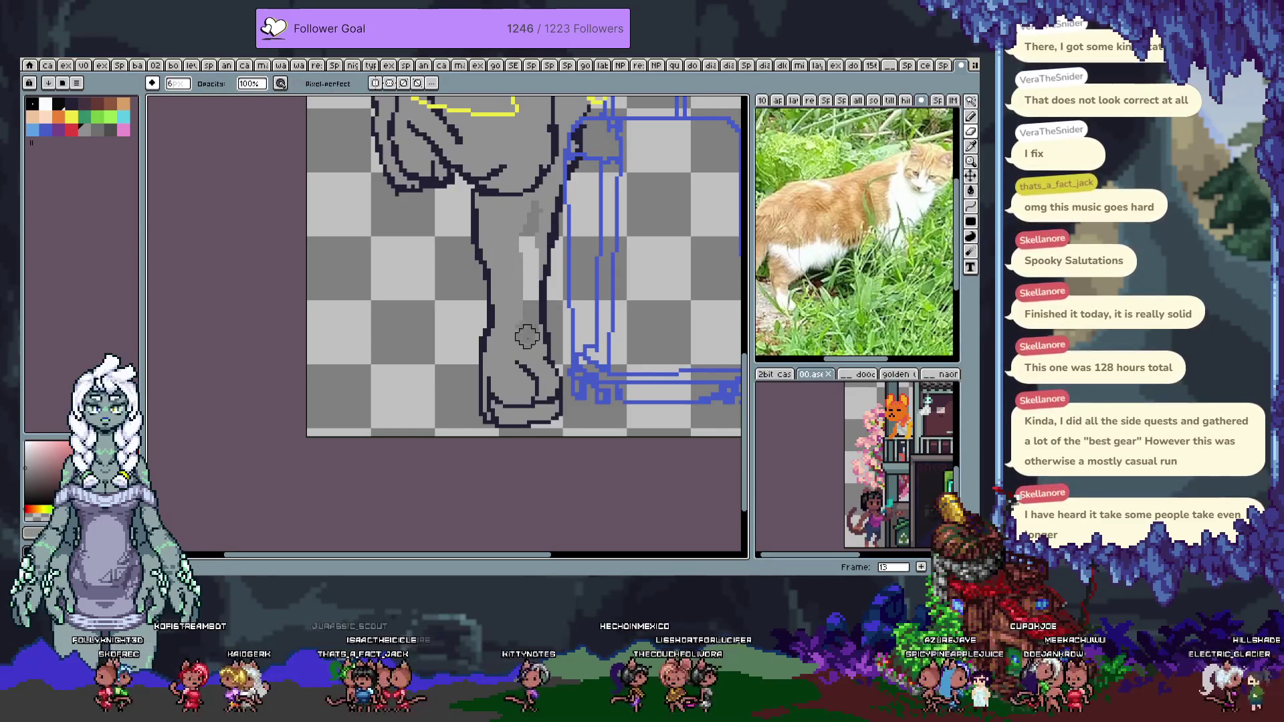
key(ctrl+z)
key(i)
key(b)
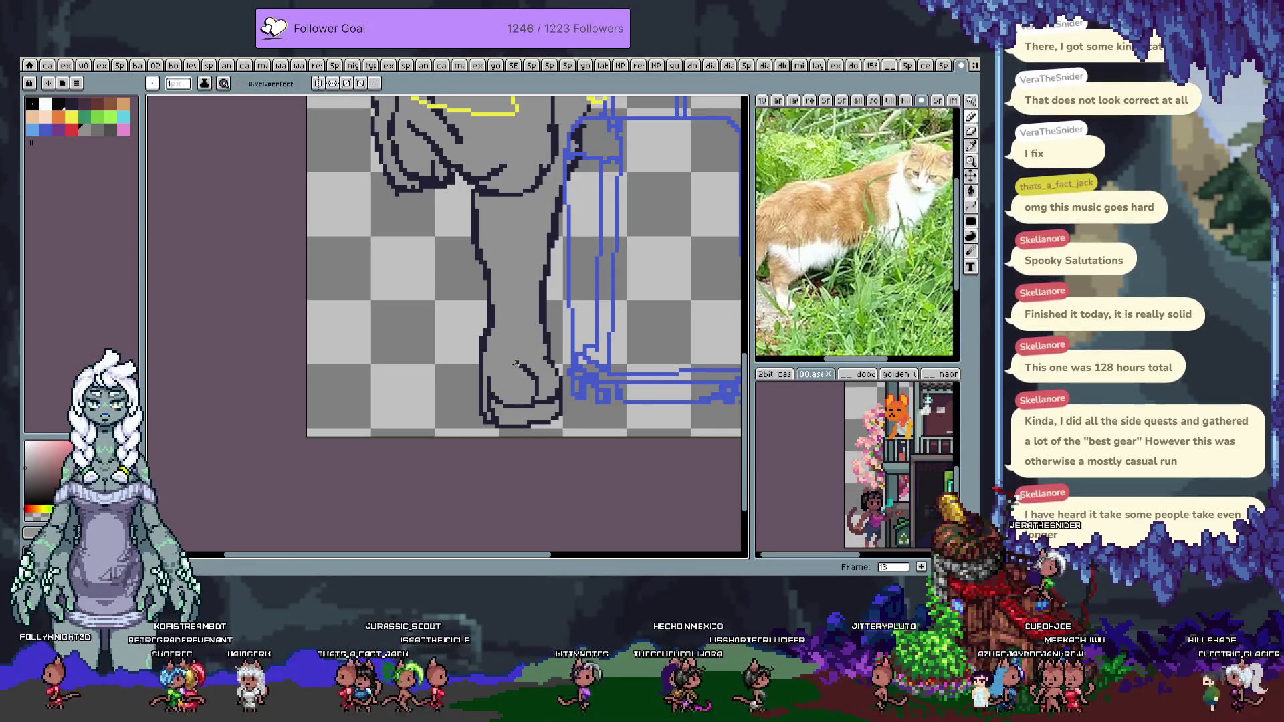
drag(505, 361, 519, 361)
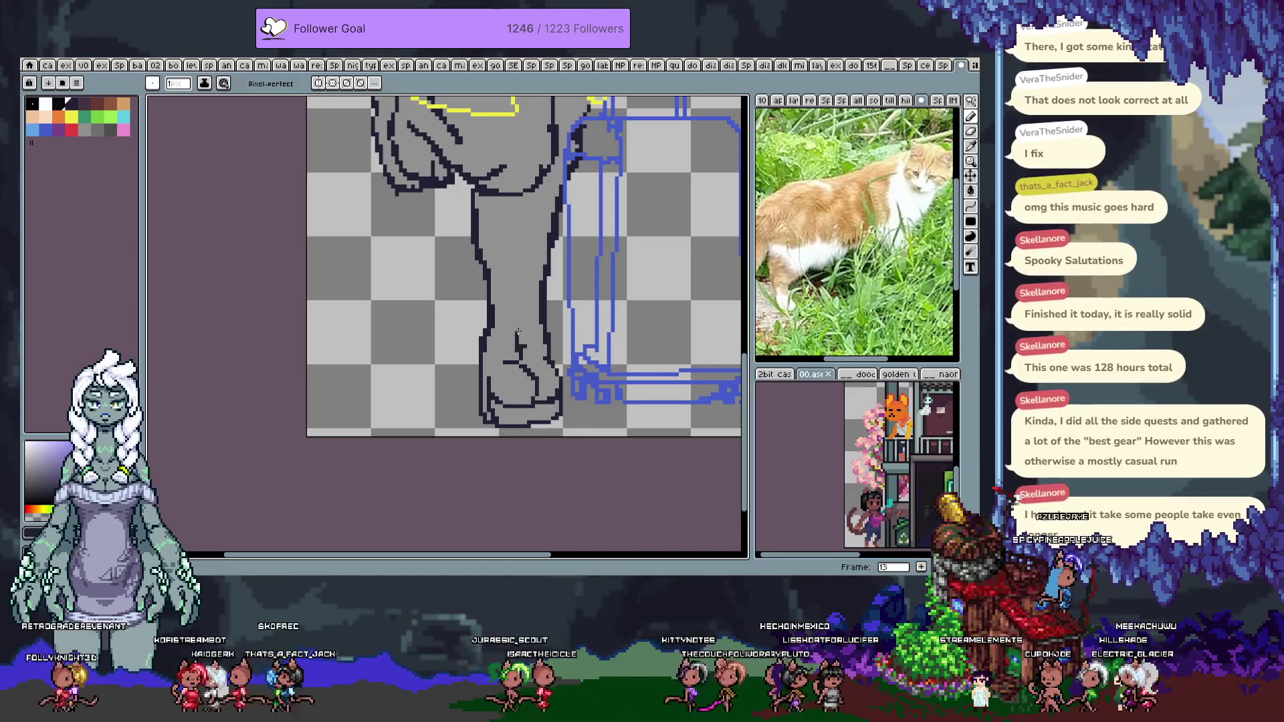
key(ctrl+z)
key(ctrl+z)
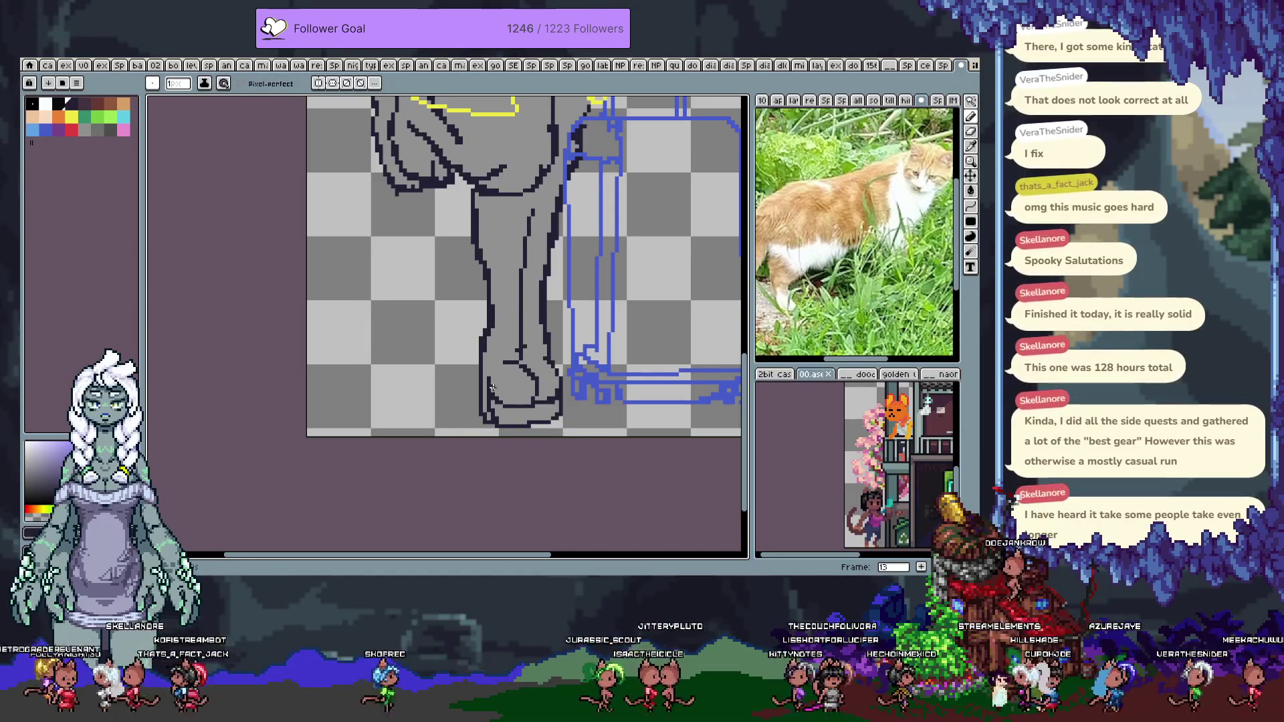
key(ctrl+z)
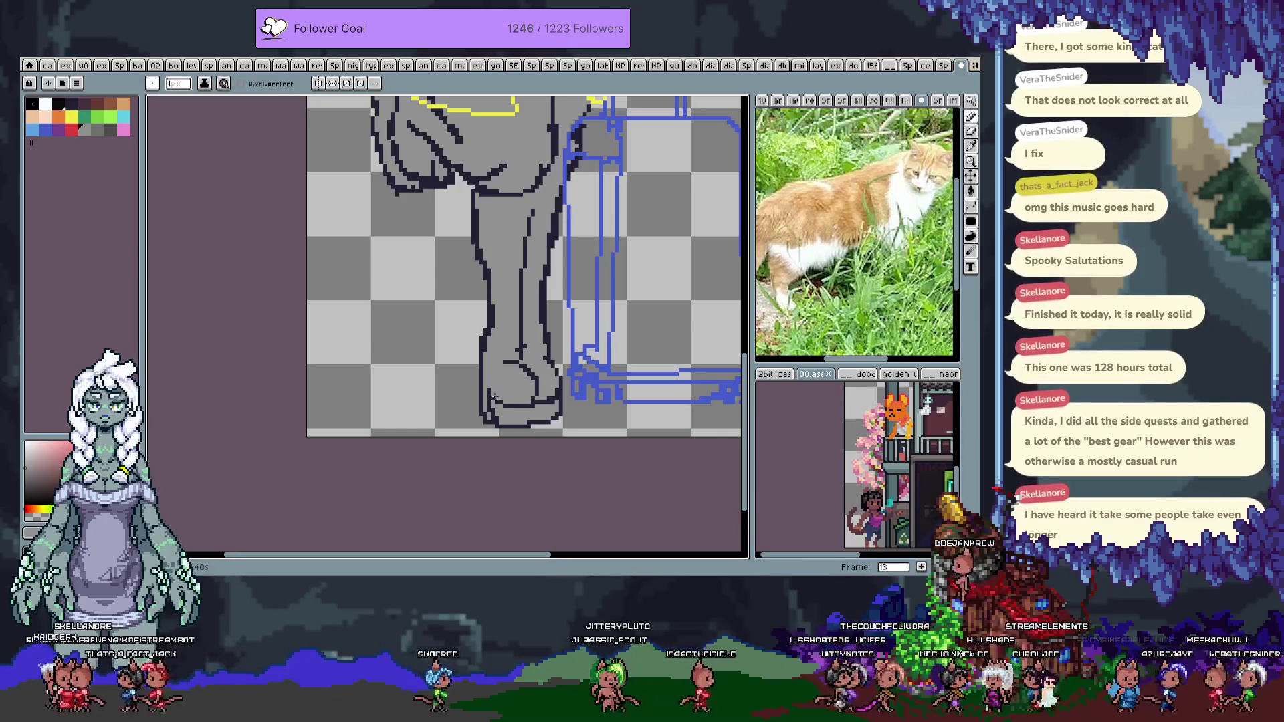
key(alt)
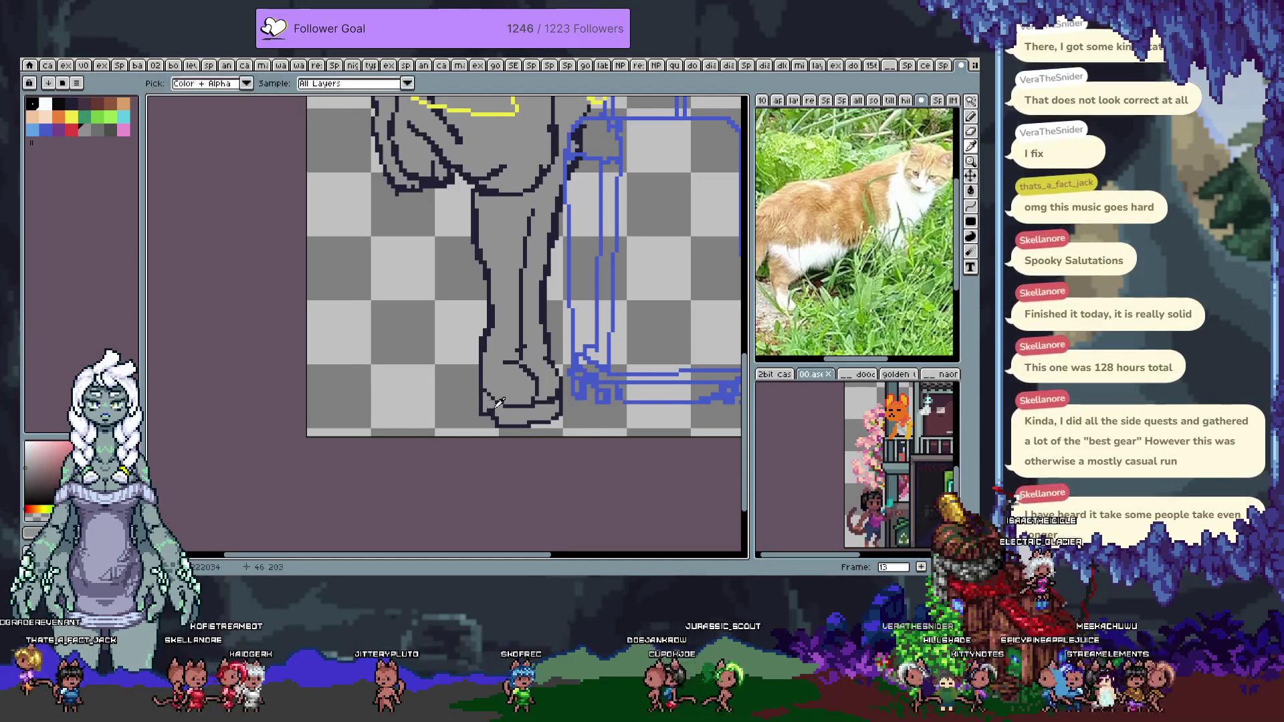
Save the sprite with Ctrl+S and bring the torso into view
key(ctrl+s)
scroll(498, 415, up, 3)
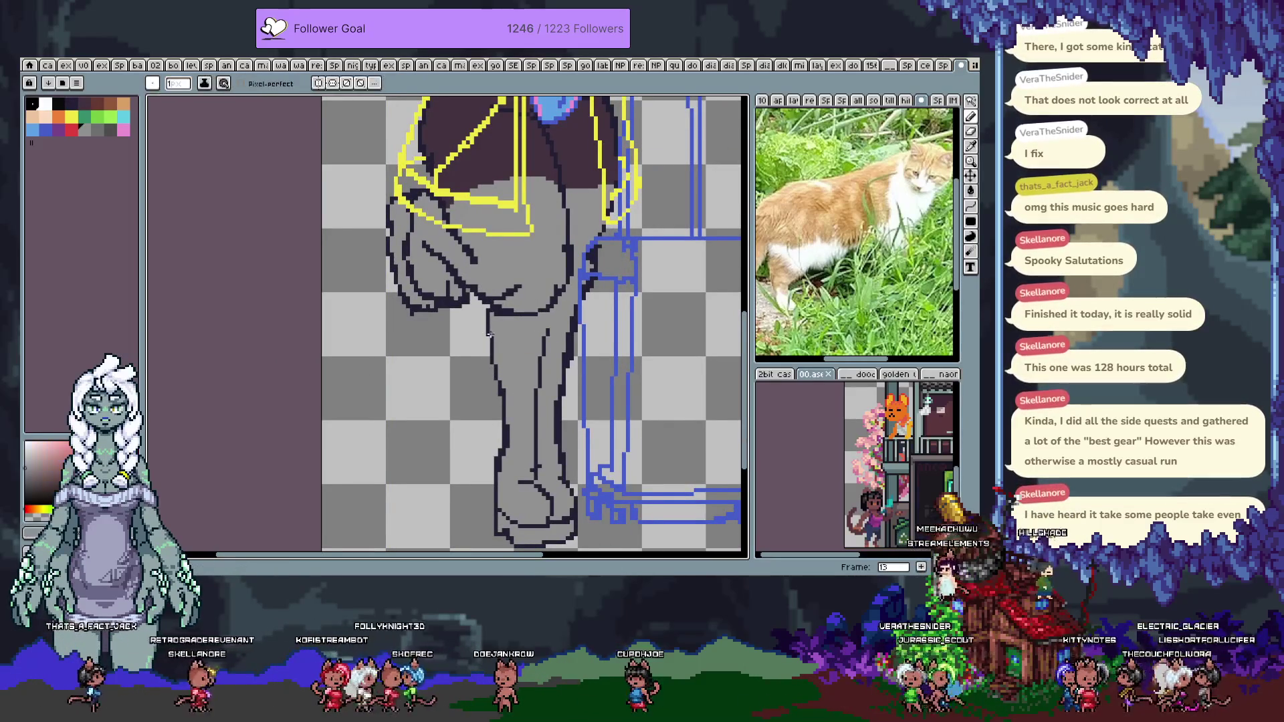
drag(531, 121, 504, 296)
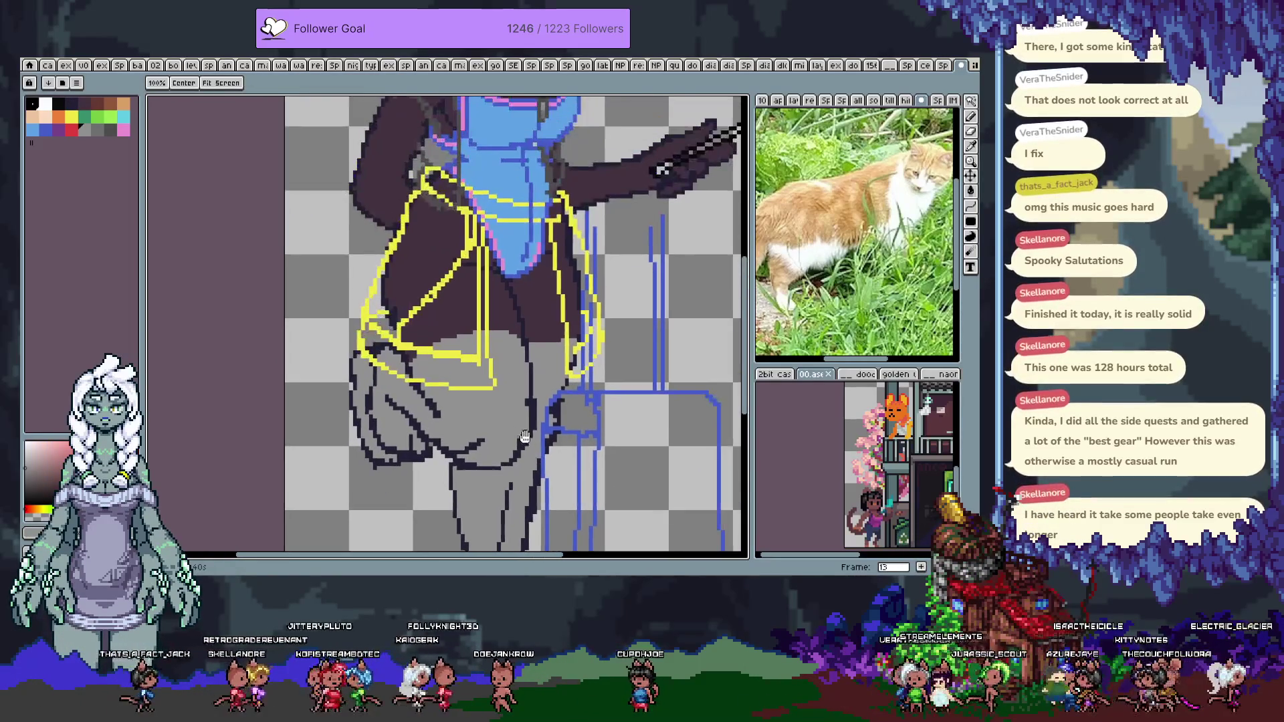
key(ctrl+s)
scroll(504, 297, down, 2)
scroll(504, 325, up, 2)
Test a white fill on the grey leg, undo it, and save again
click(45, 104)
key(g)
click(455, 314)
mouse_move(539, 196)
mouse_down()
mouse_move(510, 410)
mouse_move(491, 221)
mouse_move(509, 421)
mouse_up()
key(ctrl+z)
key(ctrl+s)
scroll(502, 421, down, 1)
key(i)
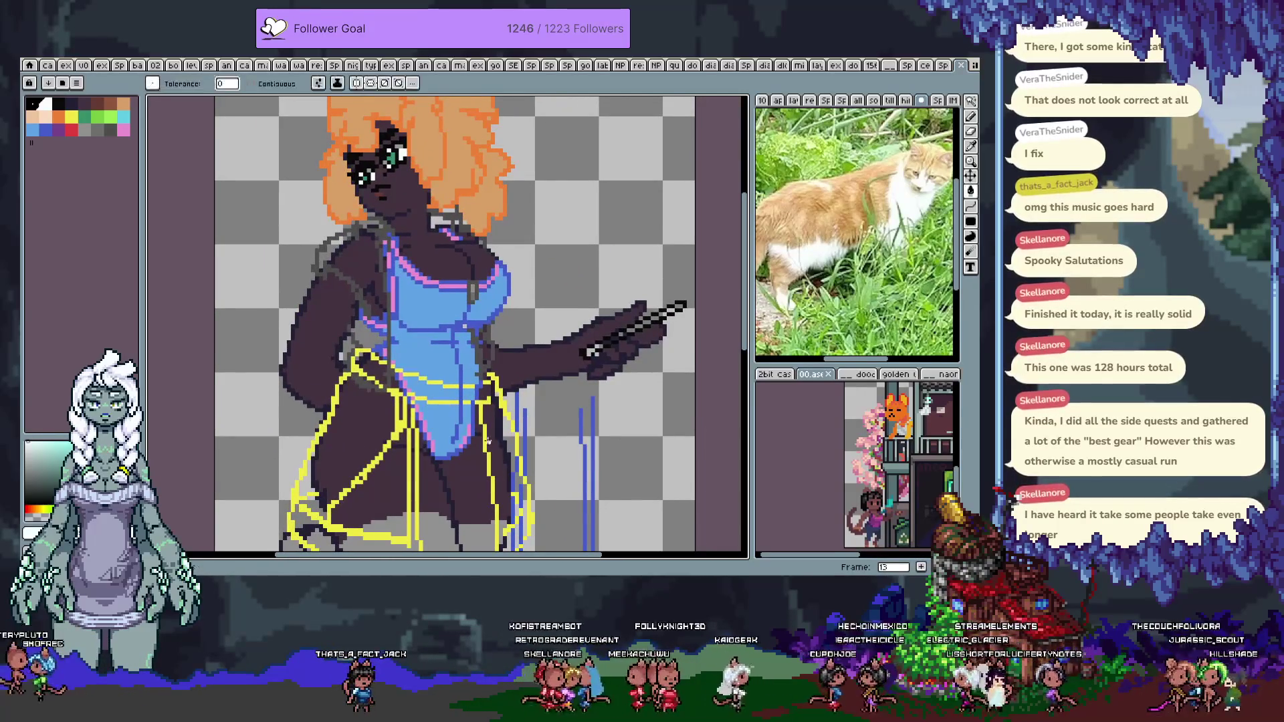
key(b)
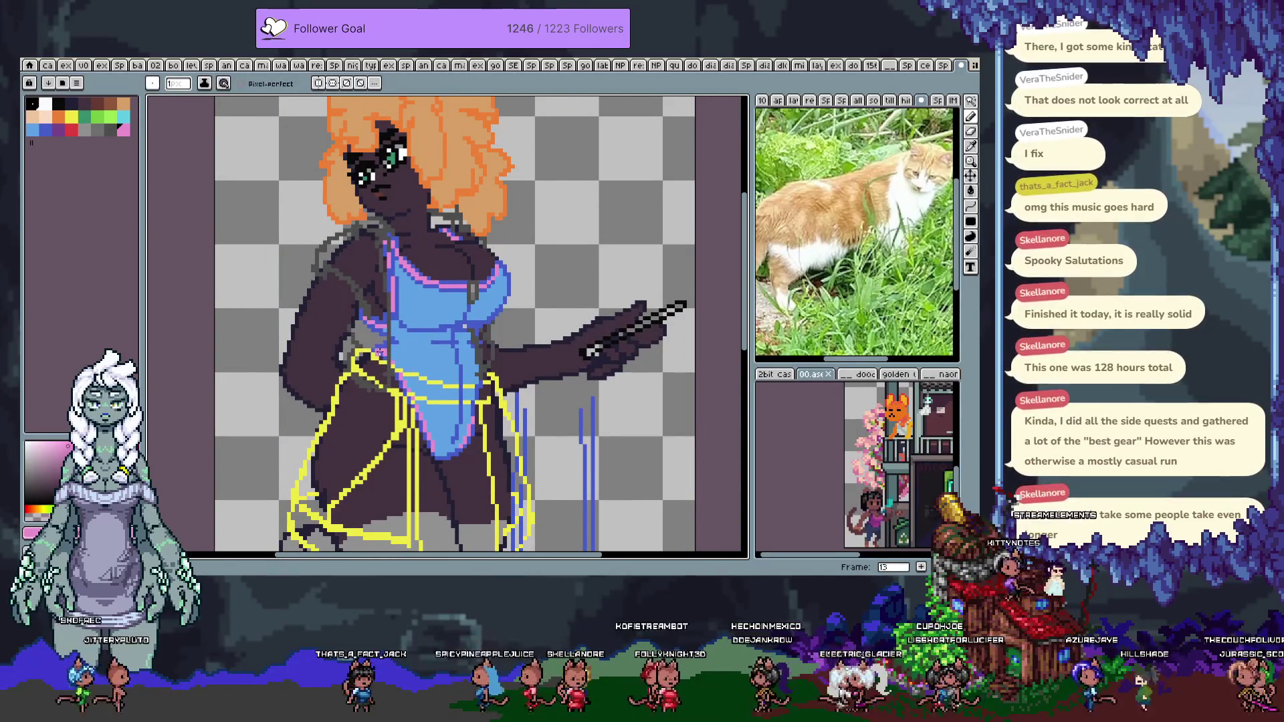
key(Tab)
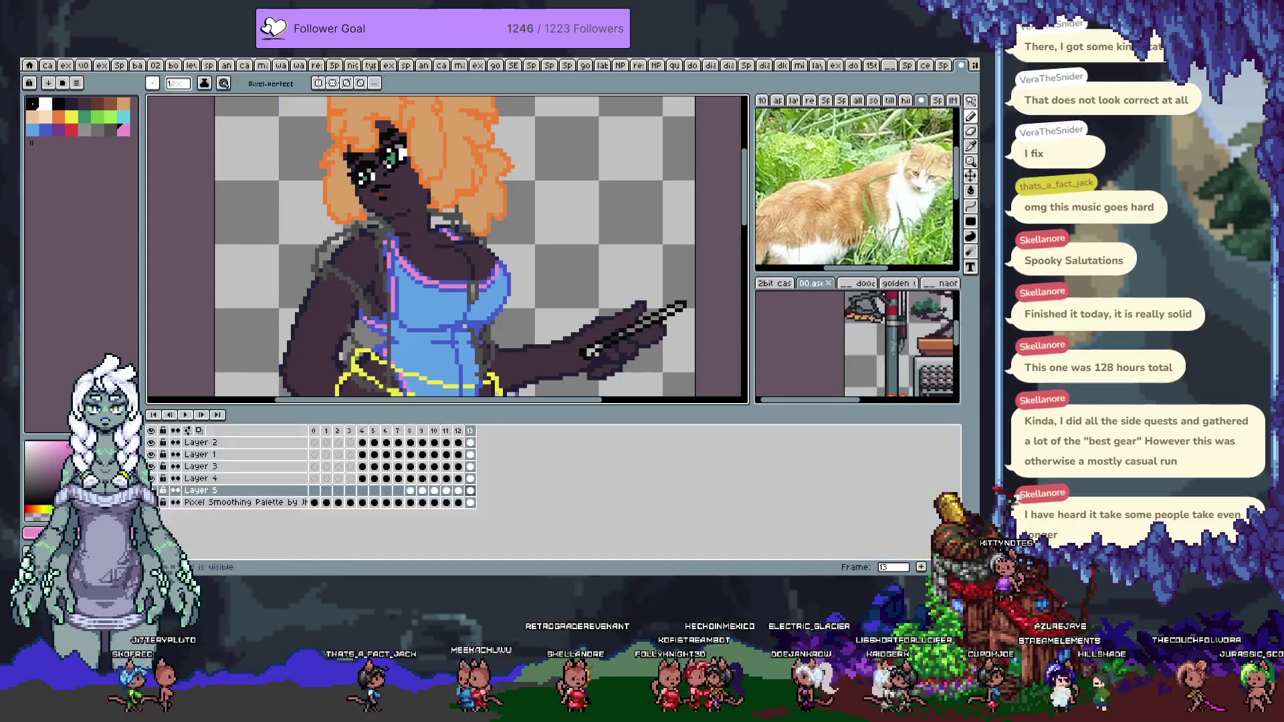
Toggle layer visibility to isolate the Layer 5 sketch strokes
alt+click(153, 490)
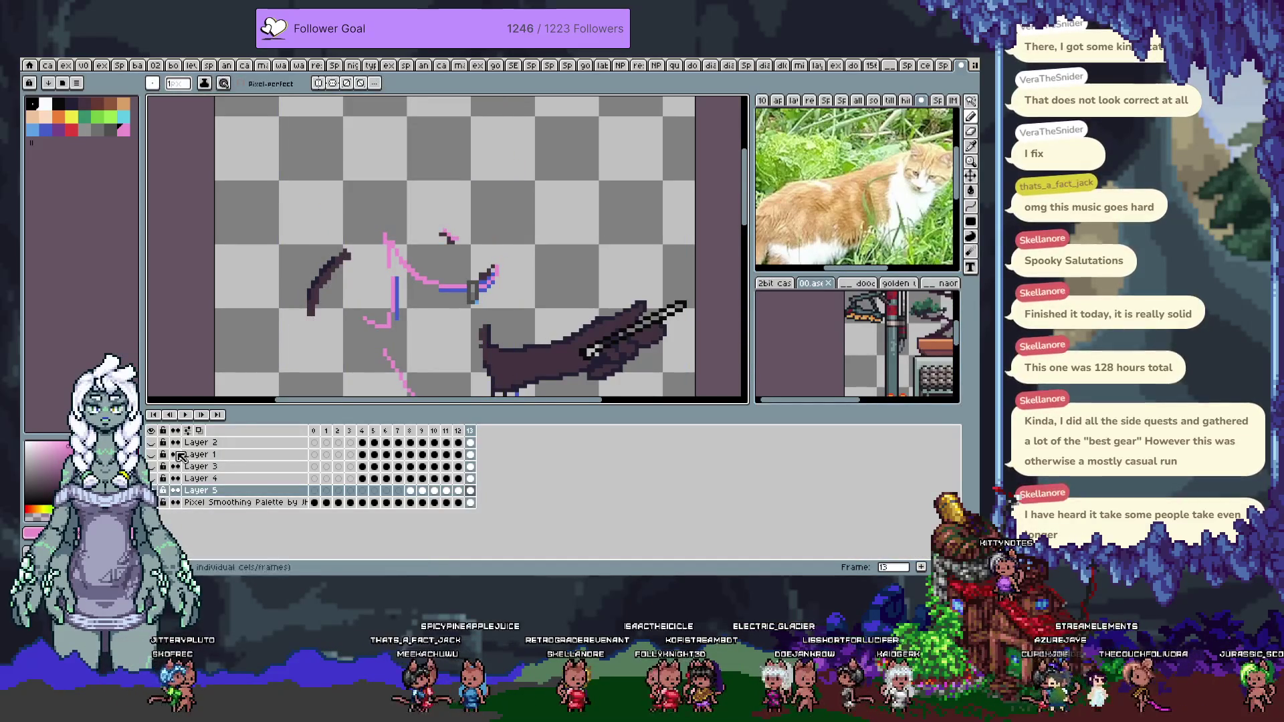
scroll(374, 168, down, 4)
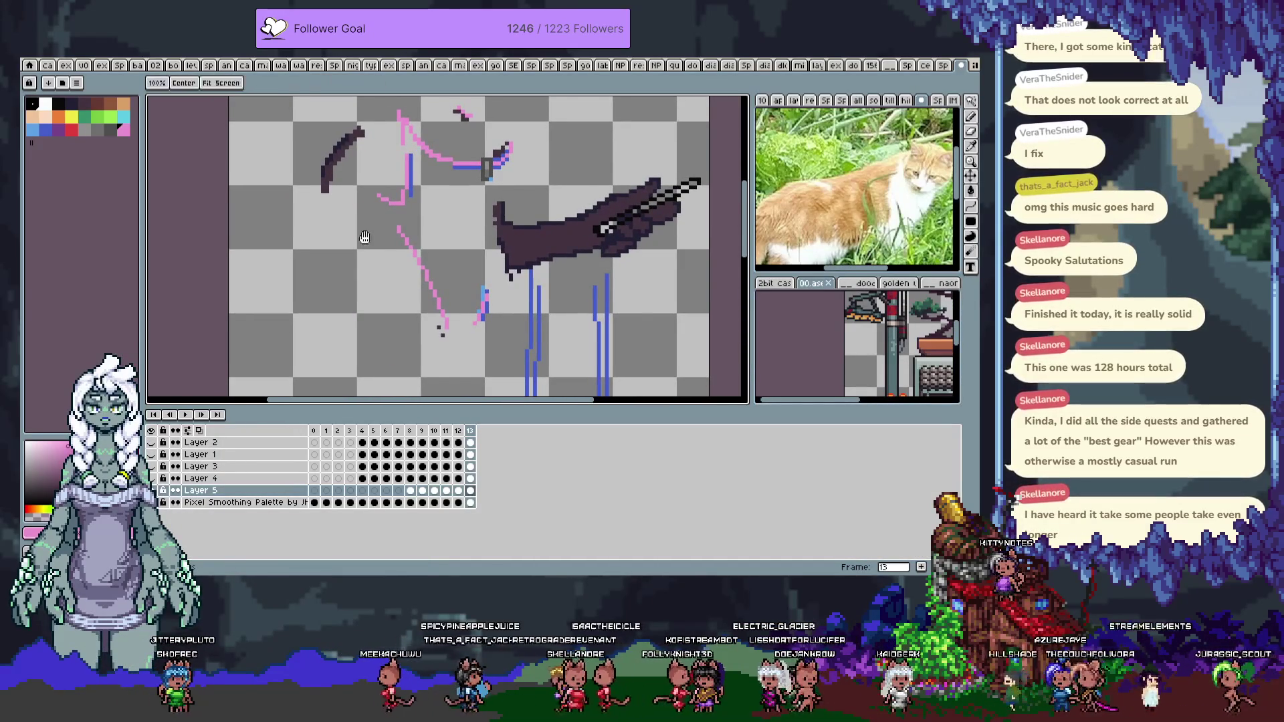
scroll(361, 239, up, 1)
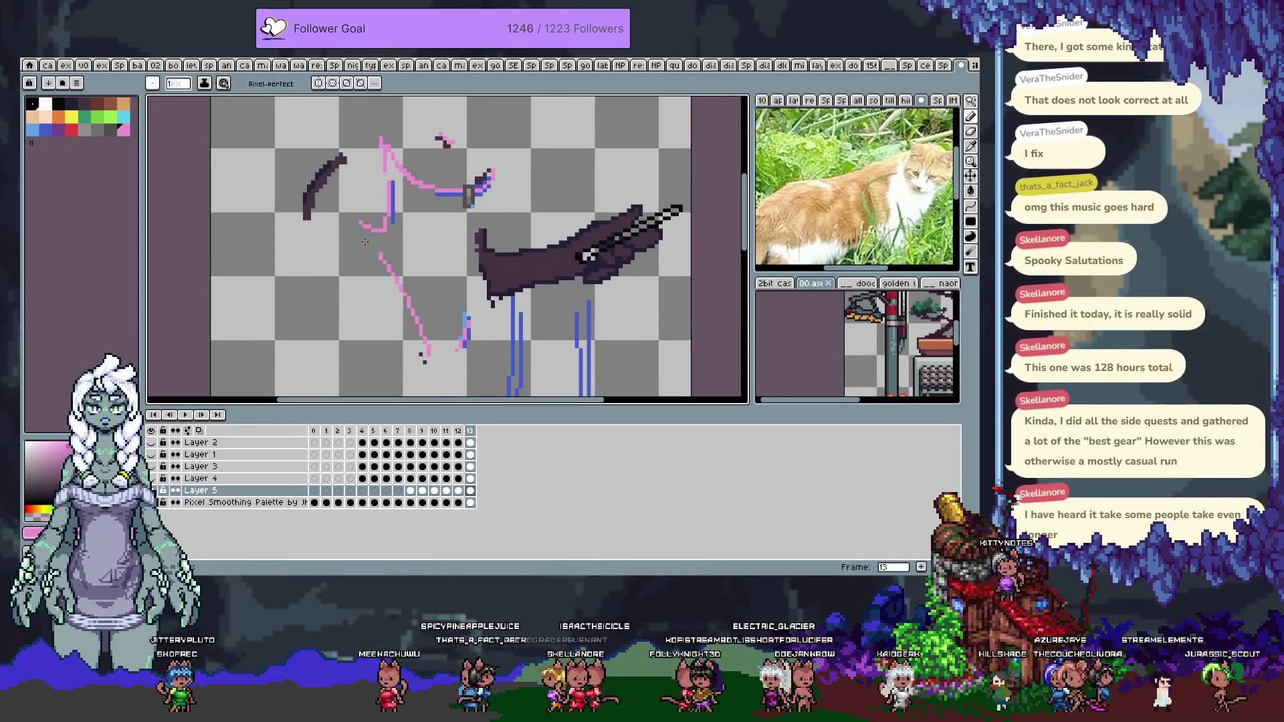
click(153, 490)
click(153, 502)
click(154, 503)
click(153, 490)
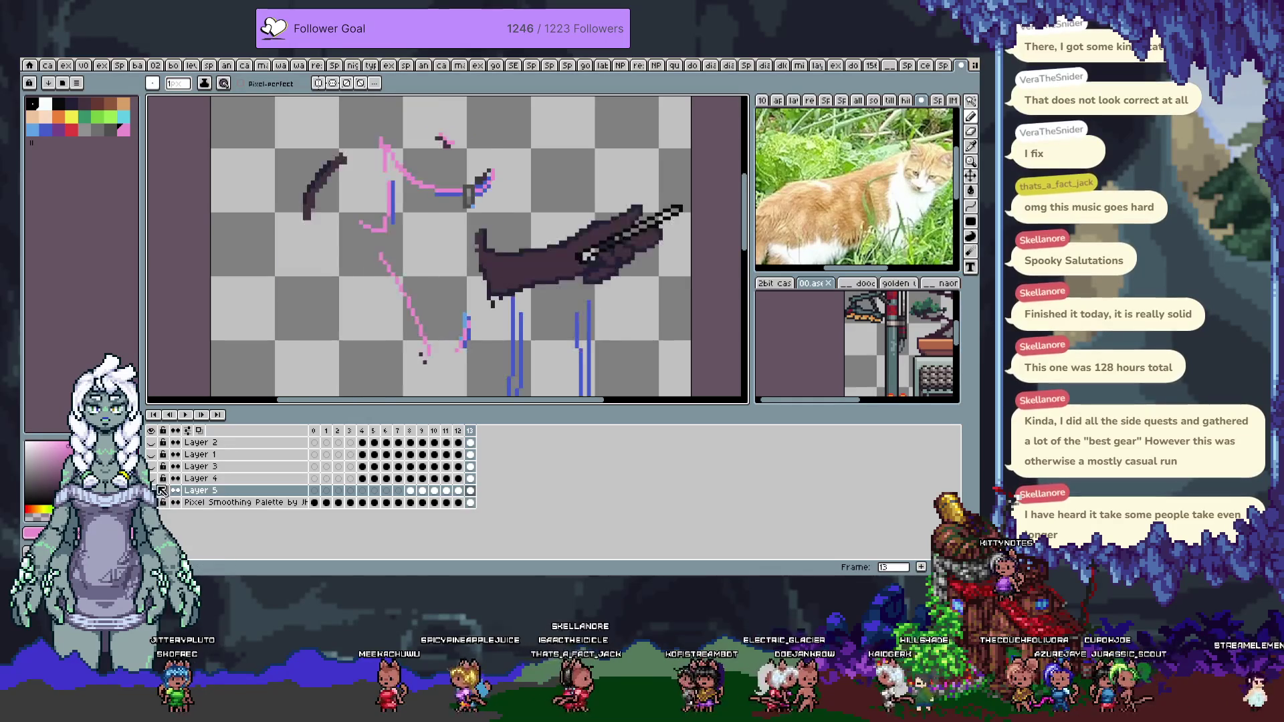
Undo the stray pink and black strokes and show the finished blue-swimsuit figure
key(m)
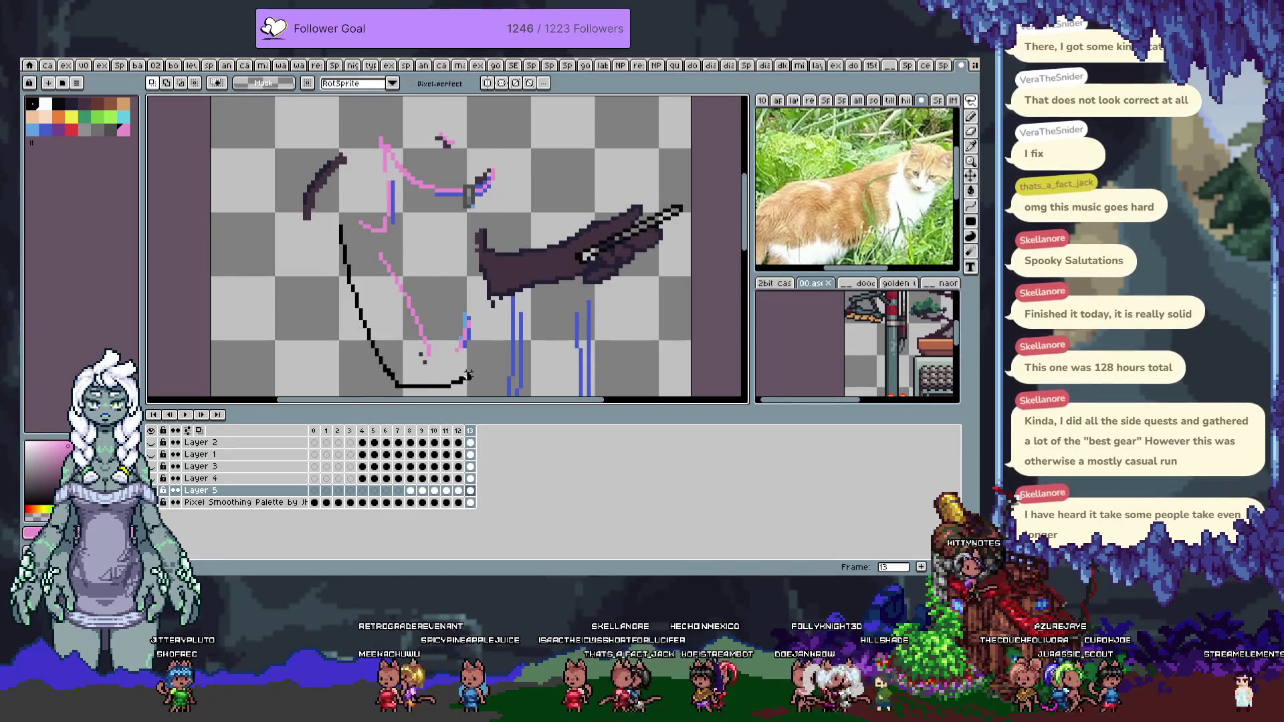
key(ctrl+z)
key(ctrl+z)
key(ctrl+z)
key(ctrl+y)
key(ctrl+y)
key(ctrl+y)
key(ctrl+z)
key(ctrl+z)
key(ctrl+z)
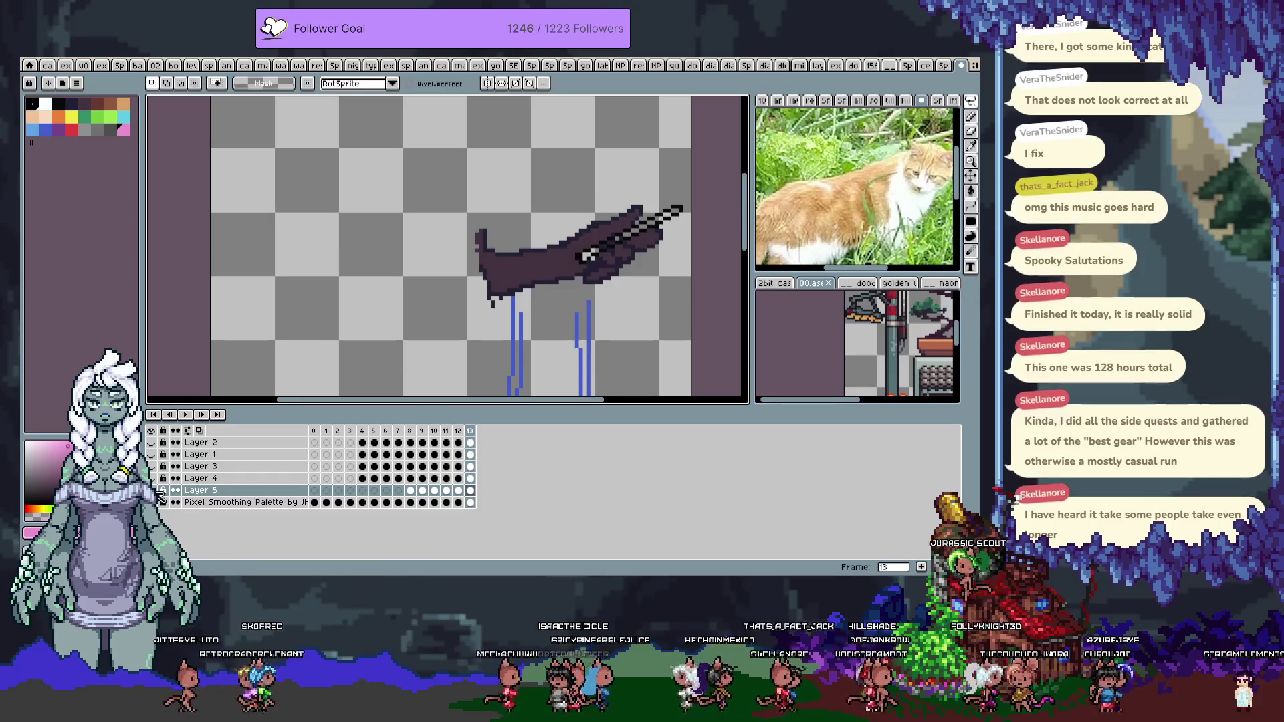
key(ctrl+z)
click(201, 502)
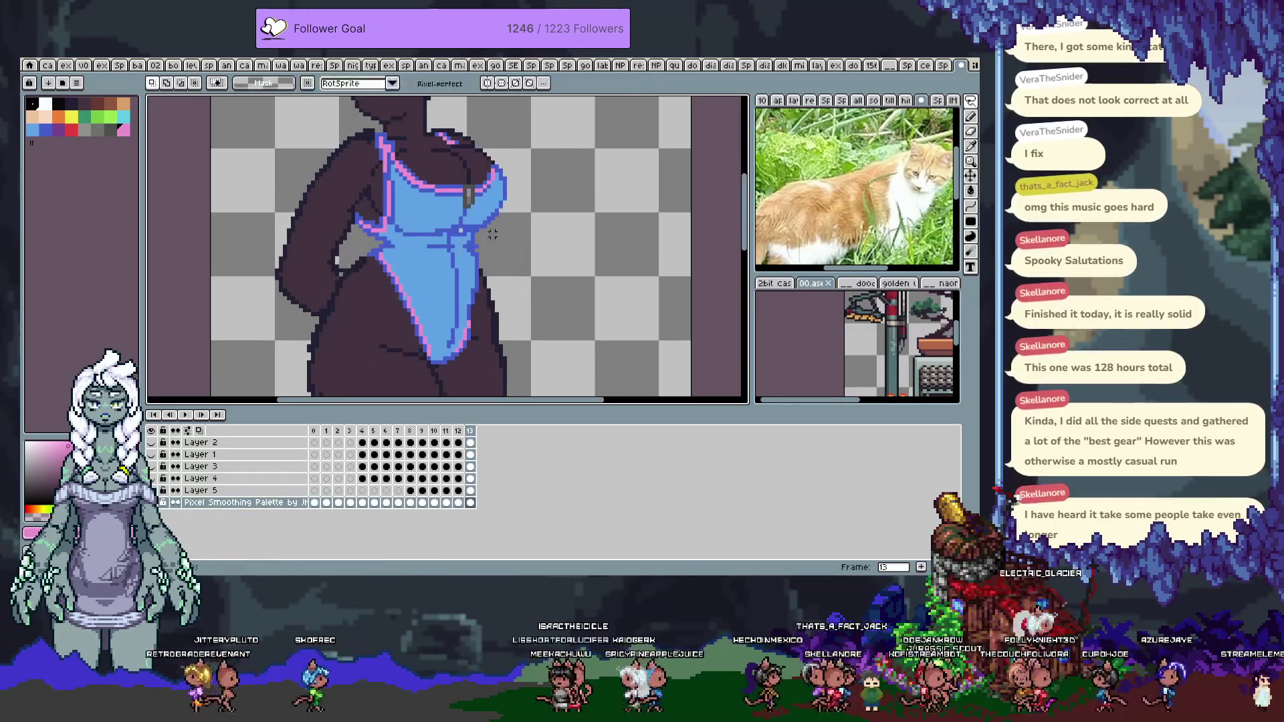
Sample the pink outline colour and add pink pixels to the outline under the arm
key(b)
alt+click(460, 230)
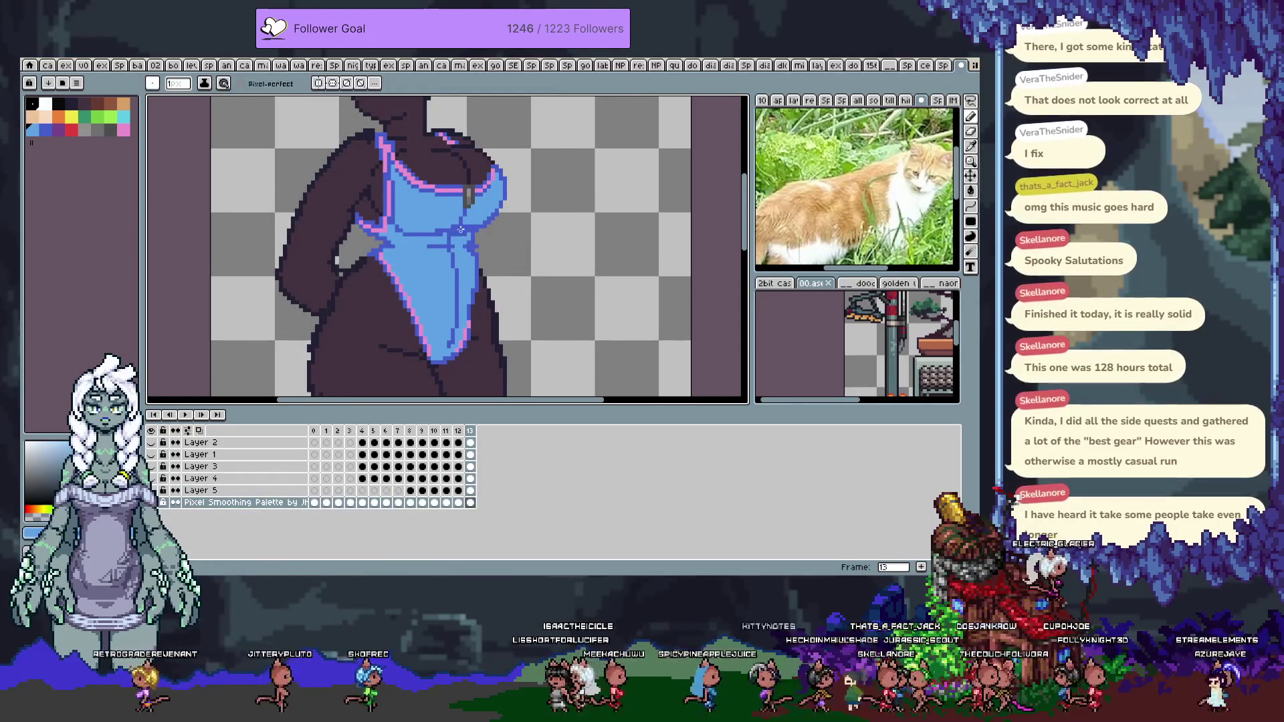
alt+click(389, 163)
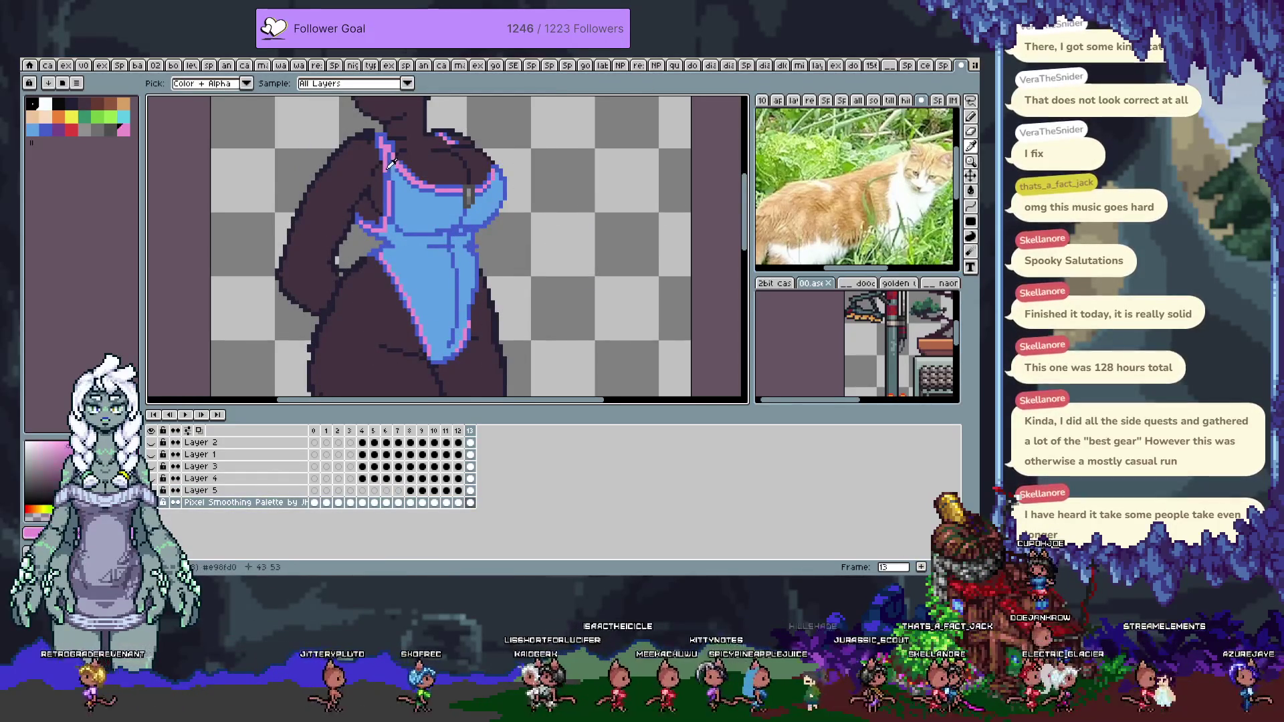
scroll(394, 222, up, 2)
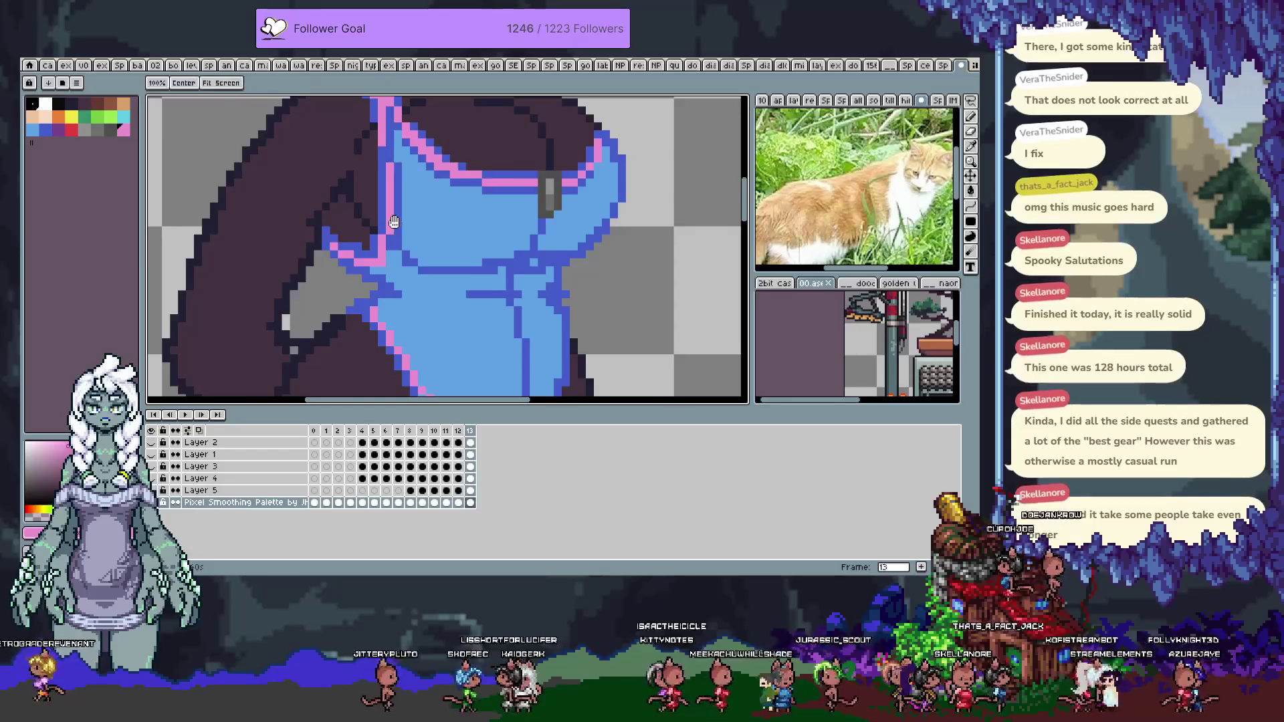
scroll(394, 222, down, 3)
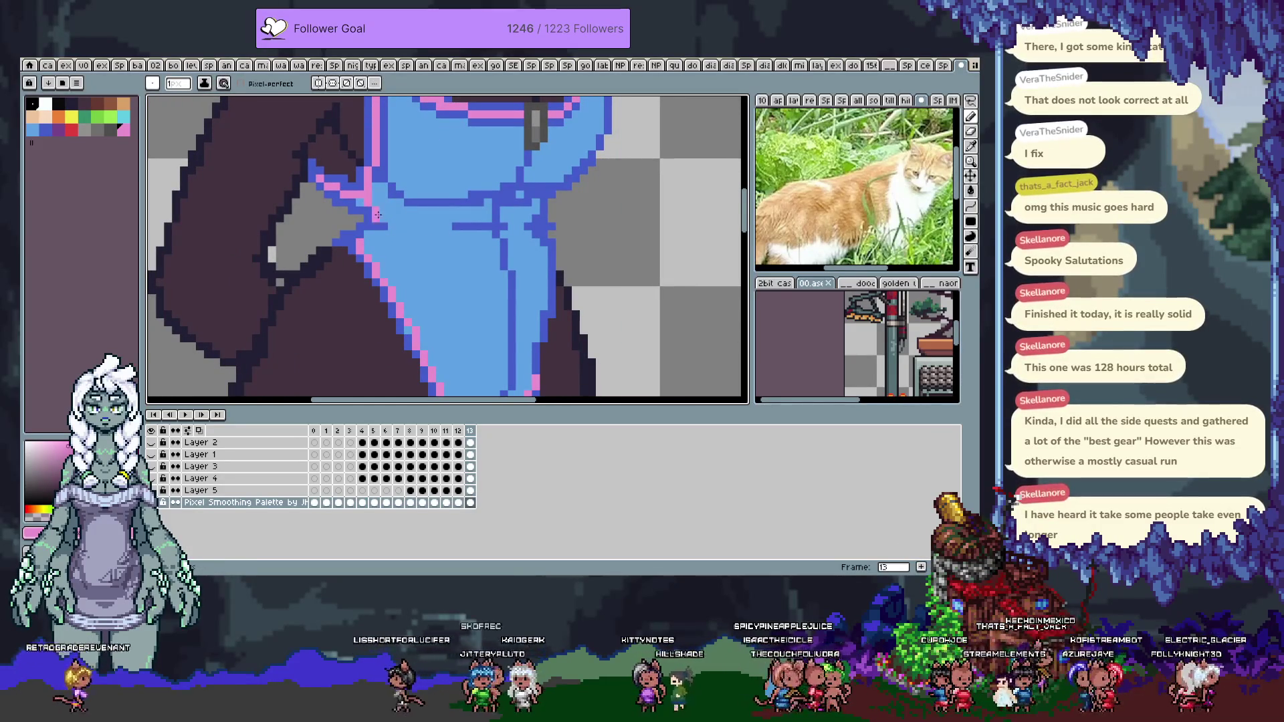
mouse_move(380, 214)
mouse_down()
mouse_move(397, 224)
mouse_move(366, 290)
mouse_move(414, 221)
mouse_up()
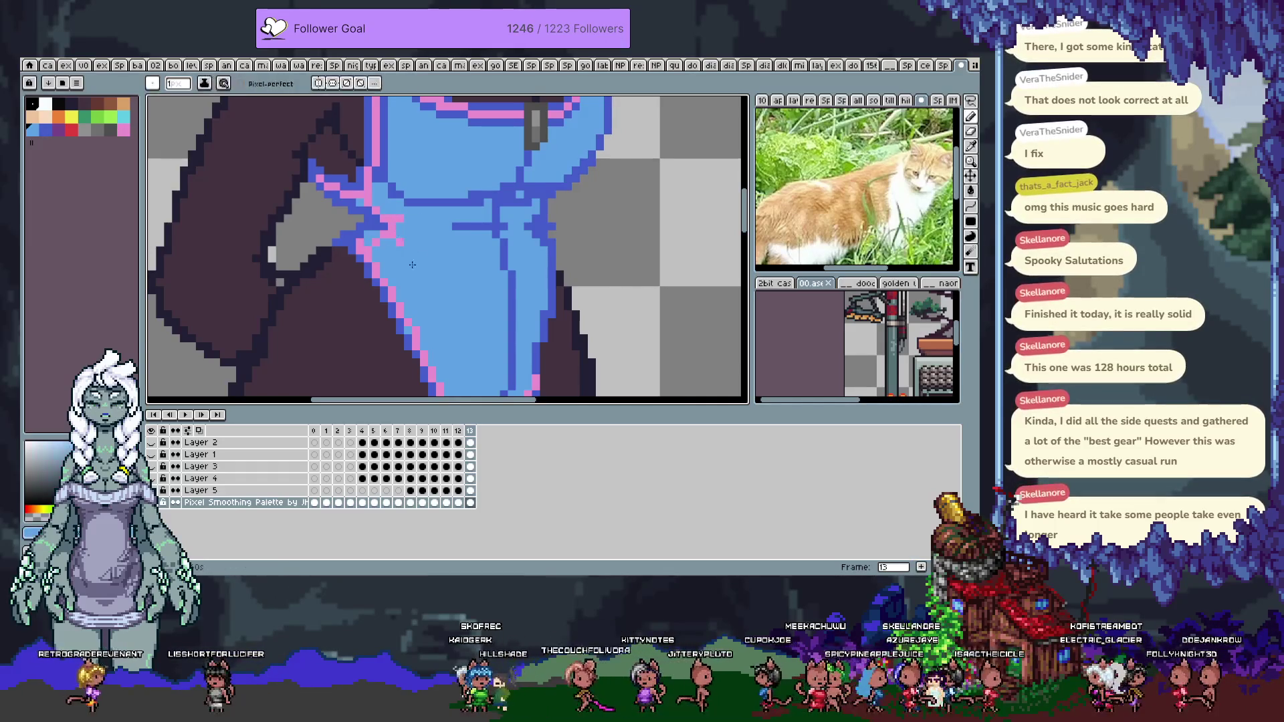
Bring the swimsuit top into view and pick the light blue, then dark outline swatches
drag(406, 241, 398, 307)
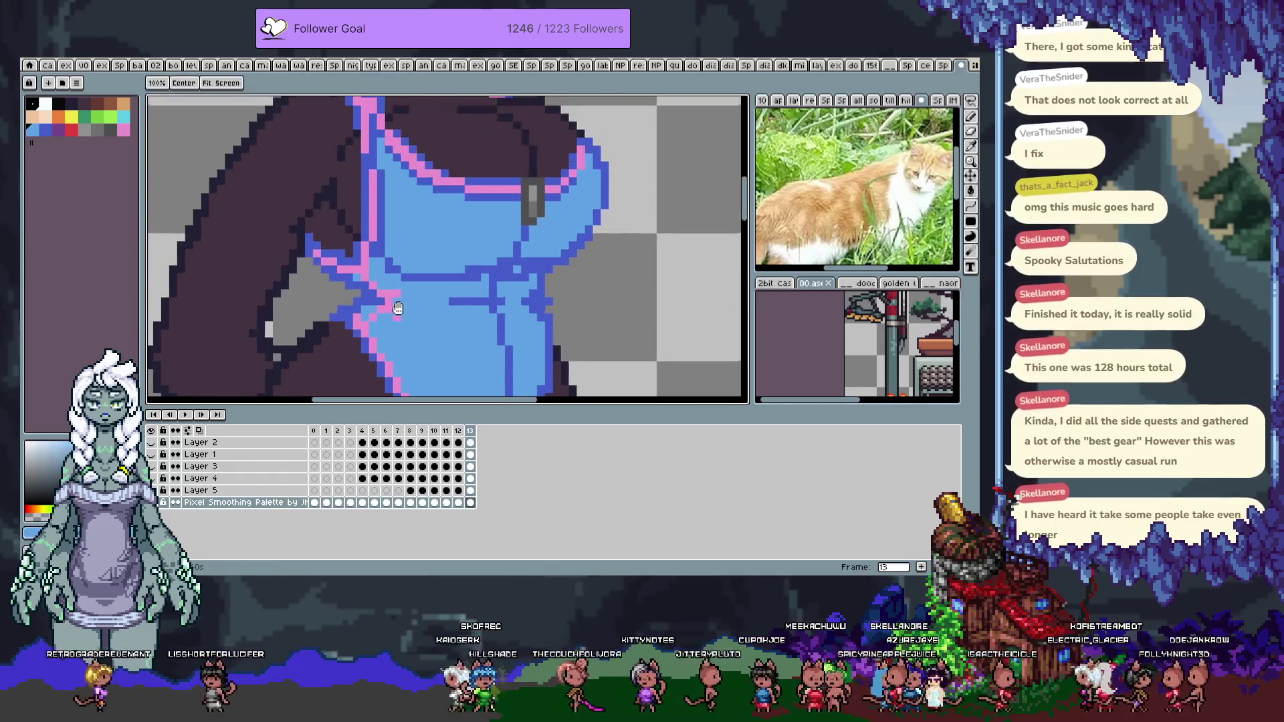
alt+click(363, 246)
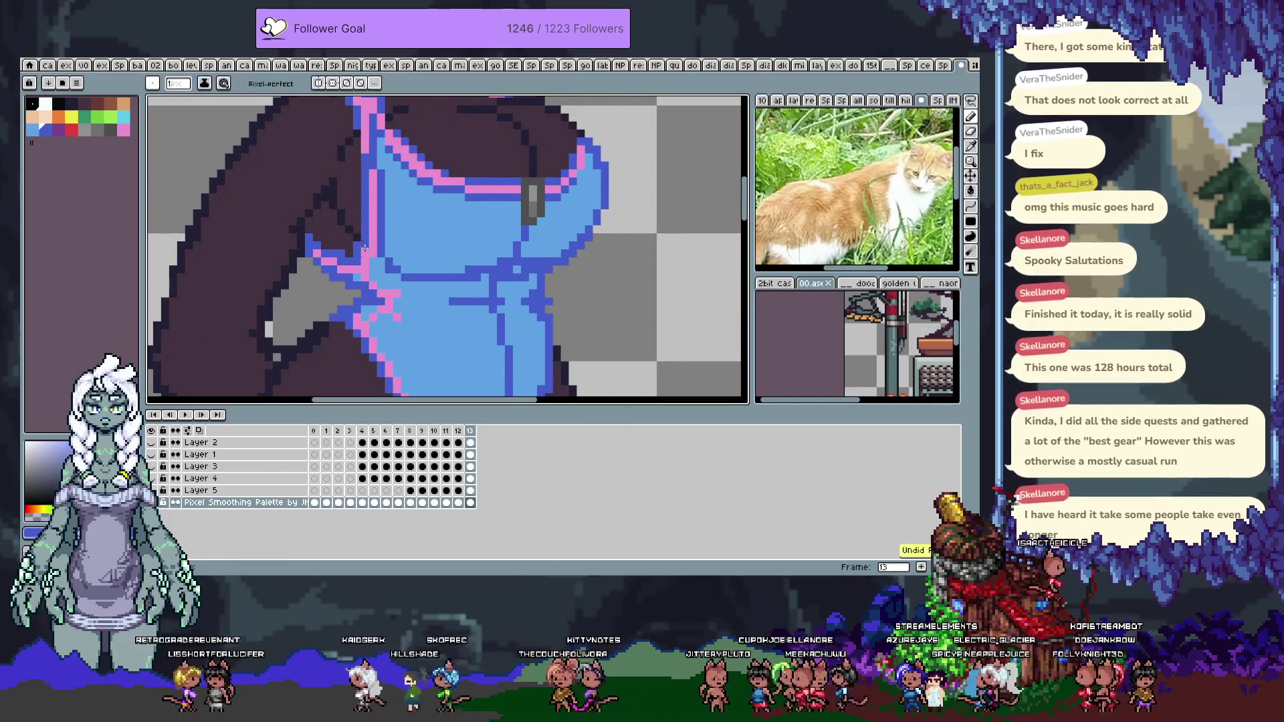
alt+click(368, 239)
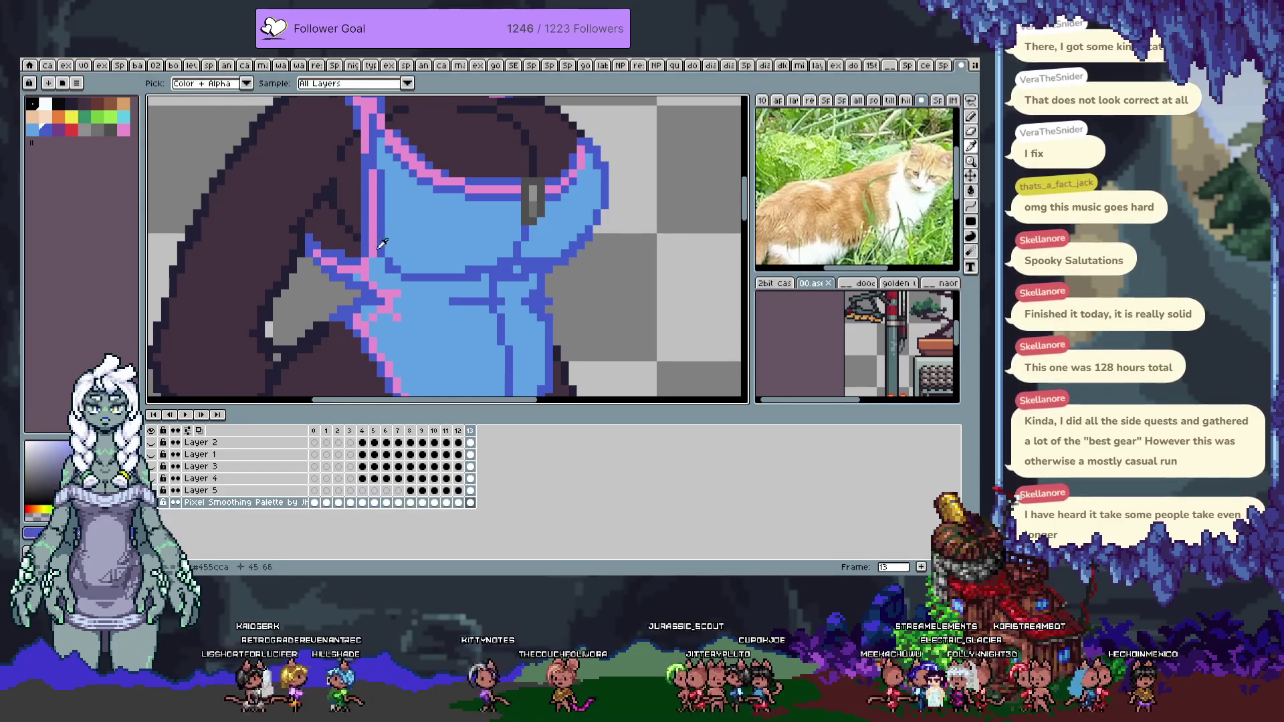
scroll(391, 281, up, 2)
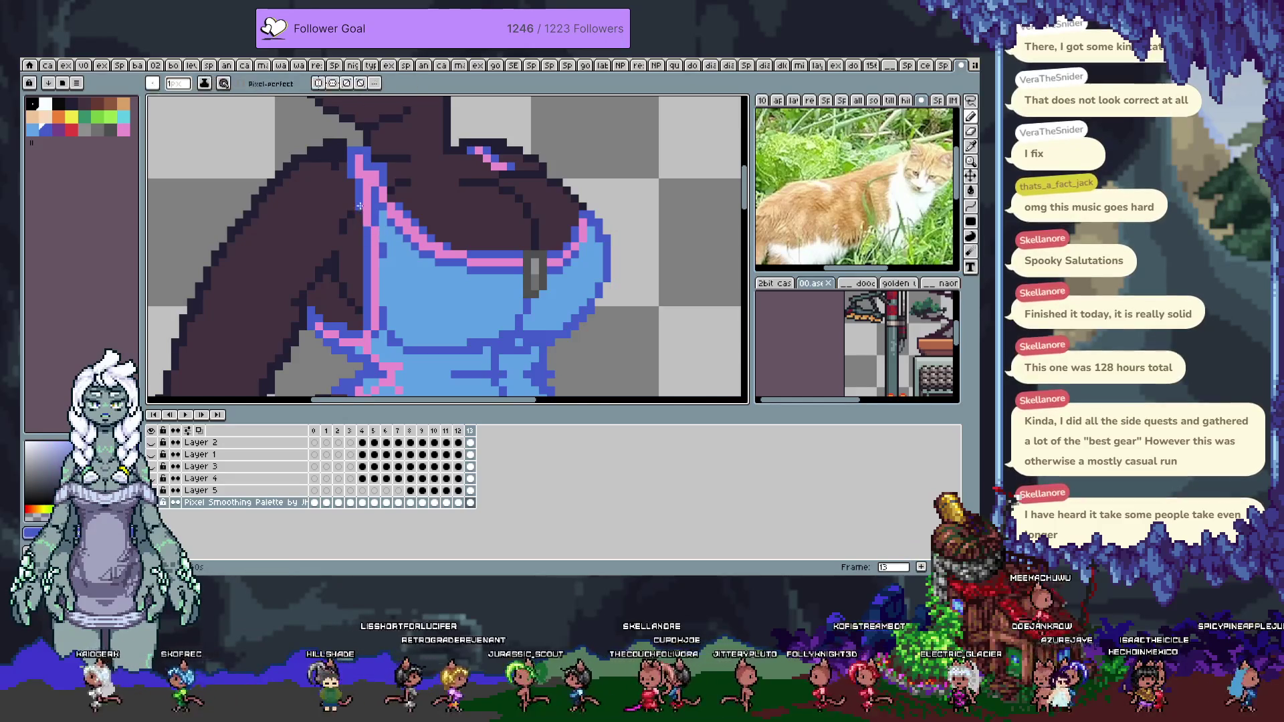
Eyedrop the swimsuit and strap blue from the canvas and view the upper chest strap
key(v)
key(i)
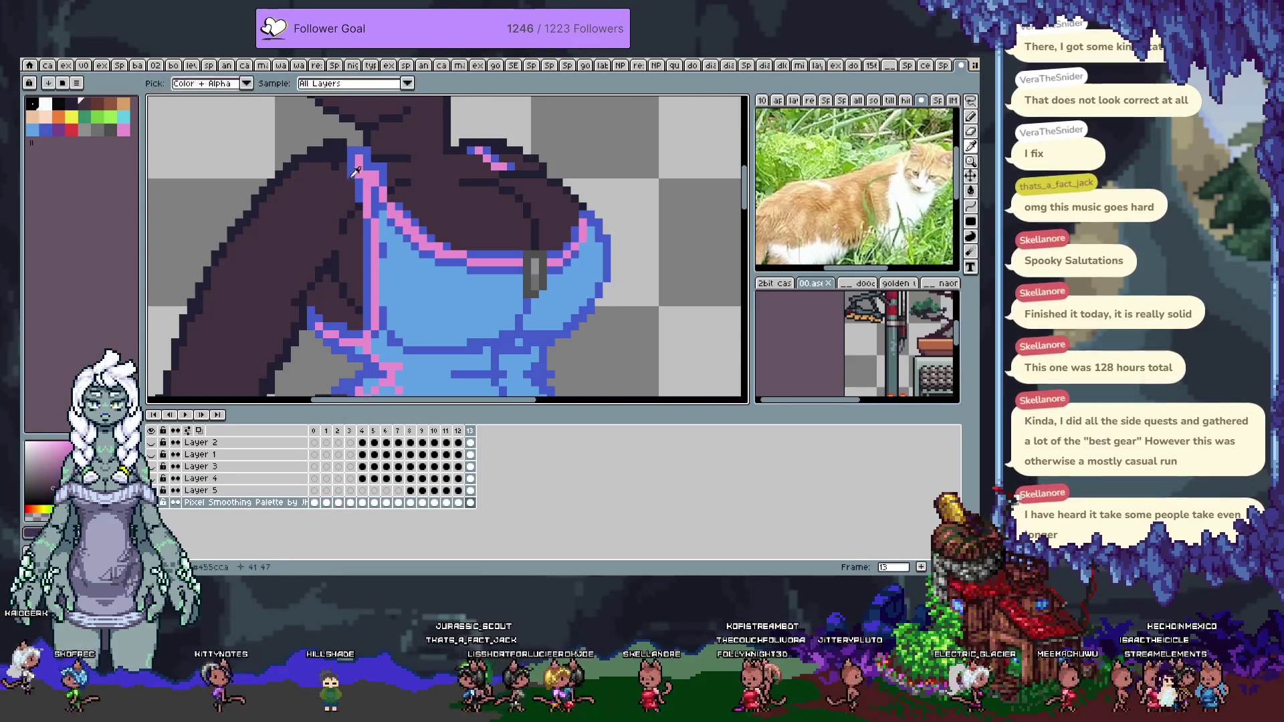
click(361, 178)
key(b)
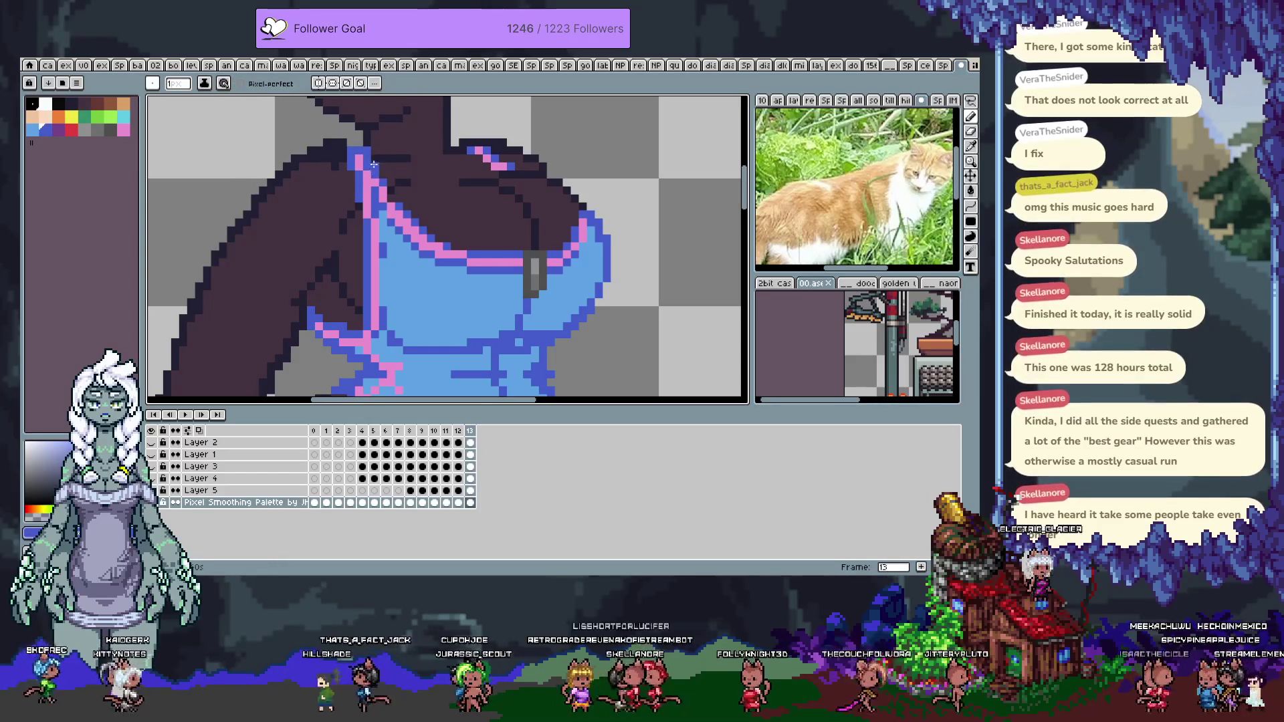
key(i)
alt+click(359, 148)
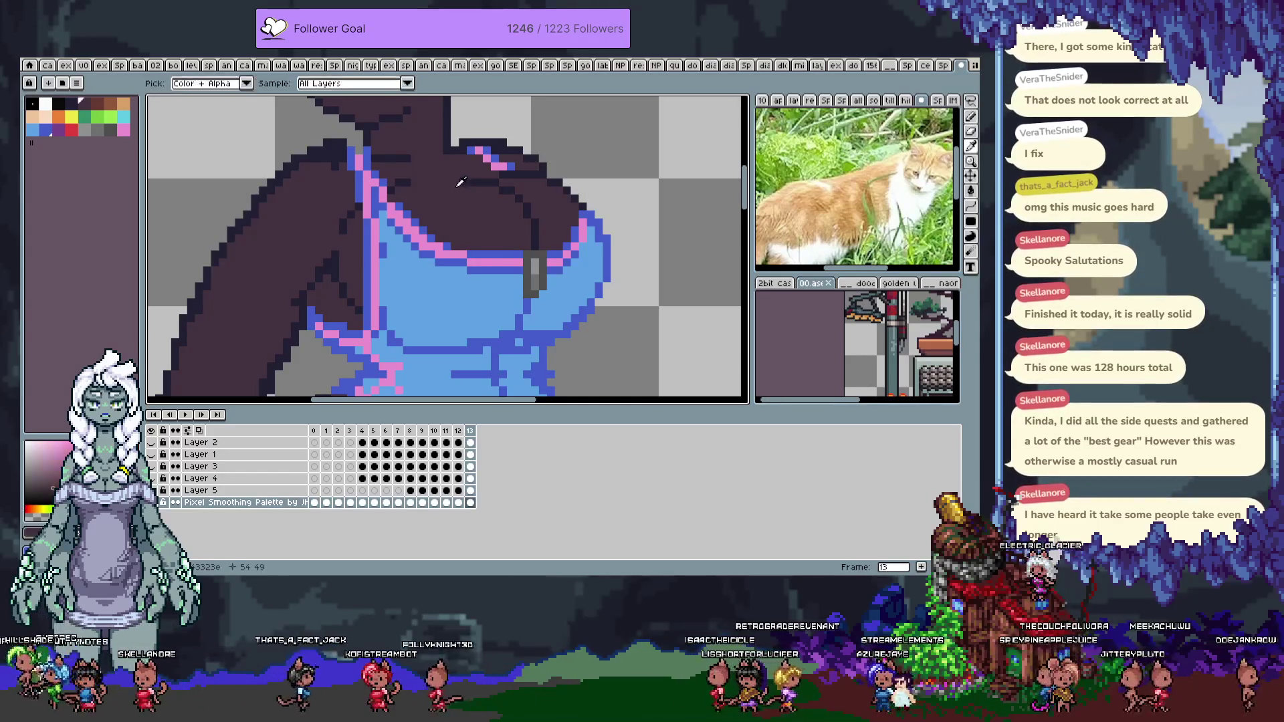
drag(431, 181, 413, 240)
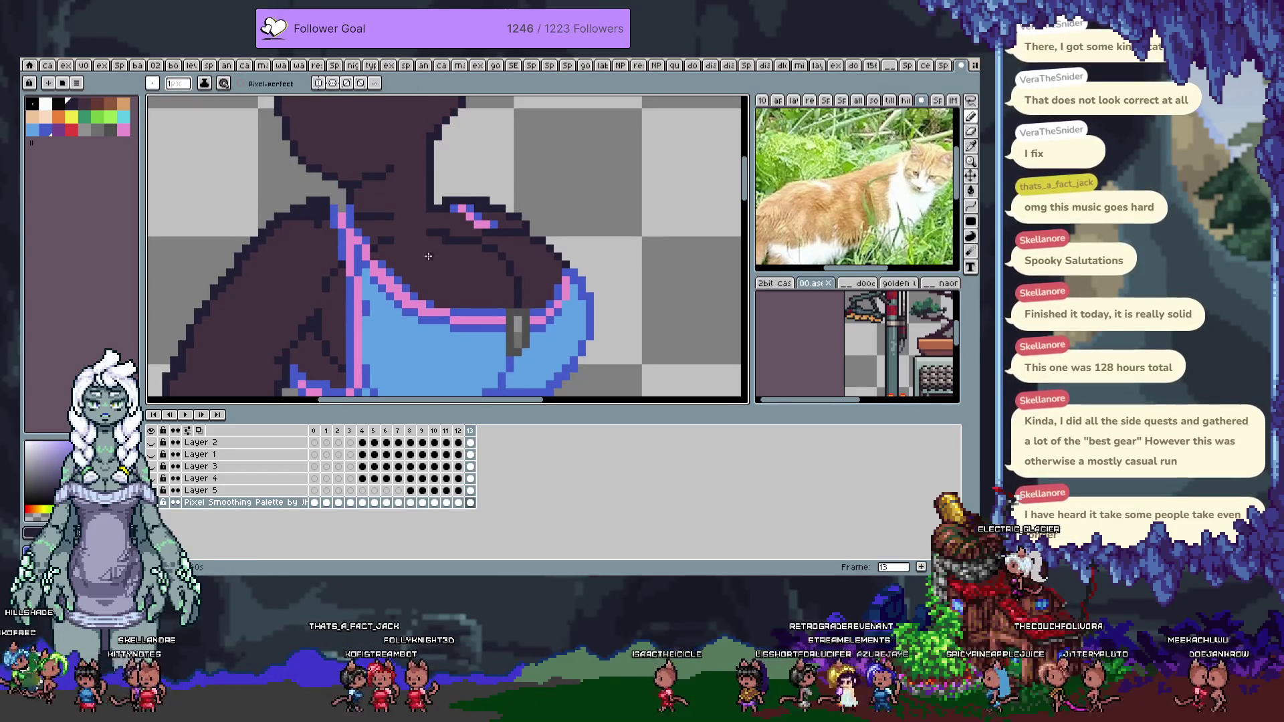
Sample the pink outline colour while panning along the swimsuit's side, undoing a stray stroke
alt+click(443, 243)
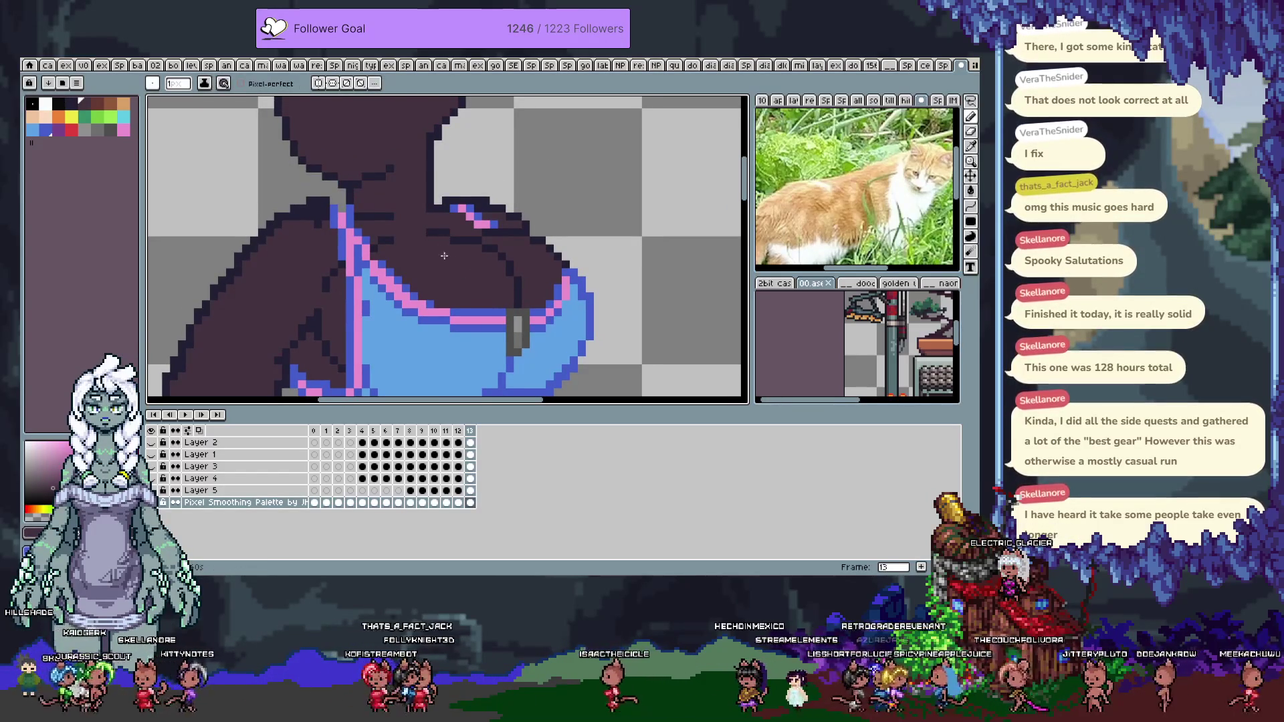
alt+click(458, 233)
drag(387, 272, 446, 172)
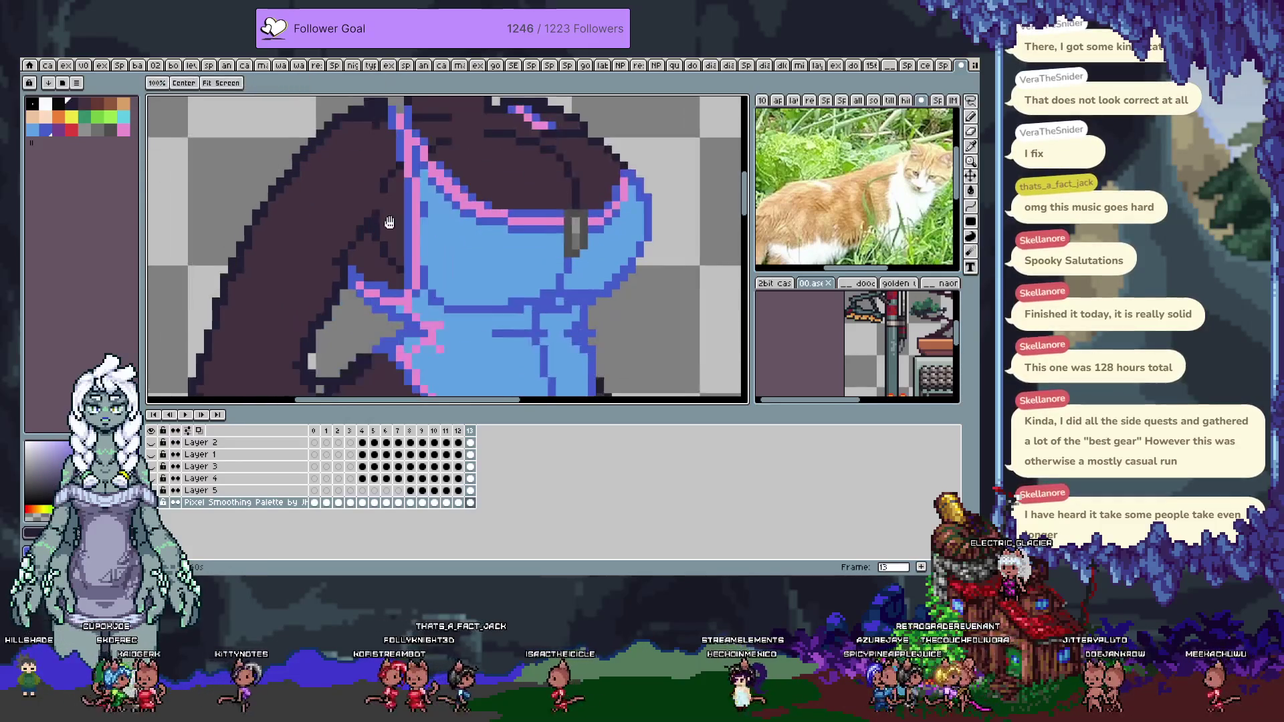
alt+click(334, 283)
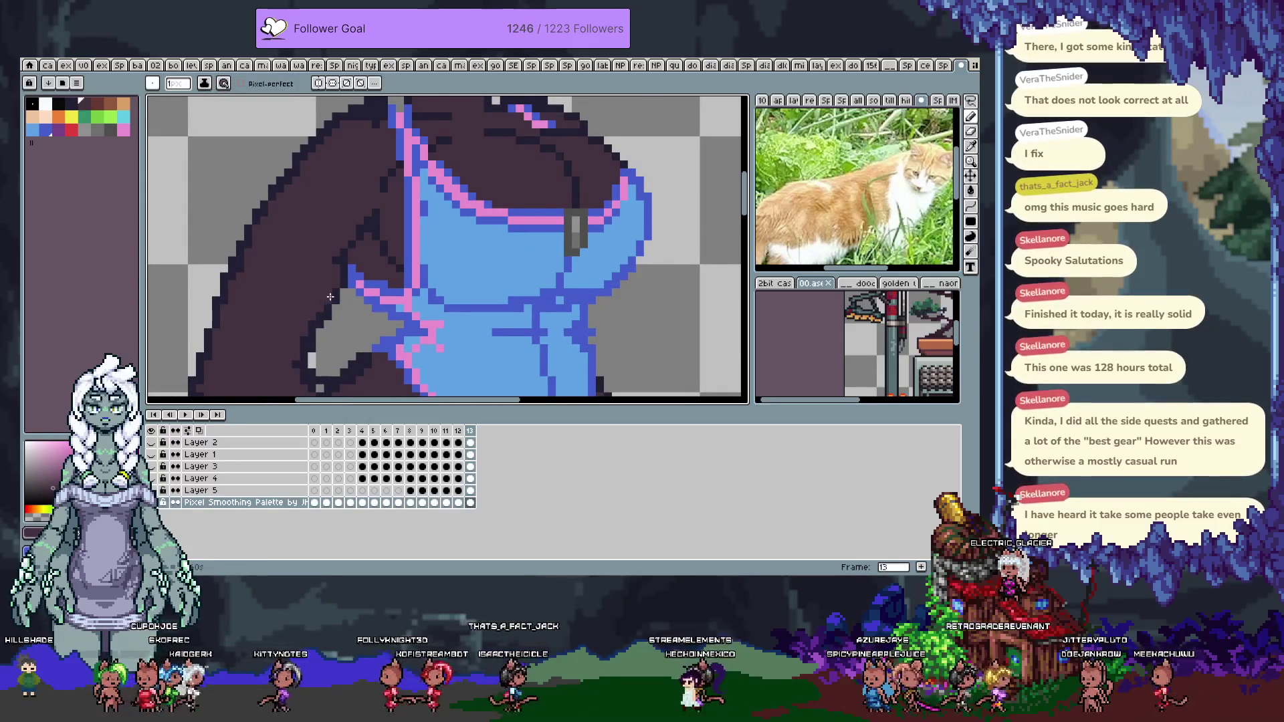
drag(310, 329, 341, 272)
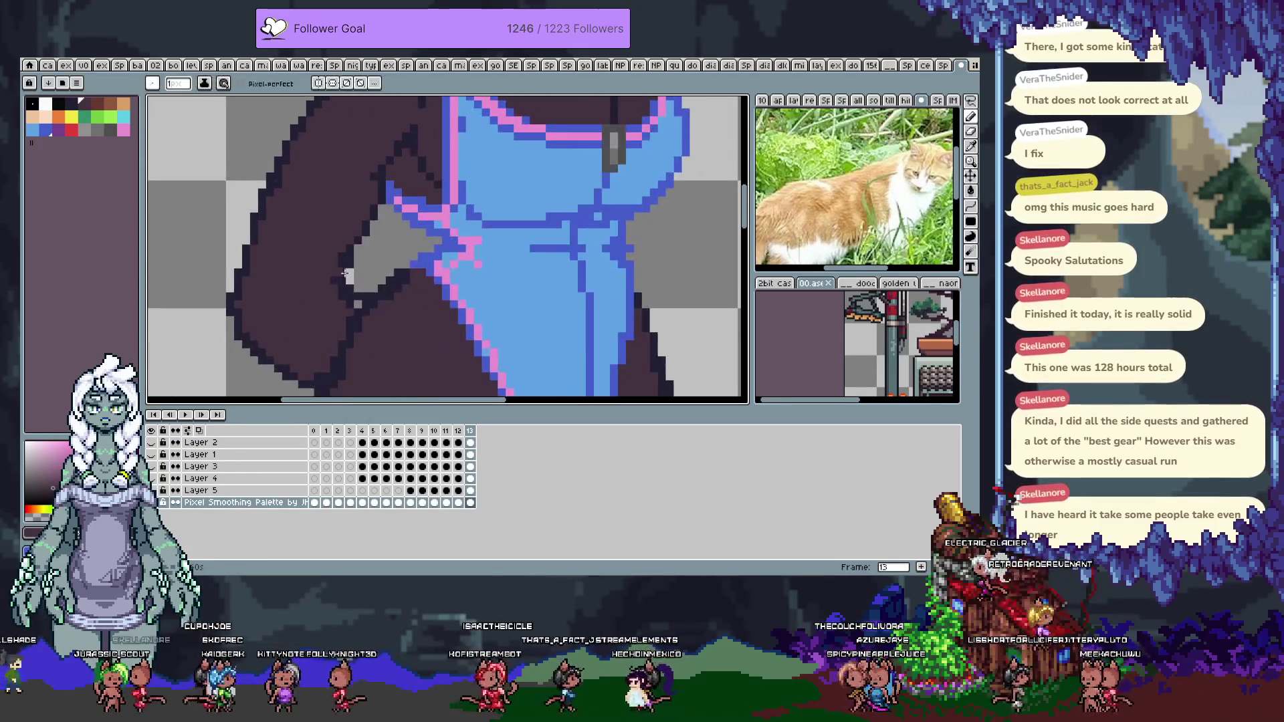
alt+click(339, 278)
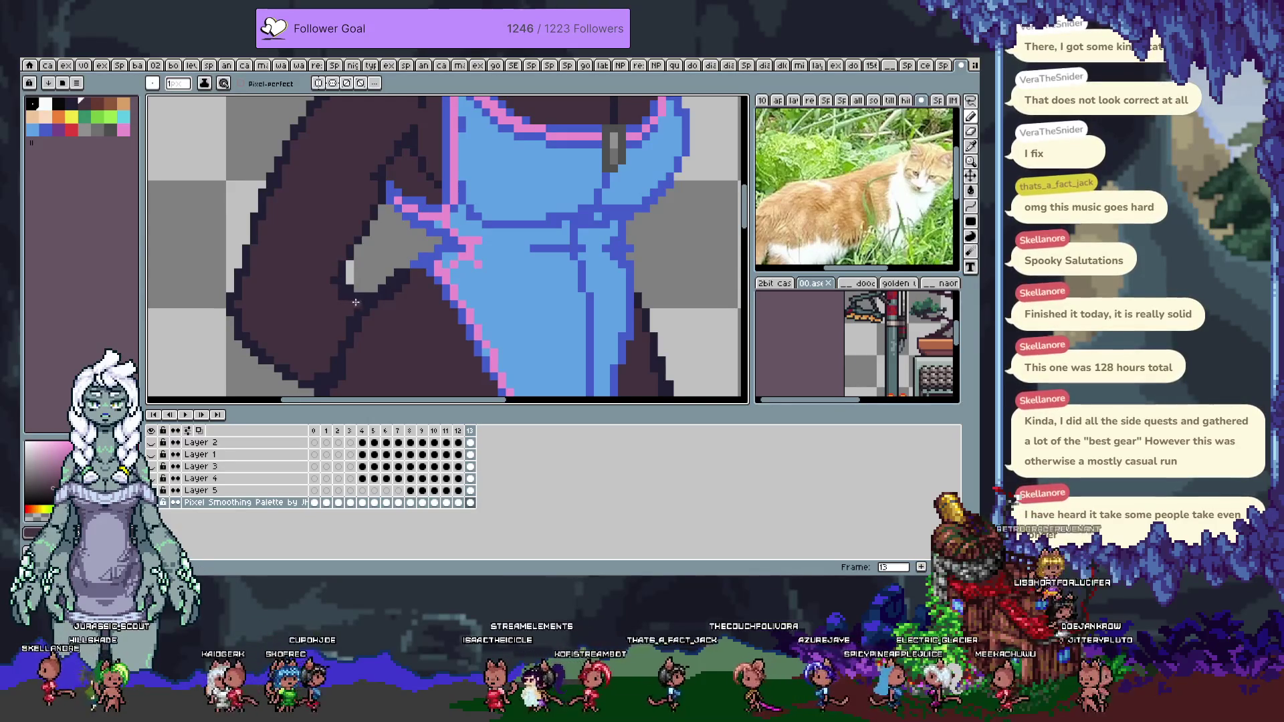
drag(346, 308, 372, 215)
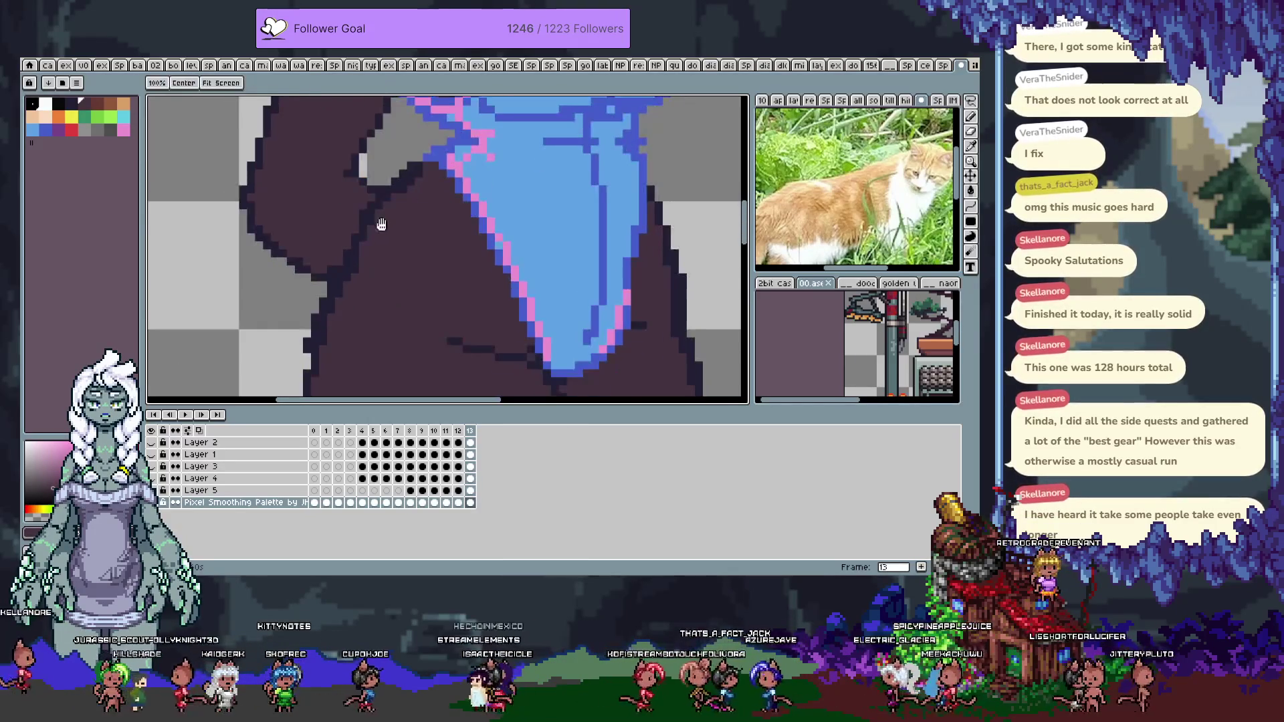
alt+click(431, 168)
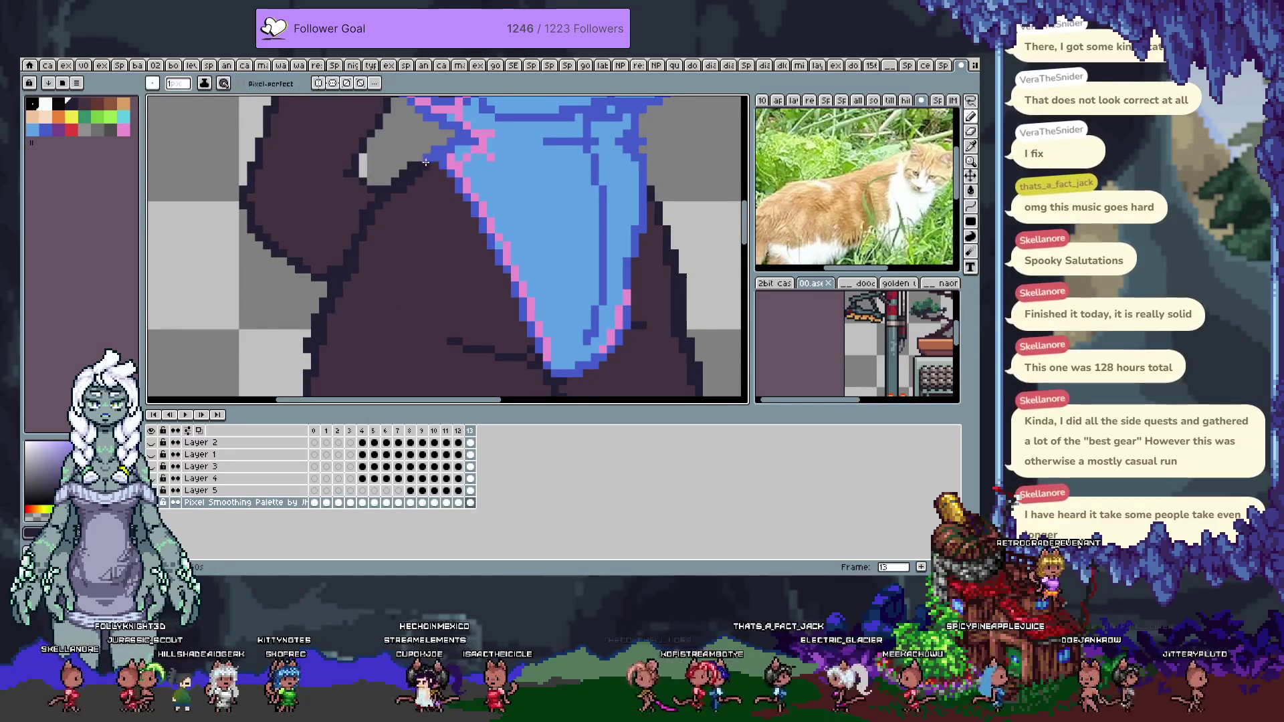
key(ctrl+z)
Alternate between the swimsuit blue and pink to repaint the side edge near the hip
alt+click(422, 159)
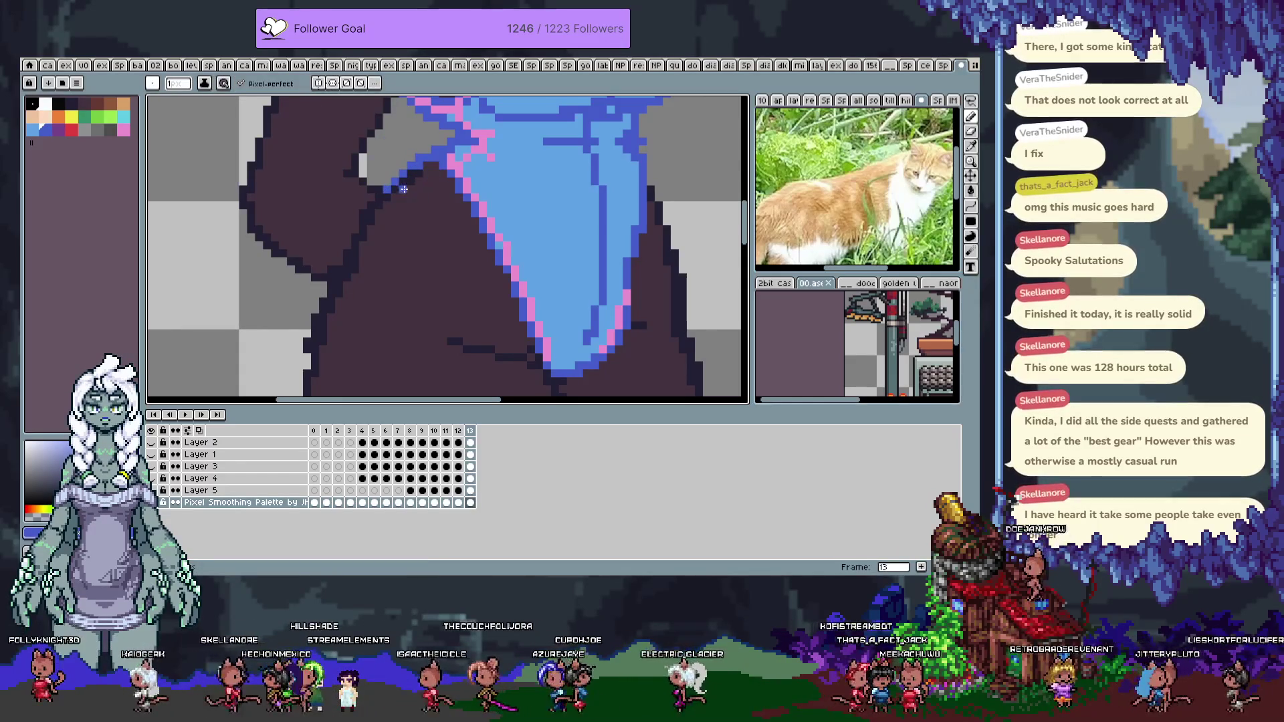
key(alt)
alt+click(436, 158)
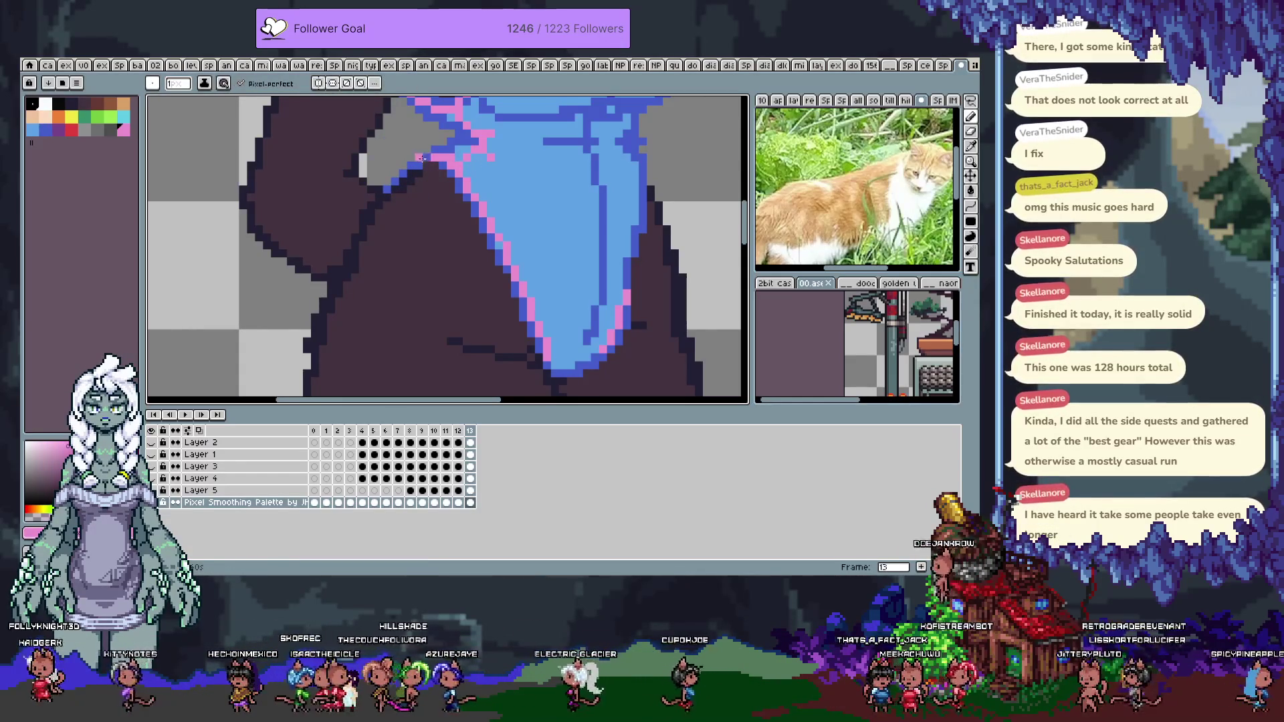
drag(428, 198, 366, 305)
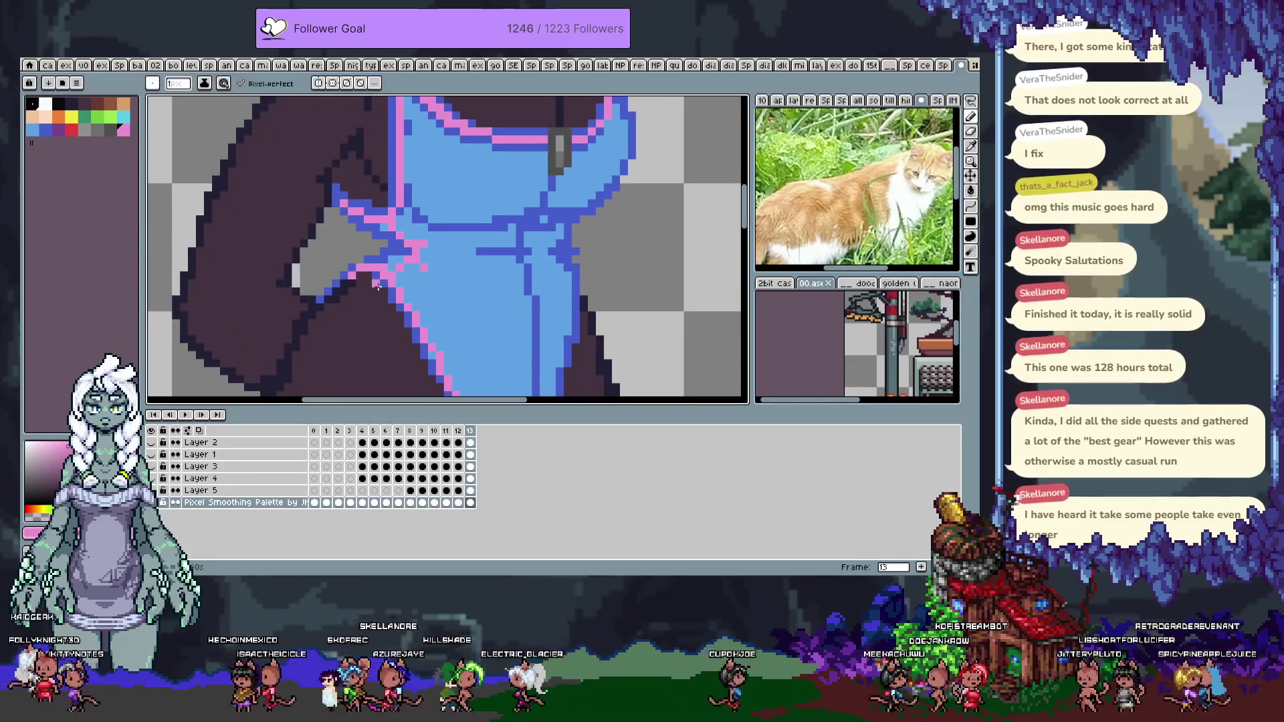
alt+click(498, 217)
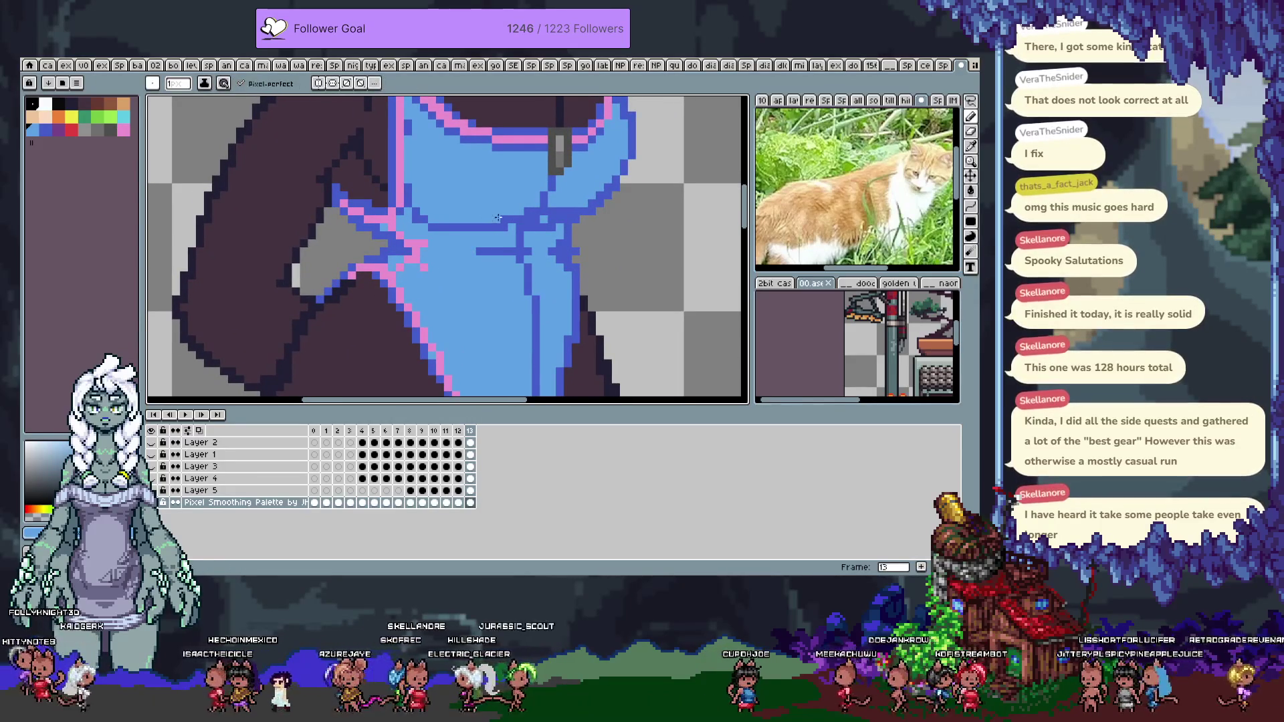
drag(564, 240, 490, 252)
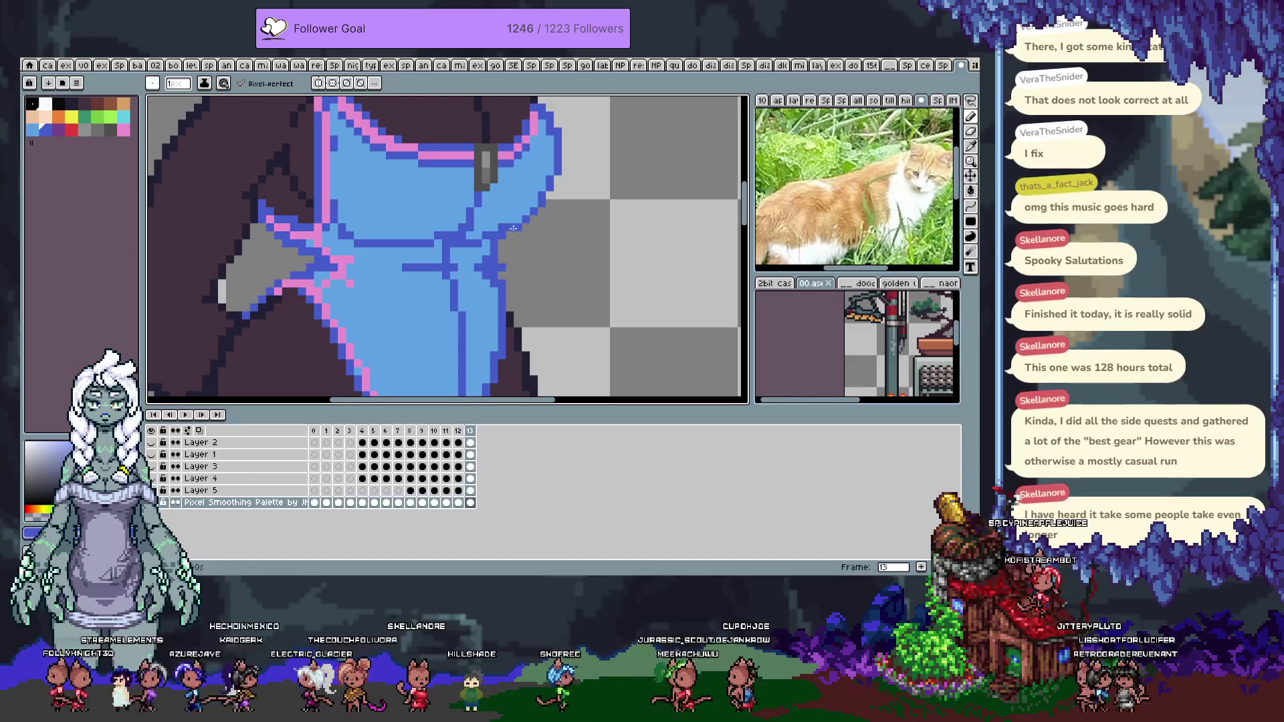
scroll(510, 228, up, 3)
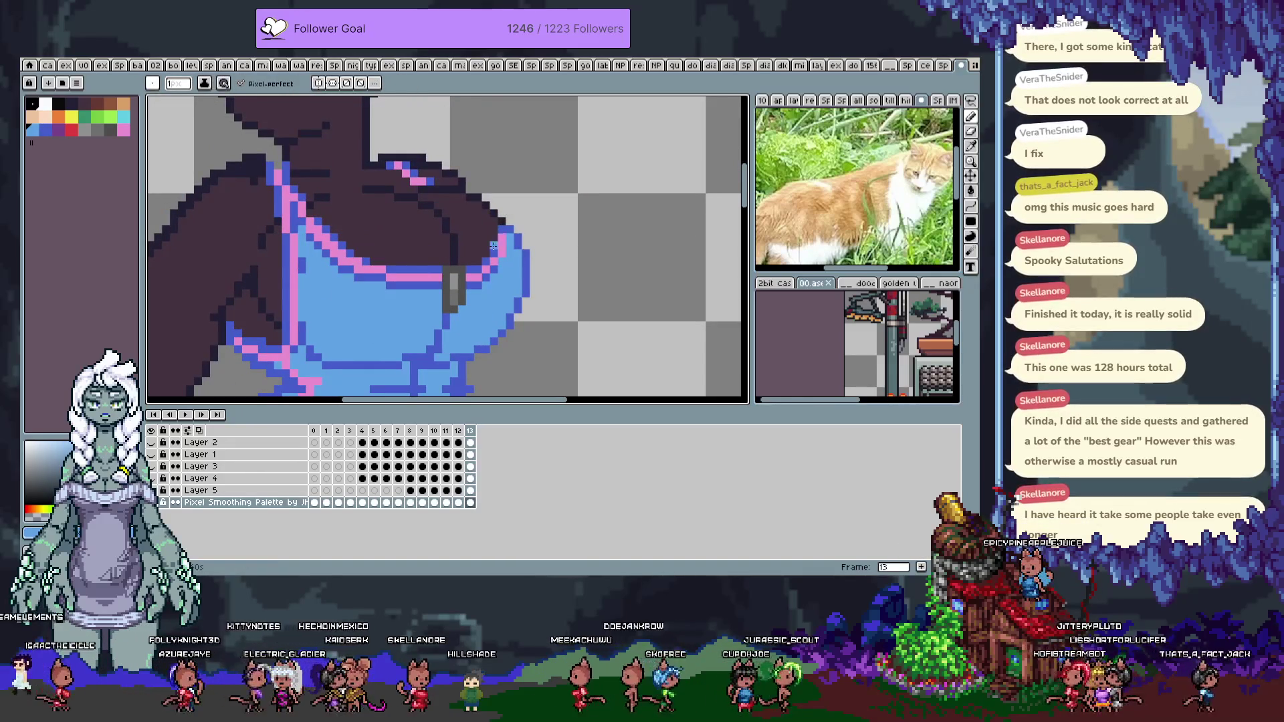
Add pink pixels to the swimsuit's chest outline, alternating with the blue fill
alt+click(507, 239)
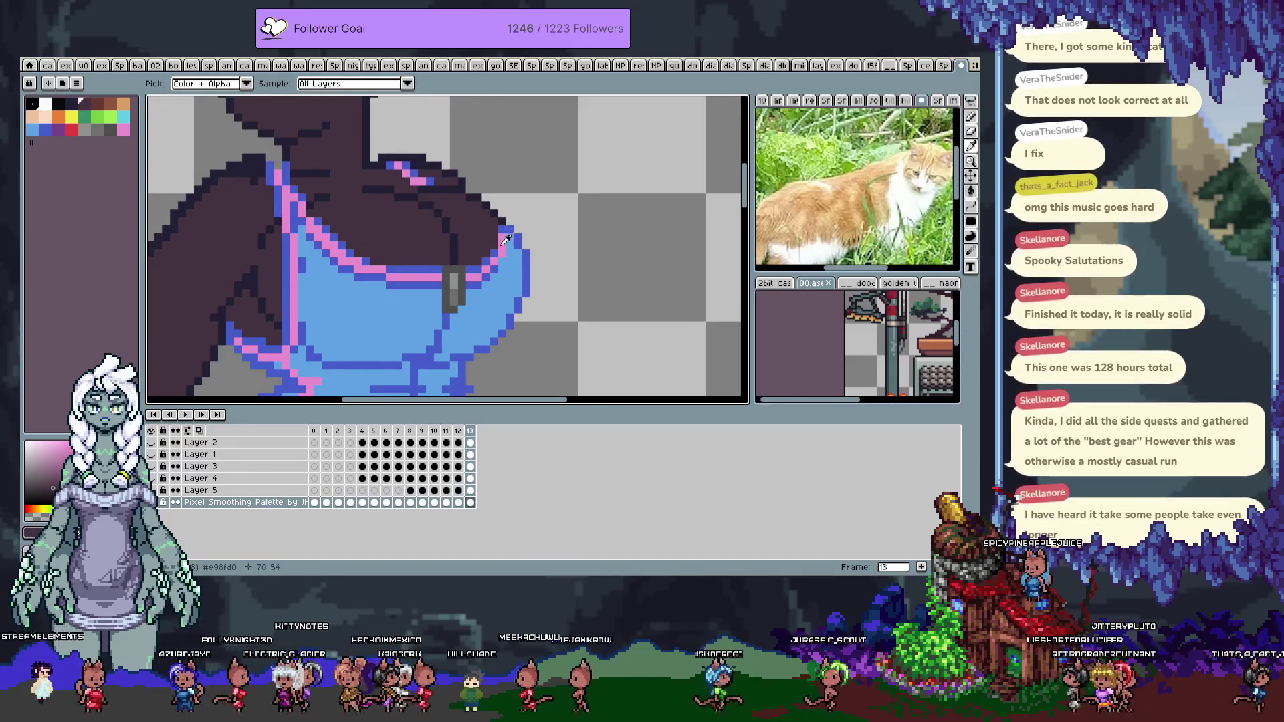
click(508, 239)
alt+click(487, 261)
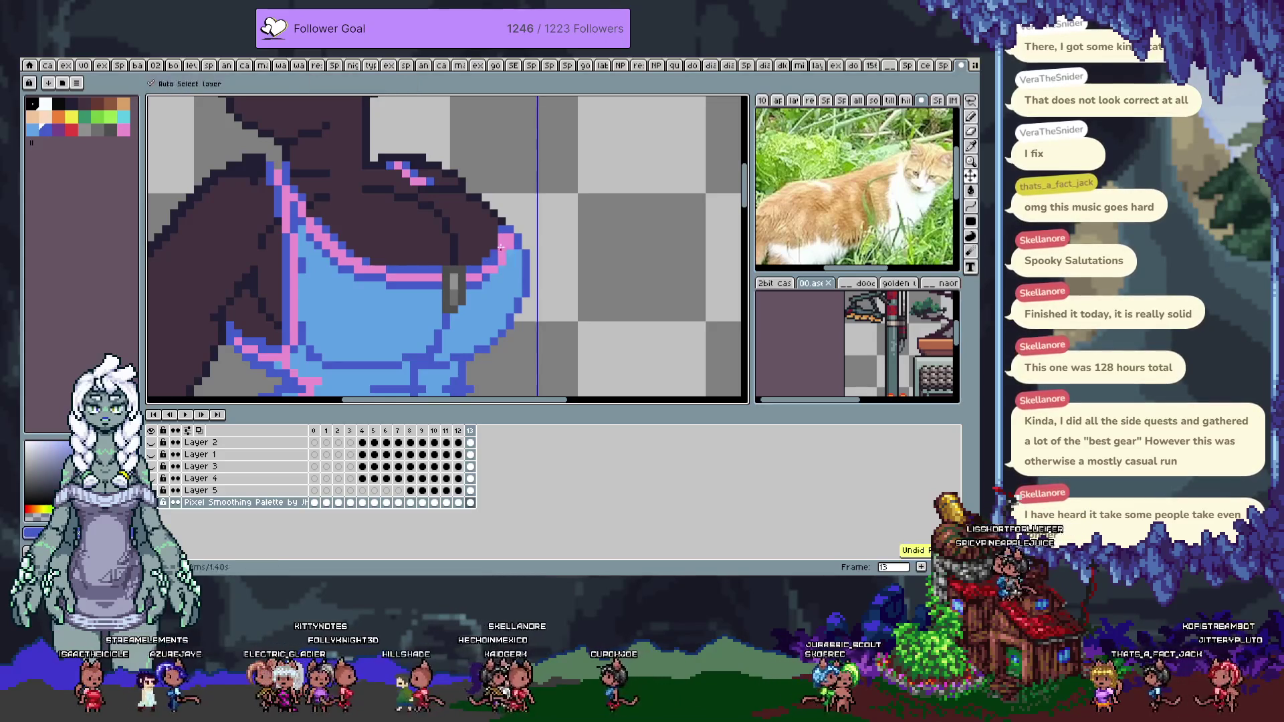
alt+click(492, 253)
alt+click(489, 261)
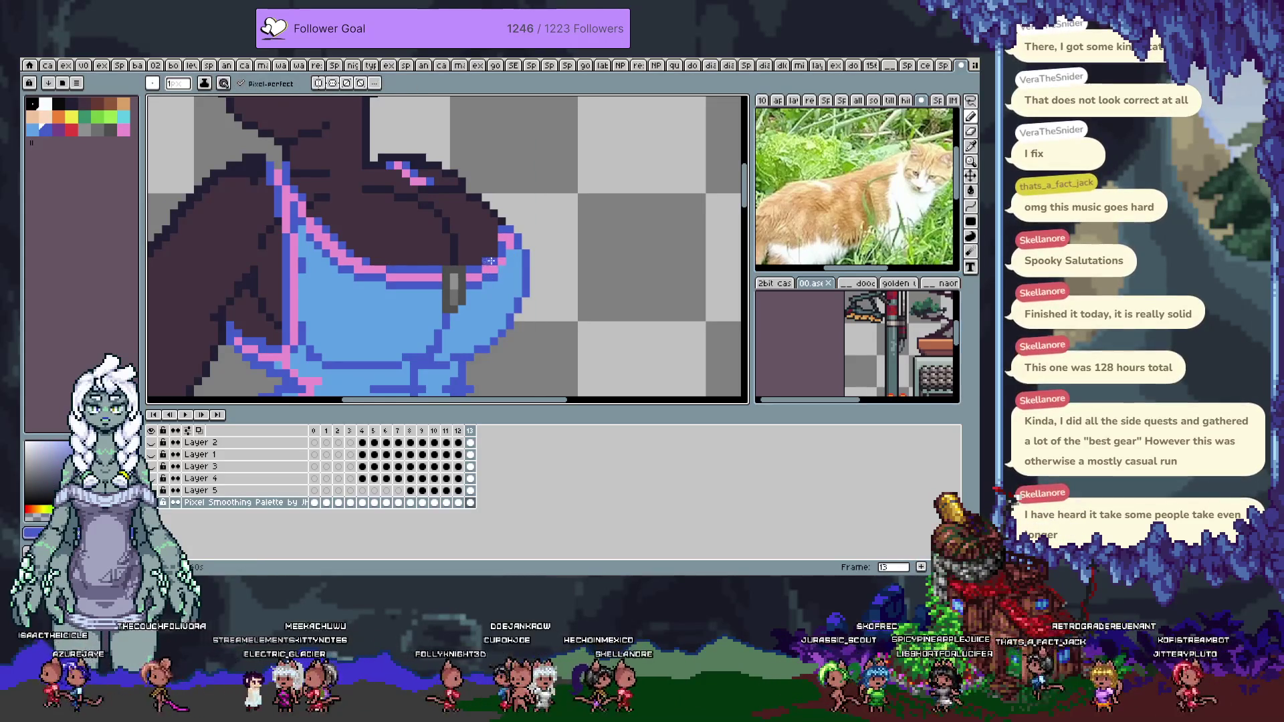
alt+click(507, 249)
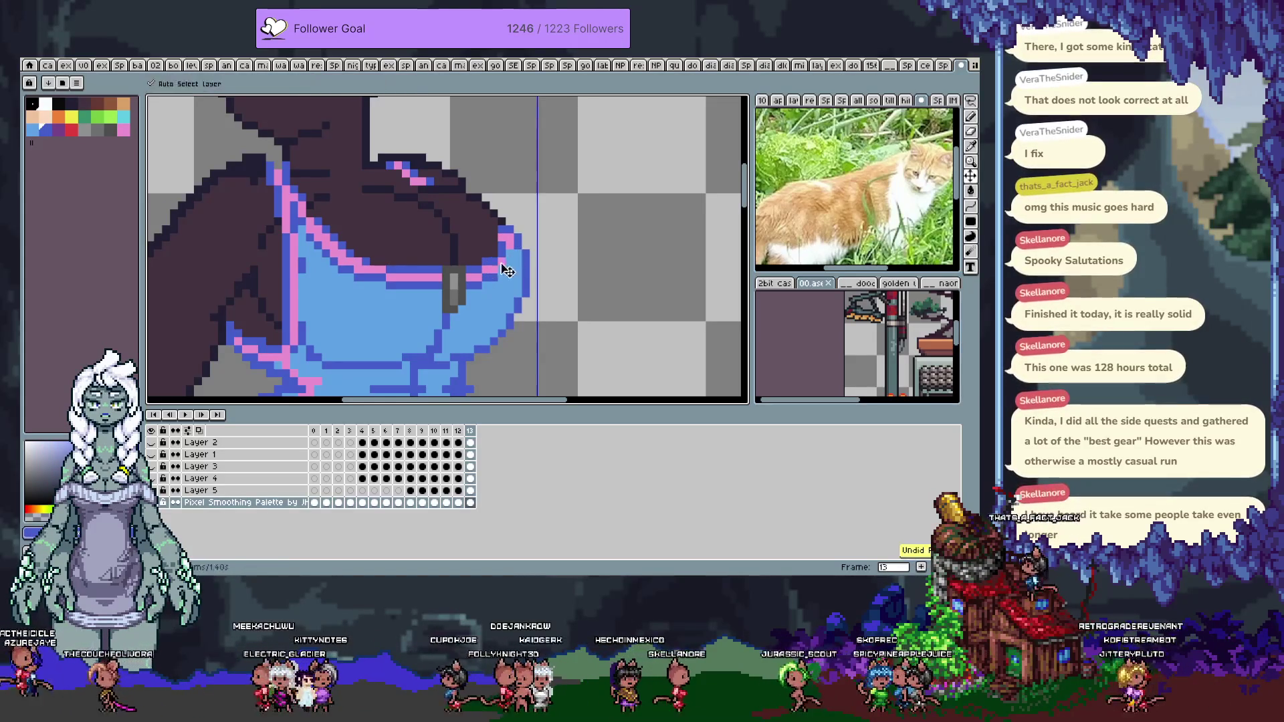
alt+click(494, 270)
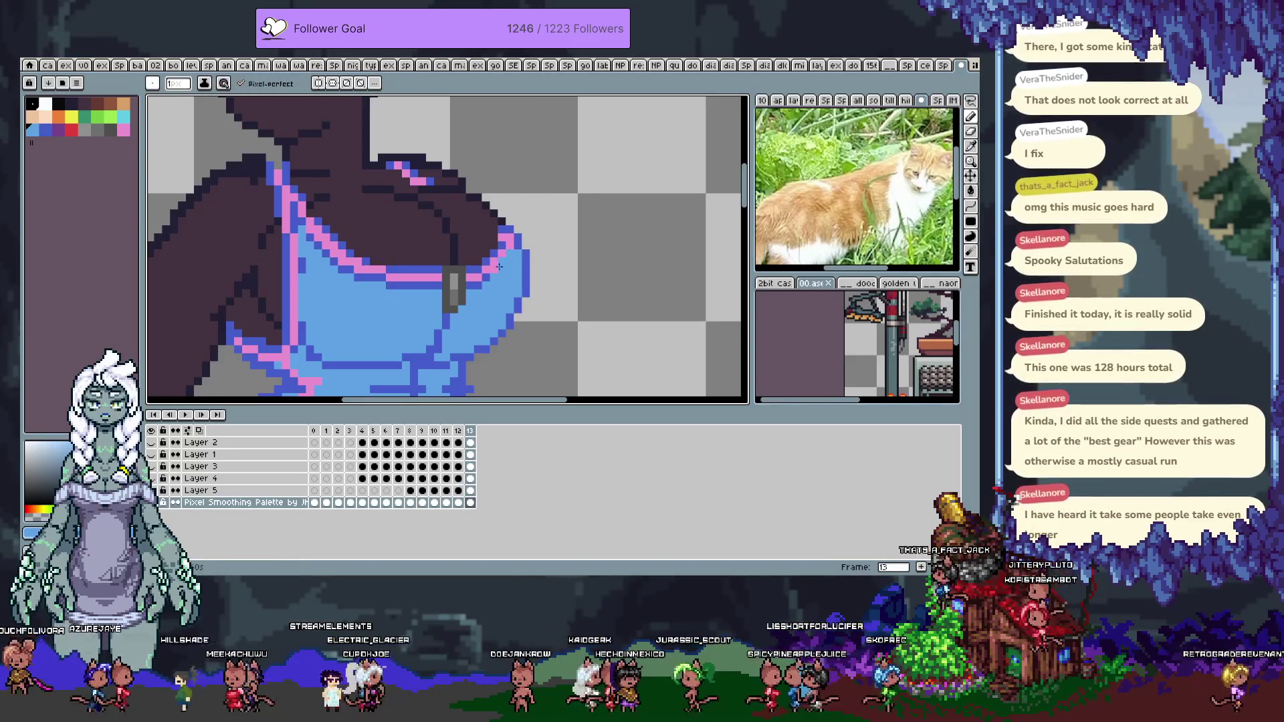
alt+click(492, 274)
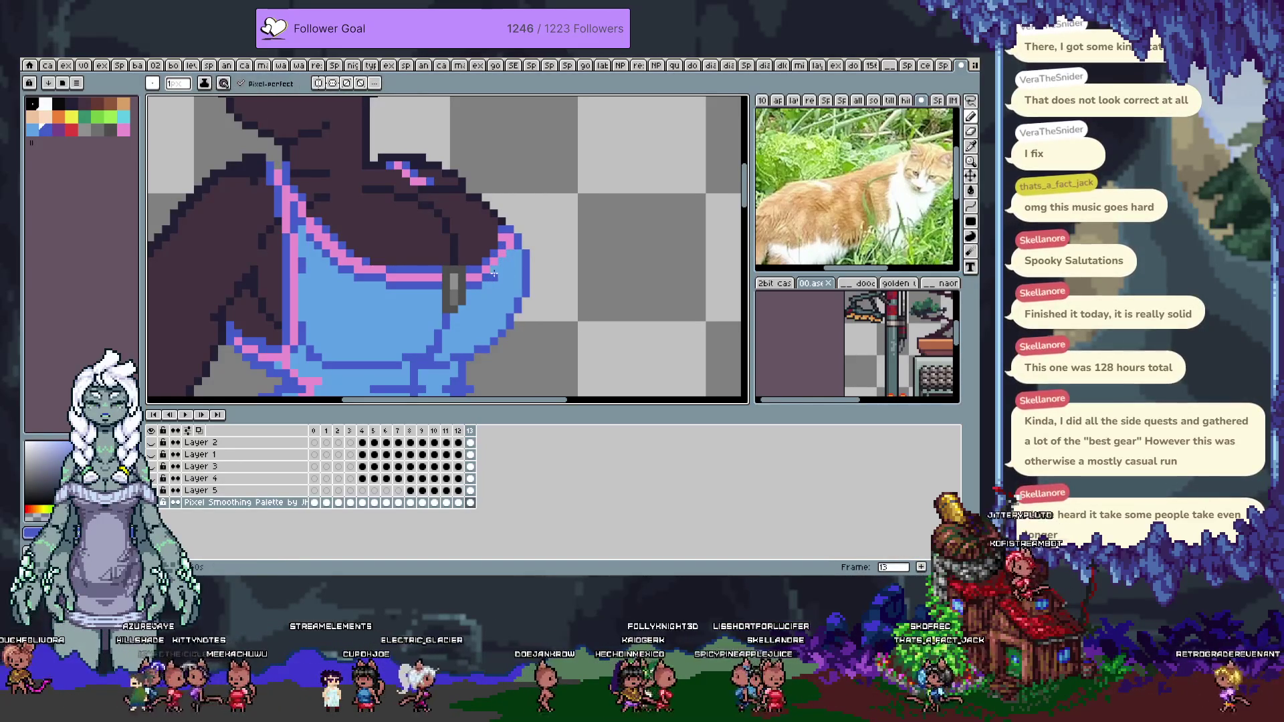
key(ctrl+z)
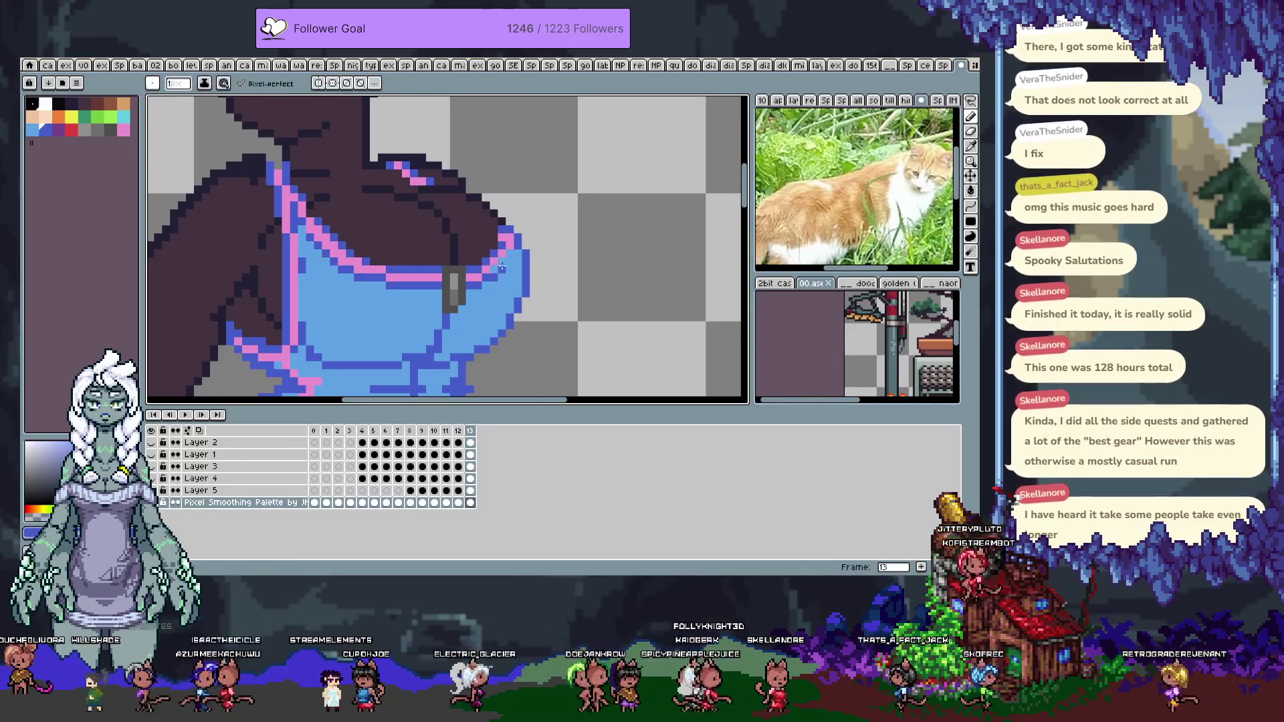
Keep patching the chest edging with pink and blue, undoing a misplaced pixel and sampling the dark skin
alt+click(493, 268)
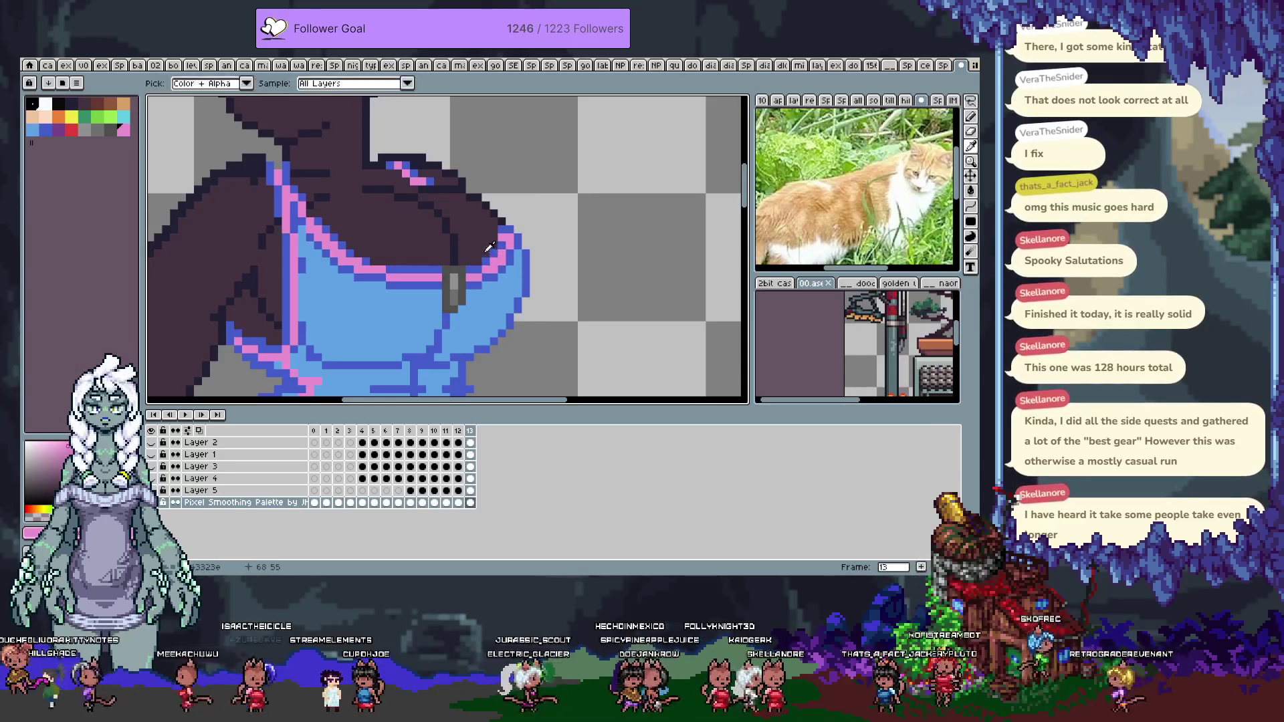
alt+click(499, 254)
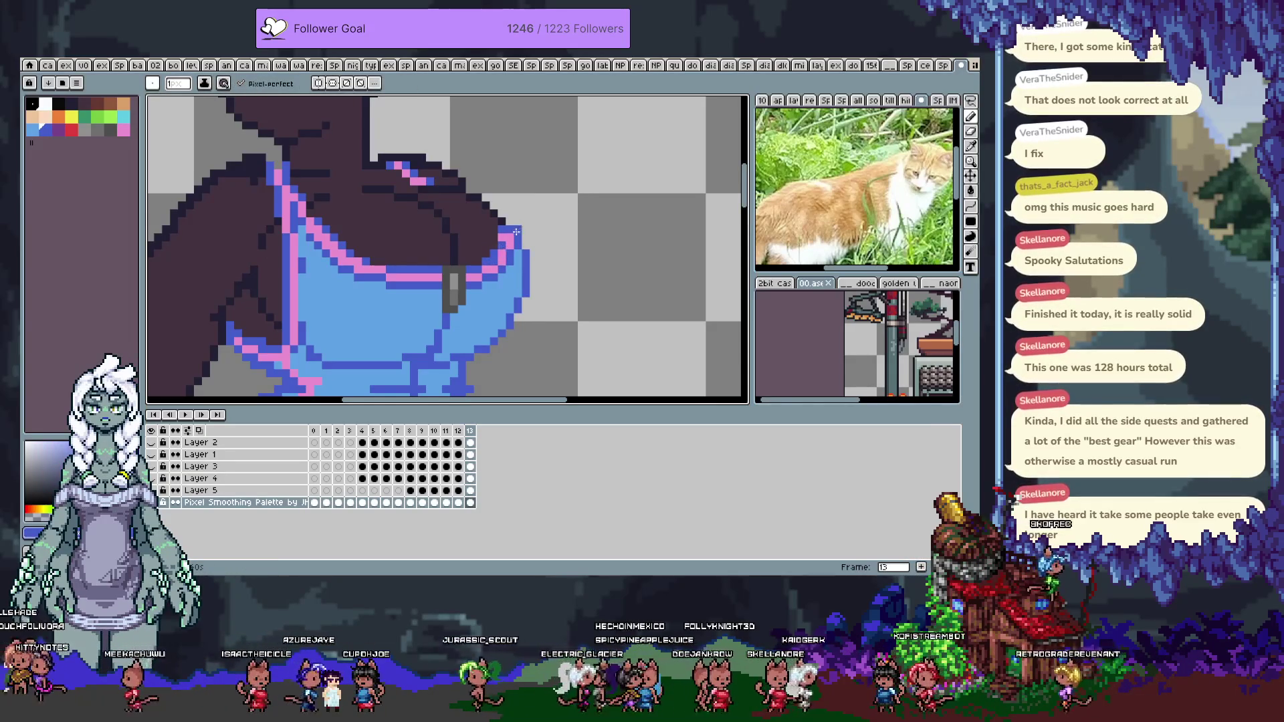
alt+click(505, 270)
alt+click(502, 255)
key(ctrl+z)
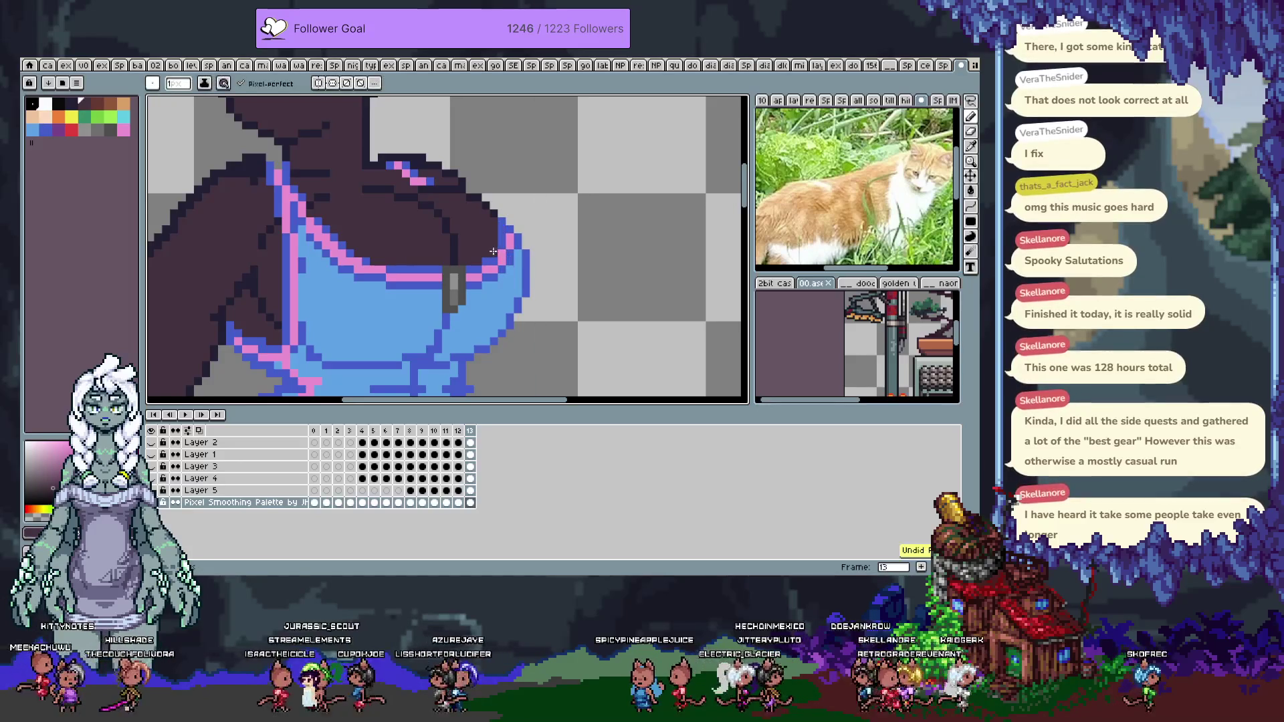
alt+click(498, 252)
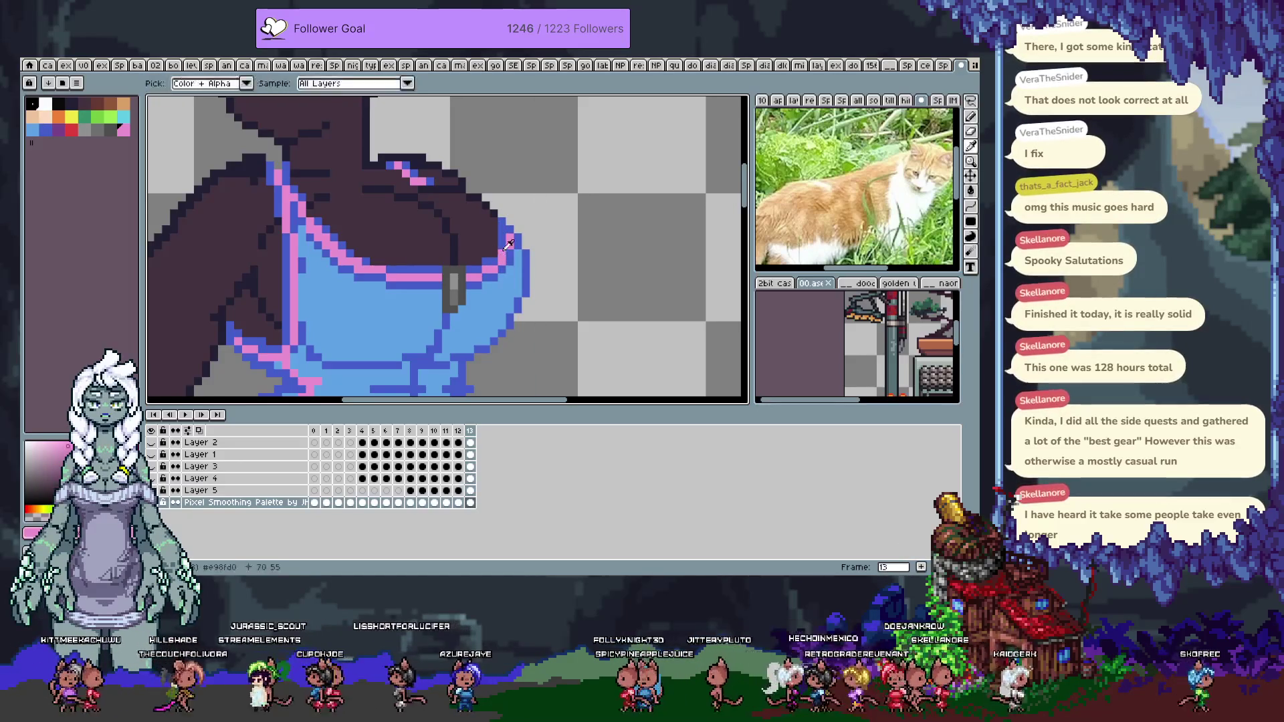
alt+click(509, 261)
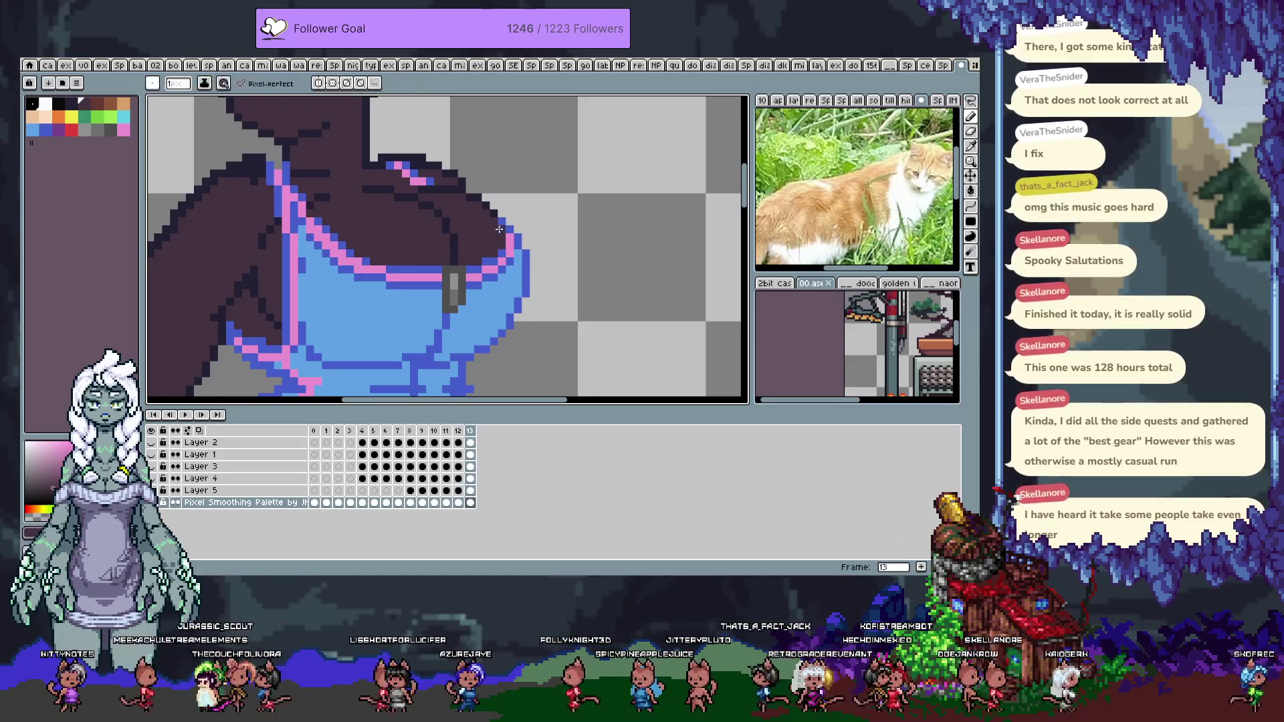
alt+click(501, 209)
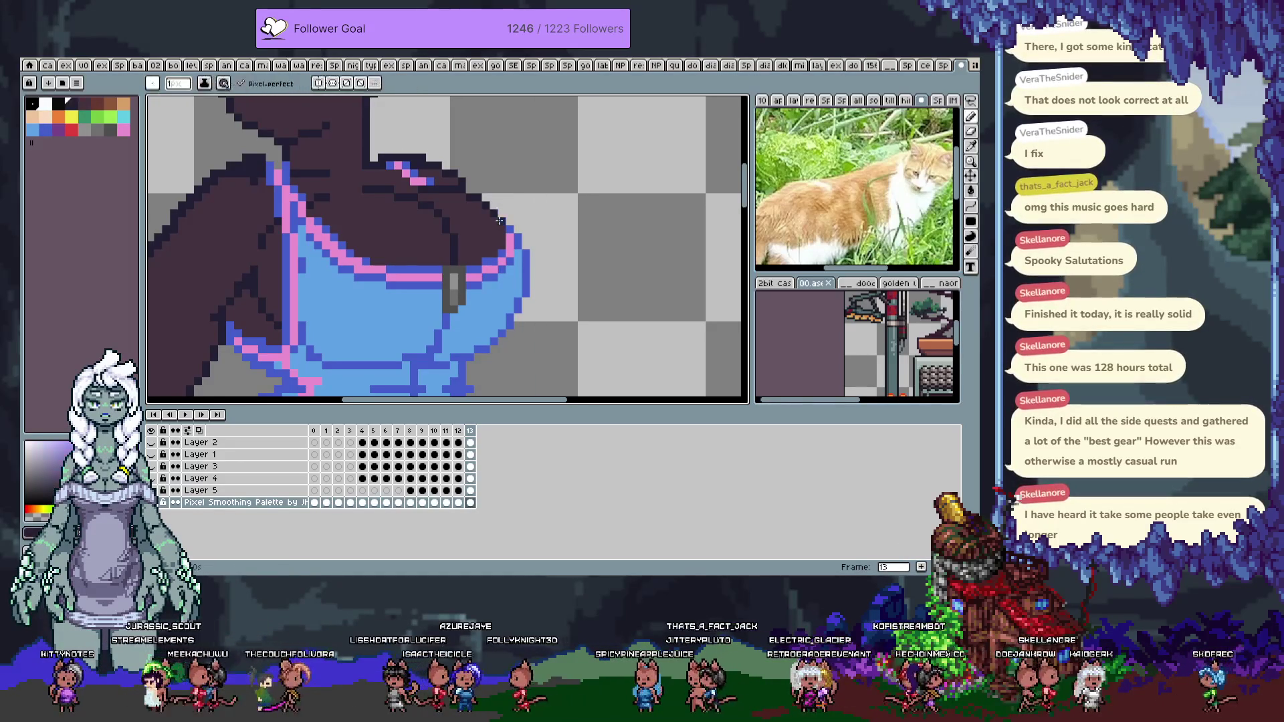
Save the sprite and pull back to view the whole torso
key(ctrl+s)
scroll(481, 306, down, 3)
mouse_move(481, 306)
mouse_down()
mouse_move(408, 311)
mouse_move(421, 246)
mouse_up()
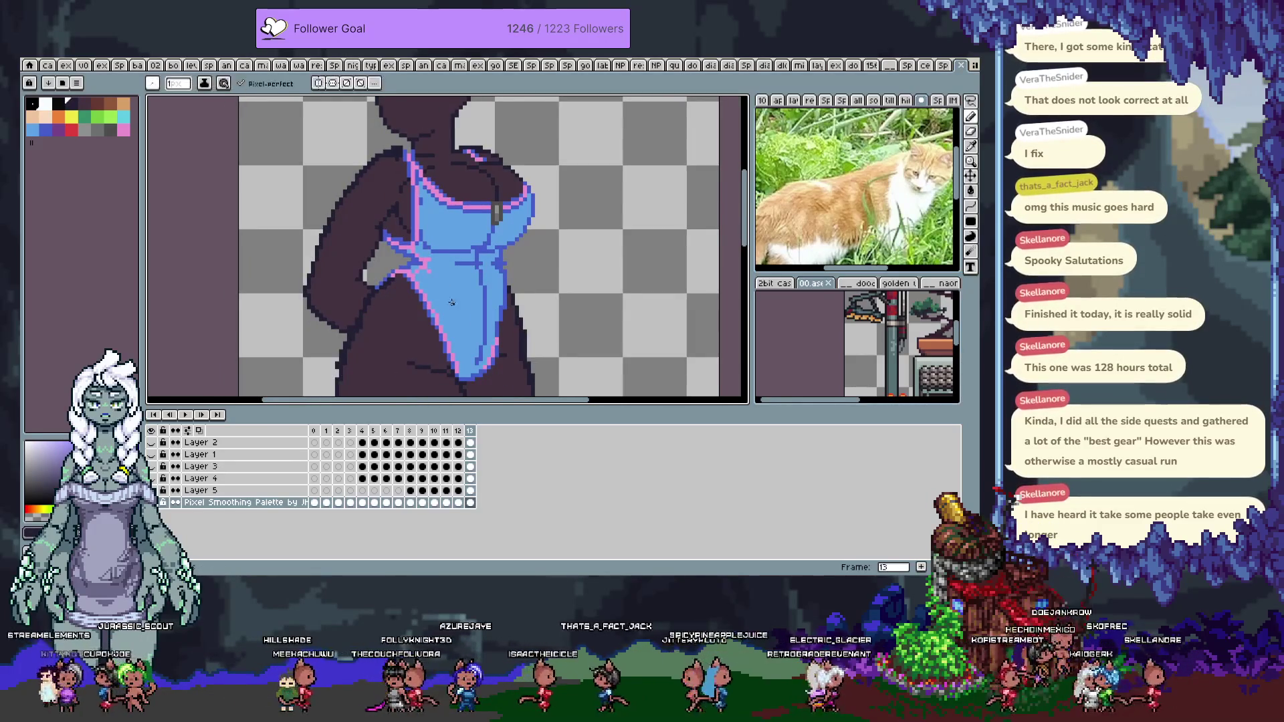
Sample the strap grey, the swimsuit blue and a darker shade, then show the lower suit
scroll(451, 292, up, 2)
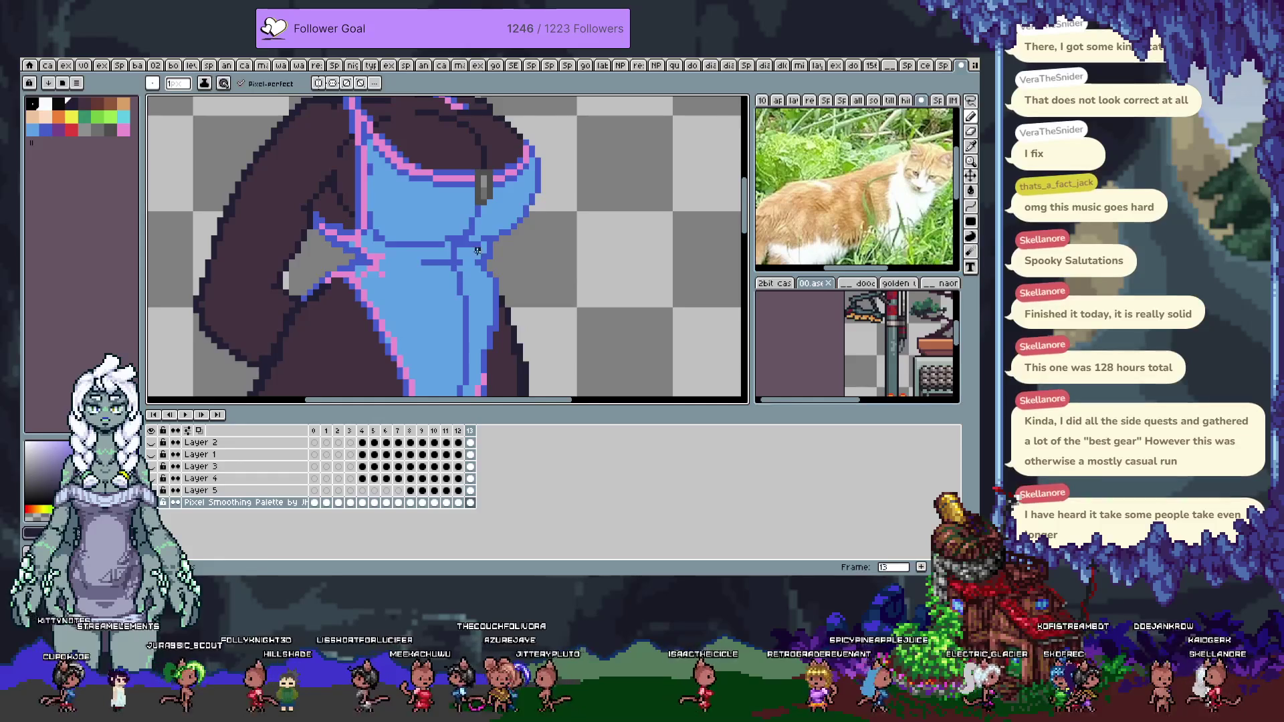
alt+click(490, 256)
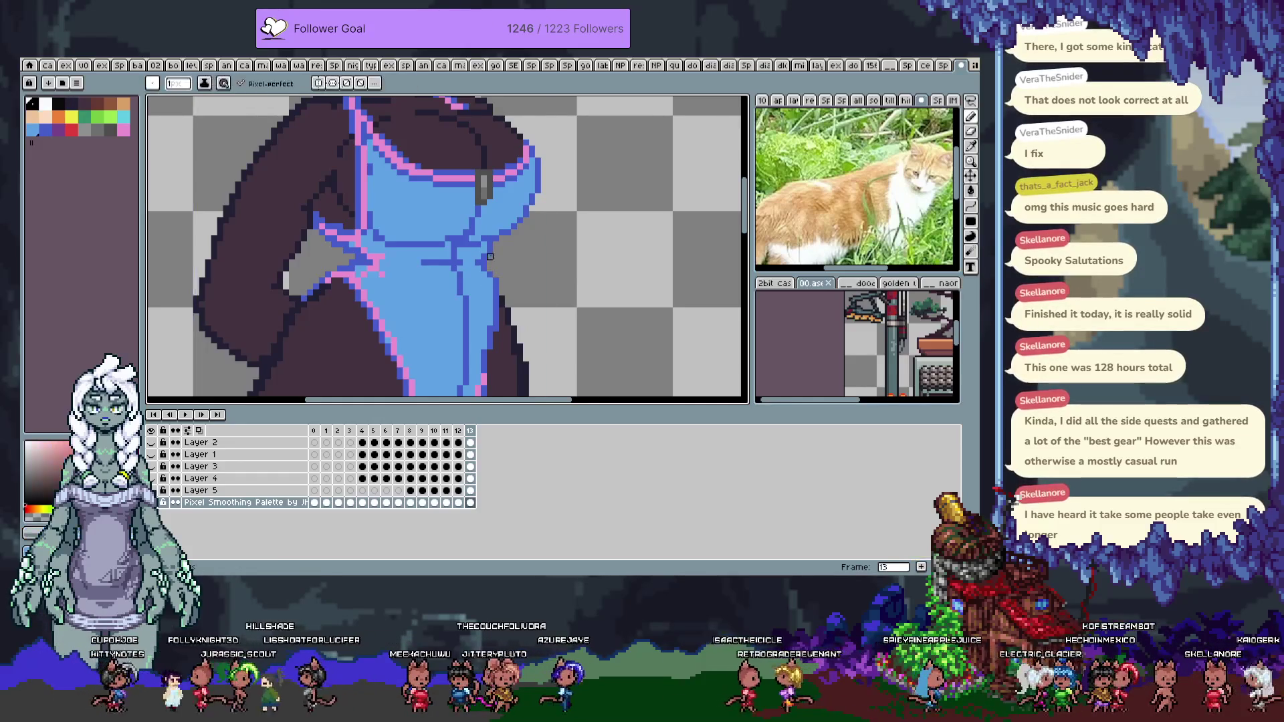
alt+click(490, 276)
alt+click(495, 280)
alt+click(502, 269)
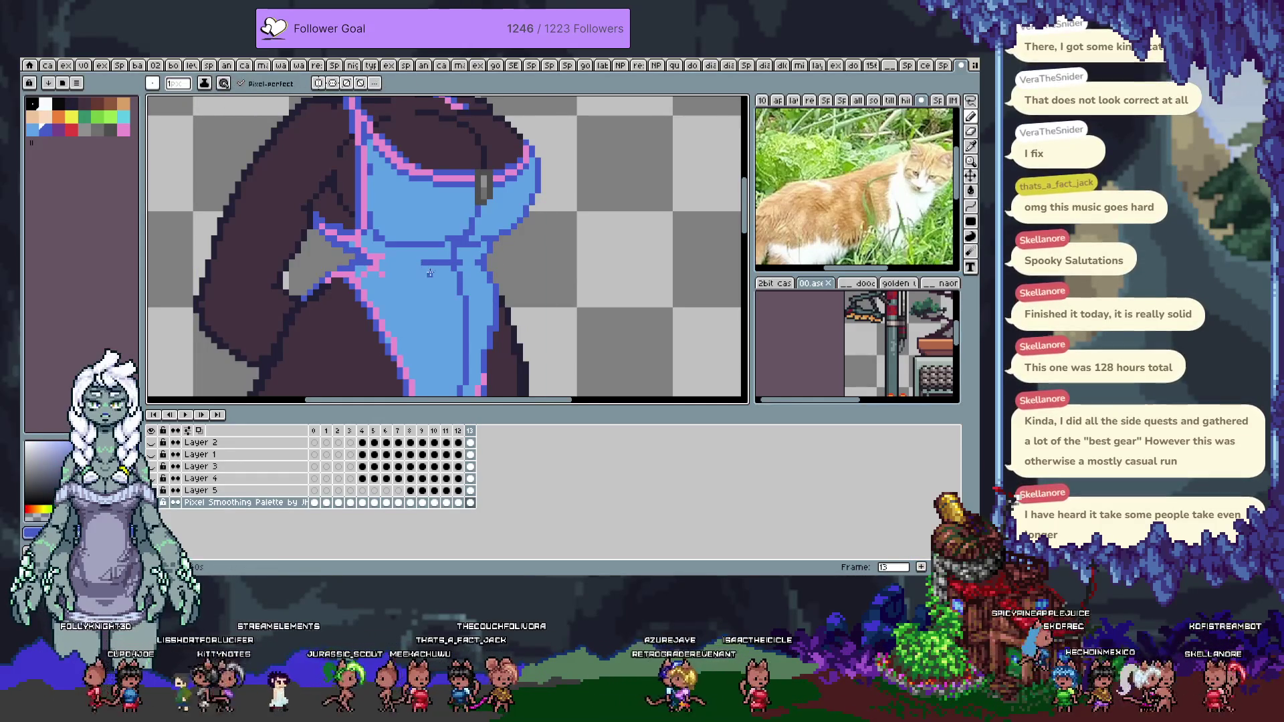
drag(449, 395, 452, 285)
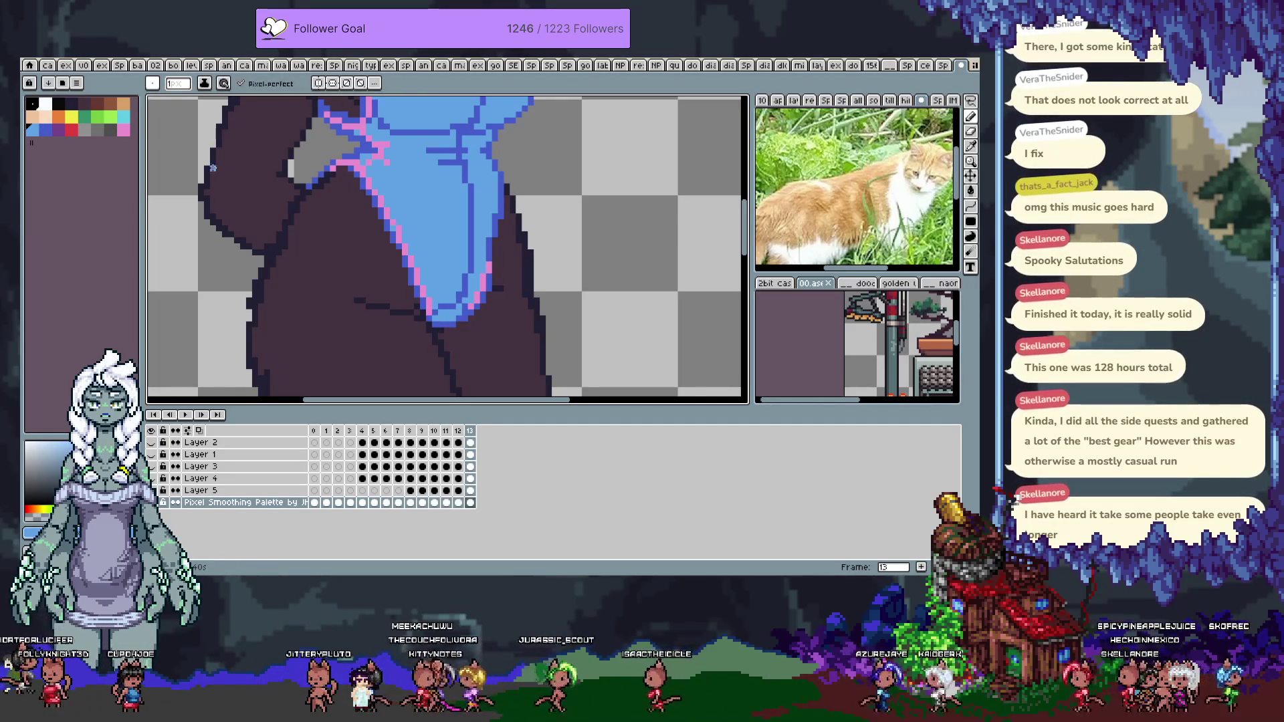
Place a grey test pixel on the suit edge, undo it, and pick green from the palette
click(96, 130)
click(441, 318)
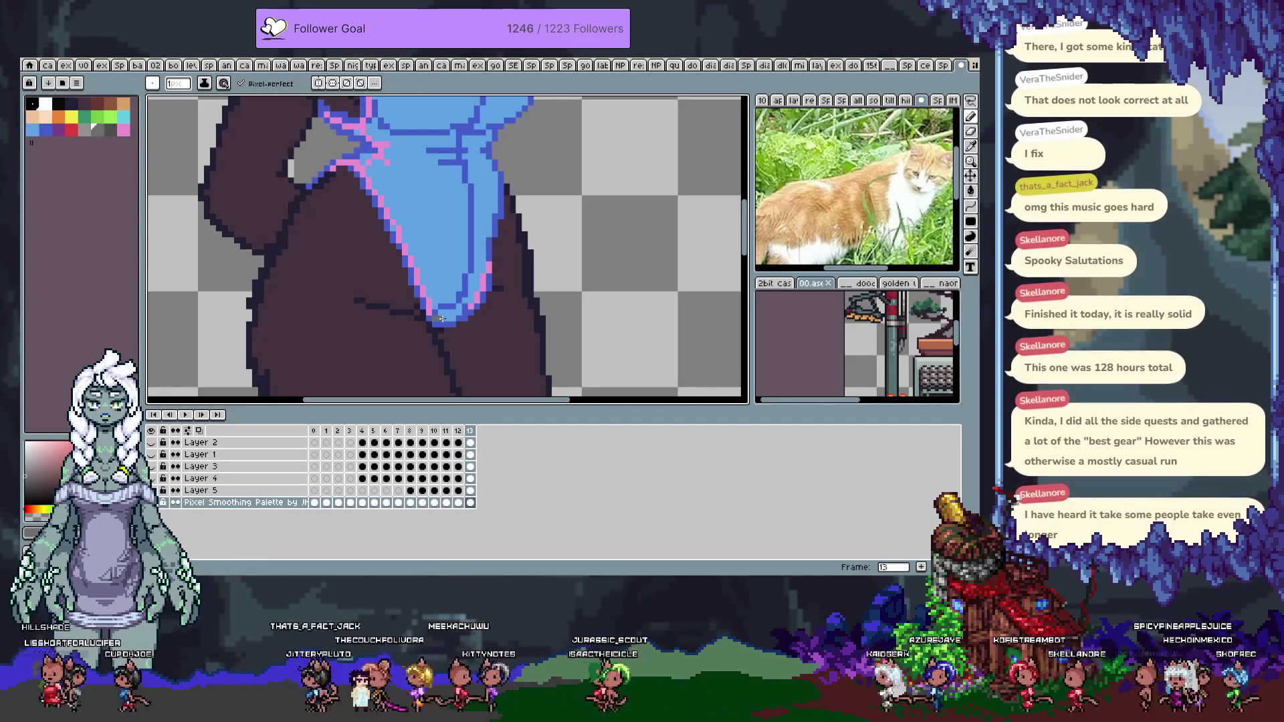
key(ctrl+z)
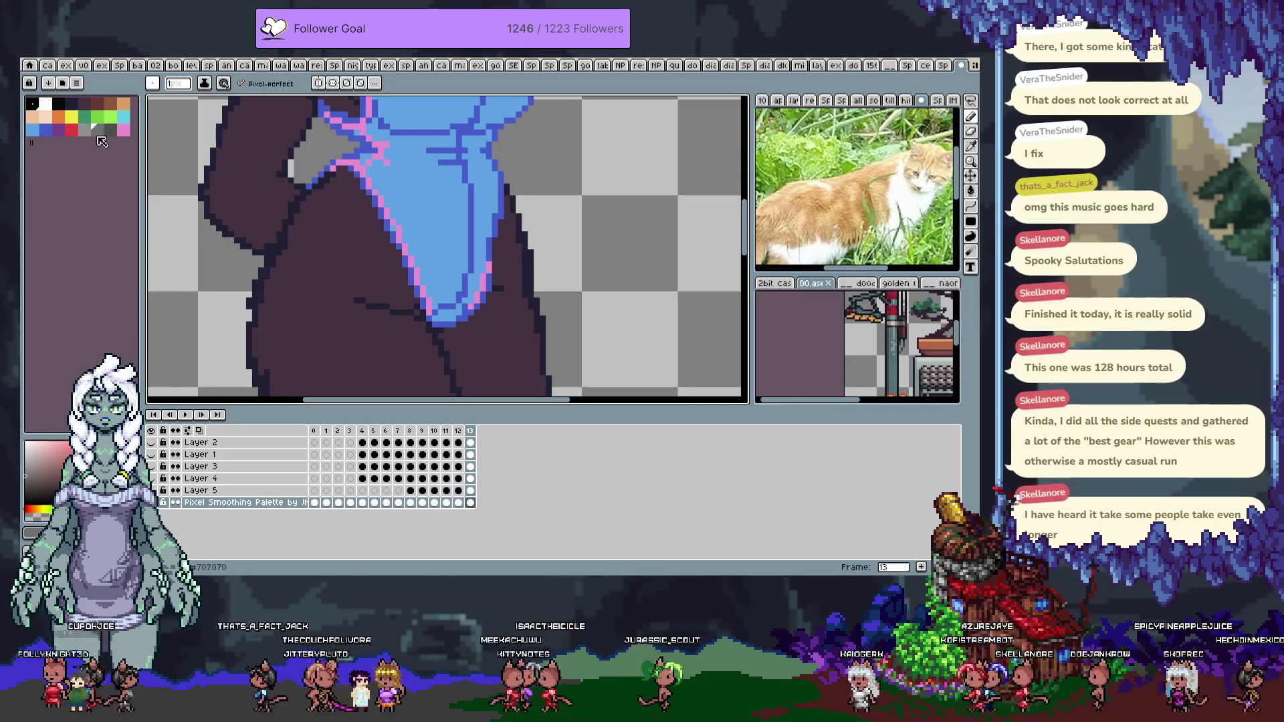
click(84, 117)
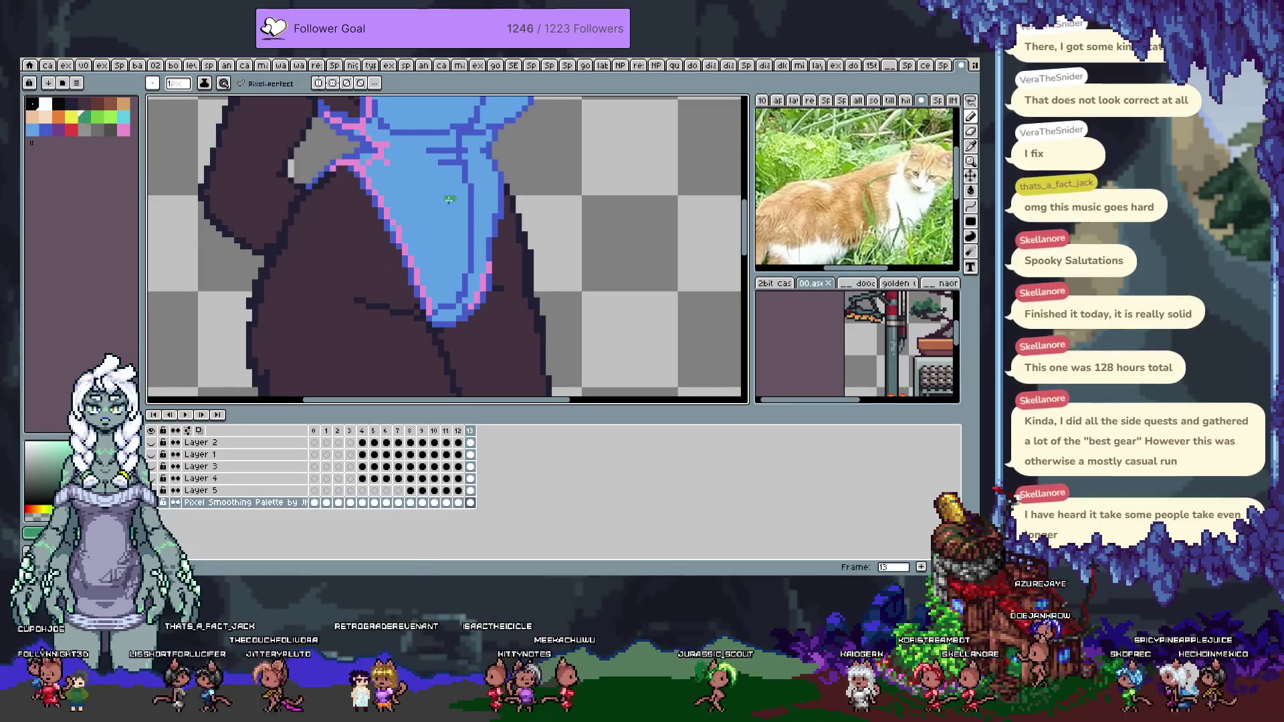
scroll(423, 310, up, 3)
Try a green bucket fill and a short green waist line on the swimsuit, undoing both
key(g)
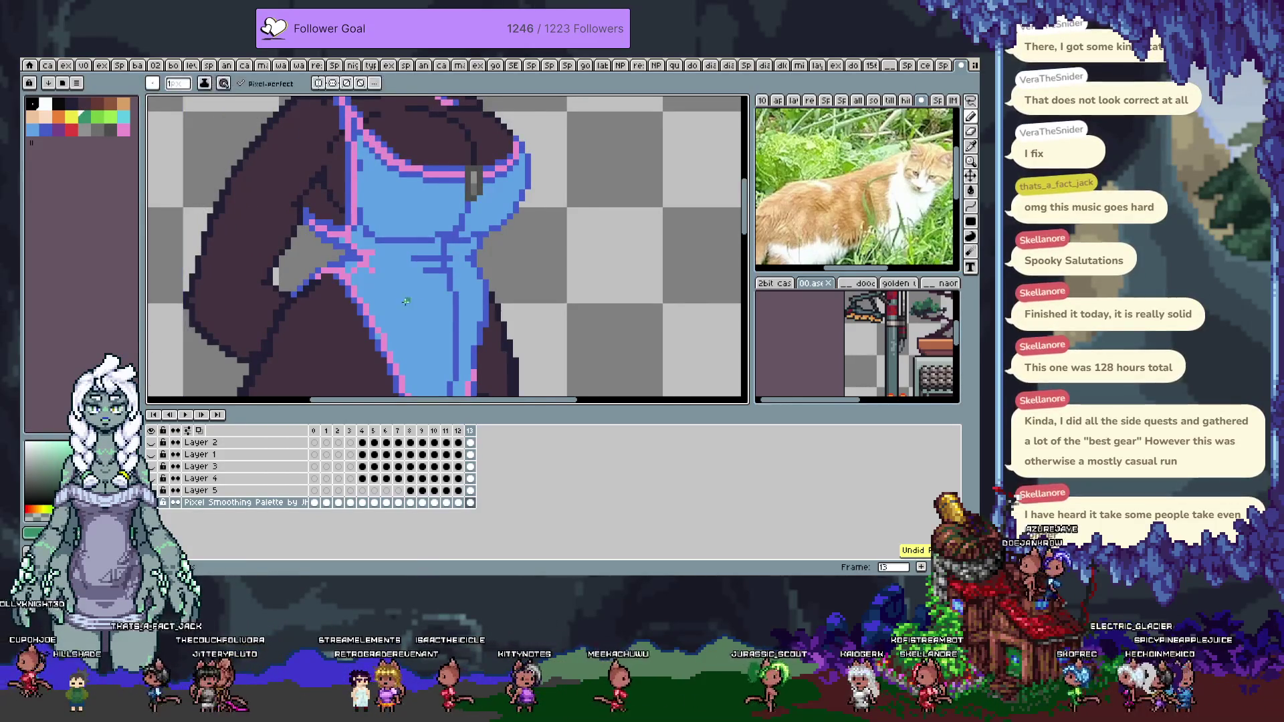
click(407, 310)
key(v)
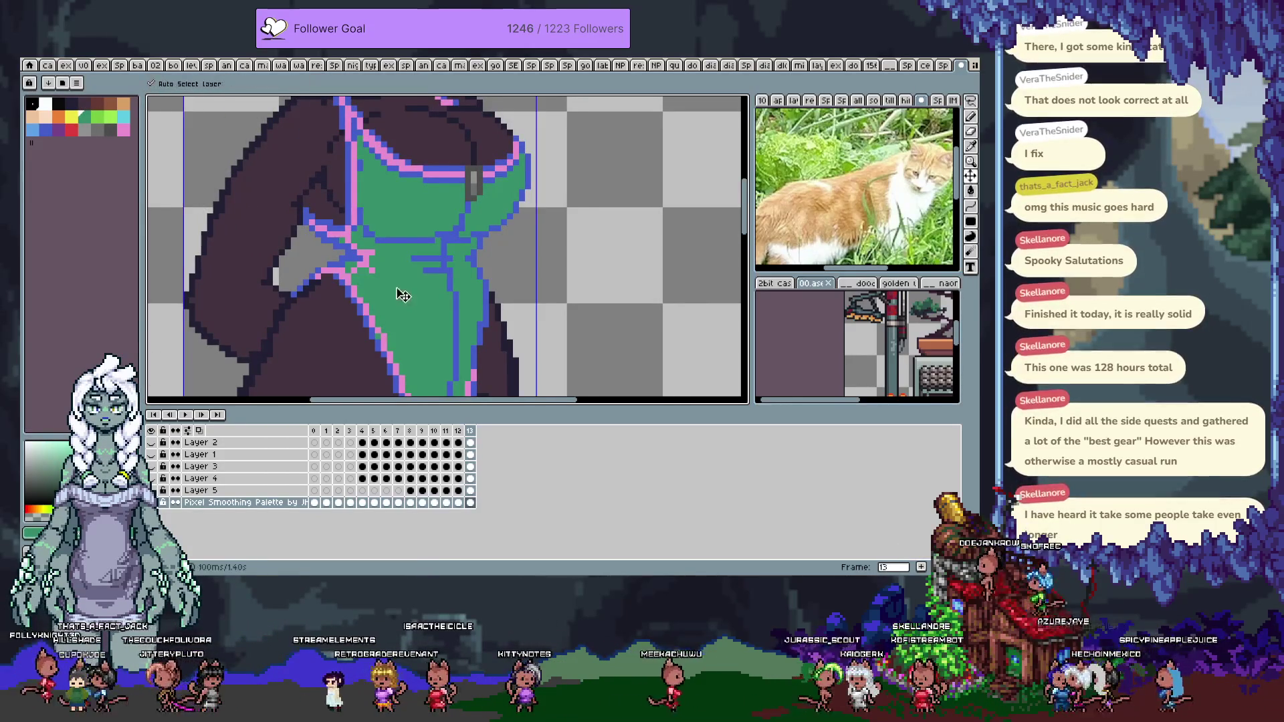
key(ctrl+z)
key(b)
scroll(401, 268, right, 2)
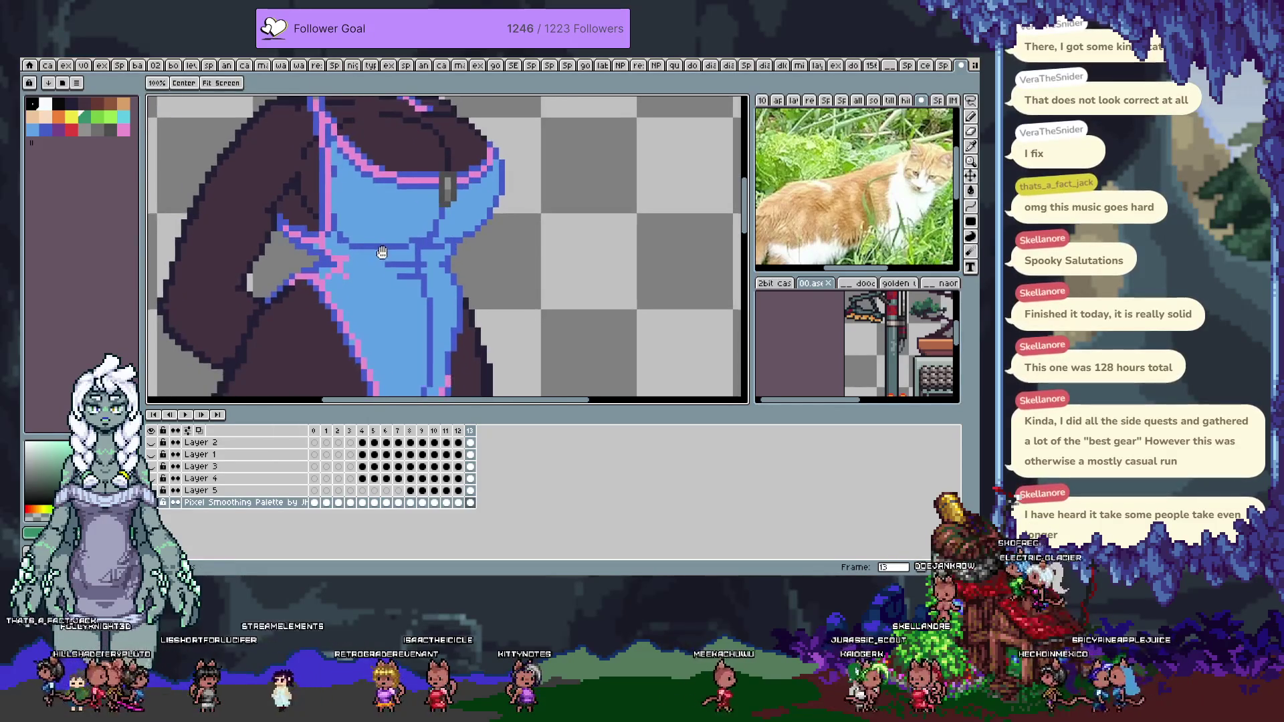
drag(379, 252, 407, 253)
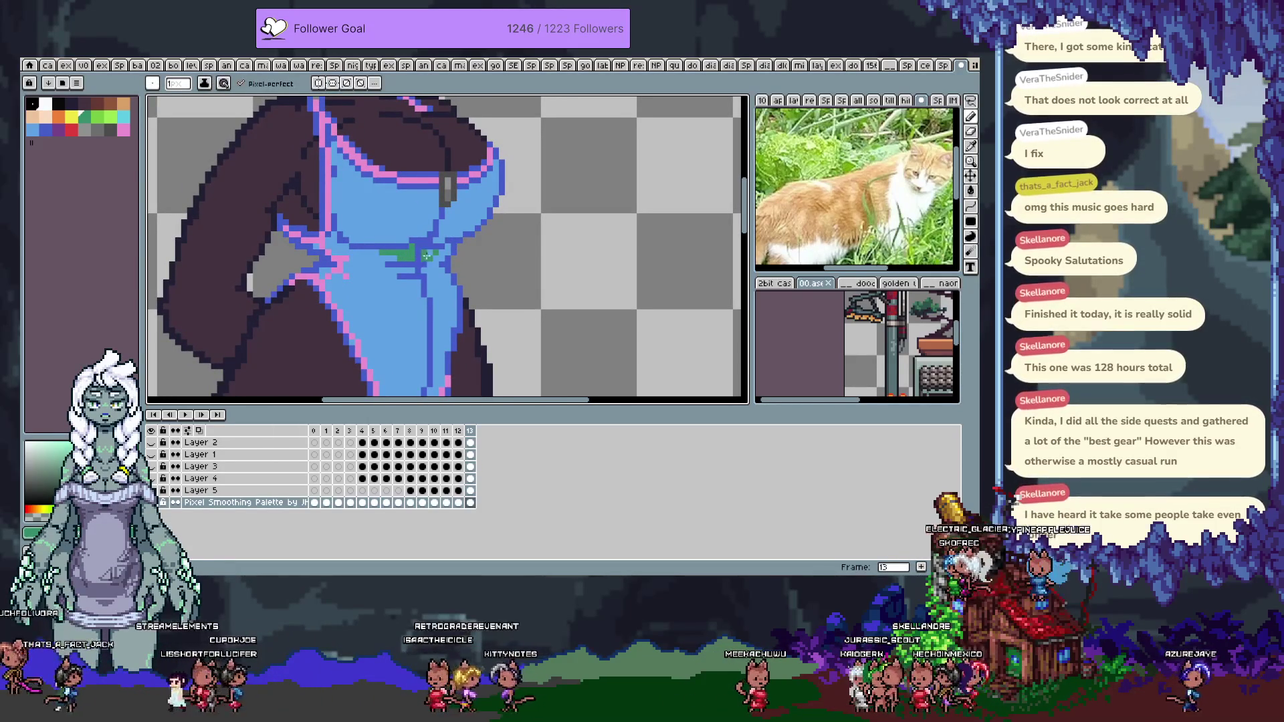
key(v)
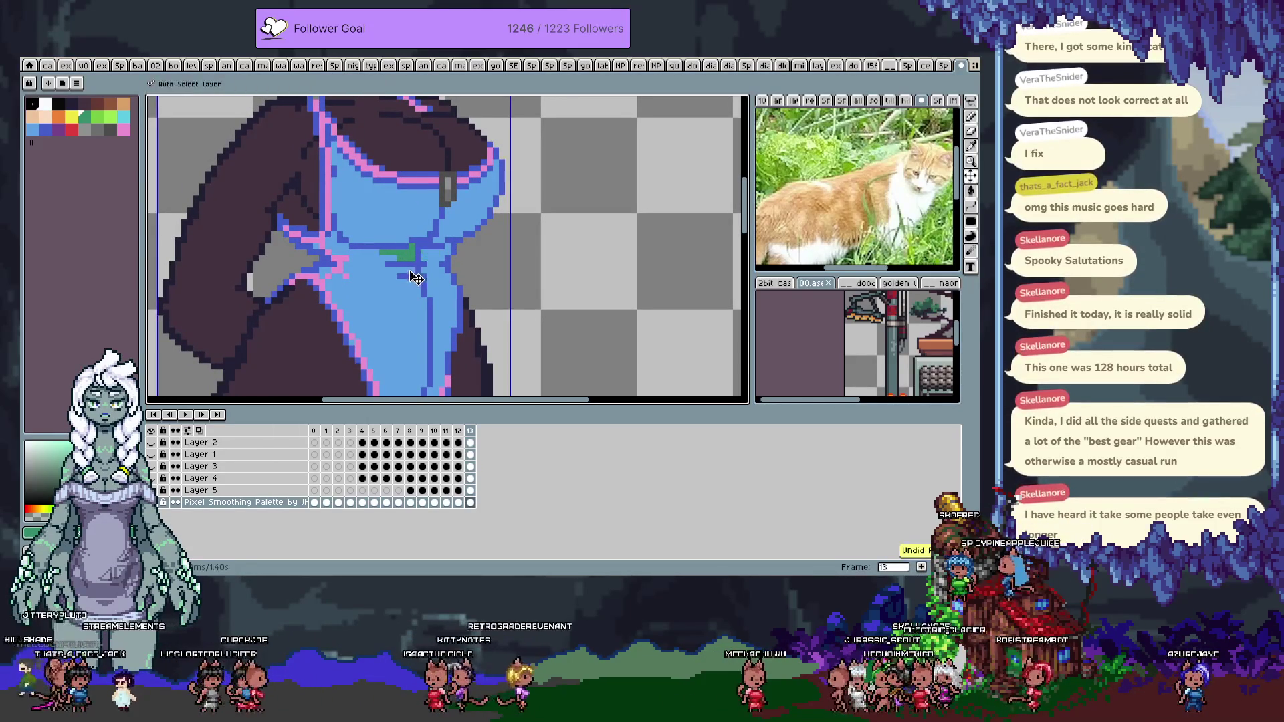
key(b)
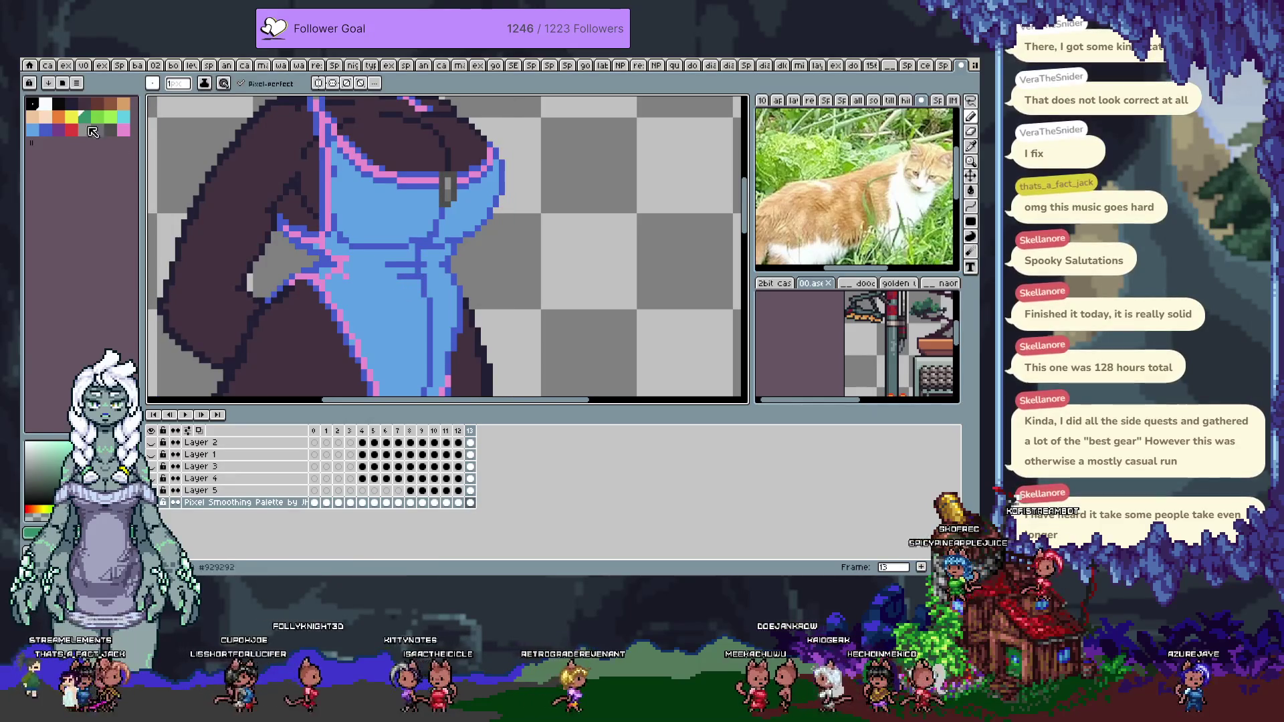
Fill the suit bright green, try a teal refill, then undo back to the blue swimsuit
key(g)
click(387, 326)
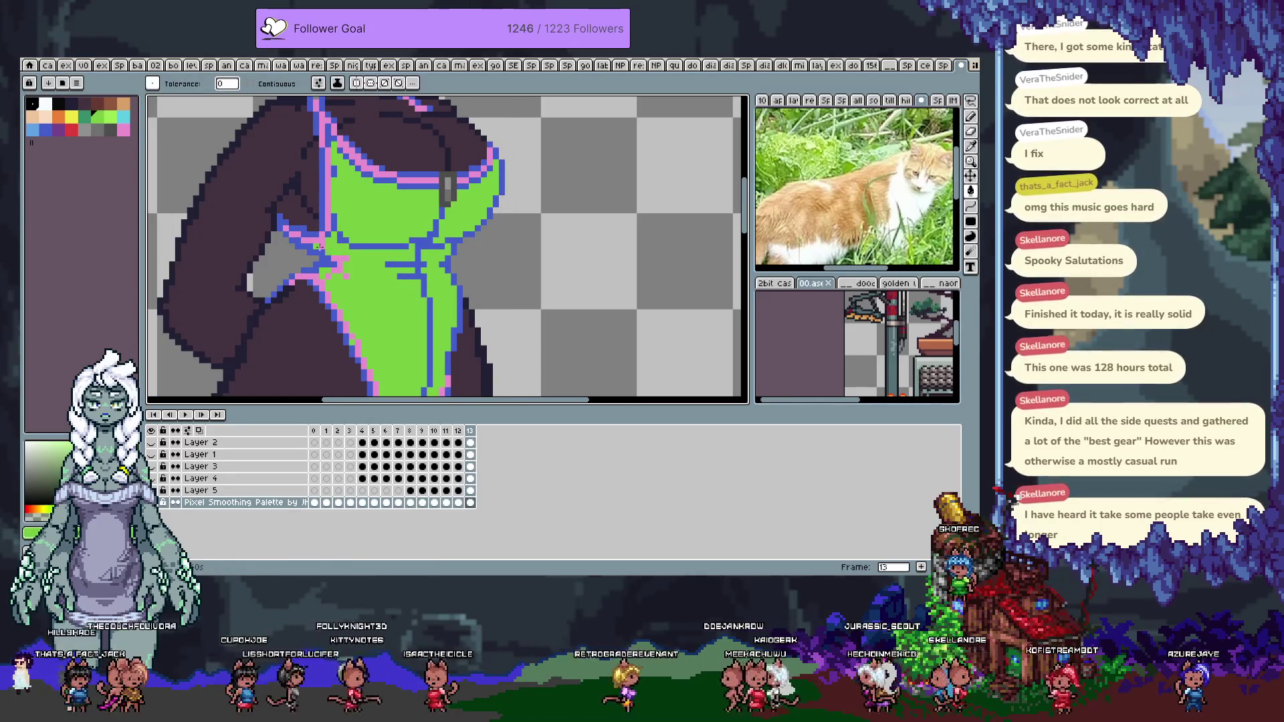
click(84, 117)
click(379, 247)
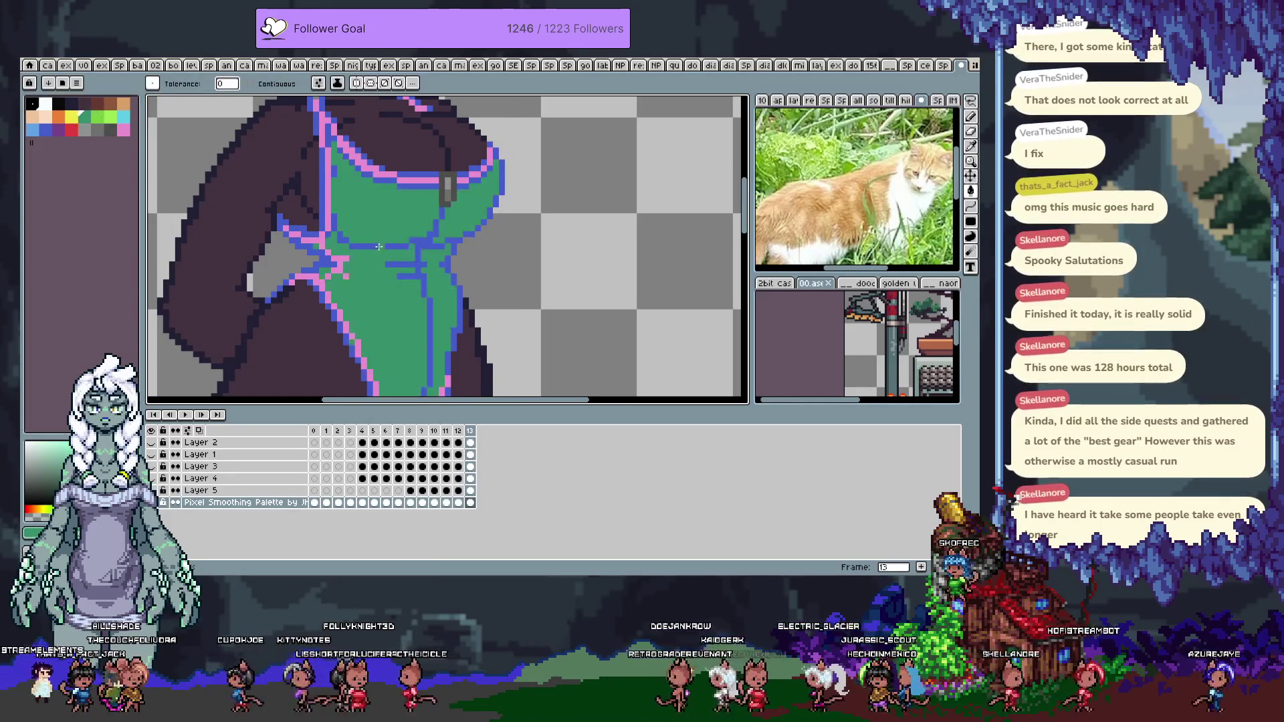
key(ctrl+z)
mouse_move(351, 283)
mouse_down()
mouse_move(347, 309)
mouse_move(362, 248)
mouse_up()
scroll(348, 309, down, 2)
key(g)
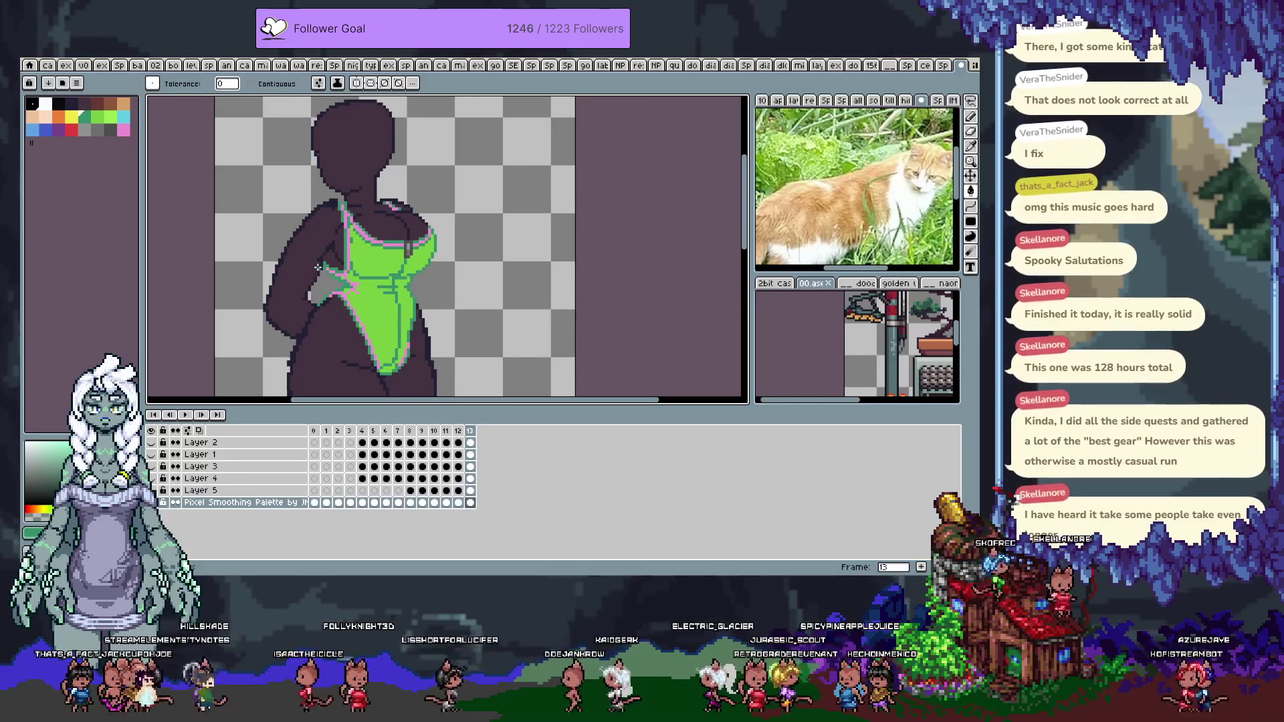
key(ctrl+z)
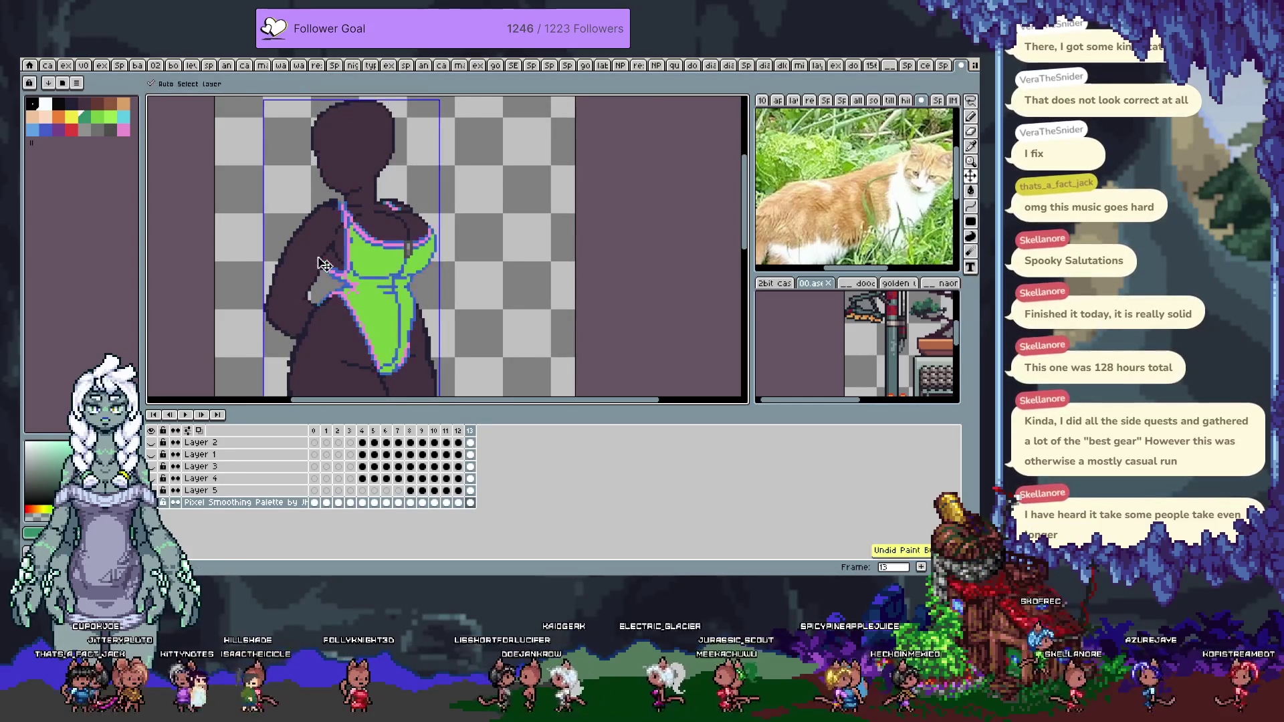
key(ctrl+z)
Add new animation frame 14 and hide the timeline for a larger canvas
key(i)
key(alt+n)
key(Tab)
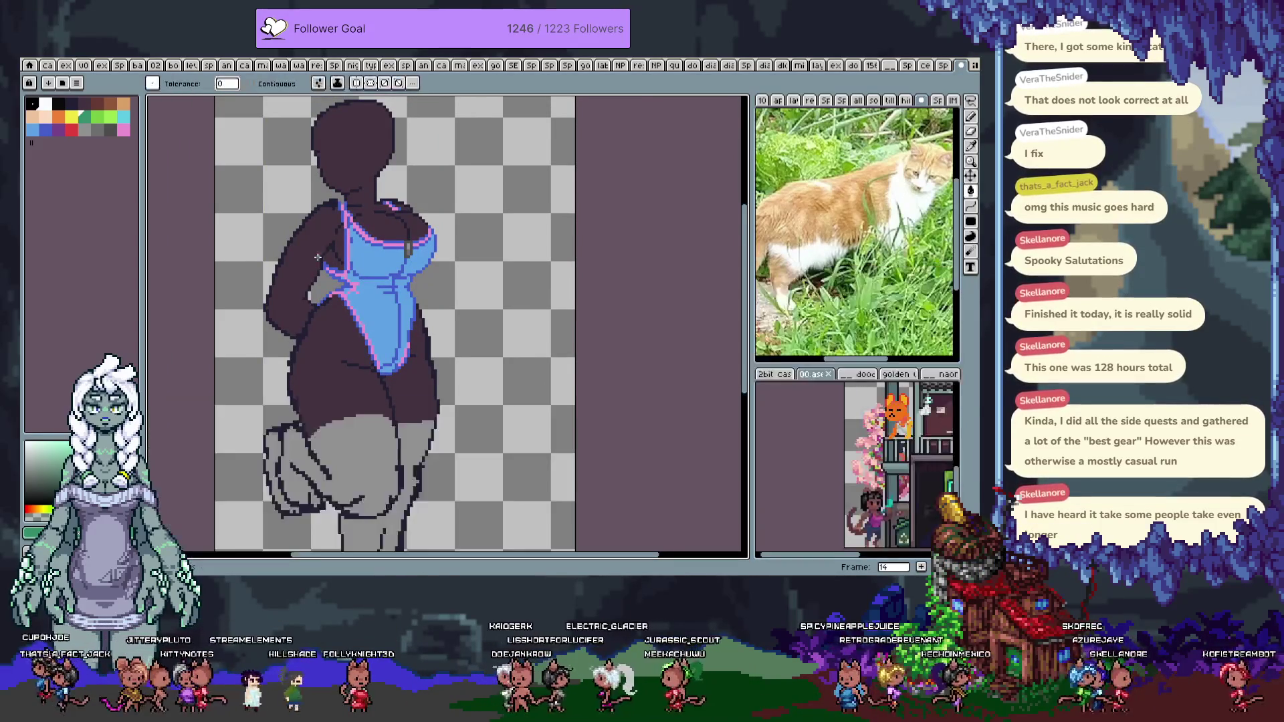
Bucket-fill the swimsuit bright green on frame 14
scroll(361, 275, up, 2)
key(g)
click(356, 281)
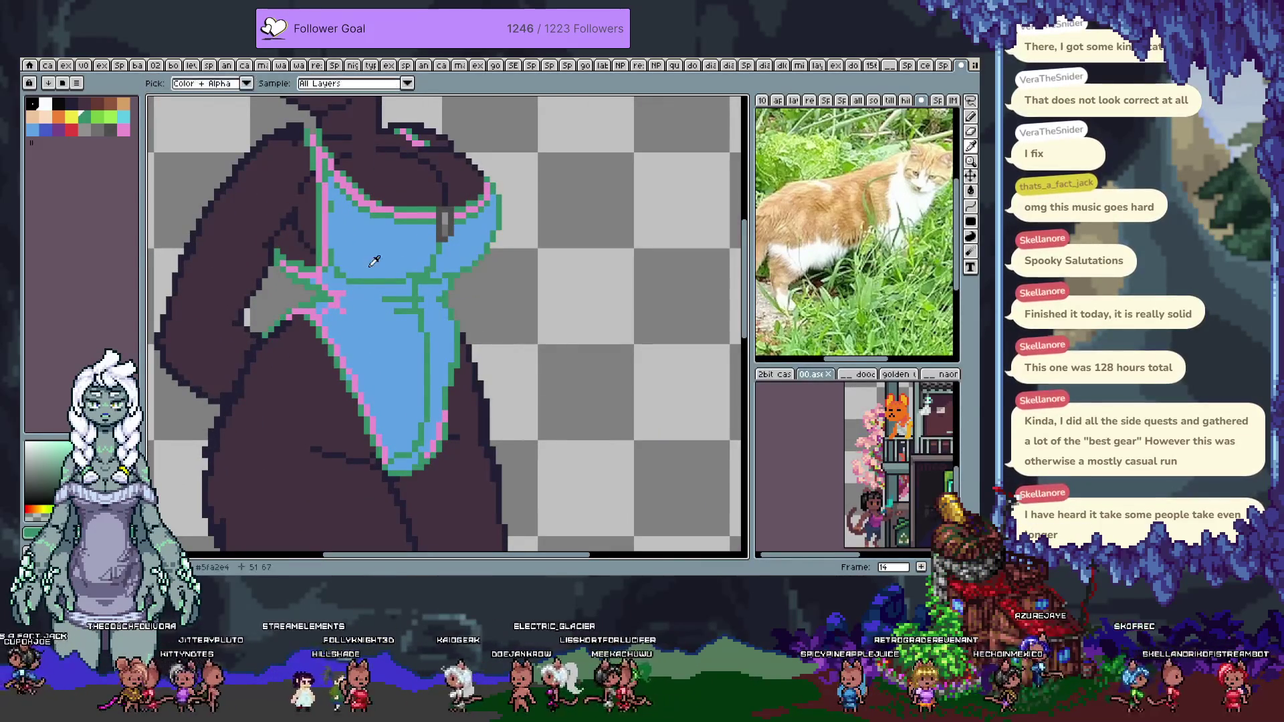
click(375, 261)
key(i)
key(b)
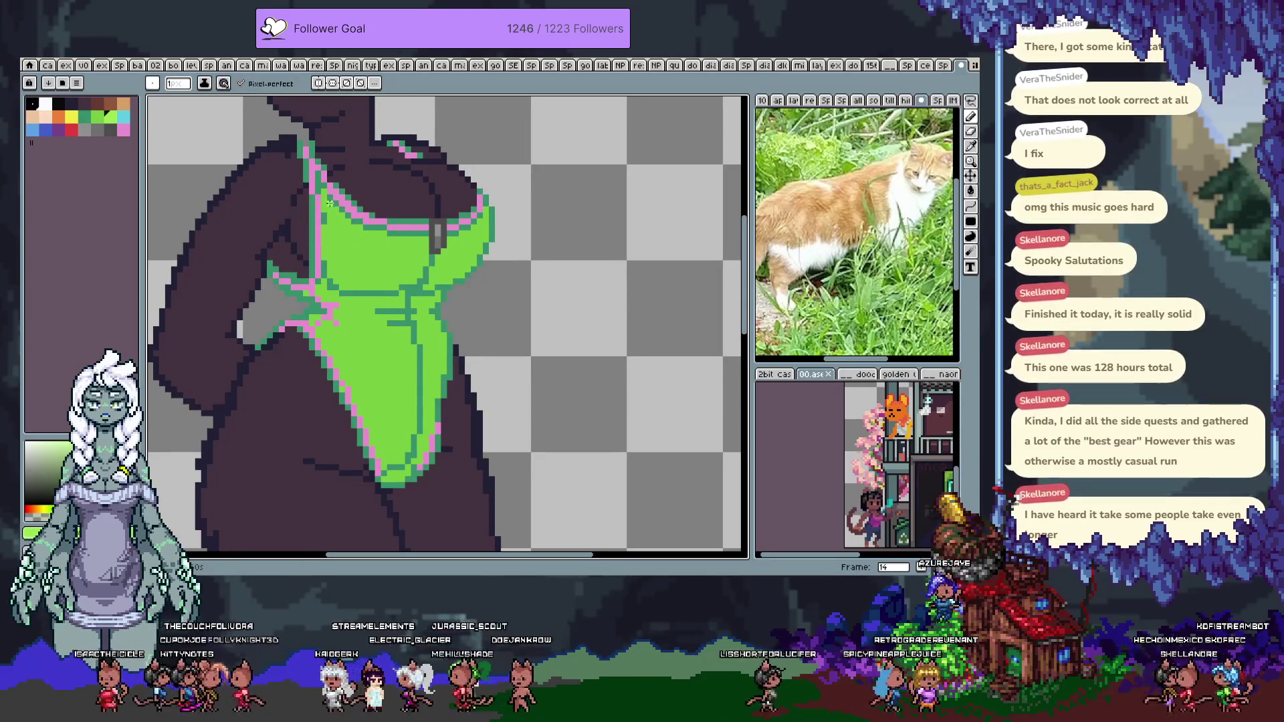
Paint light-green highlights on the top and a brighter edge down the suit's left side
click(359, 232)
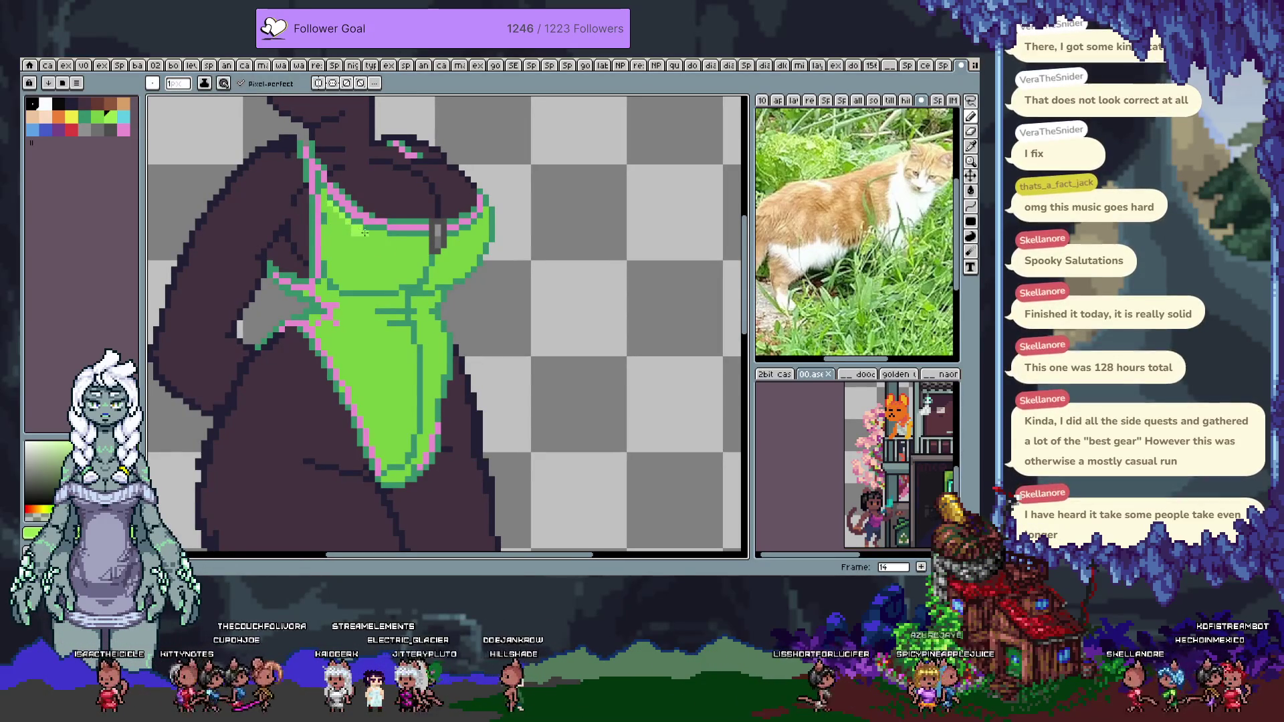
drag(373, 236, 405, 245)
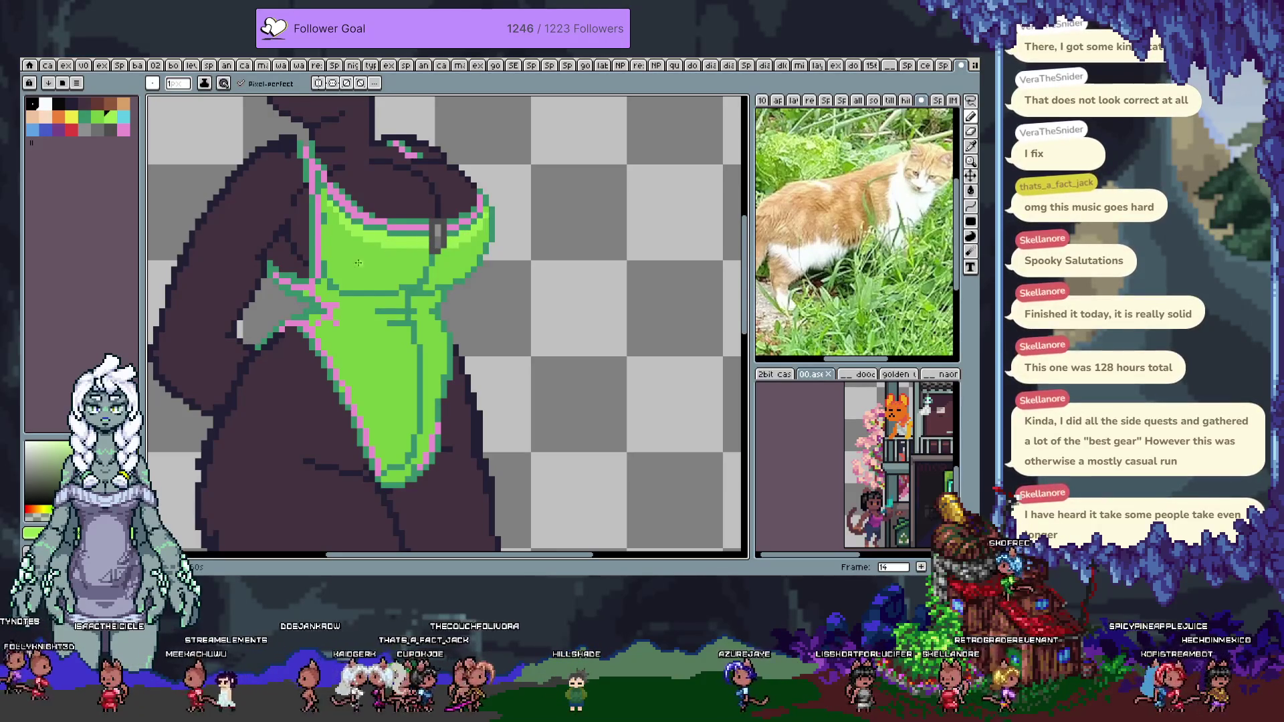
drag(363, 348, 394, 344)
key(ctrl+z)
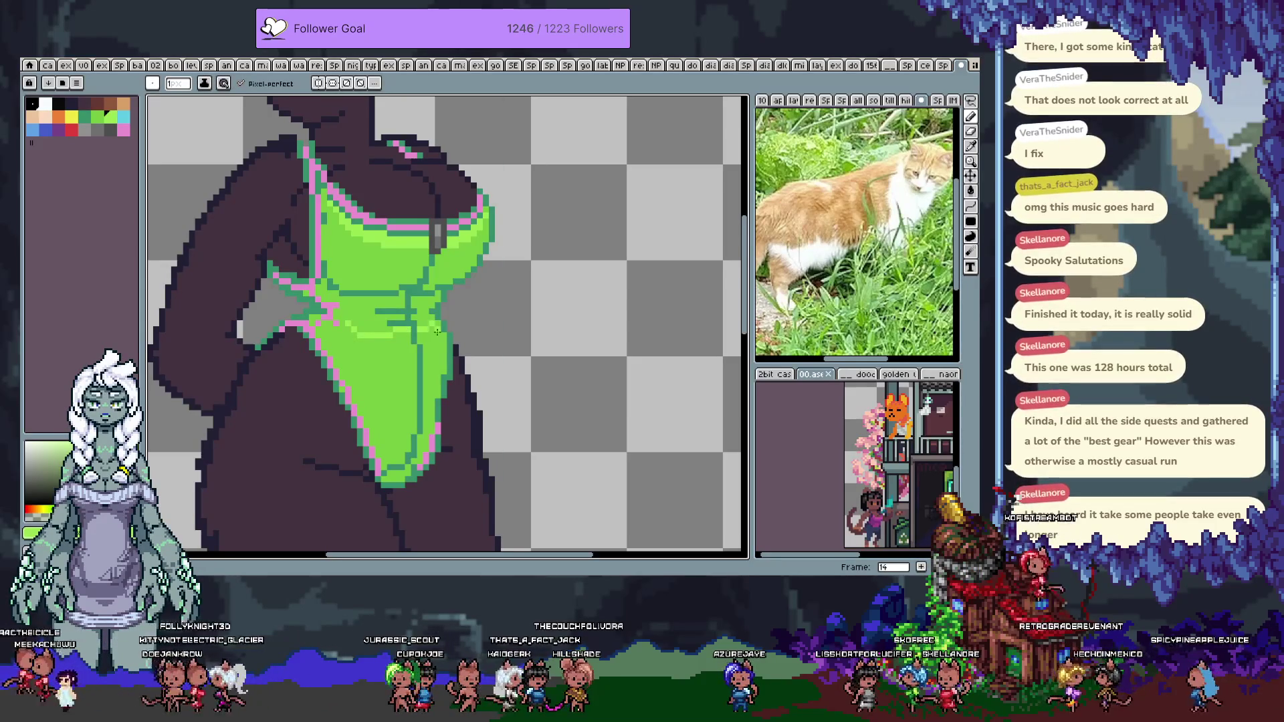
drag(346, 371, 361, 394)
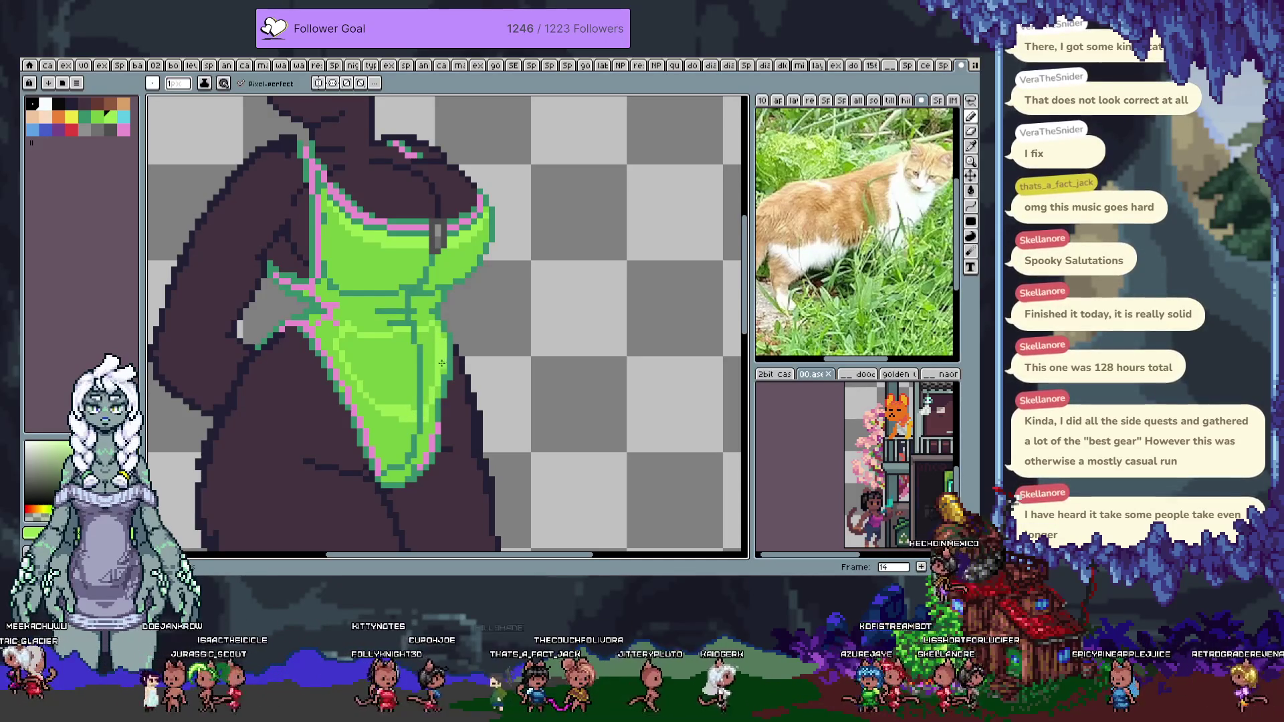
Repaint the suit's dark centre line in lighter green after undoing a flat shading fill
key(g)
click(423, 370)
key(ctrl+z)
click(427, 361)
key(b)
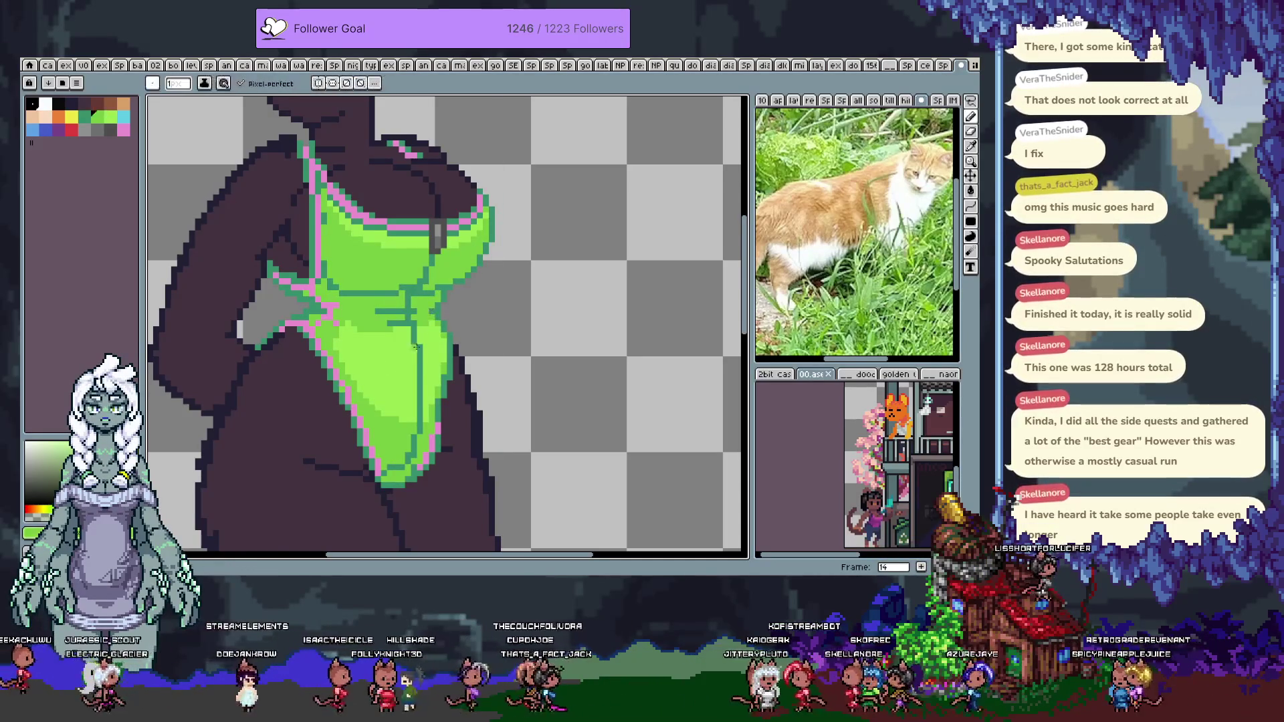
drag(420, 353, 418, 412)
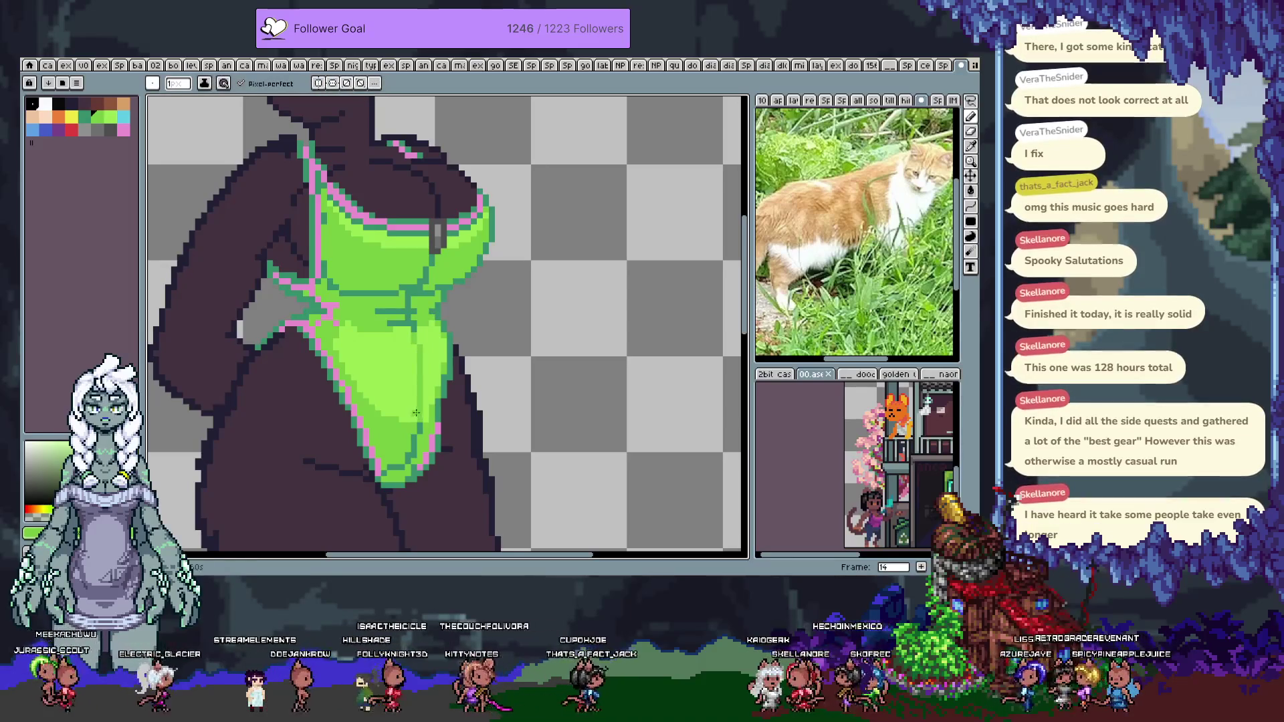
drag(420, 363, 421, 412)
key(ctrl+z)
key(ctrl+y)
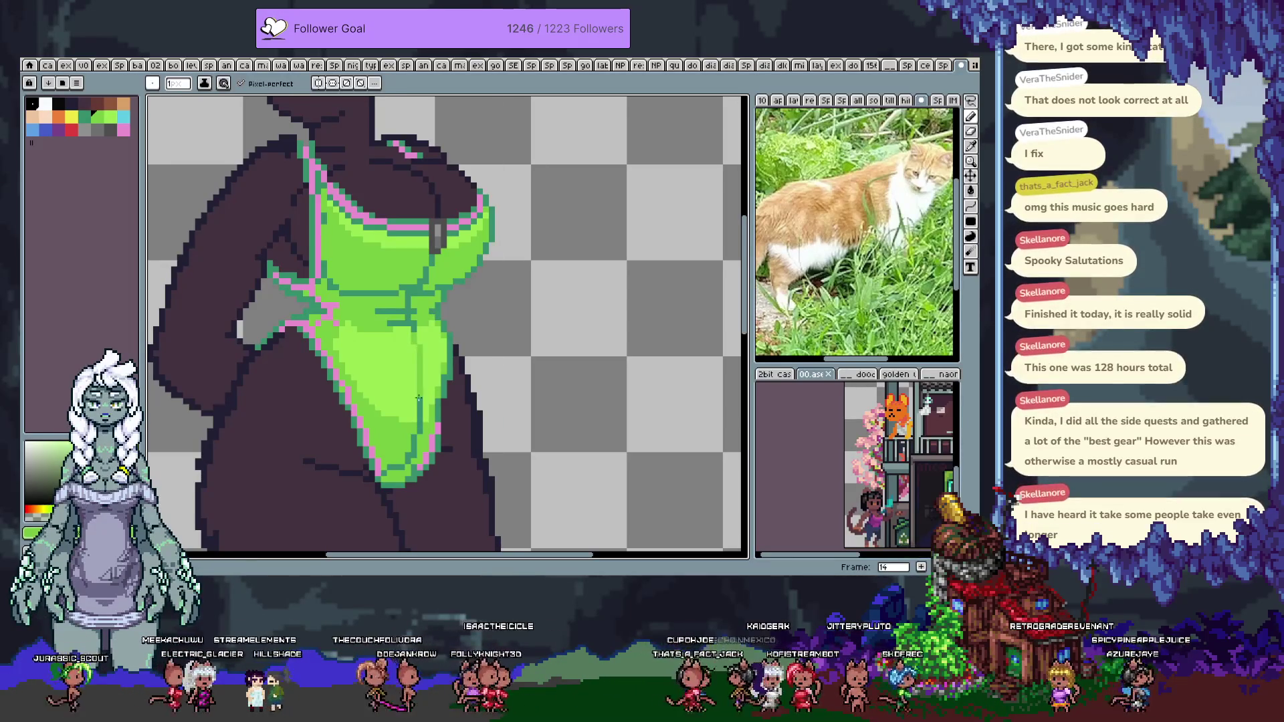
Draw a short and a longer yellow vertical highlight along the suit's centre seam
click(70, 117)
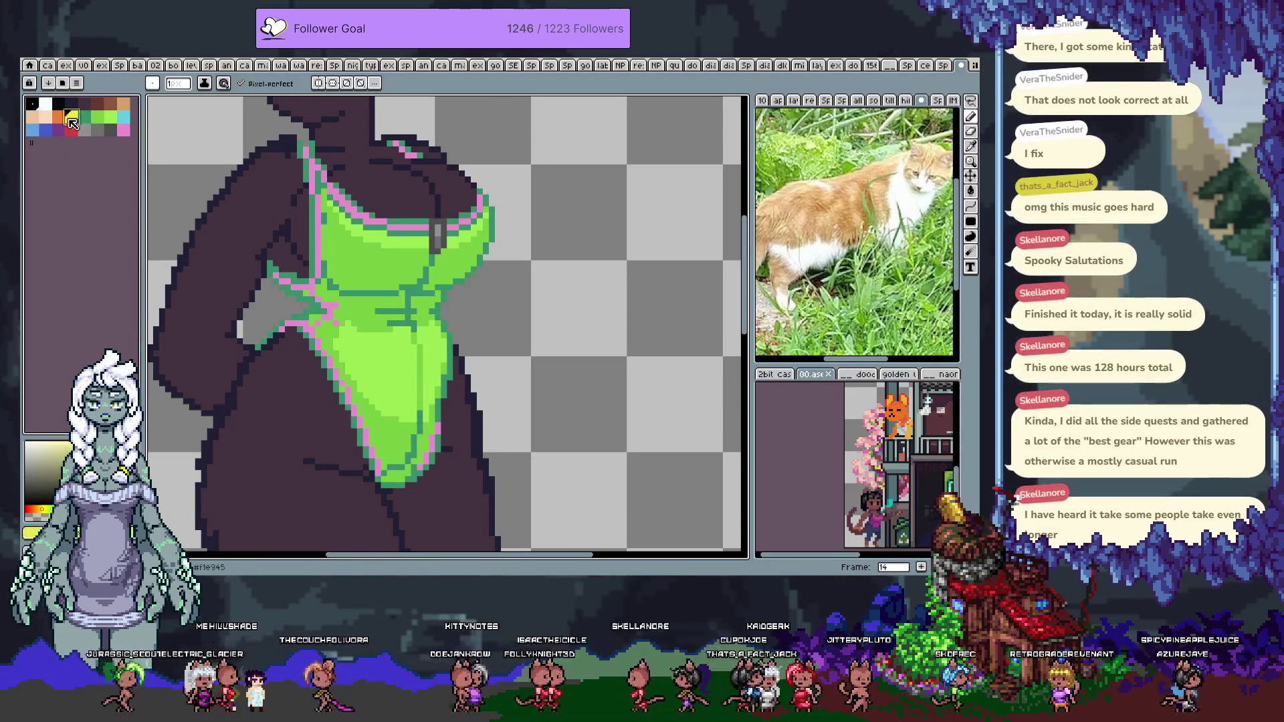
drag(413, 346, 413, 357)
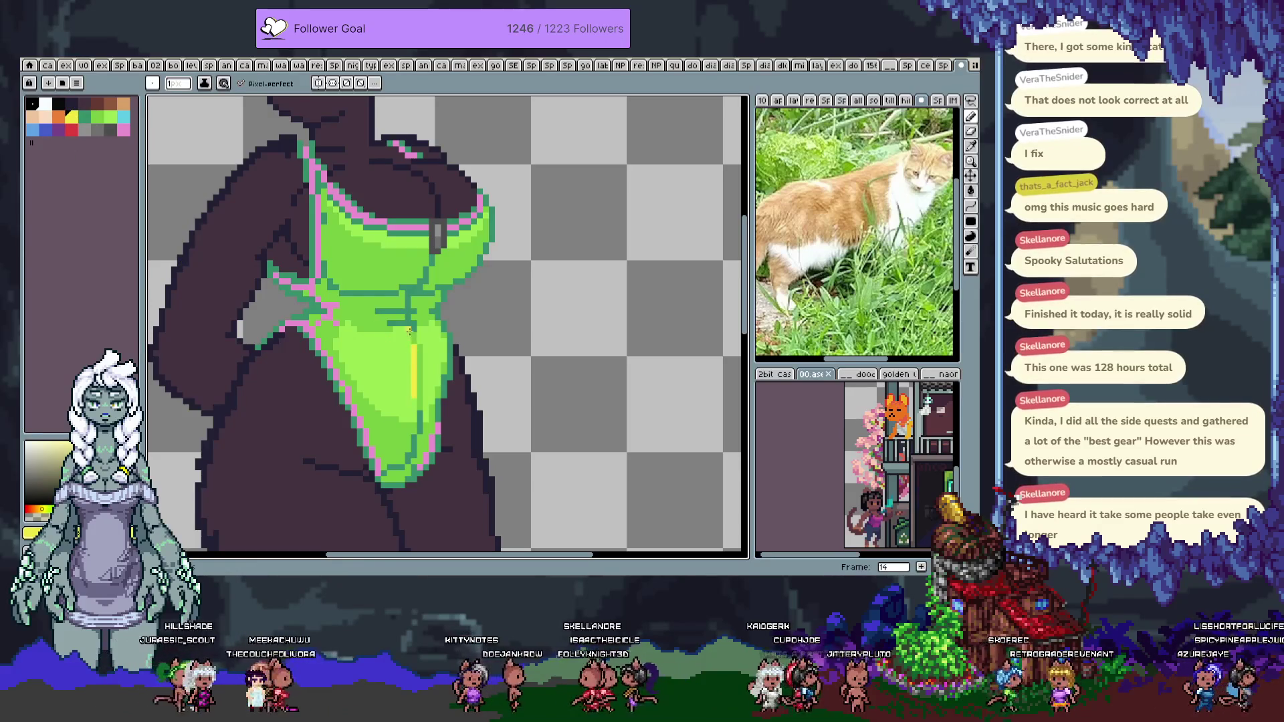
drag(426, 356, 426, 393)
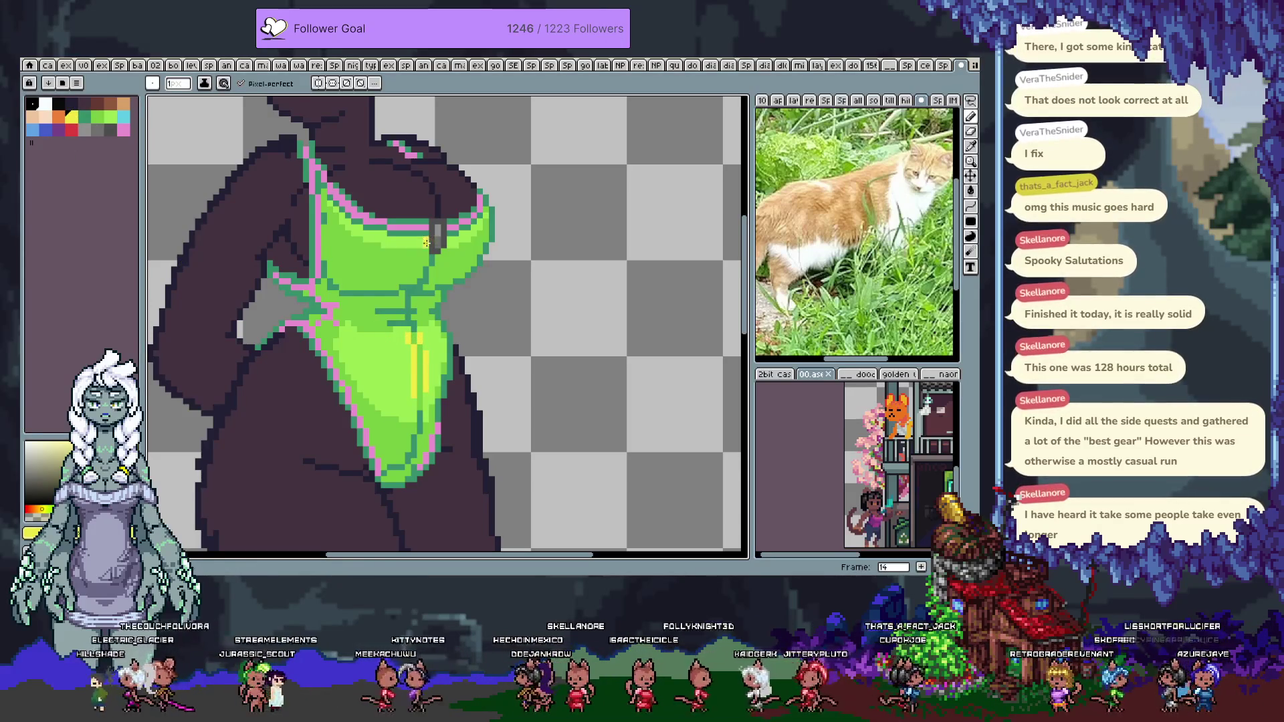
alt+click(431, 221)
alt+click(426, 221)
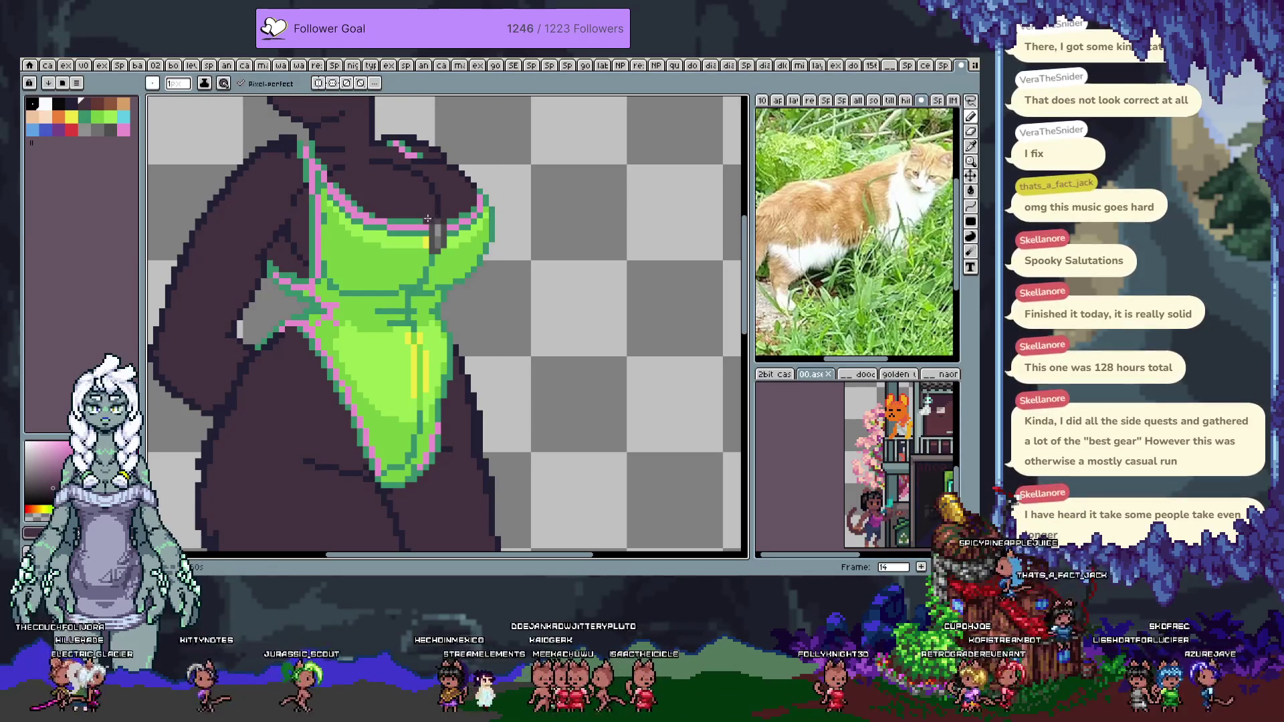
Try a light-blue pixel by the strap and green pixels over the teal seam, undoing both
mouse_move(399, 273)
mouse_down()
mouse_move(391, 380)
mouse_move(402, 286)
mouse_up()
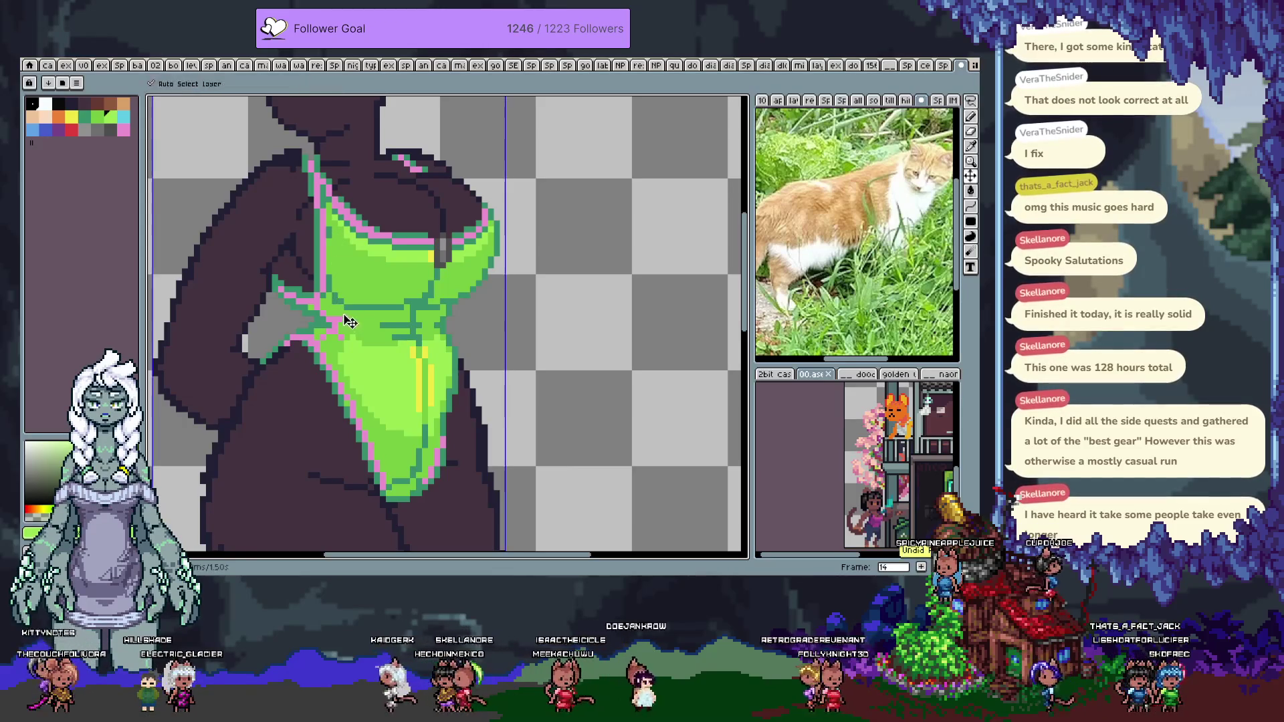
click(124, 117)
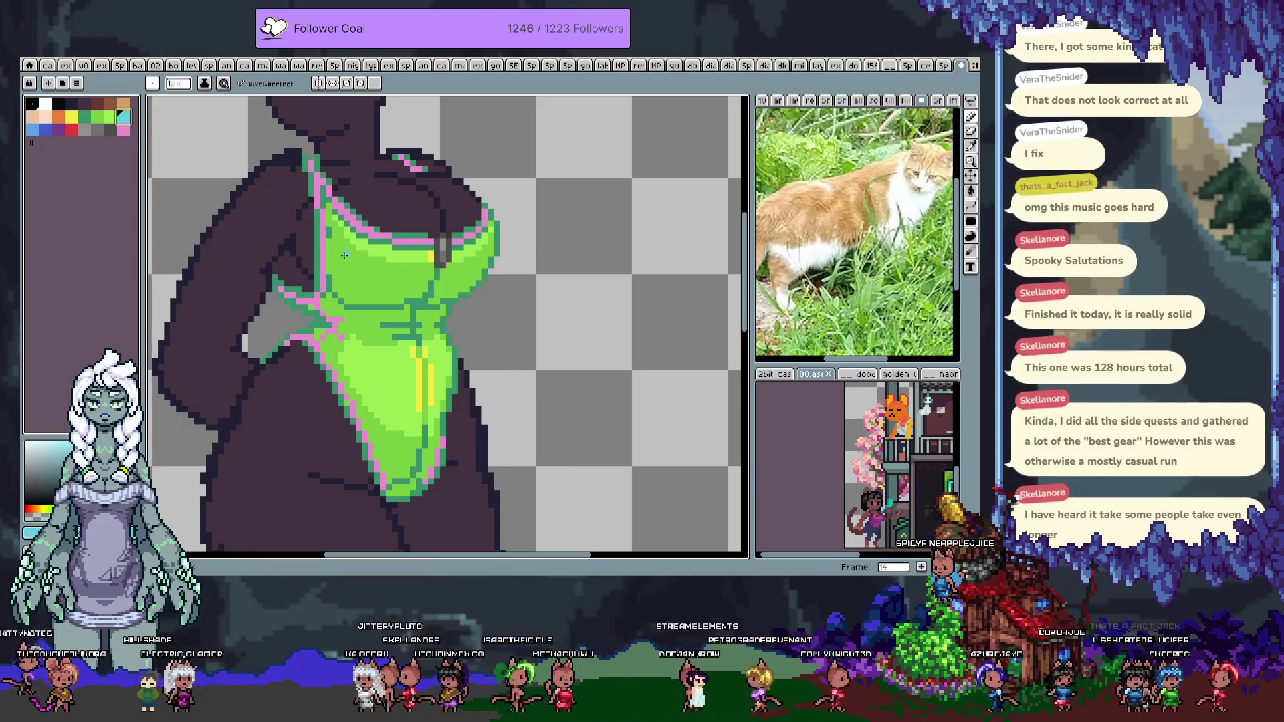
click(431, 256)
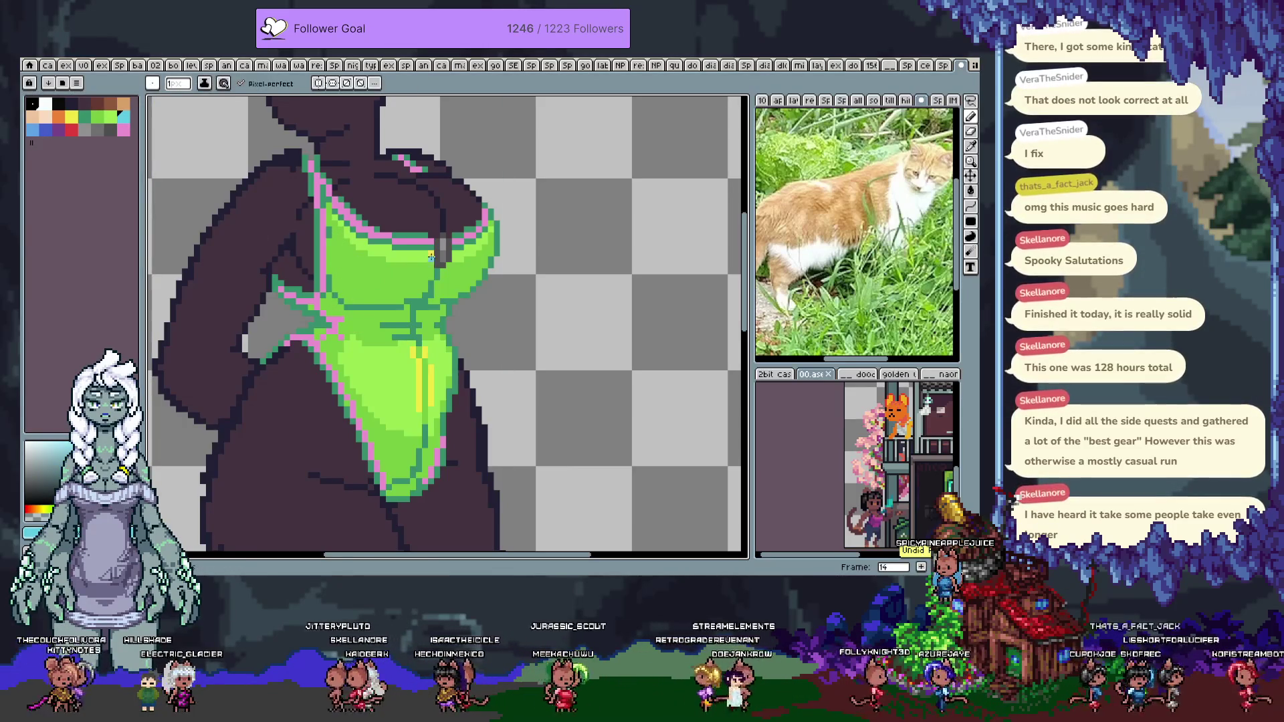
key(ctrl+z)
alt+click(359, 311)
click(364, 308)
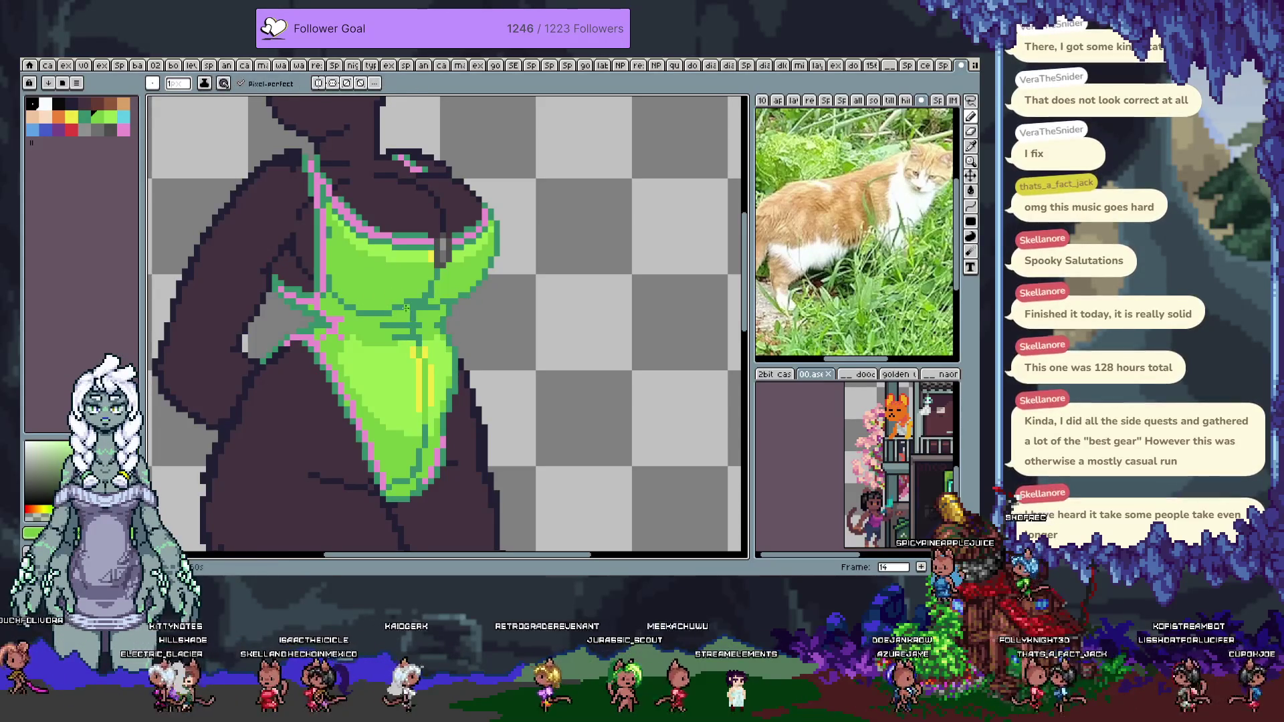
key(ctrl+z)
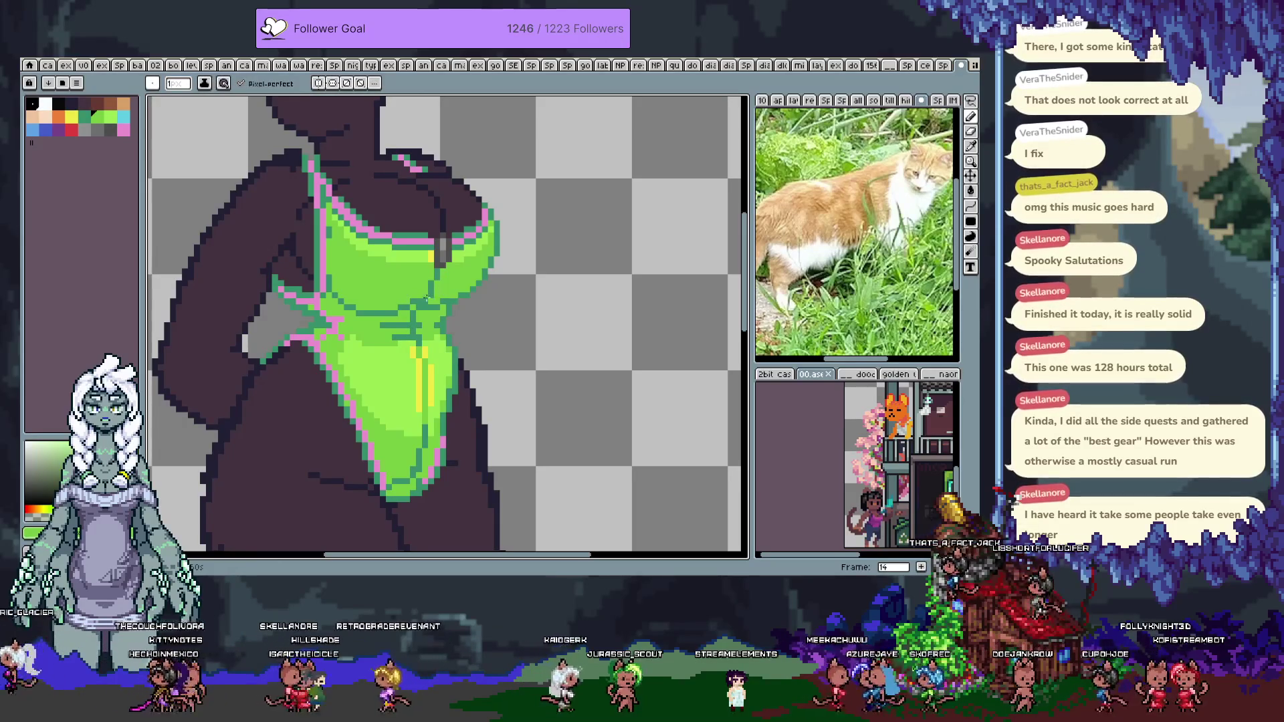
Sample a suit colour and select a rectangle on the suit's left side
key(alt)
alt+click(366, 302)
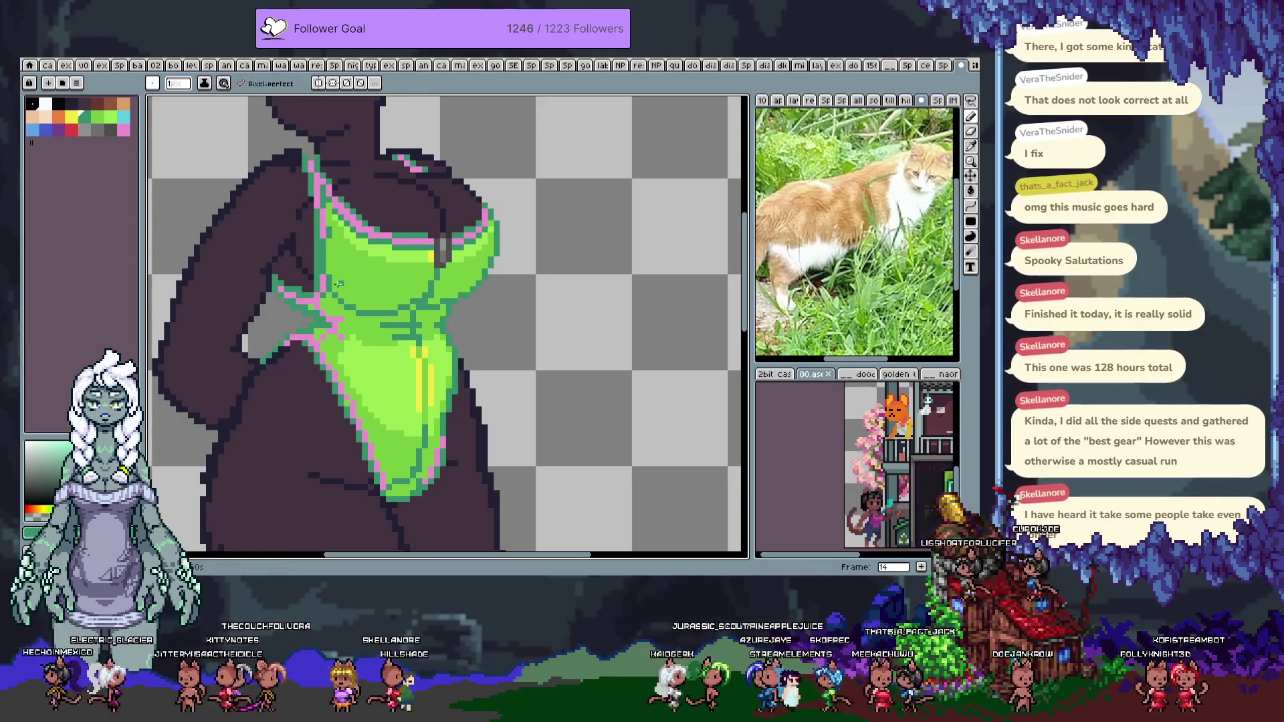
key(m)
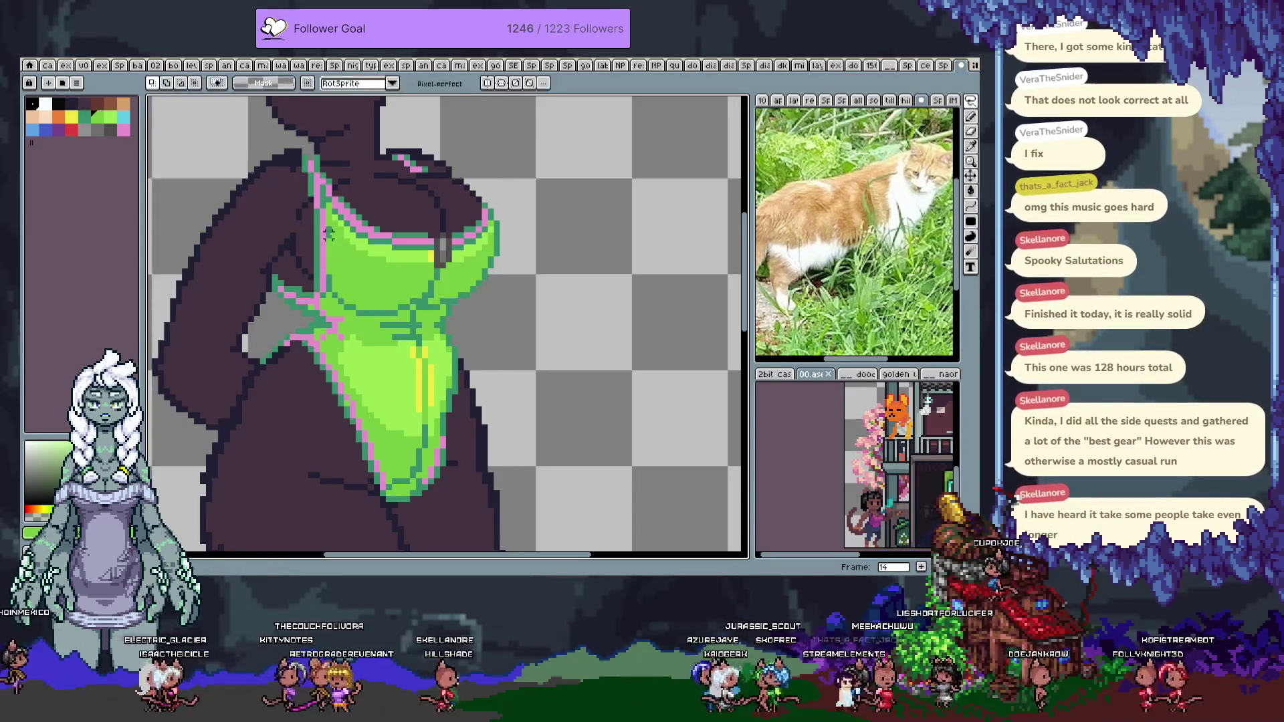
drag(329, 272, 371, 325)
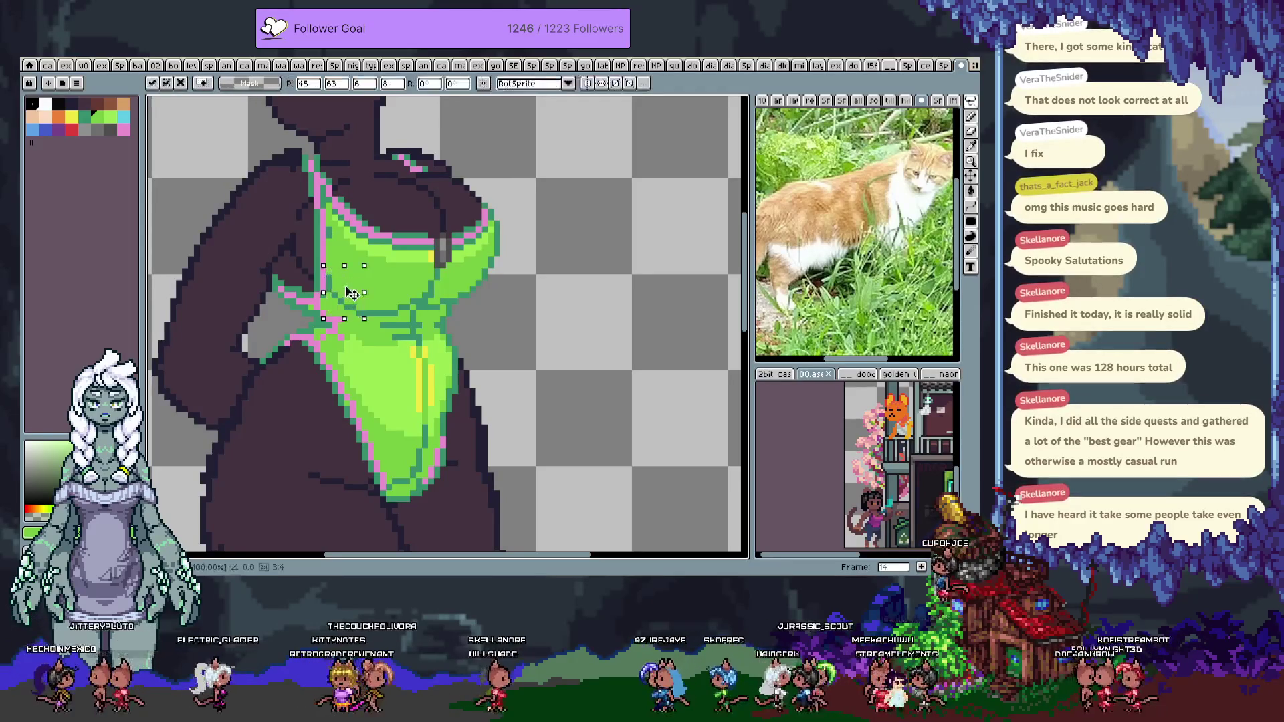
Clear the selection, sample the pink outline colour and save the sprite
key(ctrl+d)
key(b)
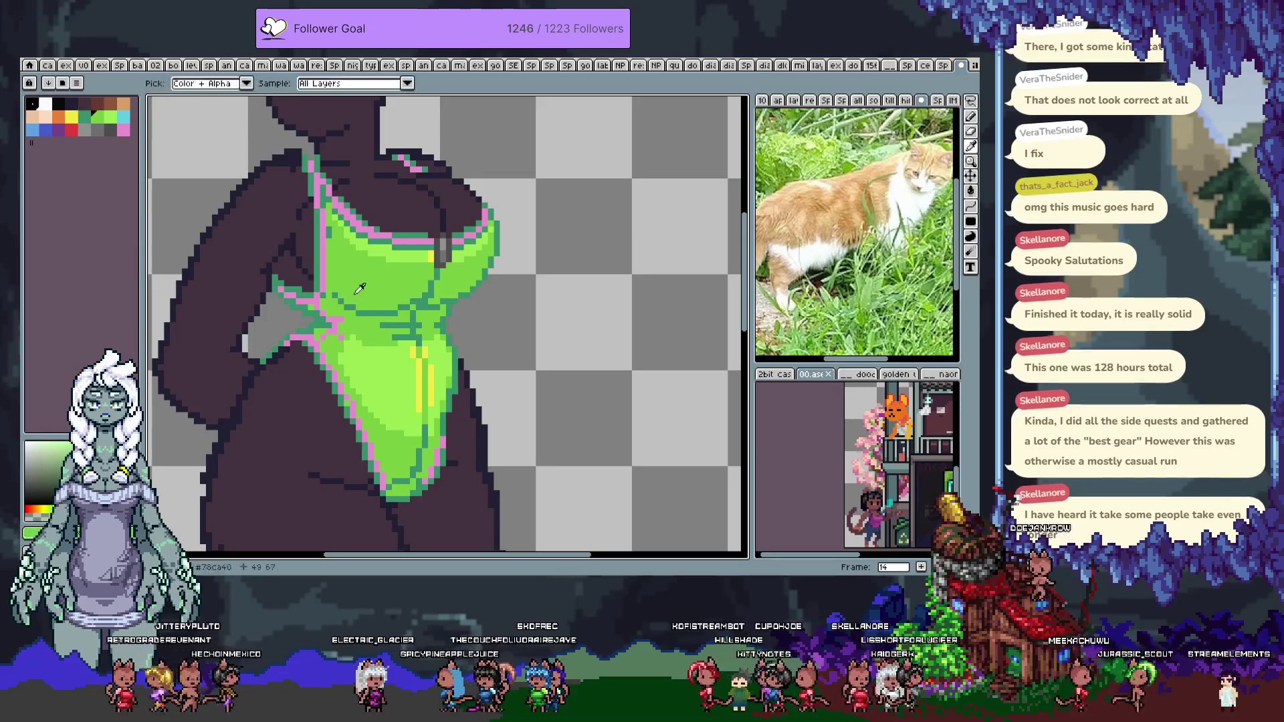
key(i)
scroll(455, 301, up, 3)
alt+click(429, 316)
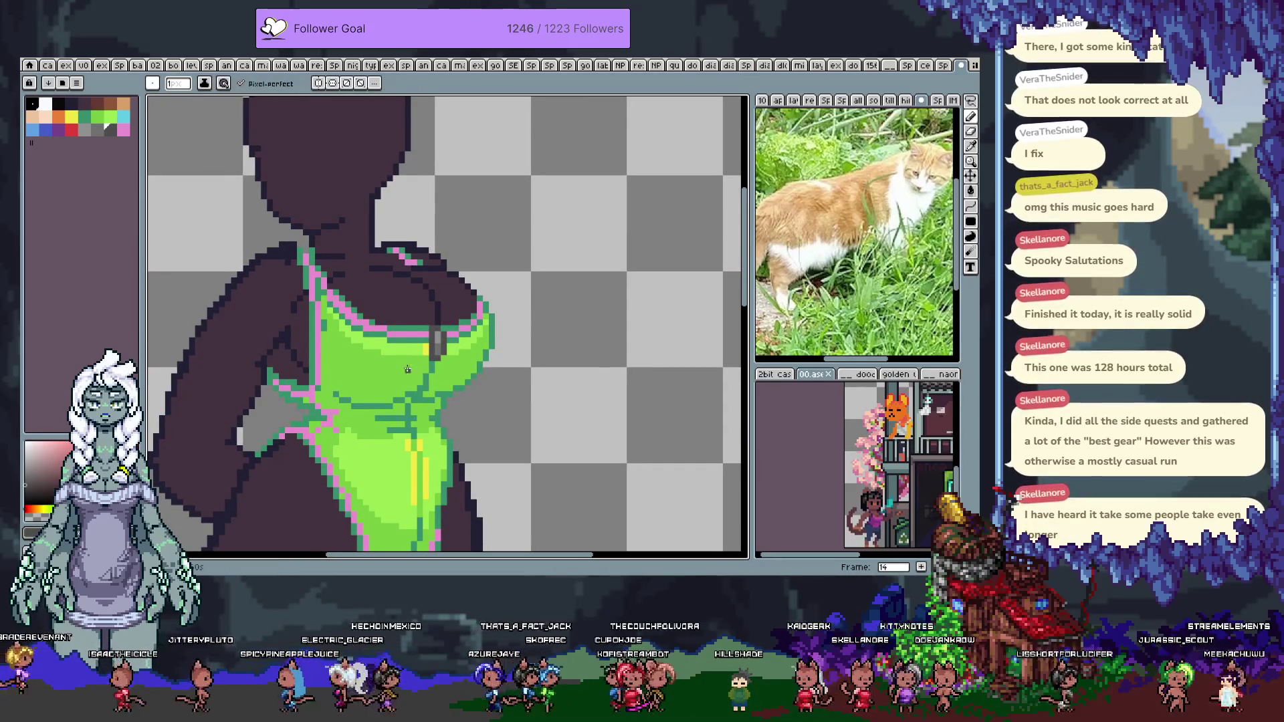
key(ctrl+s)
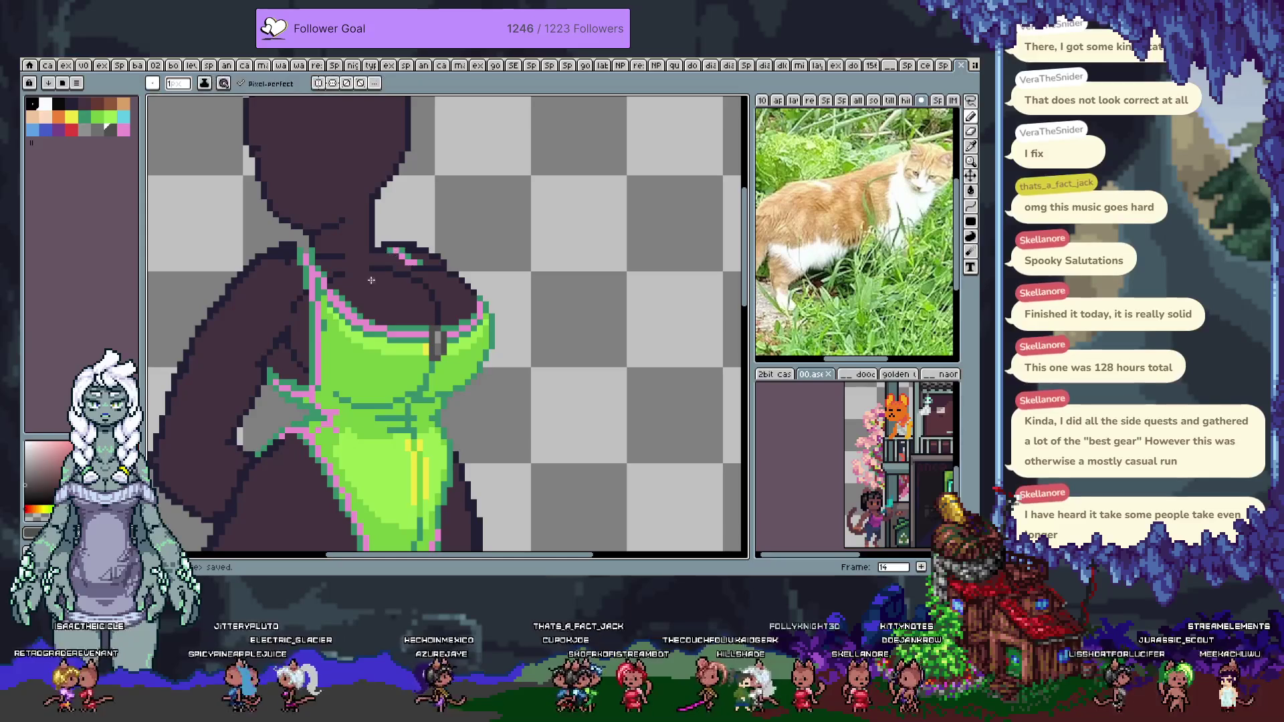
Add pink pixels at the shoulder strap's top, re-sample the strap outline, save, and pick cyan
alt+click(304, 254)
click(302, 256)
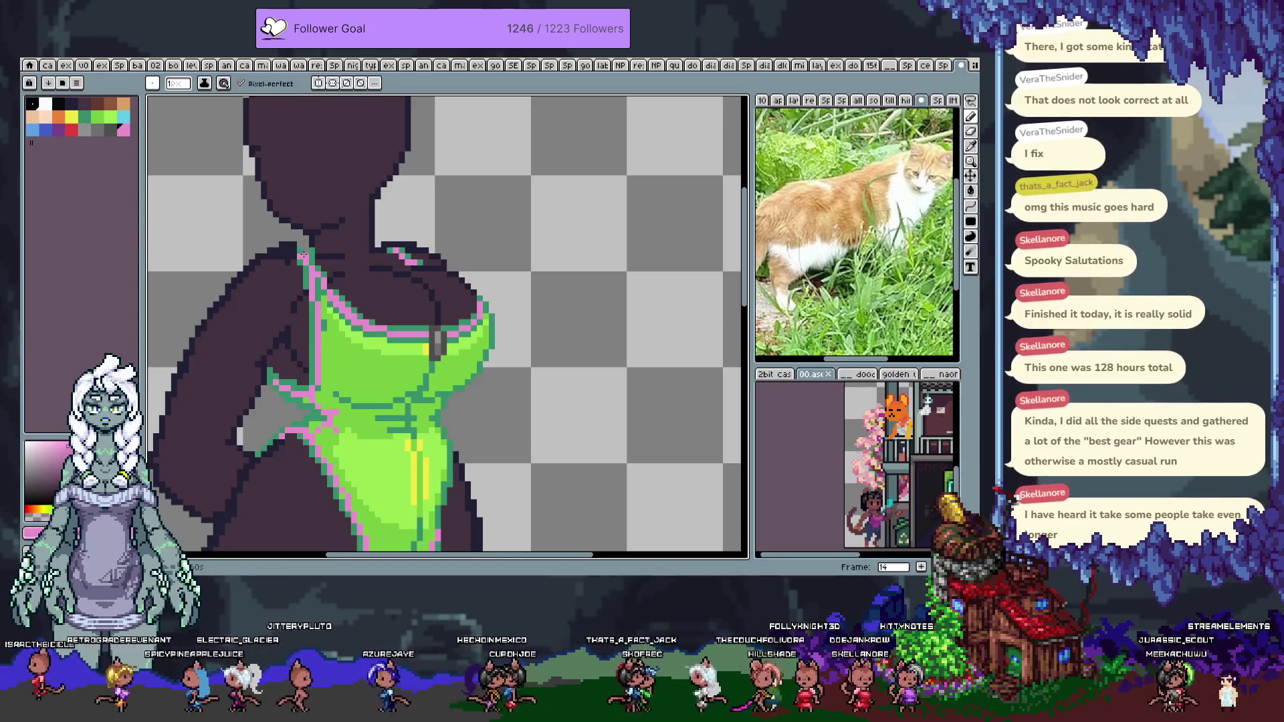
alt+click(305, 251)
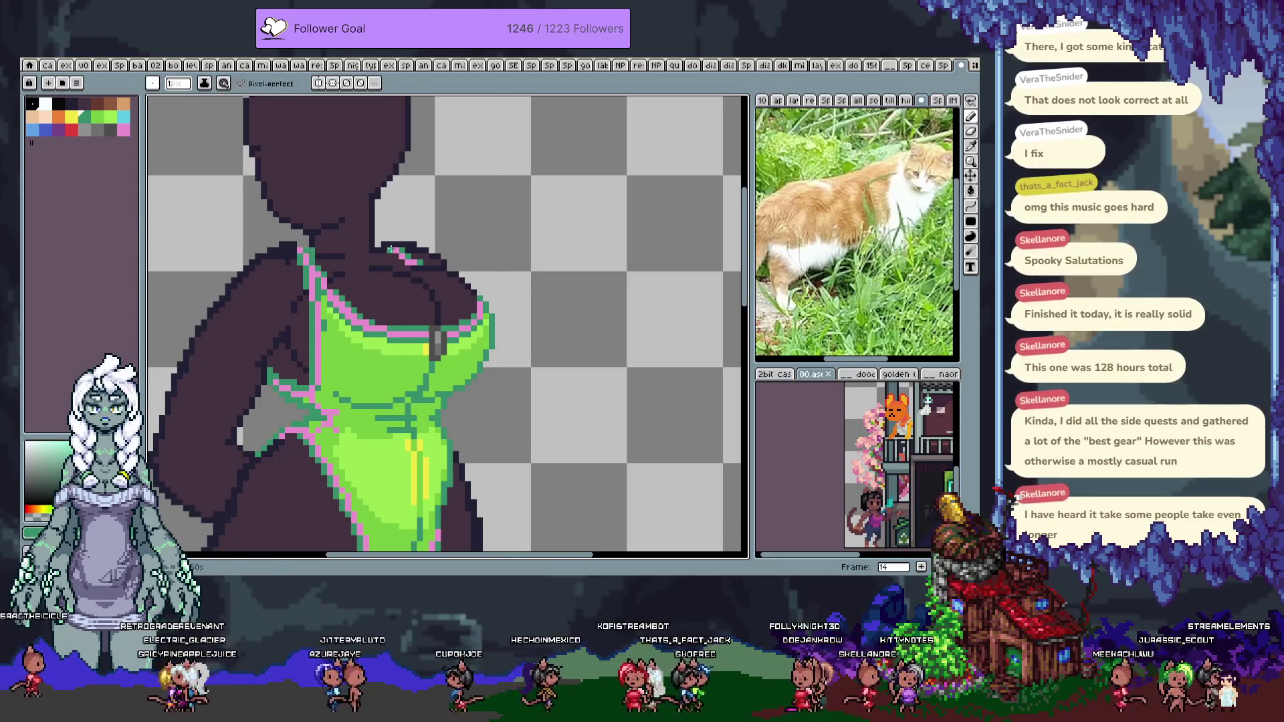
alt+click(386, 250)
alt+click(391, 249)
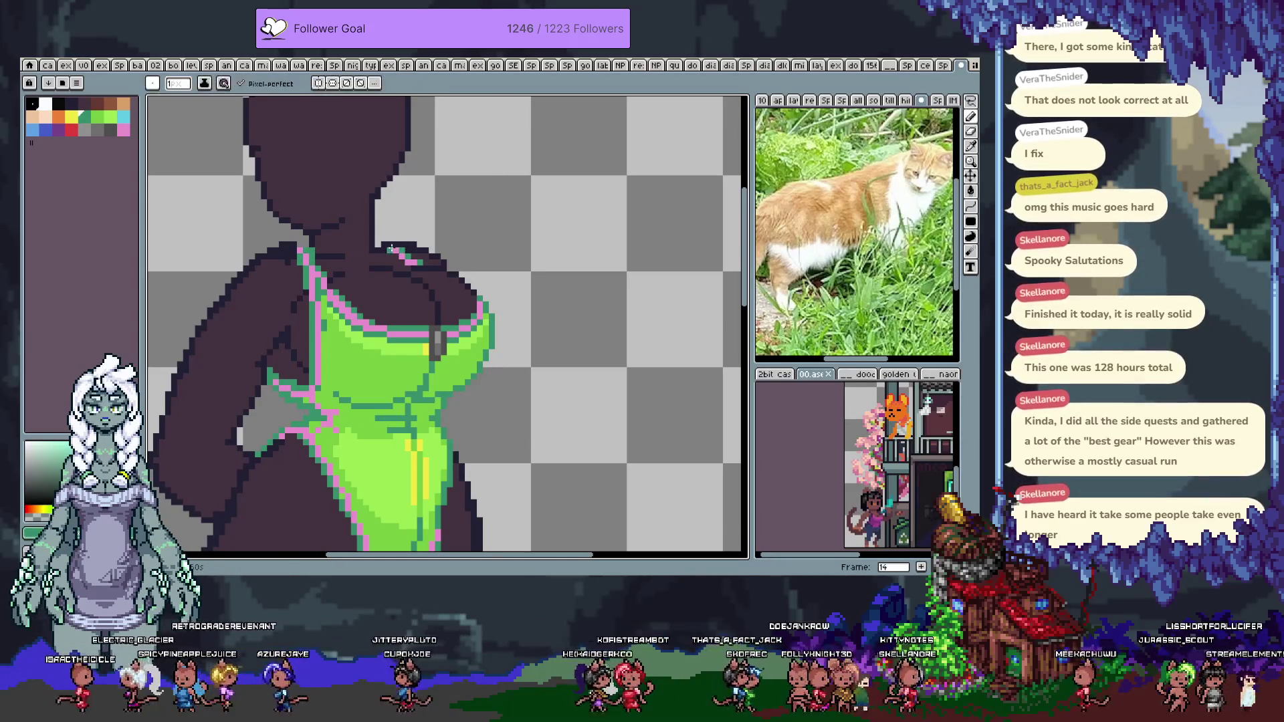
alt+click(393, 252)
alt+click(390, 249)
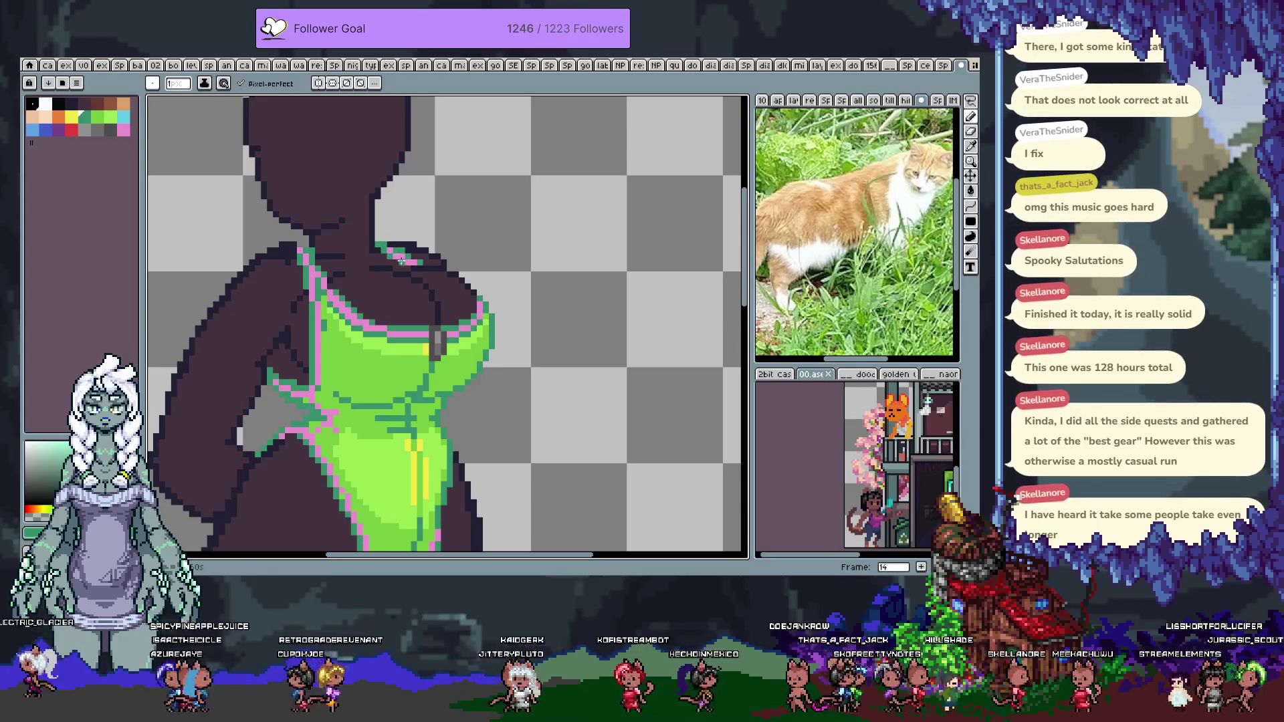
alt+click(395, 250)
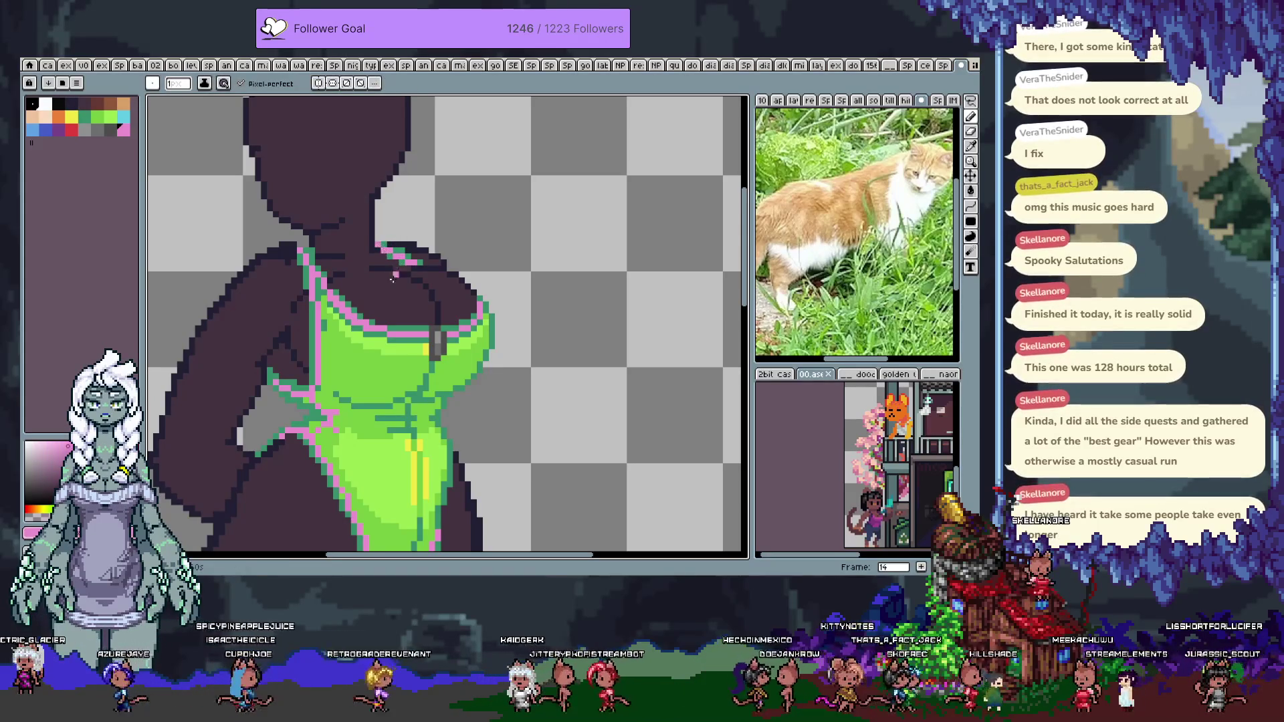
key(ctrl+s)
scroll(361, 281, down, 3)
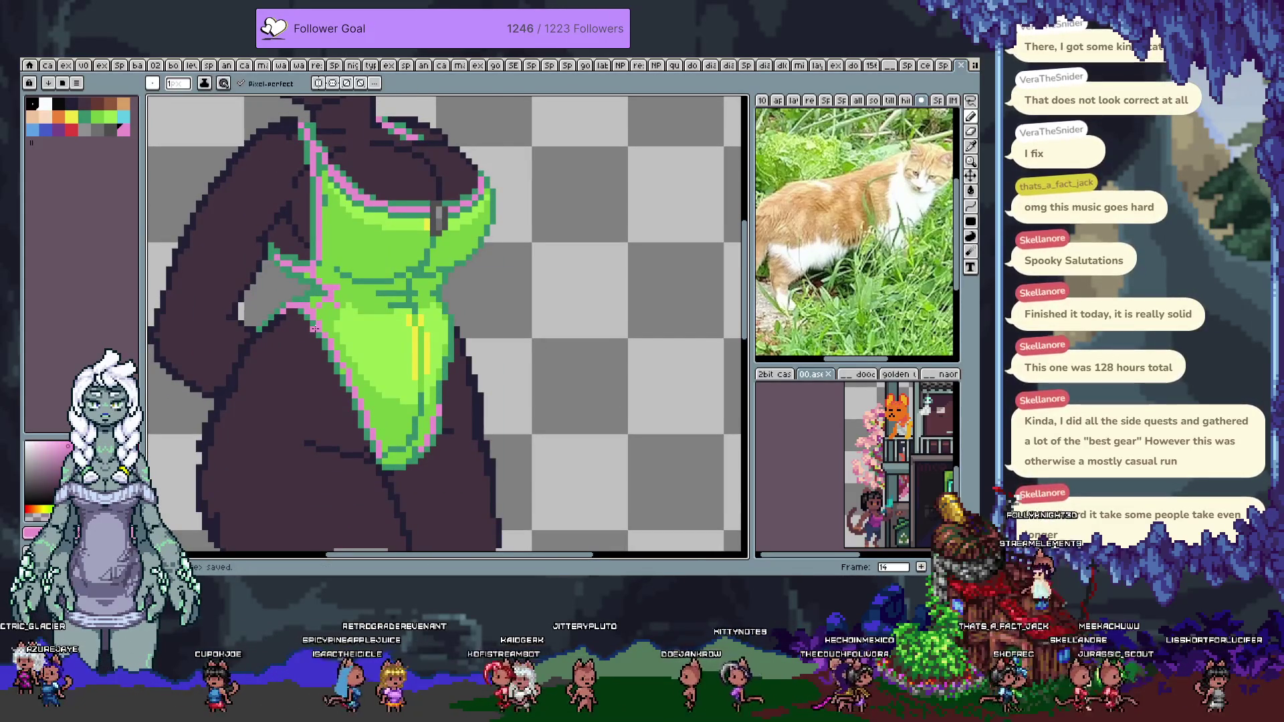
alt+click(365, 267)
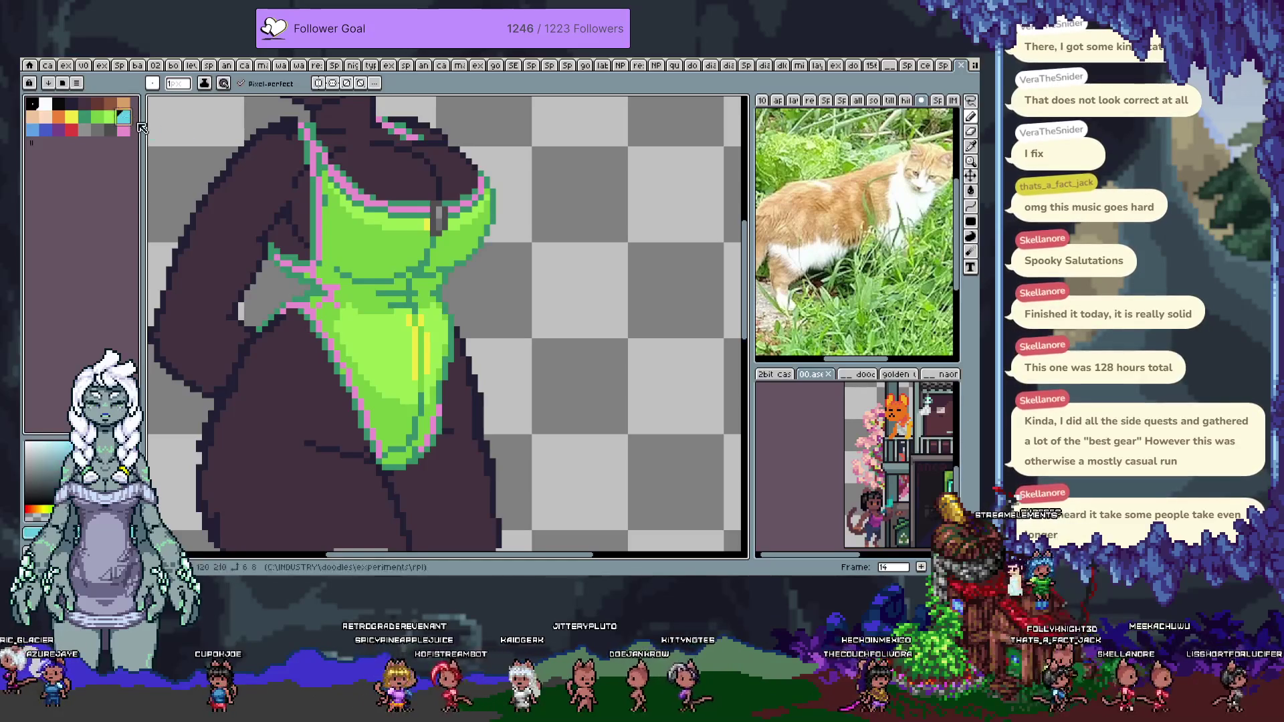
key(Tab)
key(Tab)
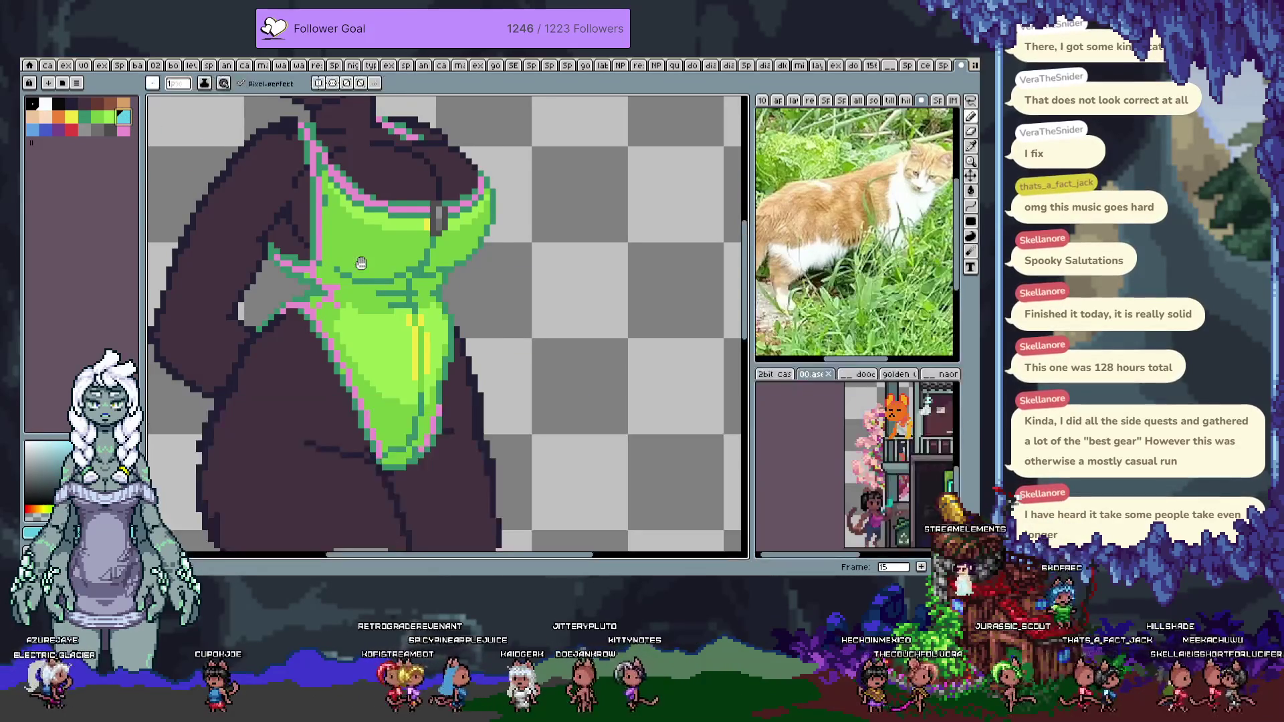
Centre the suit in view and set the pencil back to cyan after sampling the green
drag(433, 266, 403, 275)
key(b)
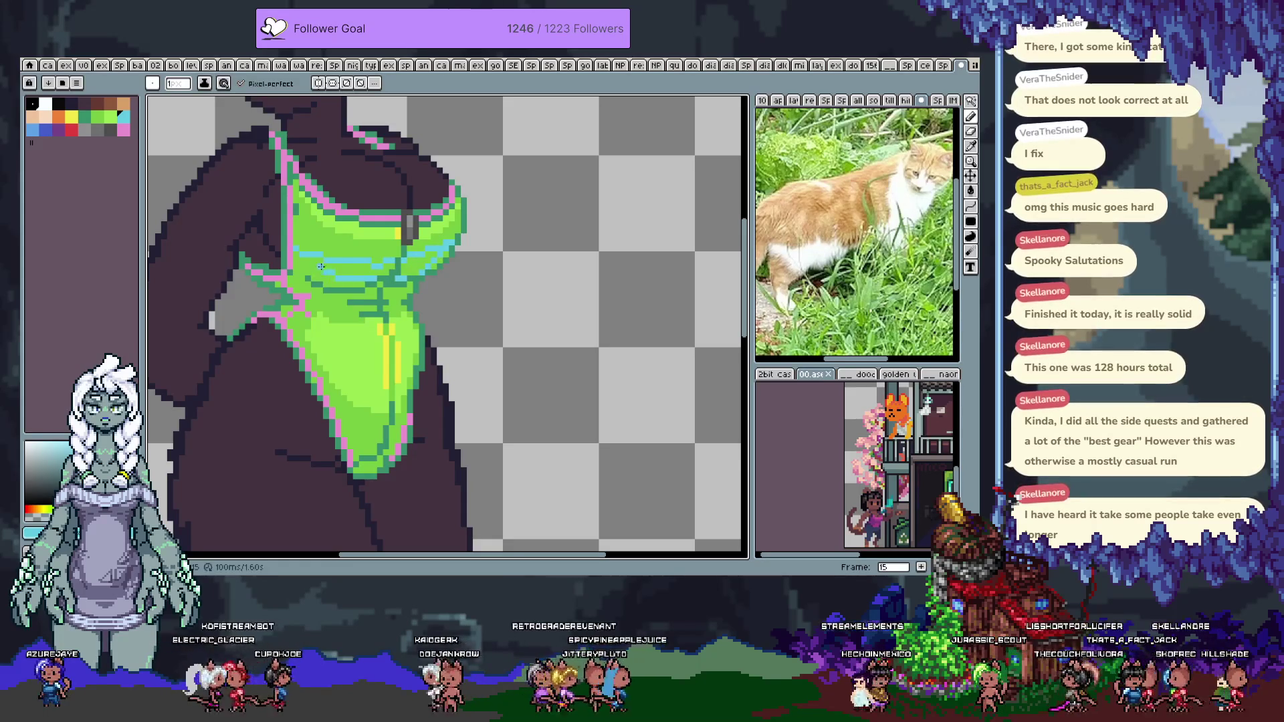
key(g)
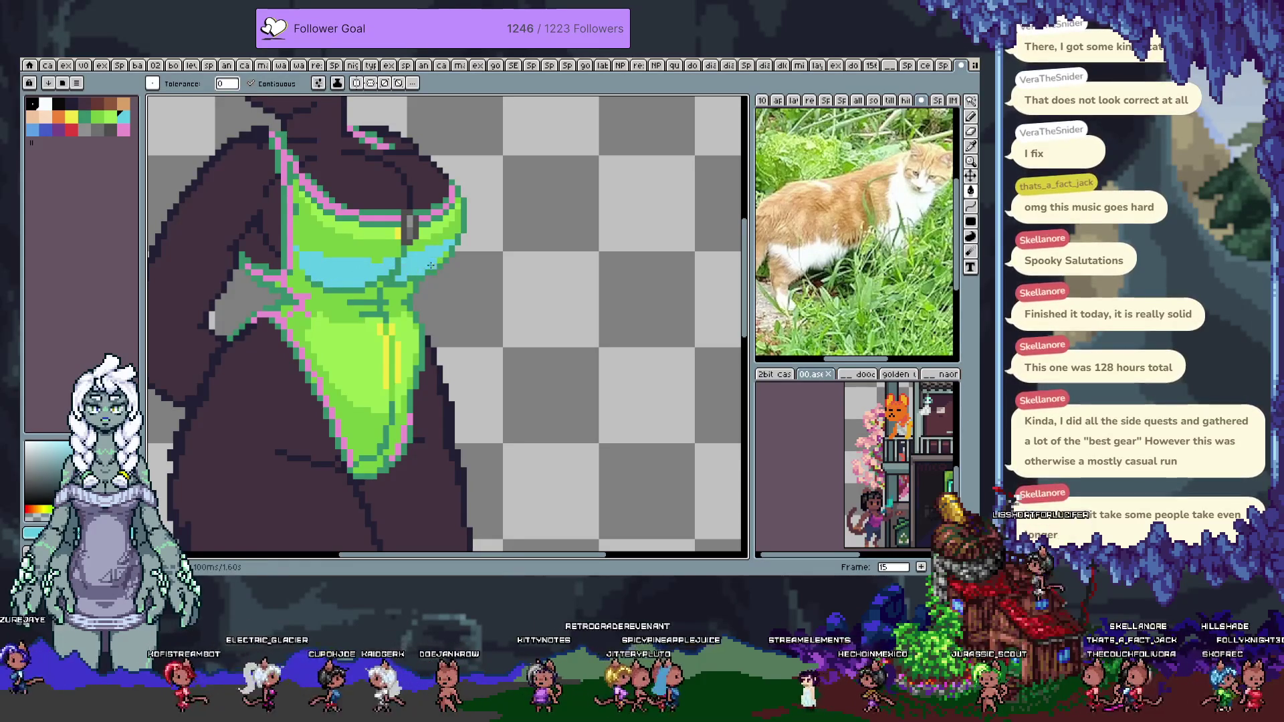
key(b)
key(g)
key(b)
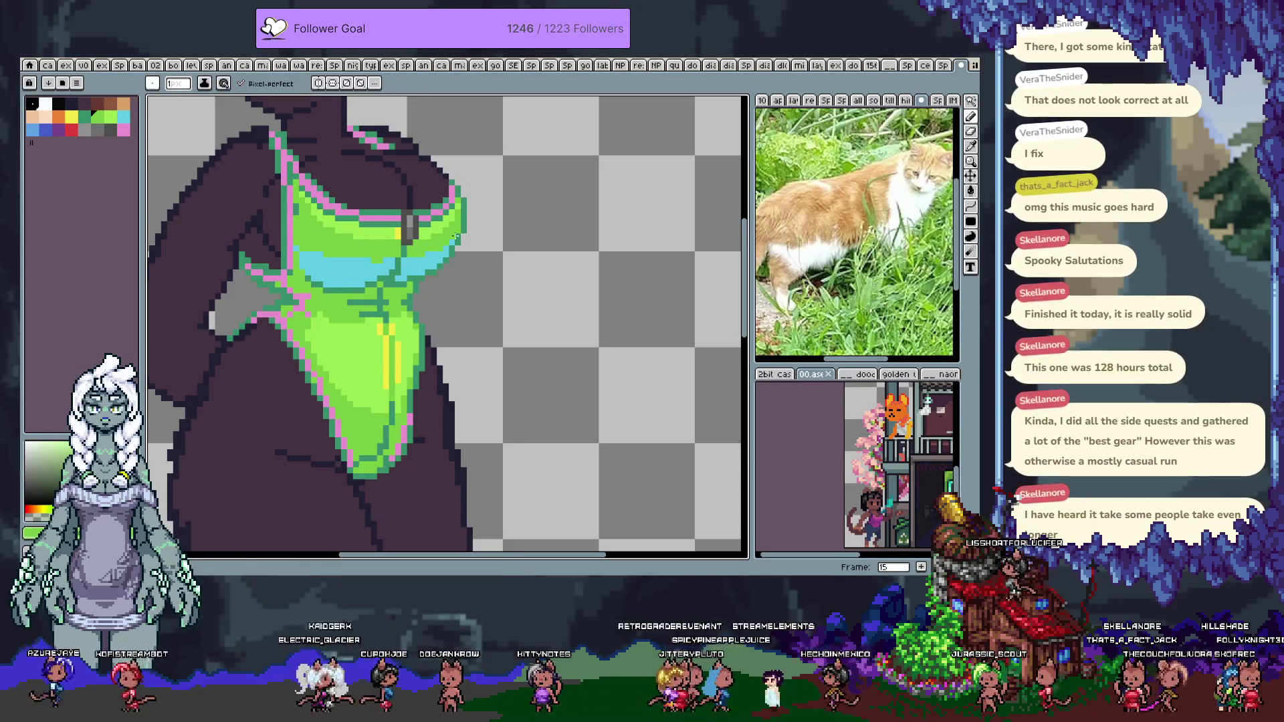
key(g)
key(b)
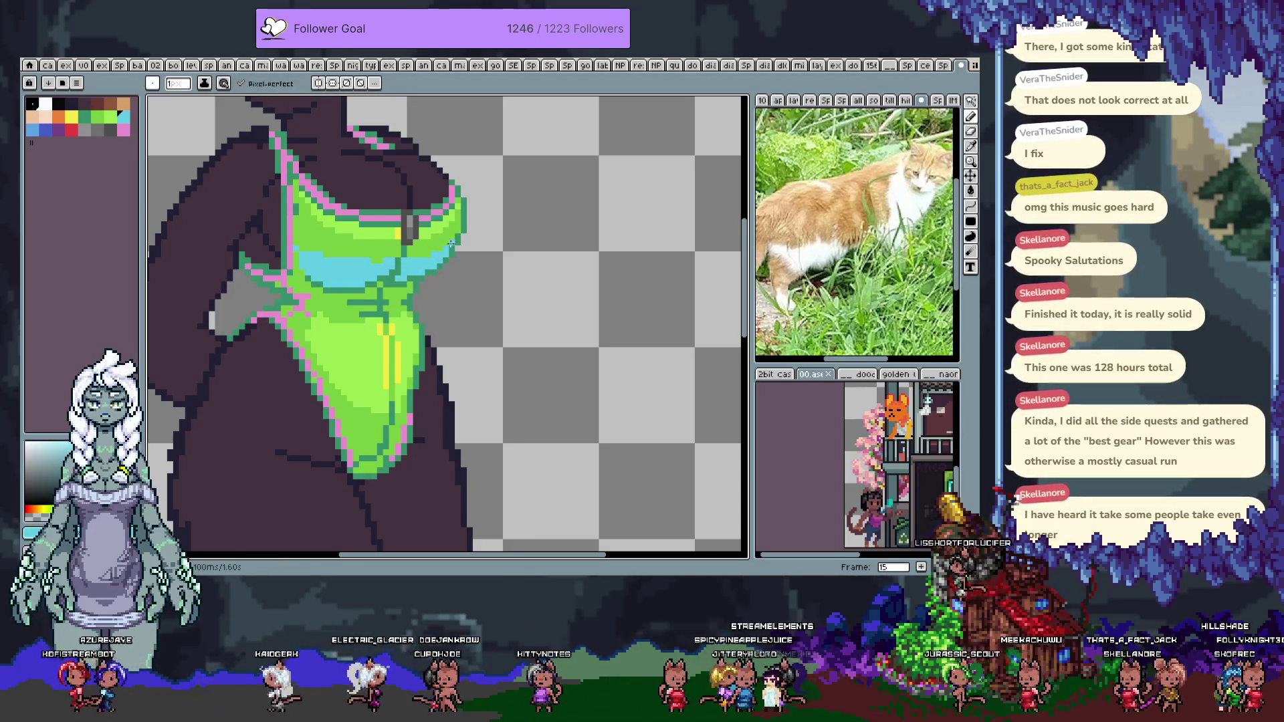
alt+click(351, 254)
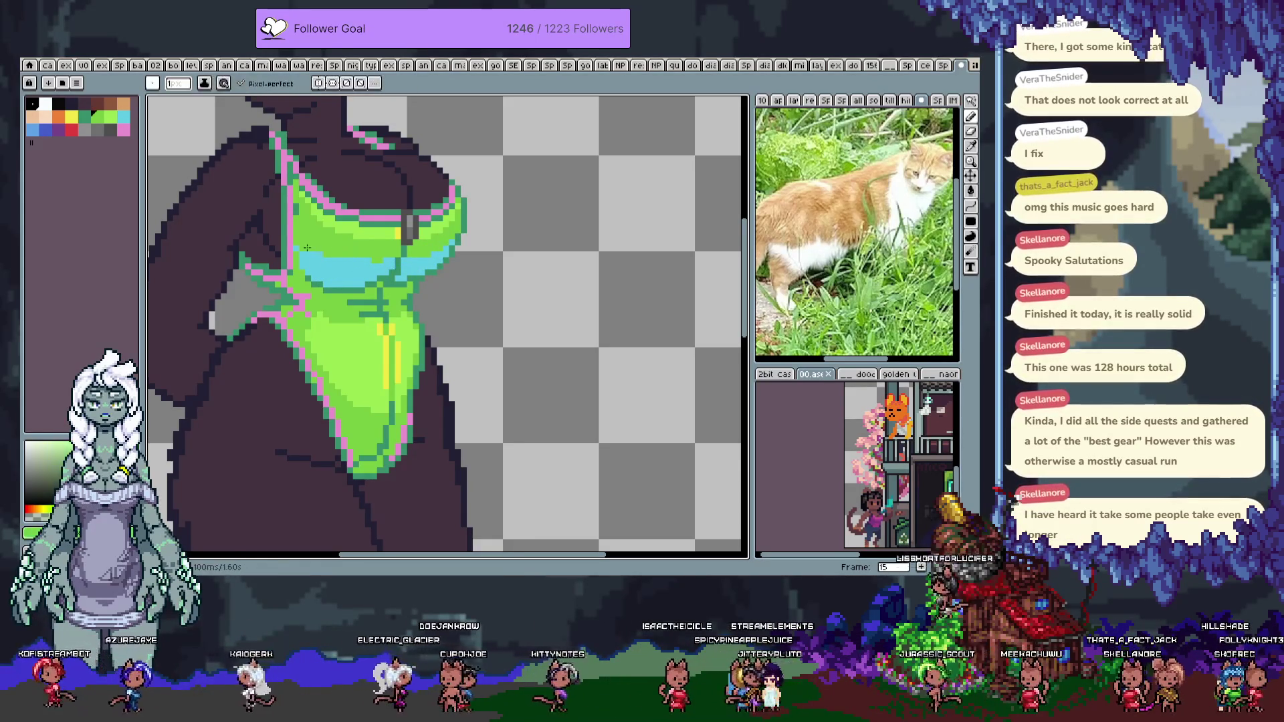
alt+click(363, 259)
Paint a cyan line across the chest band and along the suit's bottom tip
drag(336, 307, 363, 306)
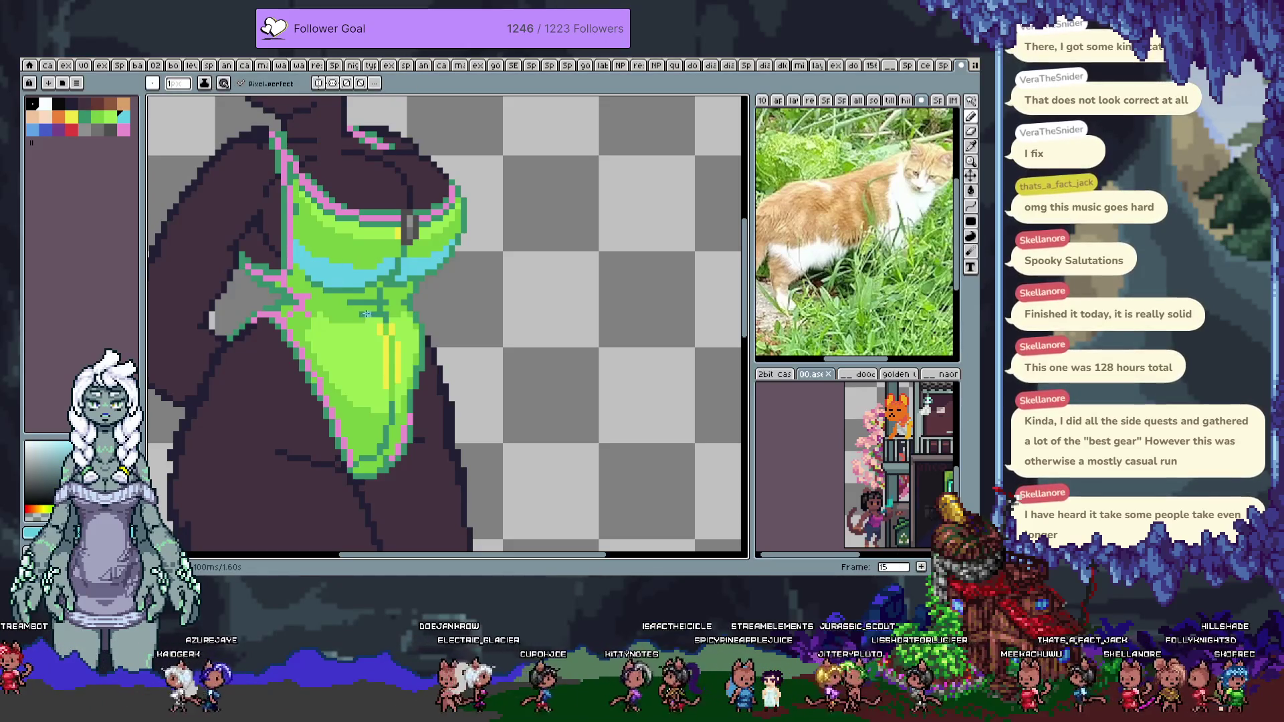
drag(353, 464, 398, 441)
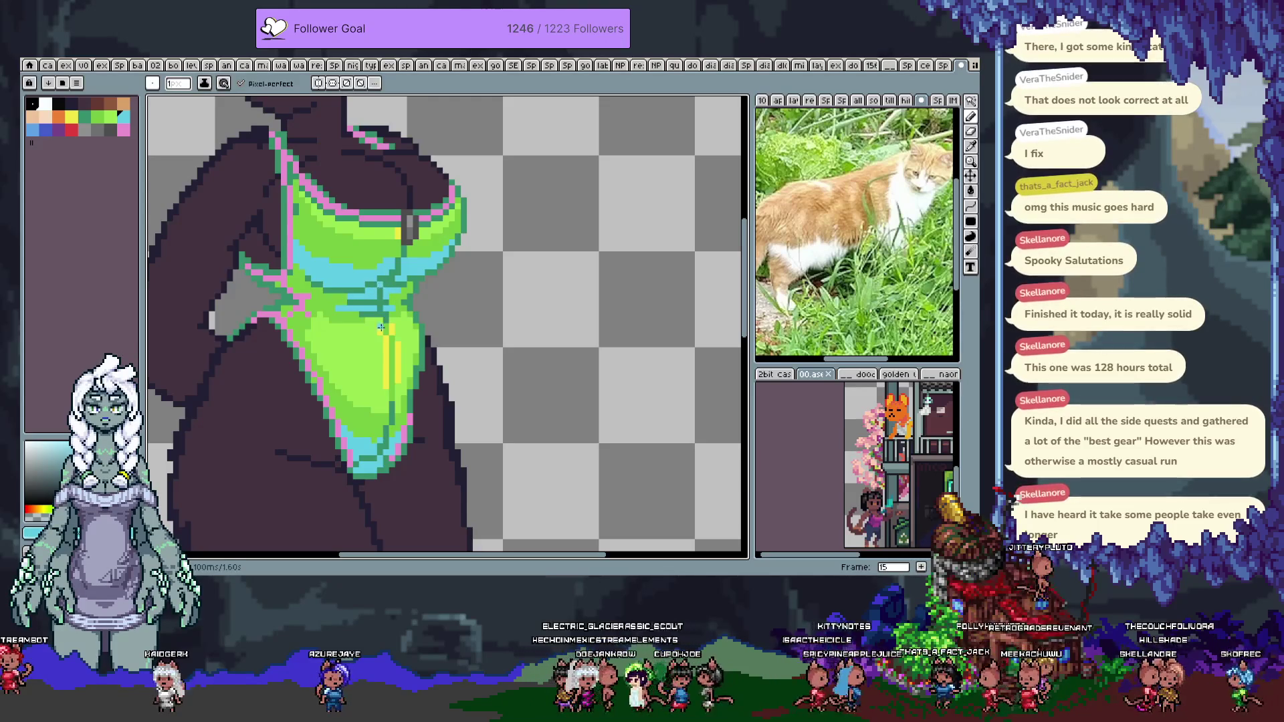
click(33, 131)
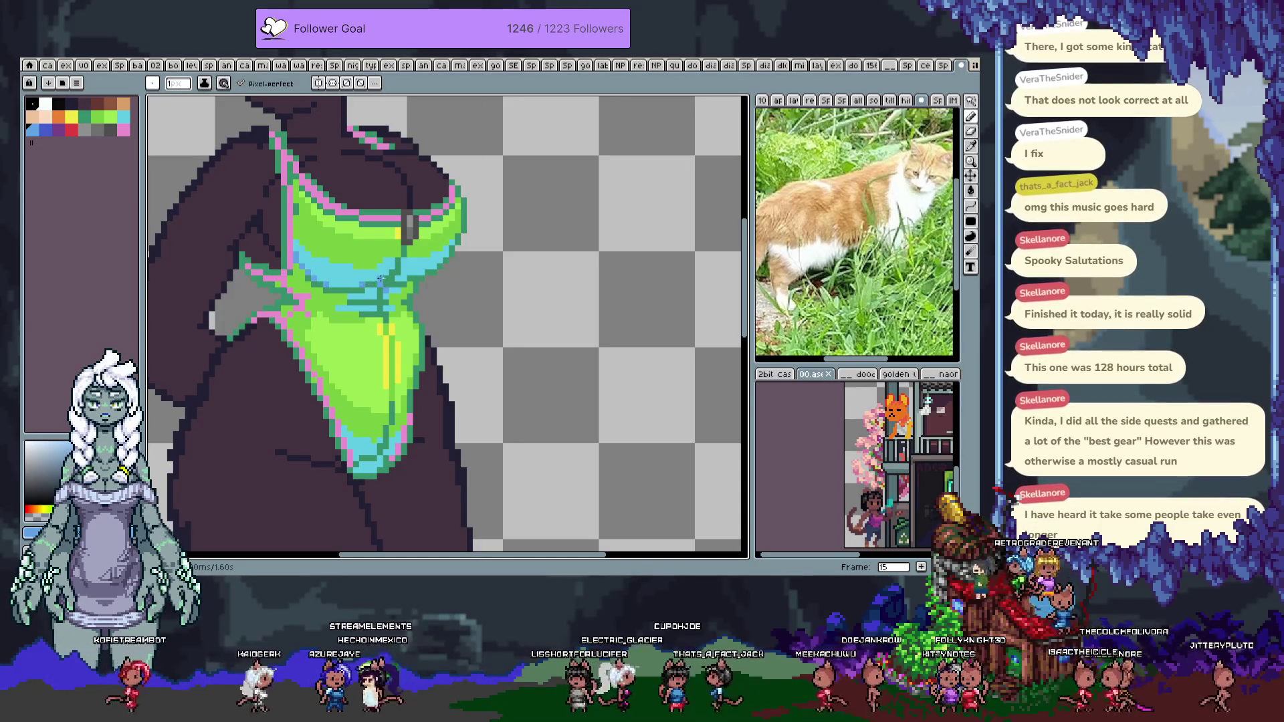
mouse_move(373, 288)
mouse_down()
mouse_move(373, 300)
mouse_move(361, 256)
mouse_up()
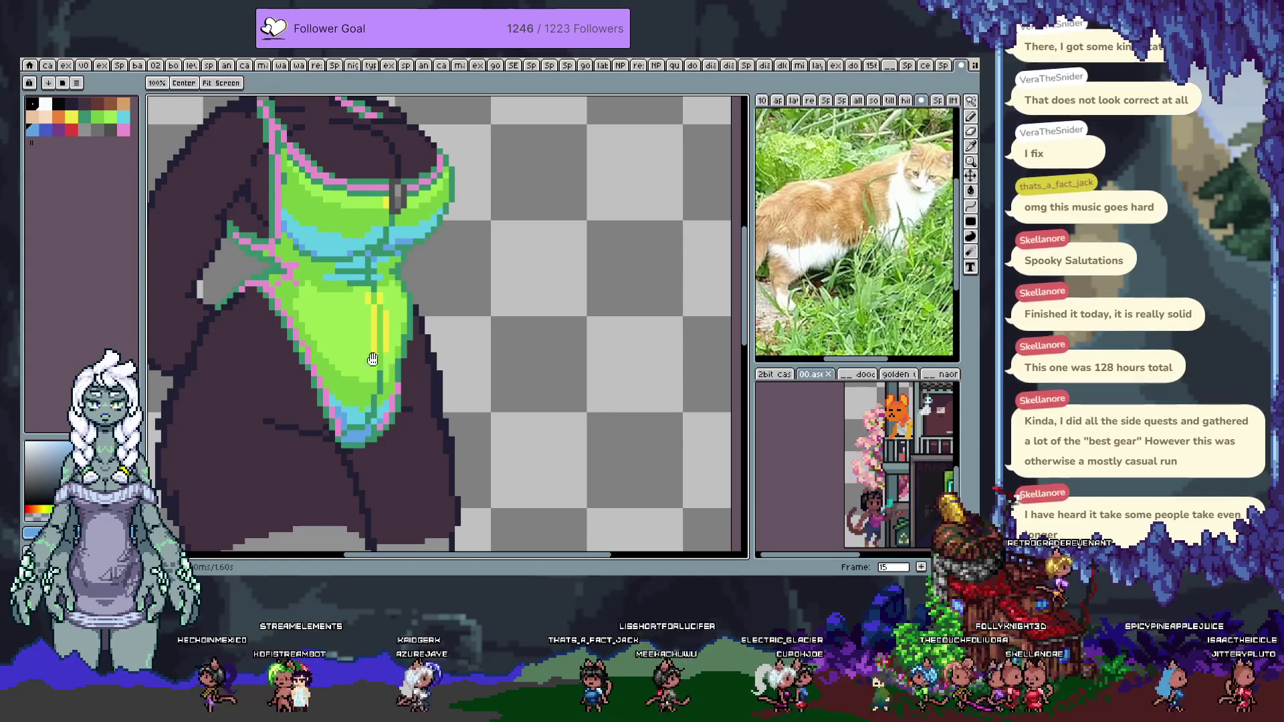
Sample the strap's purple and pink, then pencil red-orange pixels at the top of the shoulder strap
drag(296, 282, 339, 383)
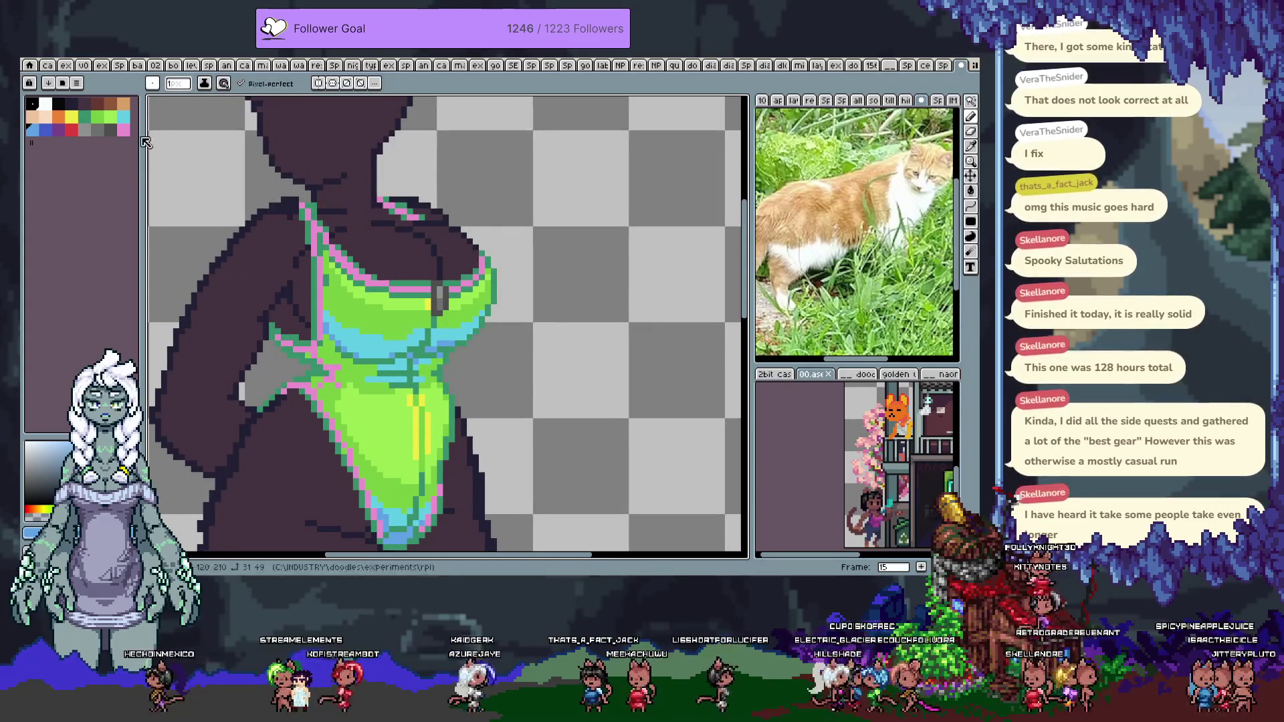
click(59, 129)
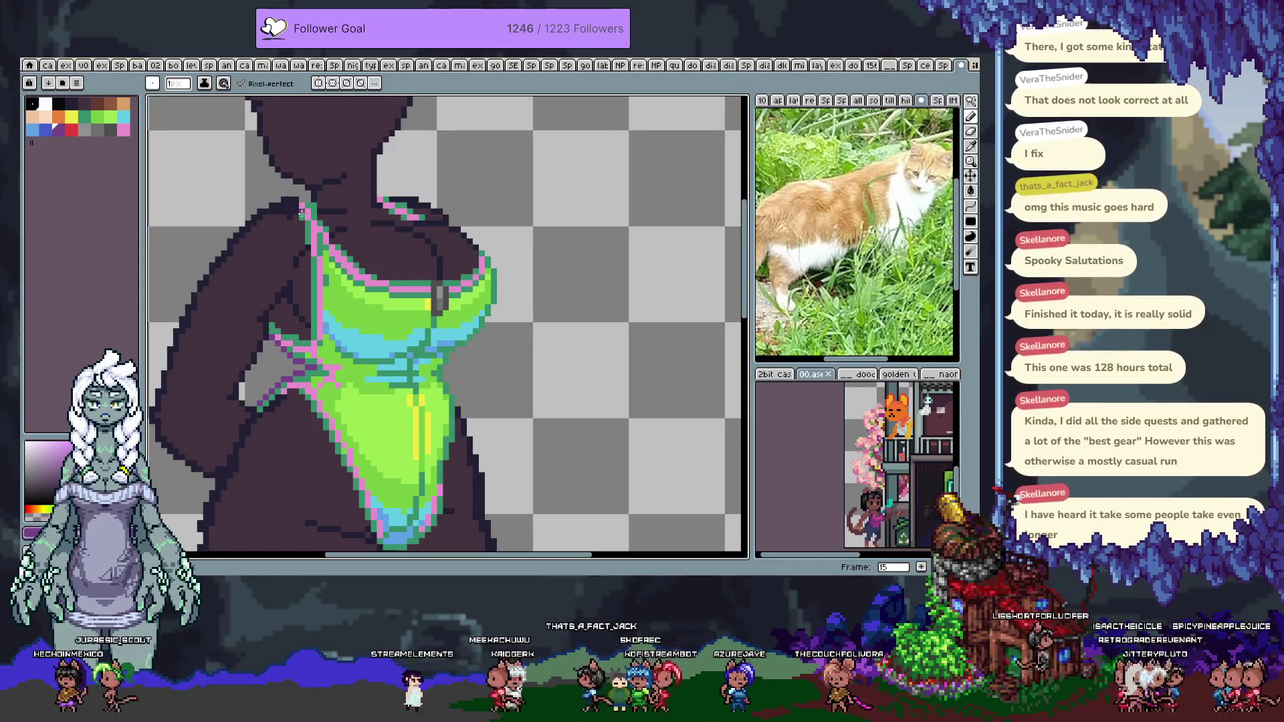
key(alt)
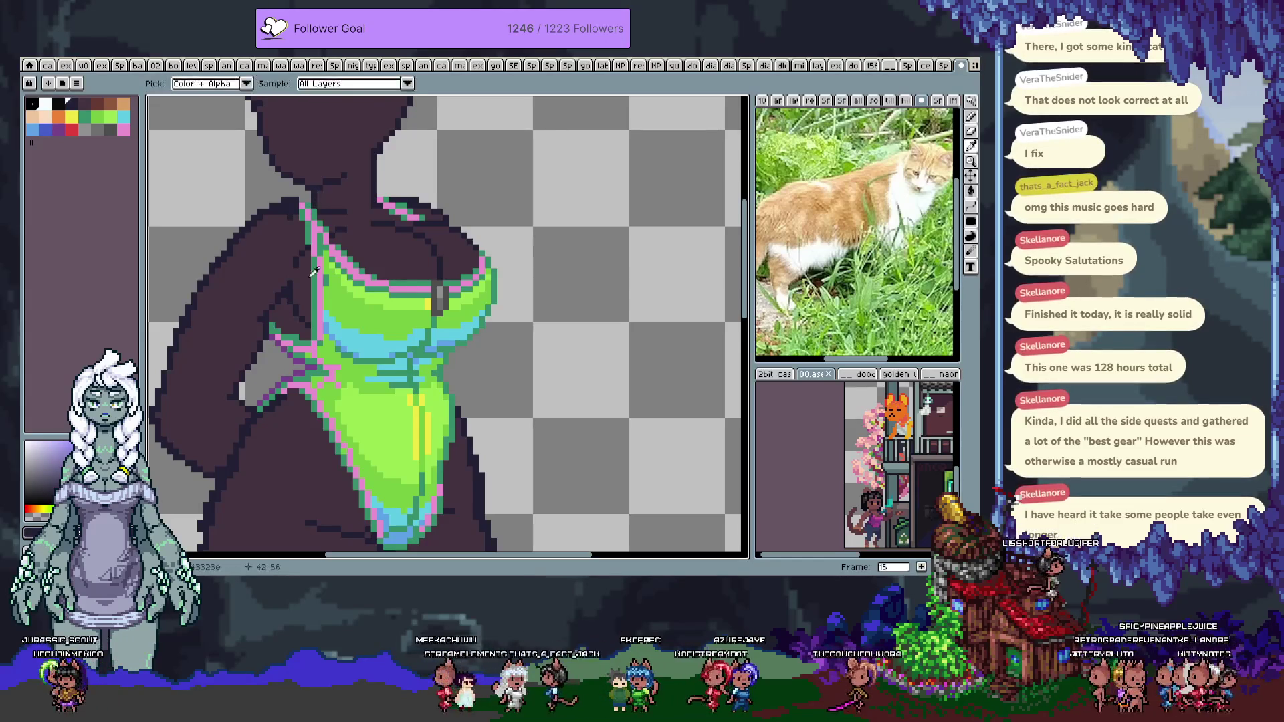
click(302, 389)
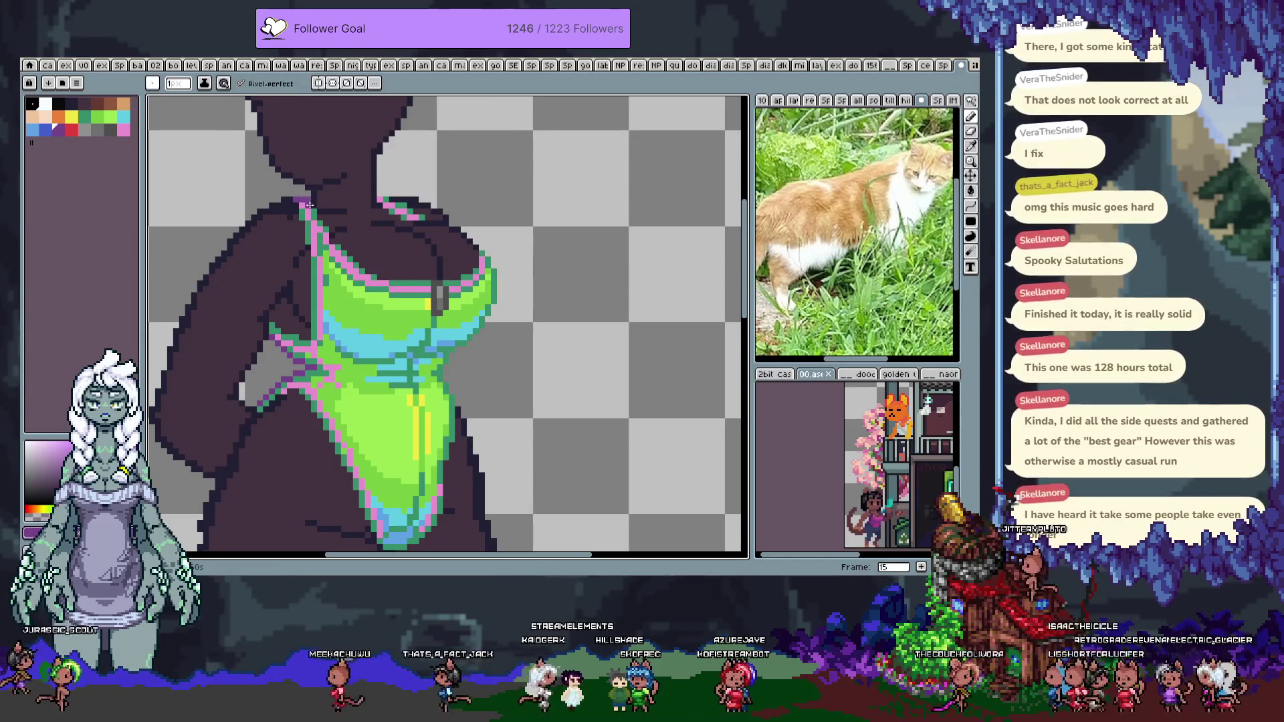
alt+click(291, 200)
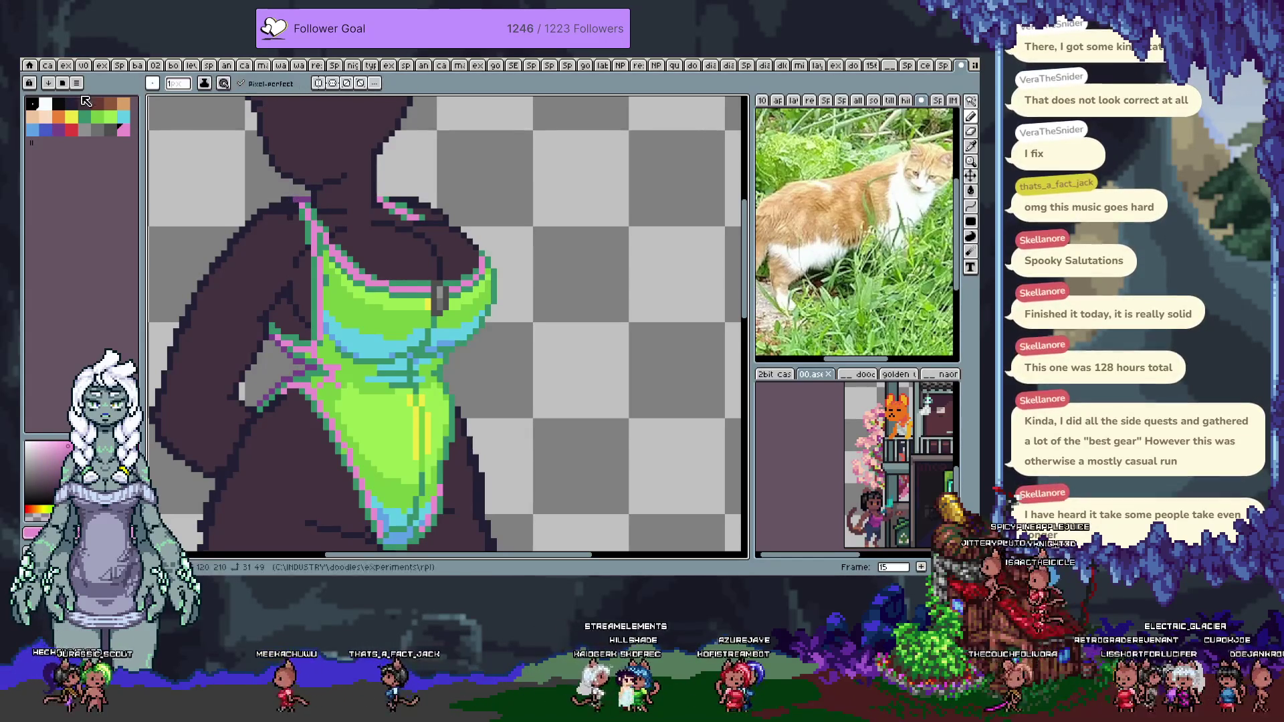
click(73, 132)
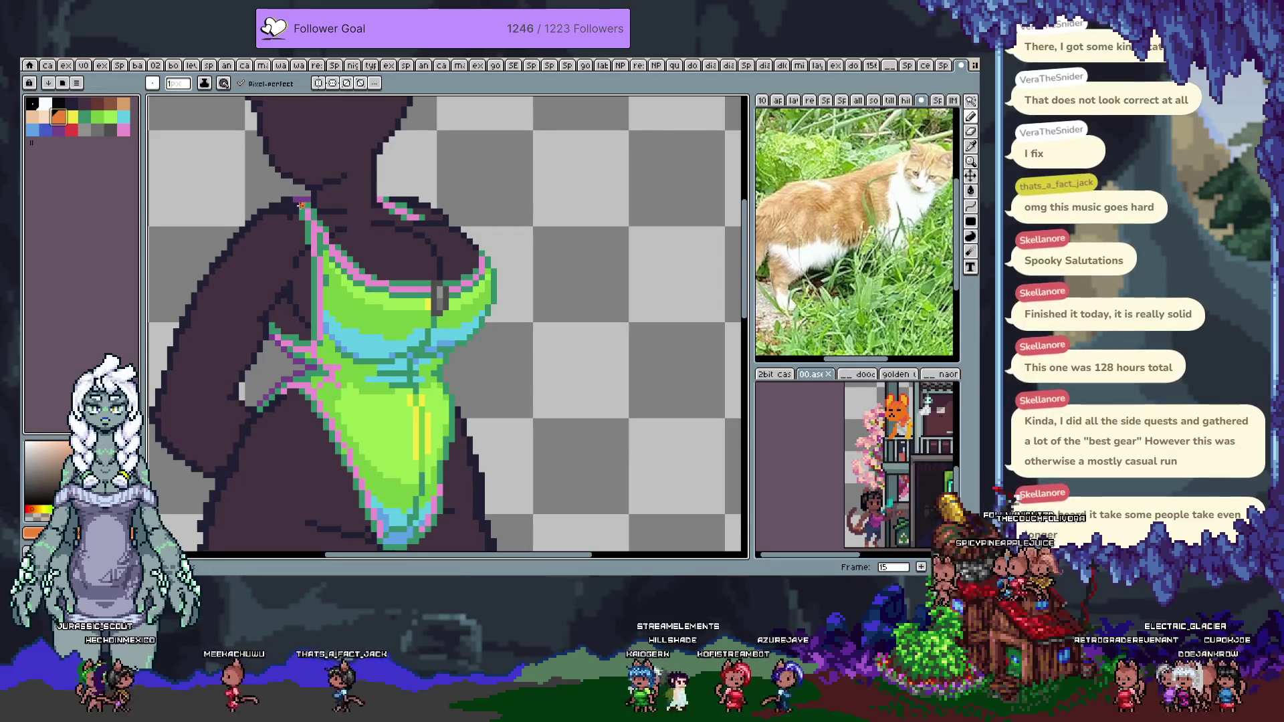
click(298, 204)
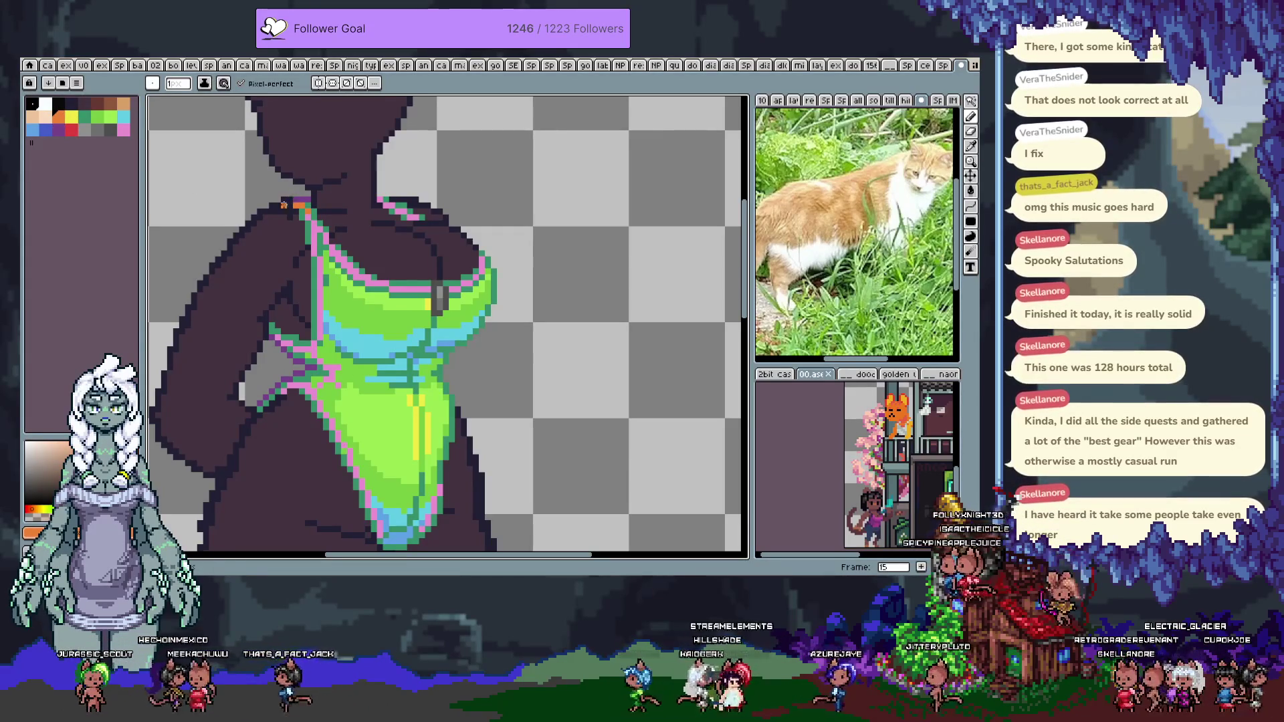
alt+click(283, 213)
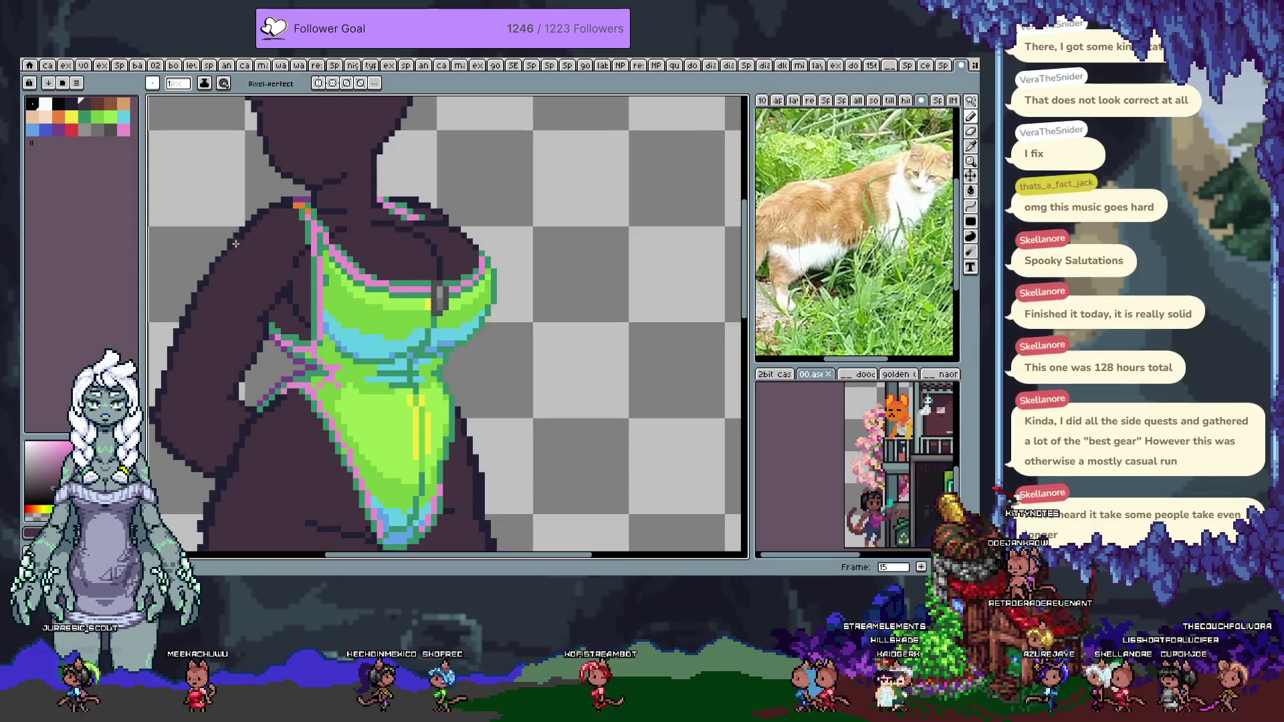
Try redrawing the shoulder outline with sampled colours, then undo the change
key(i)
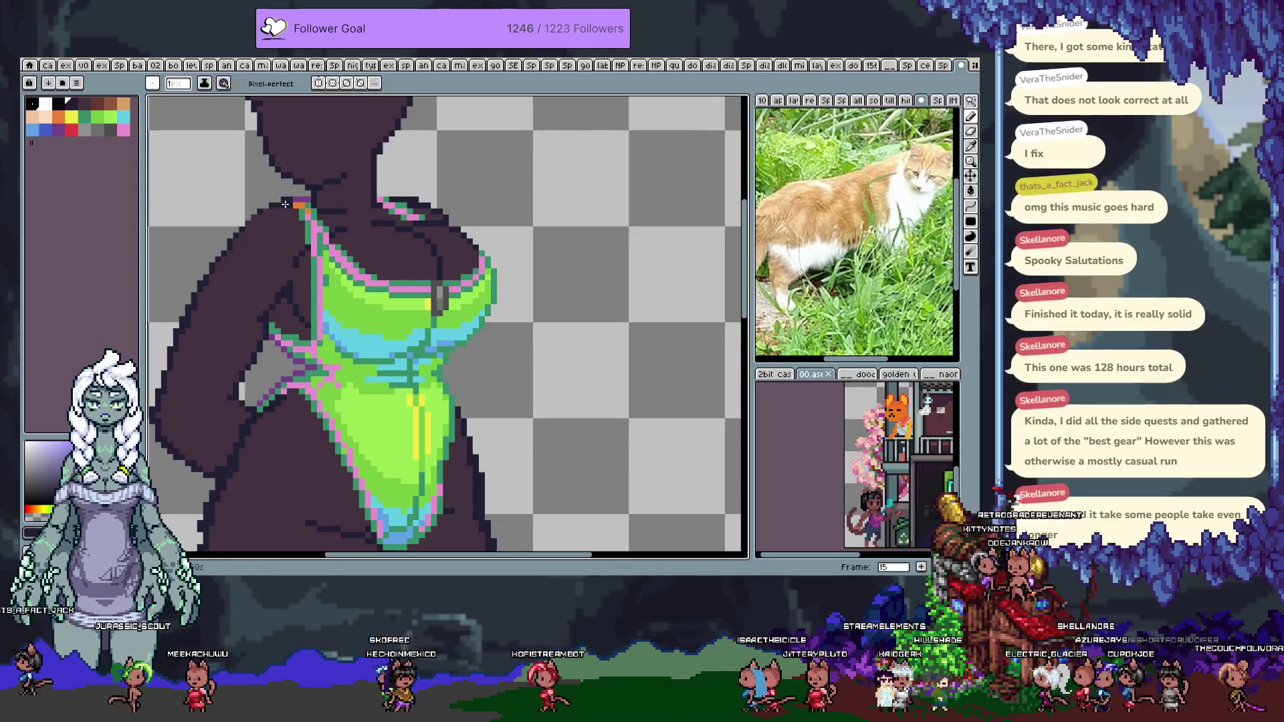
click(289, 213)
key(b)
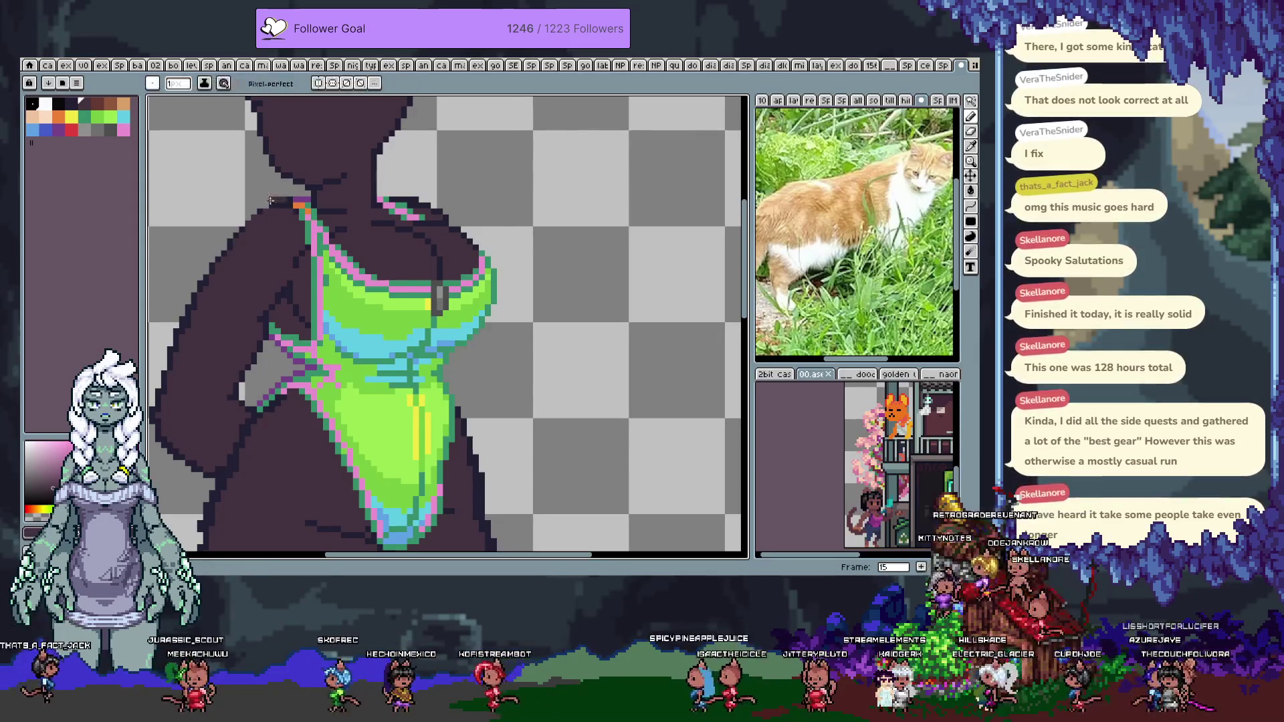
alt+click(272, 202)
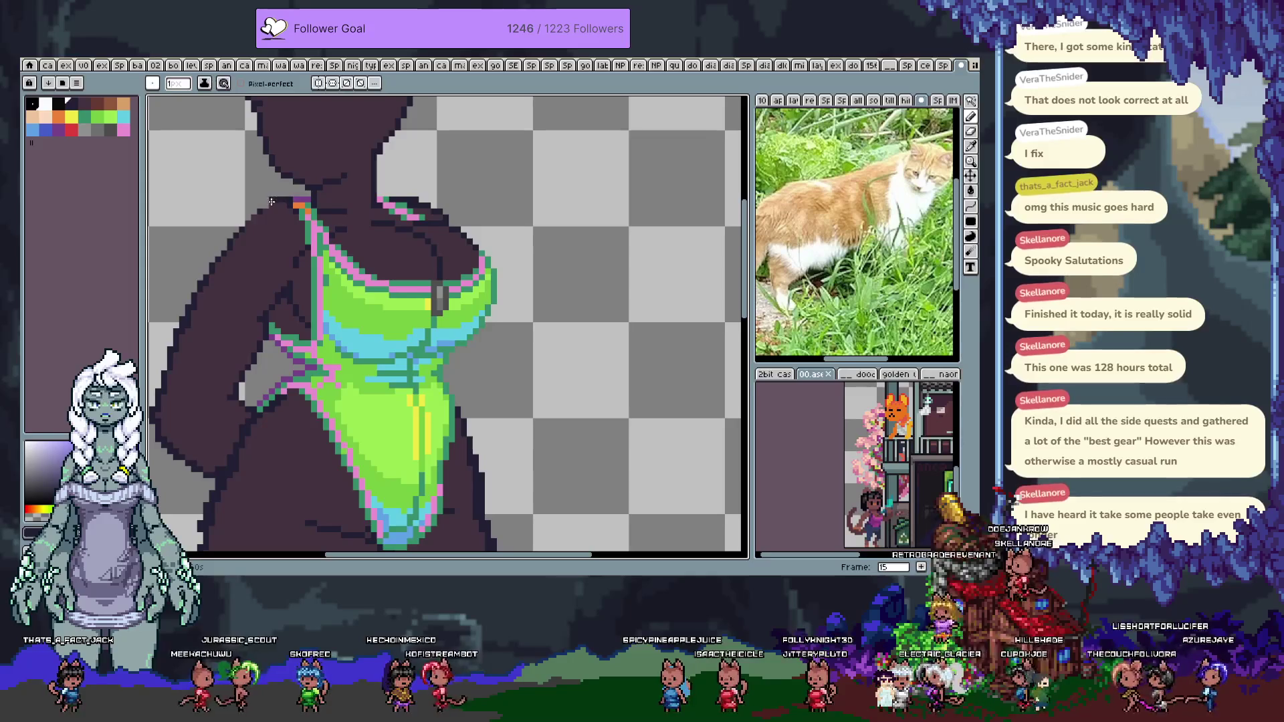
alt+click(229, 239)
drag(264, 201, 233, 226)
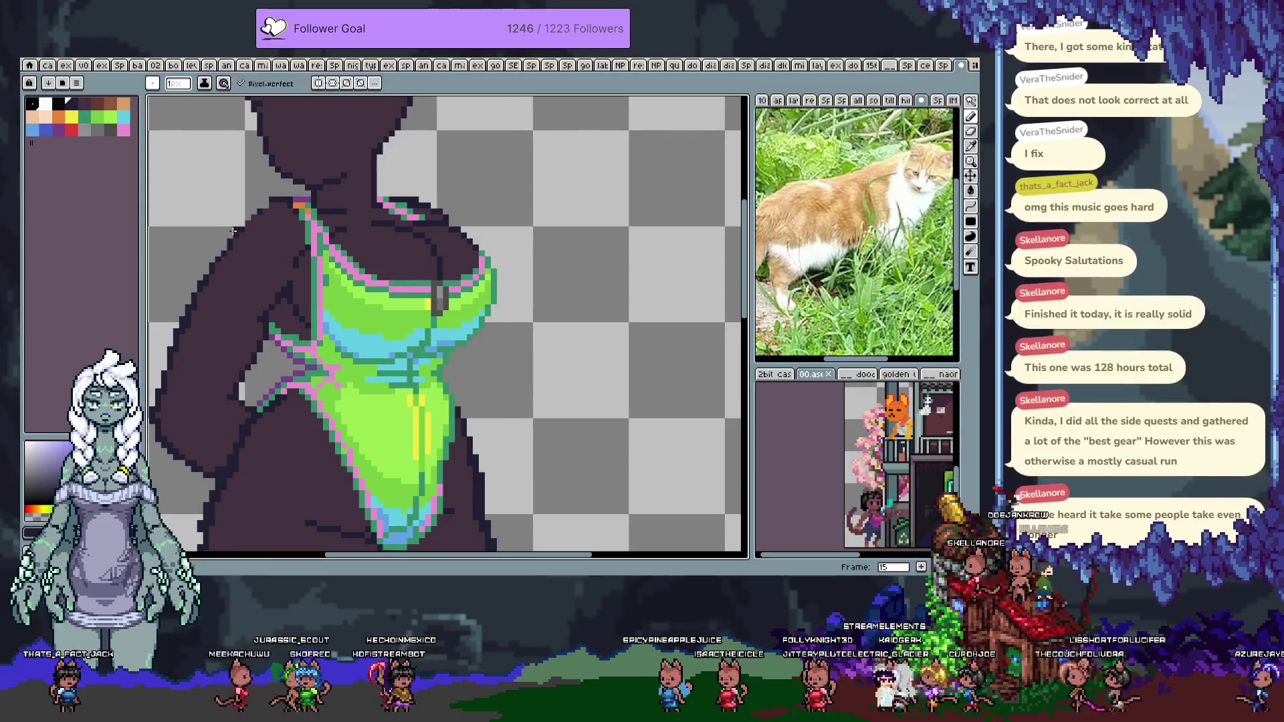
key(ctrl+z)
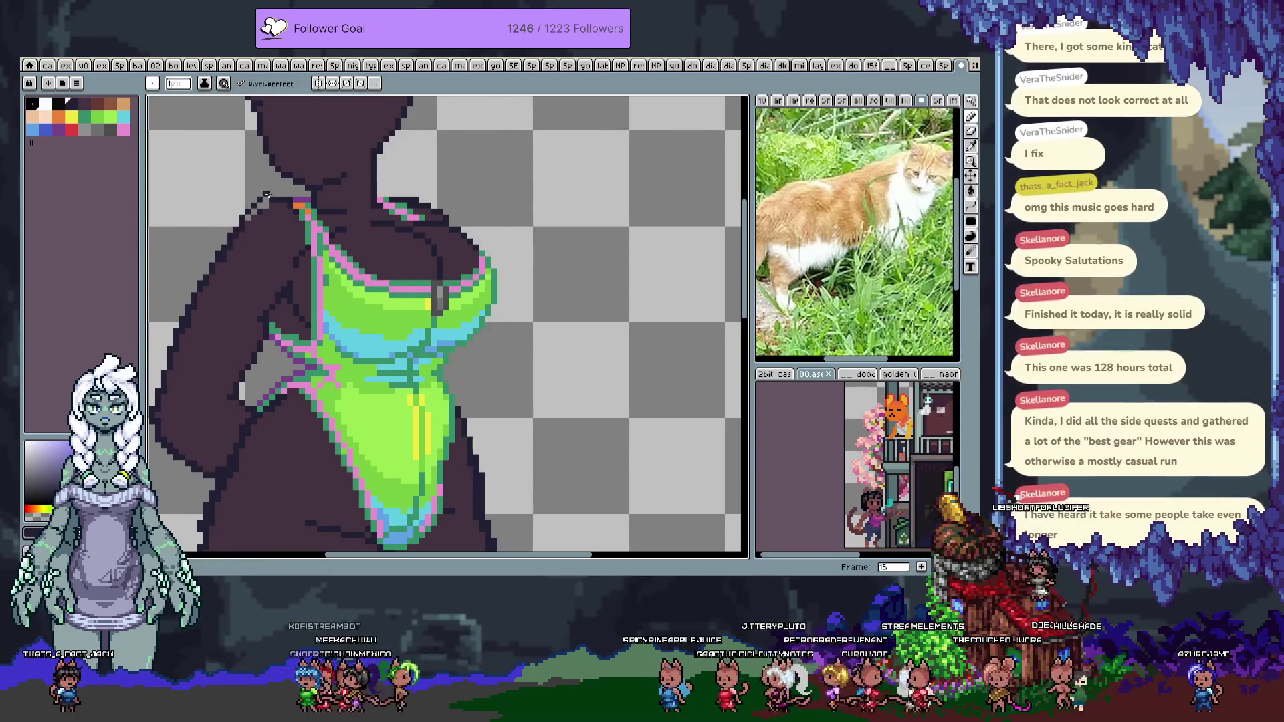
Sample the purple, green and lavender tones around the shoulder, then save the sprite
alt+click(269, 201)
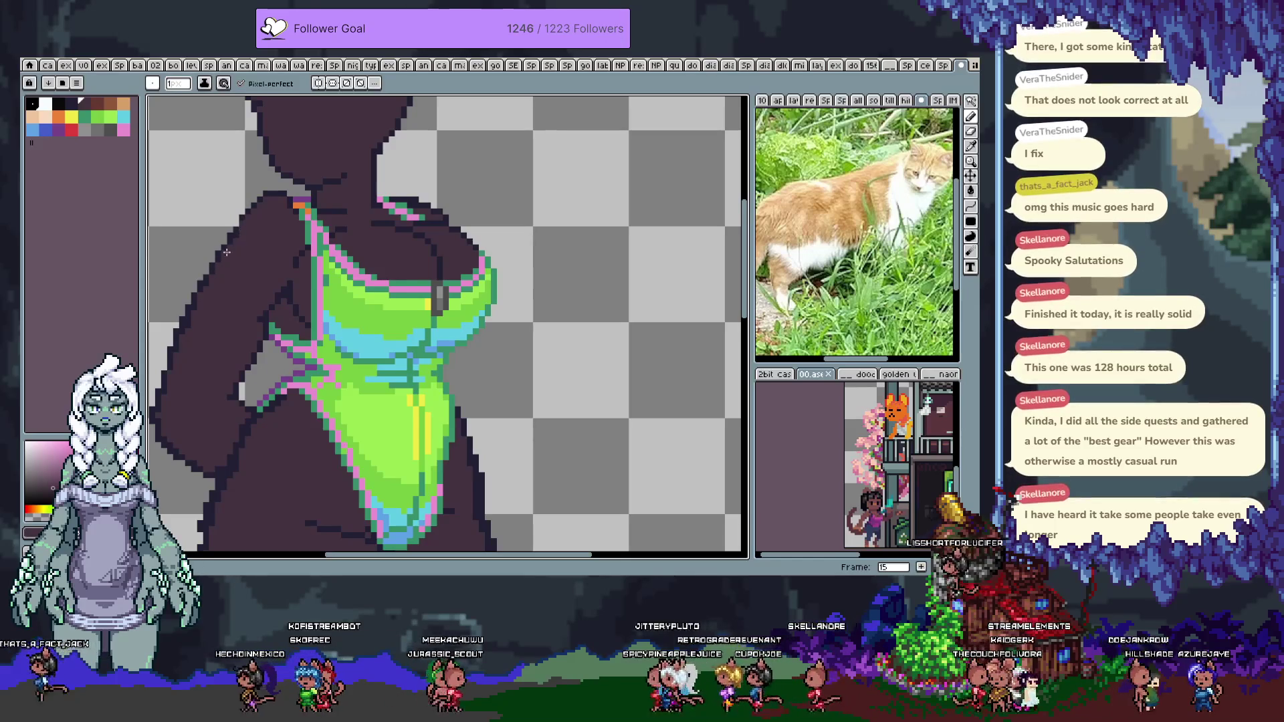
alt+click(275, 186)
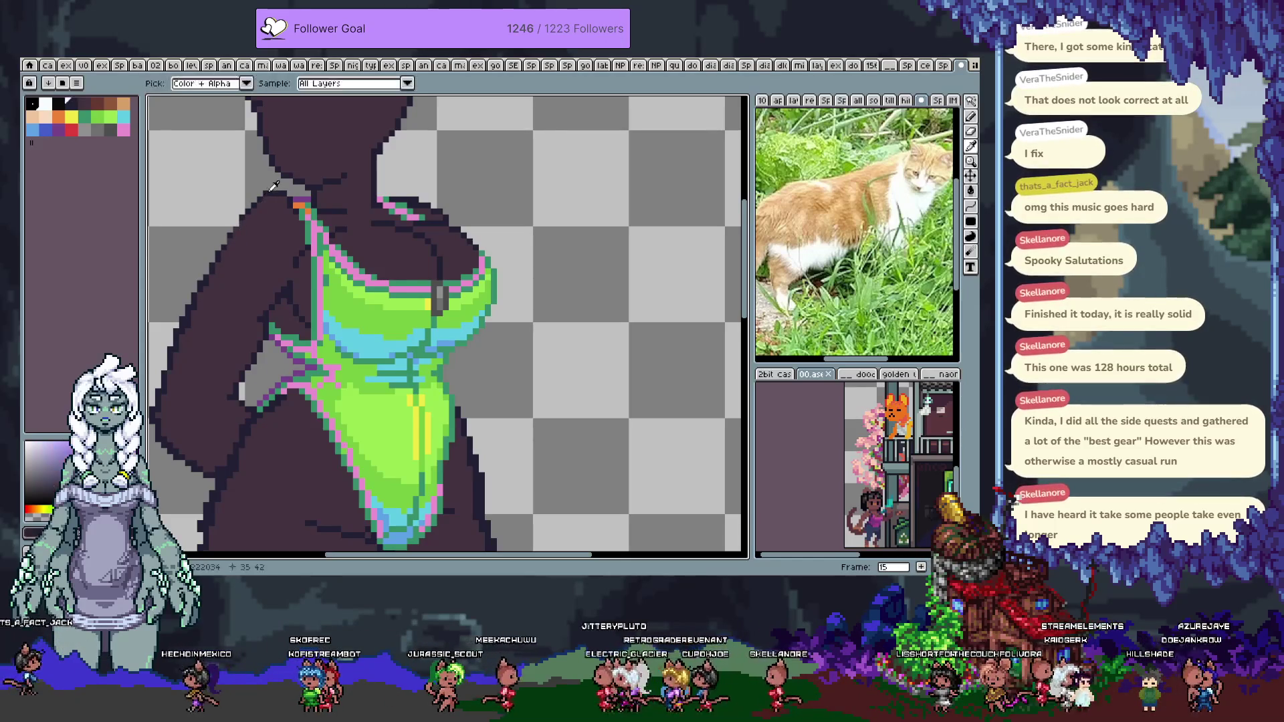
alt+click(267, 193)
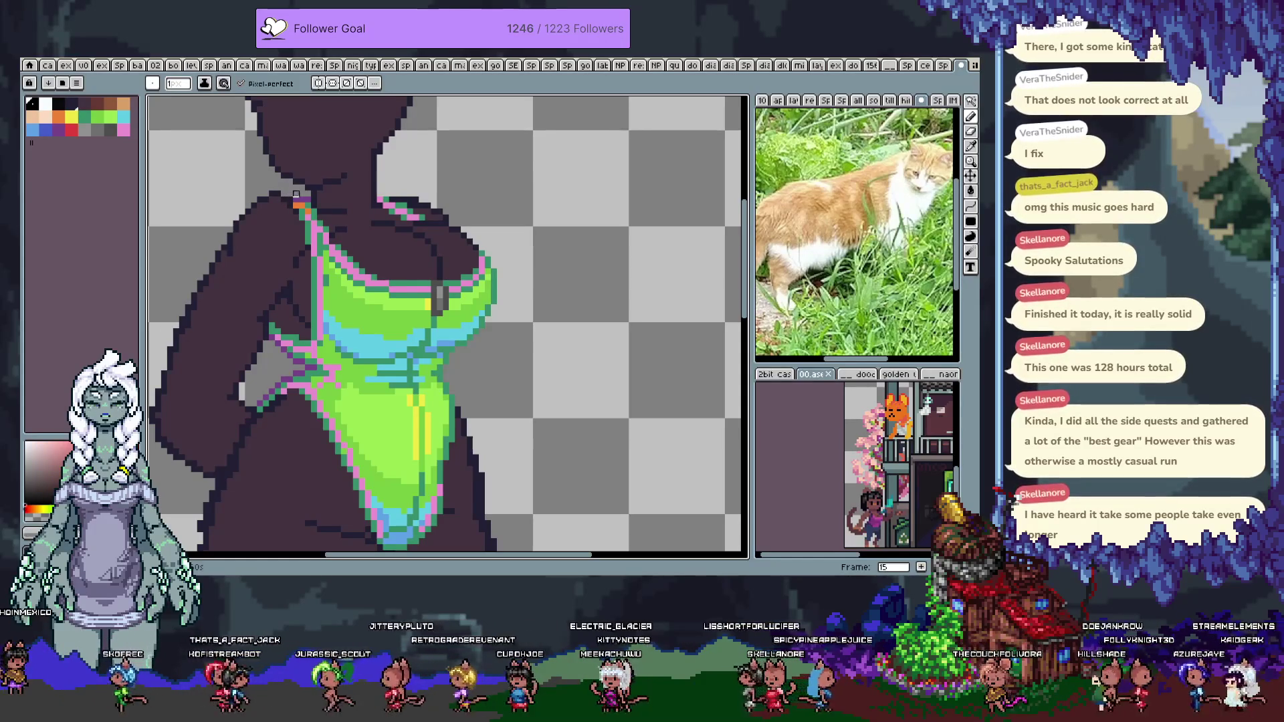
alt+click(303, 195)
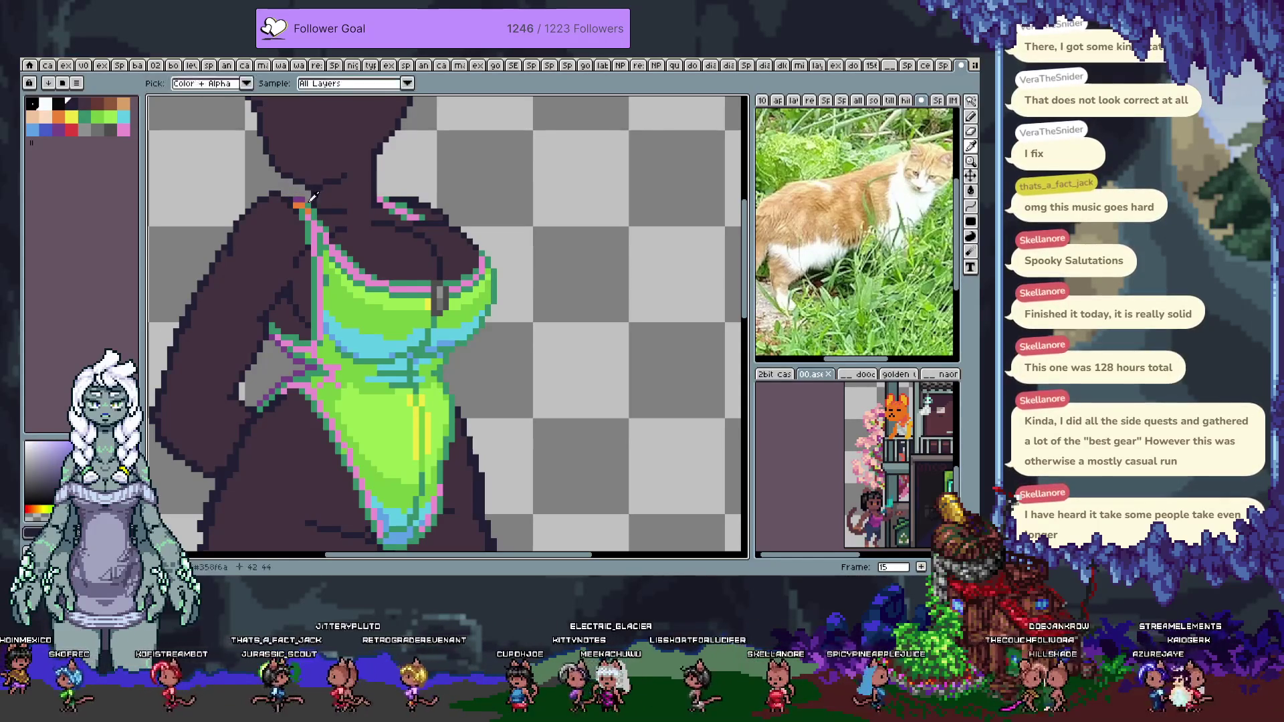
alt+click(272, 194)
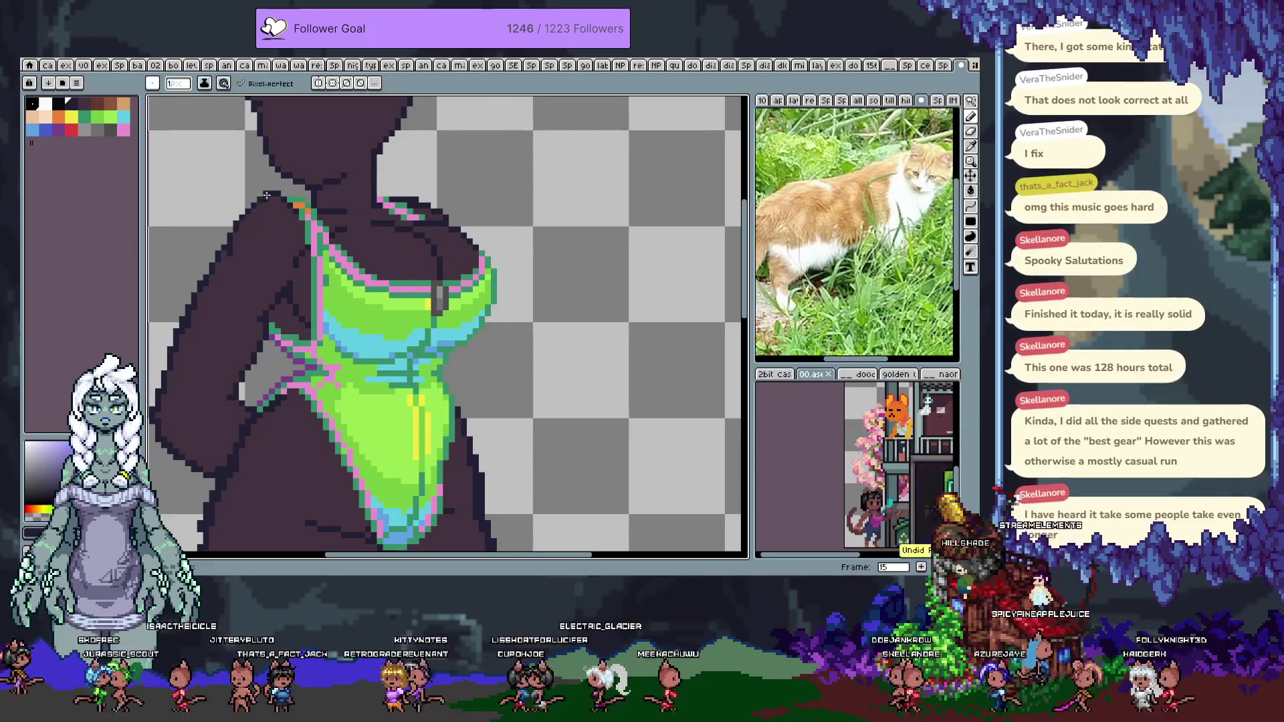
alt+click(247, 234)
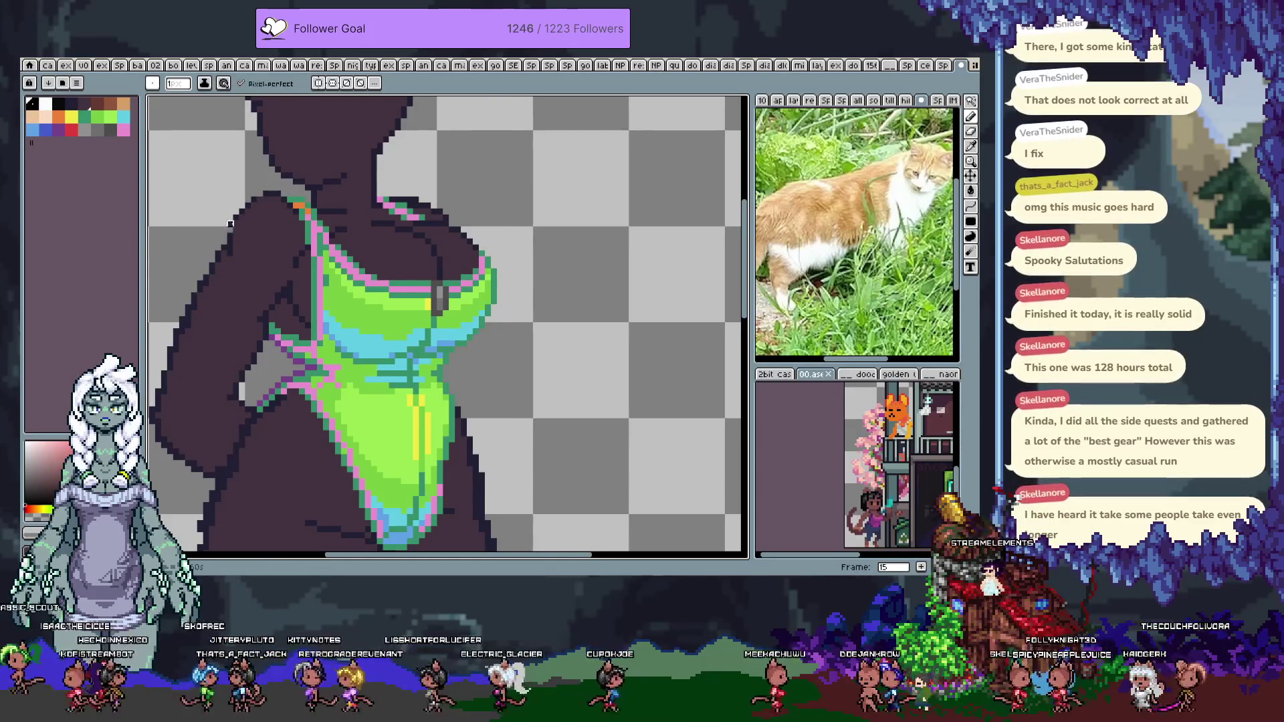
alt+click(236, 226)
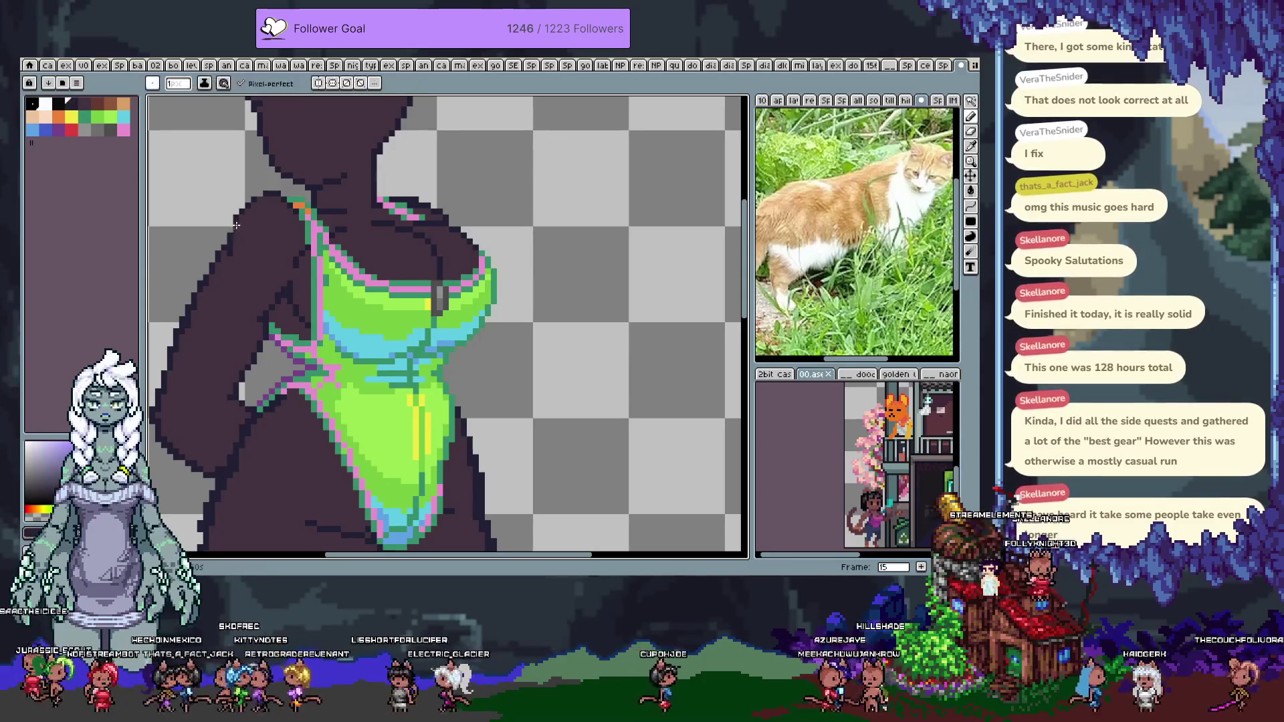
alt+click(232, 225)
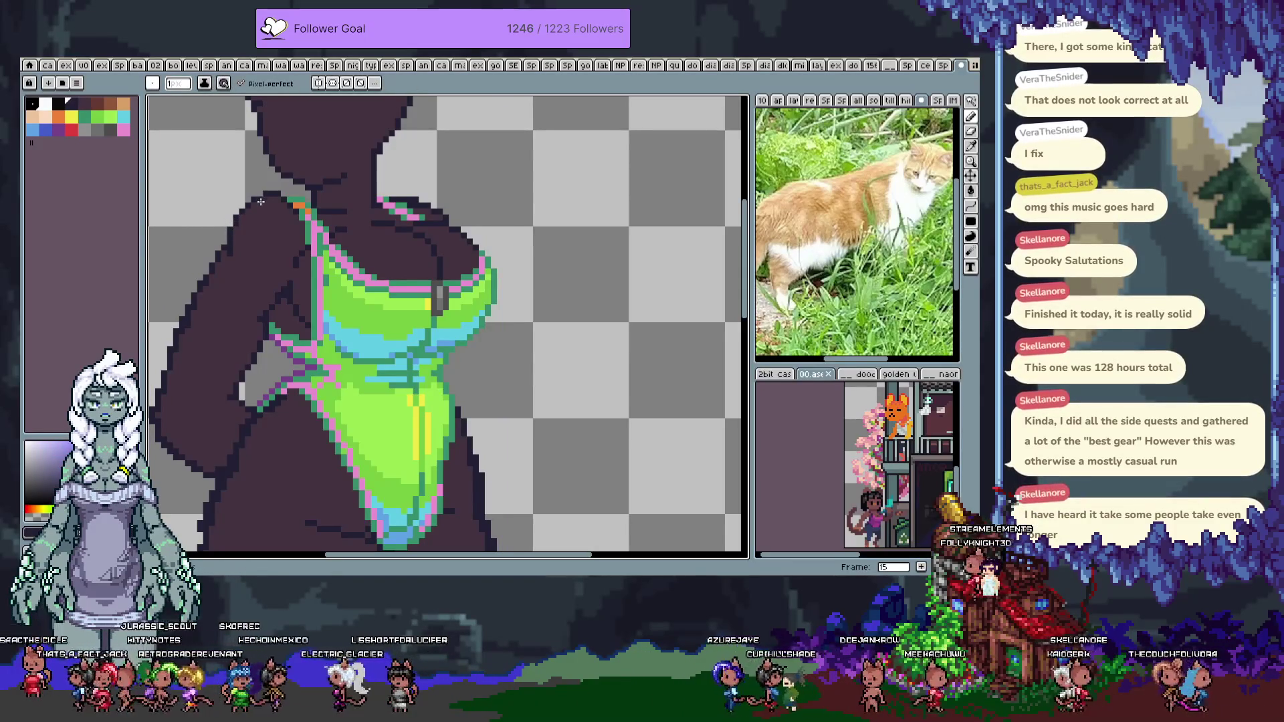
key(ctrl+s)
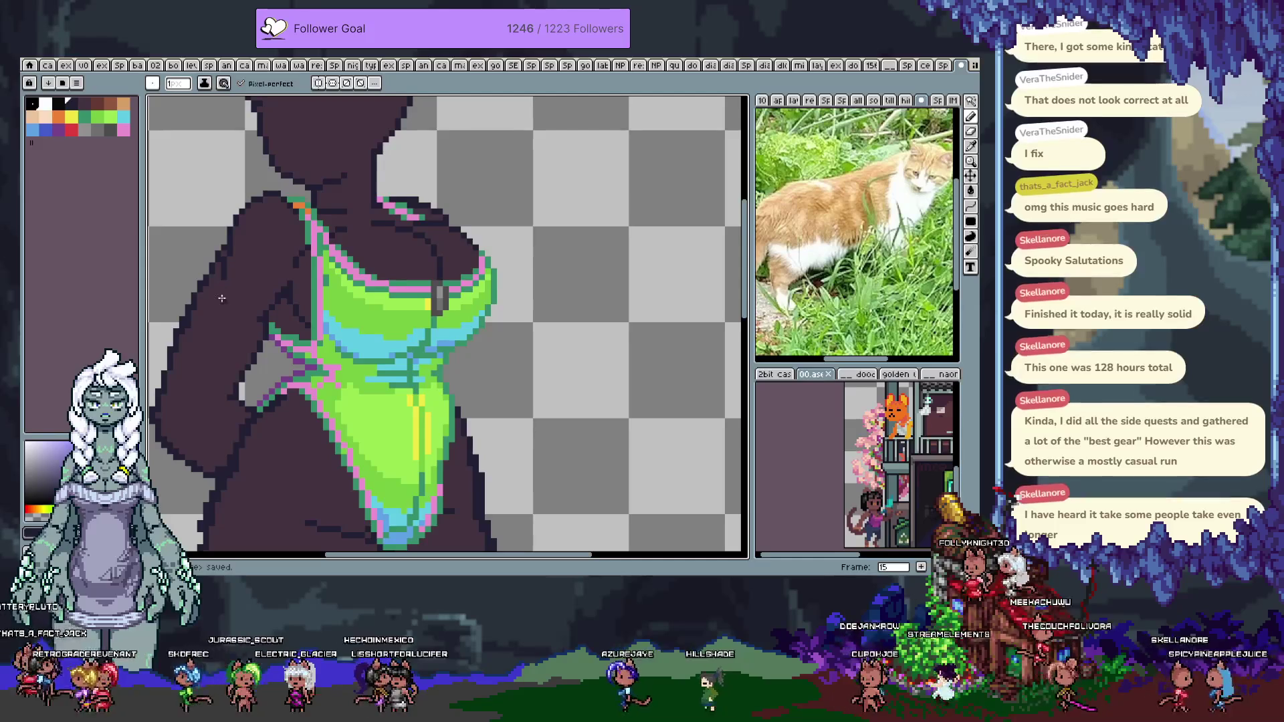
key(v)
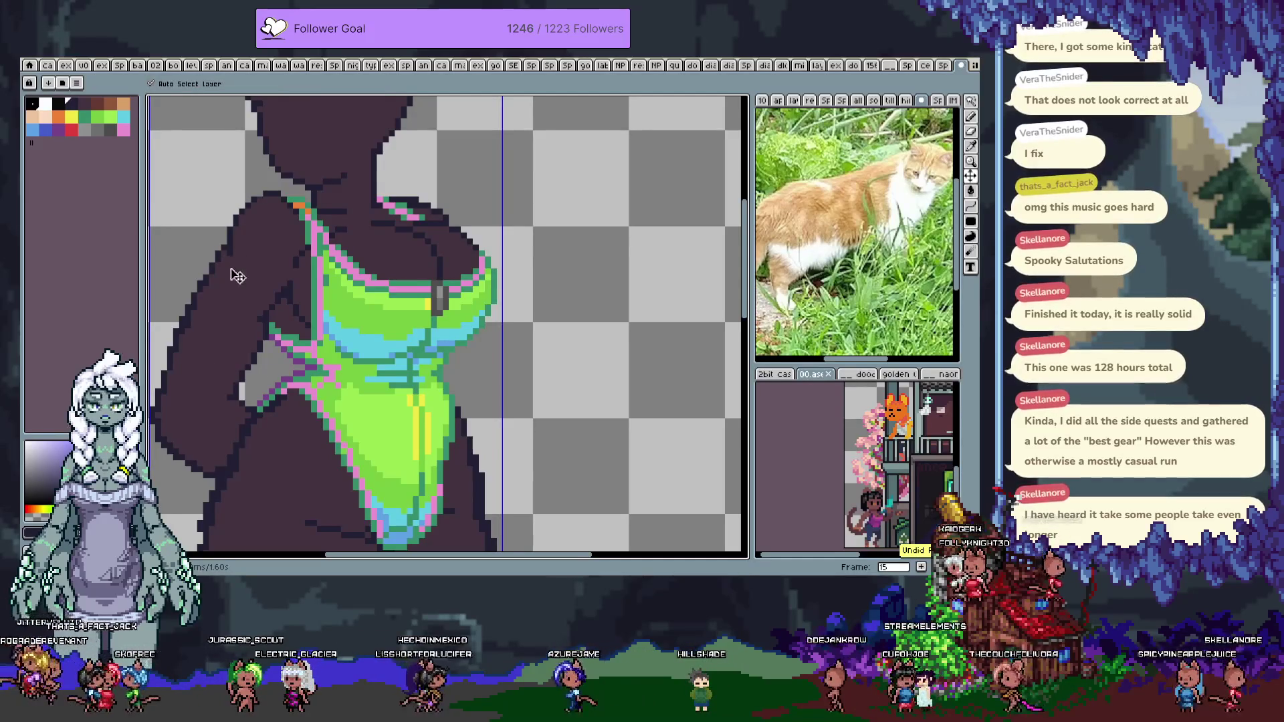